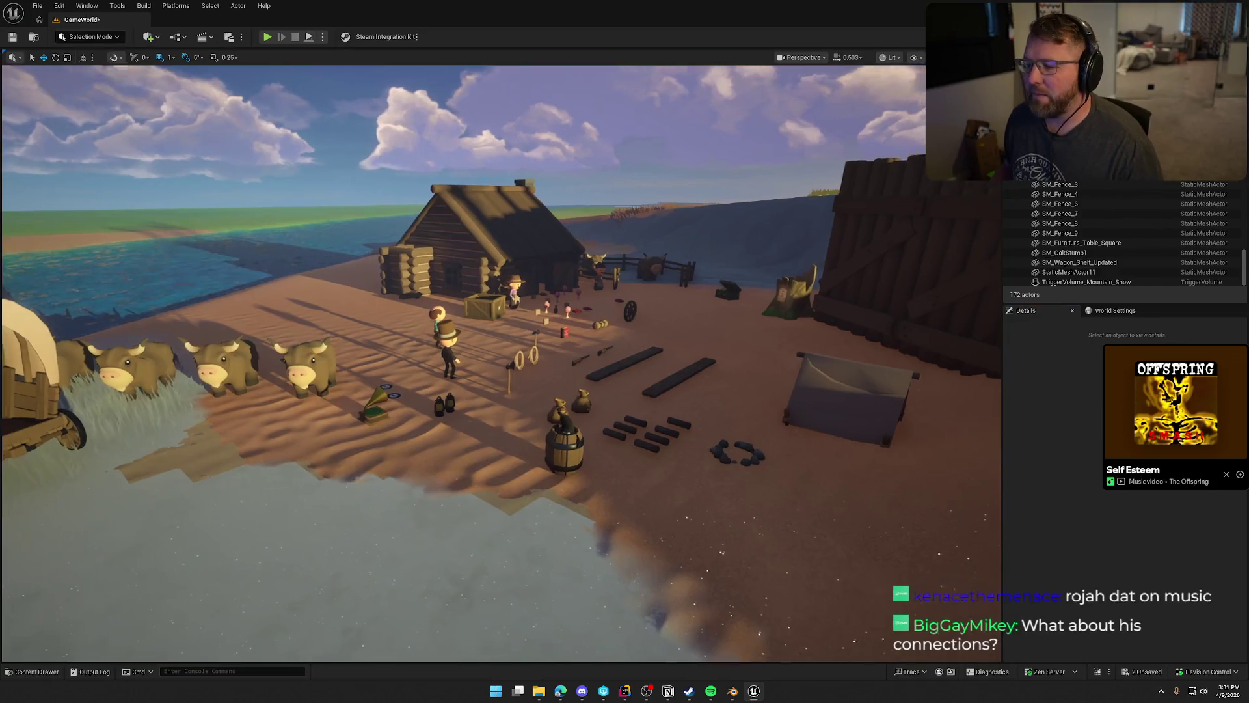
Show the Hats folder and save everything, checking out the GameWorld map.
{"action": "key", "text": "s"}
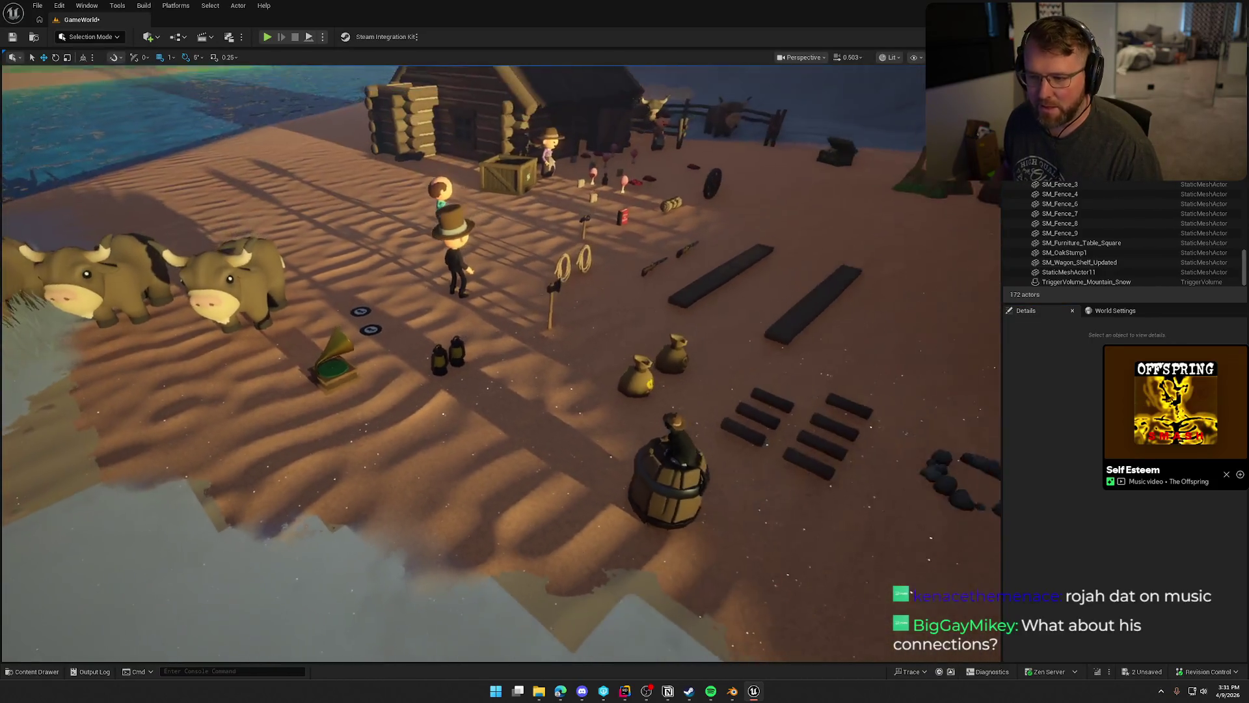
{"action": "key", "text": "ctrl+space"}
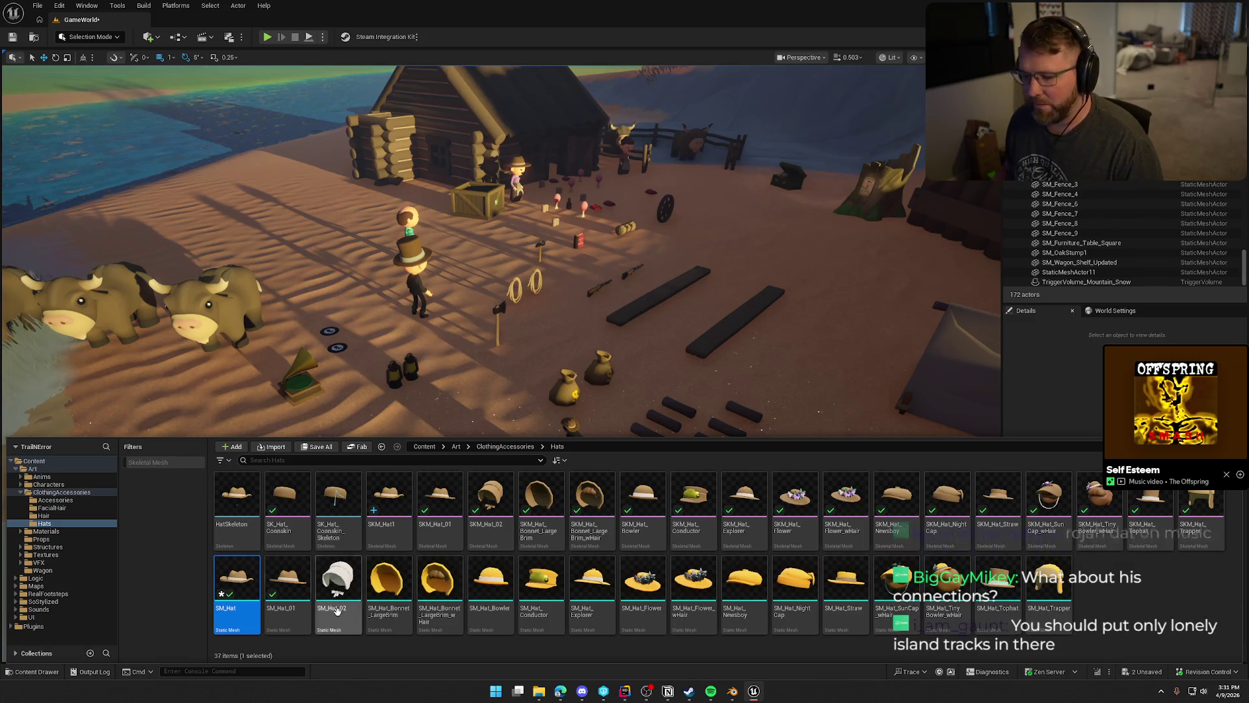
{"action": "left_click", "coordinate": [1109, 597]}
{"action": "key", "text": "ctrl+s"}
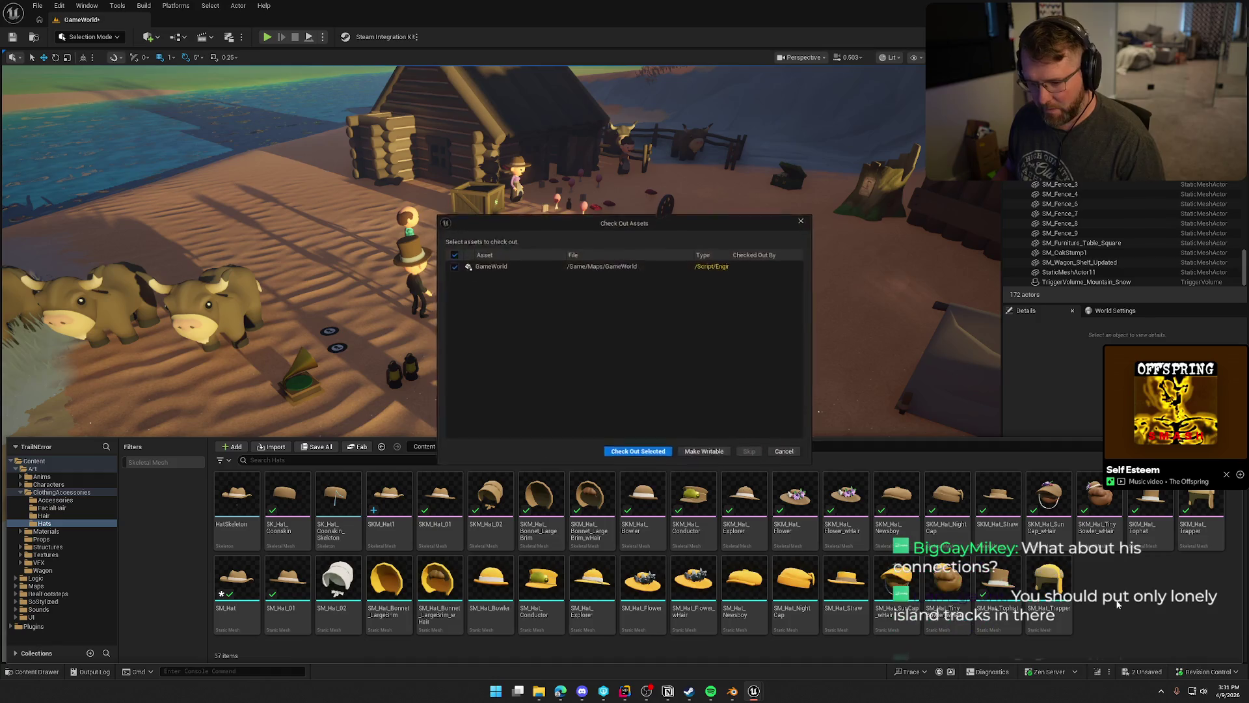
{"action": "left_click", "coordinate": [638, 451]}
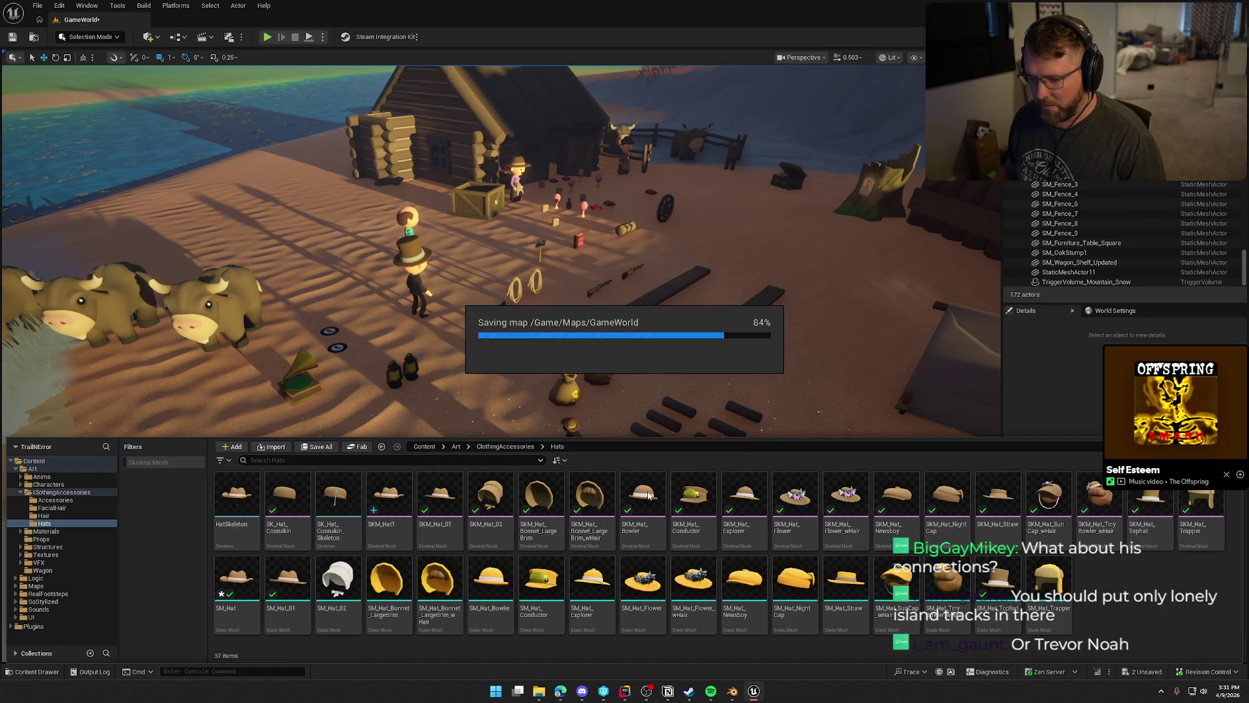
Select the SM_Hat mesh in the Hats folder.
{"action": "left_click", "coordinate": [243, 583]}
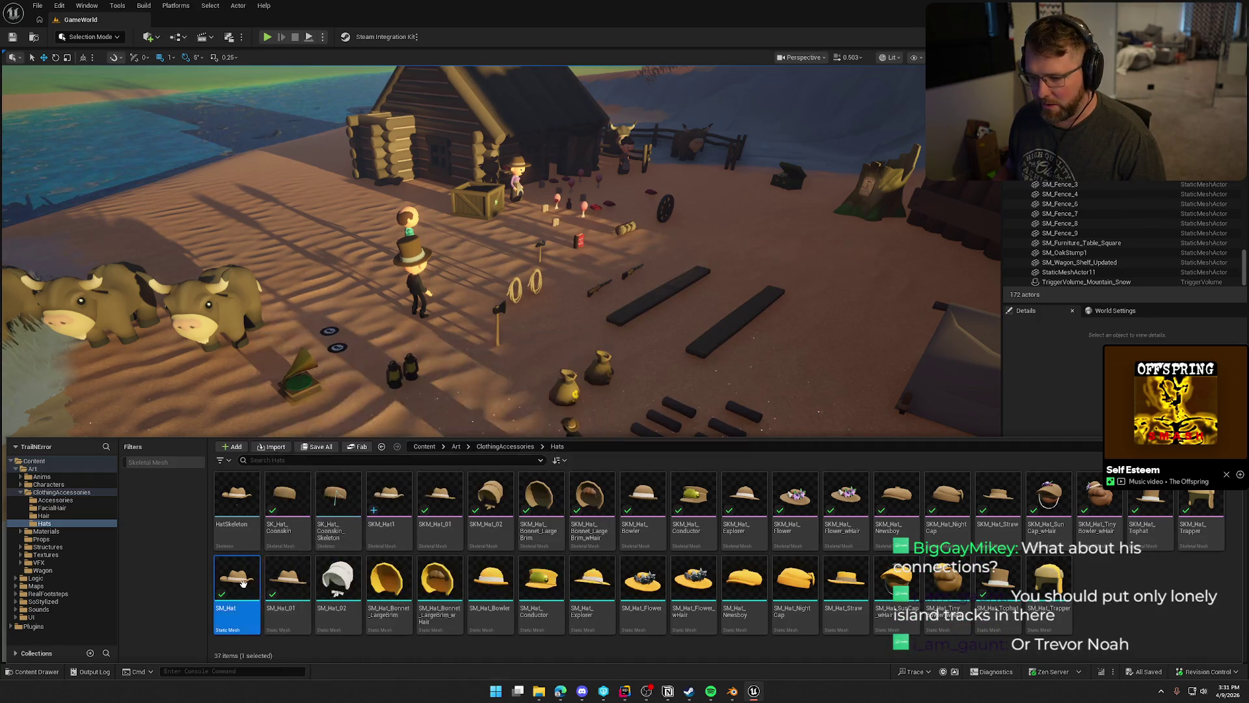
{"action": "left_click", "coordinate": [1057, 592], "text": "shift"}
{"action": "left_click", "coordinate": [650, 650]}
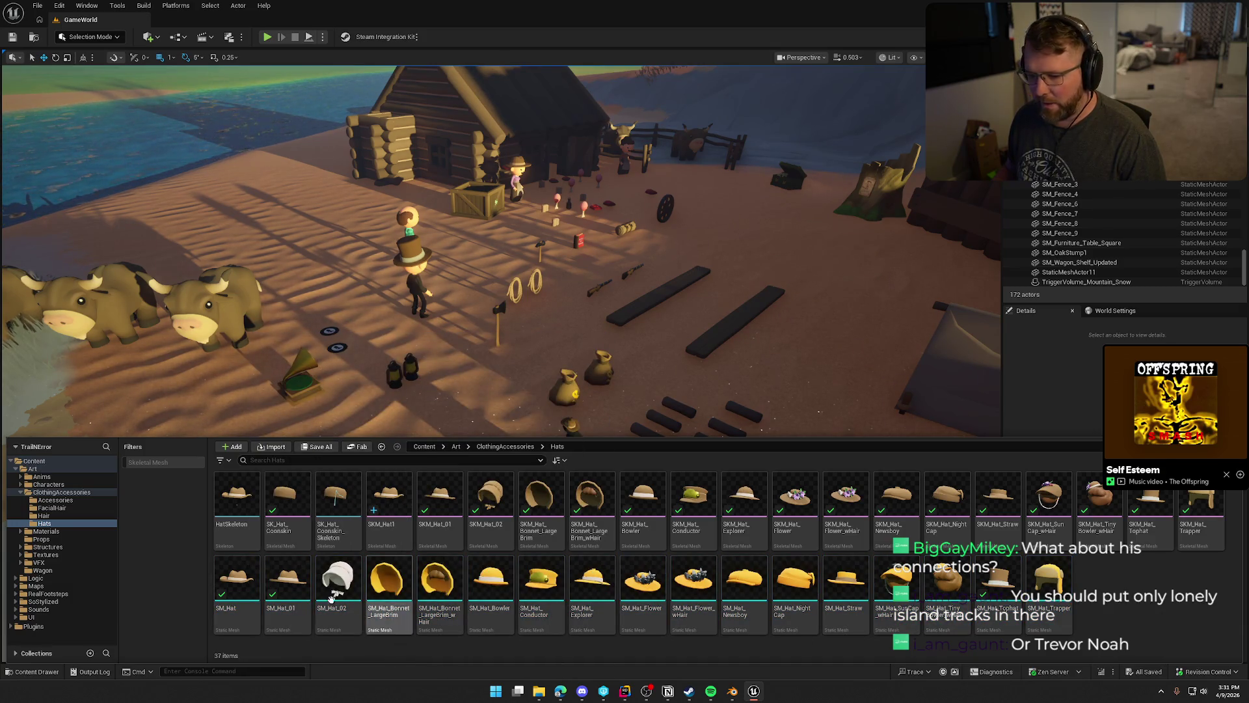
{"action": "left_click", "coordinate": [247, 574]}
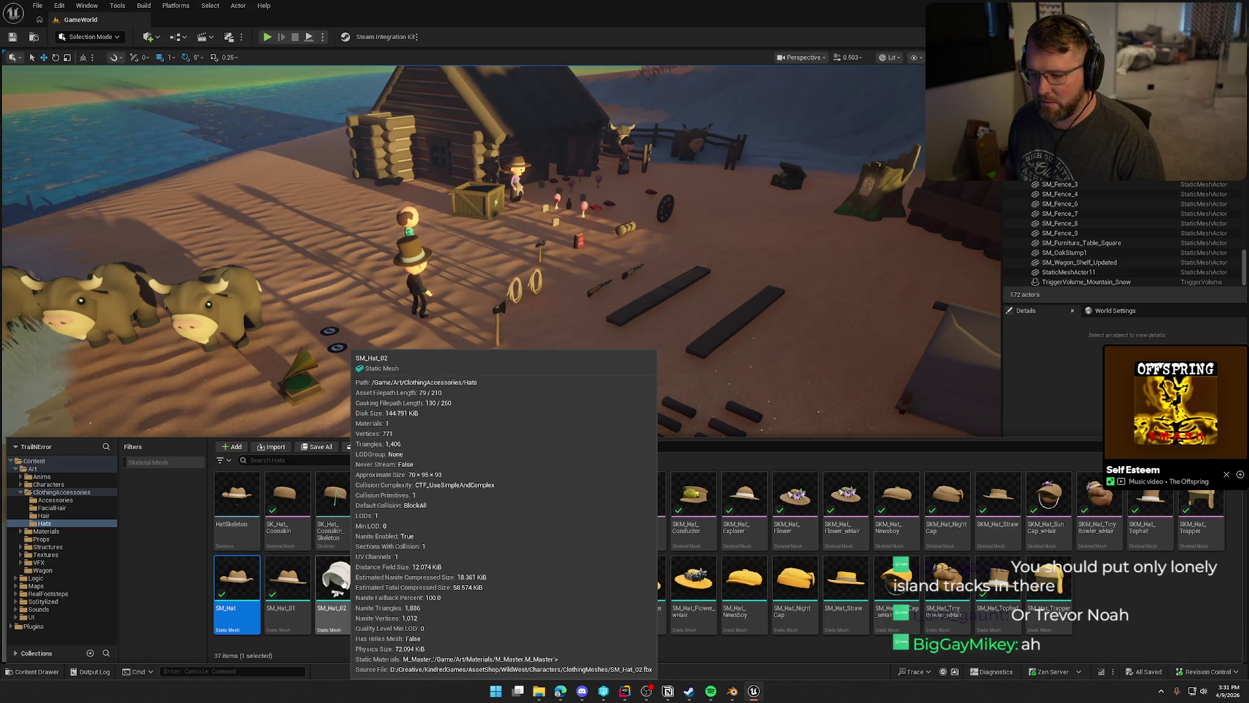
Check out and save SM_Hat_02, then close its mesh editor.
{"action": "key", "text": "ctrl+space"}
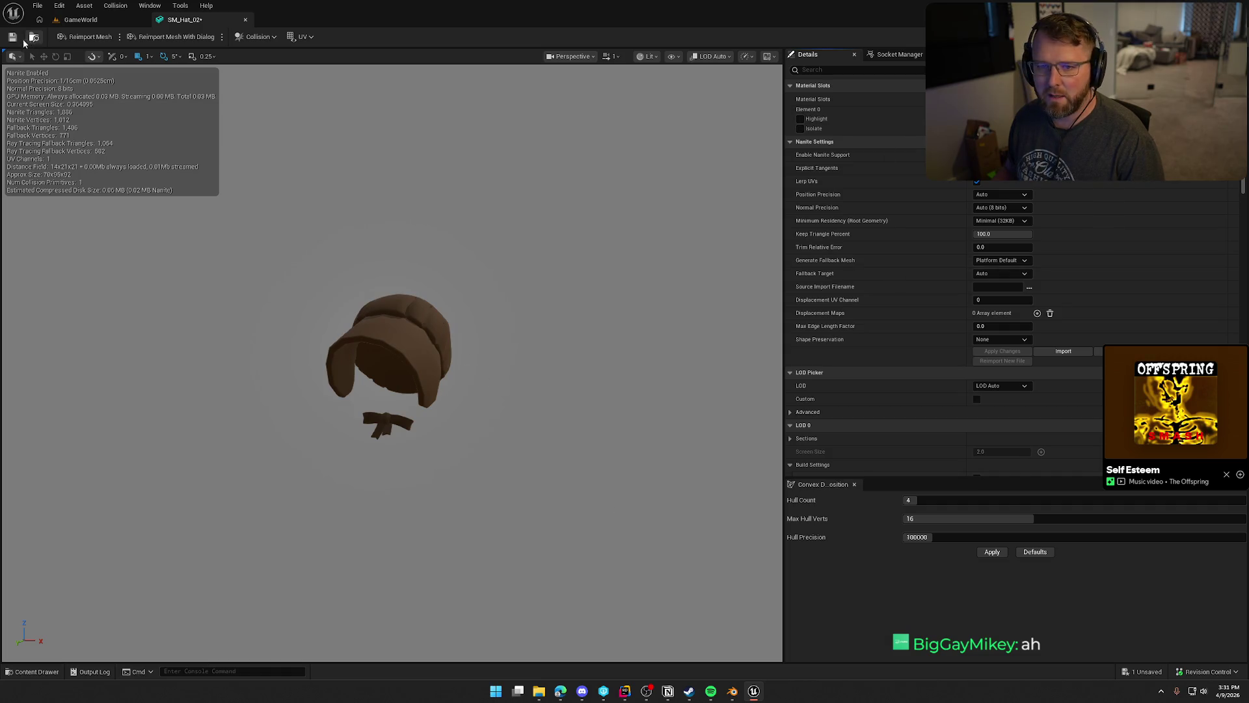
{"action": "left_click", "coordinate": [659, 458]}
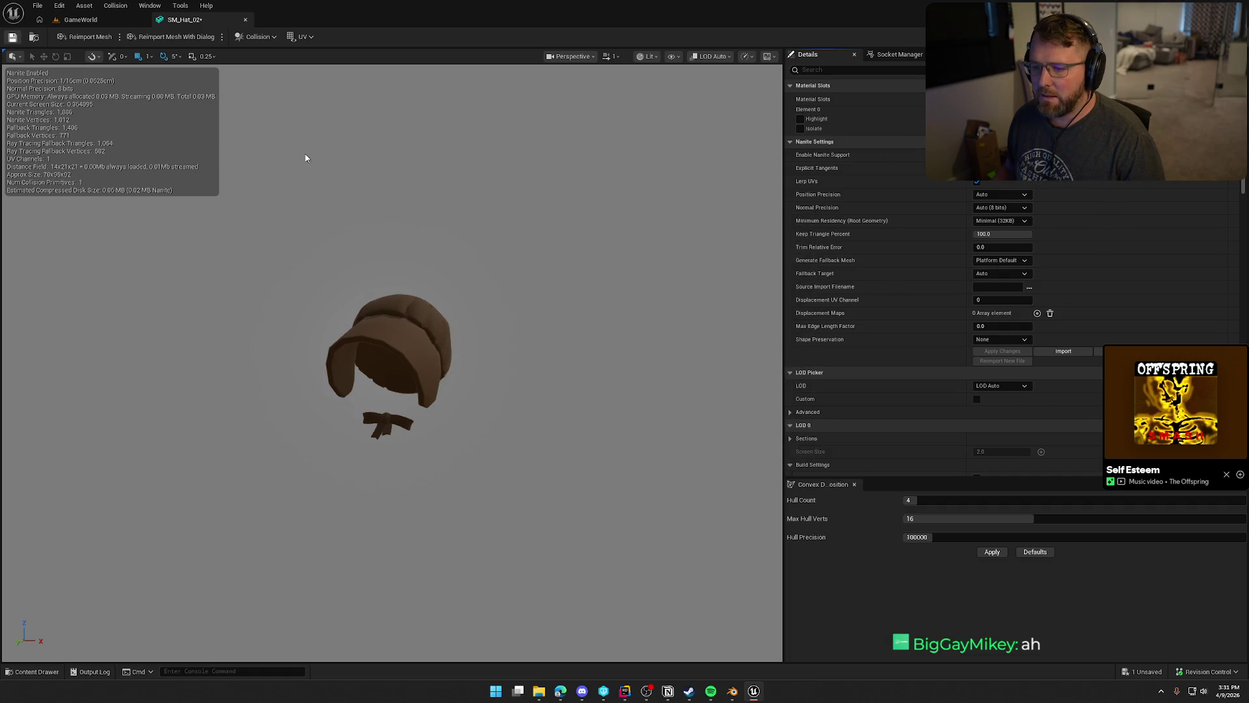
{"action": "left_click", "coordinate": [245, 19]}
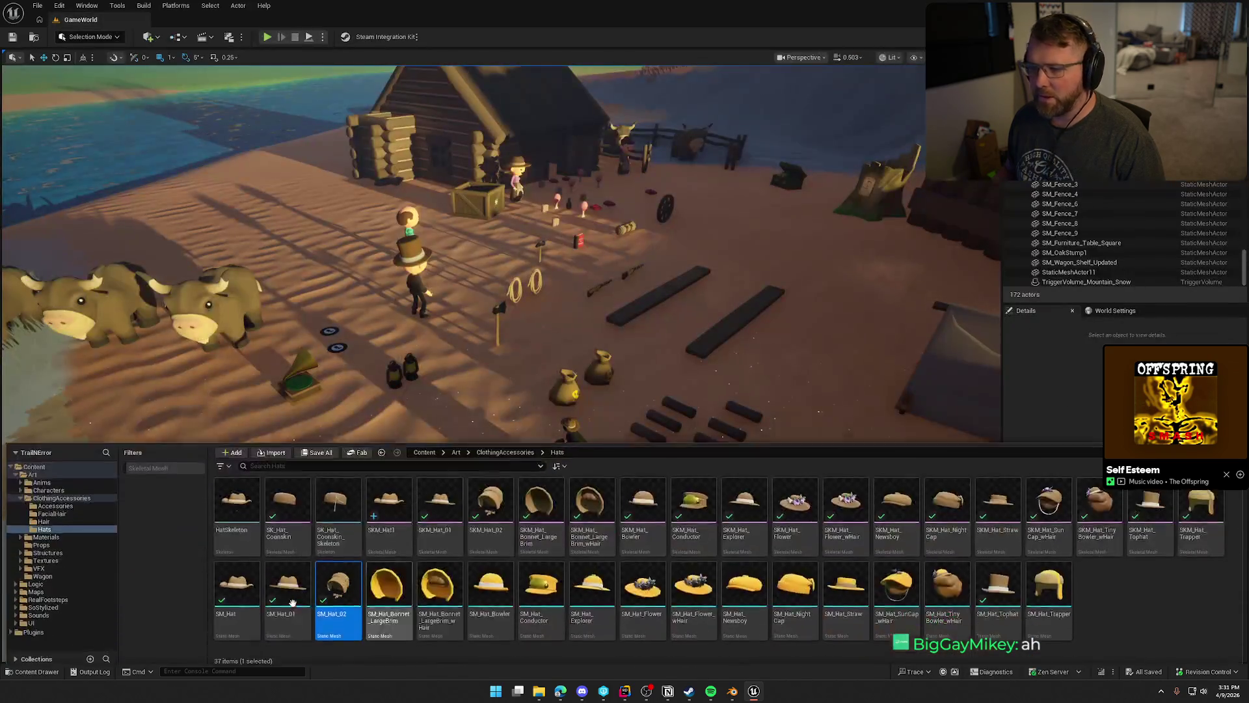
Open SM_Hat_Bonnet_LargeBrim and SM_Hat_Bonnet_LargeBrim_wHair for inspection.
{"action": "left_click", "coordinate": [390, 585]}
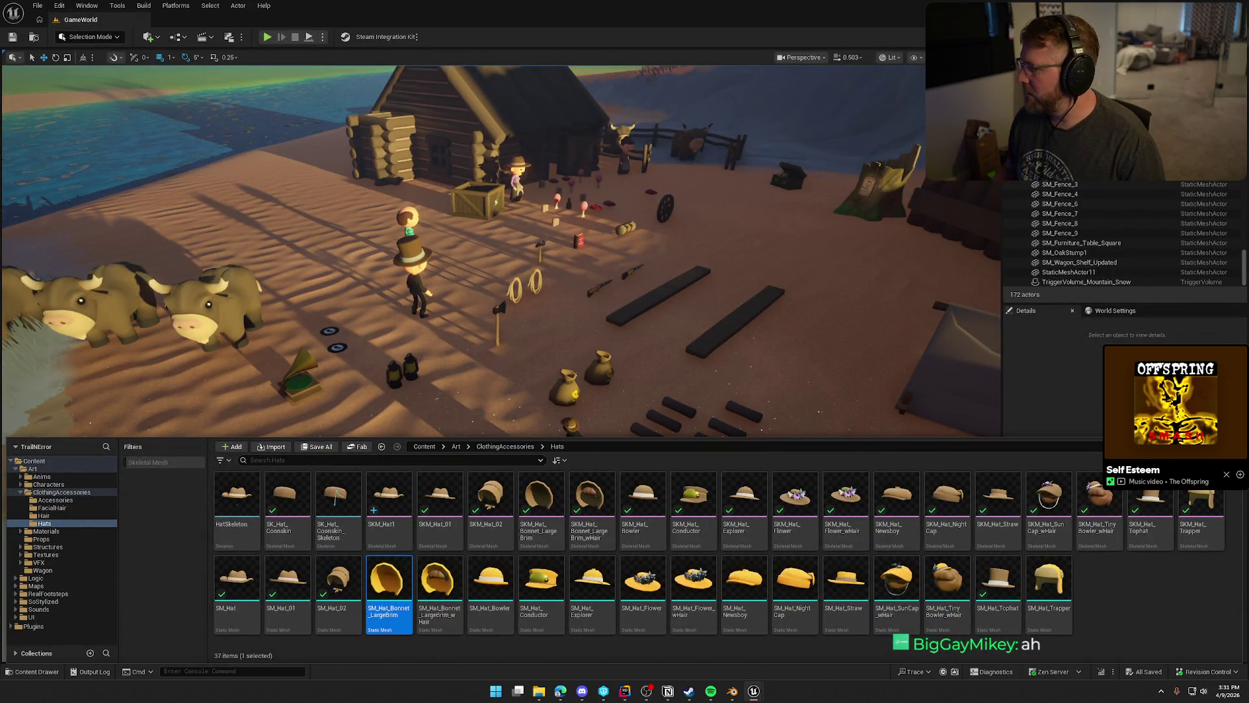
{"action": "double_click", "coordinate": [389, 582]}
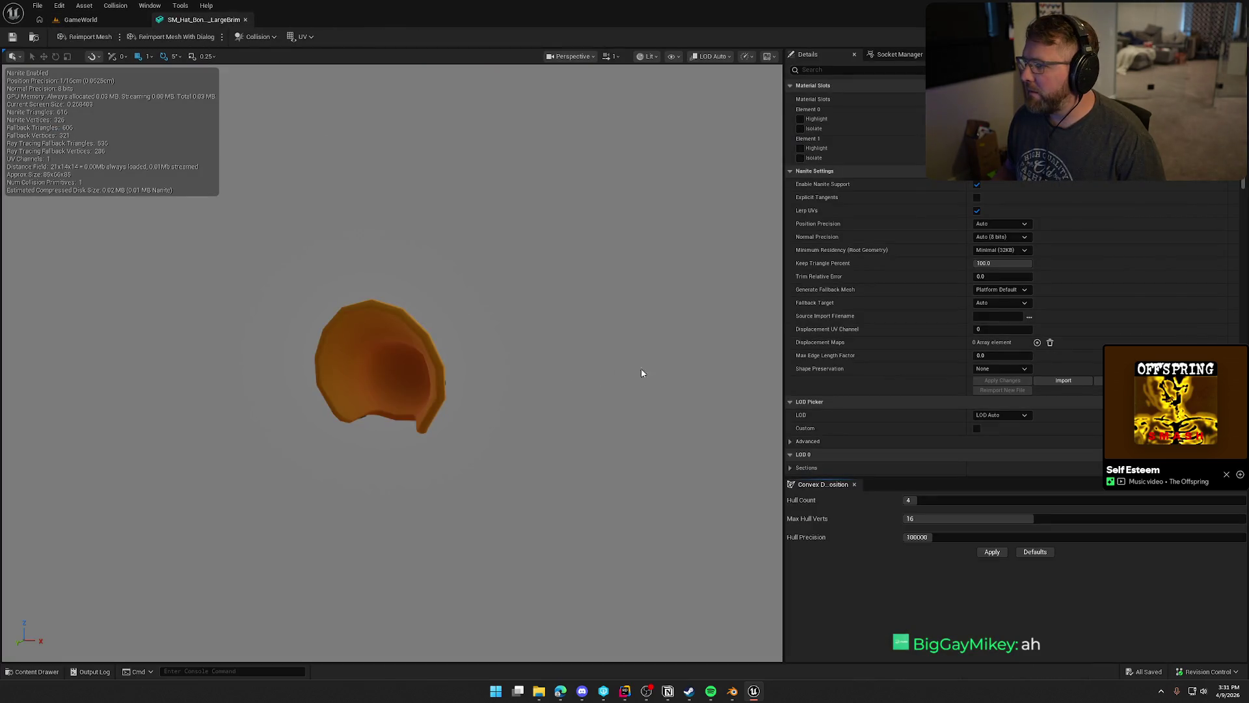
{"action": "key", "text": "ctrl+space"}
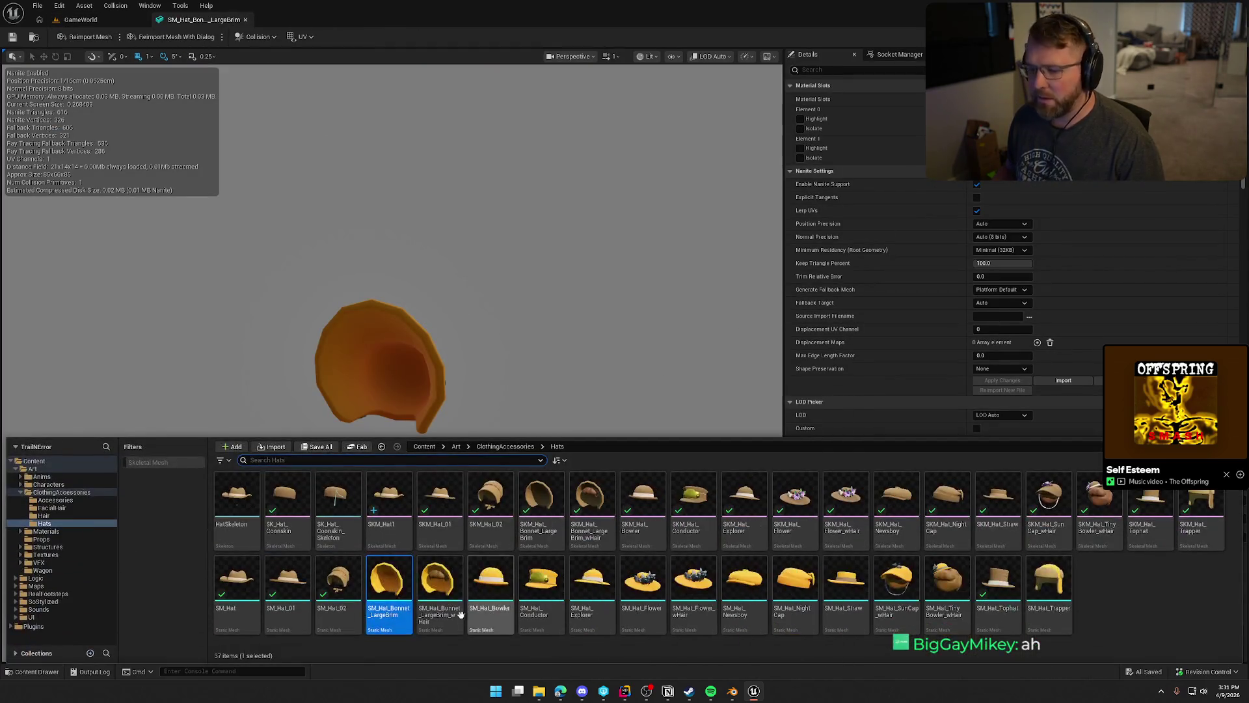
{"action": "double_click", "coordinate": [437, 586]}
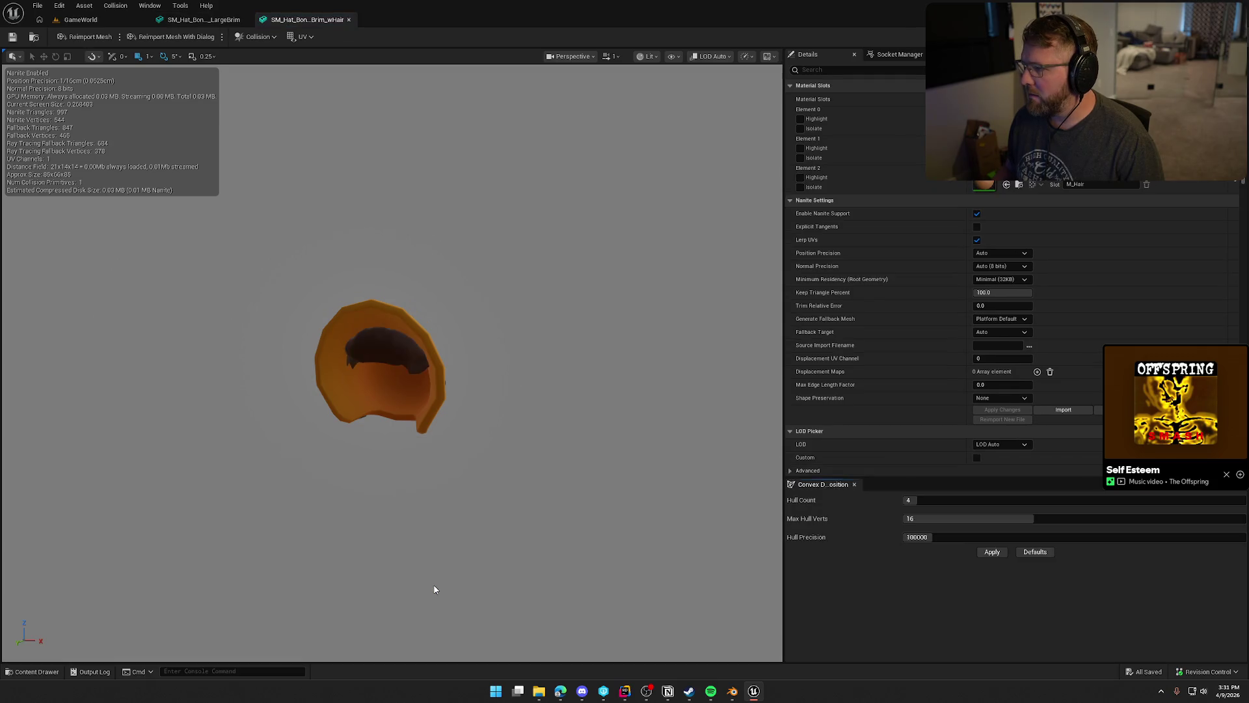
{"action": "key", "text": "ctrl+space"}
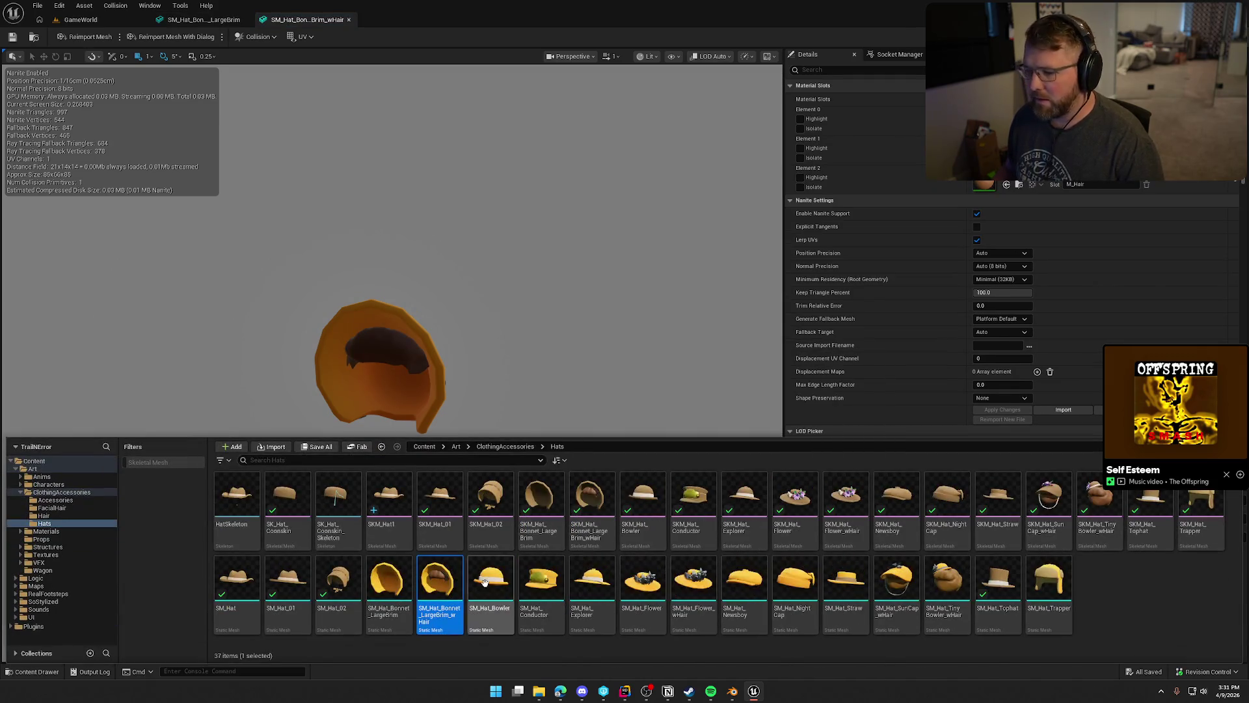
Open SM_Hat_Bowler and SM_Hat_Conductor for inspection.
{"action": "left_click", "coordinate": [485, 583]}
{"action": "double_click", "coordinate": [485, 582]}
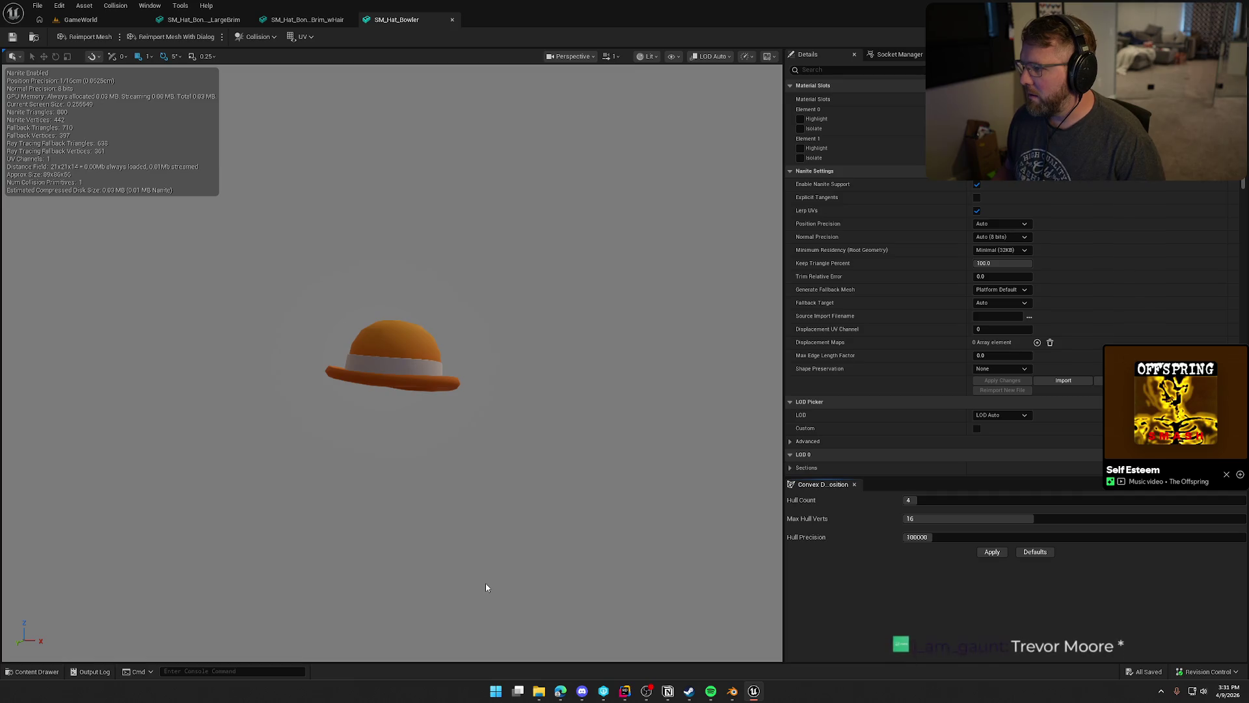
{"action": "key", "text": "ctrl+space"}
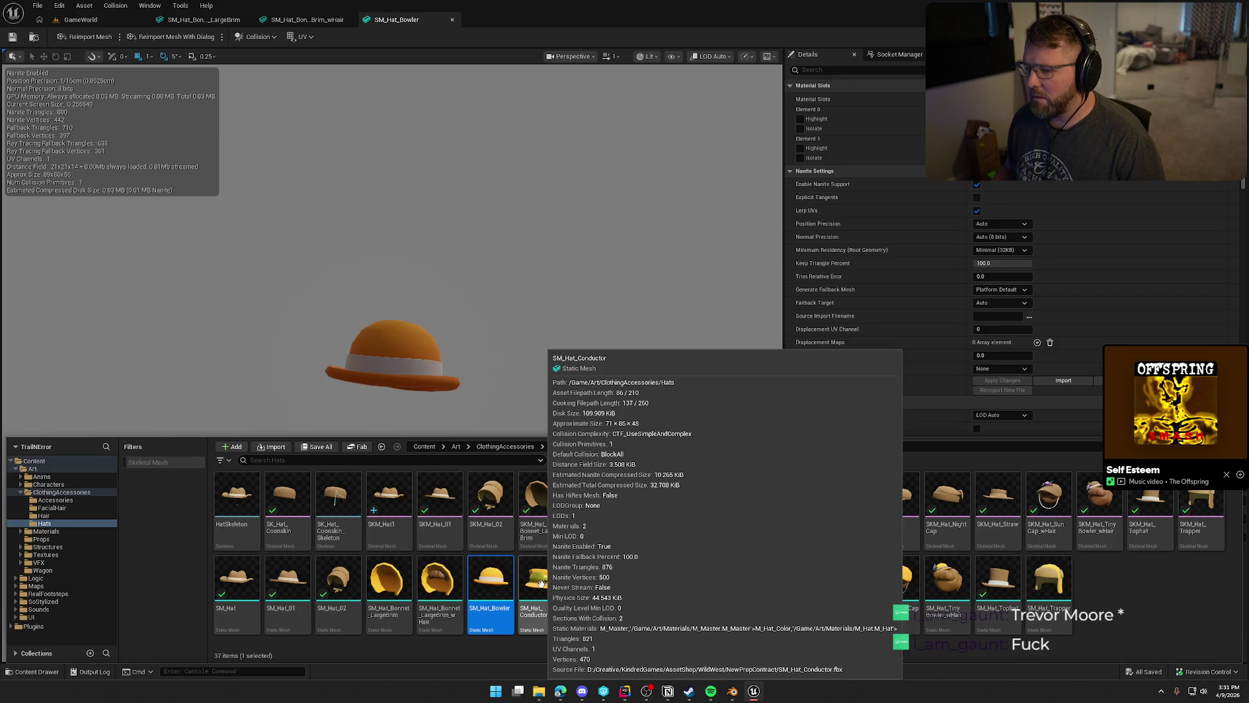
{"action": "left_click", "coordinate": [550, 582]}
{"action": "double_click", "coordinate": [550, 583]}
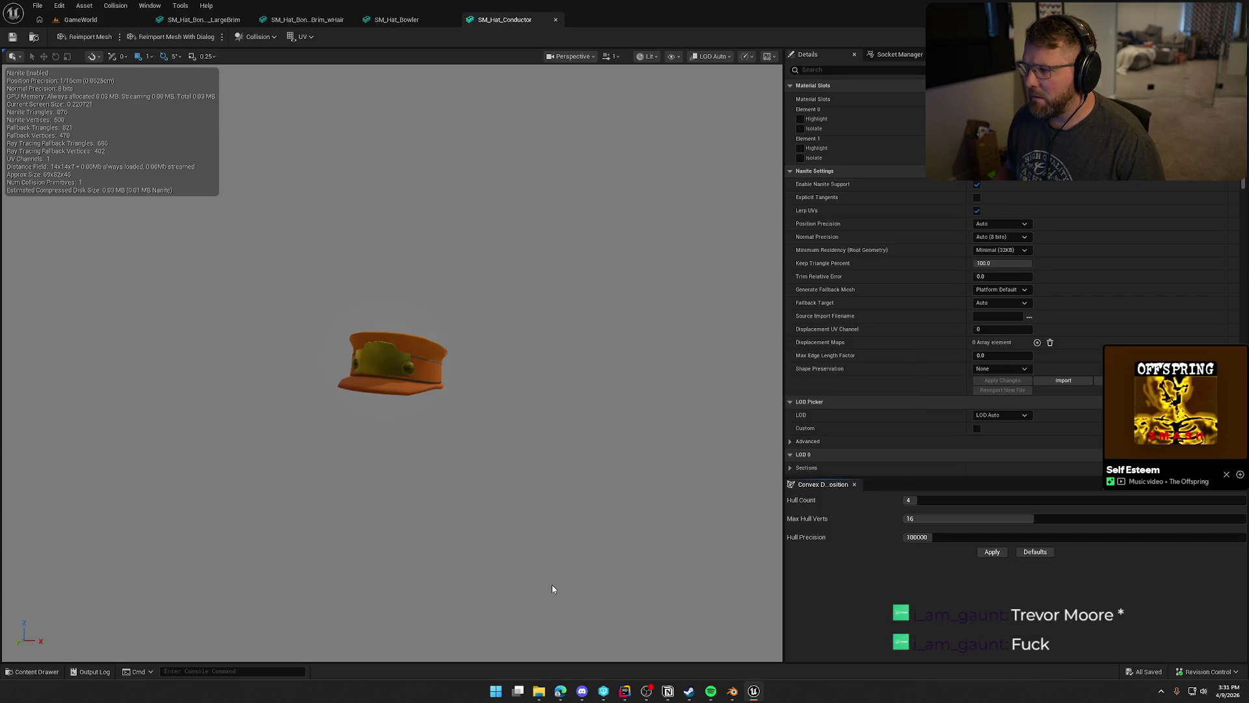
{"action": "key", "text": "ctrl+space"}
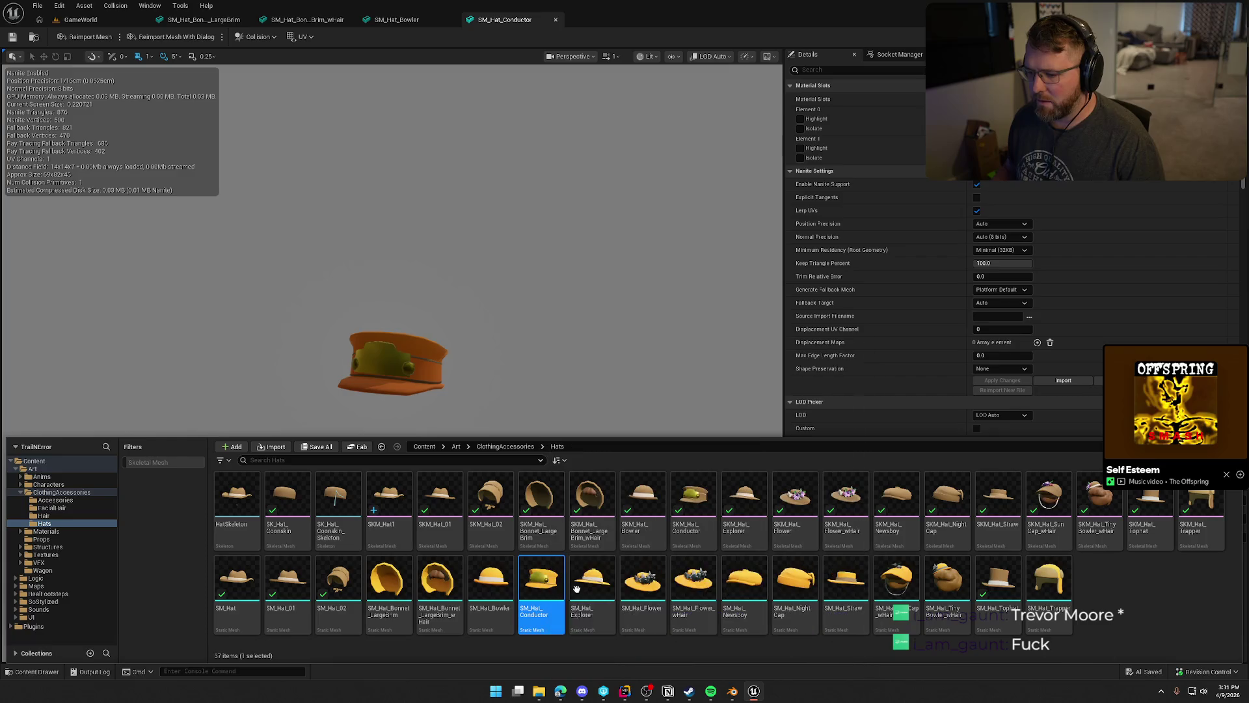
Close the Bowler and both Bonnet editors, then open SM_Hat_Explorer.
{"action": "middle_click", "coordinate": [386, 22]}
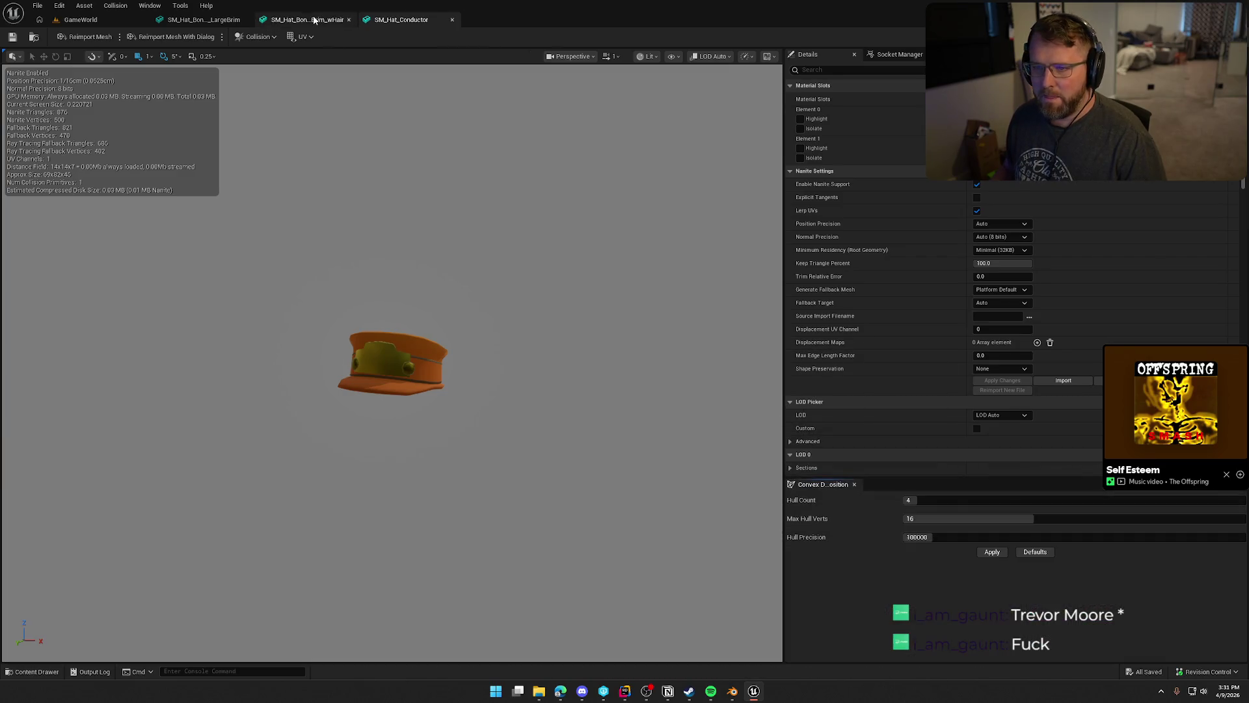
{"action": "middle_click", "coordinate": [306, 20]}
{"action": "middle_click", "coordinate": [215, 19]}
{"action": "key", "text": "ctrl+space"}
{"action": "double_click", "coordinate": [599, 585]}
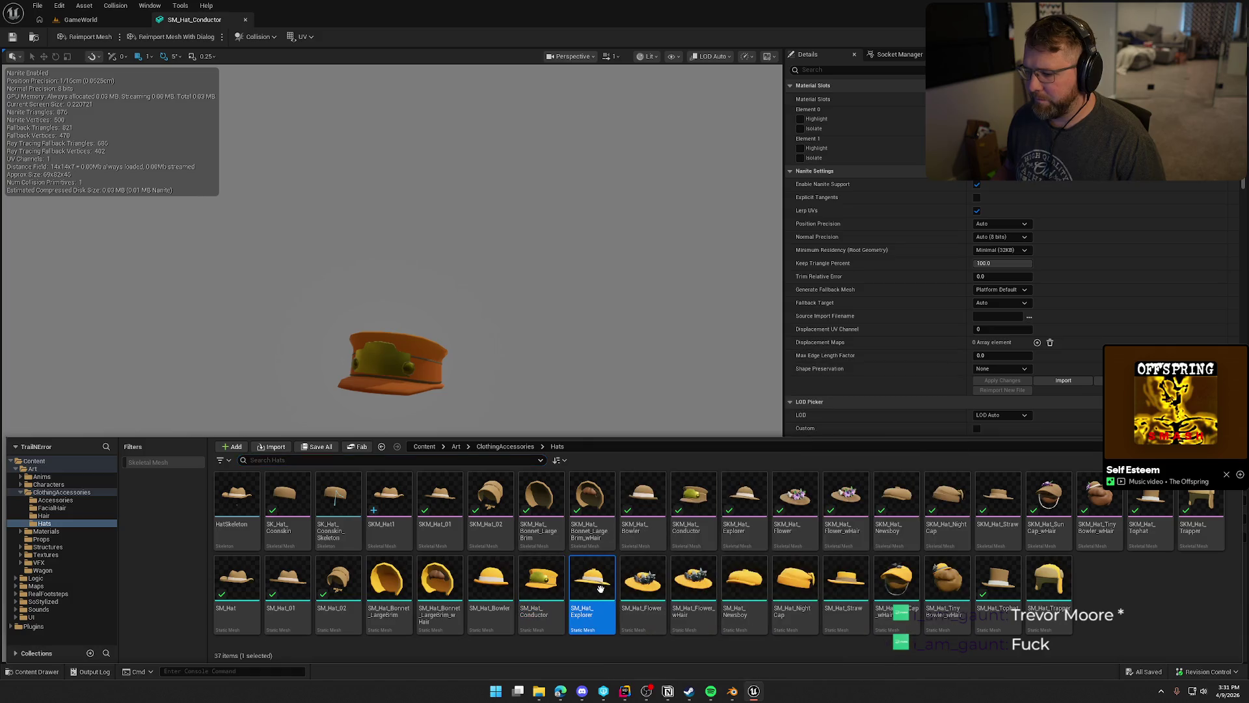
Open SM_Hat_Flower and SM_Hat_Flower_wHair for inspection.
{"action": "key", "text": "ctrl+space"}
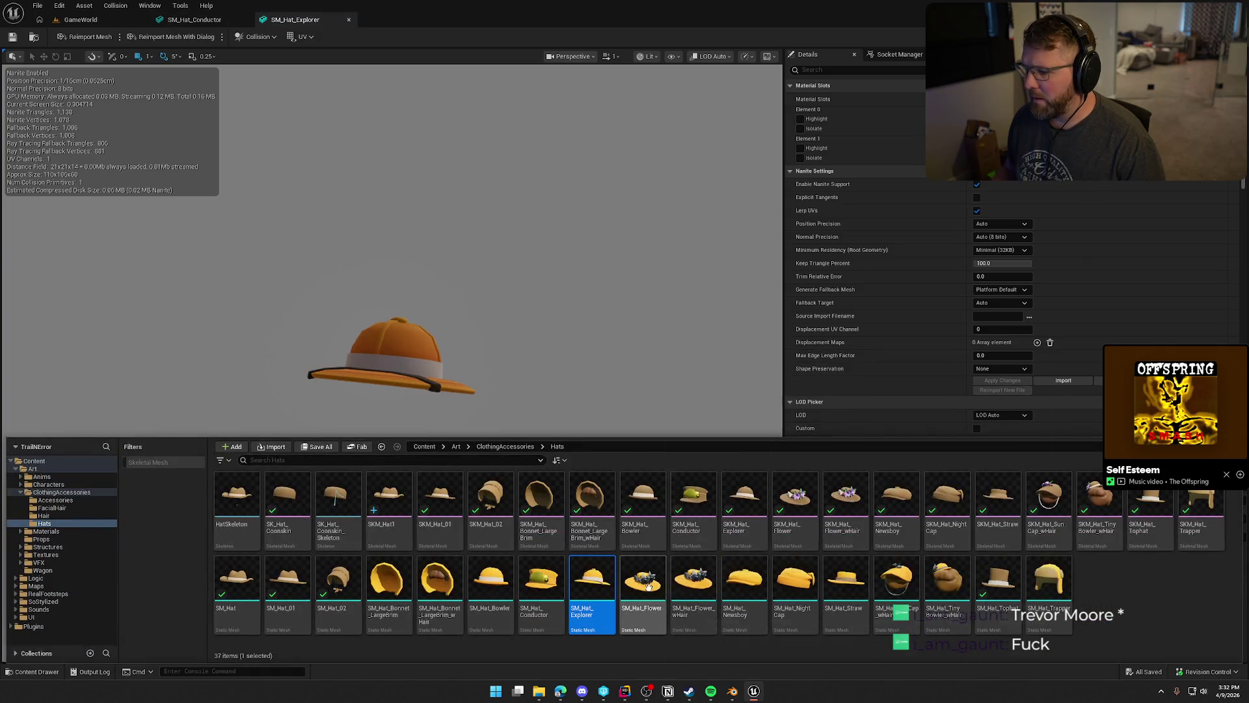
{"action": "left_click", "coordinate": [640, 580]}
{"action": "double_click", "coordinate": [640, 581]}
{"action": "key", "text": "ctrl+space"}
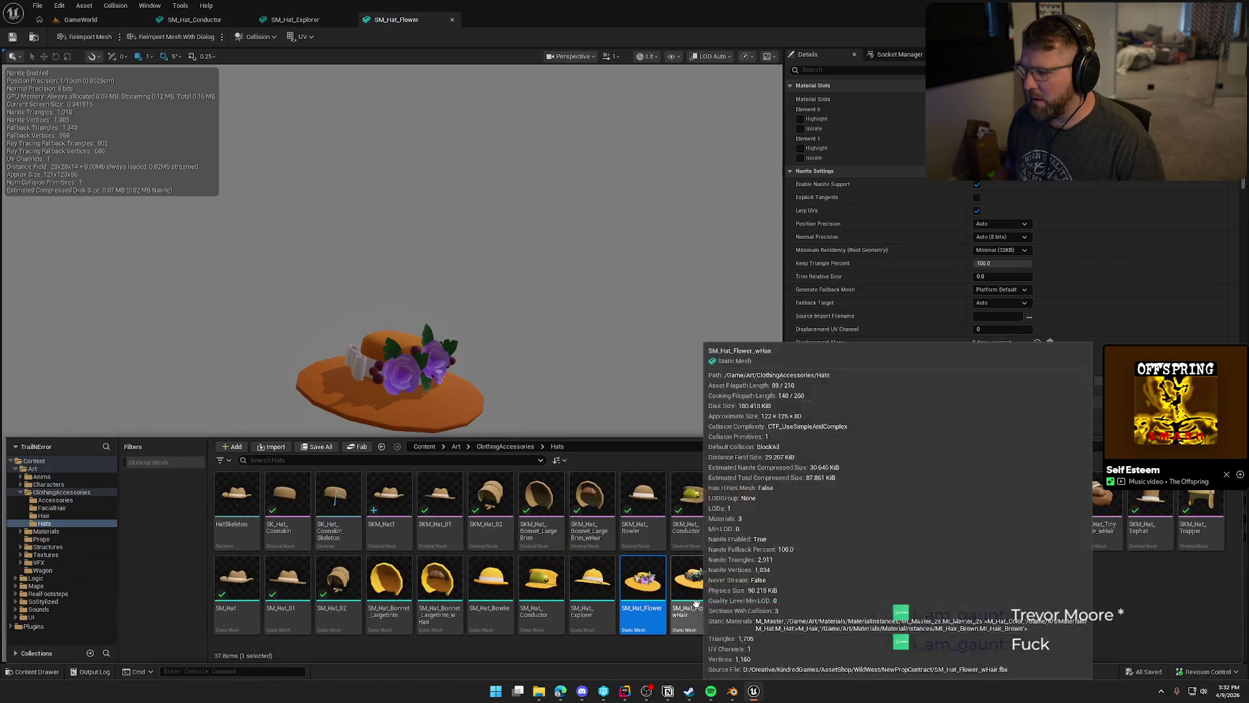
{"action": "left_click", "coordinate": [694, 584]}
{"action": "double_click", "coordinate": [696, 585]}
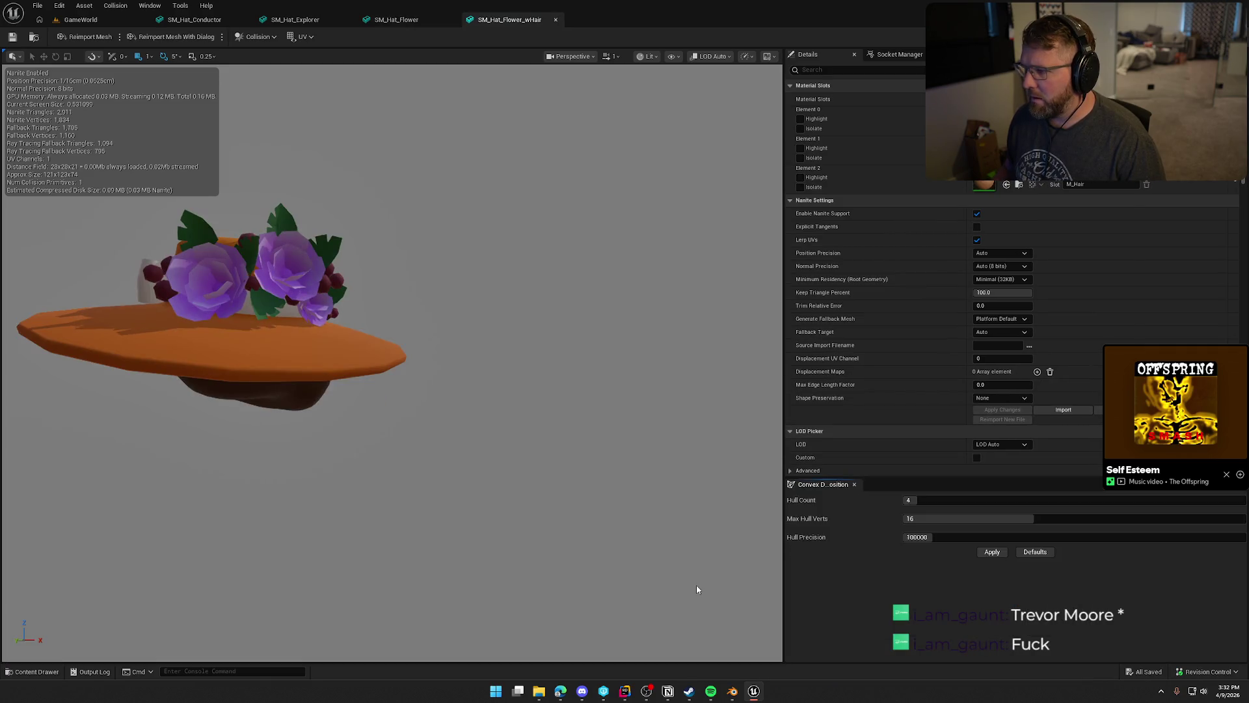
{"action": "key", "text": "ctrl+space"}
Preview and close the SM_Hat_Newsboy and SM_Hat_NightCap meshes.
{"action": "double_click", "coordinate": [760, 579]}
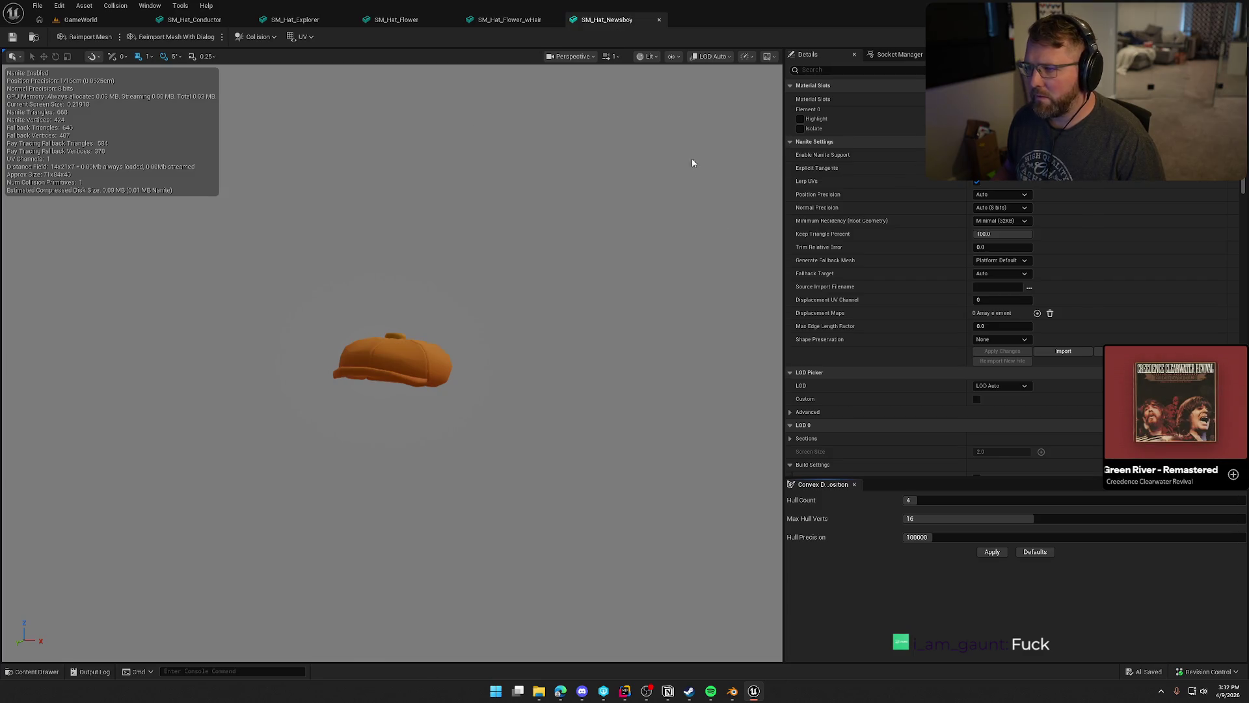
{"action": "key", "text": "ctrl+w"}
{"action": "key", "text": "ctrl+space"}
{"action": "key", "text": "Right"}
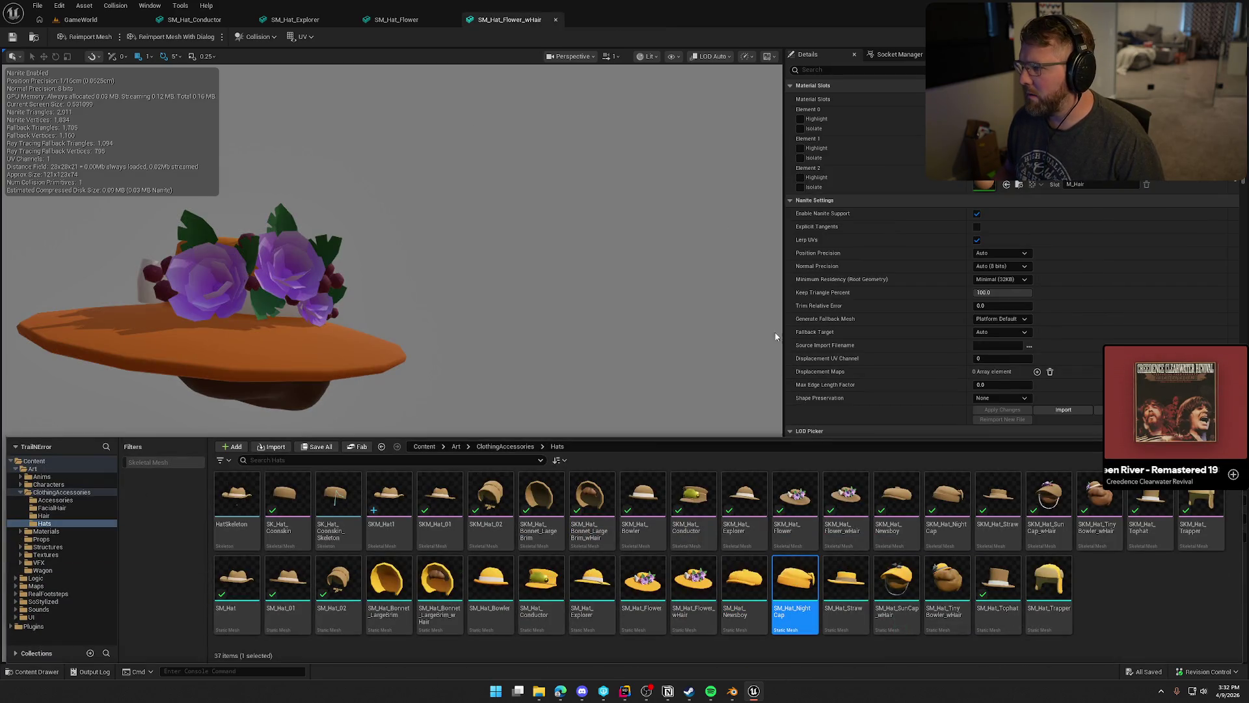
{"action": "key", "text": "Return"}
{"action": "key", "text": "ctrl+w"}
{"action": "key", "text": "ctrl+space"}
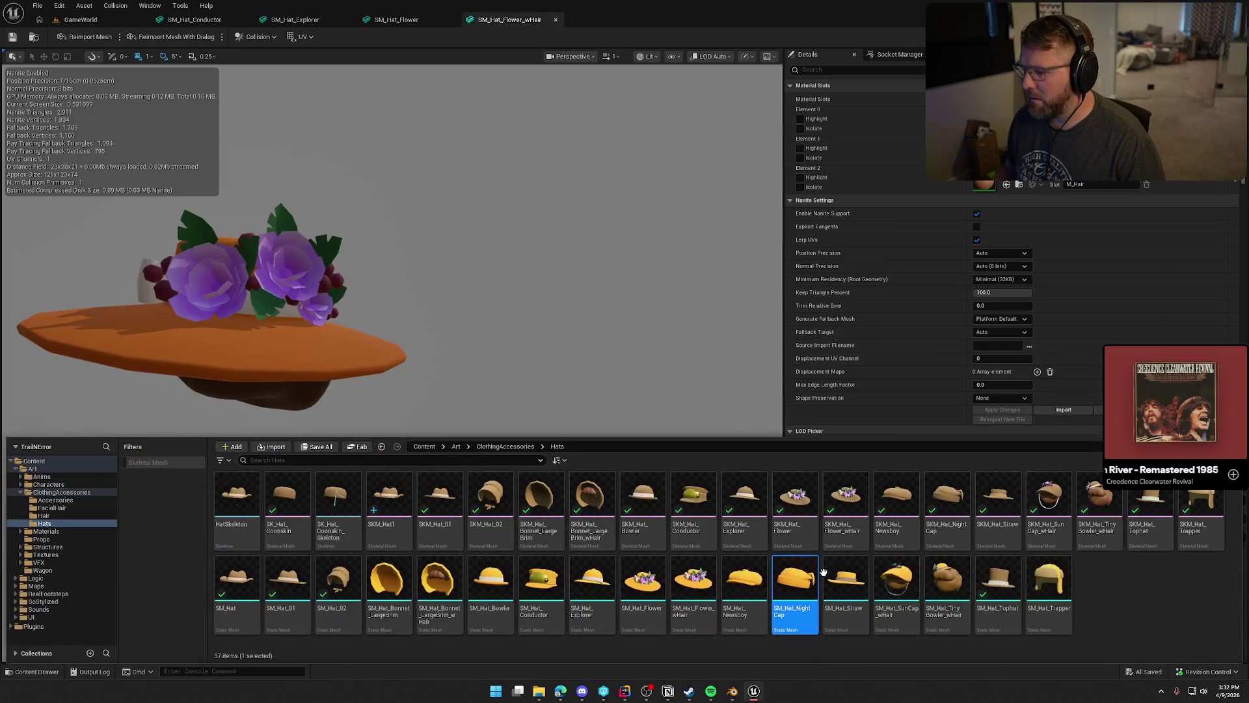
Open SM_Hat_SunCap_wHair, previewing and closing the straw hat along the way.
{"action": "double_click", "coordinate": [852, 581]}
{"action": "key", "text": "ctrl+space"}
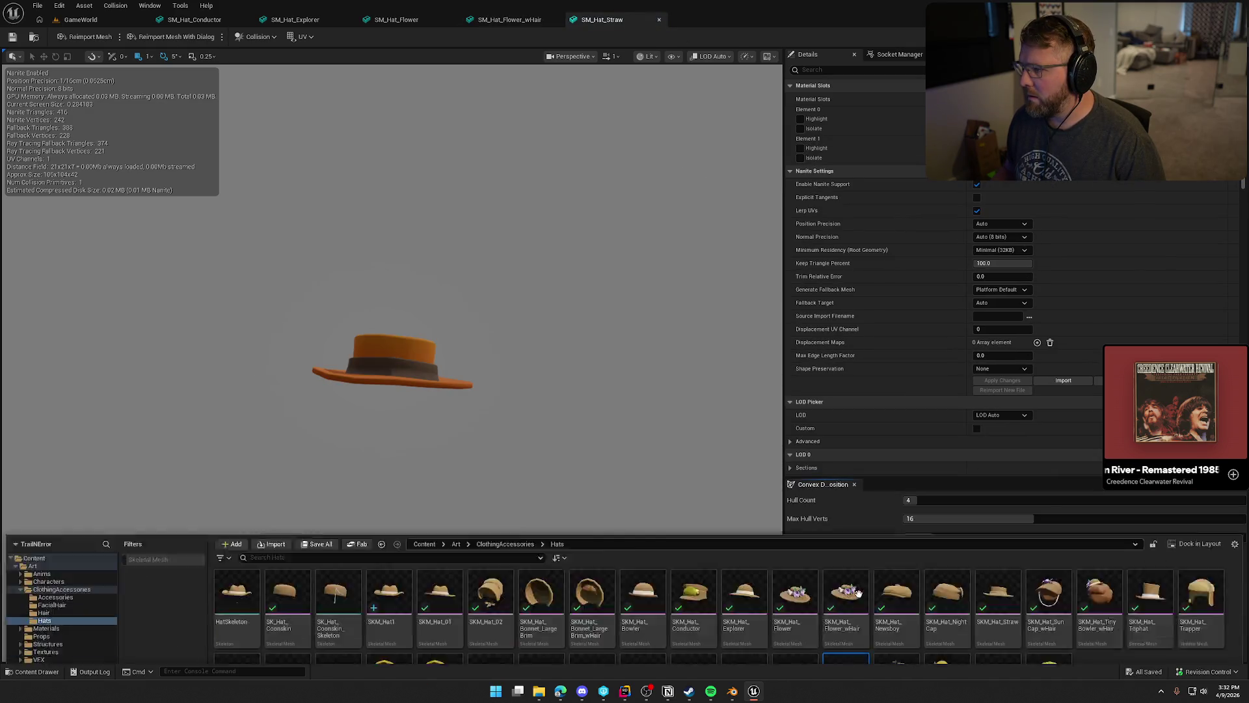
{"action": "key", "text": "Right"}
{"action": "double_click", "coordinate": [895, 580]}
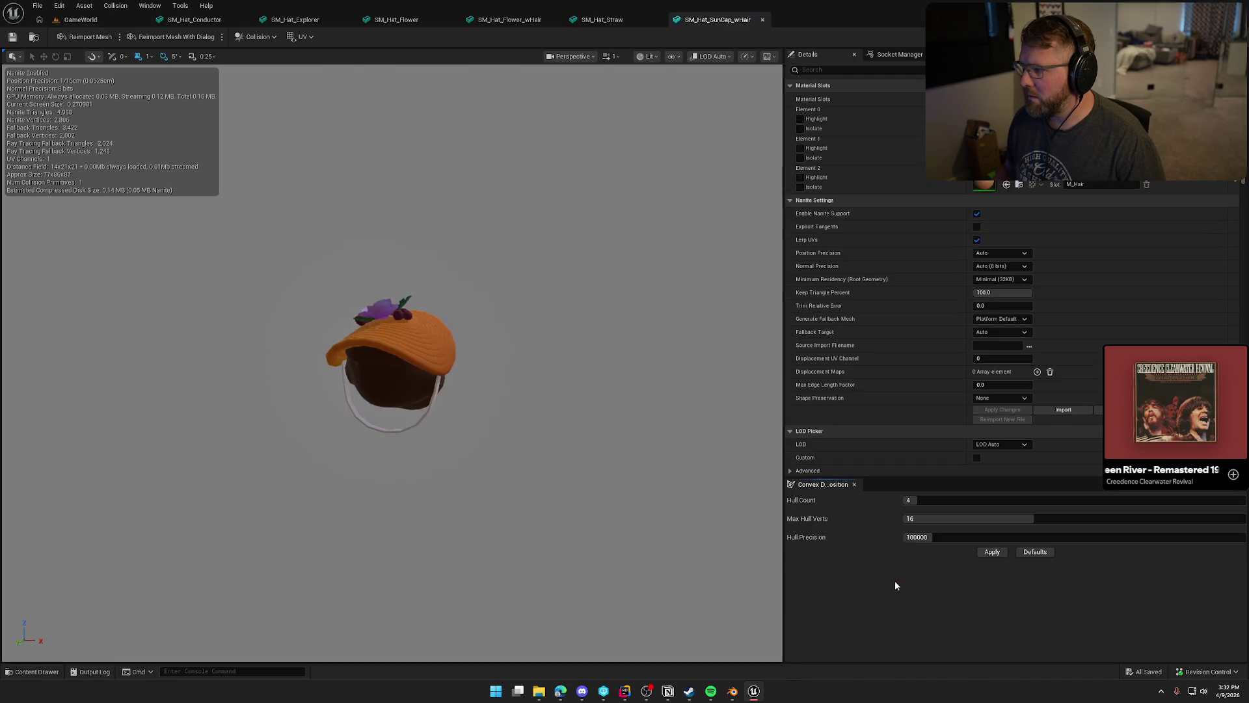
{"action": "middle_click", "coordinate": [643, 23]}
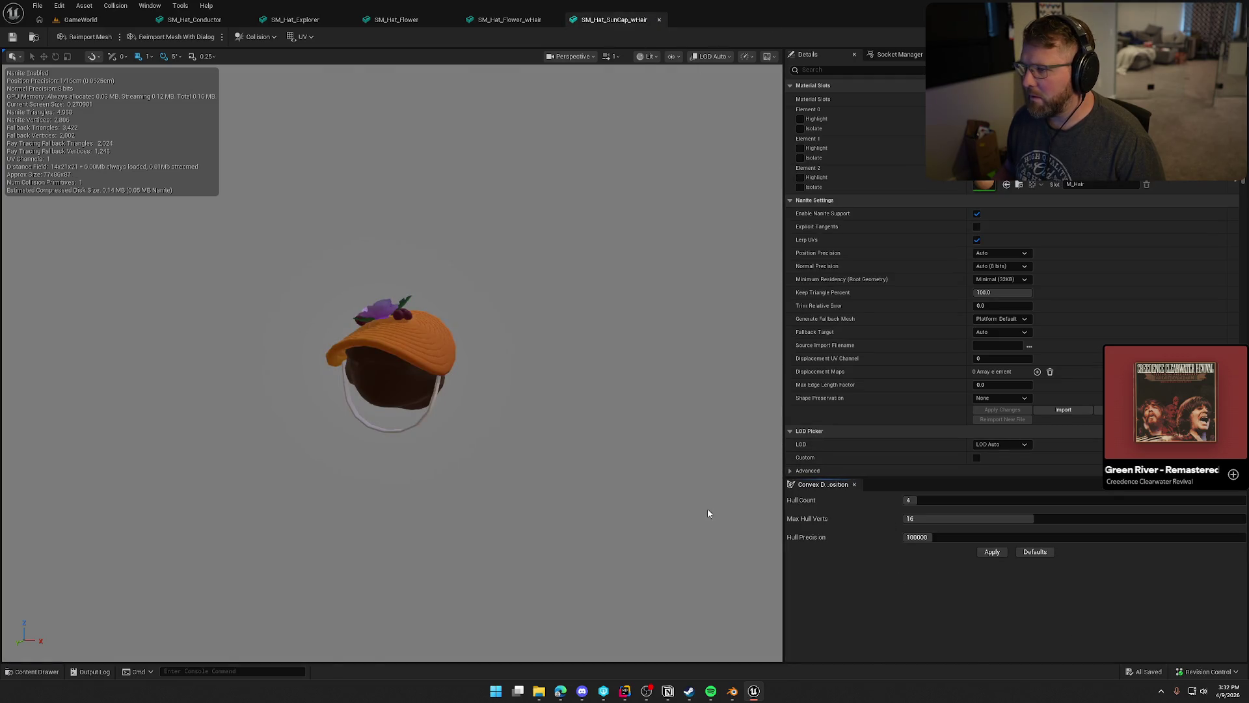
Preview and close the tiny bowler and top hat meshes.
{"action": "key", "text": "ctrl+space"}
{"action": "left_click", "coordinate": [959, 594]}
{"action": "double_click", "coordinate": [959, 593]}
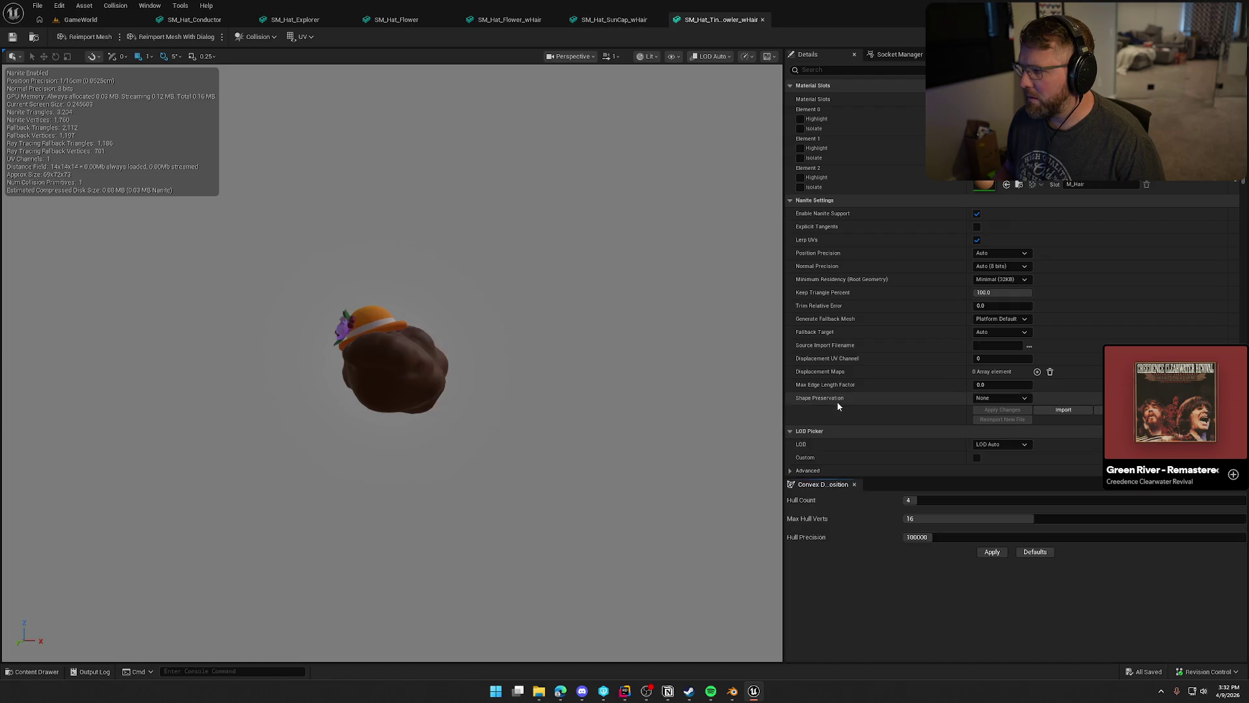
{"action": "middle_click", "coordinate": [705, 24]}
{"action": "key", "text": "ctrl+space"}
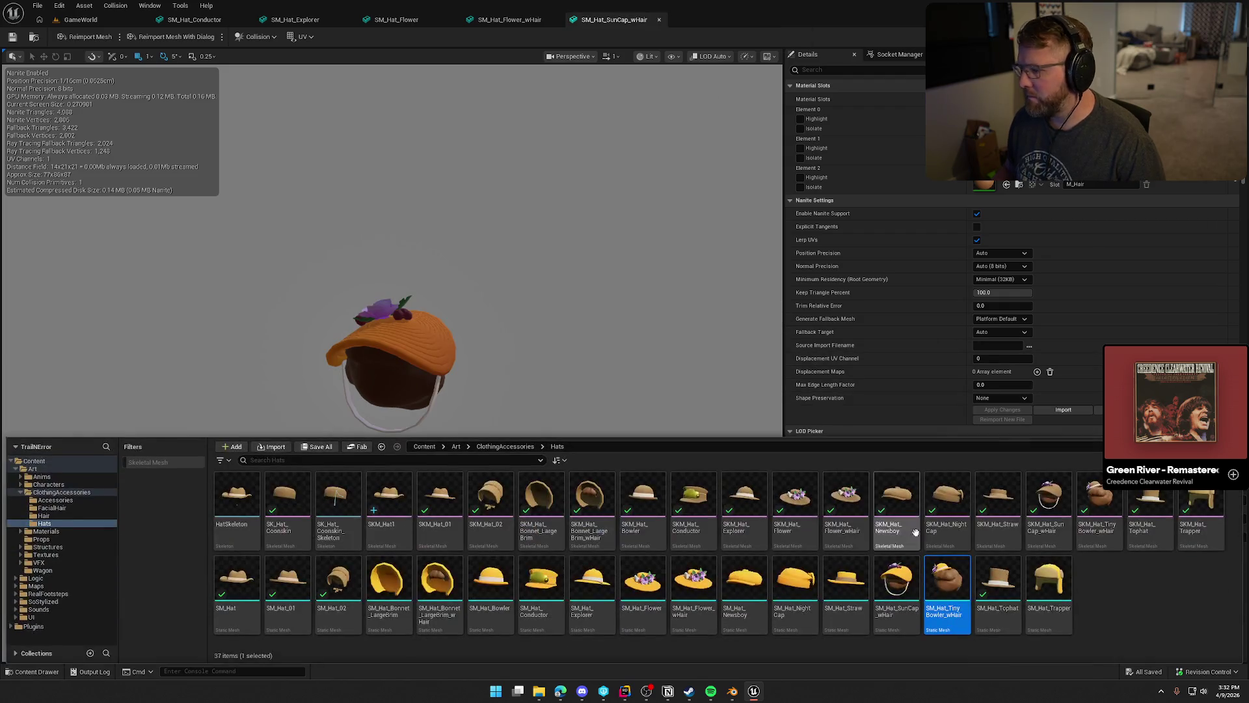
{"action": "left_click", "coordinate": [993, 584]}
{"action": "double_click", "coordinate": [994, 585]}
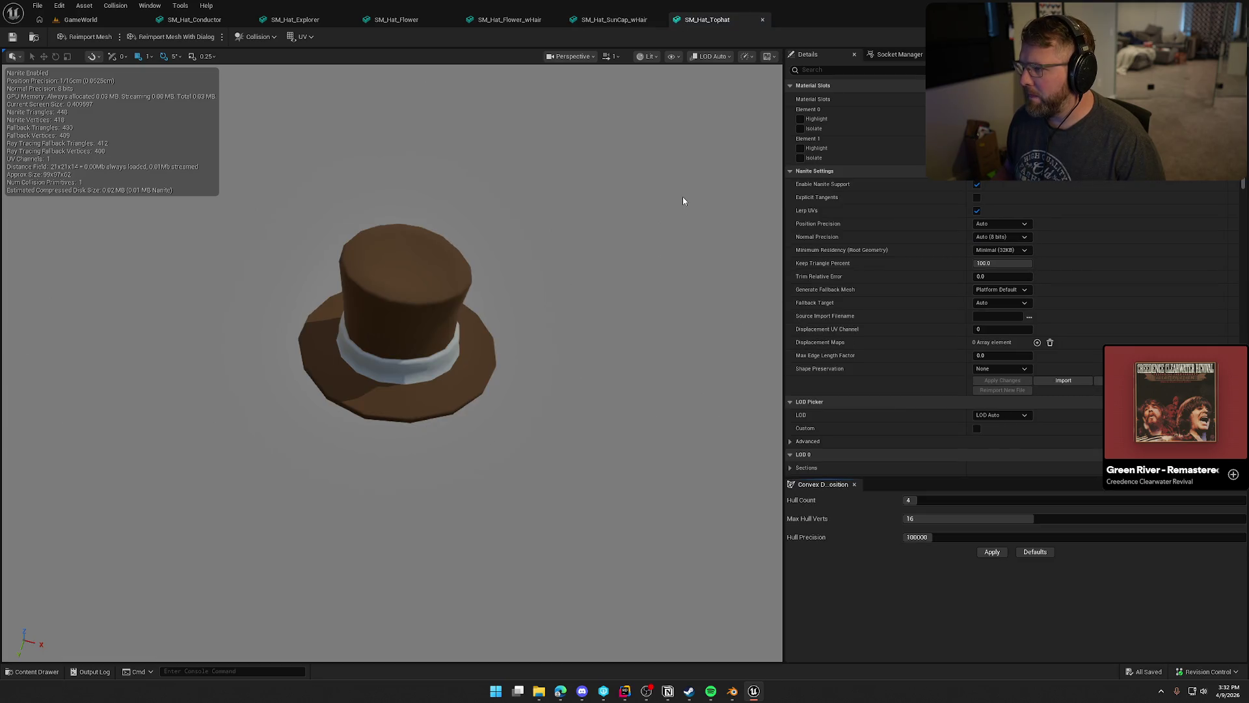
{"action": "middle_click", "coordinate": [716, 19]}
Preview and close the trapper hat mesh, then return to the Hats folder.
{"action": "key", "text": "ctrl+space"}
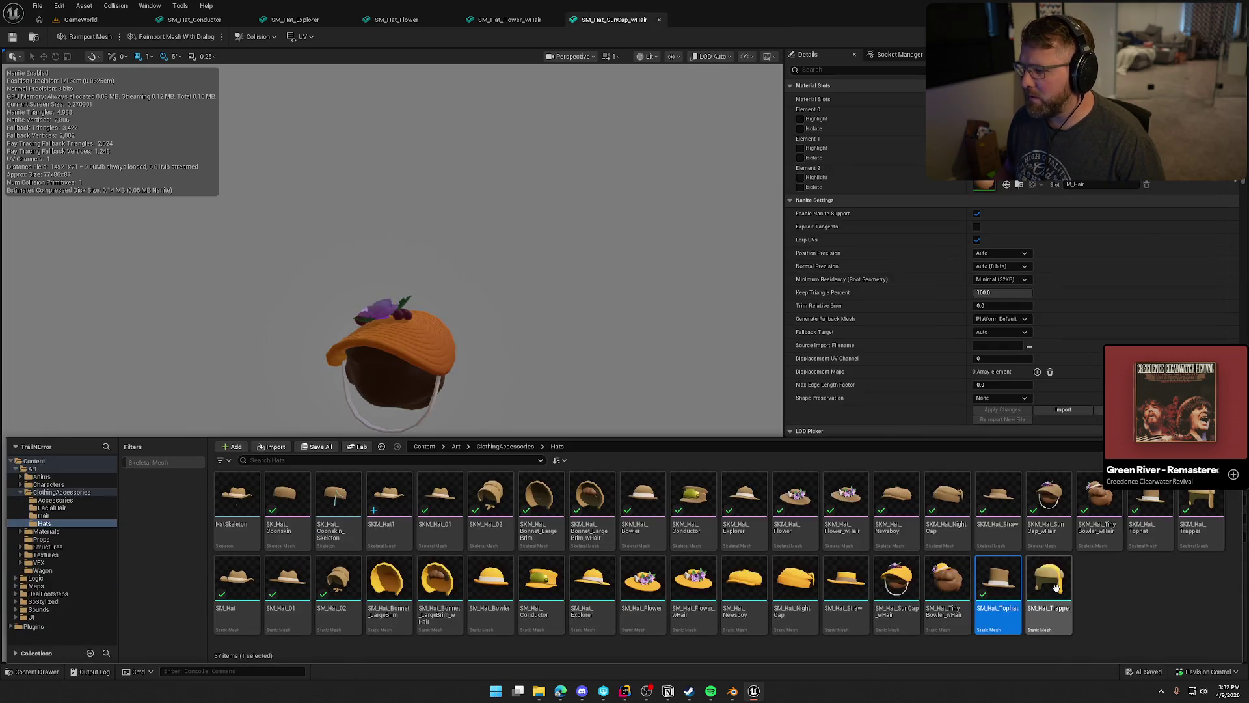
{"action": "left_click", "coordinate": [1062, 591]}
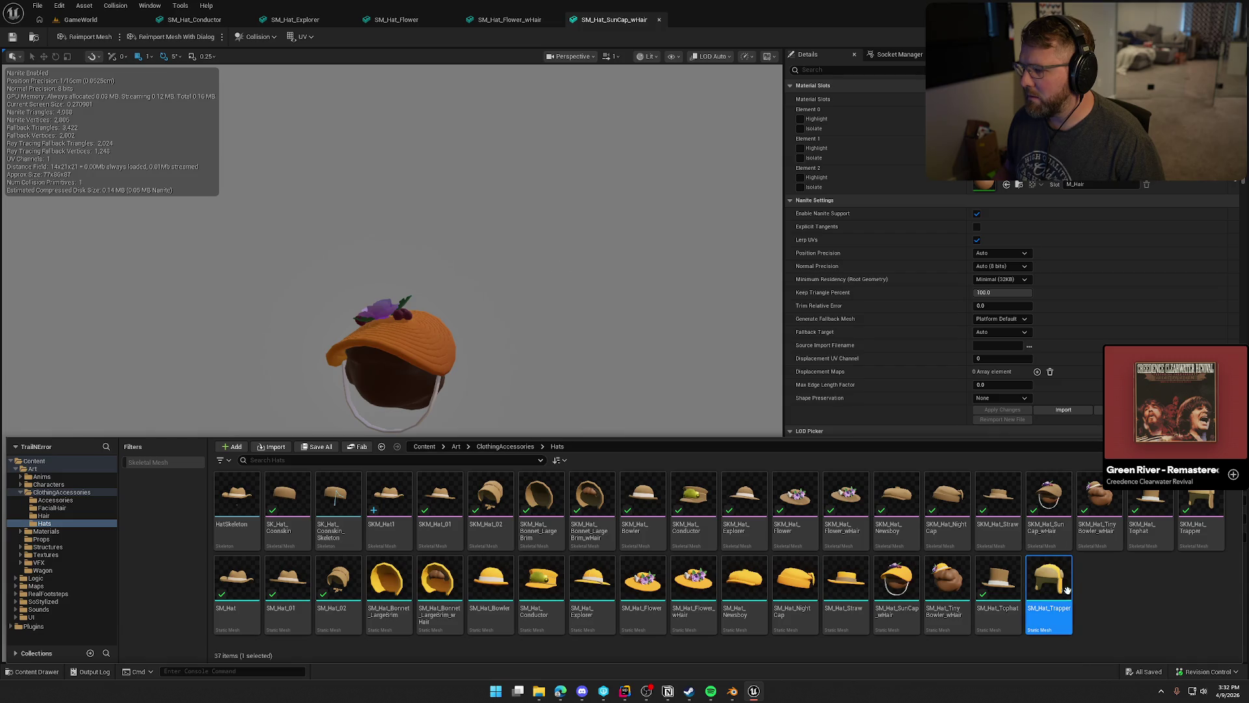
{"action": "key", "text": "Return"}
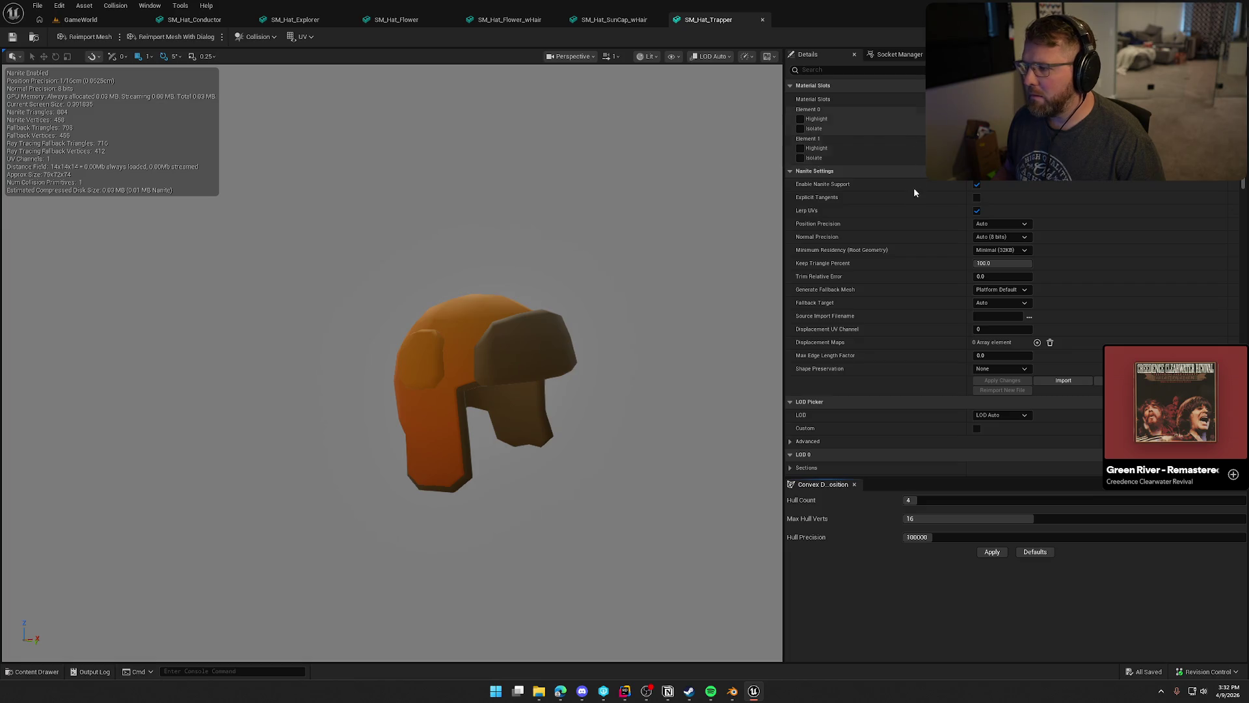
{"action": "middle_click", "coordinate": [699, 25]}
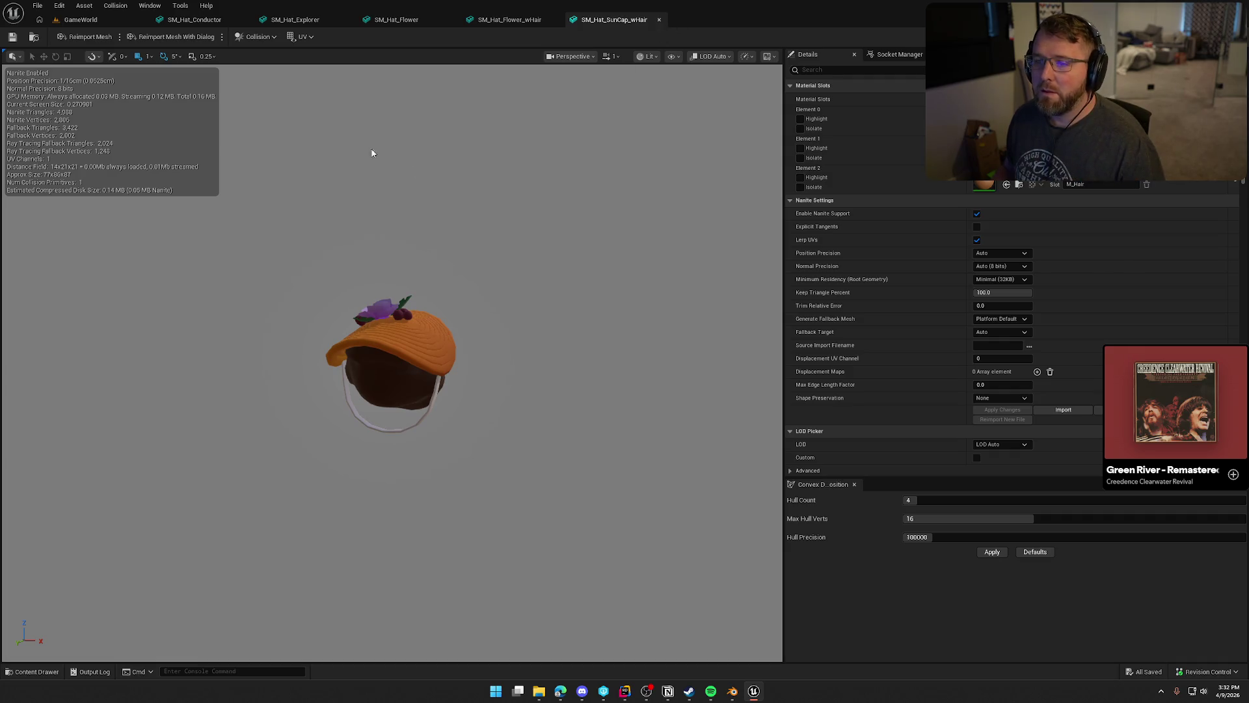
{"action": "left_click", "coordinate": [34, 36]}
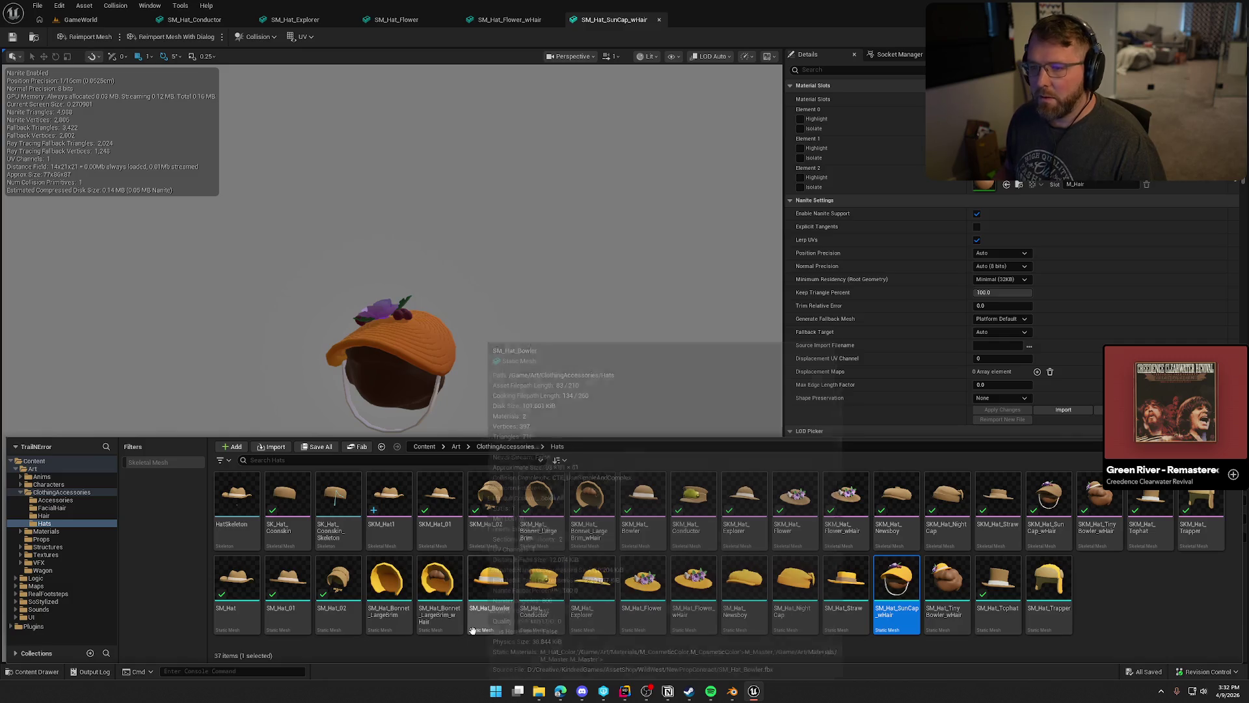
Select the Conductor, Explorer, Flower, Flower_wHair and SunCap_wHair hat meshes.
{"action": "left_click", "coordinate": [541, 585]}
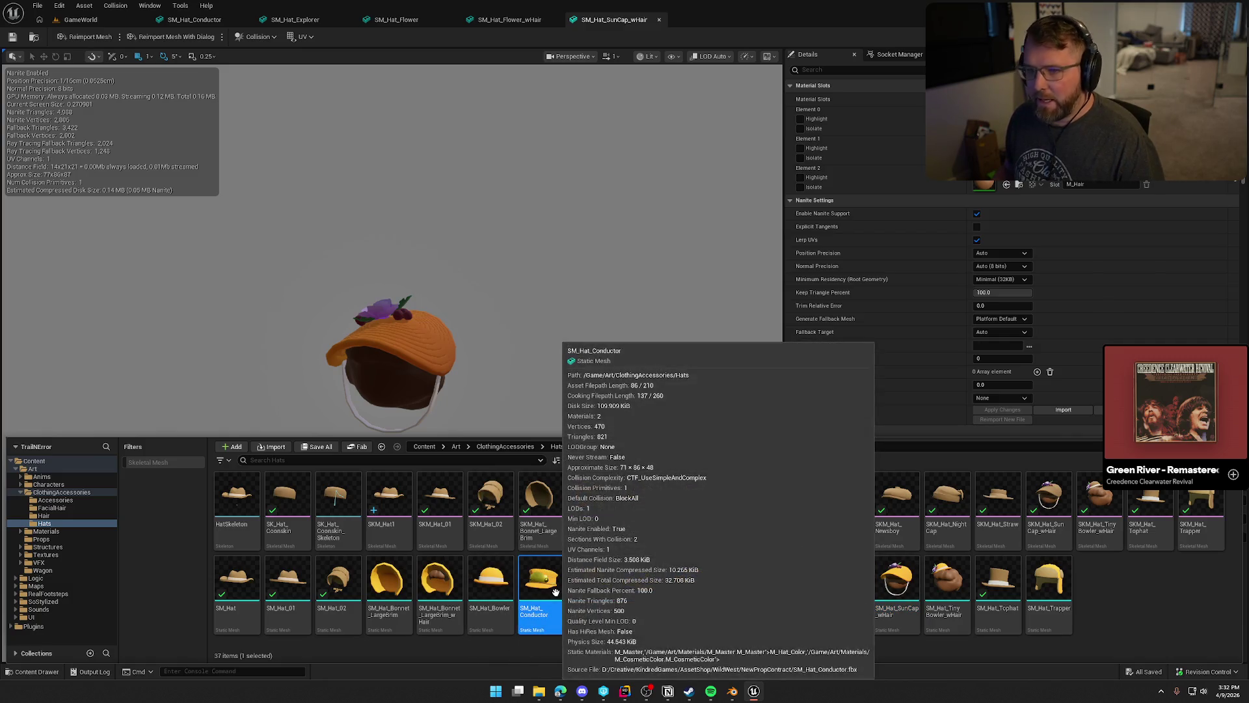
{"action": "left_click", "coordinate": [604, 621], "text": "ctrl"}
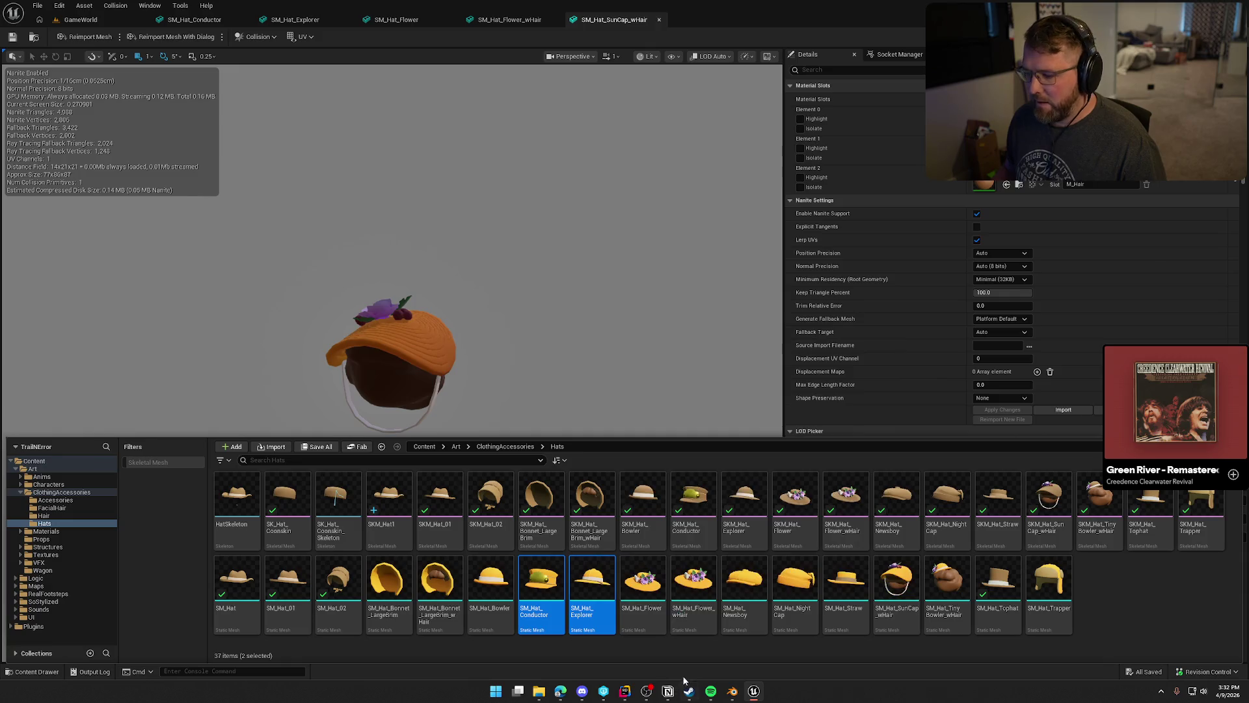
{"action": "left_click", "coordinate": [659, 626], "text": "ctrl"}
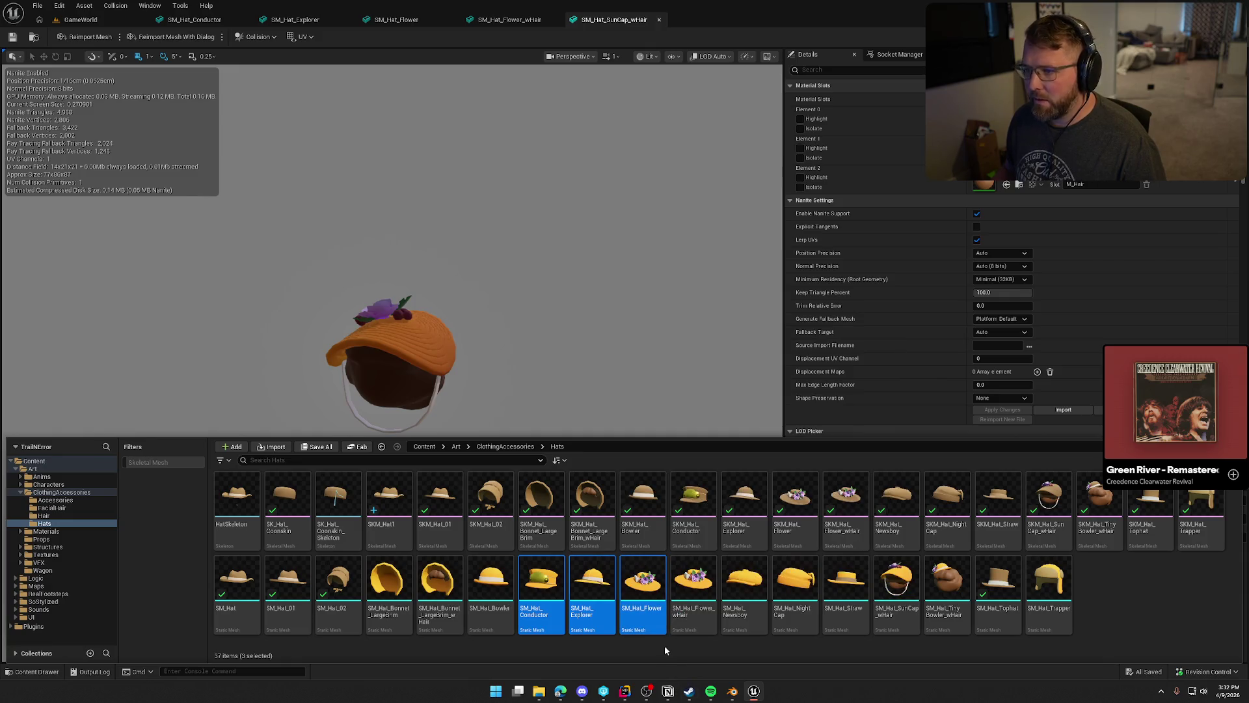
{"action": "left_click", "coordinate": [706, 624], "text": "ctrl"}
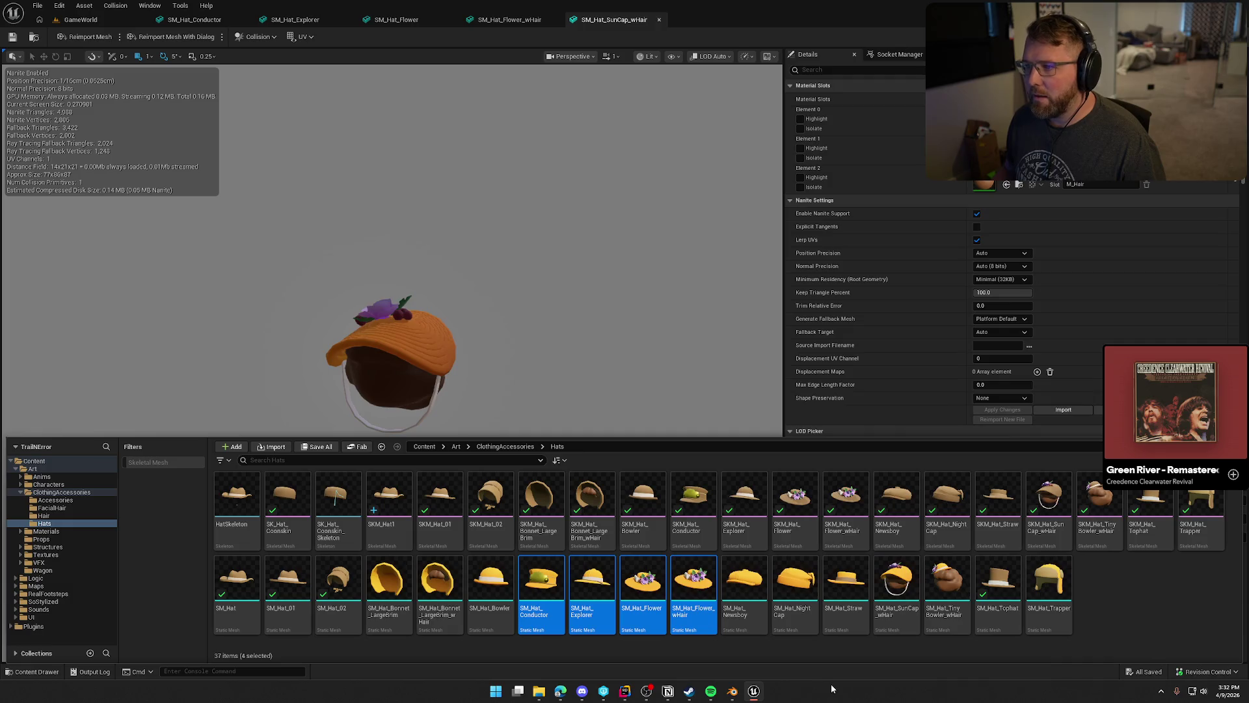
{"action": "left_click", "coordinate": [896, 588], "text": "ctrl"}
Bulk Export the five selected meshes as FBX to the chosen folder.
{"action": "right_click", "coordinate": [642, 579]}
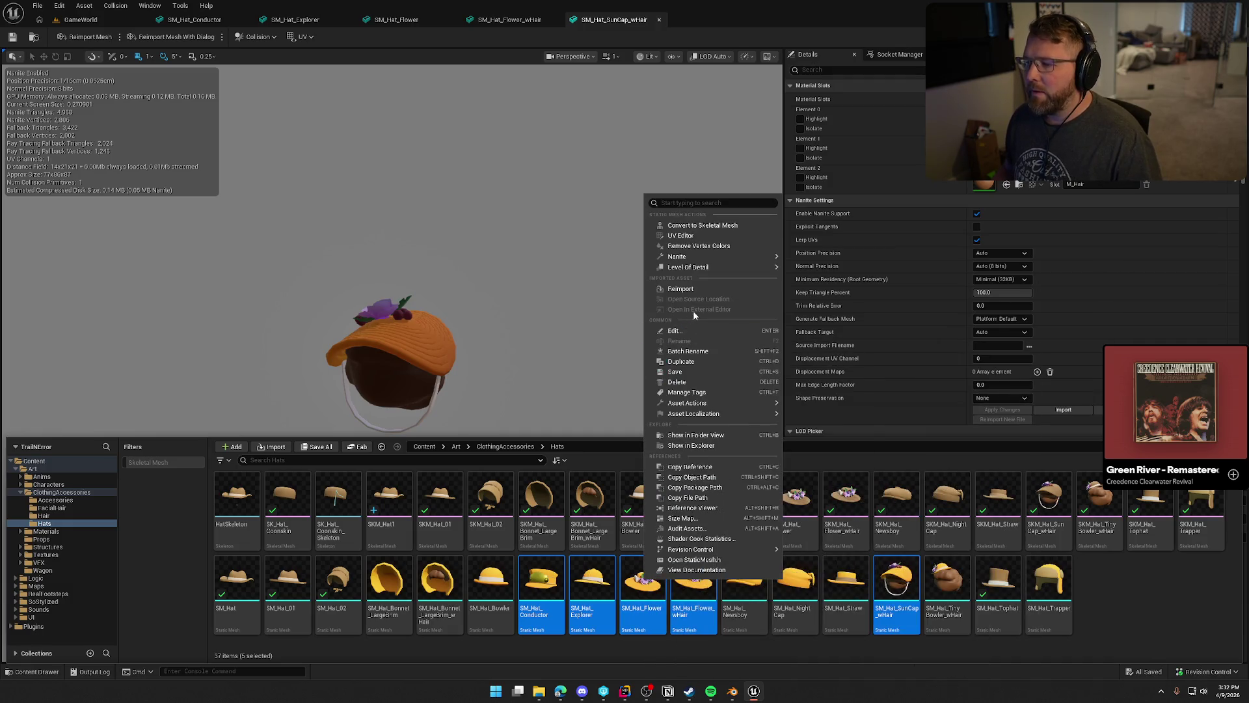
{"action": "mouse_move", "coordinate": [750, 405]}
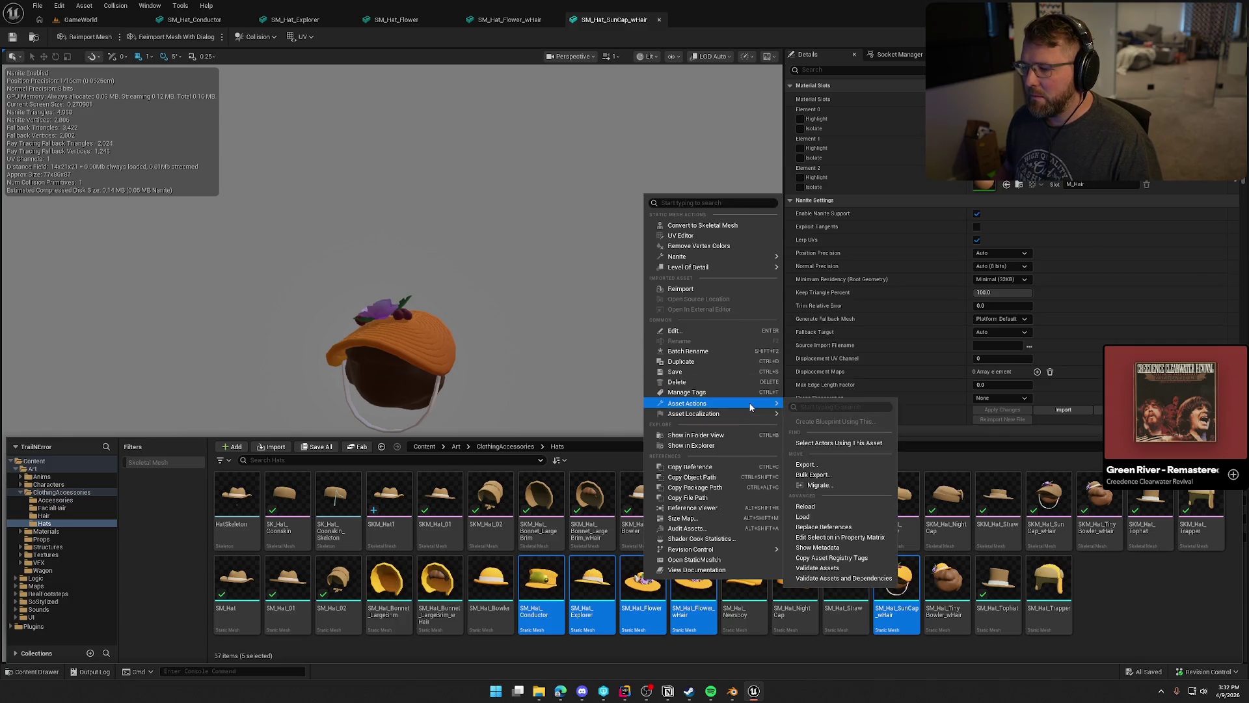
{"action": "left_click", "coordinate": [853, 474]}
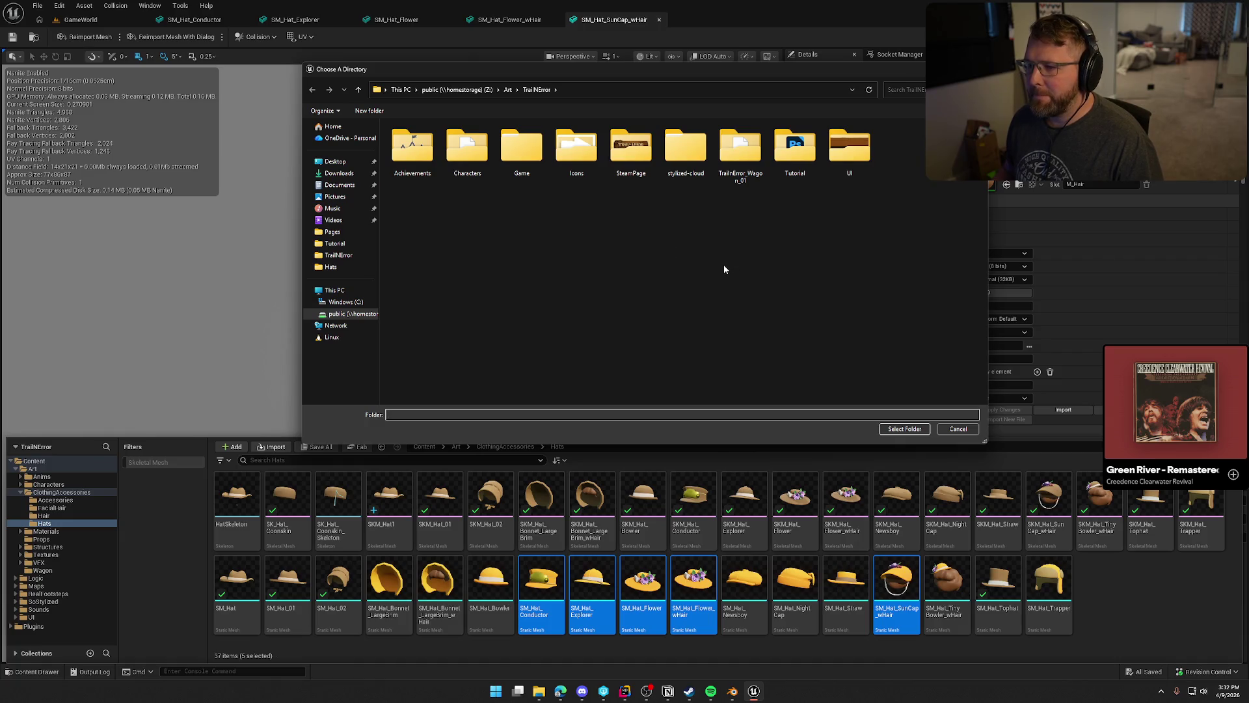
{"action": "left_click", "coordinate": [905, 428]}
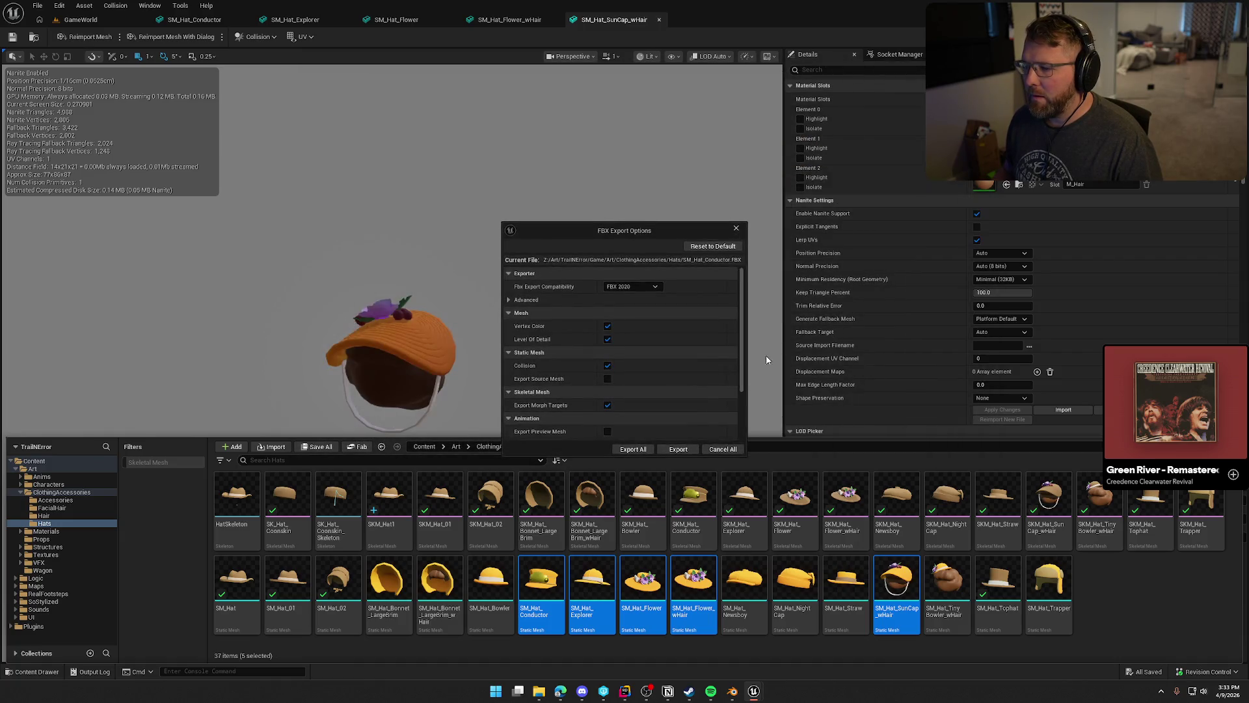
{"action": "left_click", "coordinate": [635, 451]}
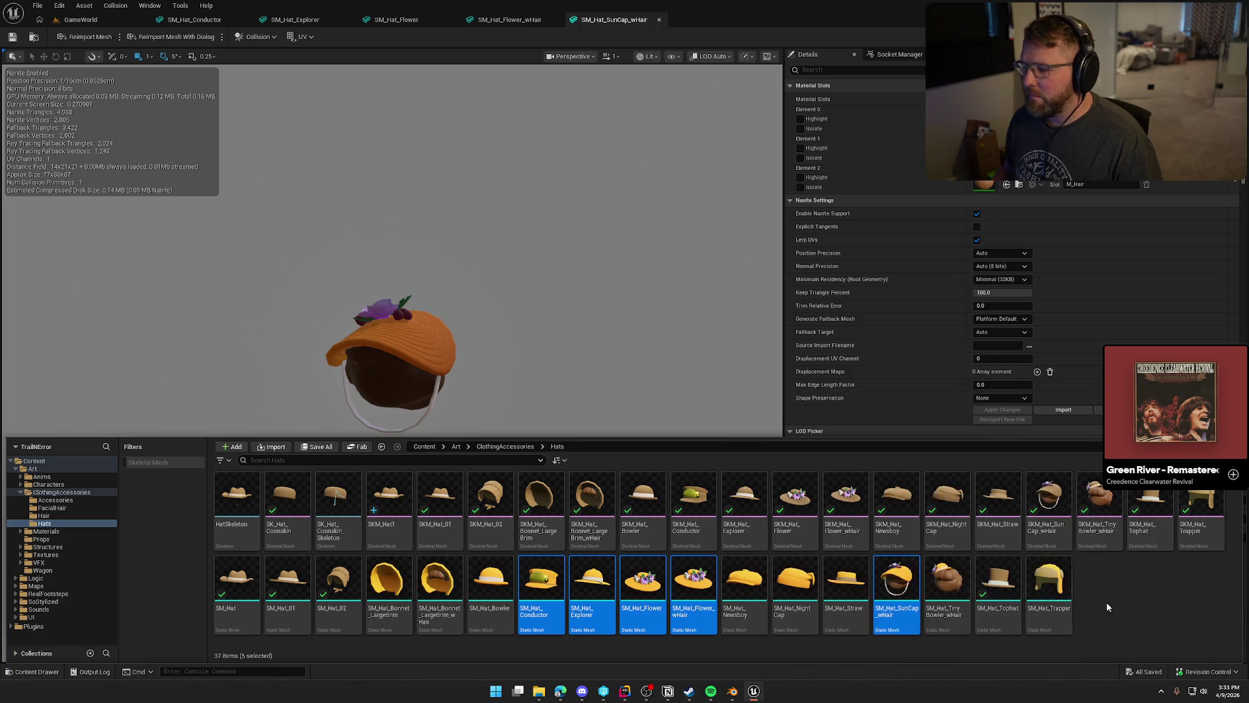
{"action": "key", "text": "alt+Tab"}
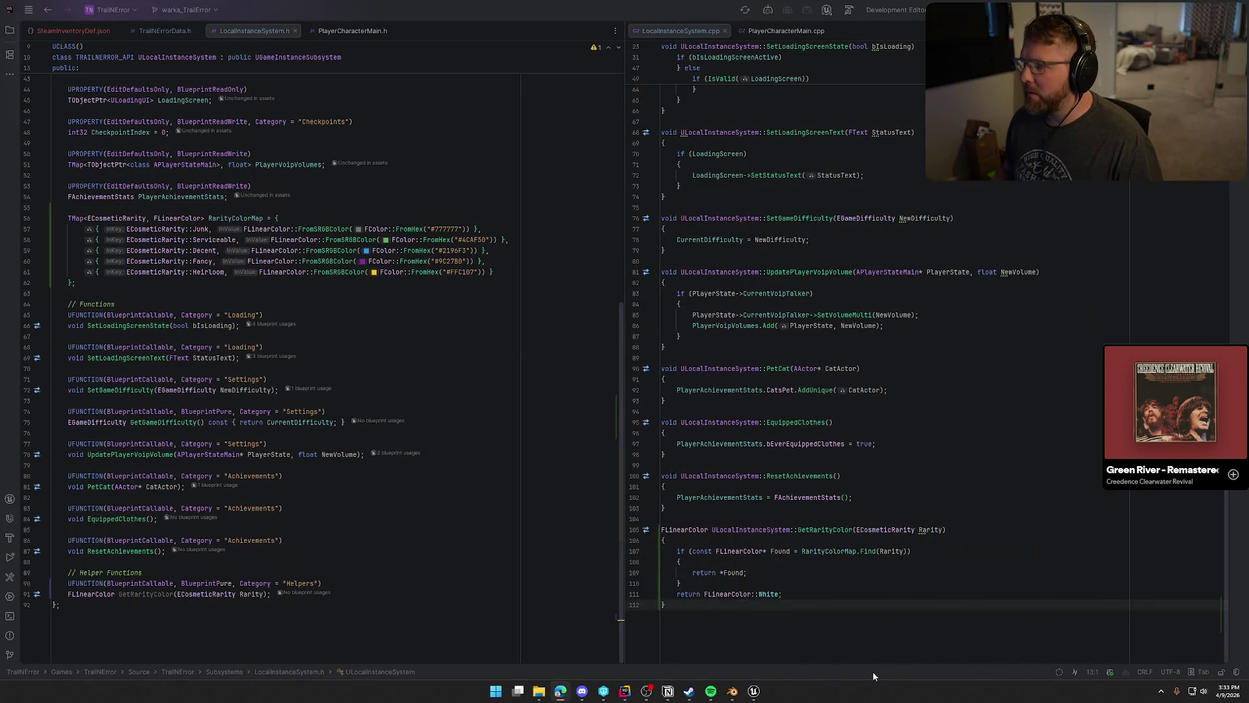
In Blender, move the Cosmetic material to the first slot.
{"action": "left_click", "coordinate": [732, 691]}
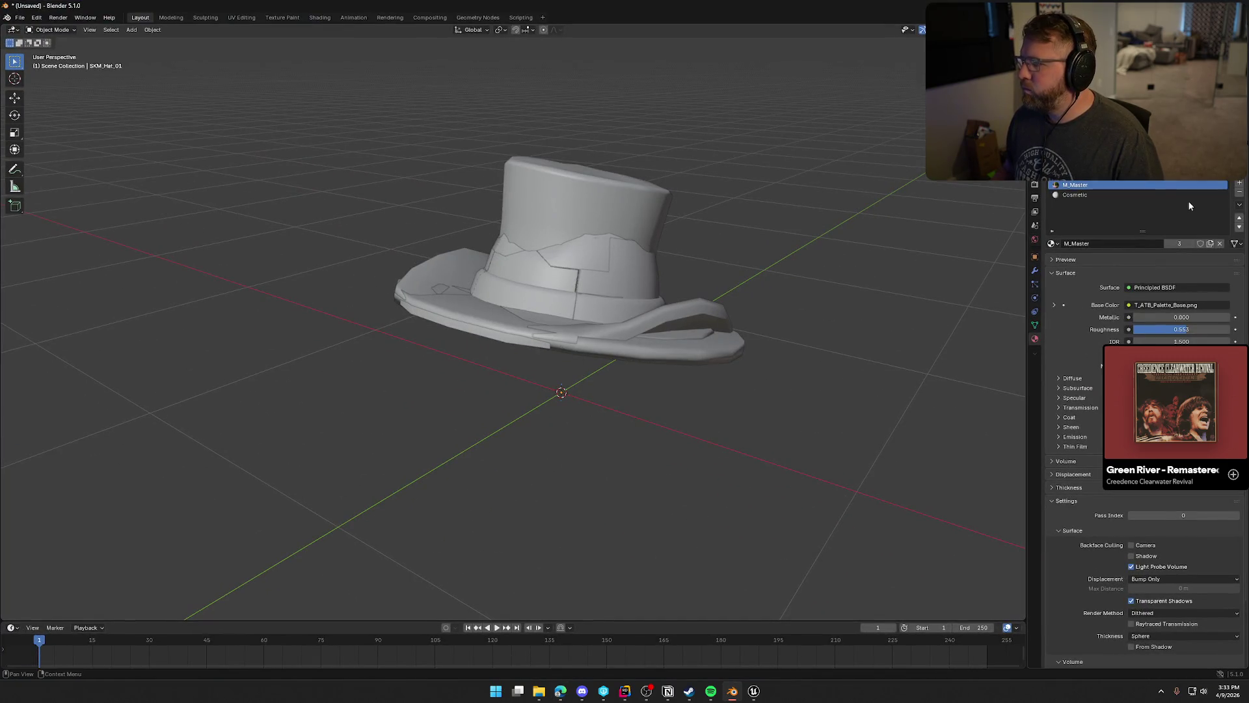
{"action": "left_click", "coordinate": [1062, 195]}
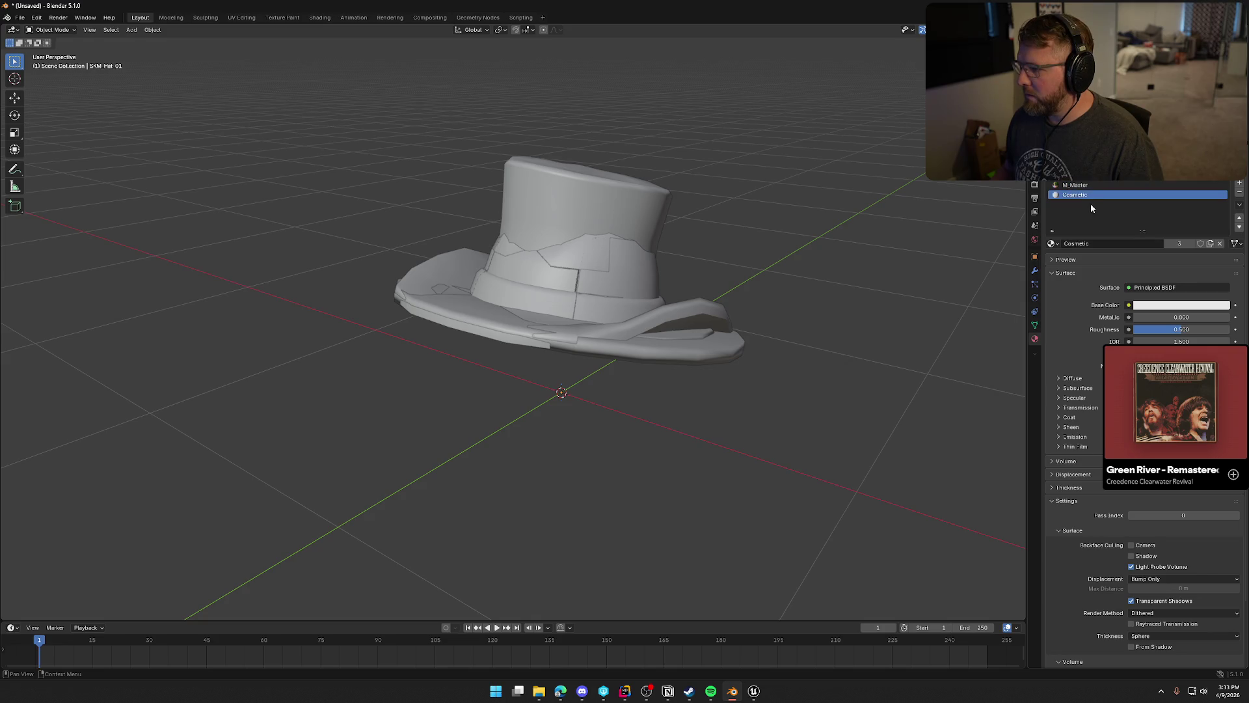
{"action": "left_click", "coordinate": [1239, 219]}
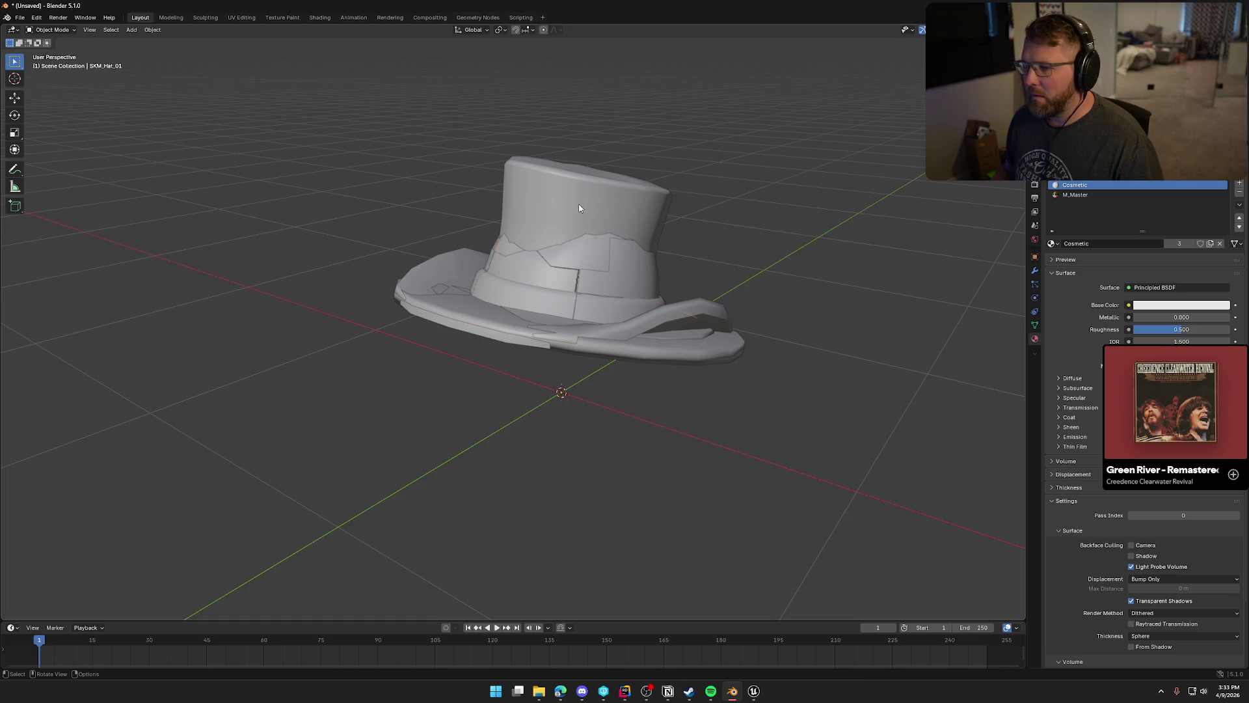
Export the top hat as FBX, overwriting SKM_Hat_Tophat.FBX.
{"action": "left_click", "coordinate": [692, 312]}
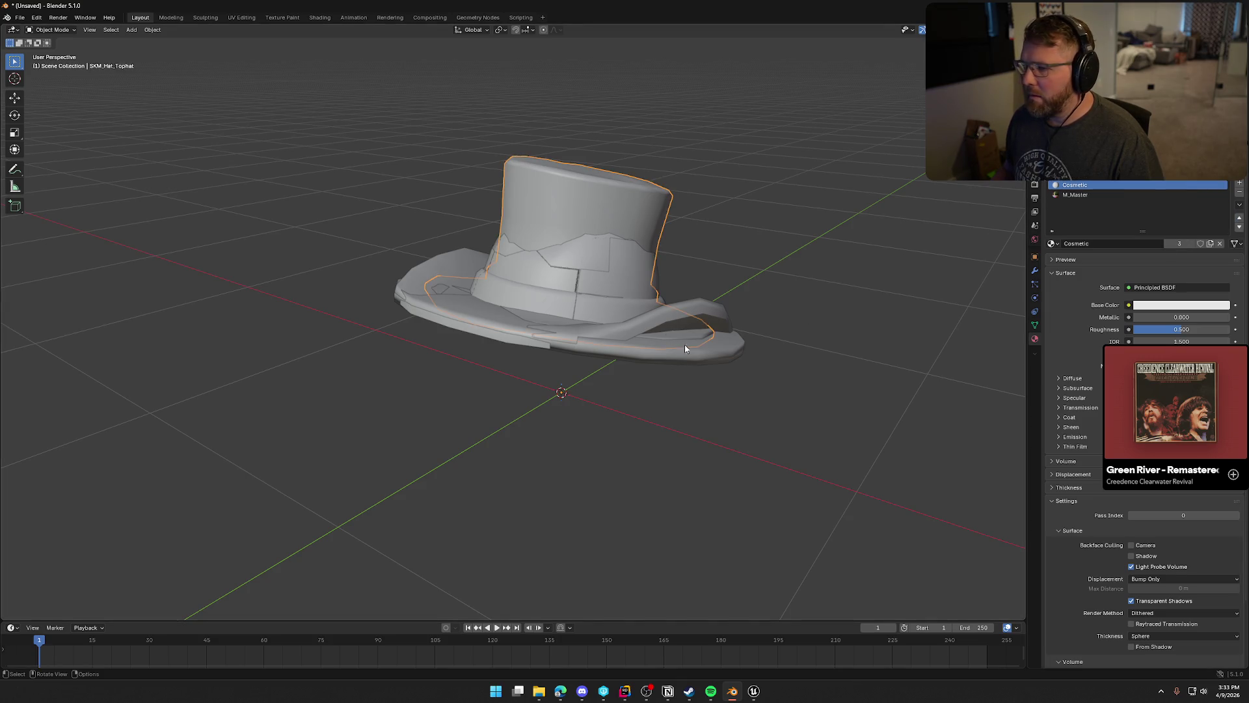
{"action": "left_click", "coordinate": [20, 17]}
{"action": "mouse_move", "coordinate": [85, 169]}
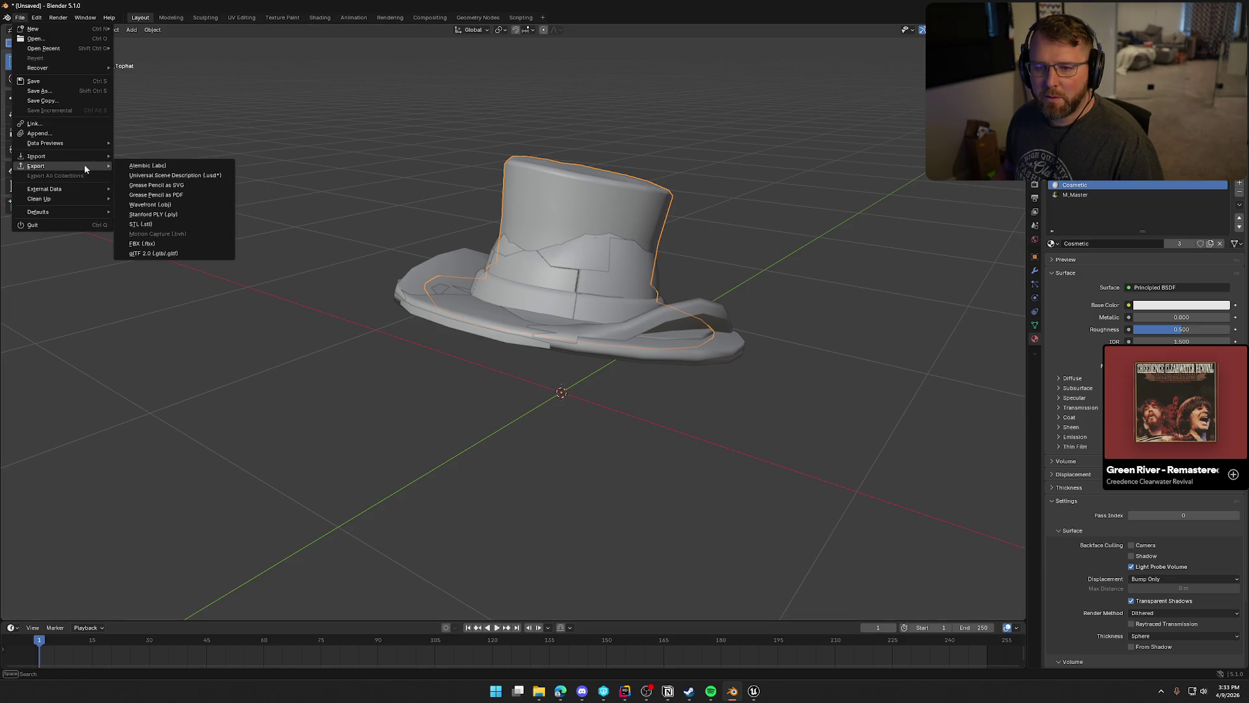
{"action": "left_click", "coordinate": [156, 244]}
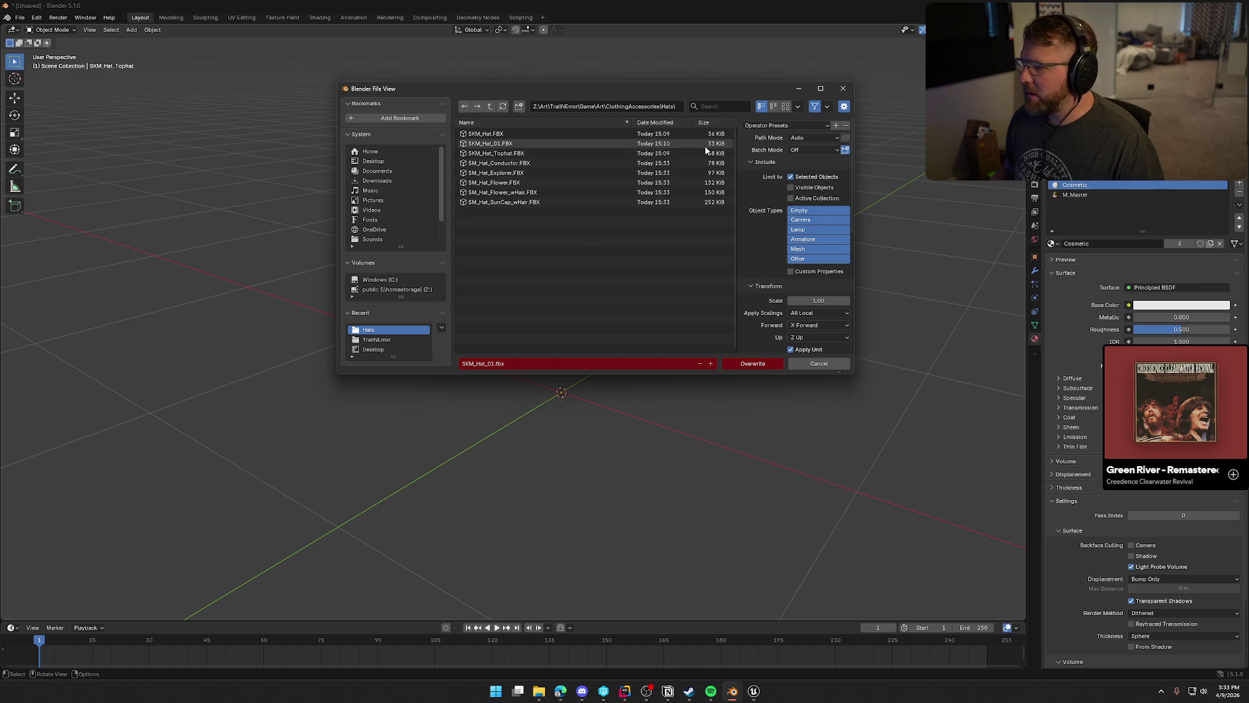
{"action": "mouse_move", "coordinate": [702, 89]}
{"action": "left_mouse_down"}
{"action": "mouse_move", "coordinate": [692, 108]}
{"action": "mouse_move", "coordinate": [663, 106]}
{"action": "left_mouse_up"}
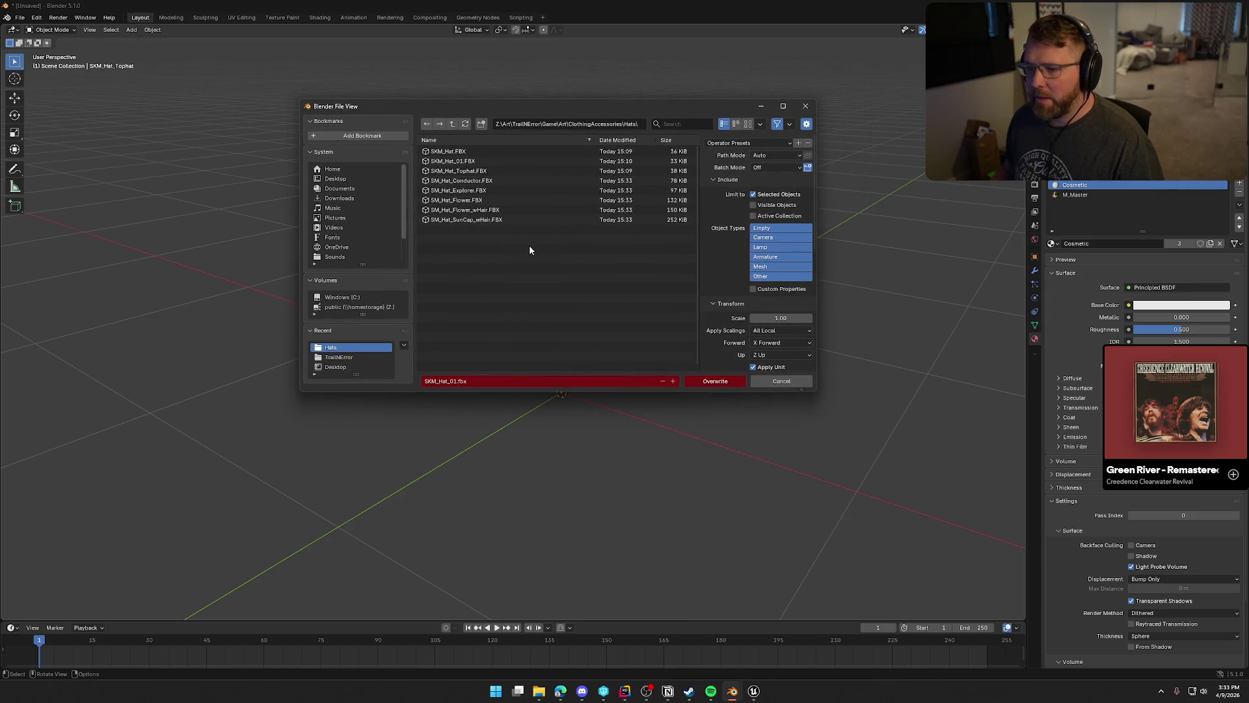
{"action": "left_click", "coordinate": [479, 171]}
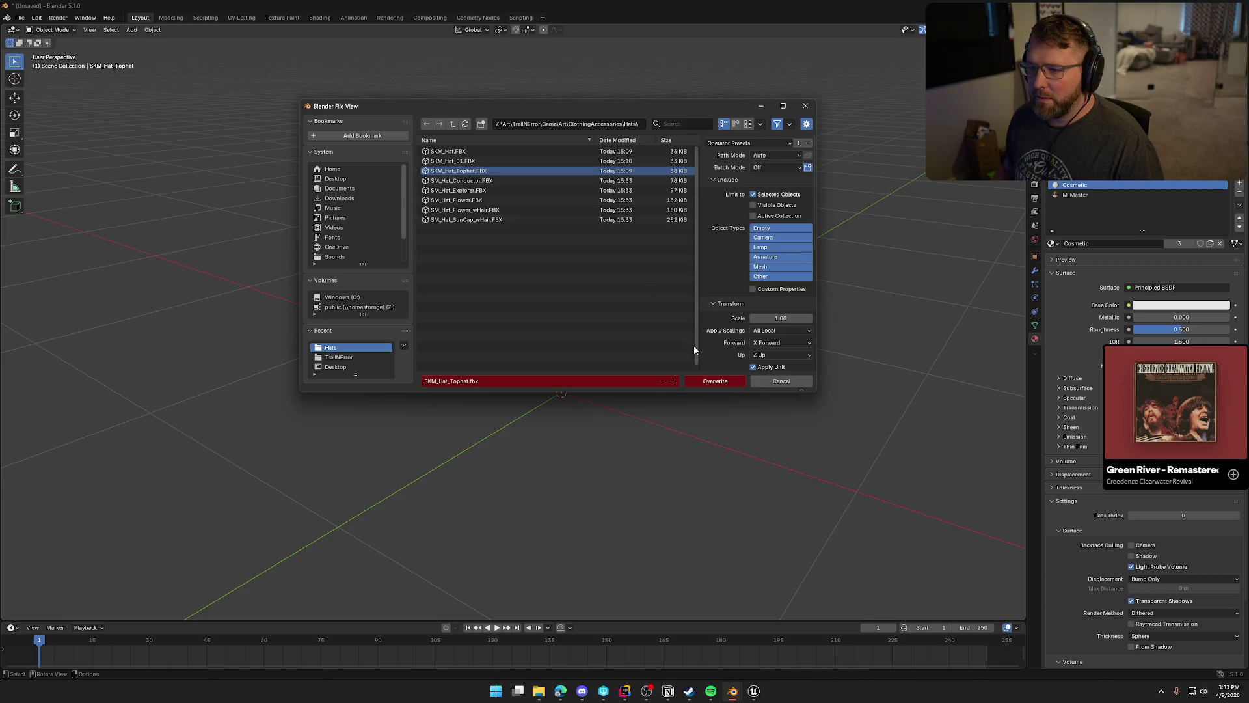
{"action": "left_click", "coordinate": [716, 382]}
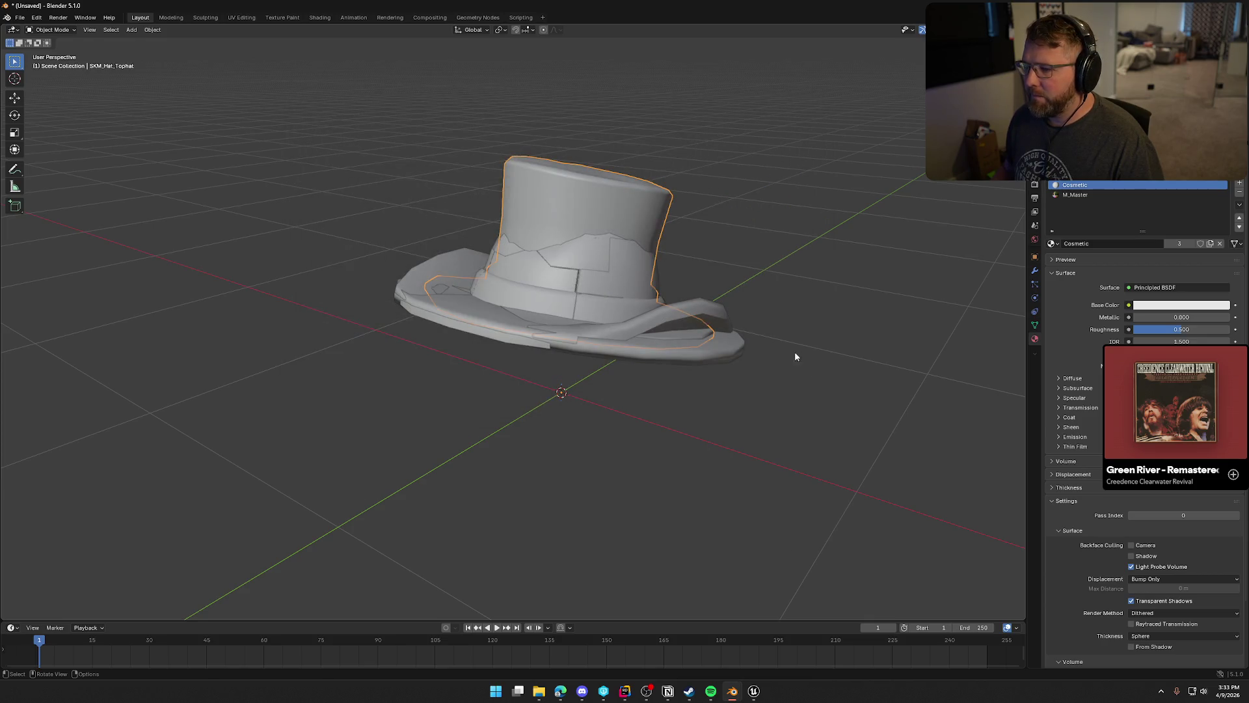
Delete the top hat and select the SKM_Hat mesh beneath it.
{"action": "mouse_move", "coordinate": [800, 297]}
{"action": "left_mouse_down"}
{"action": "mouse_move", "coordinate": [823, 287]}
{"action": "mouse_move", "coordinate": [815, 297]}
{"action": "left_mouse_up"}
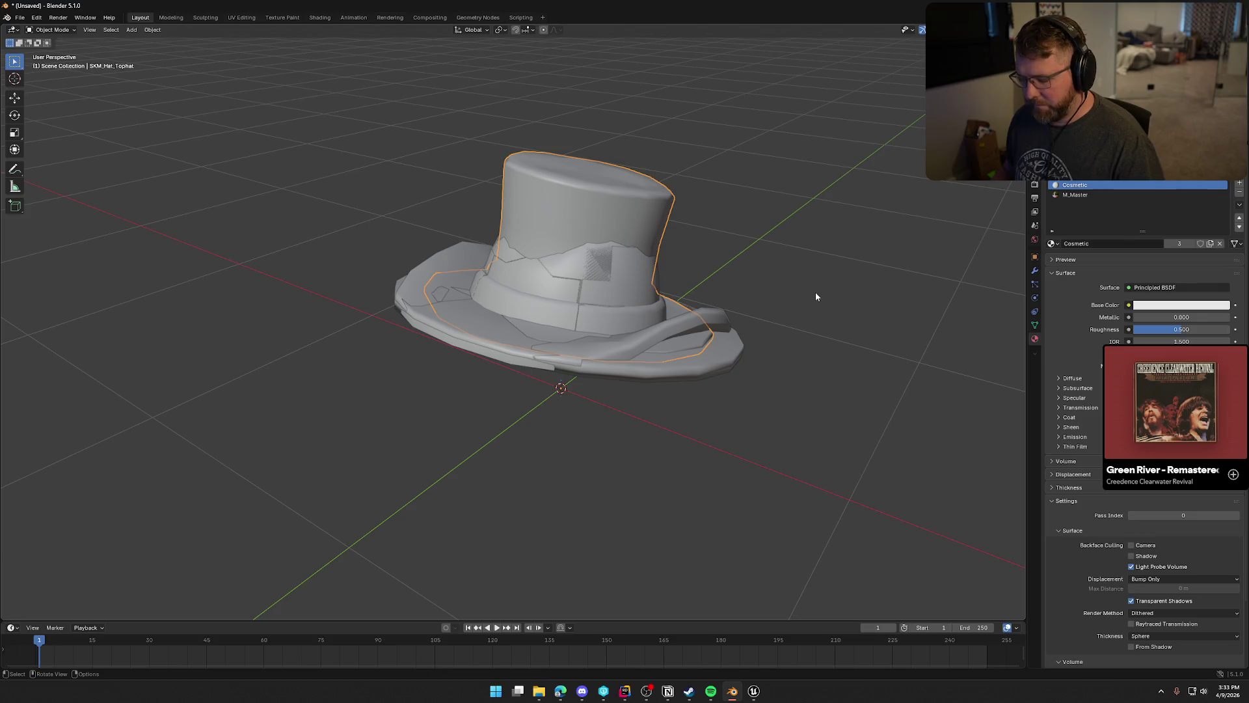
{"action": "key", "text": "Delete"}
{"action": "left_click", "coordinate": [587, 256]}
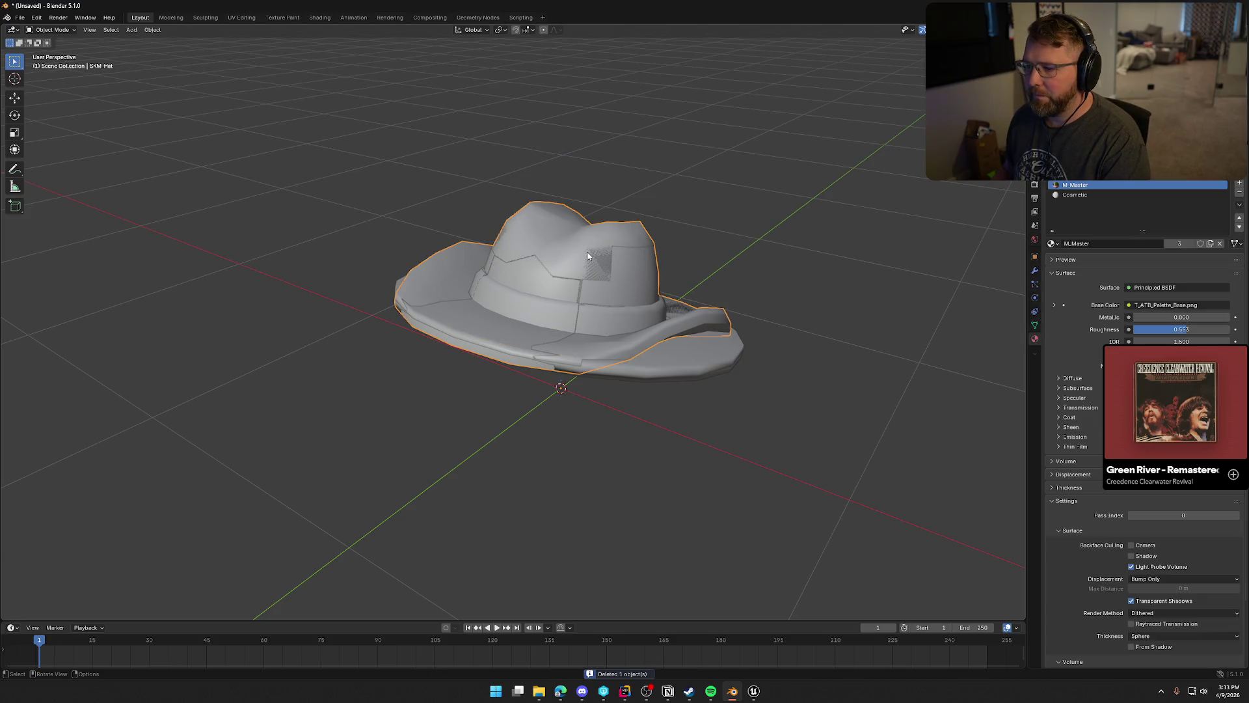
Put M_Master below Cosmetic on SKM_Hat, overwrite SKM_Hat.FBX, then delete it.
{"action": "left_click", "coordinate": [1240, 226]}
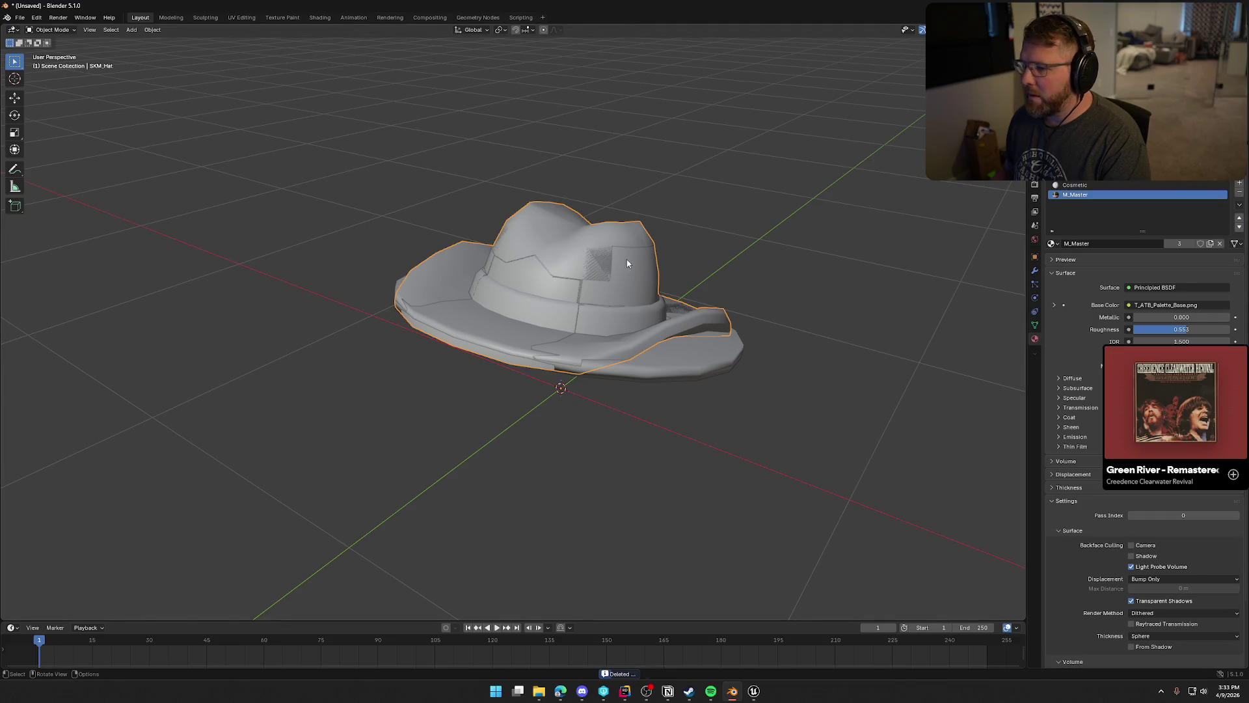
{"action": "left_click", "coordinate": [20, 20]}
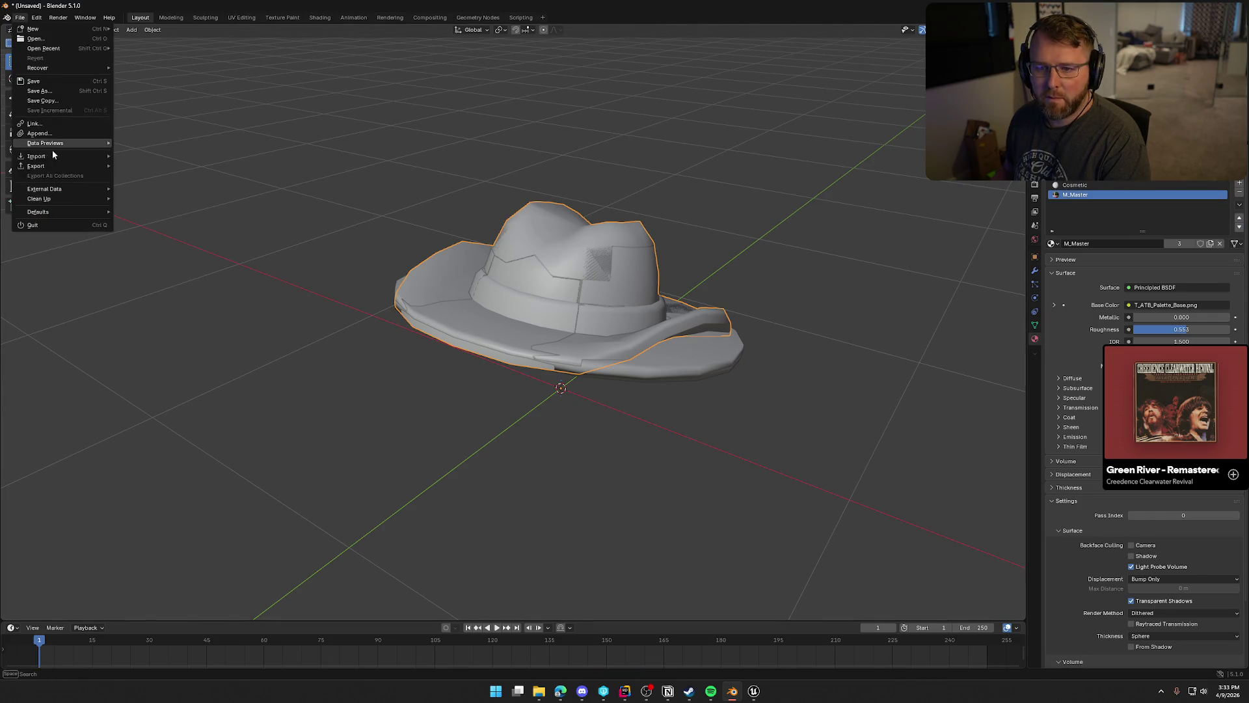
{"action": "mouse_move", "coordinate": [65, 164]}
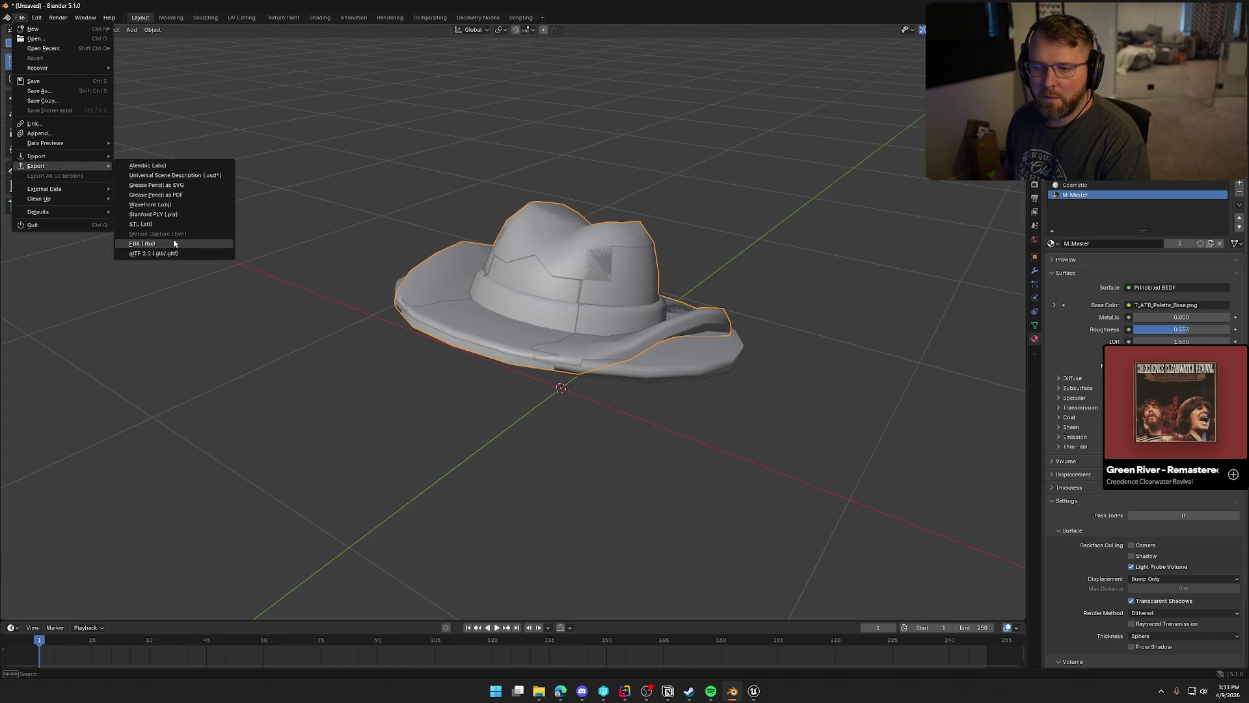
{"action": "left_click", "coordinate": [173, 239]}
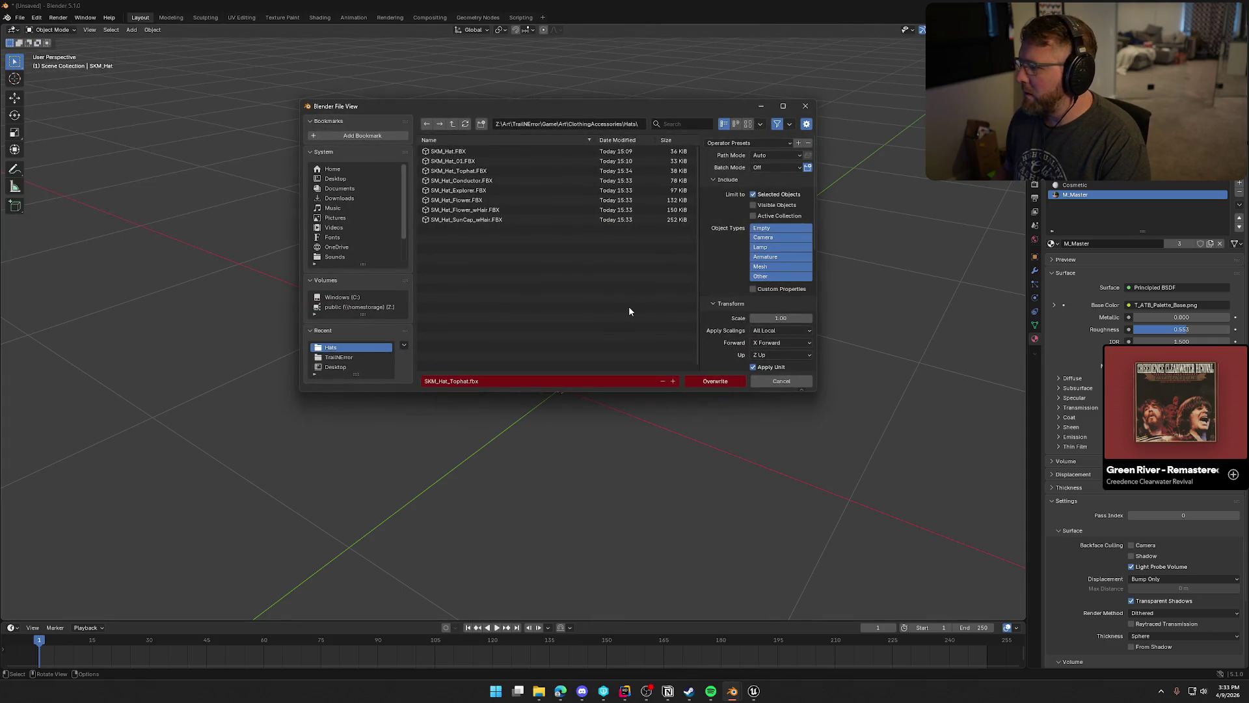
{"action": "left_click", "coordinate": [478, 151]}
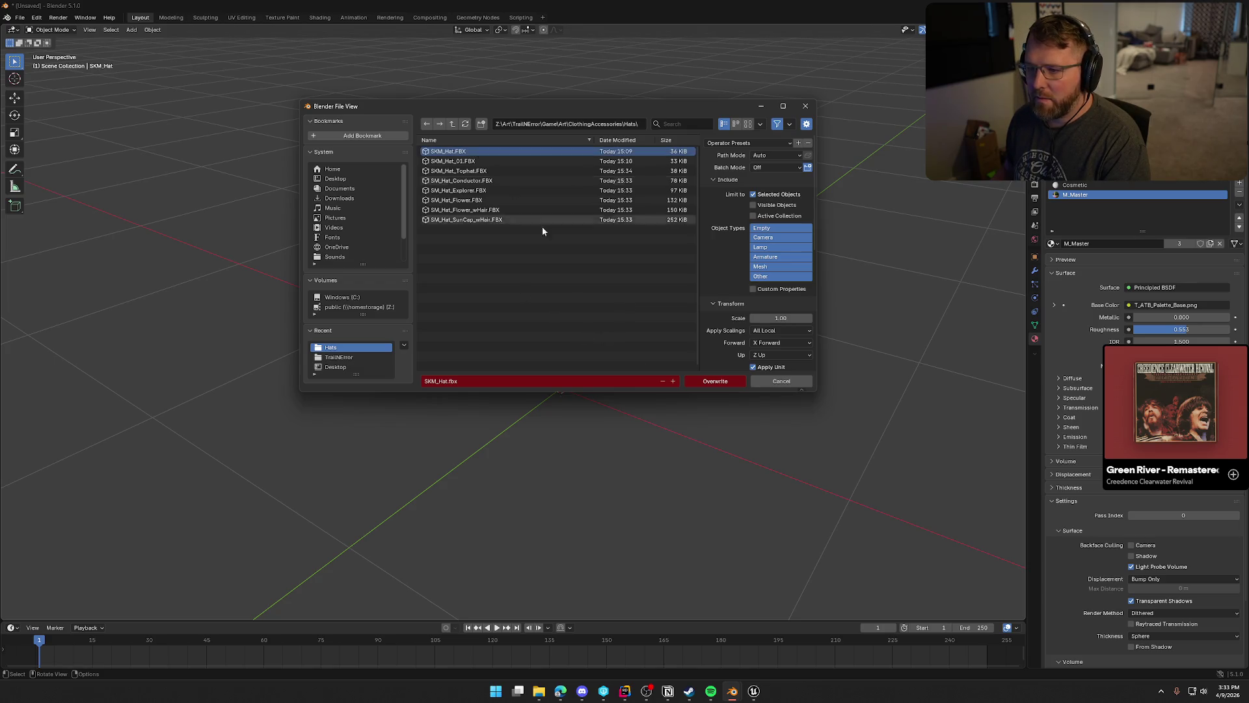
{"action": "left_click", "coordinate": [706, 380]}
{"action": "key", "text": "Delete"}
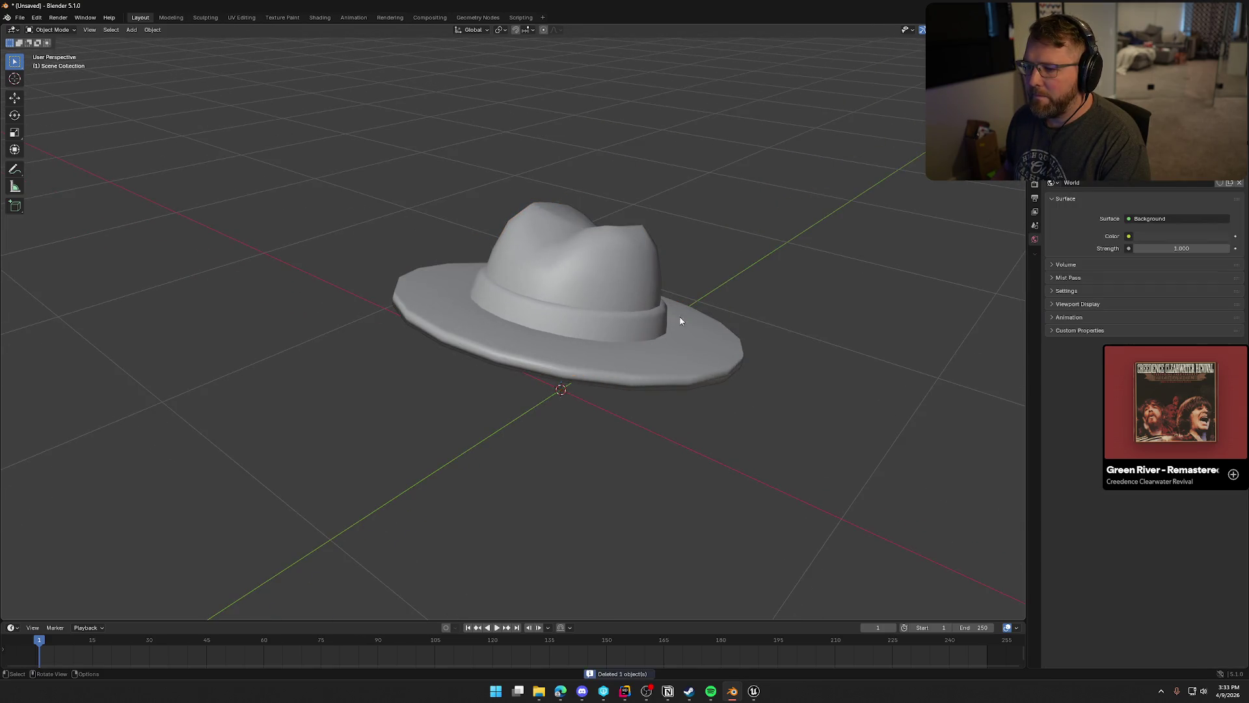
Export SKM_Hat_01 over SKM_Hat_01.FBX and delete it from the scene.
{"action": "left_click", "coordinate": [628, 294]}
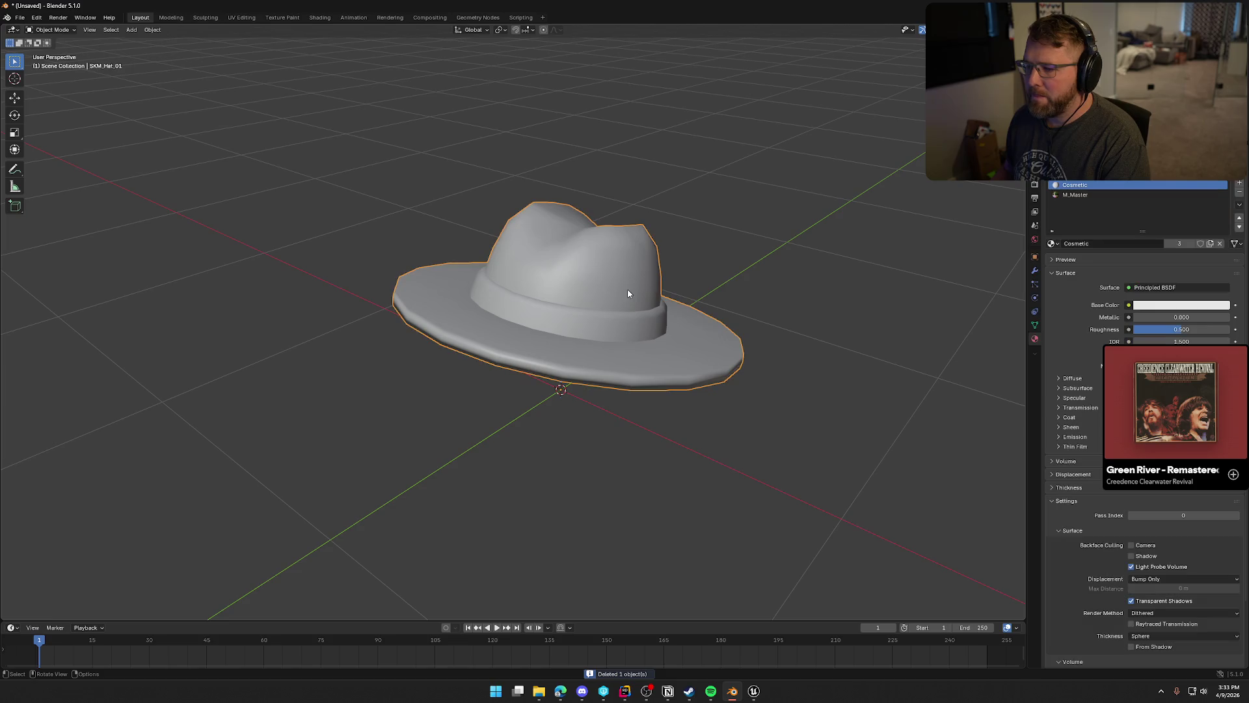
{"action": "left_click", "coordinate": [20, 18]}
{"action": "mouse_move", "coordinate": [76, 166]}
{"action": "left_click", "coordinate": [159, 243]}
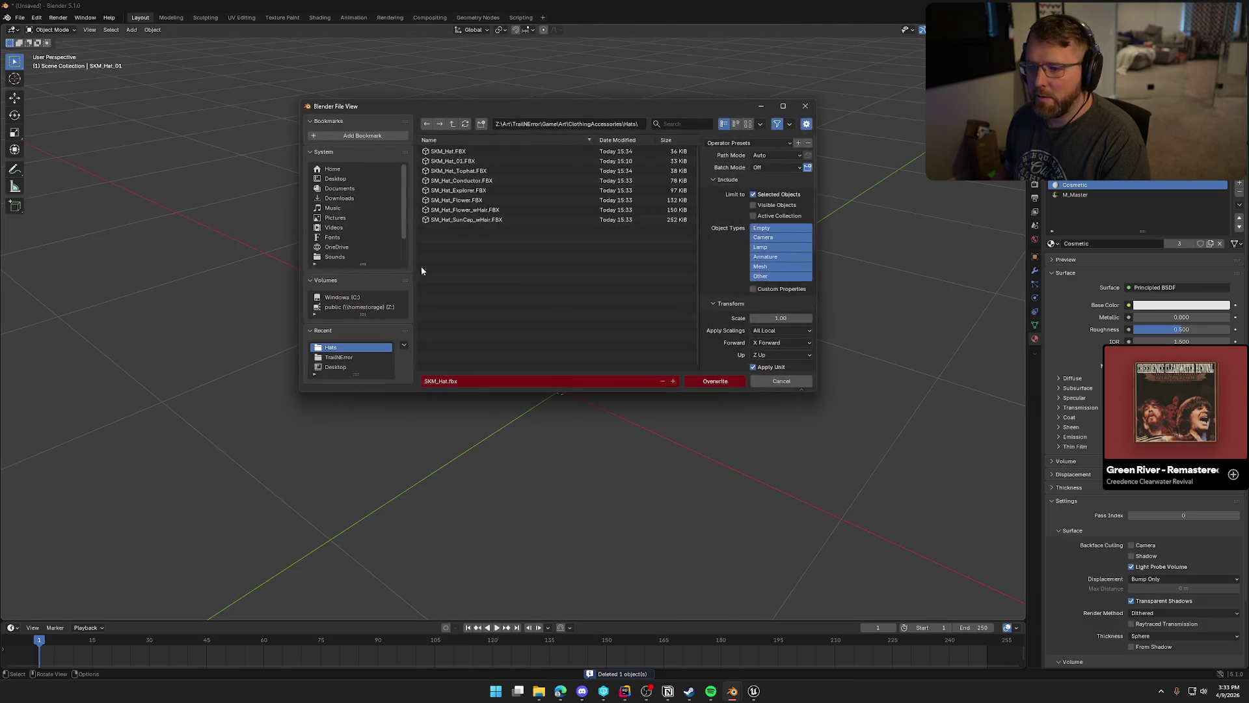
{"action": "left_click", "coordinate": [508, 161]}
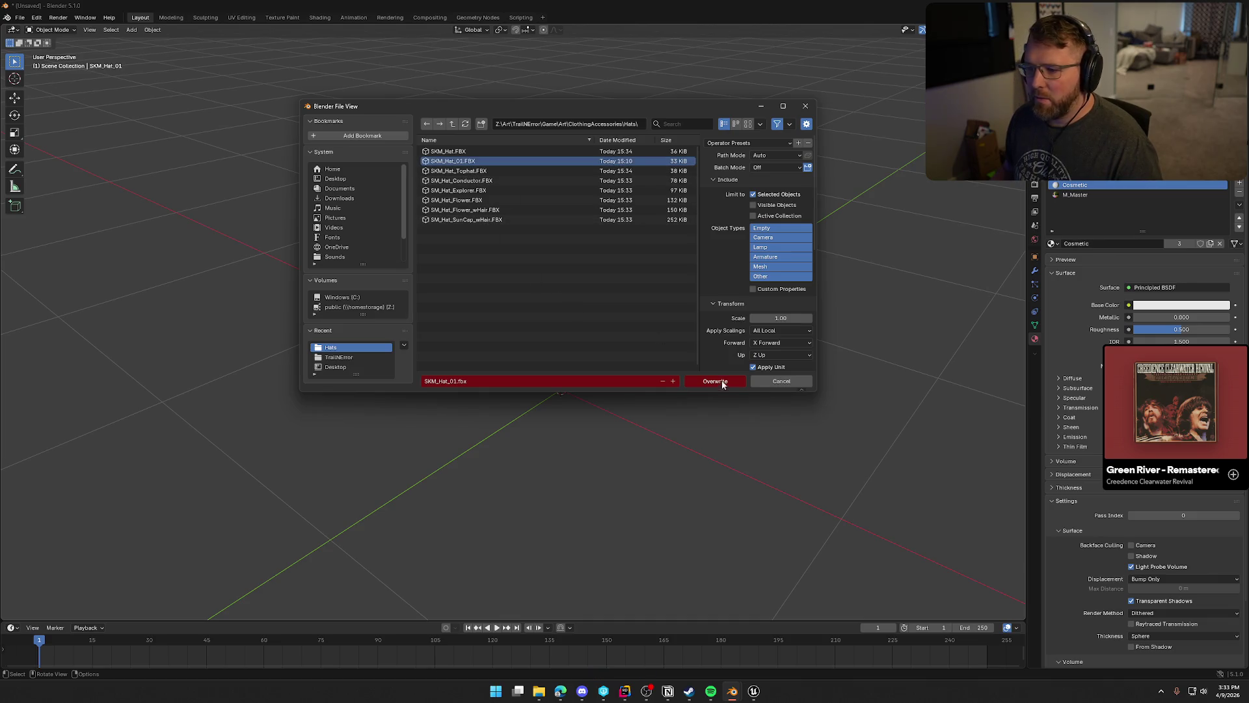
{"action": "left_click", "coordinate": [720, 382]}
{"action": "key", "text": "Delete"}
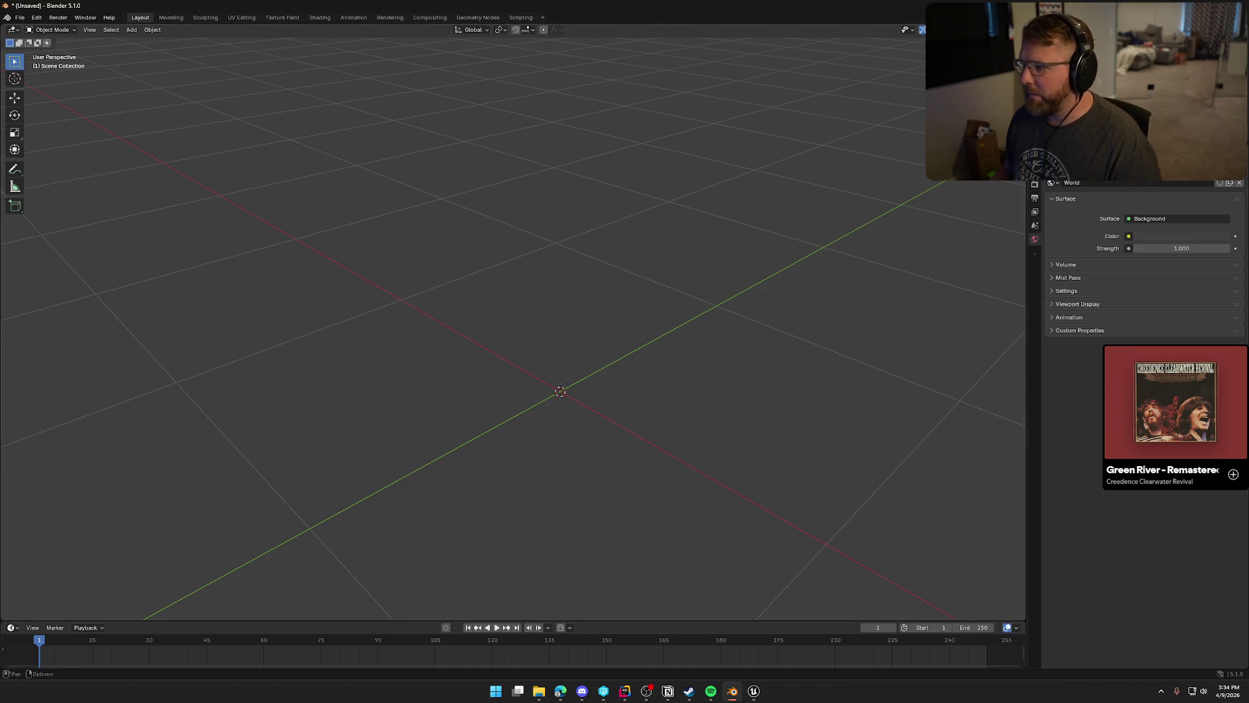
Import the five FBX files SM_Hat_Conductor through SM_Hat_SunCap_wHair.
{"action": "left_click", "coordinate": [20, 18]}
{"action": "mouse_move", "coordinate": [45, 156]}
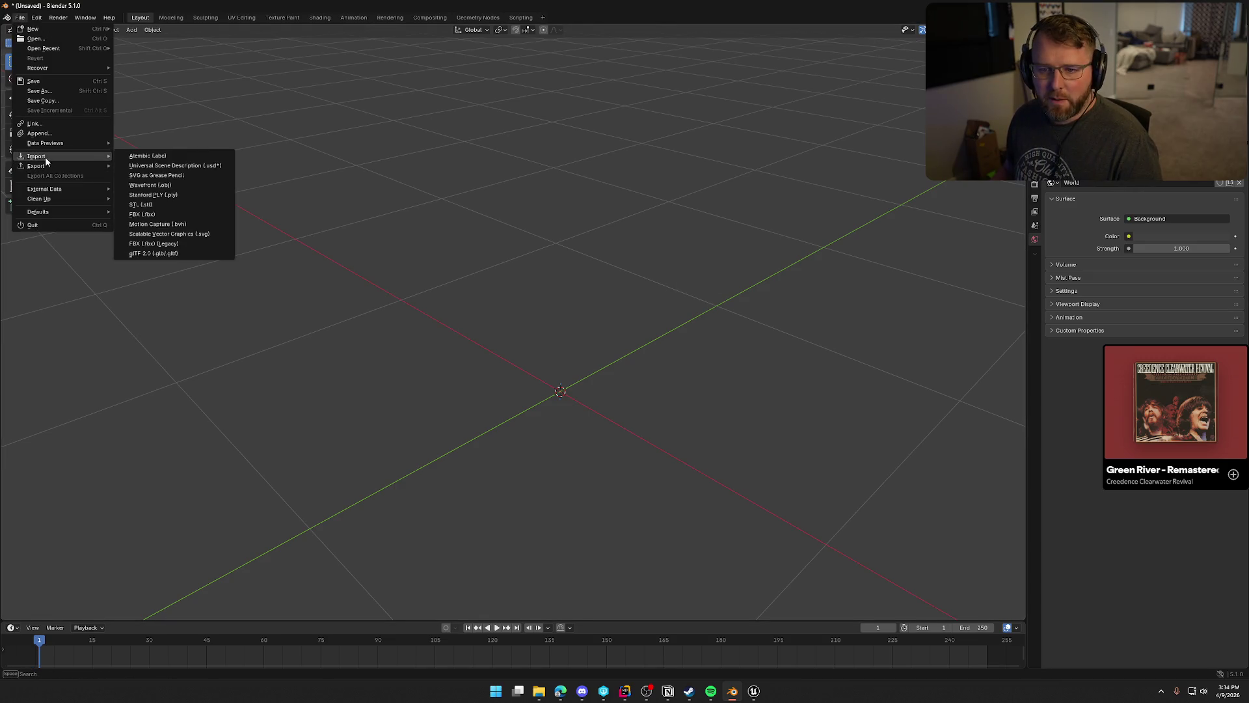
{"action": "left_click", "coordinate": [161, 215]}
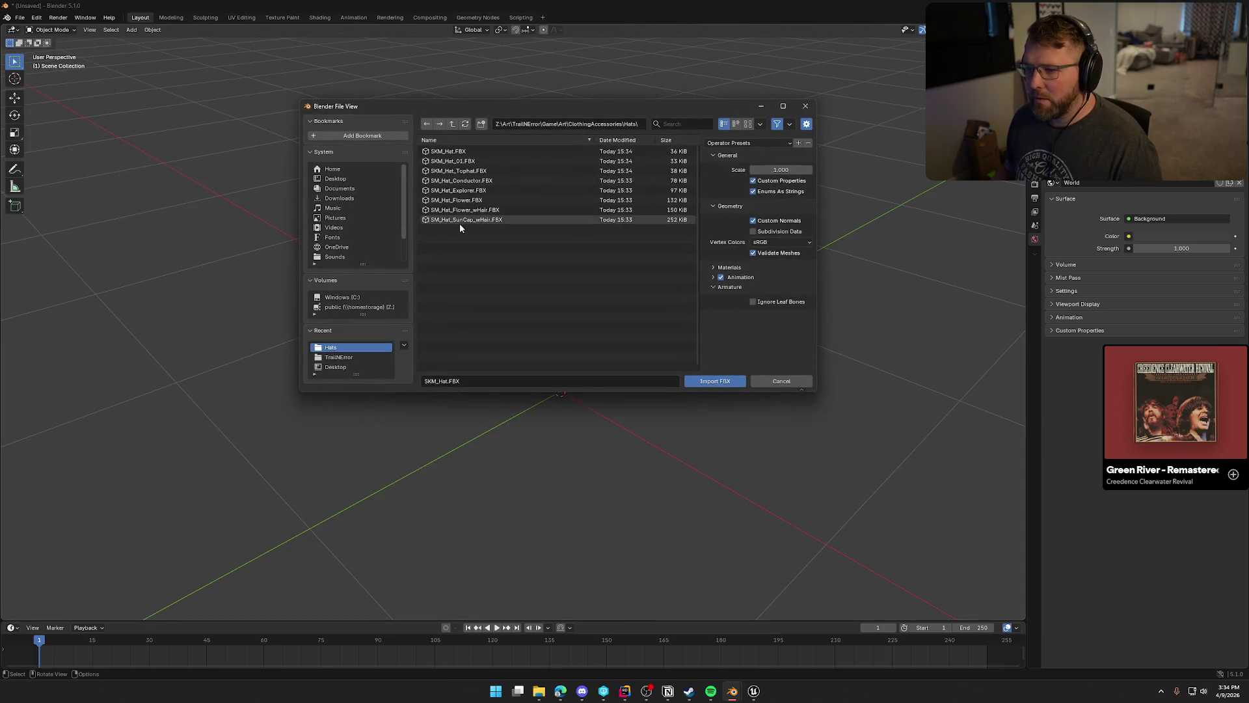
{"action": "left_click_drag", "start_coordinate": [465, 185], "coordinate": [470, 224]}
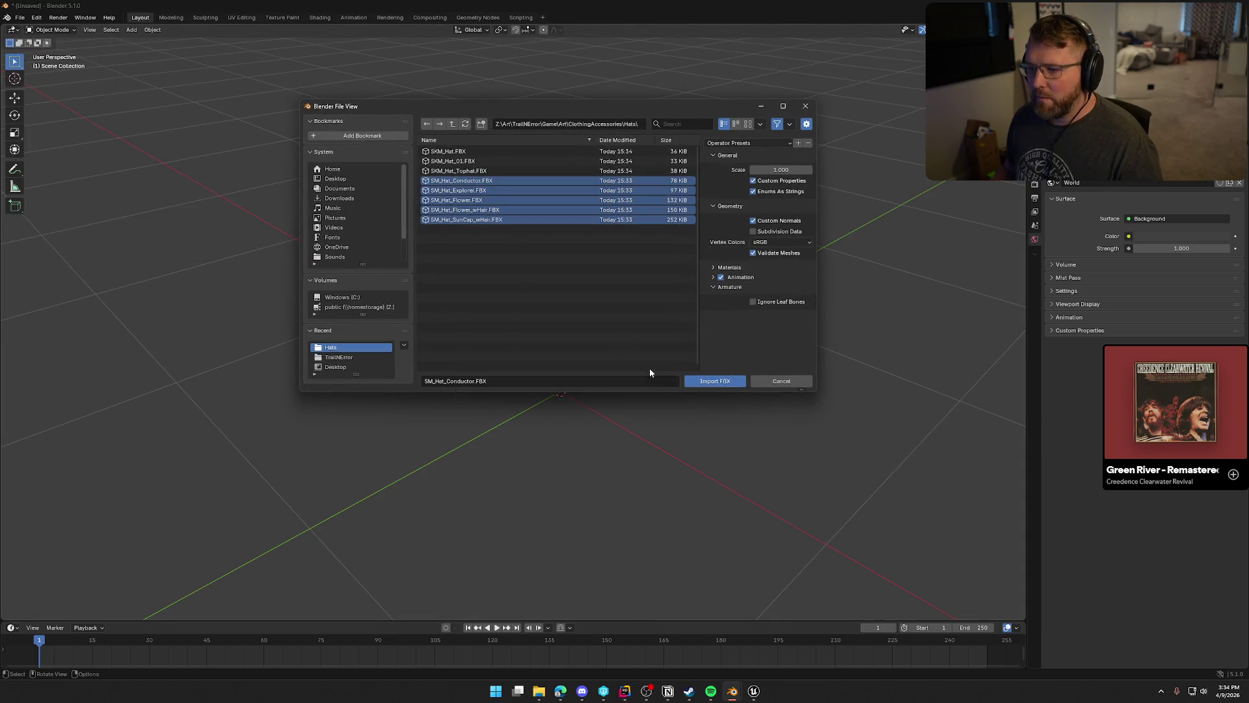
{"action": "left_click", "coordinate": [719, 382]}
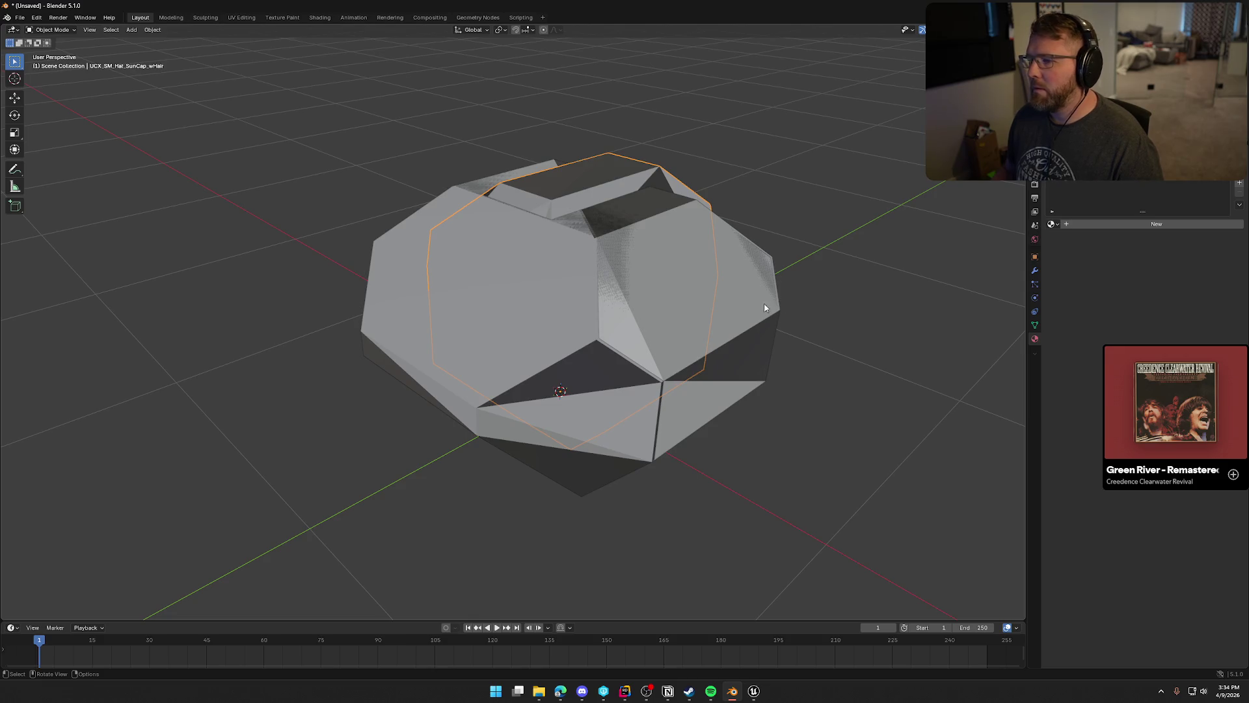
Delete the UCX_SM_Hat_Conductor collision hull.
{"action": "left_click_drag", "start_coordinate": [765, 308], "coordinate": [839, 251]}
{"action": "left_click", "coordinate": [560, 299]}
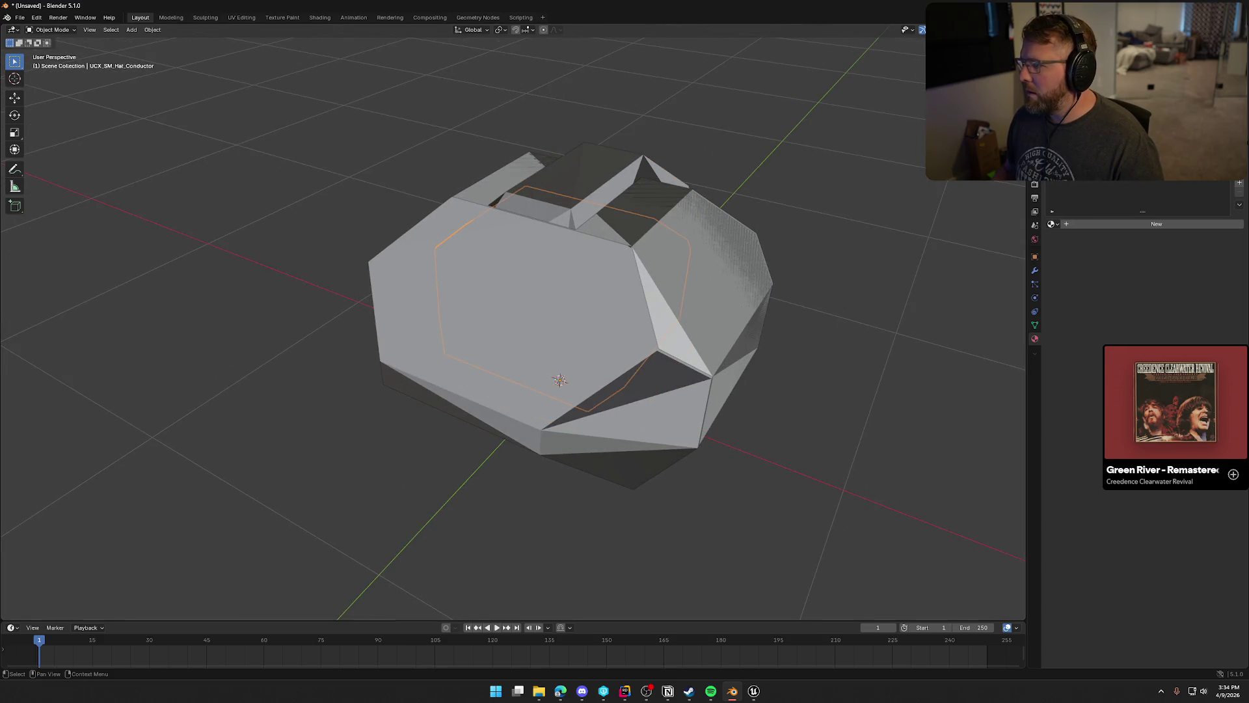
{"action": "left_click", "coordinate": [560, 300]}
{"action": "key", "text": "Delete"}
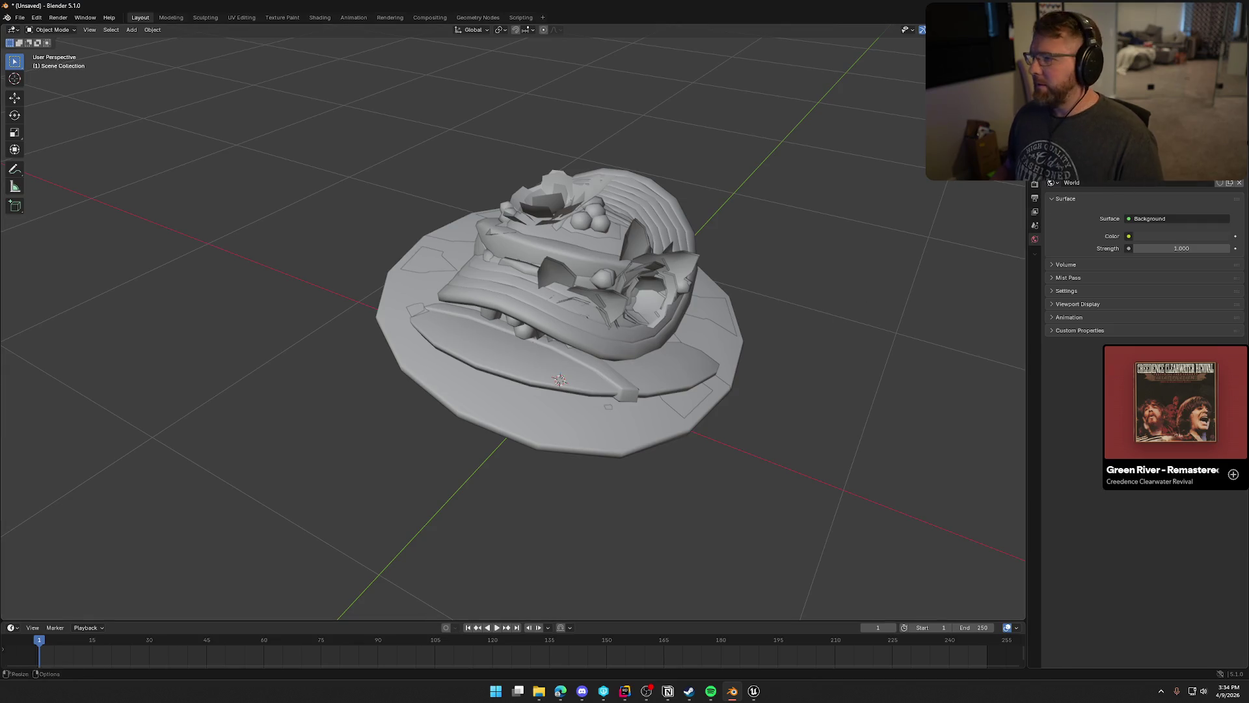
{"action": "key", "text": "shift"}
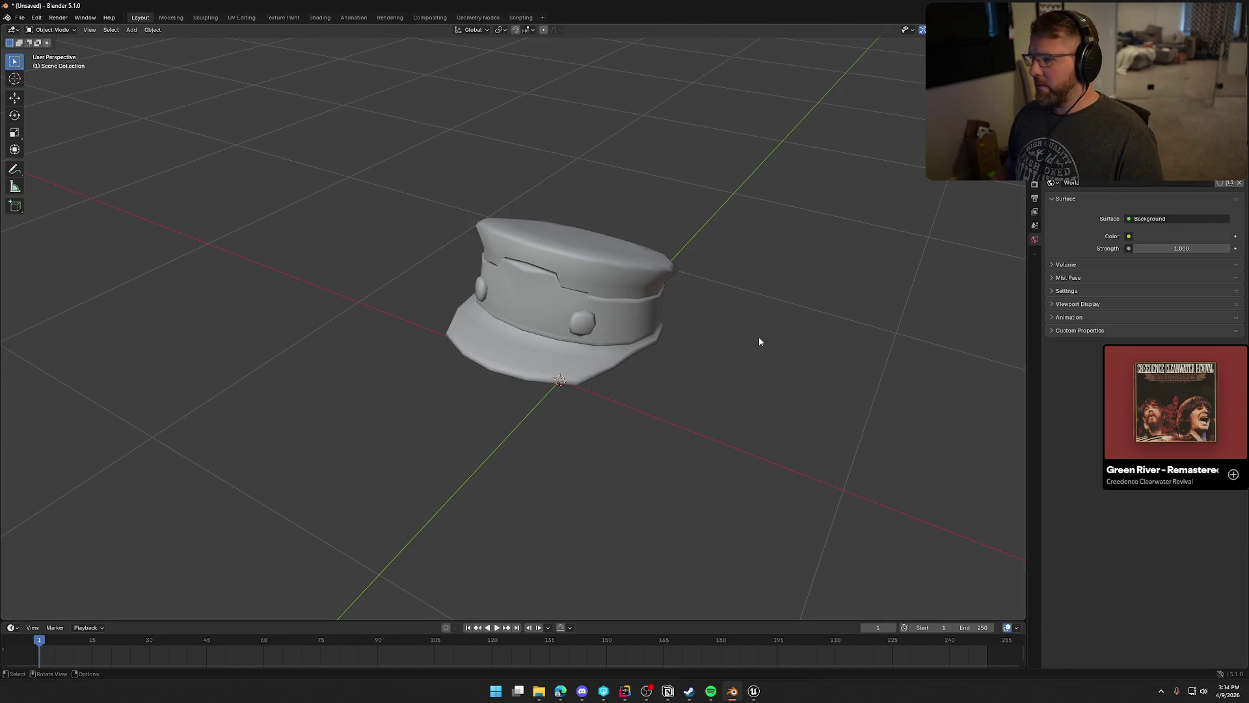
Give the conductor cap M_CosmeticColor in the first slot and M_Master below it.
{"action": "left_click", "coordinate": [599, 306]}
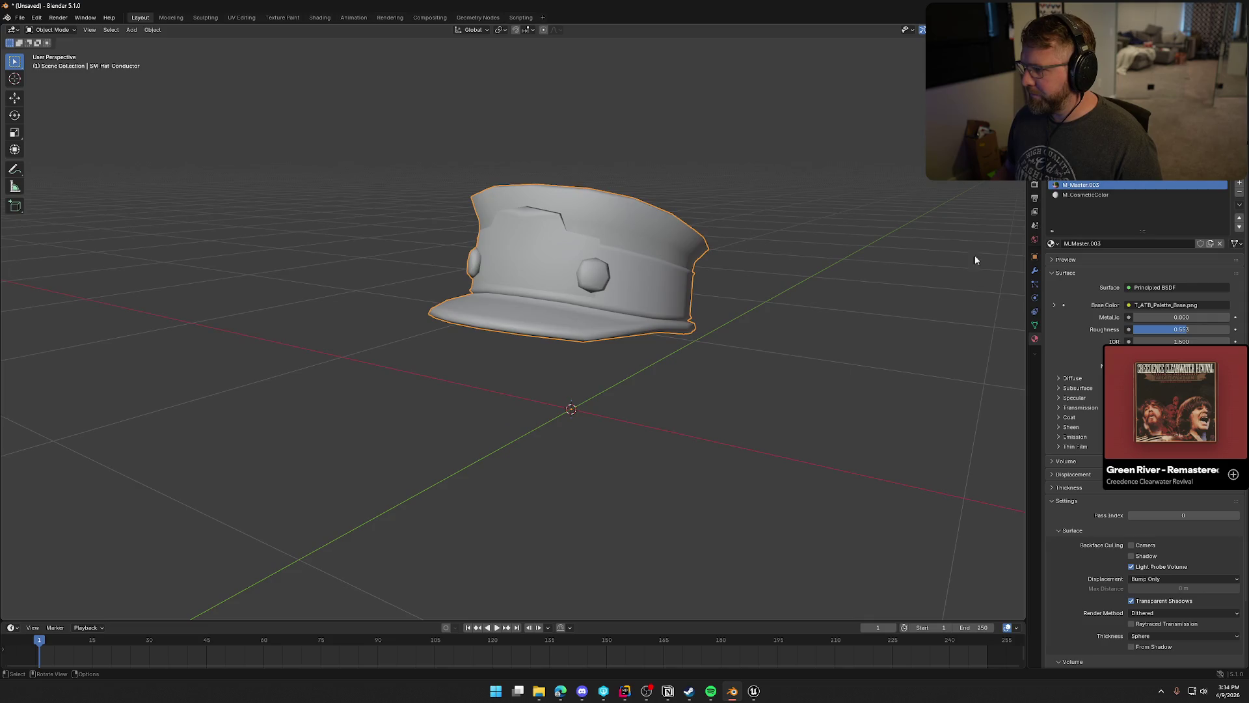
{"action": "left_click", "coordinate": [1055, 244]}
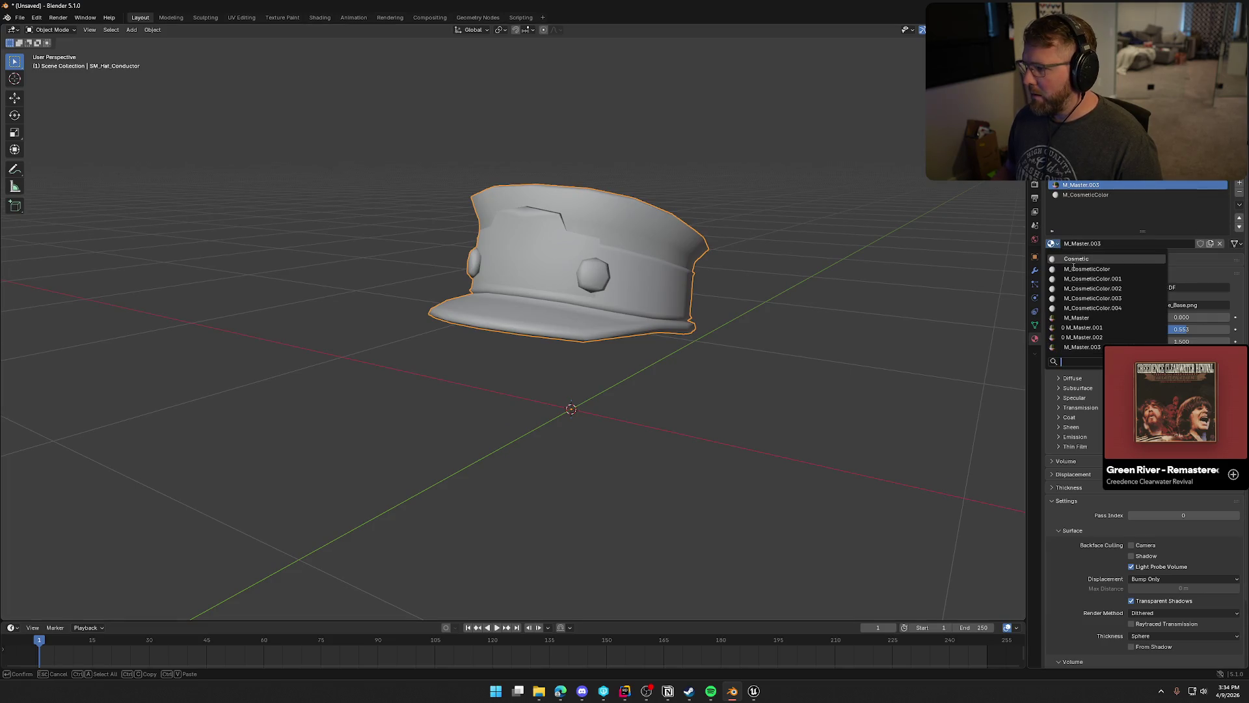
{"action": "left_click", "coordinate": [1085, 317]}
{"action": "left_click", "coordinate": [1238, 227]}
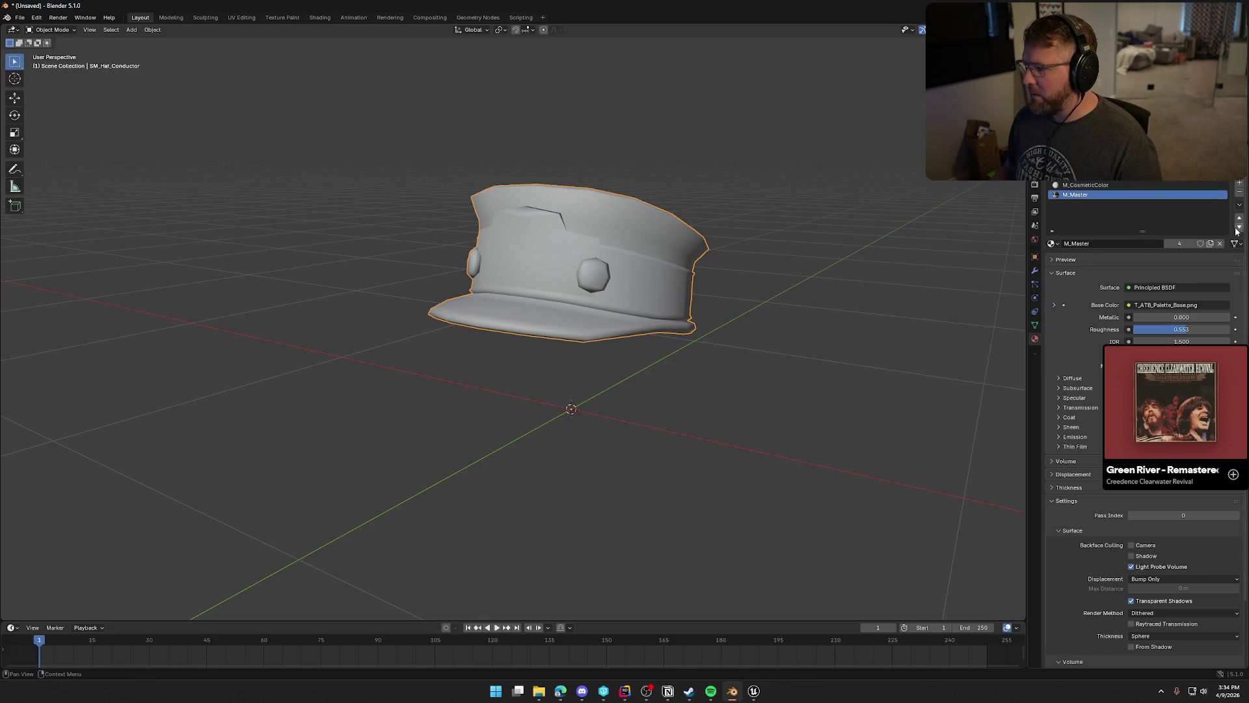
{"action": "left_click", "coordinate": [1106, 184]}
{"action": "left_click", "coordinate": [1056, 244]}
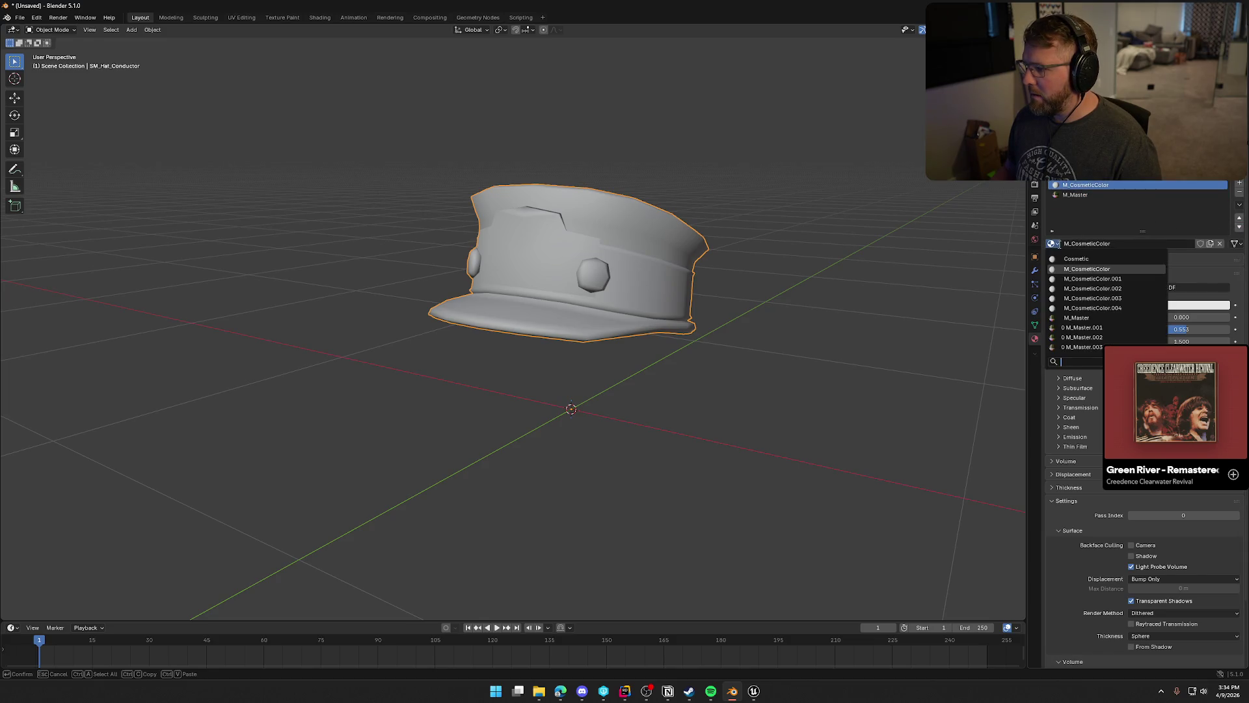
{"action": "left_click", "coordinate": [1087, 268]}
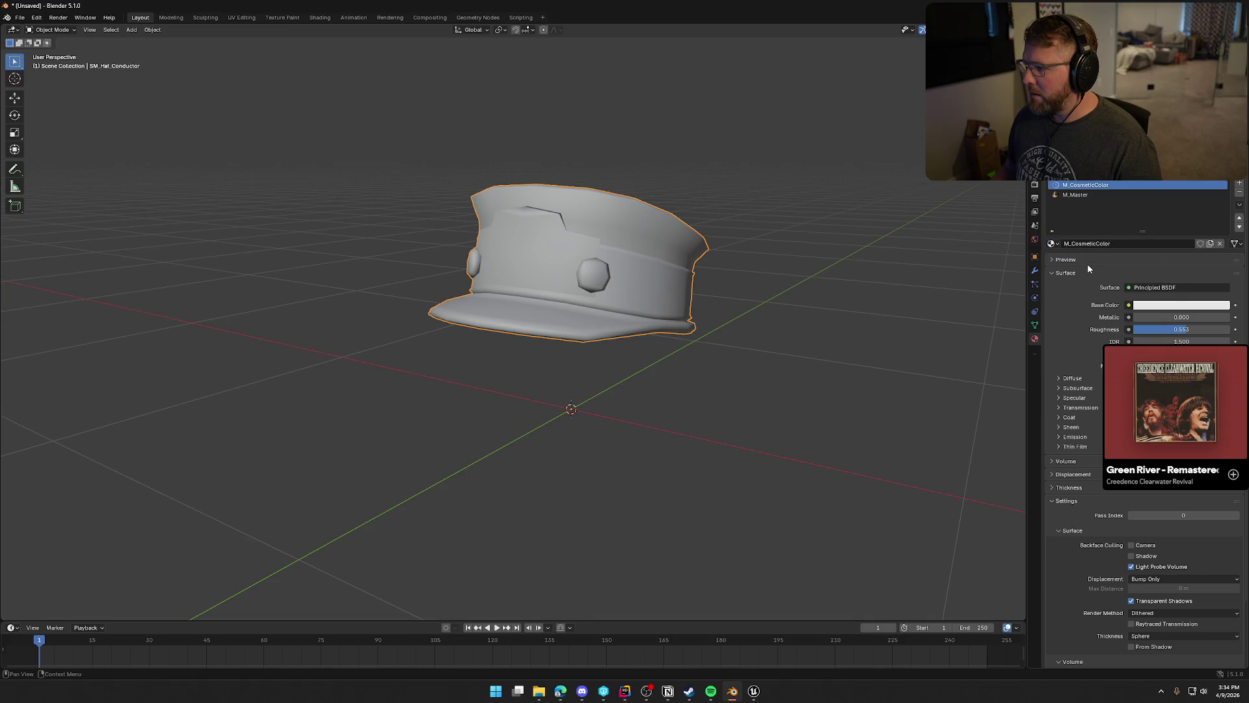
Check in Edit Mode which faces use M_CosmeticColor and M_Master.
{"action": "left_click_drag", "start_coordinate": [872, 264], "coordinate": [841, 281]}
{"action": "key", "text": "Tab"}
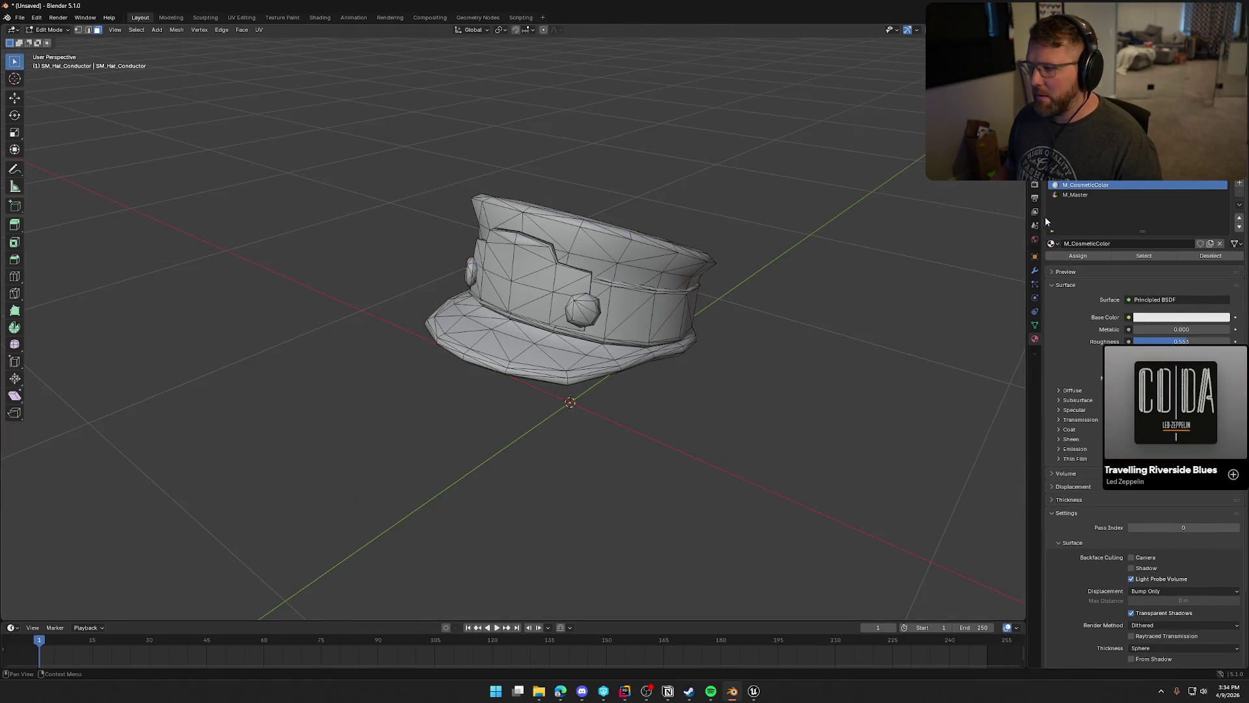
{"action": "left_click", "coordinate": [1143, 257]}
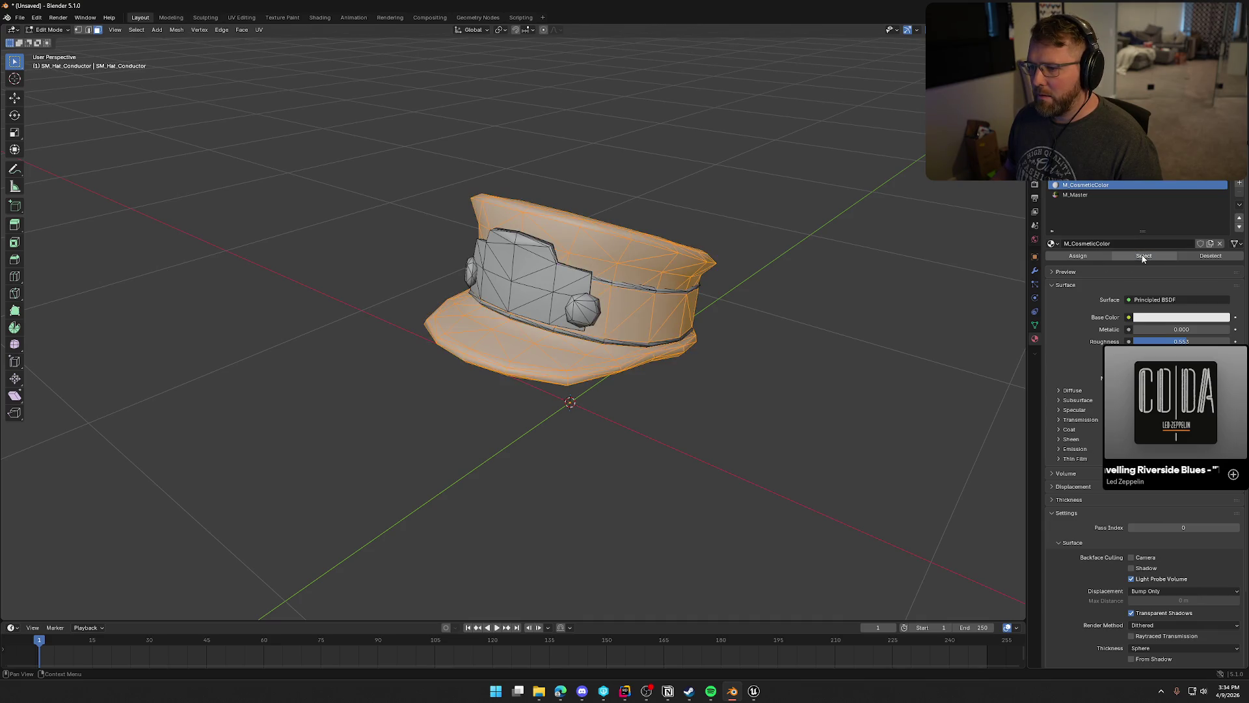
{"action": "mouse_move", "coordinate": [934, 286]}
{"action": "left_mouse_down"}
{"action": "mouse_move", "coordinate": [746, 310]}
{"action": "mouse_move", "coordinate": [725, 289]}
{"action": "mouse_move", "coordinate": [608, 296]}
{"action": "mouse_move", "coordinate": [650, 286]}
{"action": "mouse_move", "coordinate": [657, 305]}
{"action": "mouse_move", "coordinate": [642, 313]}
{"action": "mouse_move", "coordinate": [715, 325]}
{"action": "left_mouse_up"}
{"action": "left_click", "coordinate": [756, 330]}
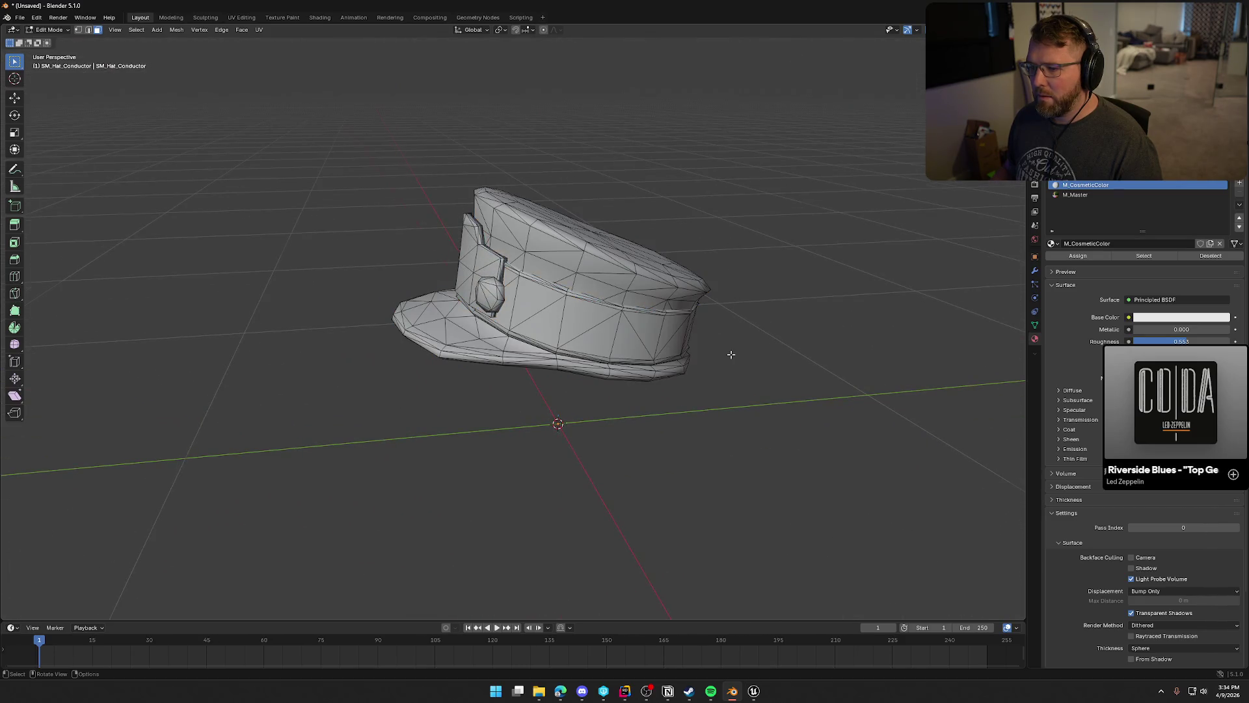
{"action": "left_click", "coordinate": [1075, 195]}
{"action": "left_click", "coordinate": [1142, 256]}
{"action": "mouse_move", "coordinate": [846, 325]}
{"action": "left_mouse_down"}
{"action": "mouse_move", "coordinate": [744, 351]}
{"action": "mouse_move", "coordinate": [806, 282]}
{"action": "left_mouse_up"}
{"action": "left_click", "coordinate": [764, 362]}
{"action": "key", "text": "Tab"}
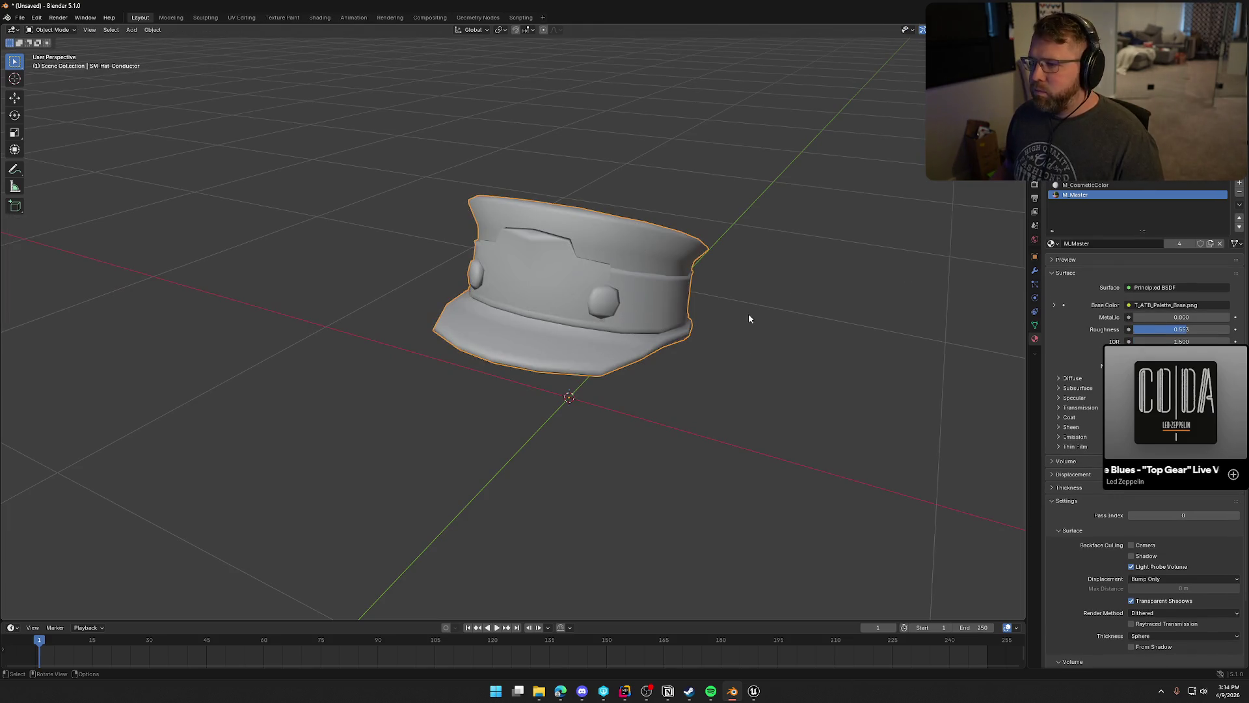
Export the conductor cap over SM_Hat_Conductor.FBX and delete it from the scene.
{"action": "left_click", "coordinate": [20, 17]}
{"action": "mouse_move", "coordinate": [68, 166]}
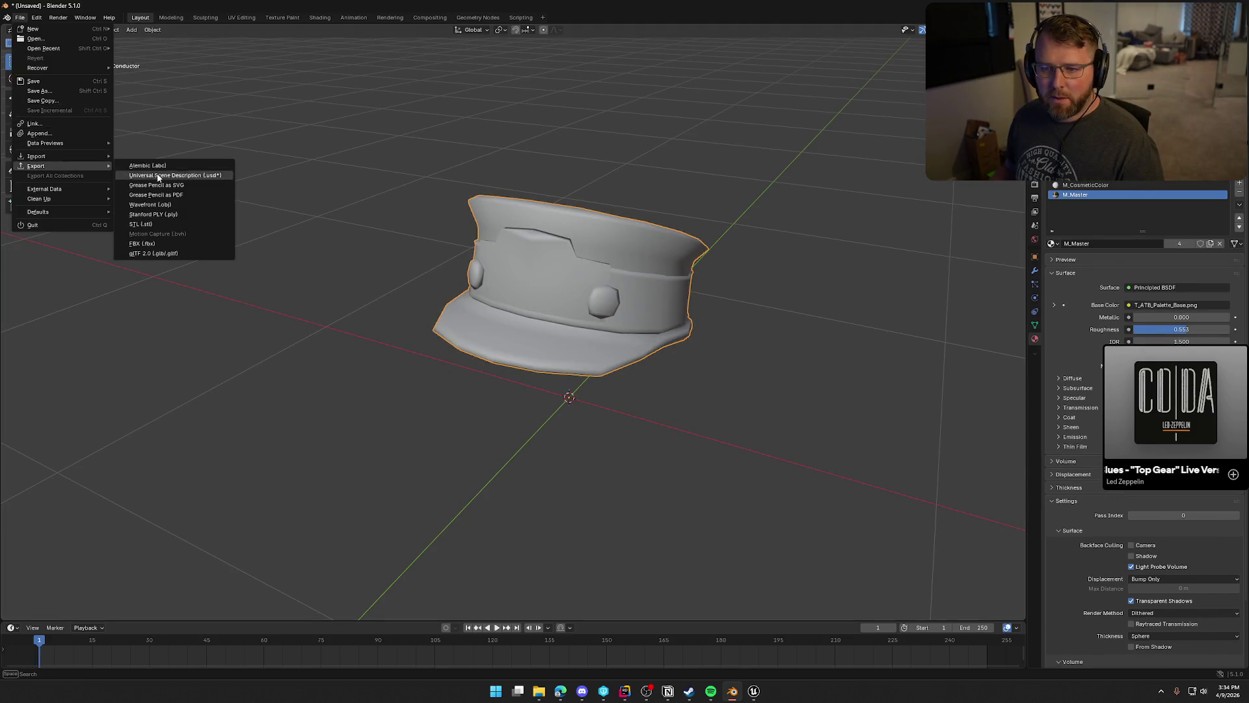
{"action": "left_click", "coordinate": [166, 243]}
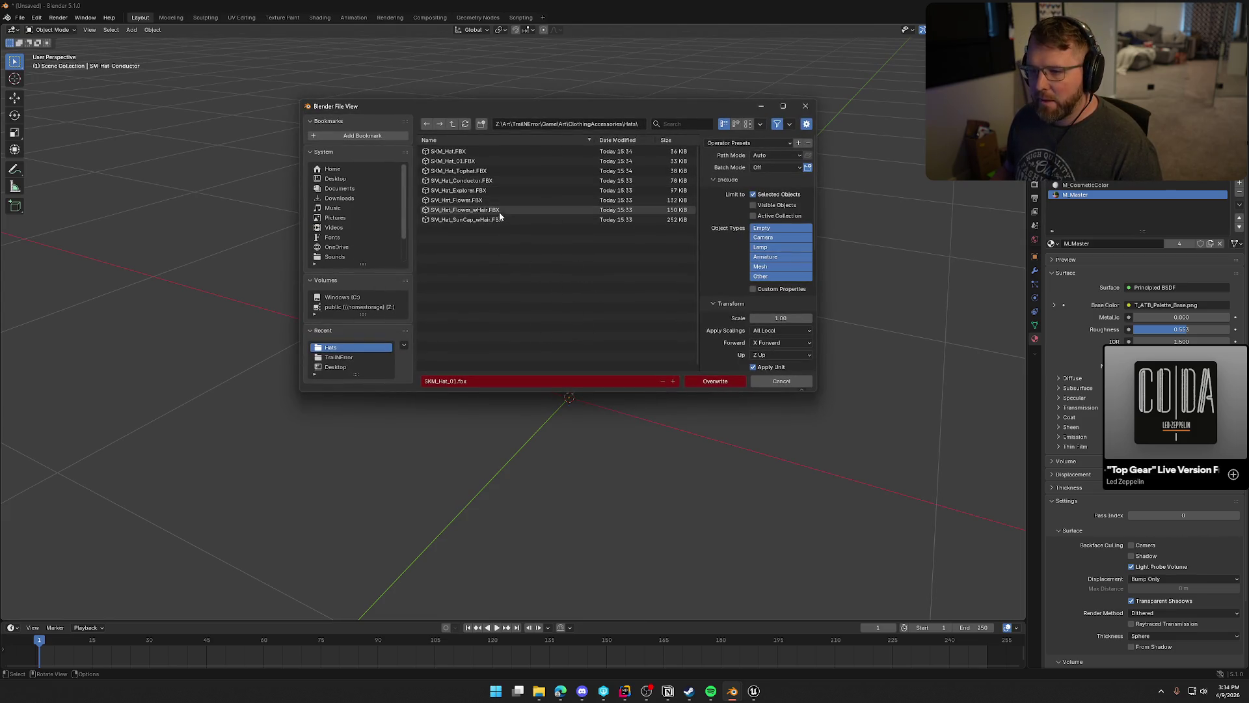
{"action": "left_click", "coordinate": [488, 181]}
{"action": "left_click", "coordinate": [725, 382]}
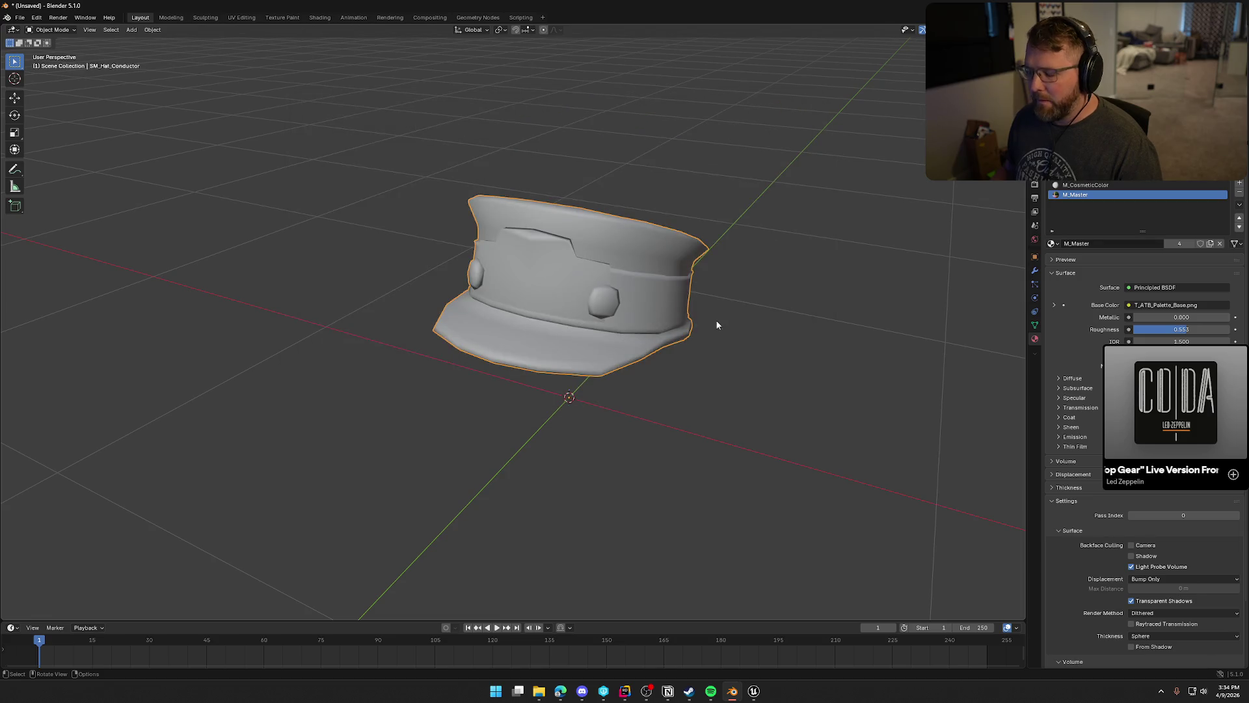
{"action": "key", "text": "Delete"}
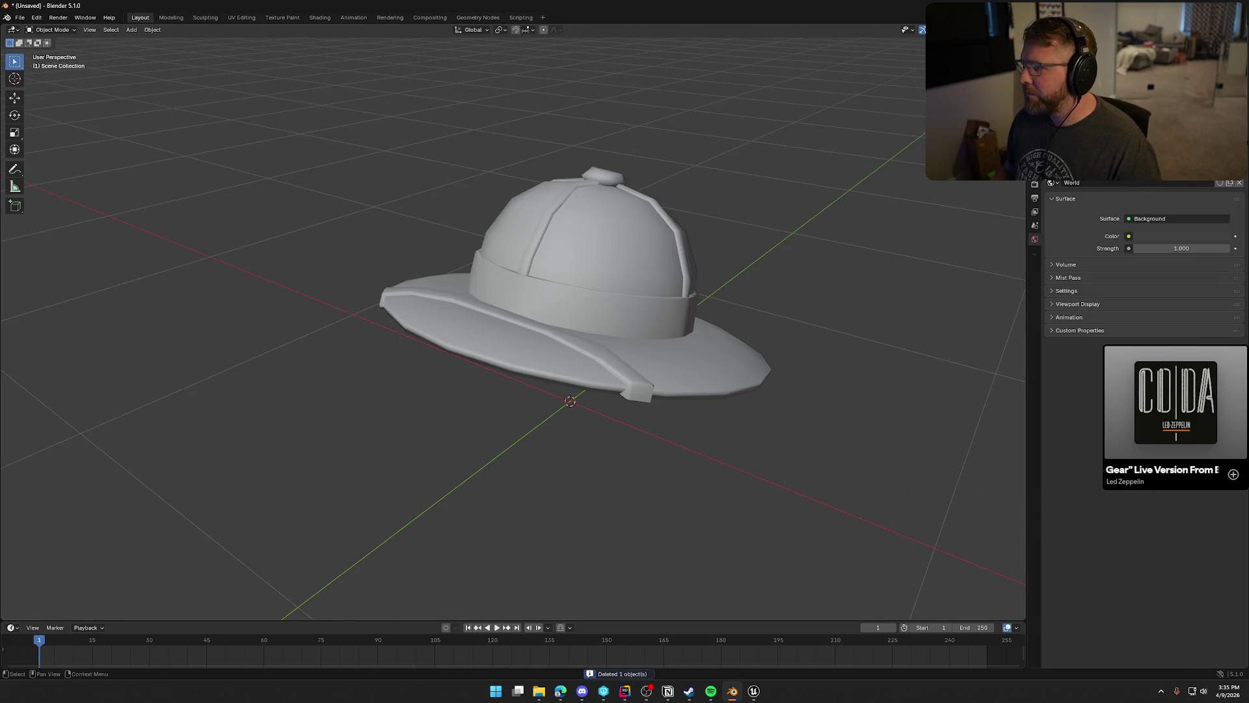
On the explorer hat, rename M_Master.004 to M_Master and move shared M_CosmeticColor to the first slot.
{"action": "left_click", "coordinate": [609, 275]}
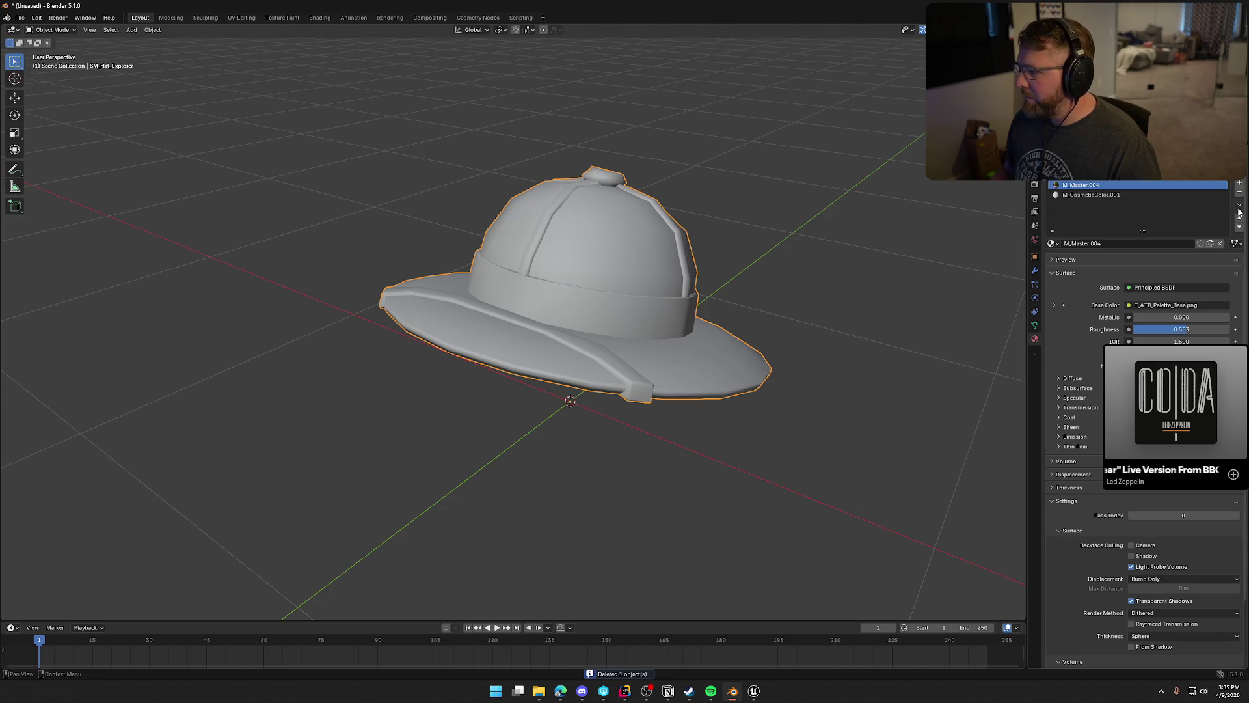
{"action": "left_click", "coordinate": [1052, 243]}
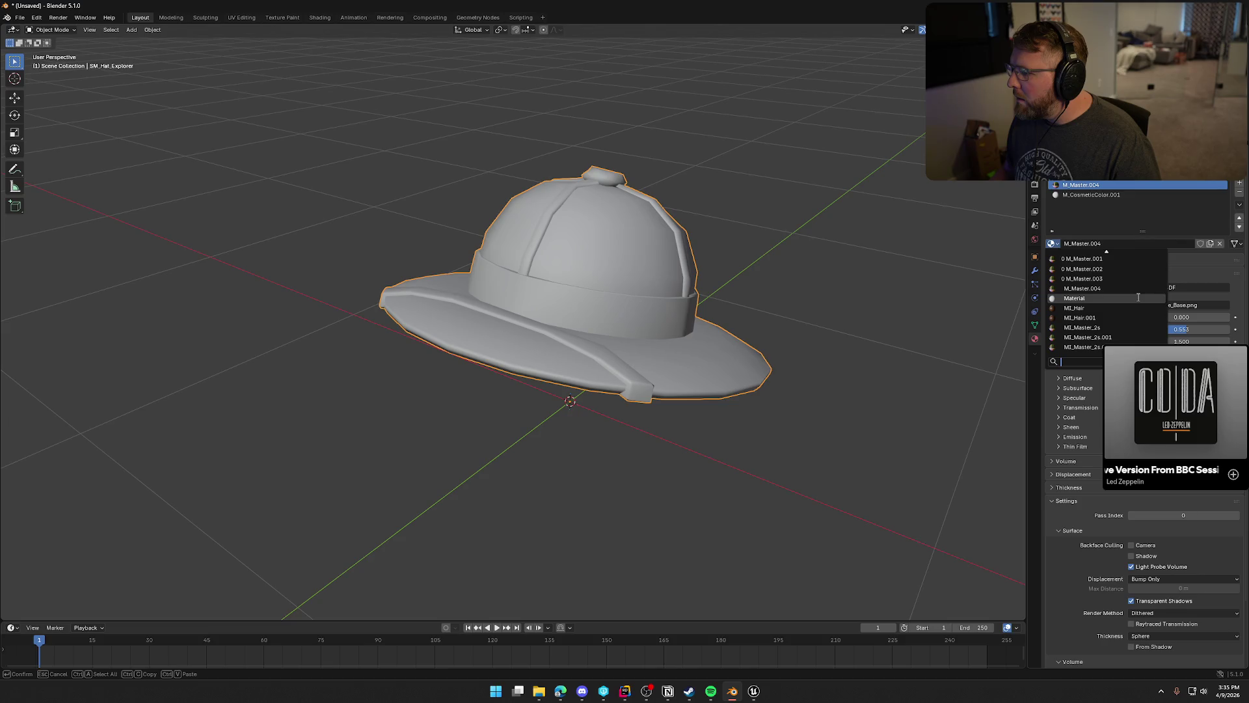
{"action": "left_click", "coordinate": [1109, 243]}
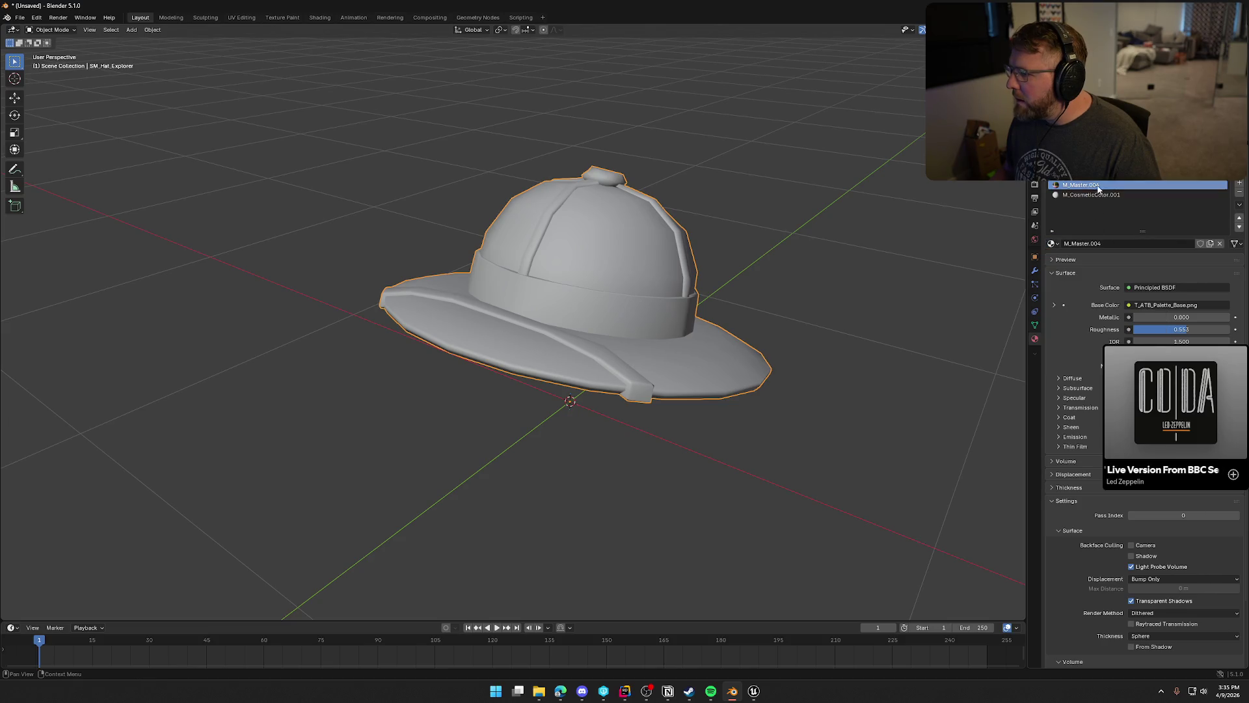
{"action": "key", "text": "BackSpace"}
{"action": "key", "text": "BackSpace"}
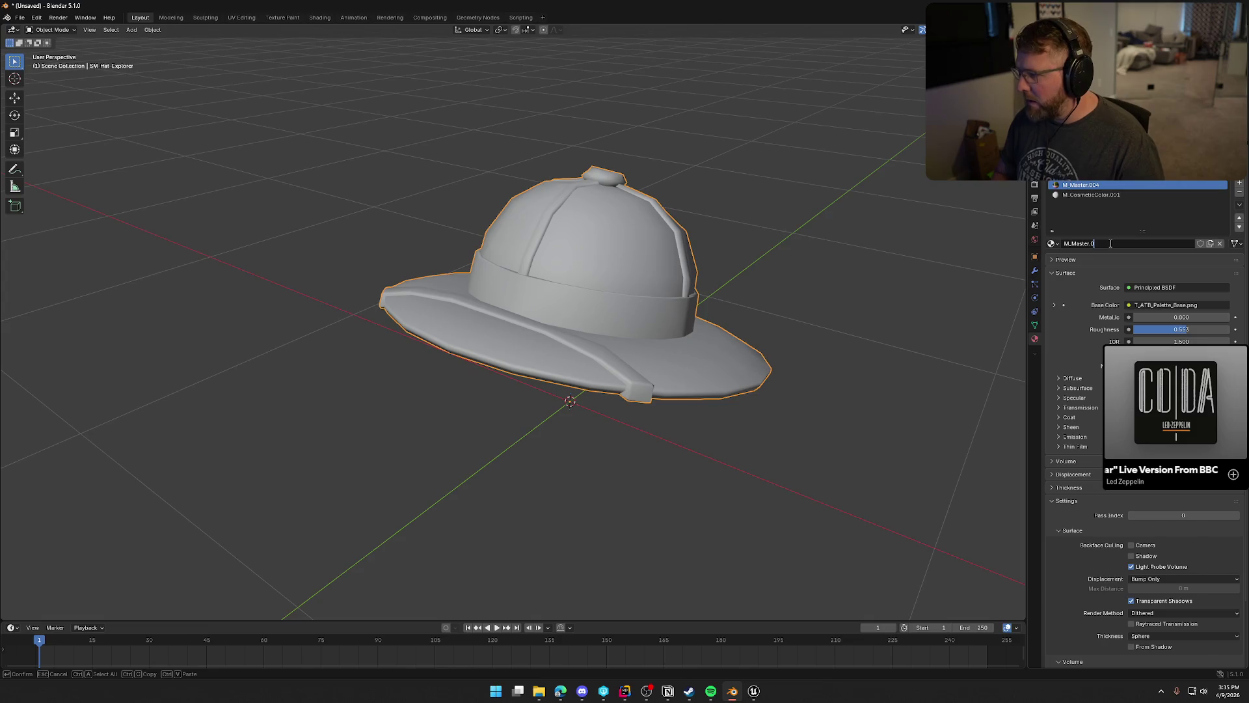
{"action": "type", "text": "r"}
{"action": "key", "text": "Return"}
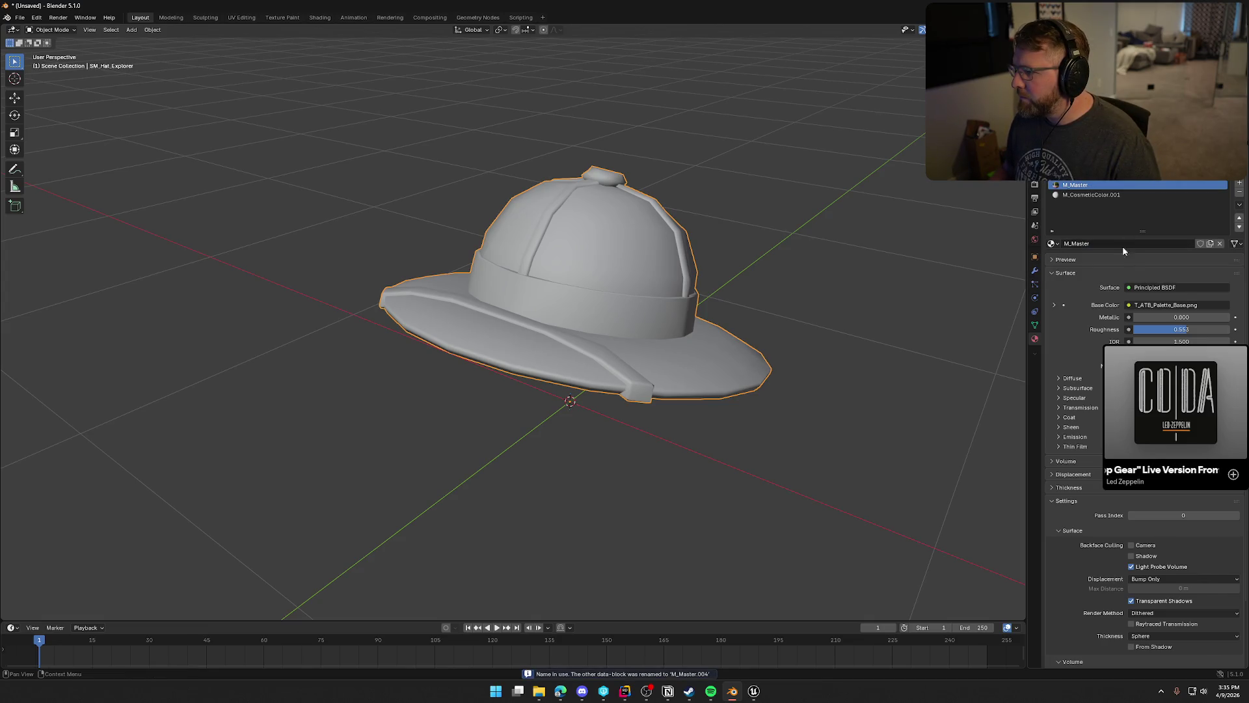
{"action": "left_click", "coordinate": [1094, 194]}
{"action": "left_click", "coordinate": [1053, 245]}
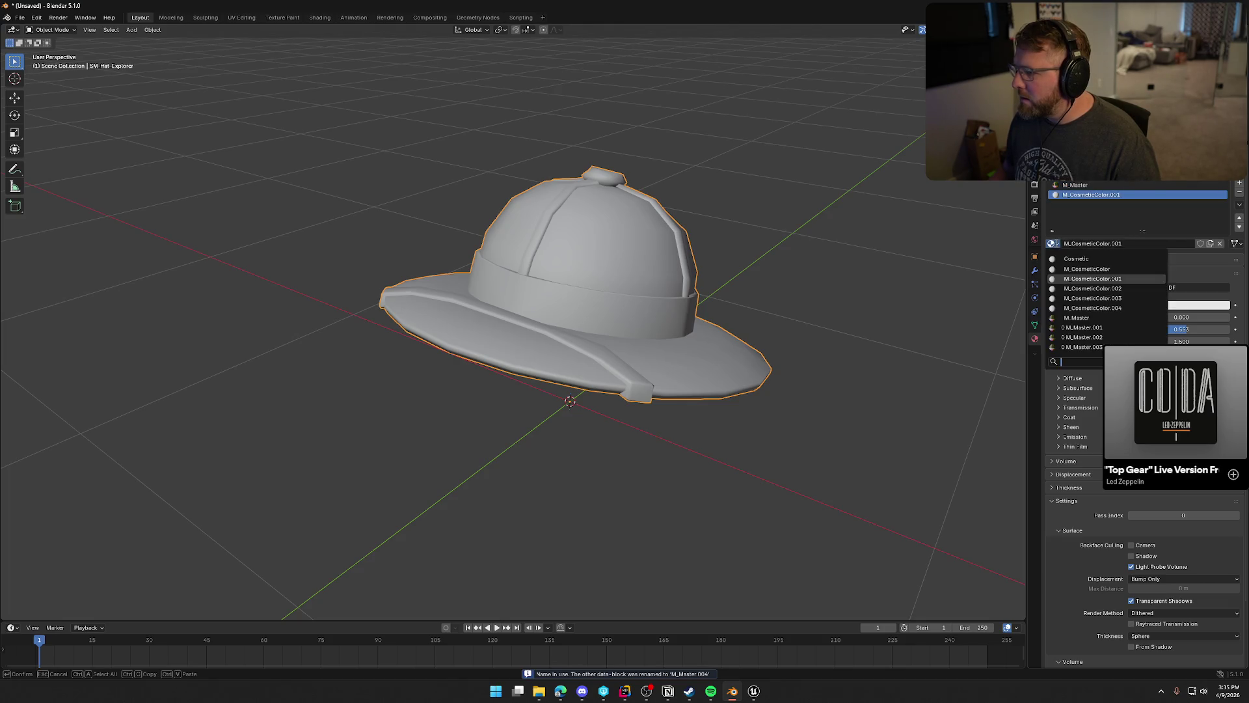
{"action": "left_click", "coordinate": [1102, 271]}
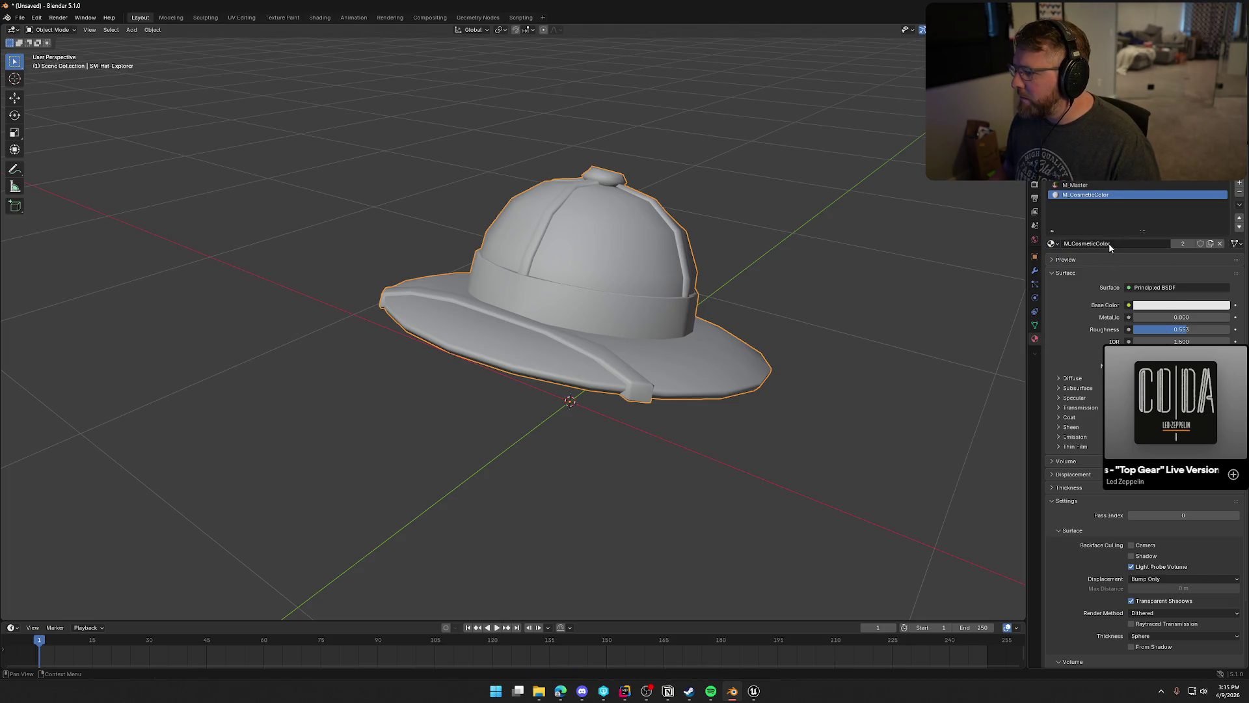
{"action": "left_click", "coordinate": [1237, 218]}
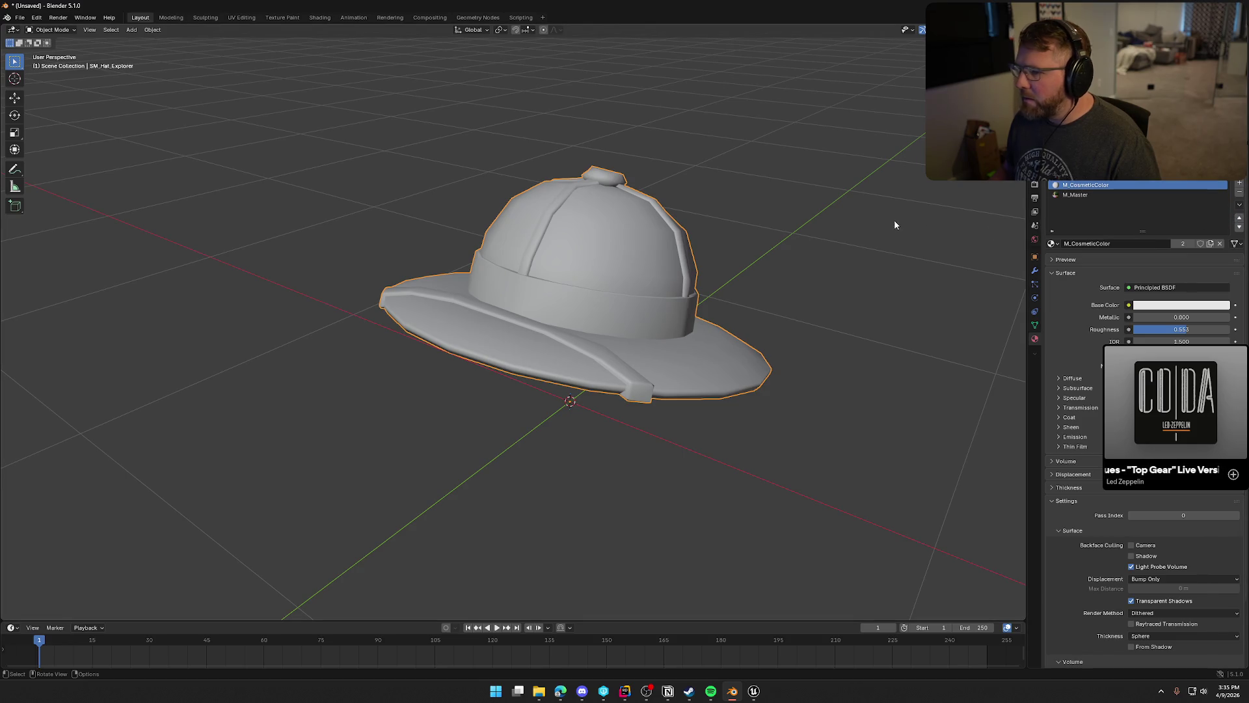
Export the explorer hat as FBX, overwriting SM_Hat_Explorer.FBX.
{"action": "left_click", "coordinate": [19, 17]}
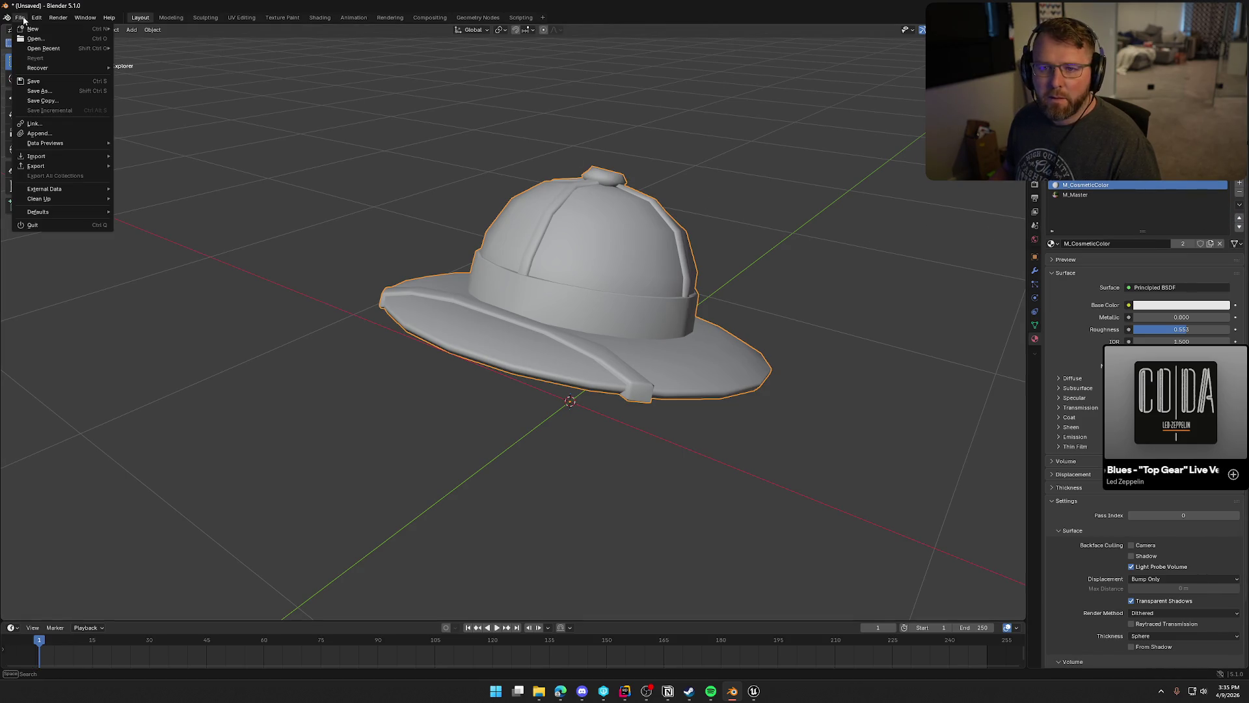
{"action": "mouse_move", "coordinate": [56, 165]}
{"action": "left_click", "coordinate": [178, 242]}
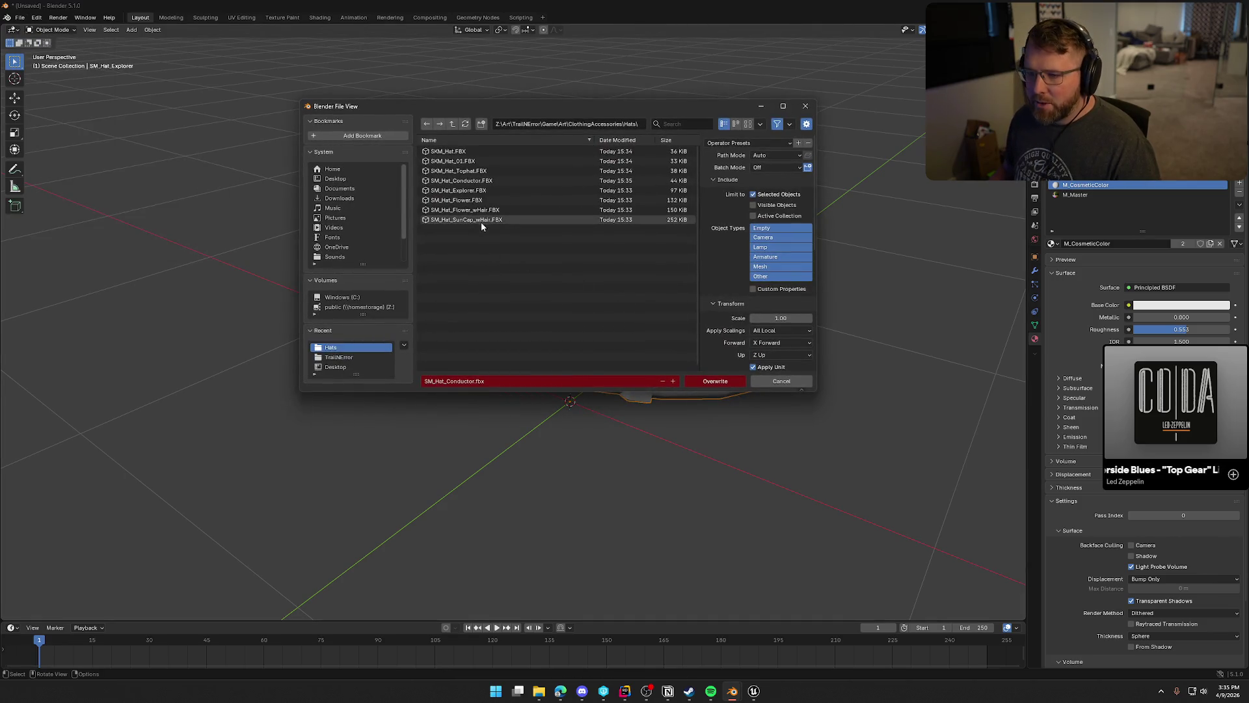
{"action": "left_click", "coordinate": [458, 190]}
{"action": "left_click", "coordinate": [725, 382]}
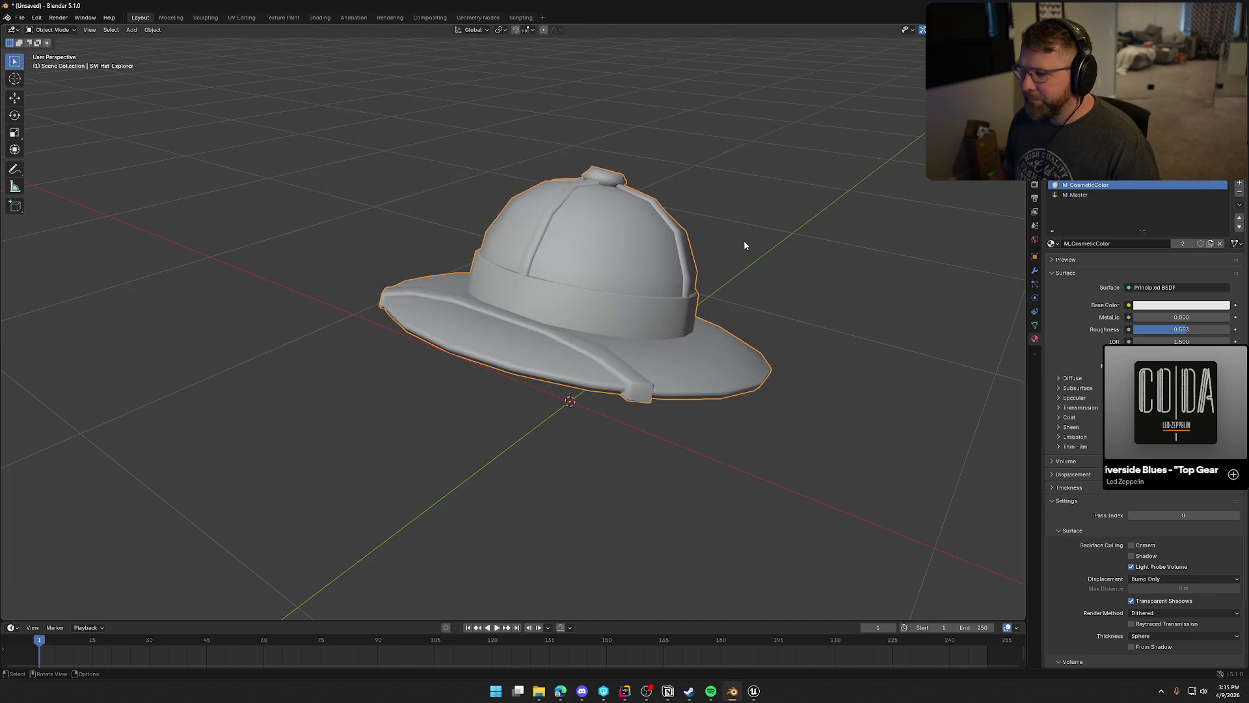
Reveal the hidden hats, hide the explorer hat, and put M_CosmeticColor first on the flower hat.
{"action": "key", "text": "alt+h"}
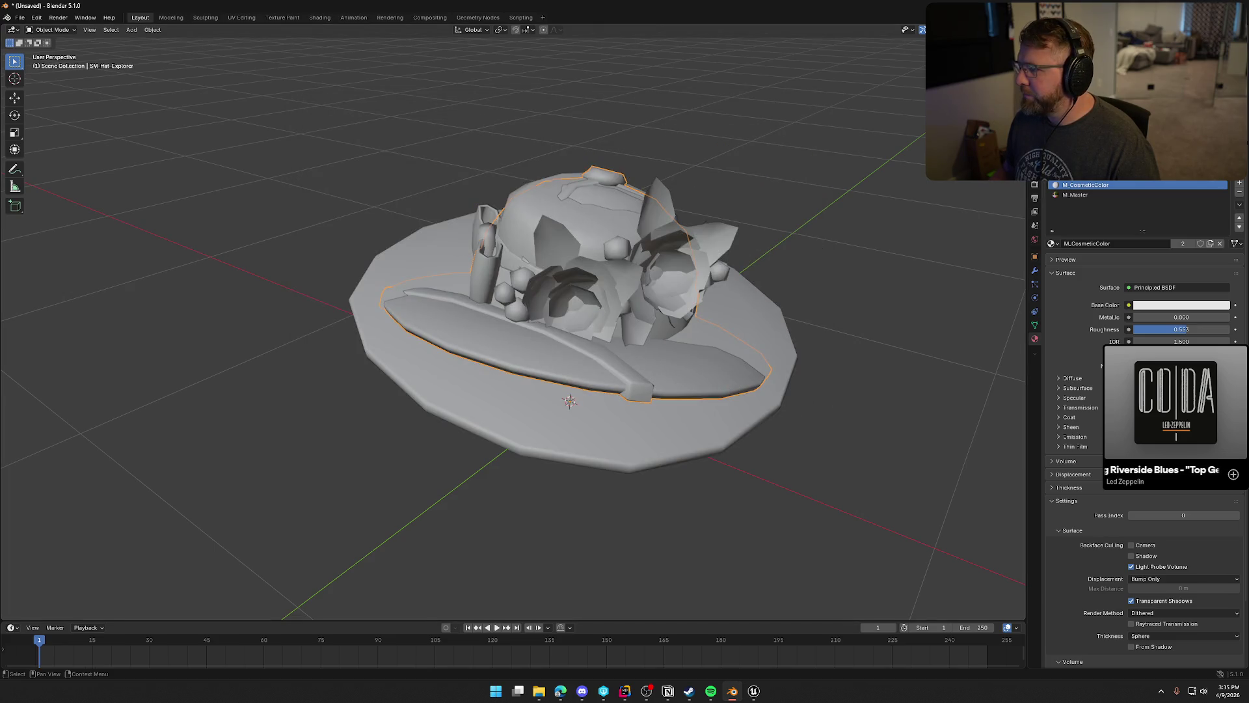
{"action": "key", "text": "h"}
{"action": "left_click", "coordinate": [585, 404]}
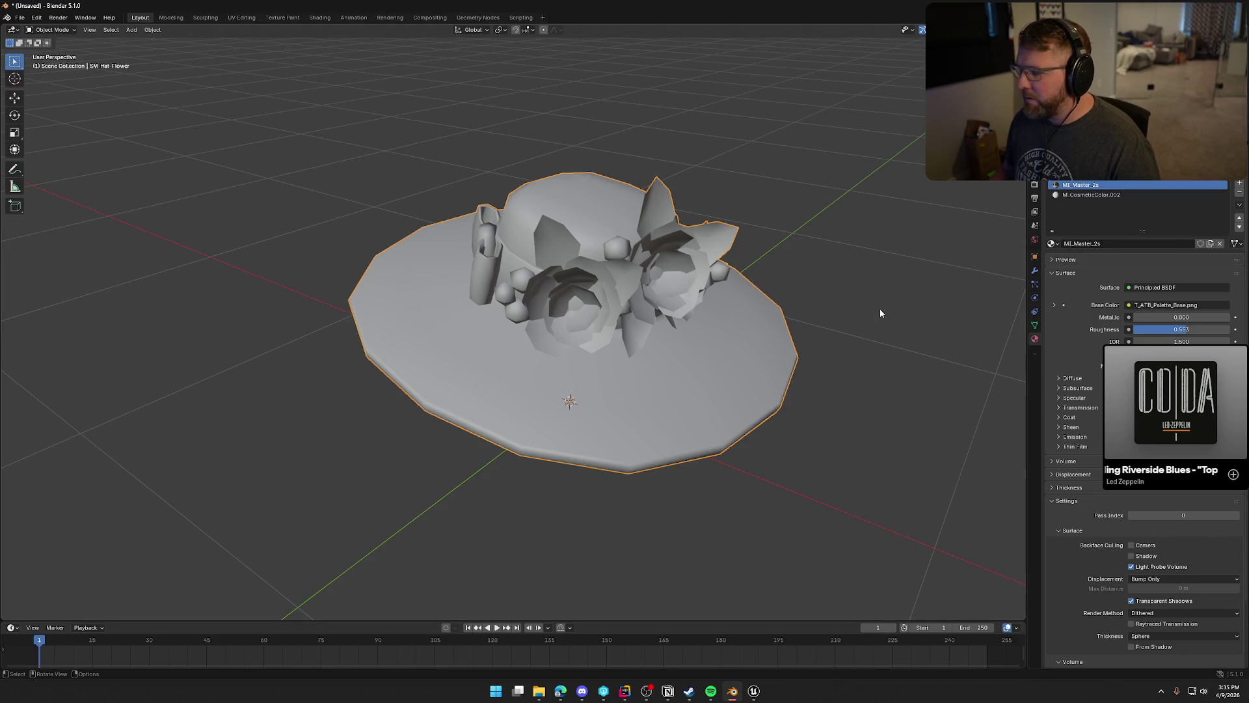
{"action": "left_click", "coordinate": [1052, 244]}
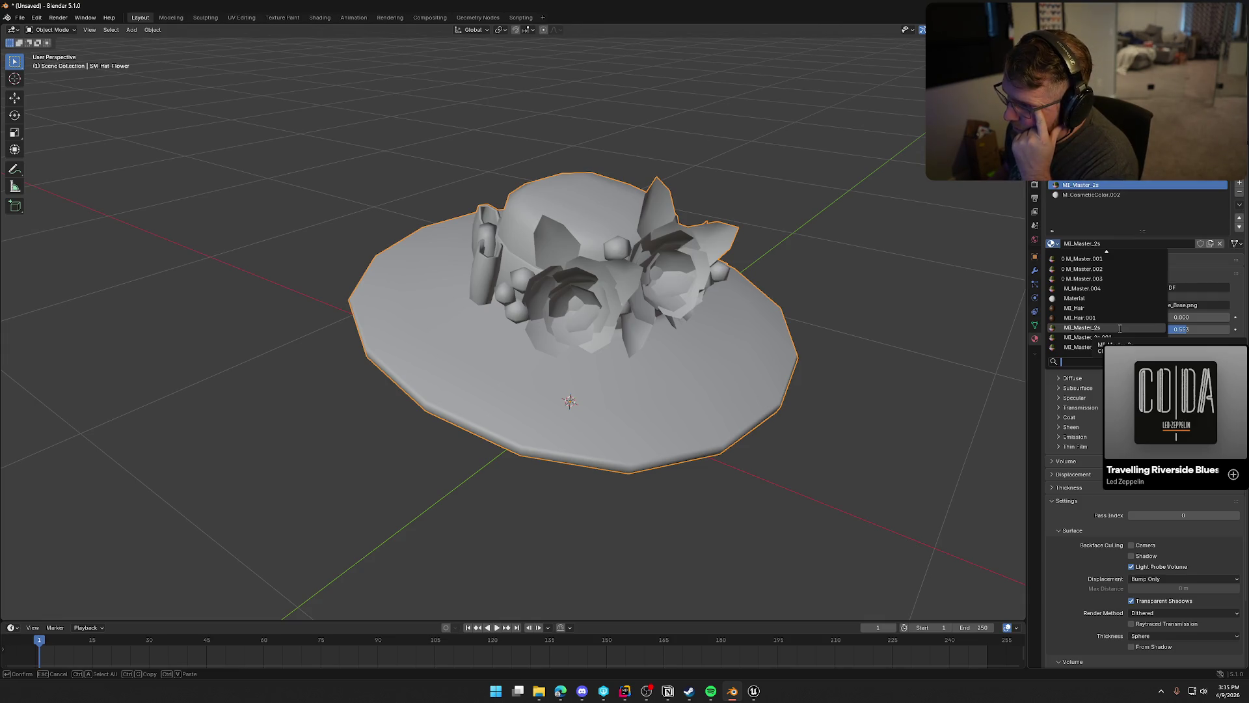
{"action": "left_click", "coordinate": [1093, 195]}
{"action": "left_click", "coordinate": [1052, 243]}
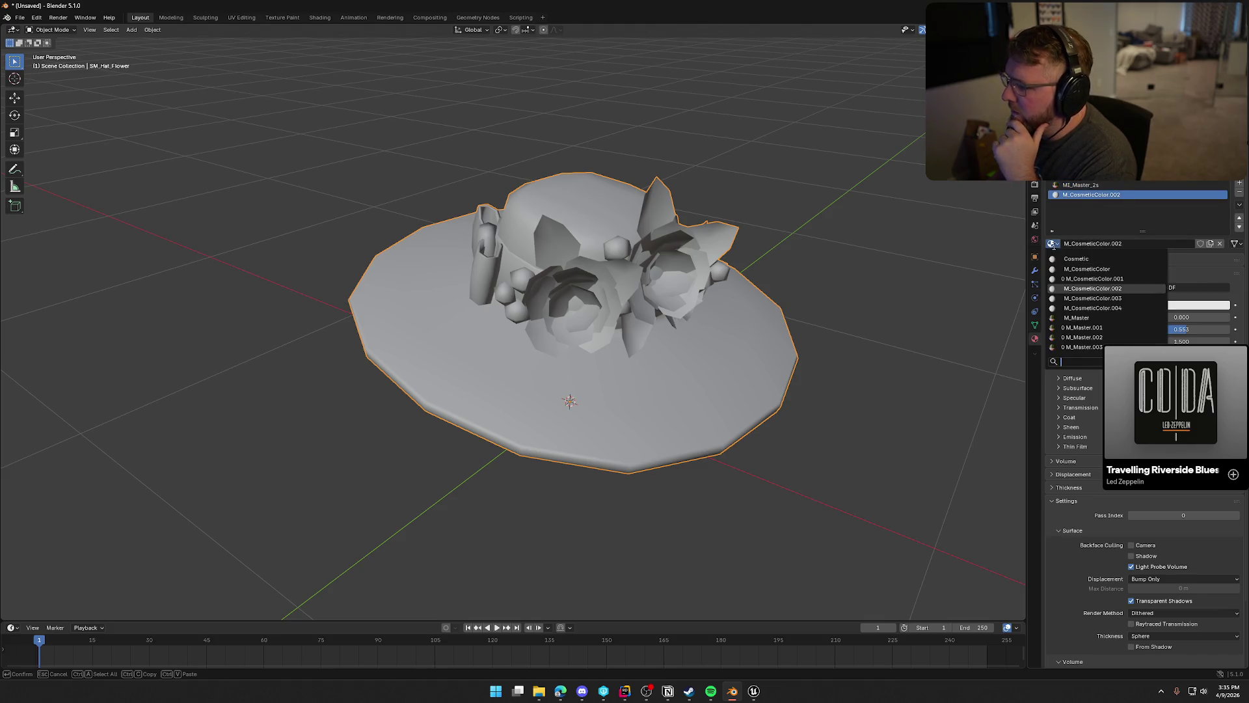
{"action": "left_click", "coordinate": [1107, 269]}
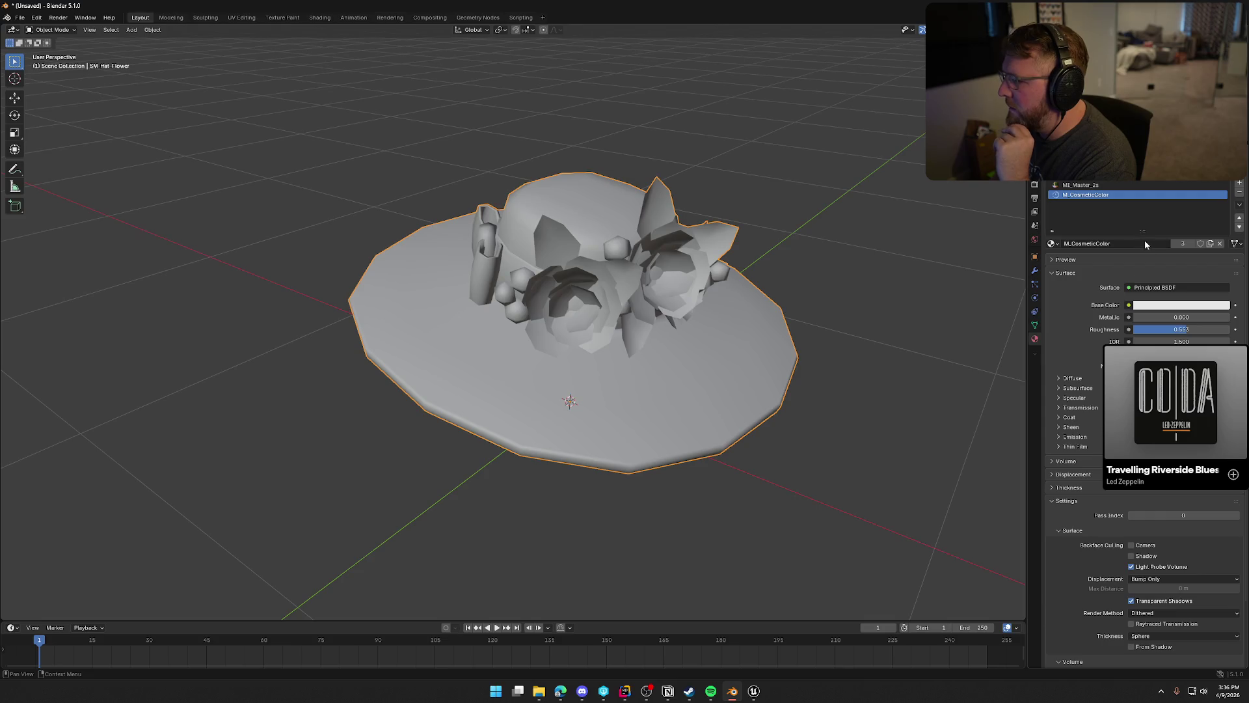
{"action": "left_click", "coordinate": [1239, 219]}
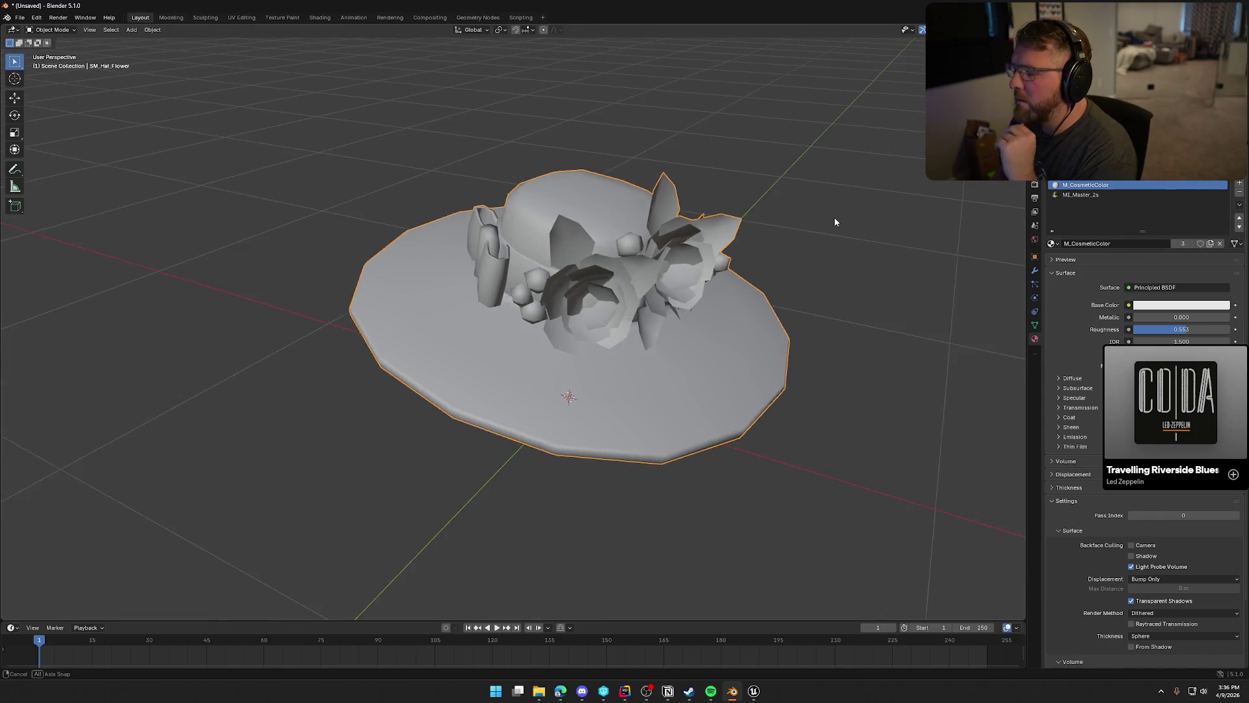
Export the flower hat over SM_Hat_Flower.FBX, delete it, and bring back the Flower_wHair hat.
{"action": "left_click", "coordinate": [20, 17]}
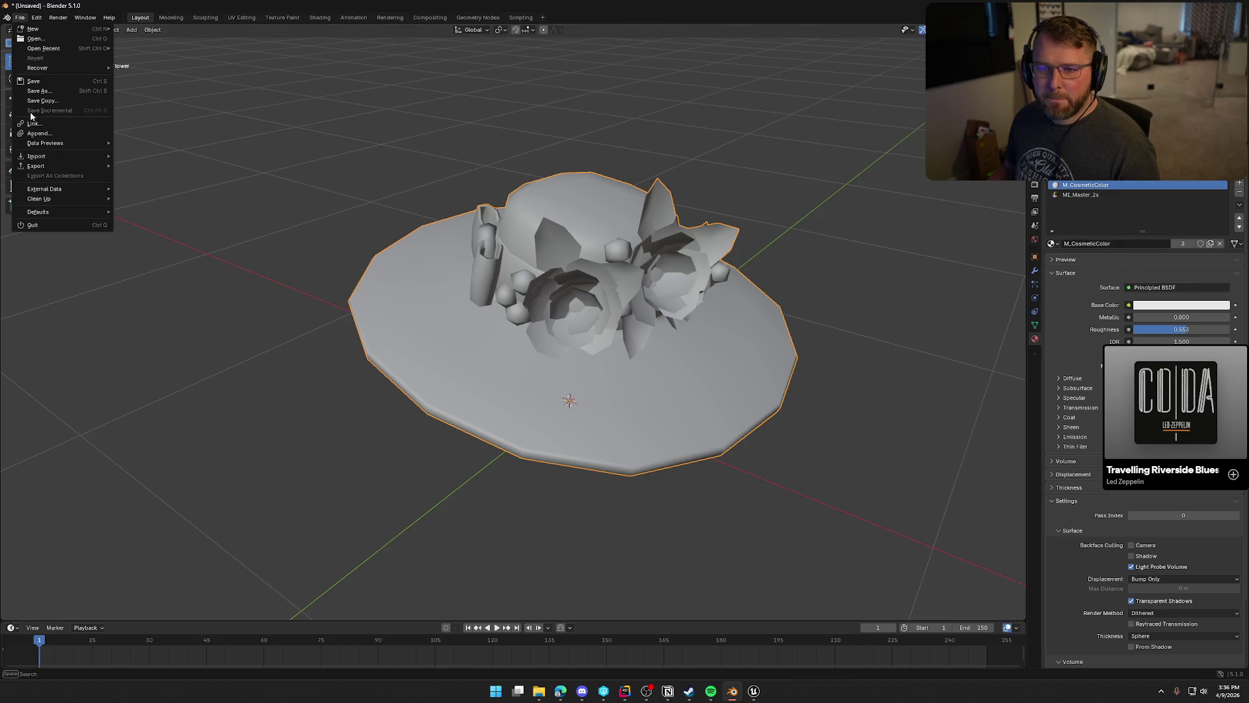
{"action": "mouse_move", "coordinate": [60, 169]}
{"action": "left_click", "coordinate": [162, 242]}
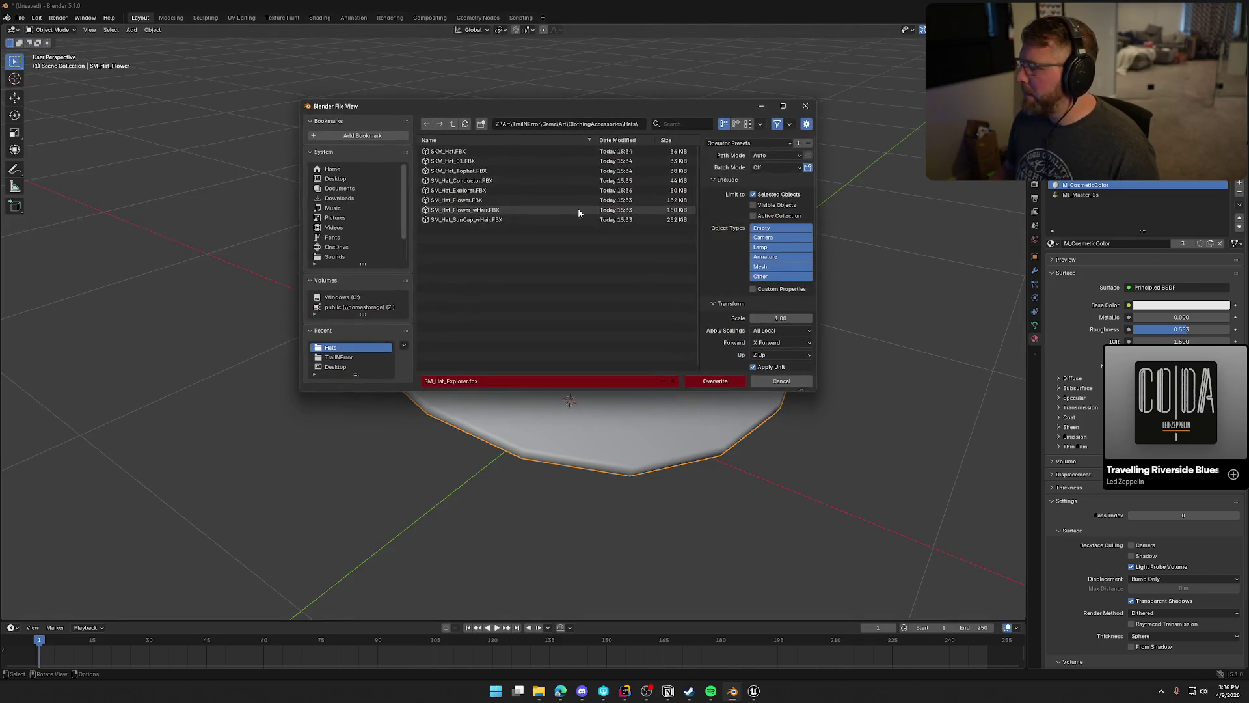
{"action": "left_click", "coordinate": [504, 201]}
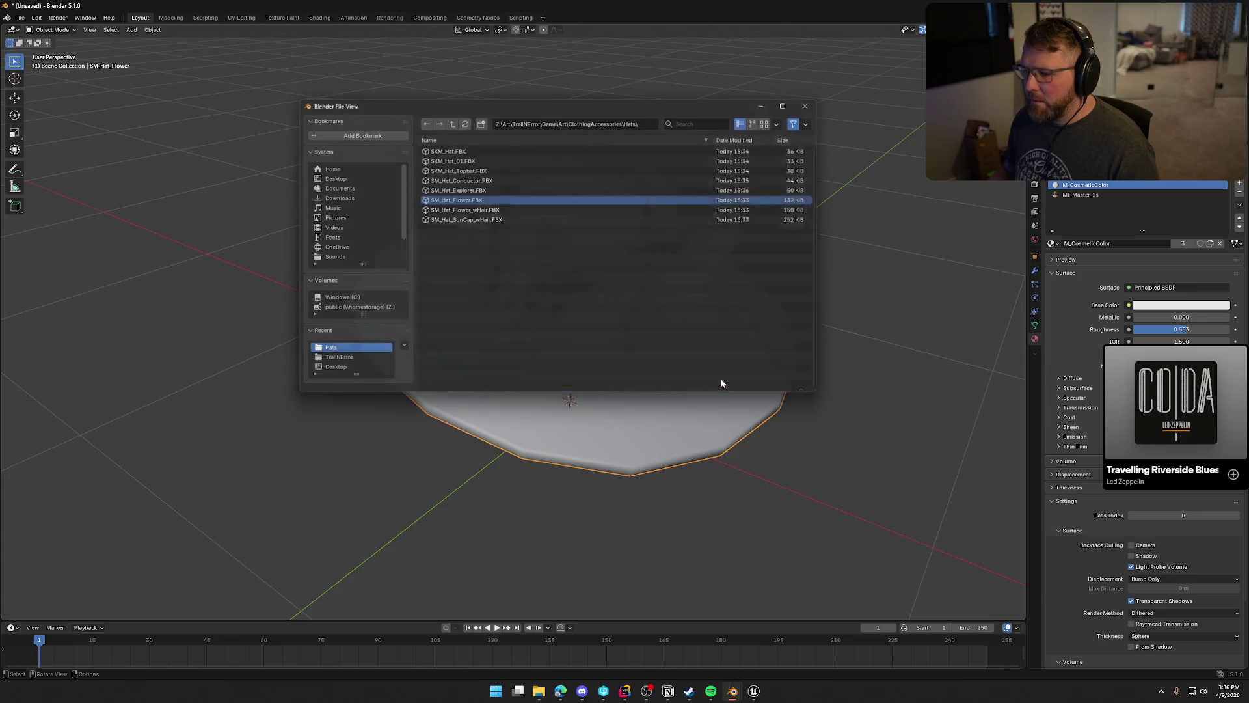
{"action": "left_click", "coordinate": [716, 381]}
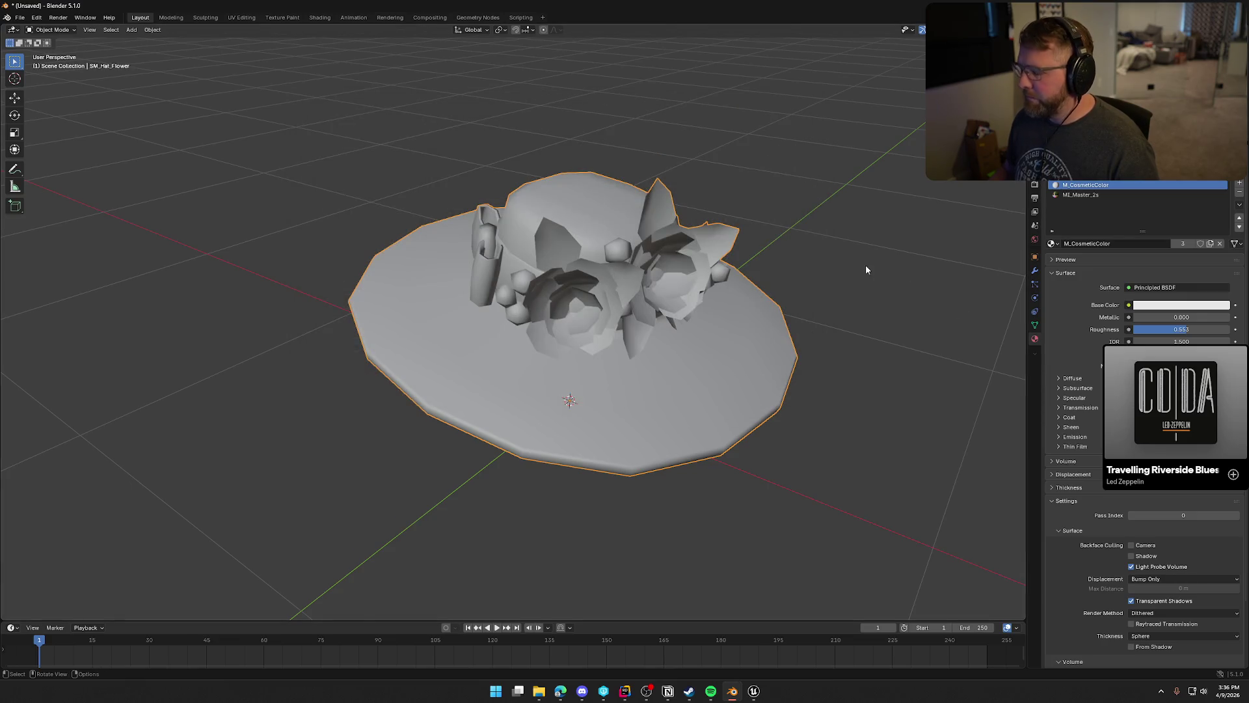
{"action": "key", "text": "Delete"}
{"action": "key", "text": "ctrl+z"}
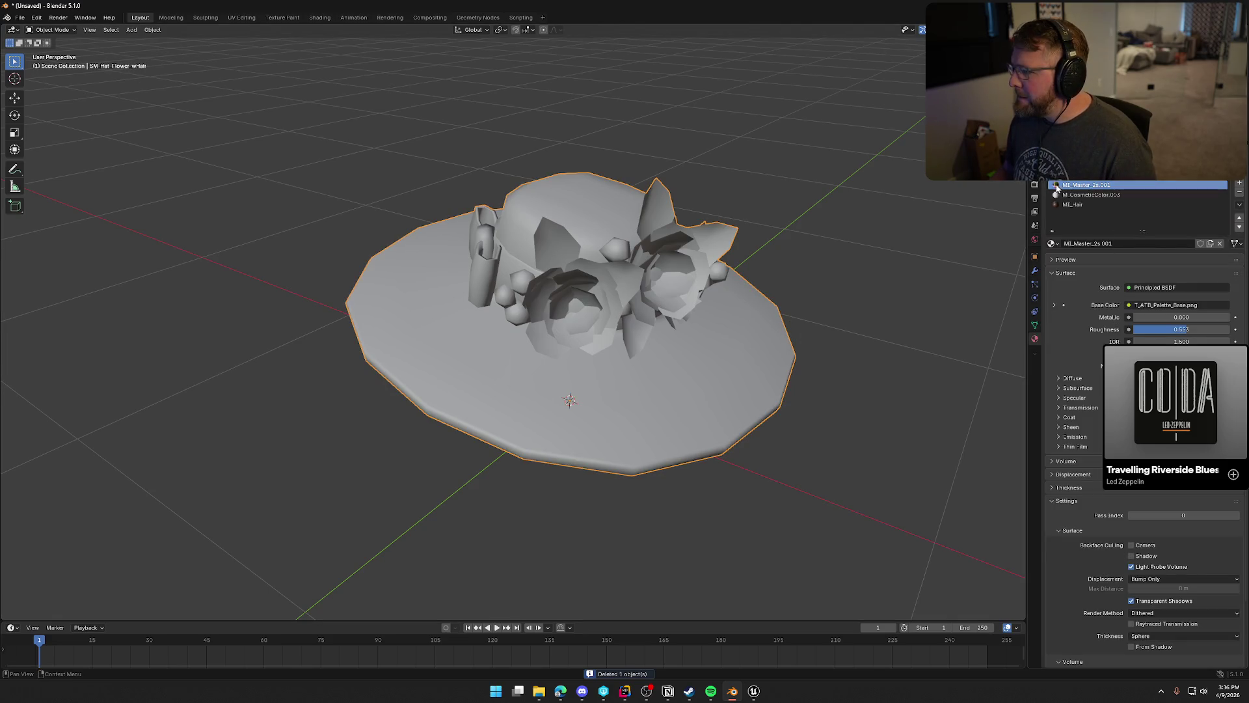
Give the Flower_wHair hat MI_Master_2s and M_CosmeticColor, and move MI_Hair above MI_Master_2s.
{"action": "left_click", "coordinate": [1053, 244]}
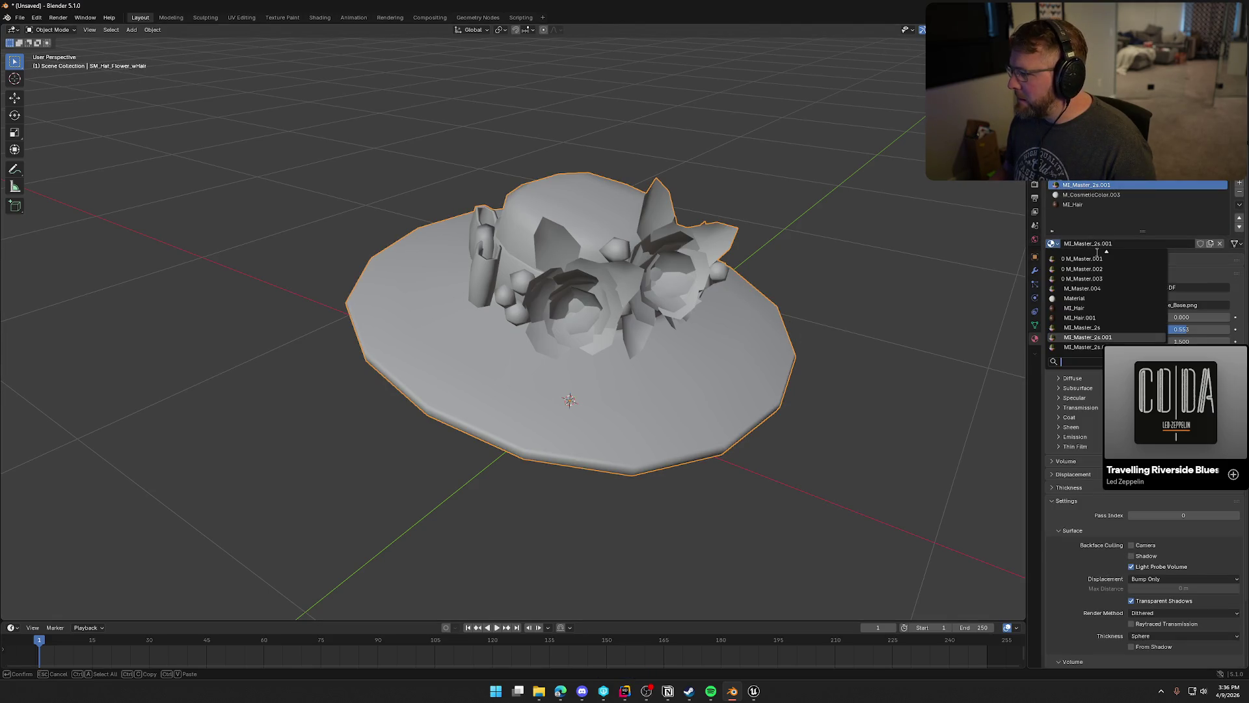
{"action": "left_click", "coordinate": [1126, 325]}
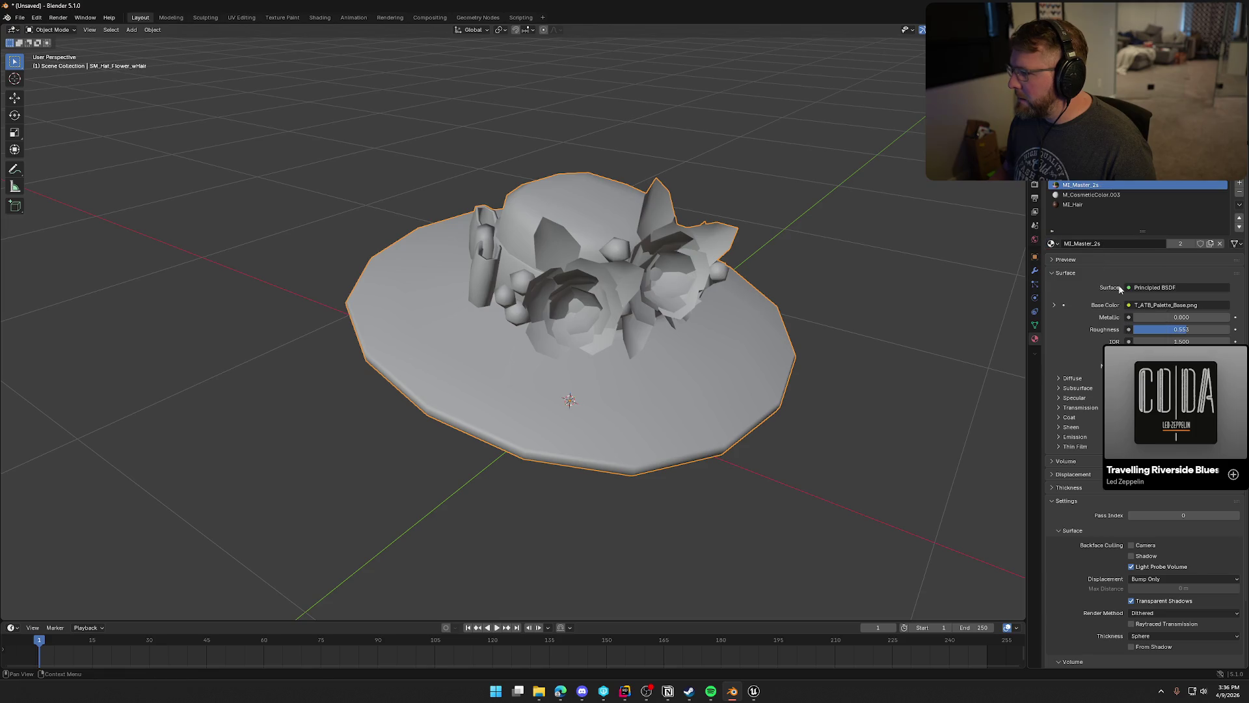
{"action": "left_click", "coordinate": [1092, 195]}
{"action": "left_click", "coordinate": [1054, 243]}
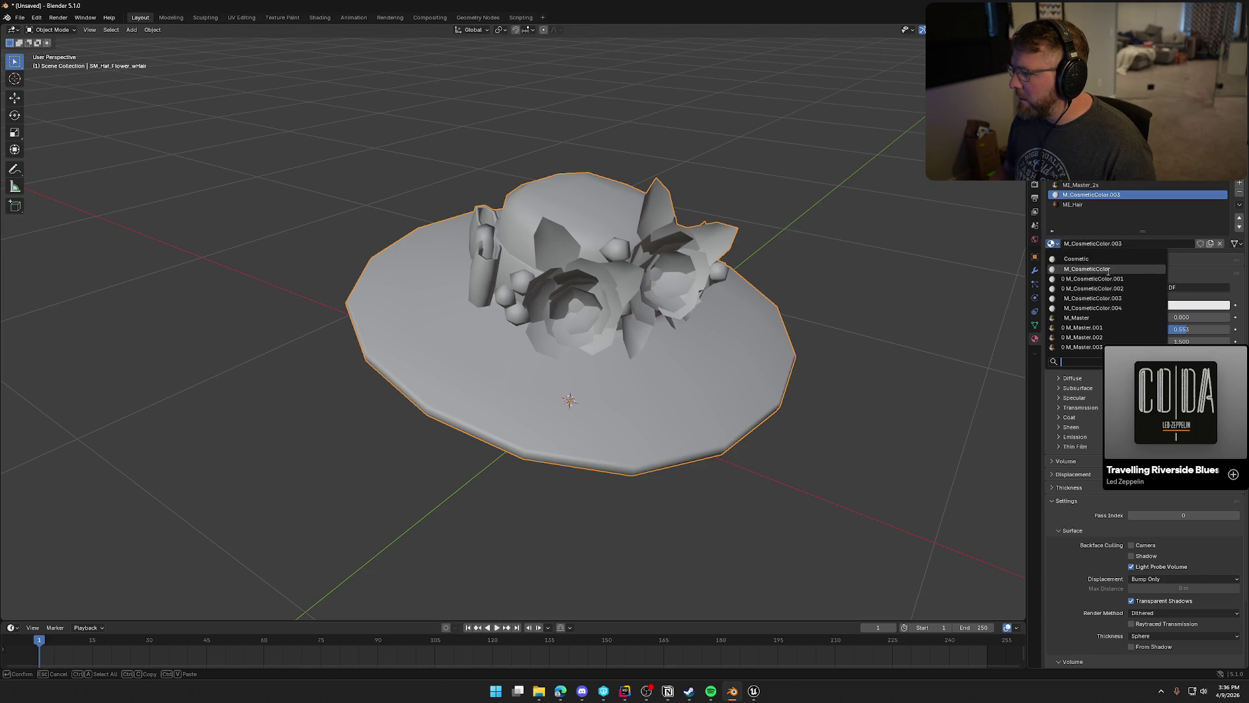
{"action": "left_click", "coordinate": [1086, 268]}
{"action": "left_click", "coordinate": [1238, 217]}
{"action": "left_click", "coordinate": [1084, 204]}
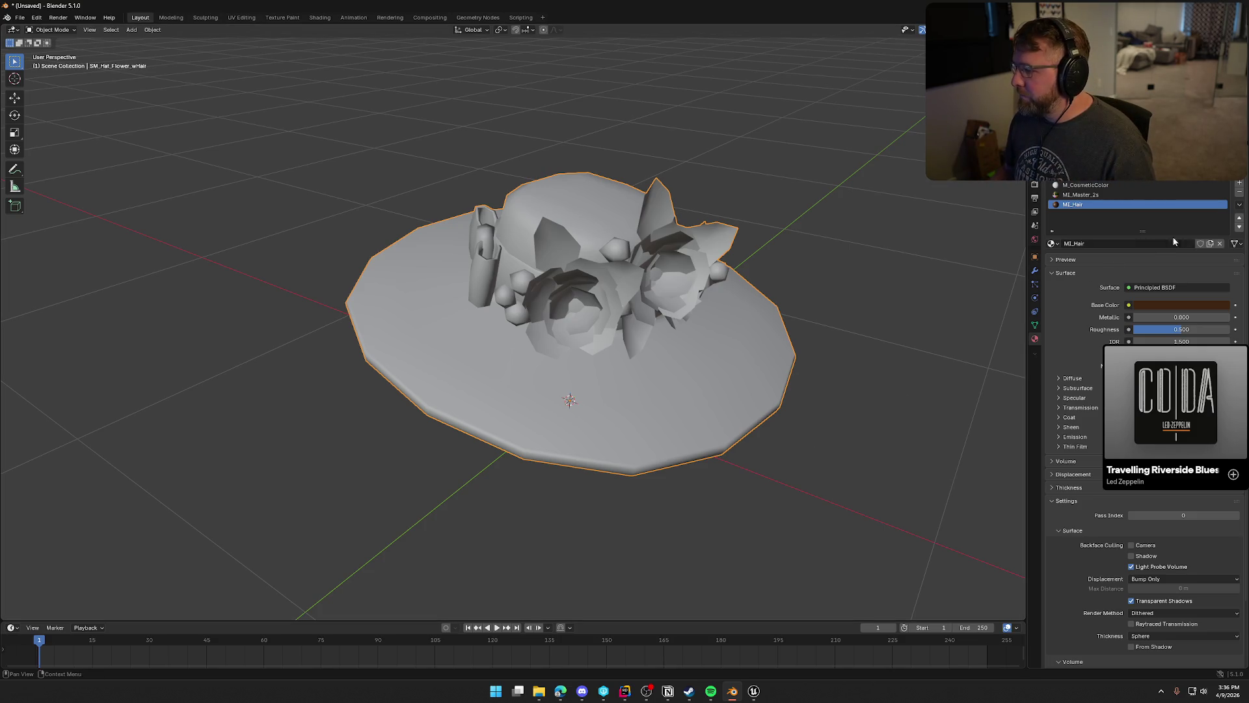
{"action": "left_click", "coordinate": [1239, 219]}
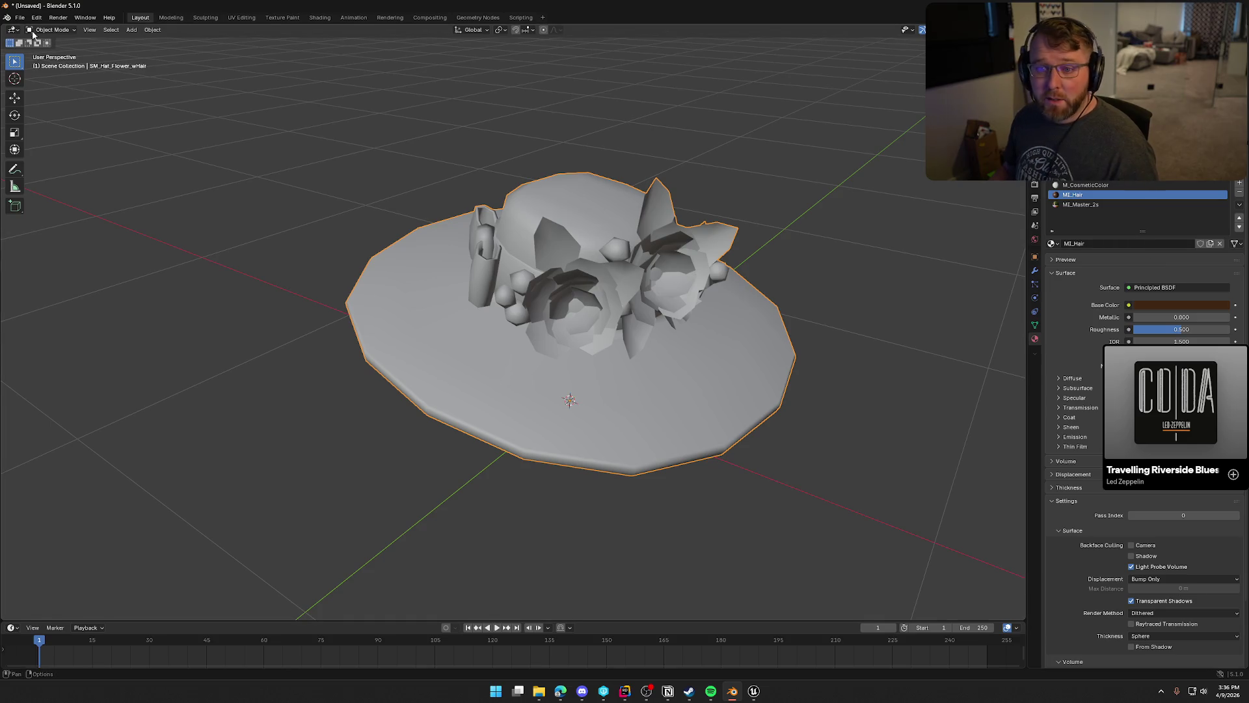
Export the hat over SM_Hat_Flower_wHair.FBX, then delete it from the scene.
{"action": "left_click", "coordinate": [20, 17]}
{"action": "mouse_move", "coordinate": [53, 164]}
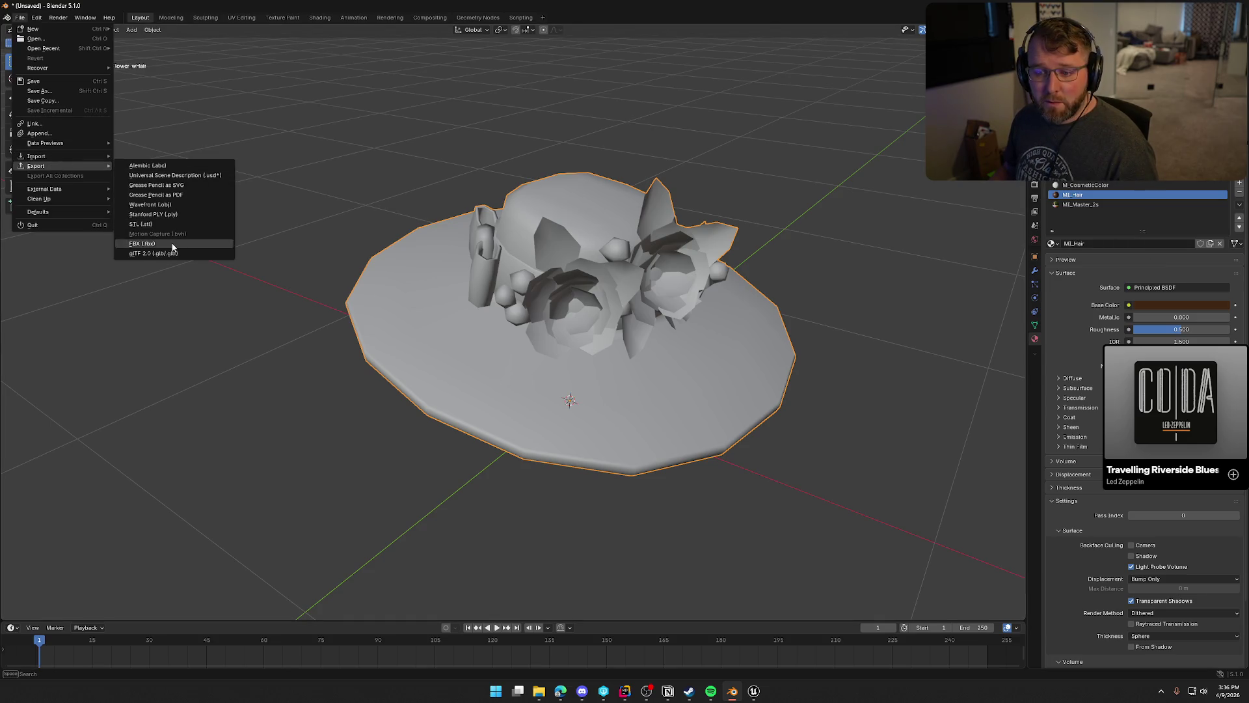
{"action": "left_click", "coordinate": [173, 245]}
{"action": "left_click", "coordinate": [505, 210]}
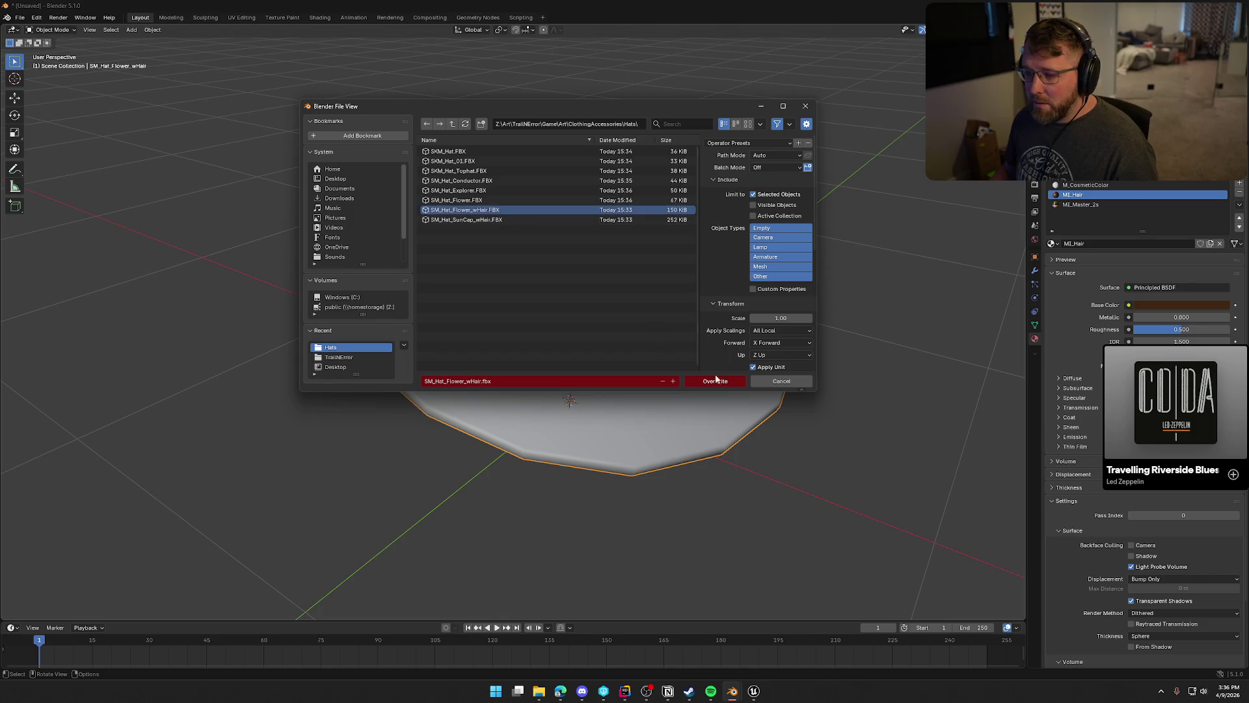
{"action": "left_click", "coordinate": [715, 381]}
{"action": "key", "text": "Delete"}
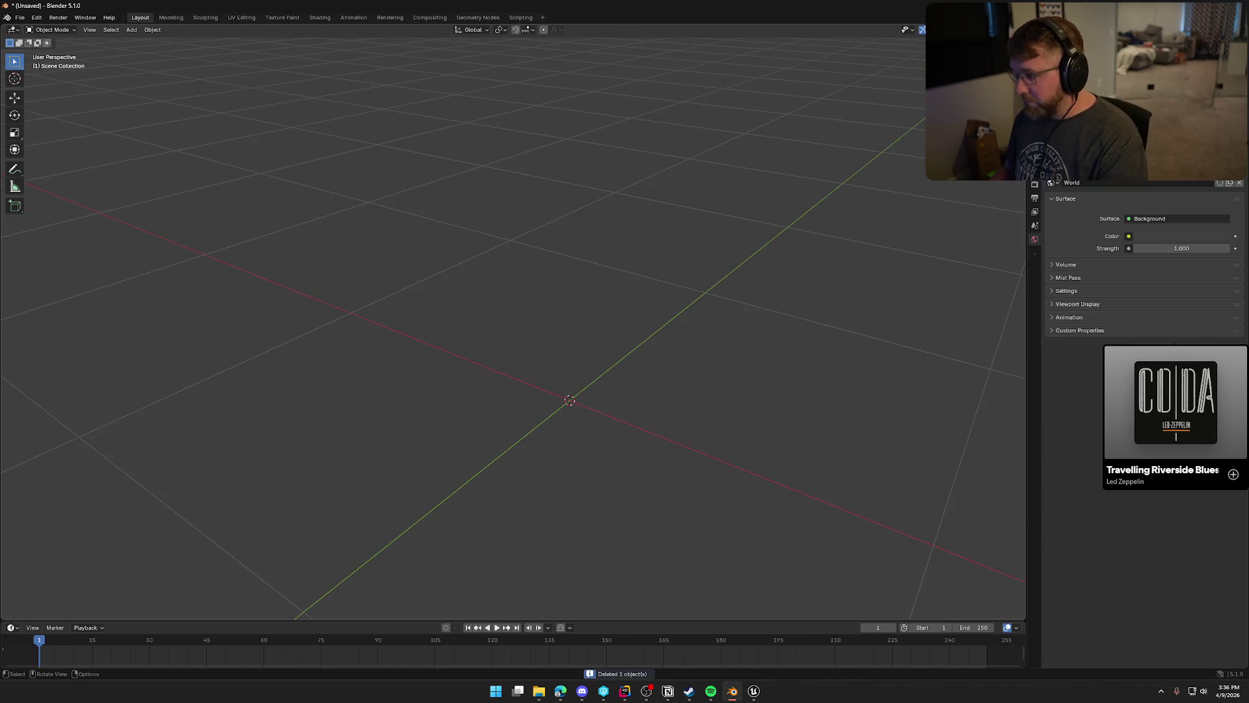
Bring back the sun cap hat and assign MI_Master_2s to its bottom slot.
{"action": "key", "text": "ctrl+z"}
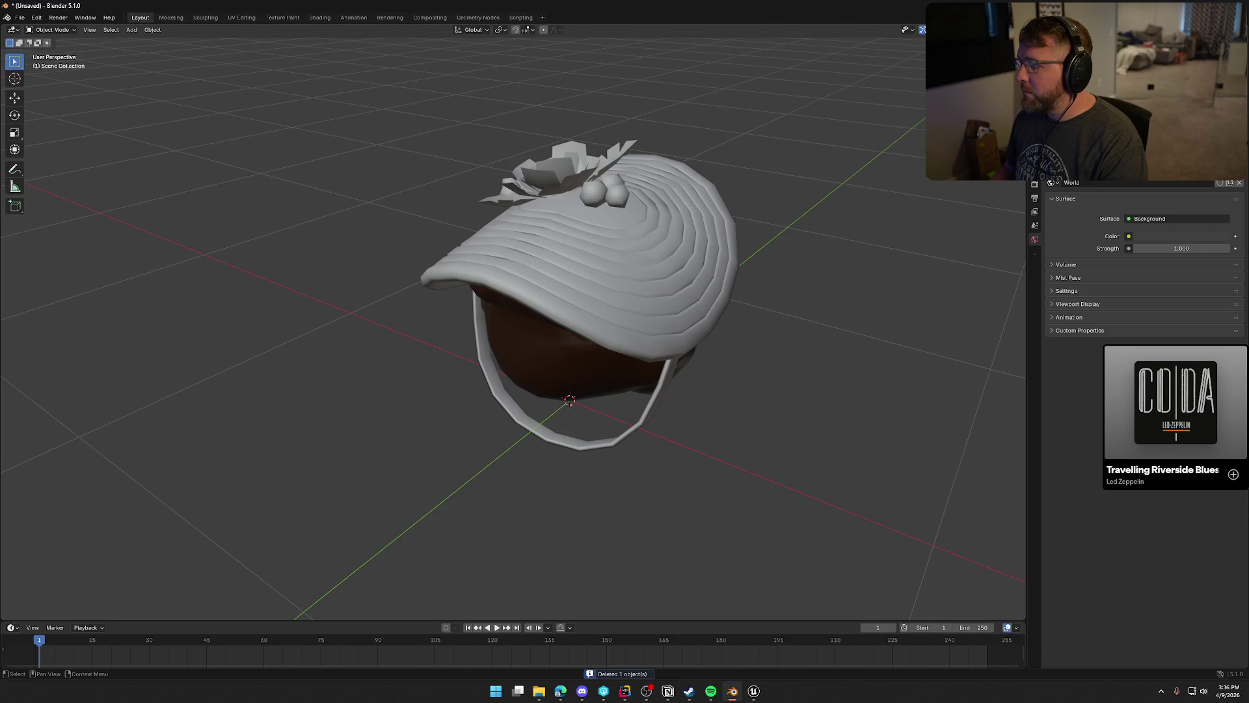
{"action": "key", "text": "ctrl+z"}
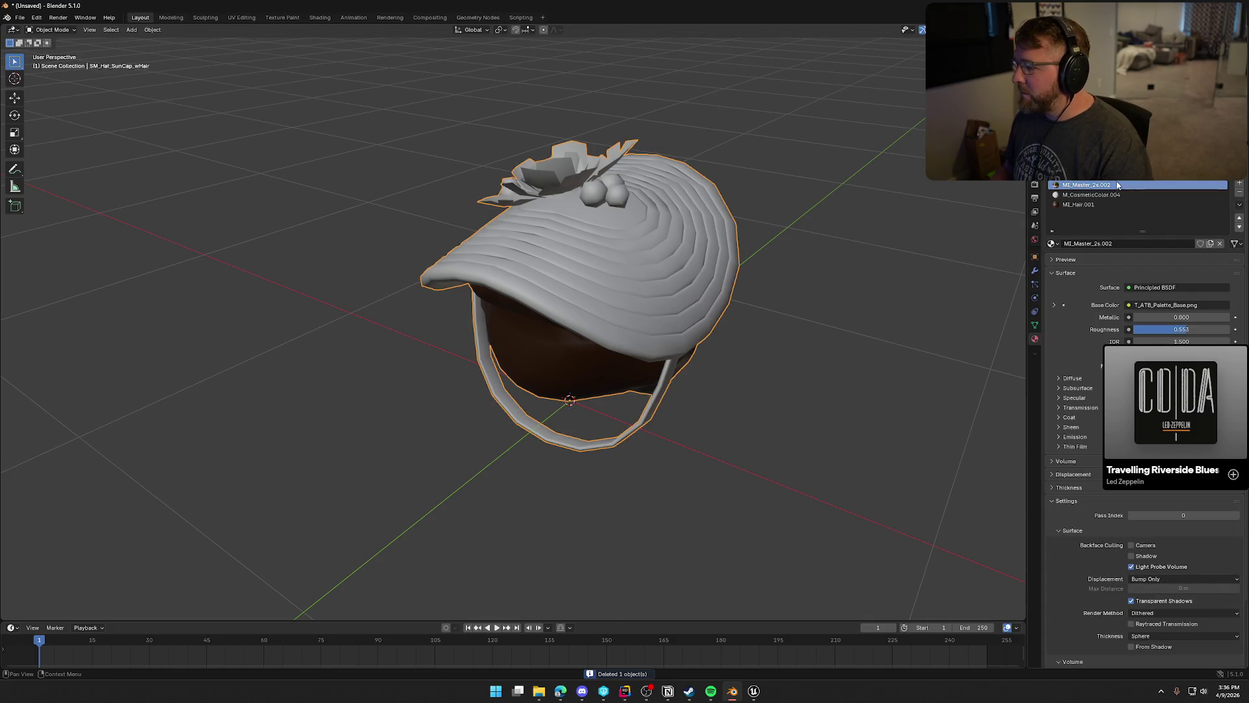
{"action": "left_click", "coordinate": [1052, 243]}
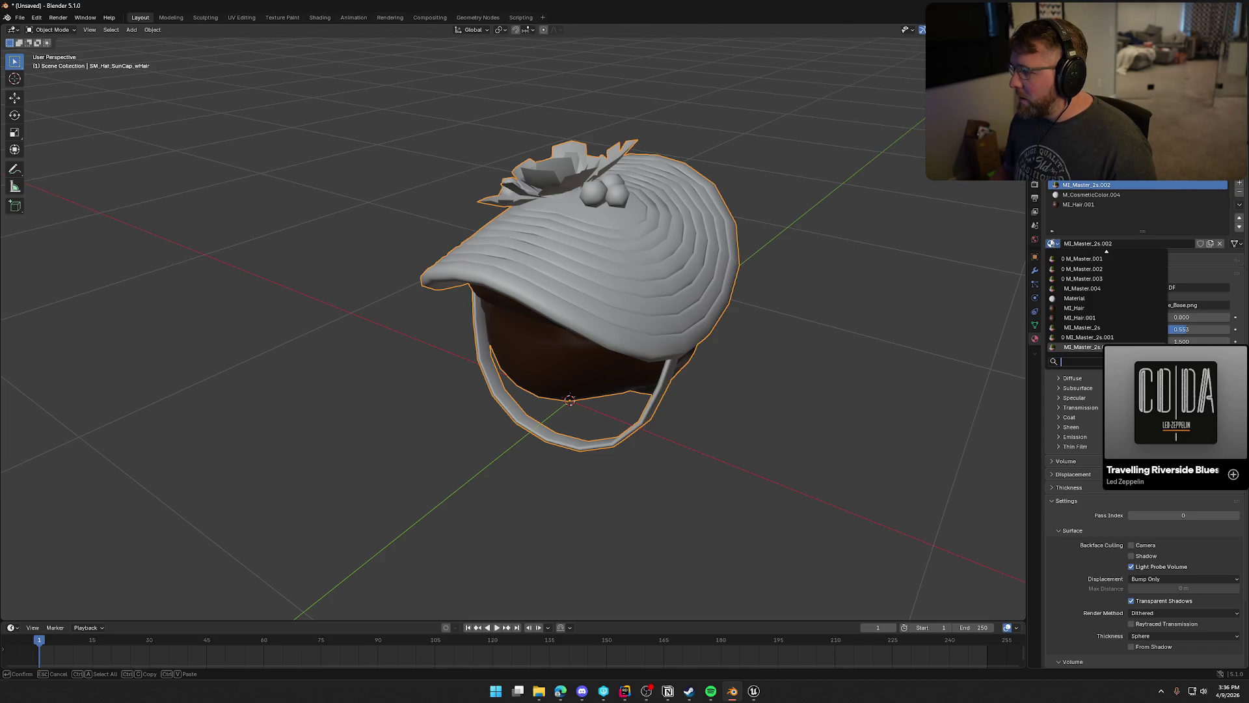
{"action": "left_click", "coordinate": [1113, 327]}
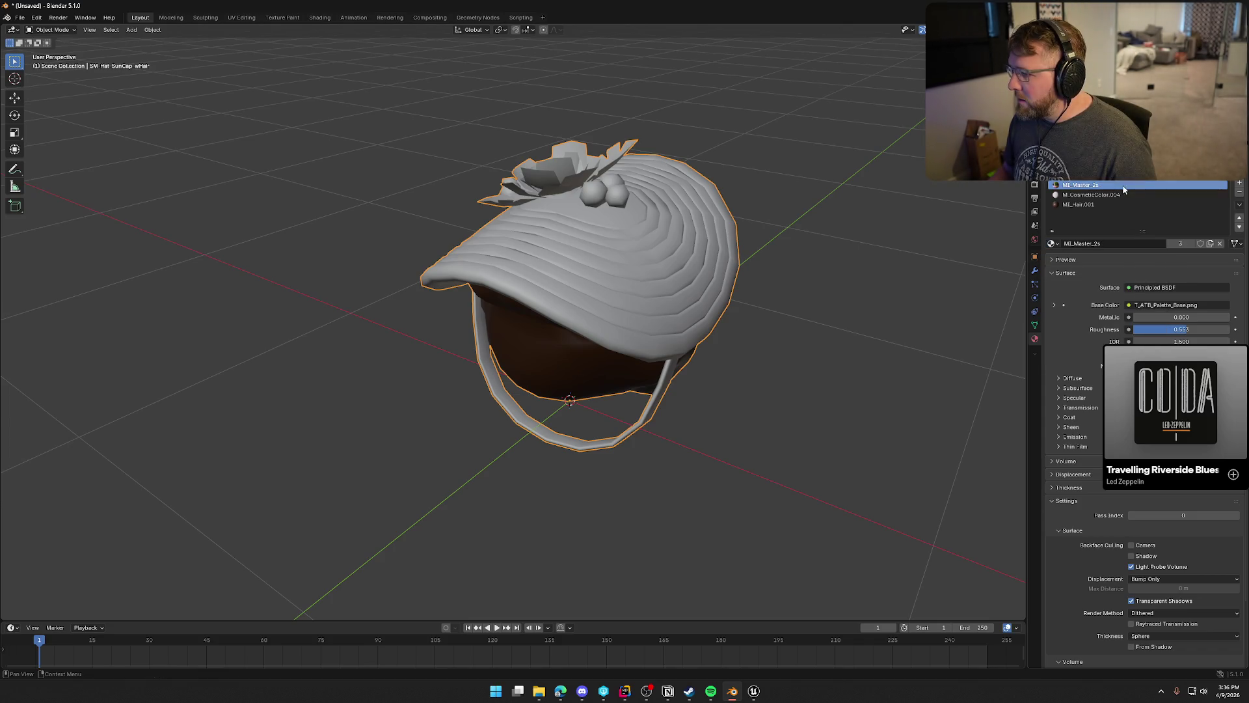
{"action": "left_click", "coordinate": [1239, 226]}
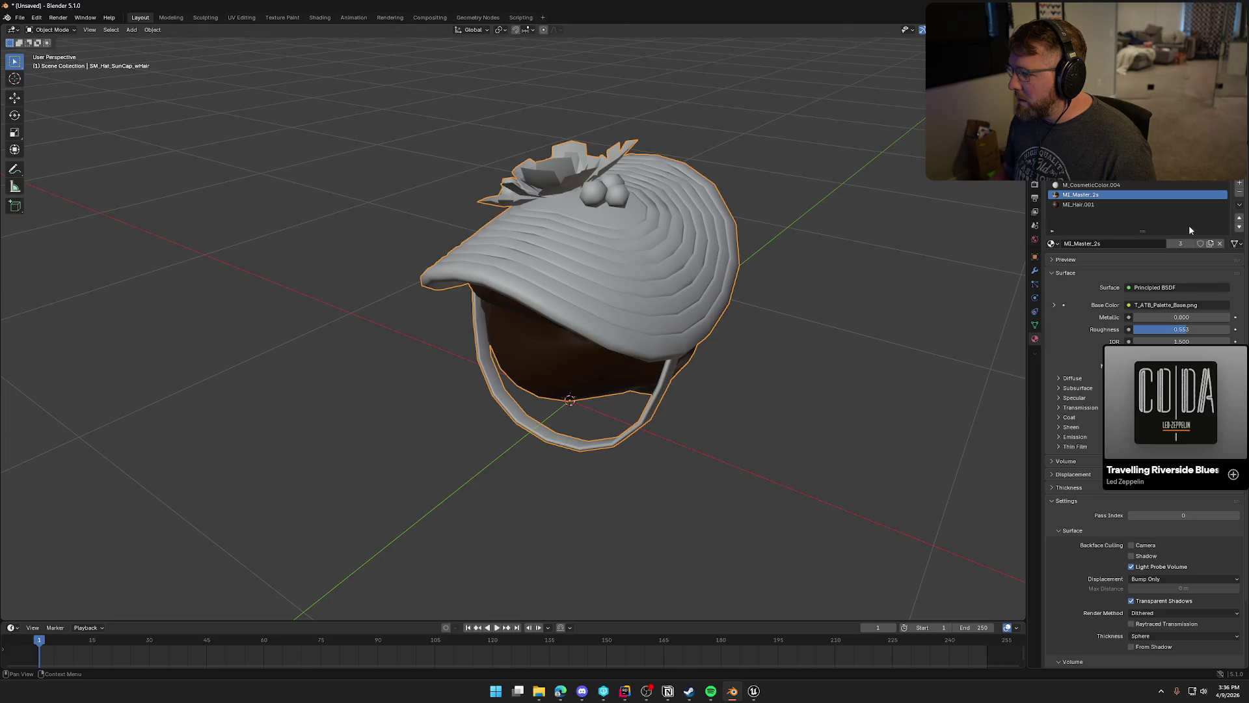
{"action": "left_click", "coordinate": [1239, 227]}
Assign M_CosmeticColor to the sun cap's top slot and MI_Hair to its hair slot.
{"action": "left_click", "coordinate": [1106, 185]}
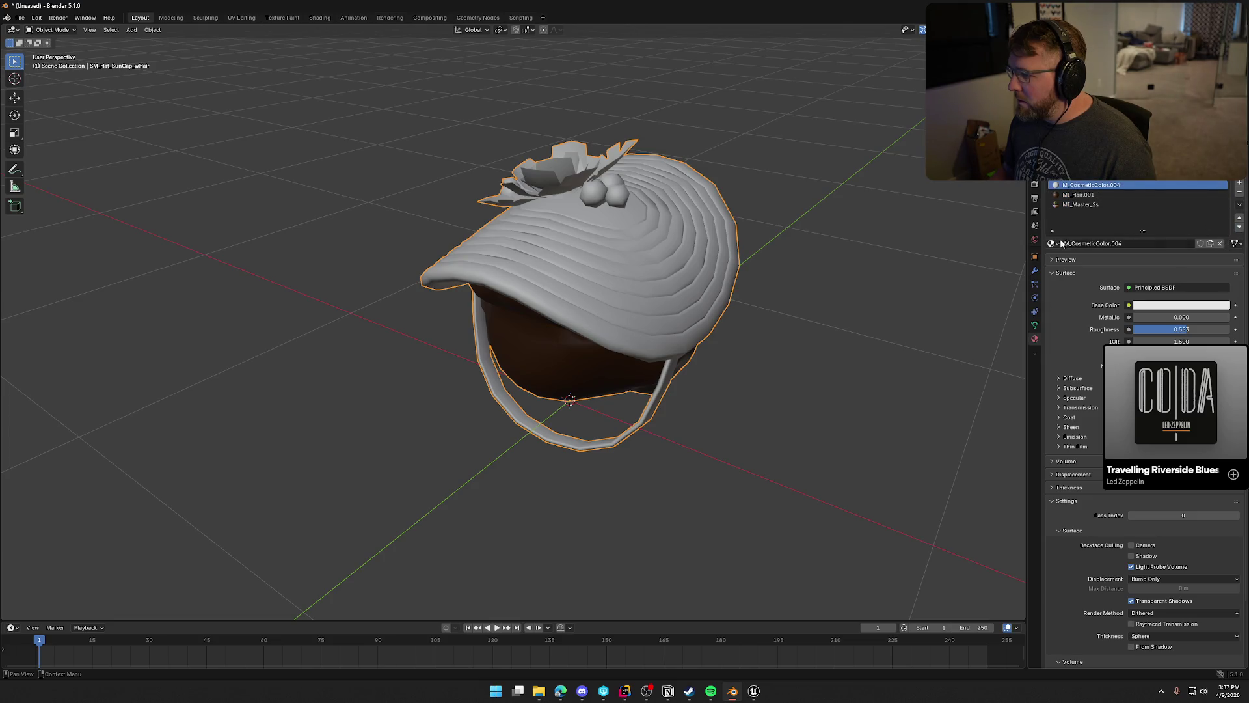
{"action": "left_click", "coordinate": [1052, 244]}
{"action": "left_click", "coordinate": [1086, 268]}
{"action": "left_click", "coordinate": [1080, 204]}
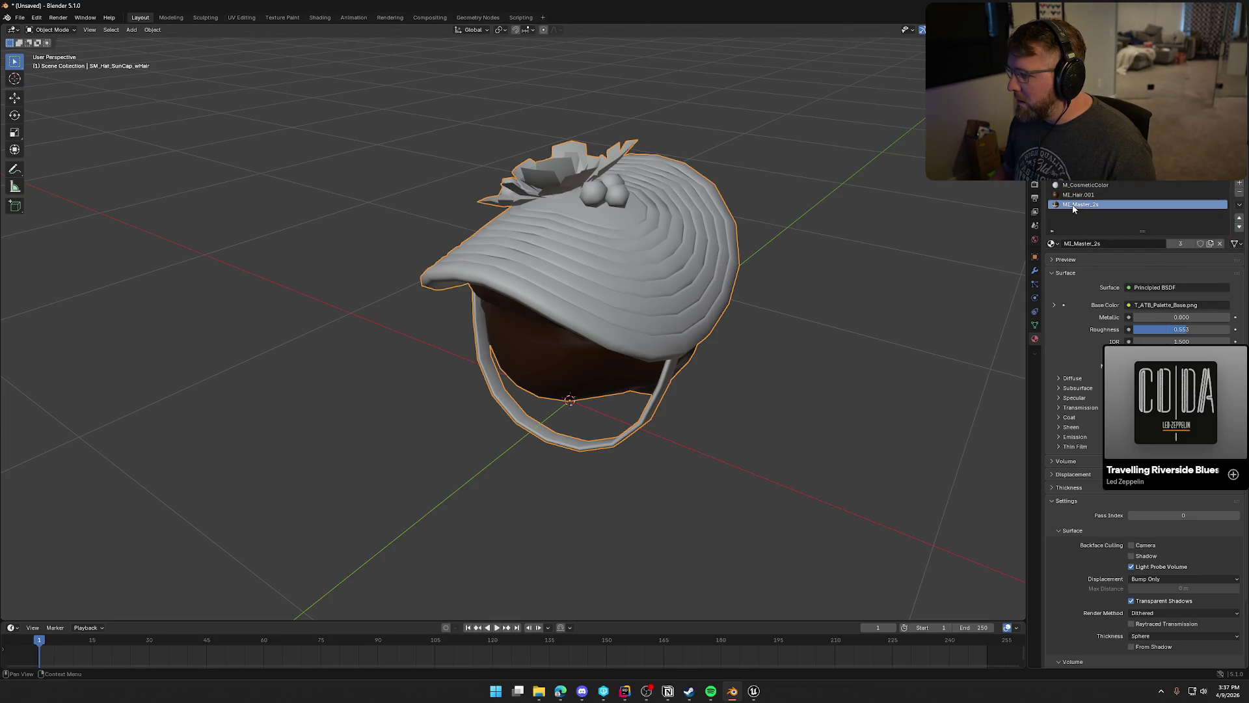
{"action": "left_click", "coordinate": [1077, 195]}
{"action": "left_click", "coordinate": [1052, 243]}
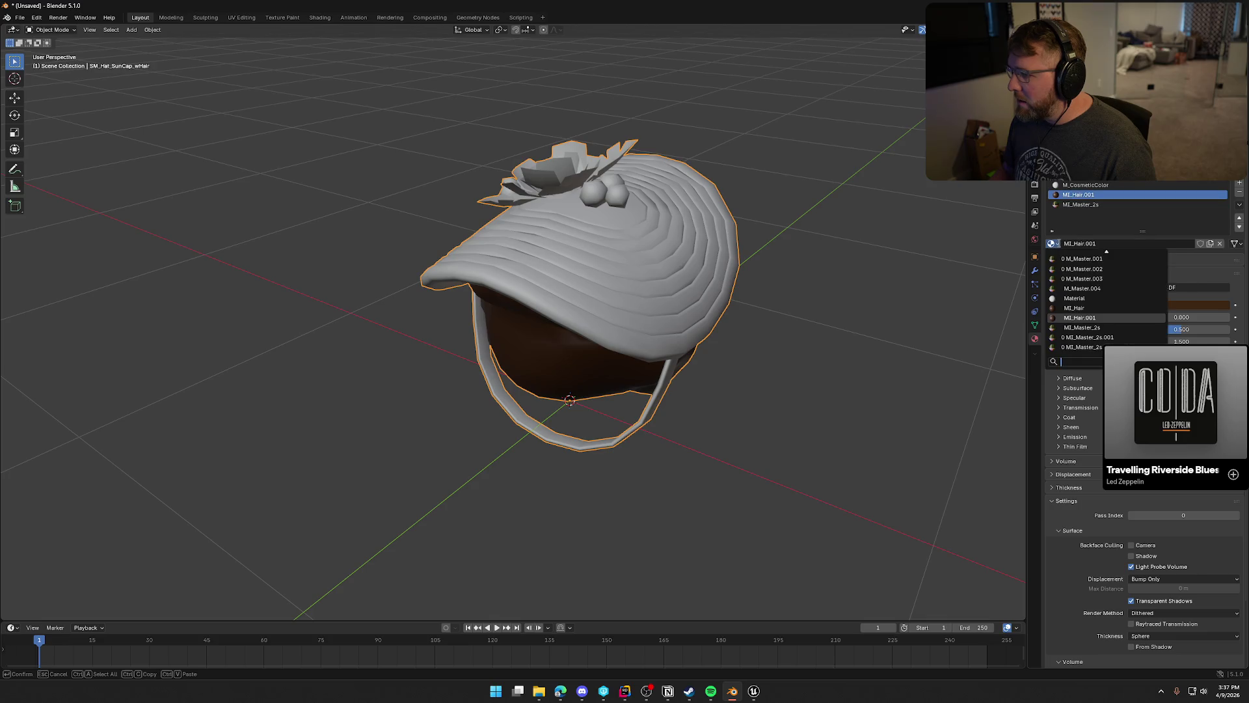
{"action": "left_click", "coordinate": [1096, 308]}
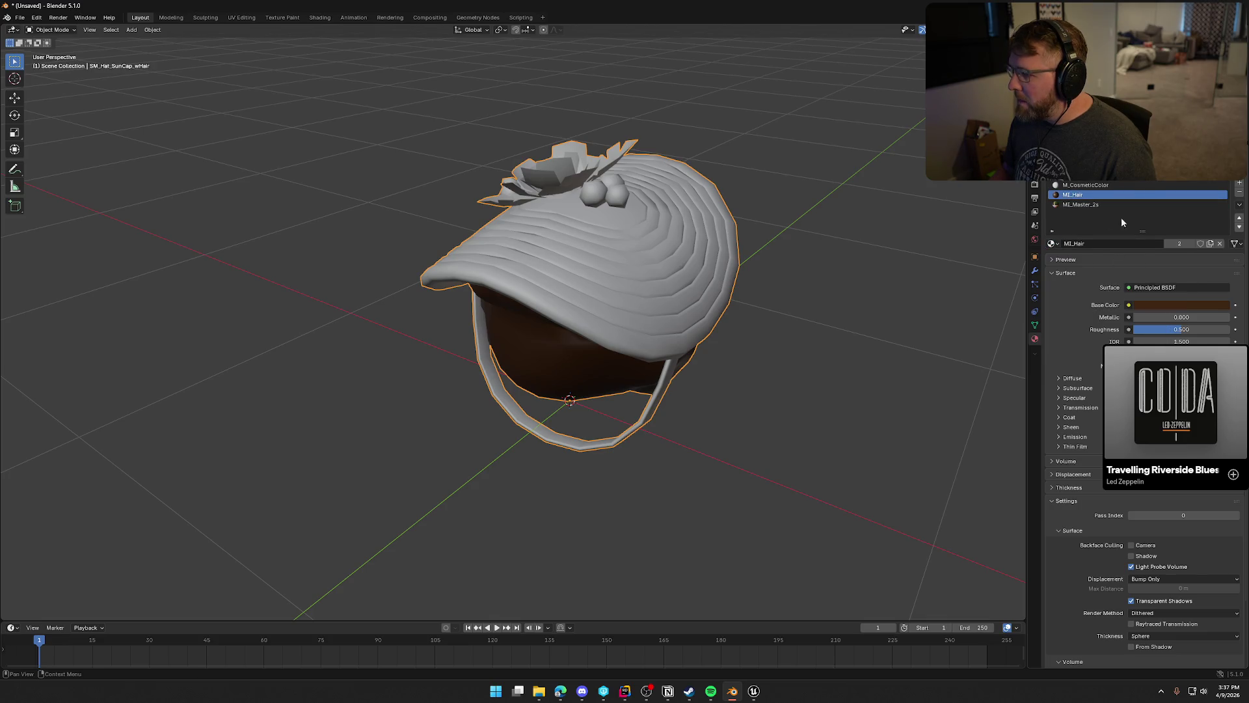
Export the sun cap over SM_Hat_SunCap_wHair.FBX, delete it, and return to Unreal Engine.
{"action": "left_click", "coordinate": [19, 17]}
{"action": "mouse_move", "coordinate": [92, 168]}
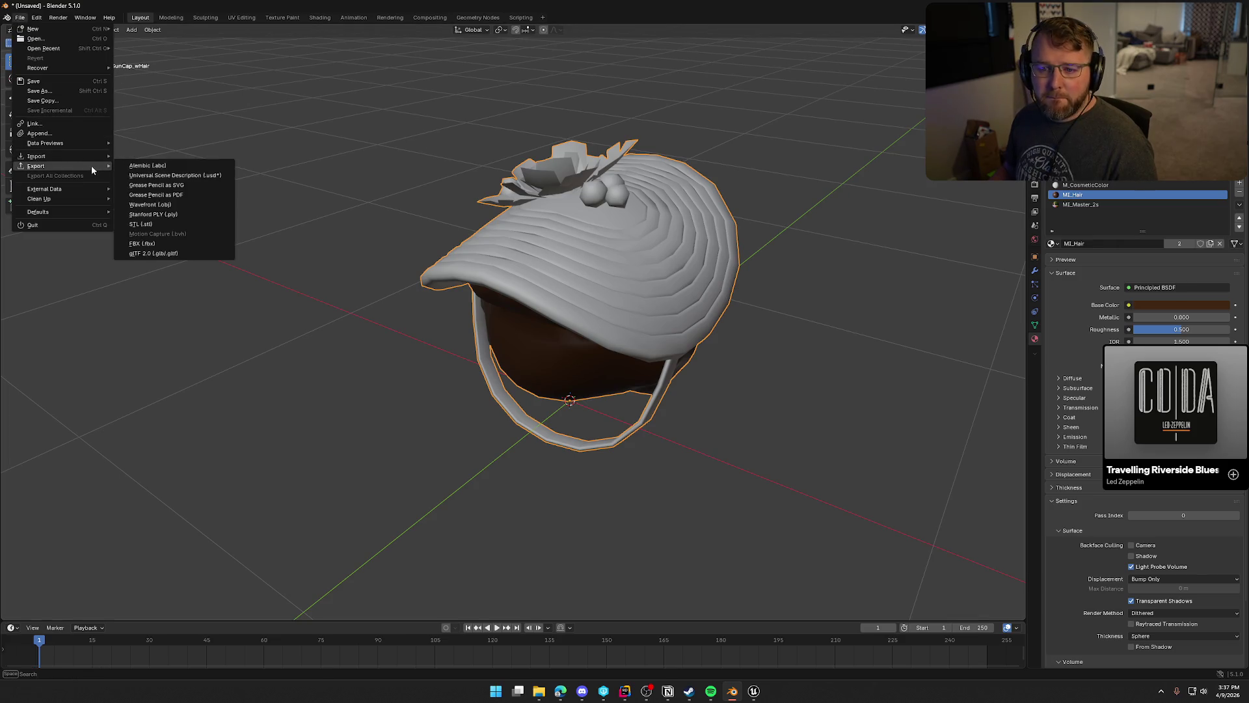
{"action": "left_click", "coordinate": [175, 243]}
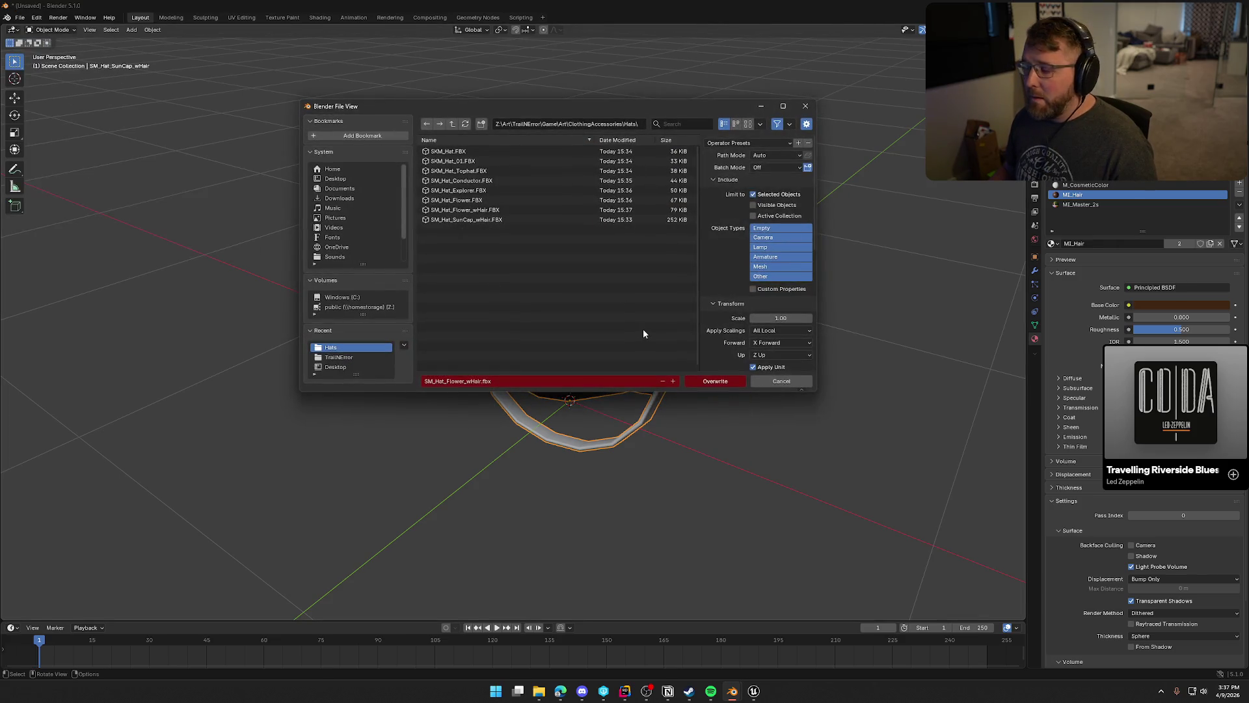
{"action": "left_click", "coordinate": [487, 219]}
{"action": "left_click", "coordinate": [713, 382]}
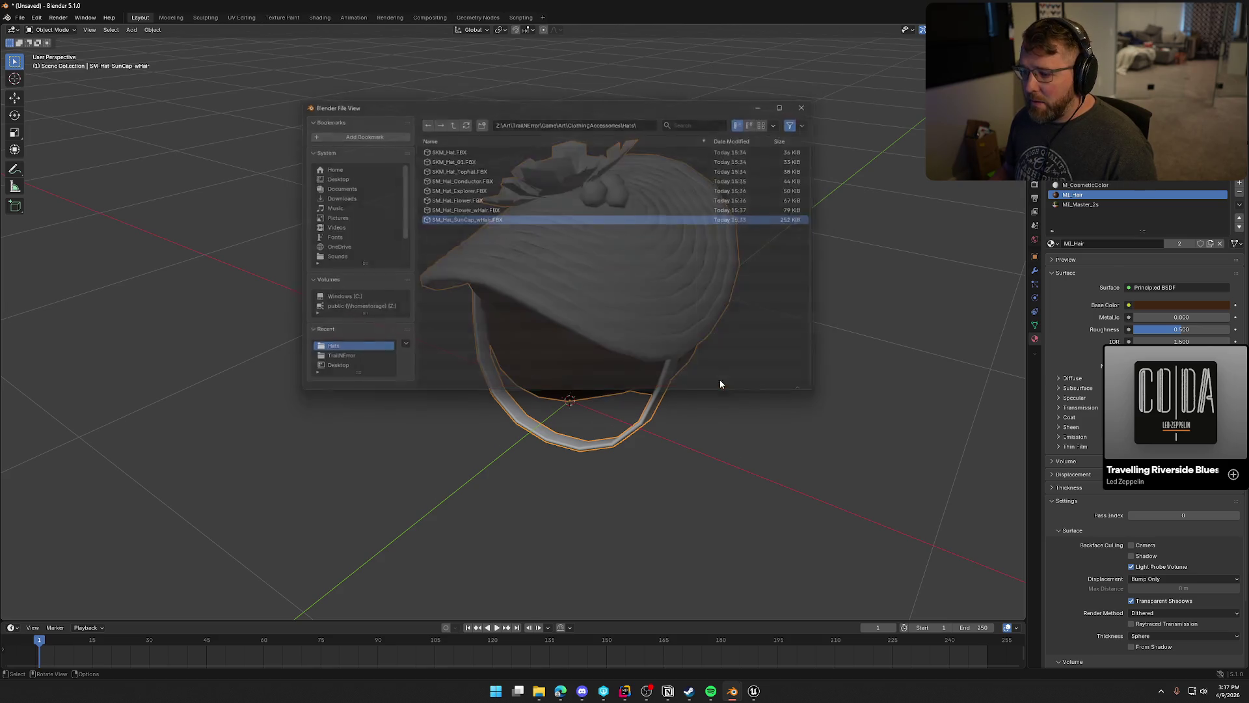
{"action": "key", "text": "Delete"}
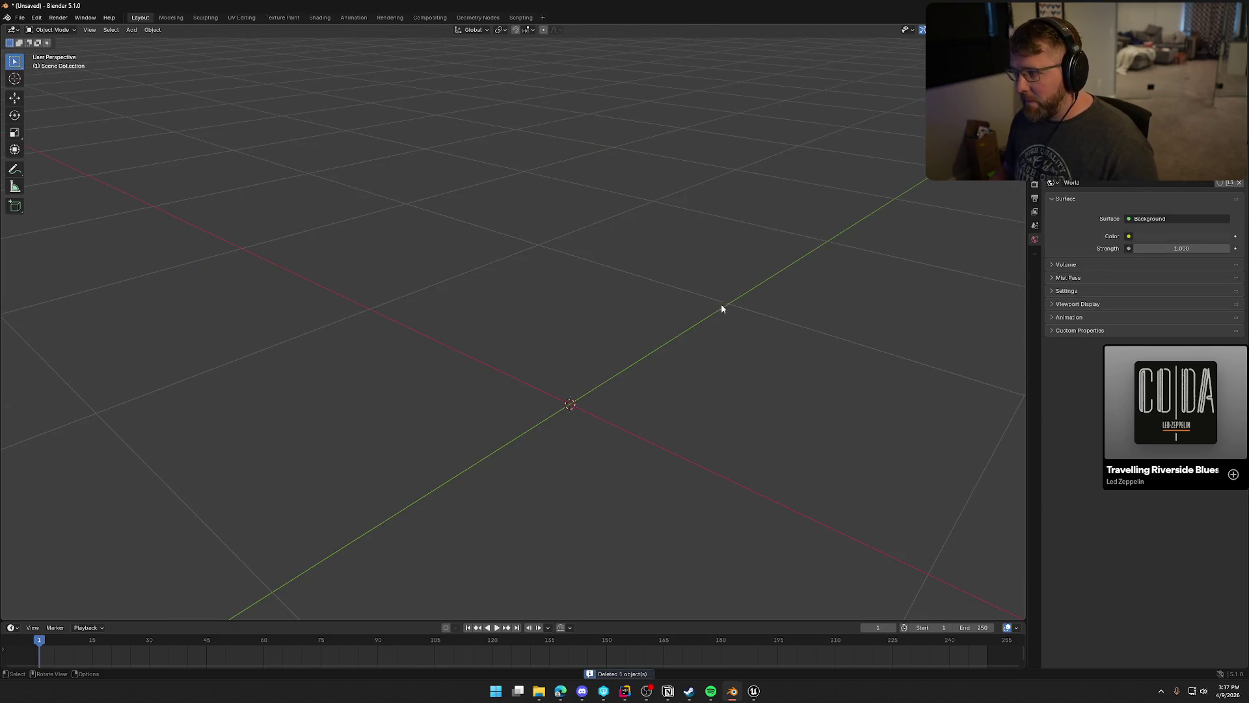
{"action": "left_click", "coordinate": [753, 690]}
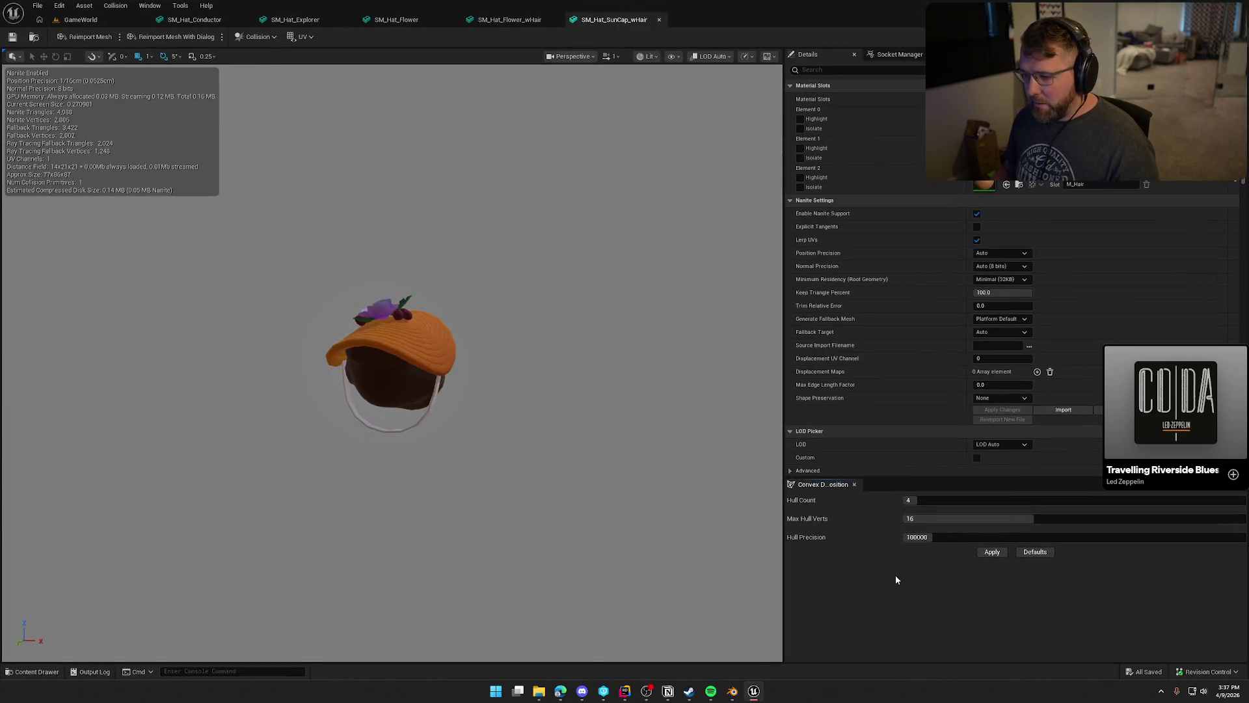
Close SM_Hat_Conductor and the other open hat mesh editors.
{"action": "left_click", "coordinate": [201, 21]}
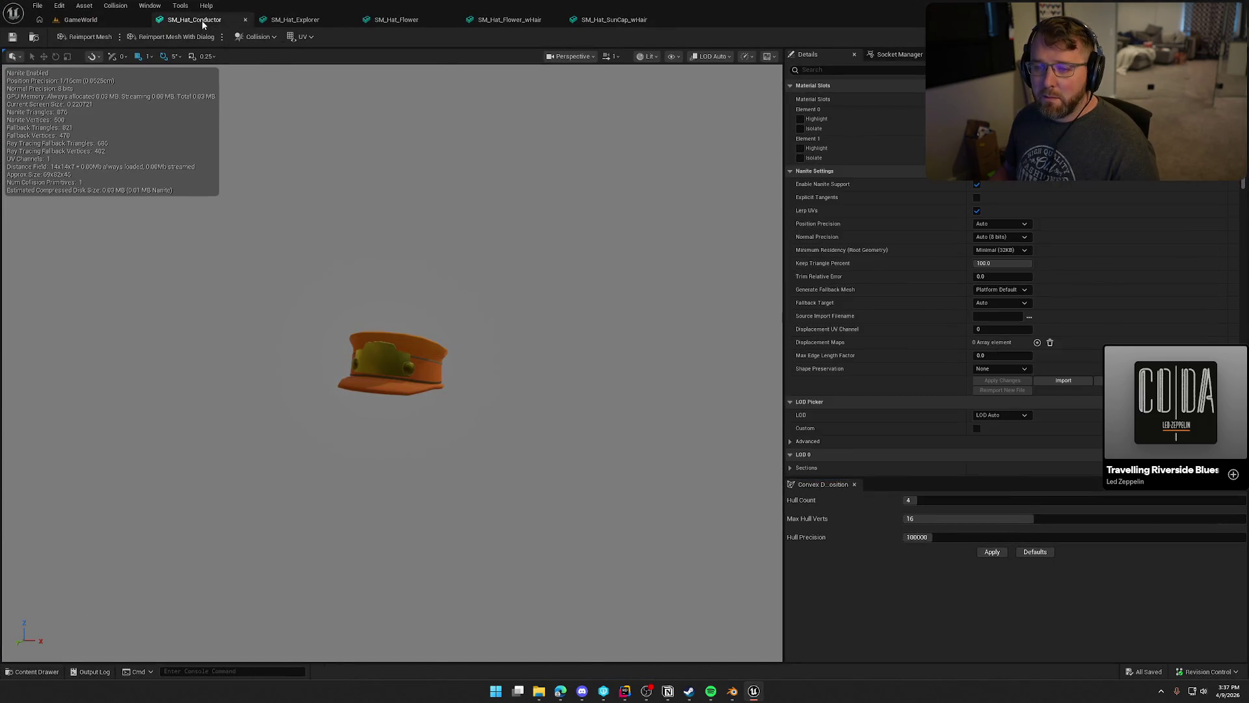
{"action": "middle_click", "coordinate": [228, 23]}
{"action": "middle_click", "coordinate": [225, 23]}
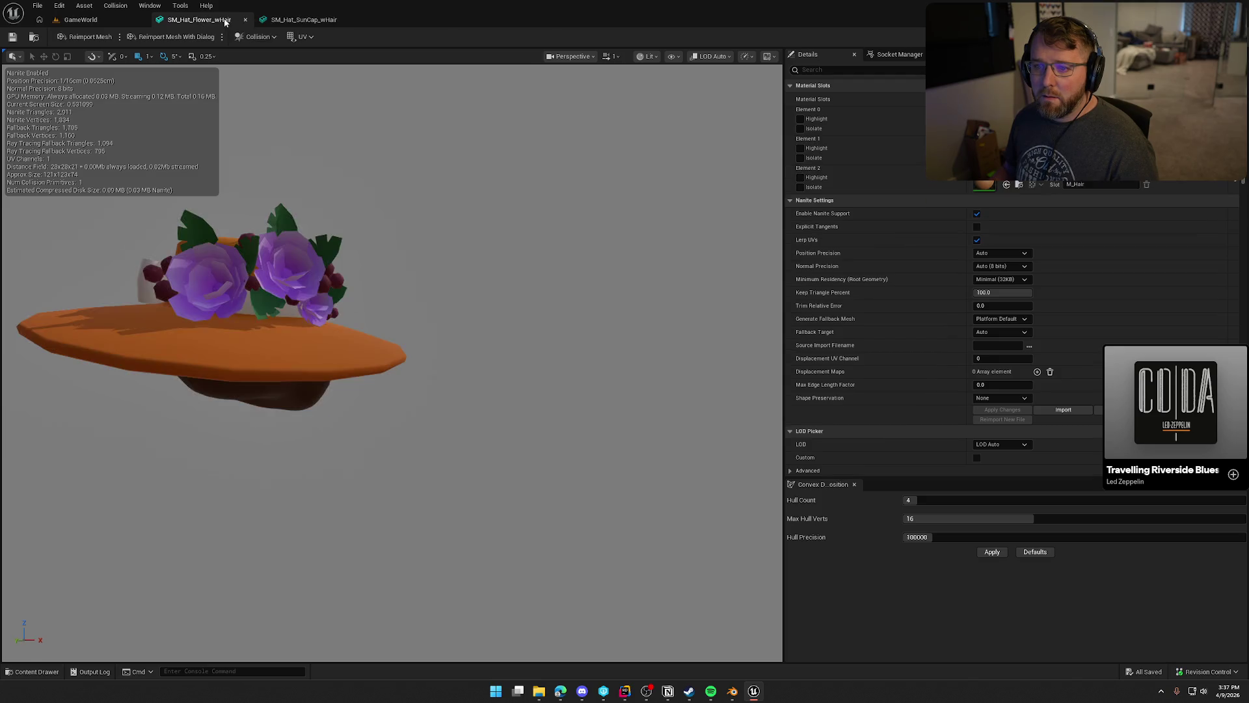
{"action": "middle_click", "coordinate": [224, 23]}
{"action": "middle_click", "coordinate": [224, 23]}
{"action": "middle_click", "coordinate": [224, 23]}
Reimport SM_Hat_Conductor from Game/Art/ClothingAccessories/Hats/SM_Hat_Conductor.FBX.
{"action": "key", "text": "ctrl+space"}
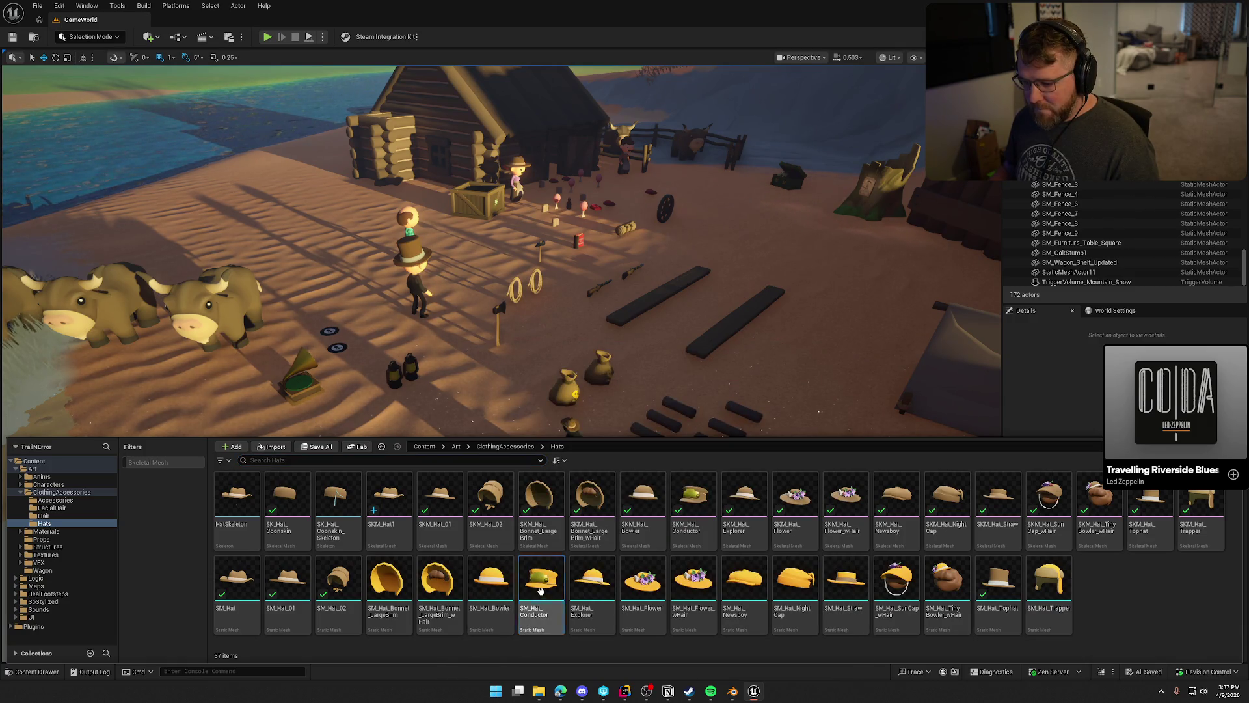
{"action": "right_click", "coordinate": [557, 557]}
{"action": "left_click", "coordinate": [588, 290]}
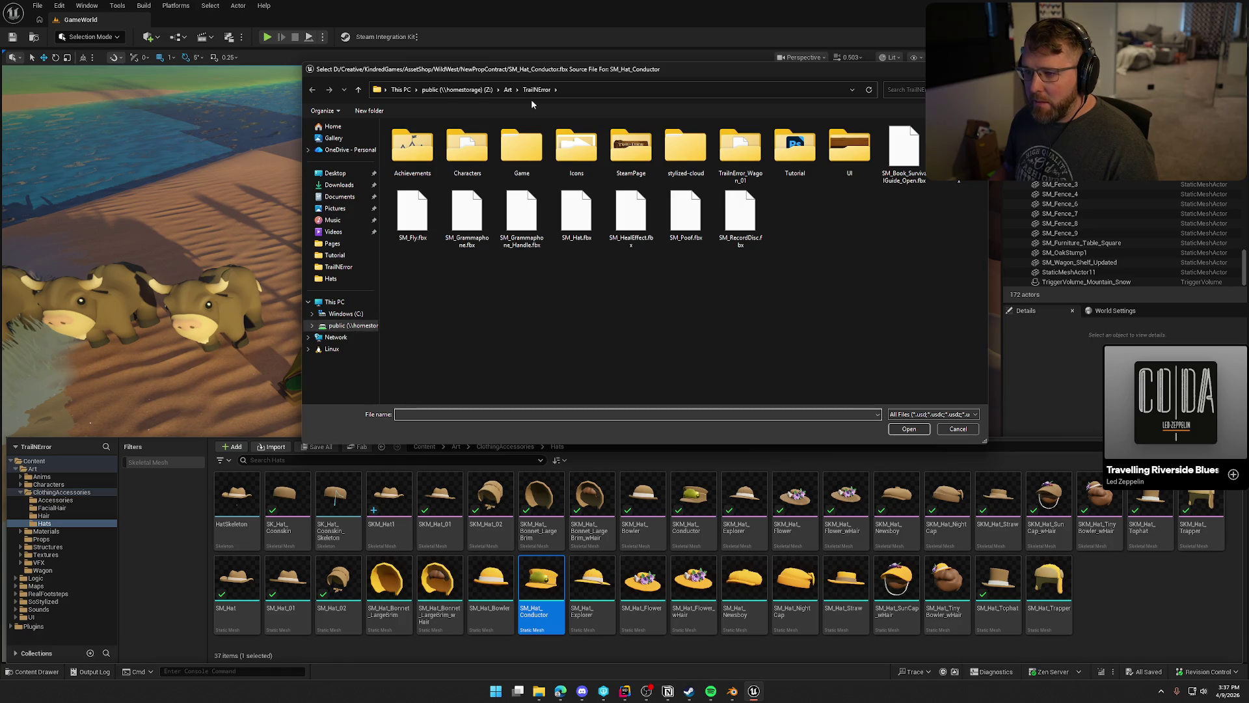
{"action": "double_click", "coordinate": [520, 149]}
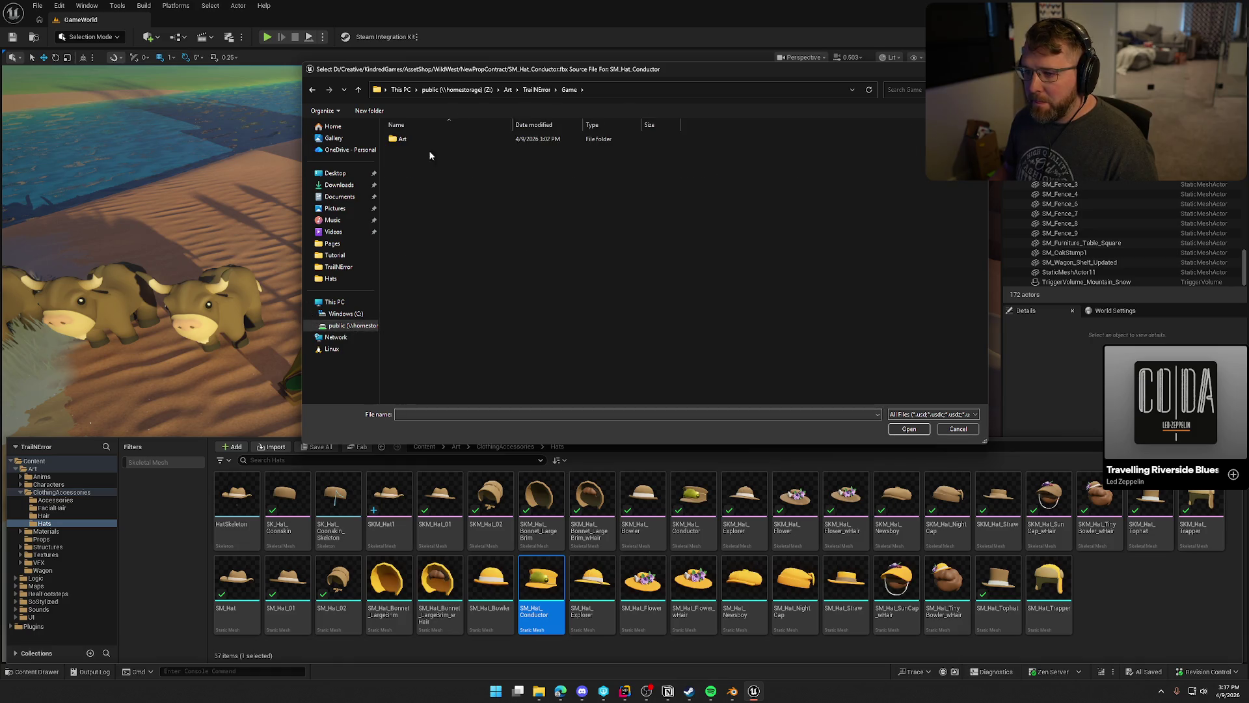
{"action": "double_click", "coordinate": [393, 139]}
{"action": "double_click", "coordinate": [393, 141]}
{"action": "double_click", "coordinate": [392, 139]}
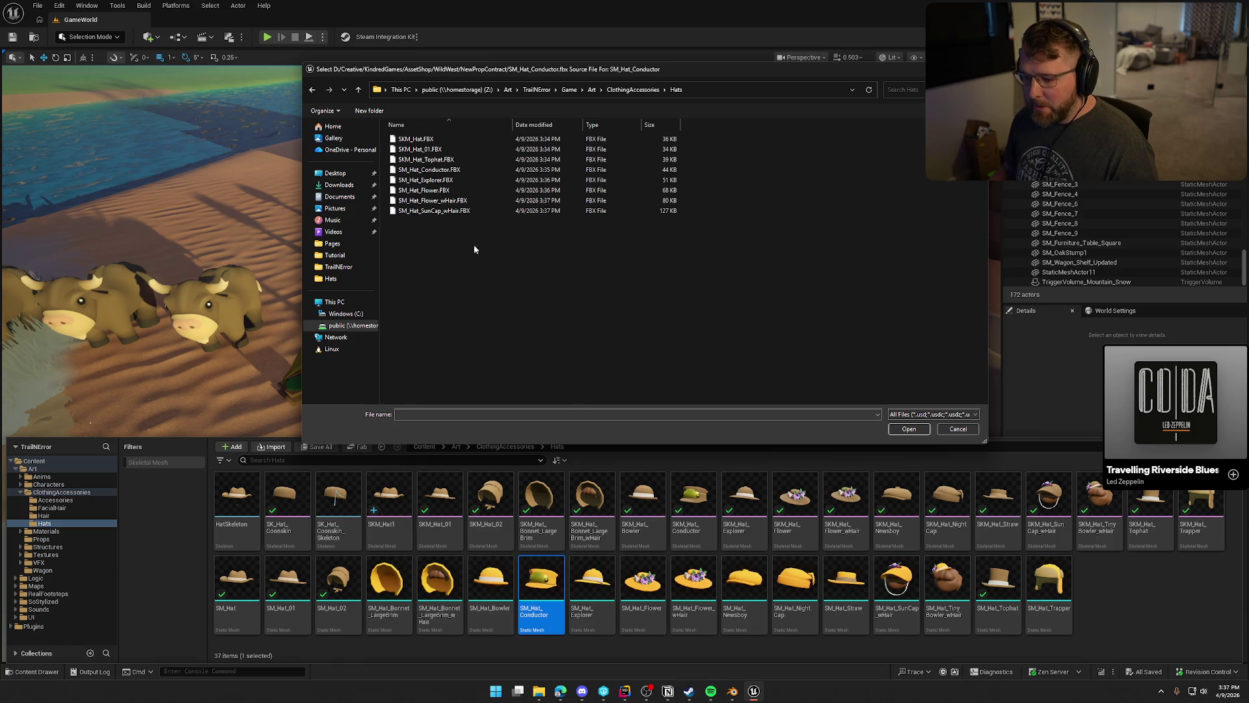
{"action": "left_click", "coordinate": [455, 171]}
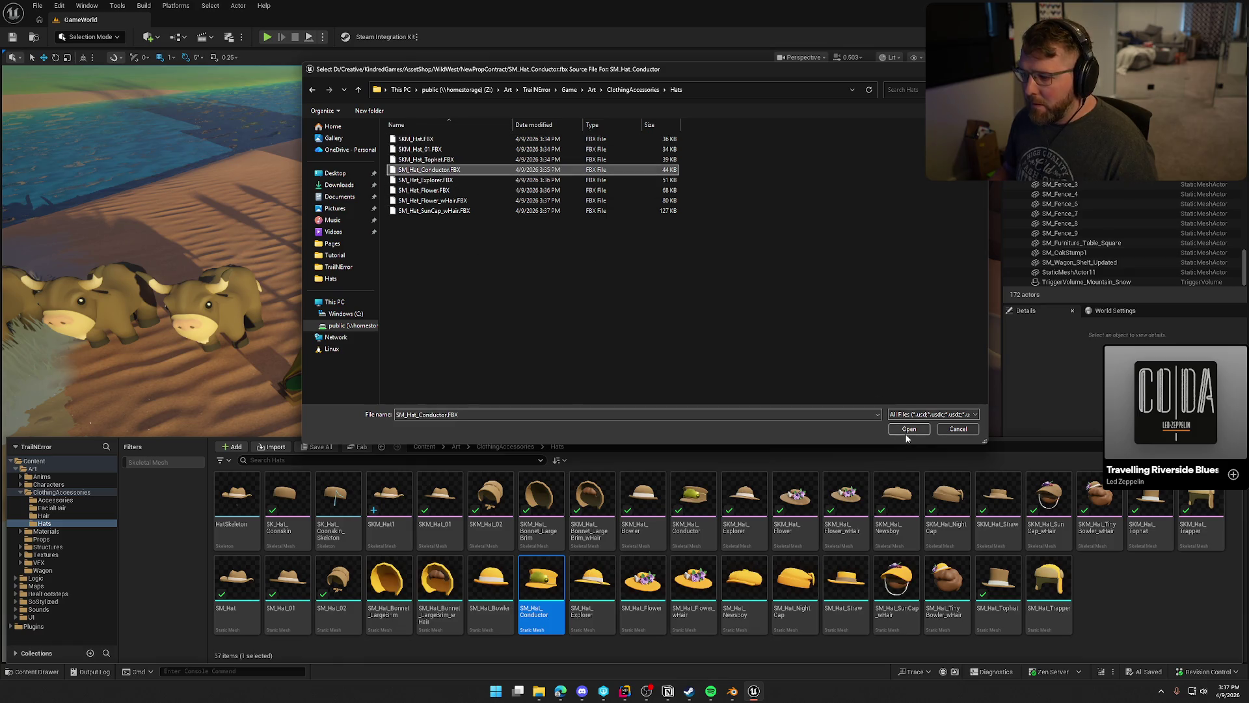
{"action": "left_click", "coordinate": [908, 429]}
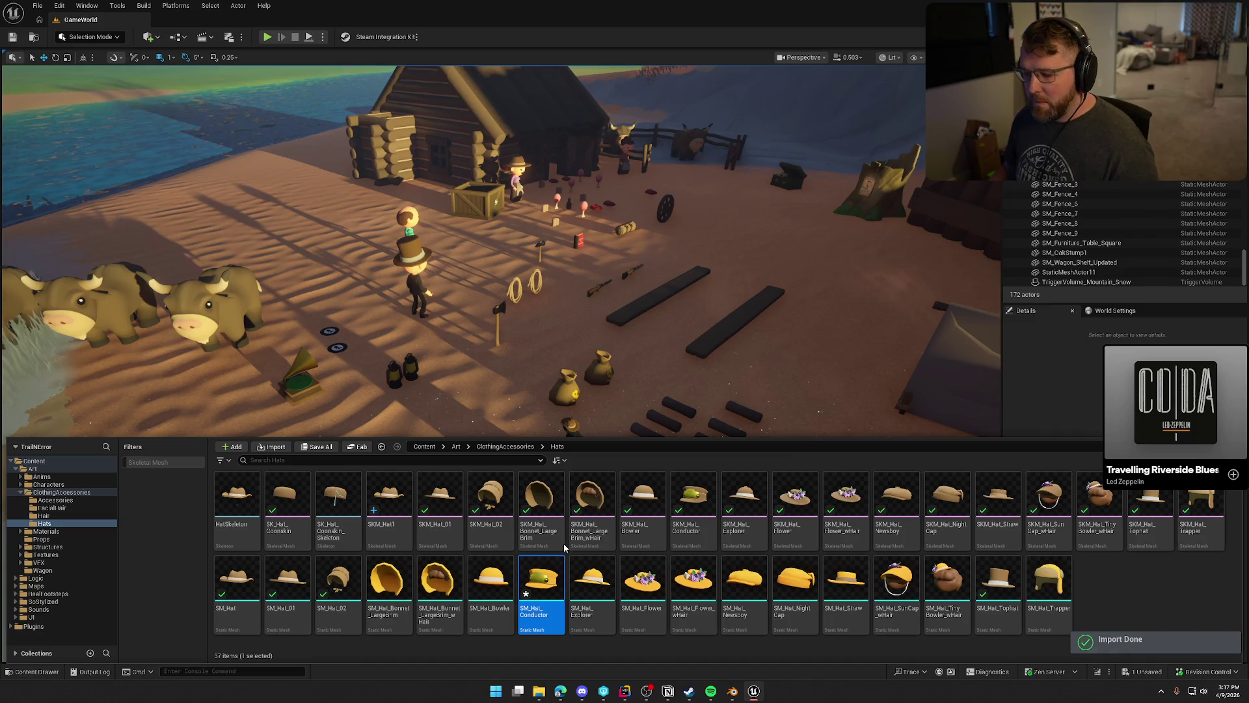
Save and check out SM_Hat_Conductor, then open its mesh editor.
{"action": "key", "text": "ctrl+s"}
{"action": "left_click", "coordinate": [627, 458]}
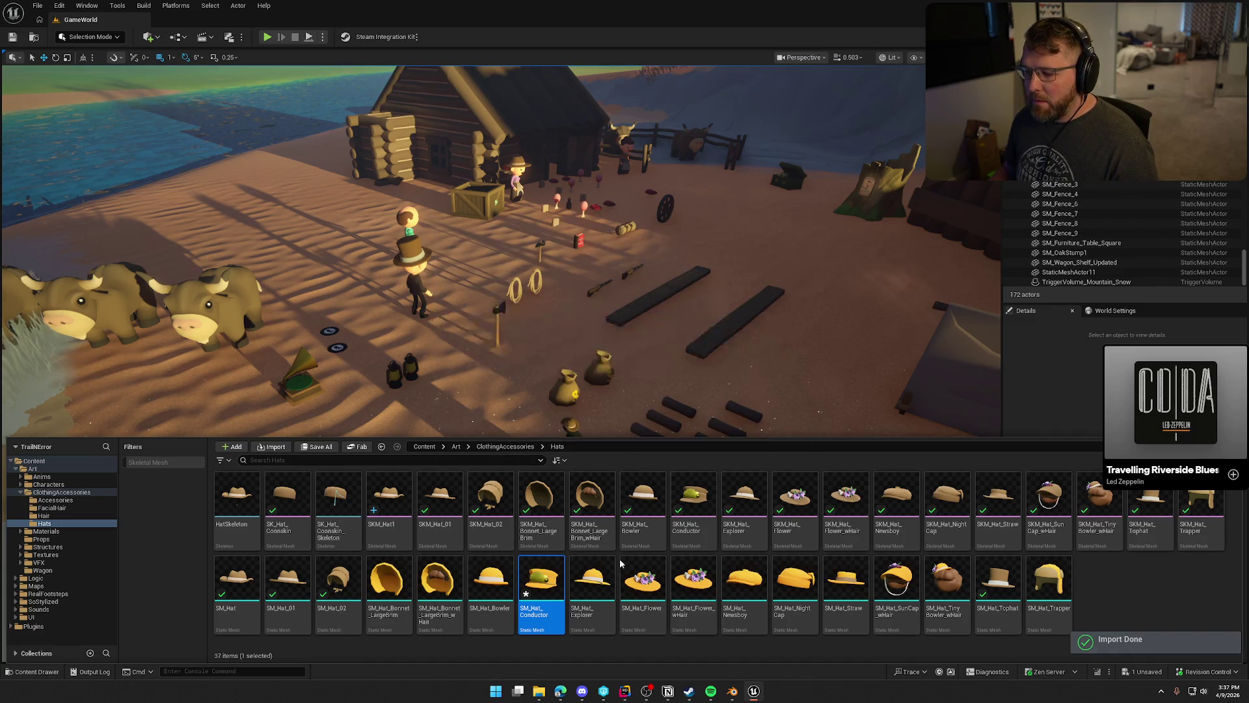
{"action": "double_click", "coordinate": [545, 578]}
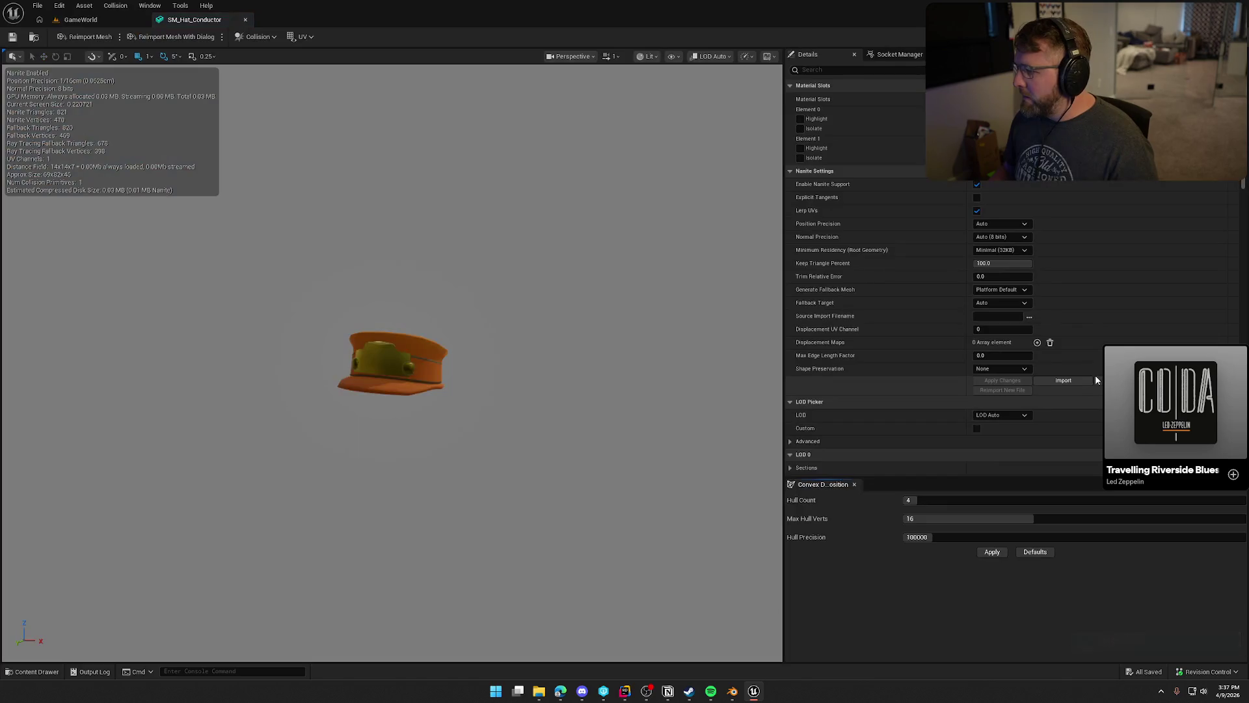
Set Element 0 to M_CosmeticColor, reimport the conductor hat mesh, and close its editor.
{"action": "left_click", "coordinate": [1066, 114]}
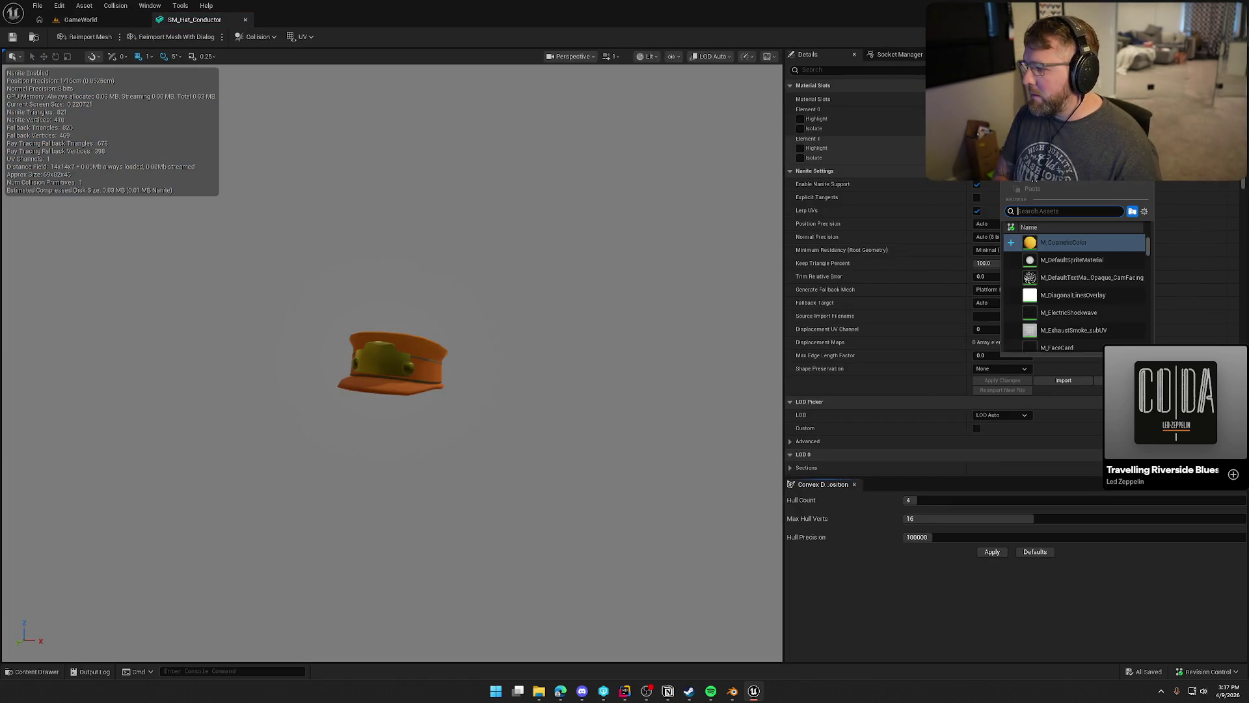
{"action": "type", "text": "mi col"}
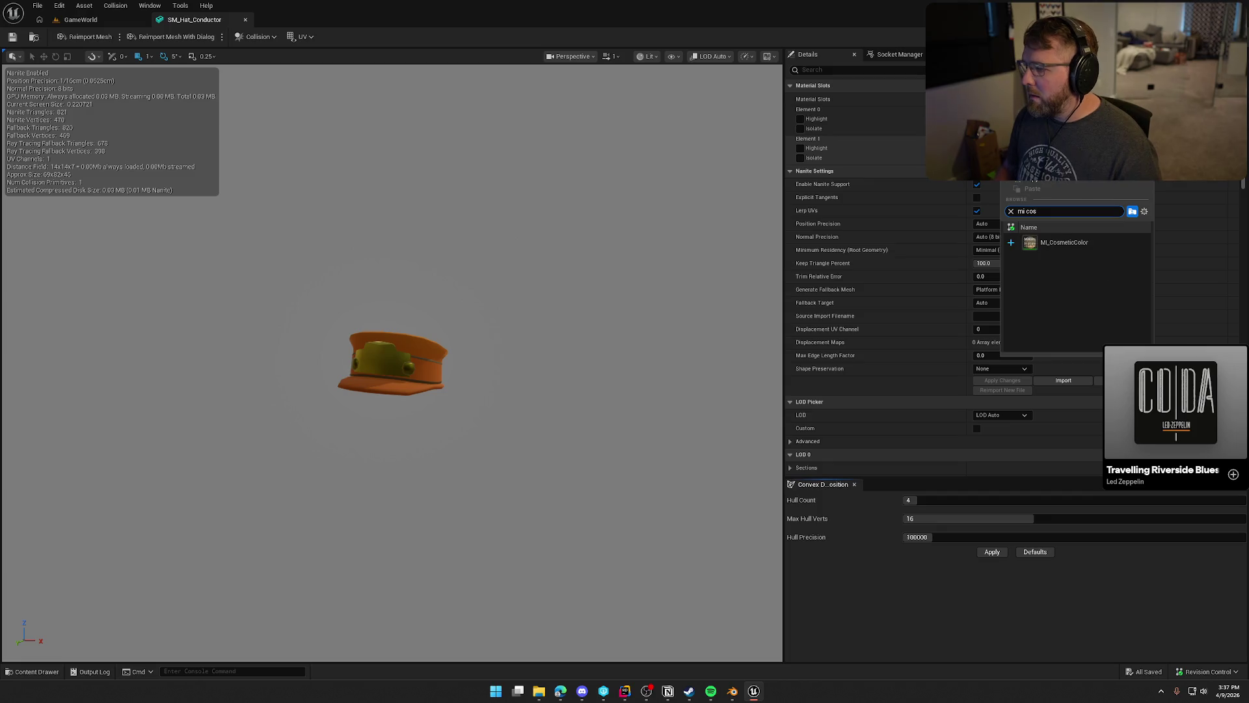
{"action": "left_click", "coordinate": [1095, 237]}
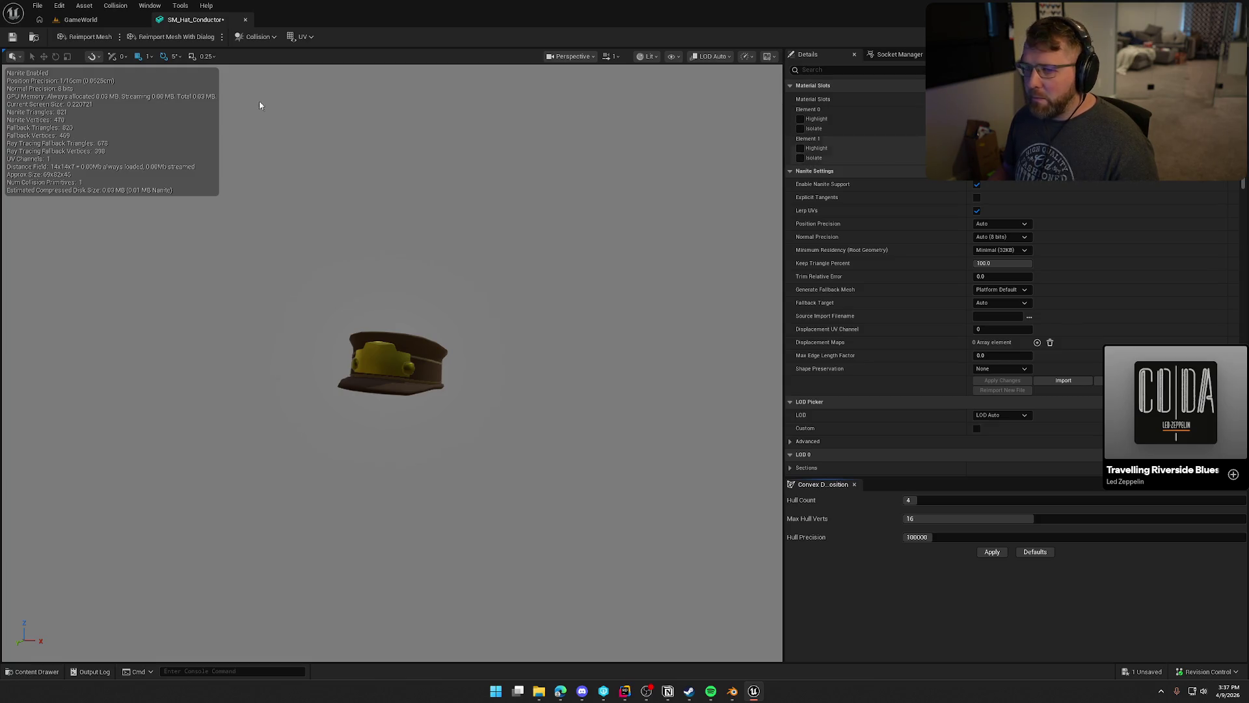
{"action": "left_click", "coordinate": [87, 39]}
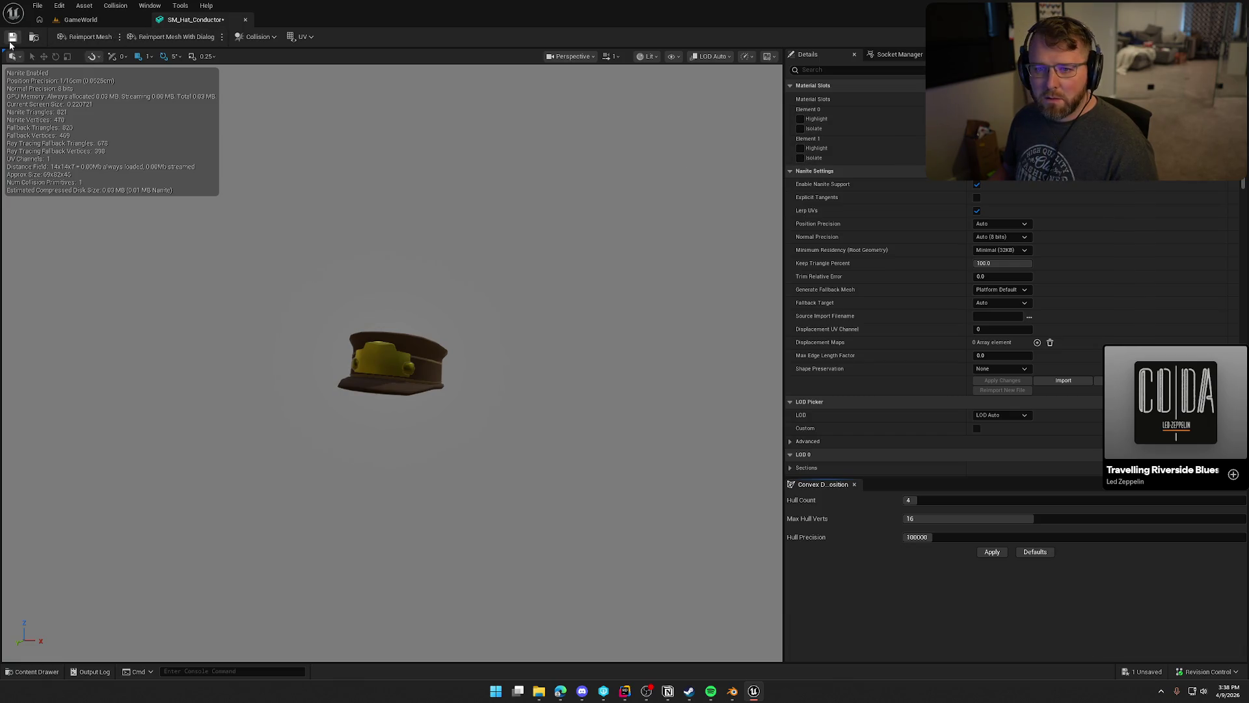
{"action": "left_click", "coordinate": [246, 20]}
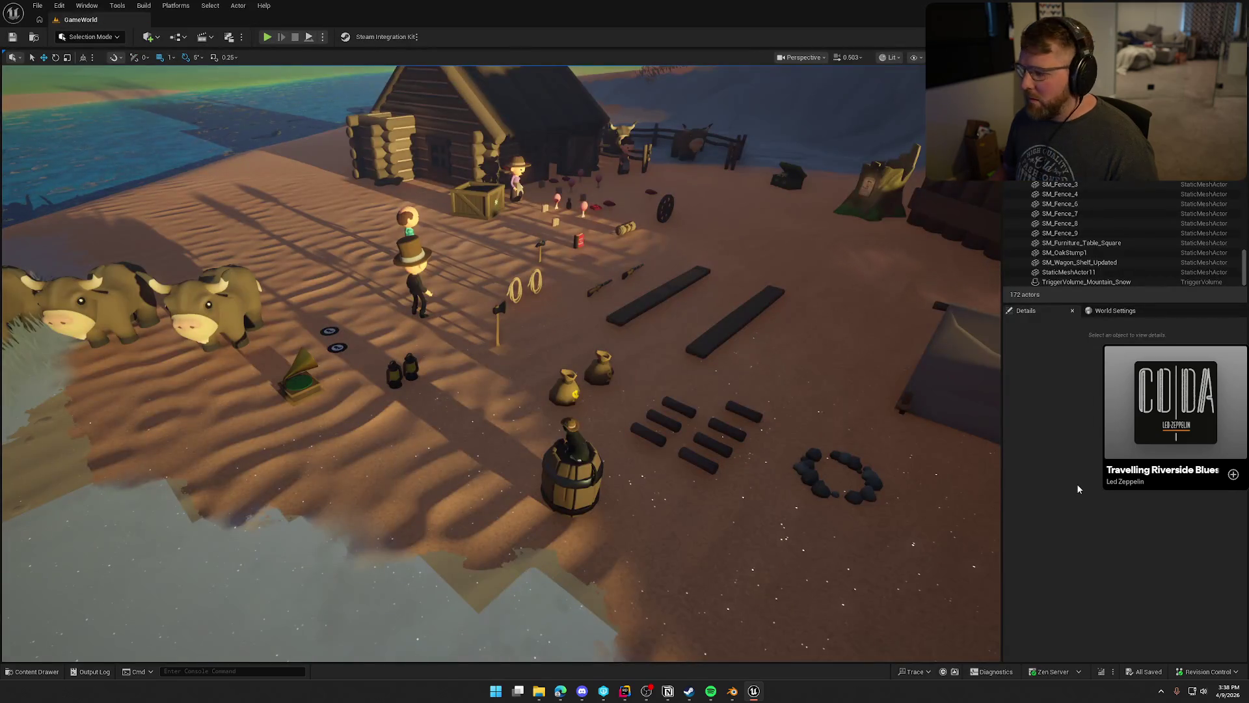
Delete SM_Hat_Conductor, import it fresh from SM_Hat_Conductor.FBX, and open the new mesh.
{"action": "key", "text": "ctrl+space"}
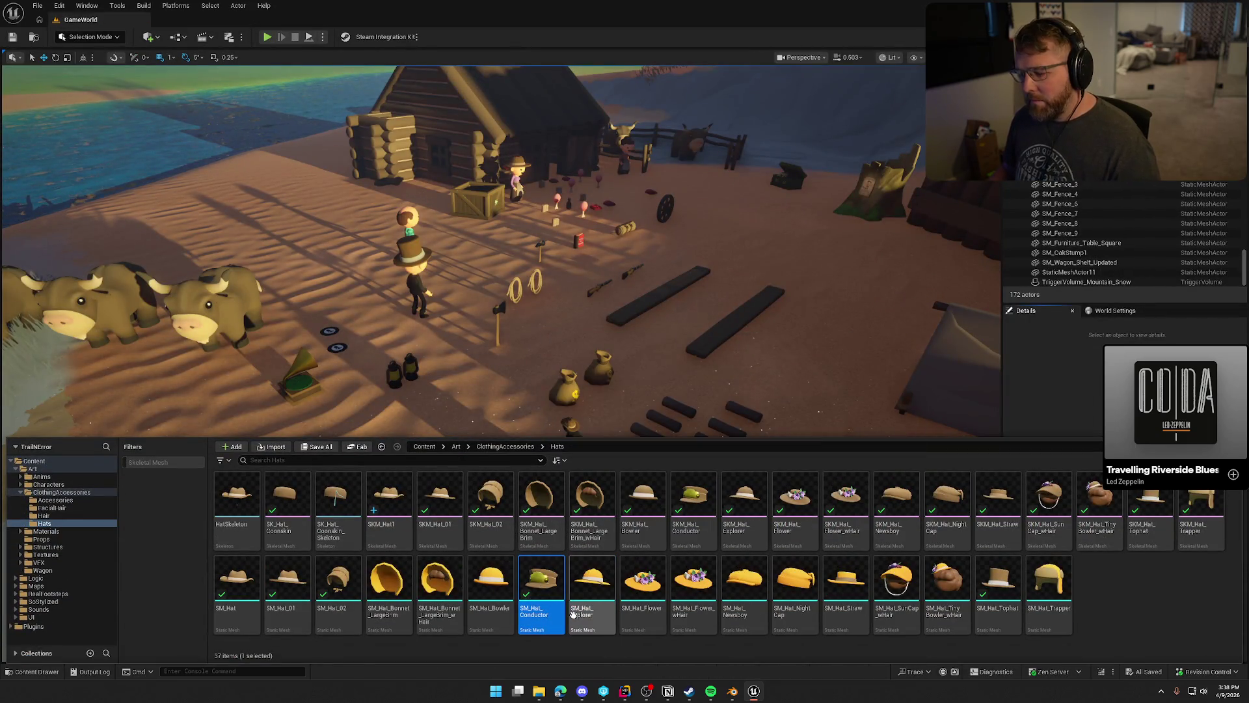
{"action": "key", "text": "Delete"}
{"action": "left_click", "coordinate": [569, 508]}
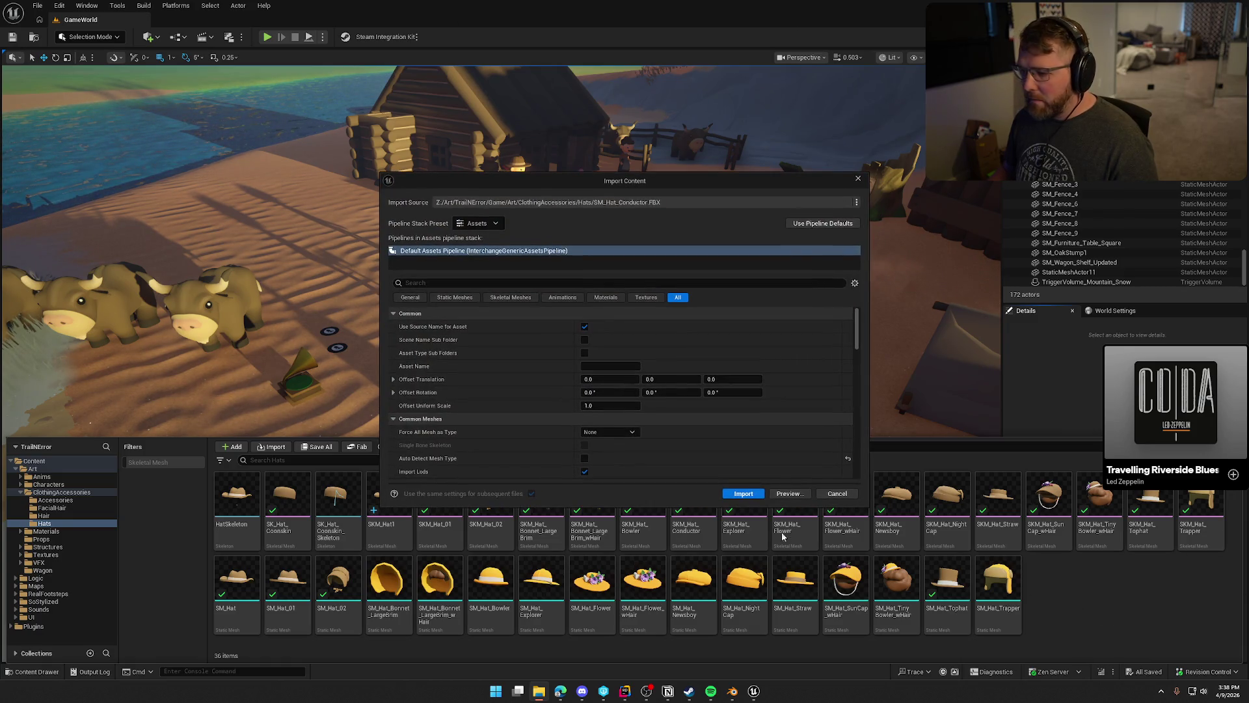
{"action": "left_click", "coordinate": [744, 493]}
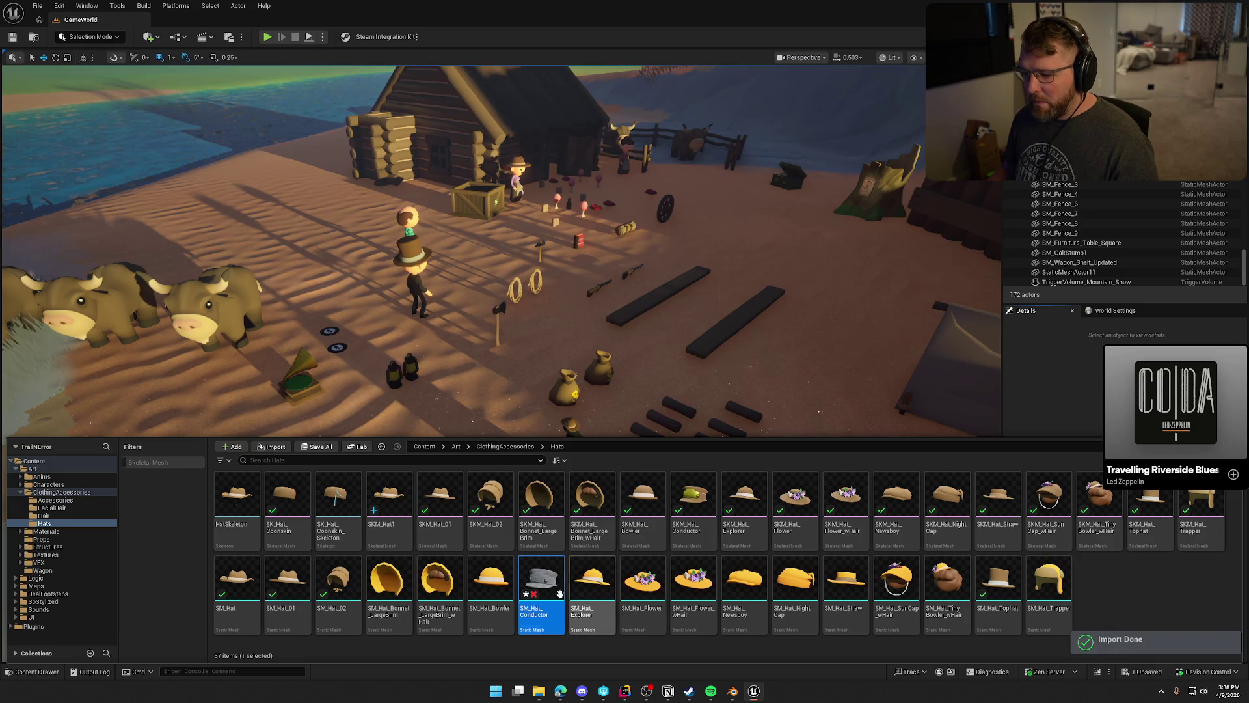
{"action": "double_click", "coordinate": [559, 593]}
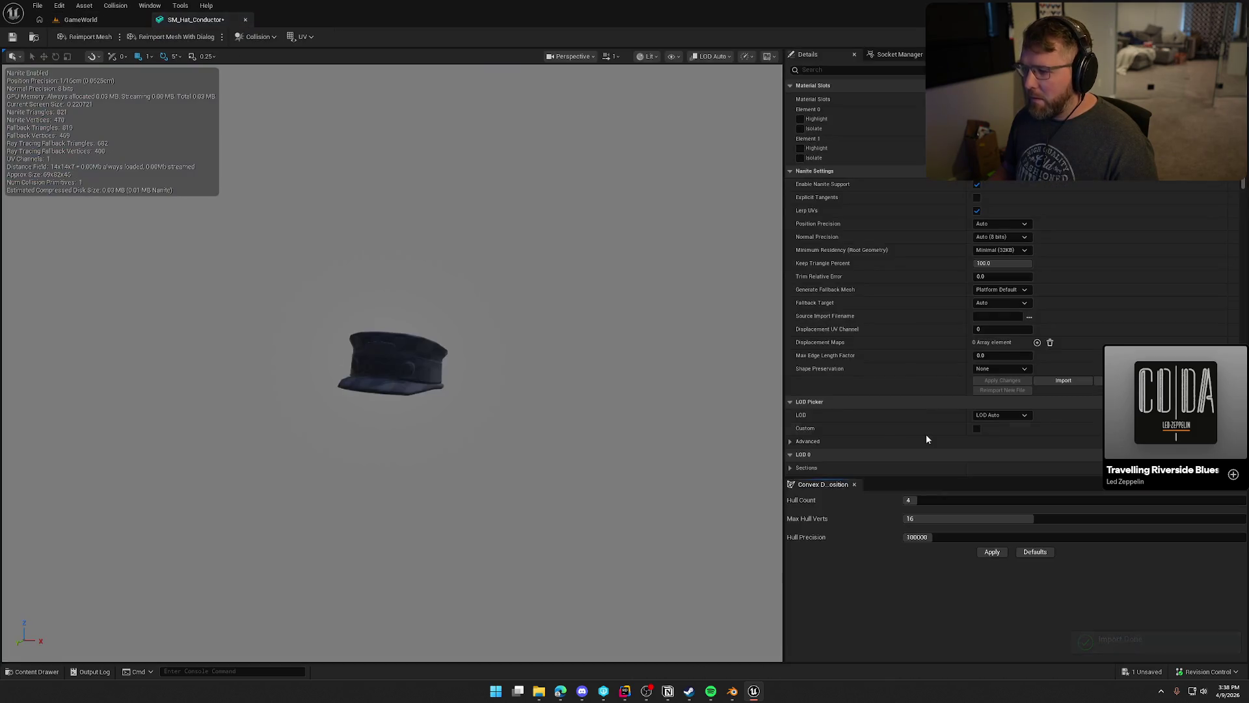
Set the conductor hat's first slot, trying M_Master before choosing the brown cosmetic material.
{"action": "left_click", "coordinate": [801, 120]}
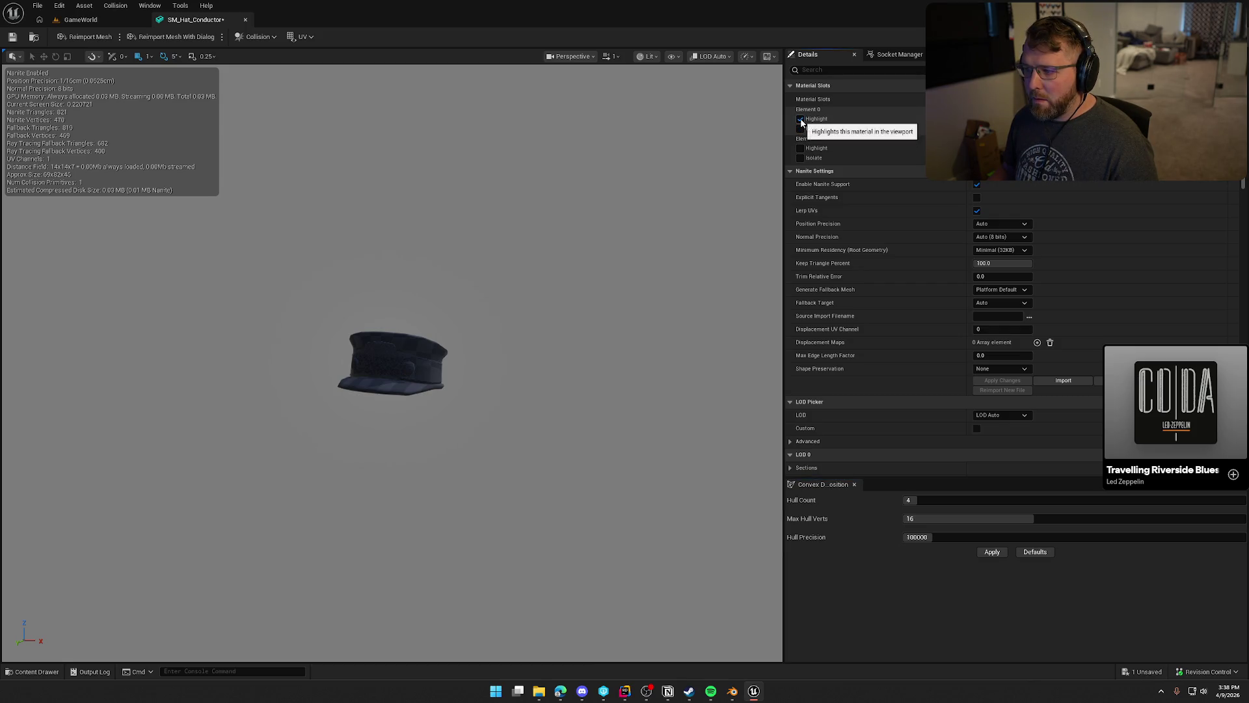
{"action": "left_click", "coordinate": [801, 119]}
{"action": "left_click", "coordinate": [1054, 163]}
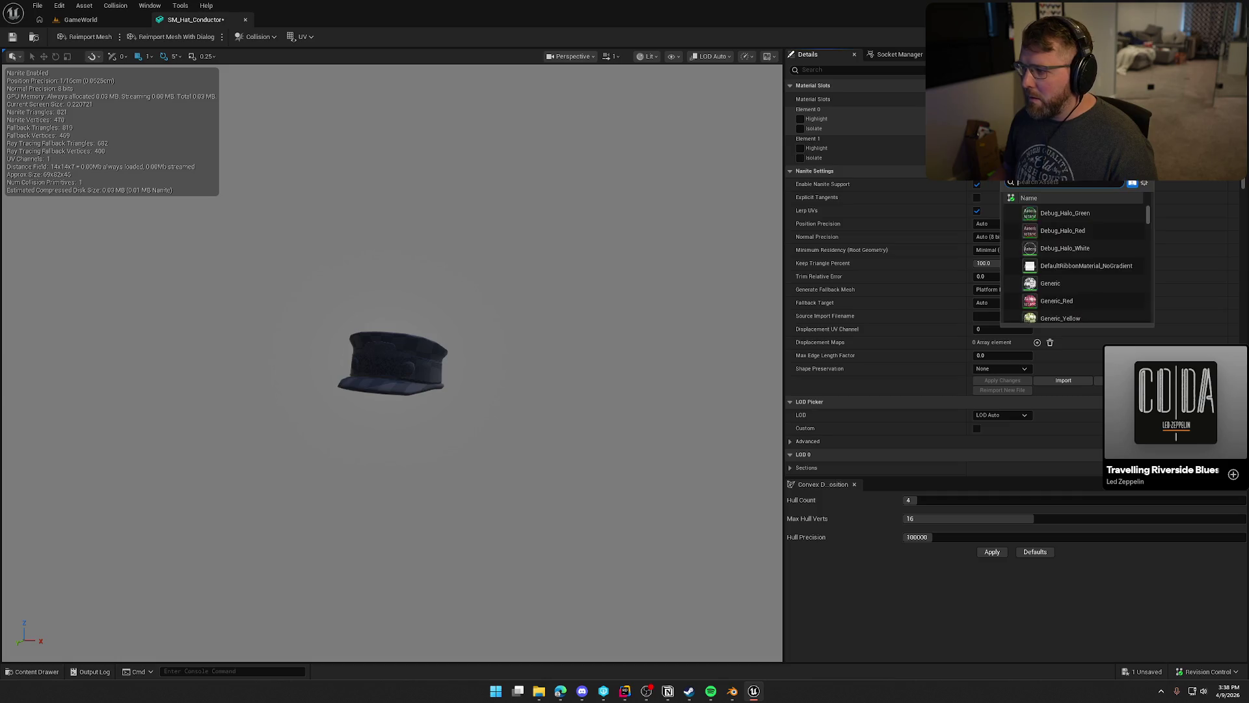
{"action": "type", "text": "master"}
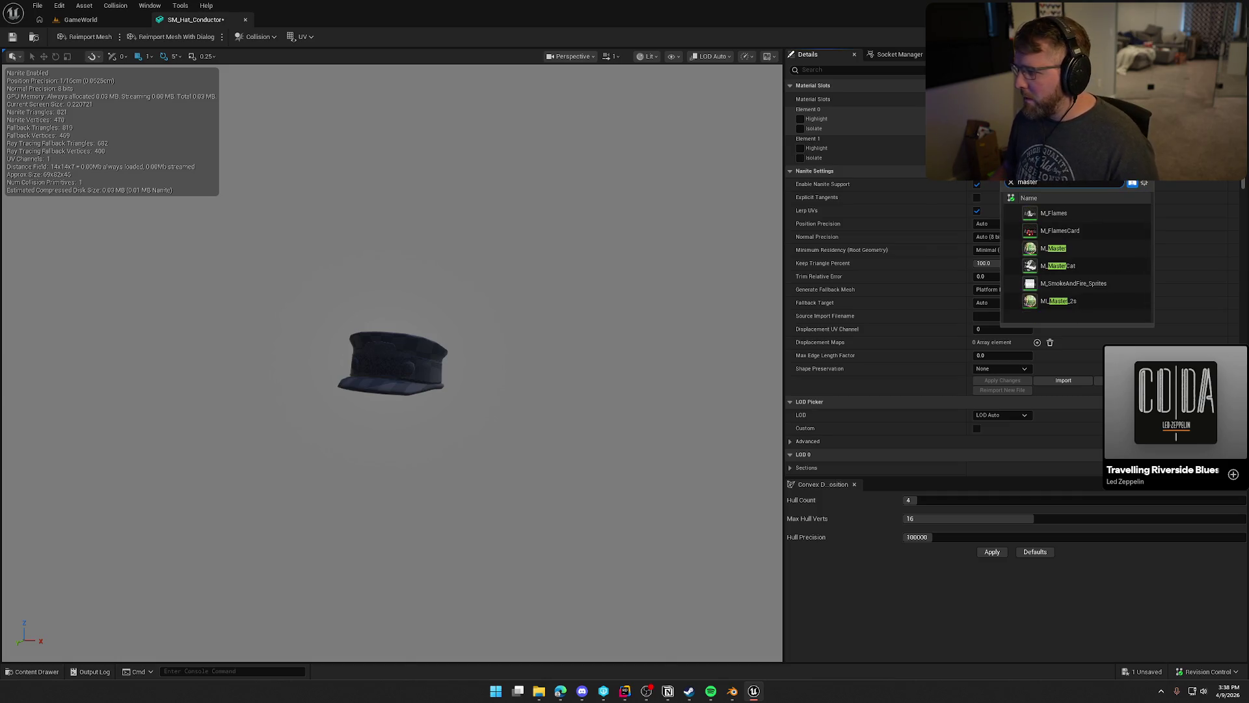
{"action": "left_click", "coordinate": [1100, 252]}
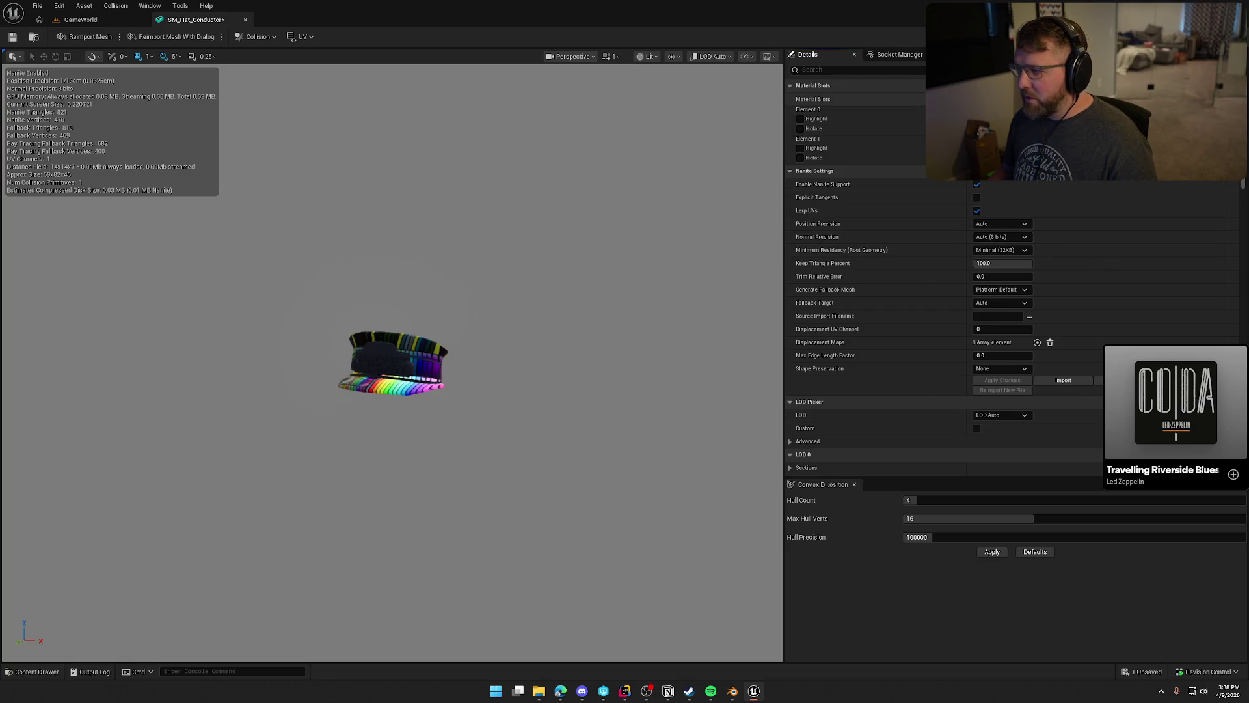
{"action": "left_click", "coordinate": [1074, 116]}
{"action": "type", "text": "mi cos"}
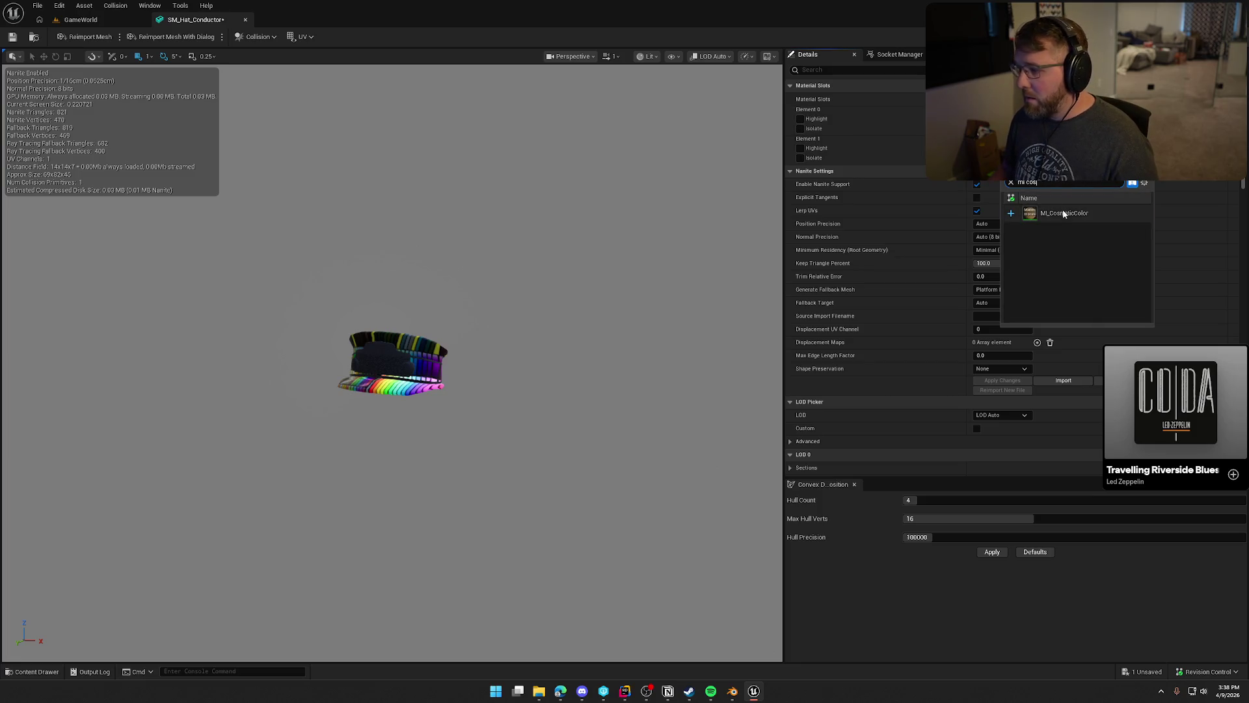
{"action": "left_click", "coordinate": [1063, 209]}
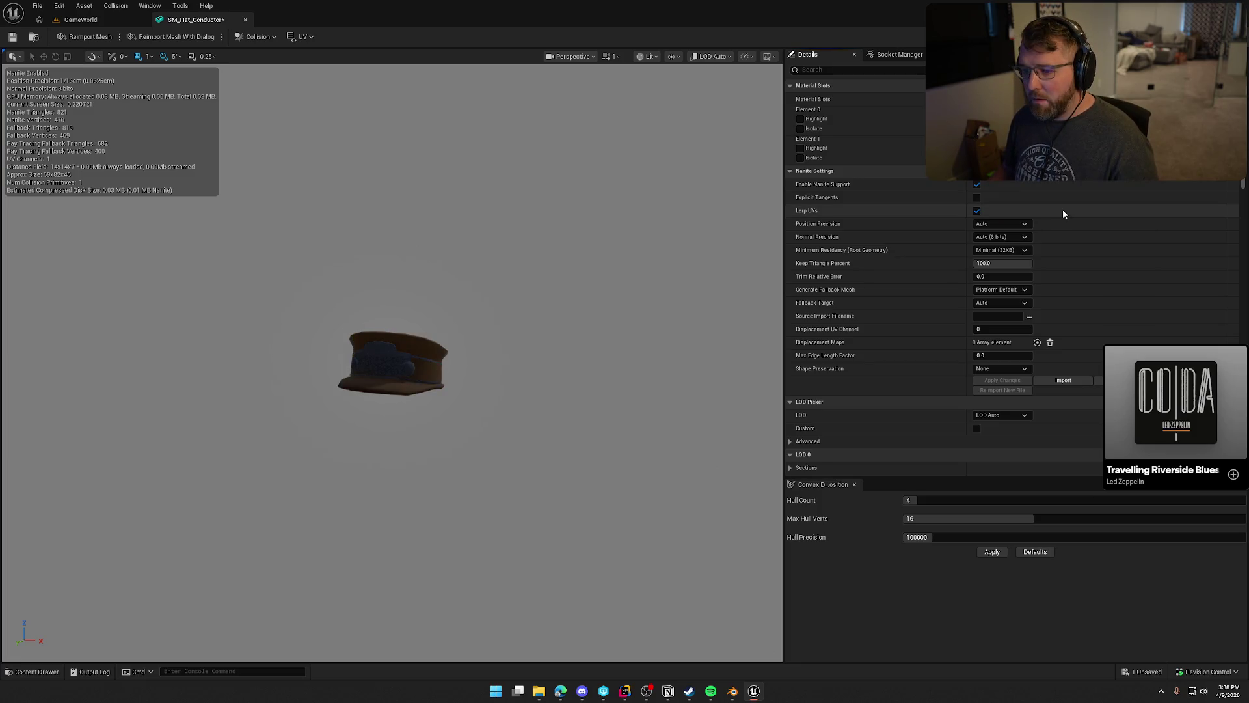
Assign the yellow material to the second slot, inspect the hat, then save, check out and close it.
{"action": "left_click", "coordinate": [1073, 145]}
{"action": "type", "text": "mi"}
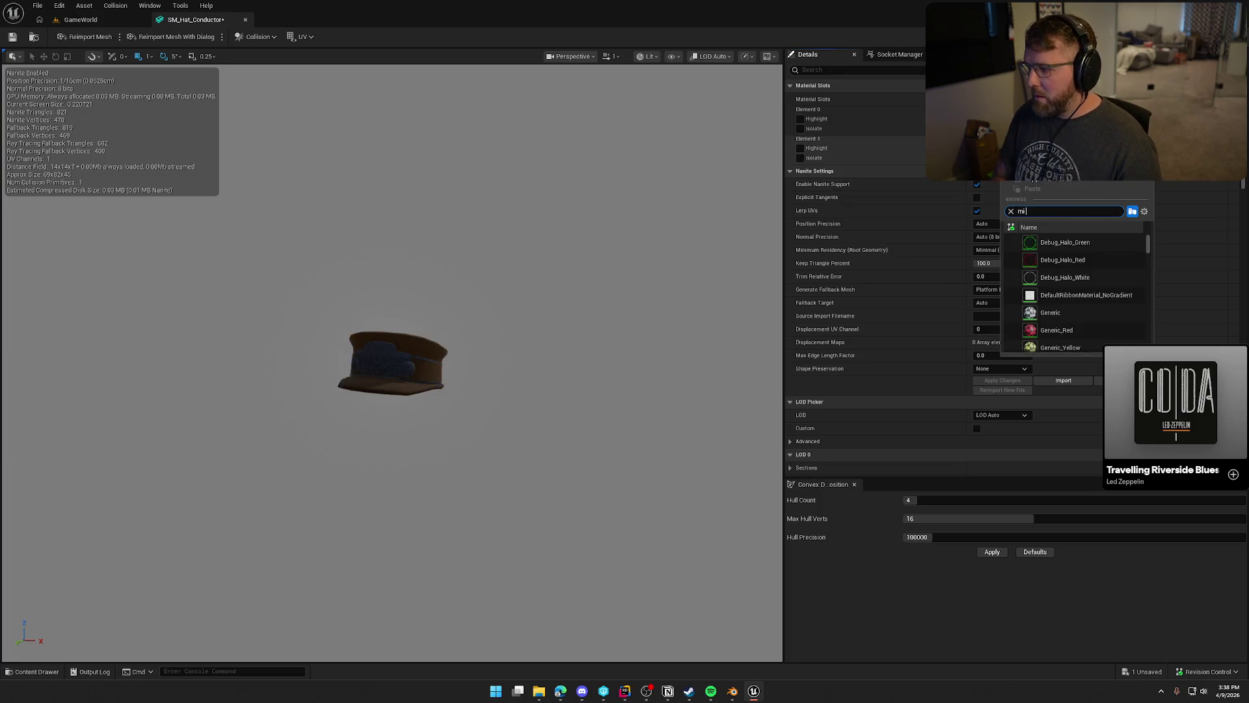
{"action": "type", "text": "master"}
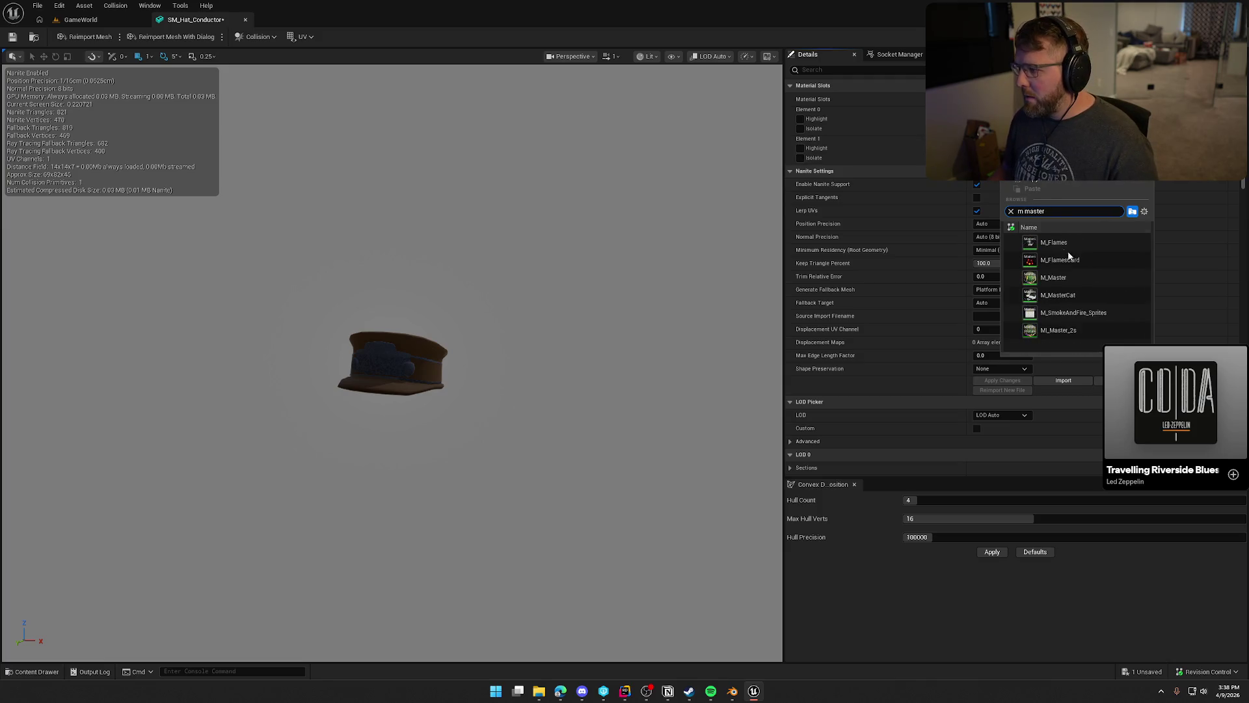
{"action": "left_click", "coordinate": [1085, 283]}
{"action": "left_click_drag", "start_coordinate": [507, 370], "coordinate": [429, 374]}
{"action": "mouse_move", "coordinate": [282, 327]}
{"action": "left_mouse_down"}
{"action": "mouse_move", "coordinate": [282, 273]}
{"action": "mouse_move", "coordinate": [306, 280]}
{"action": "mouse_move", "coordinate": [299, 338]}
{"action": "mouse_move", "coordinate": [282, 327]}
{"action": "mouse_move", "coordinate": [299, 293]}
{"action": "left_mouse_up"}
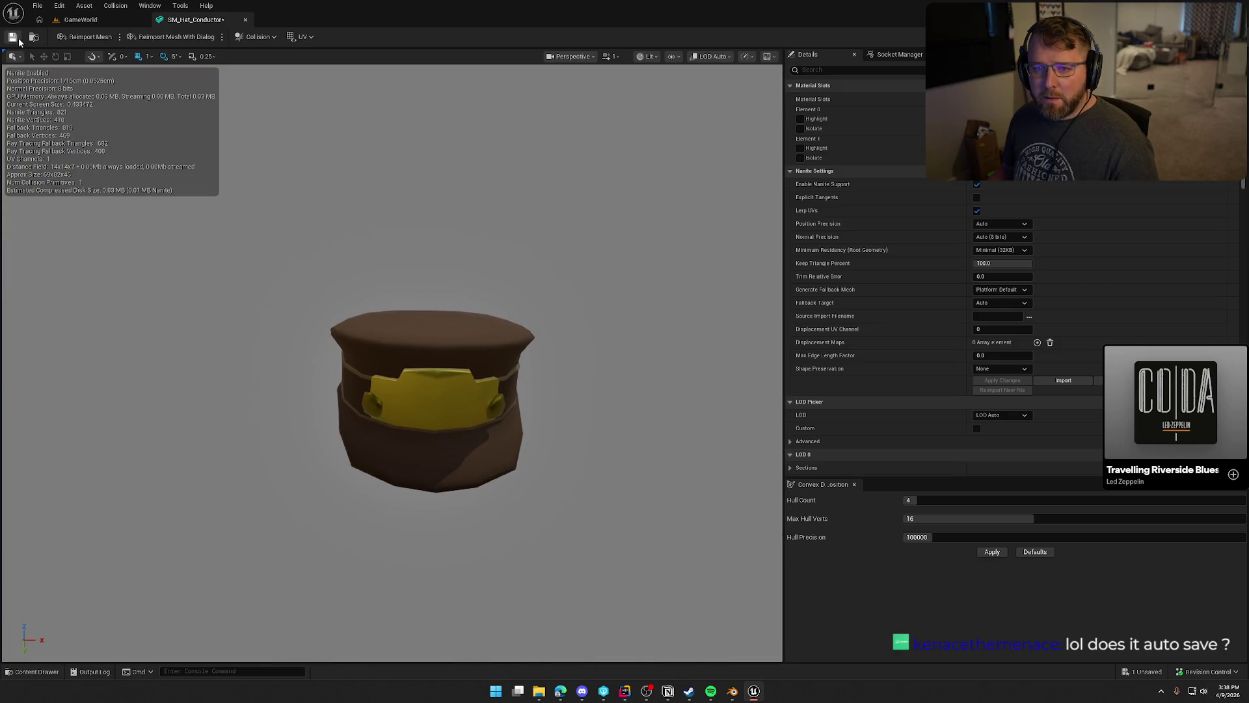
{"action": "left_click", "coordinate": [19, 41]}
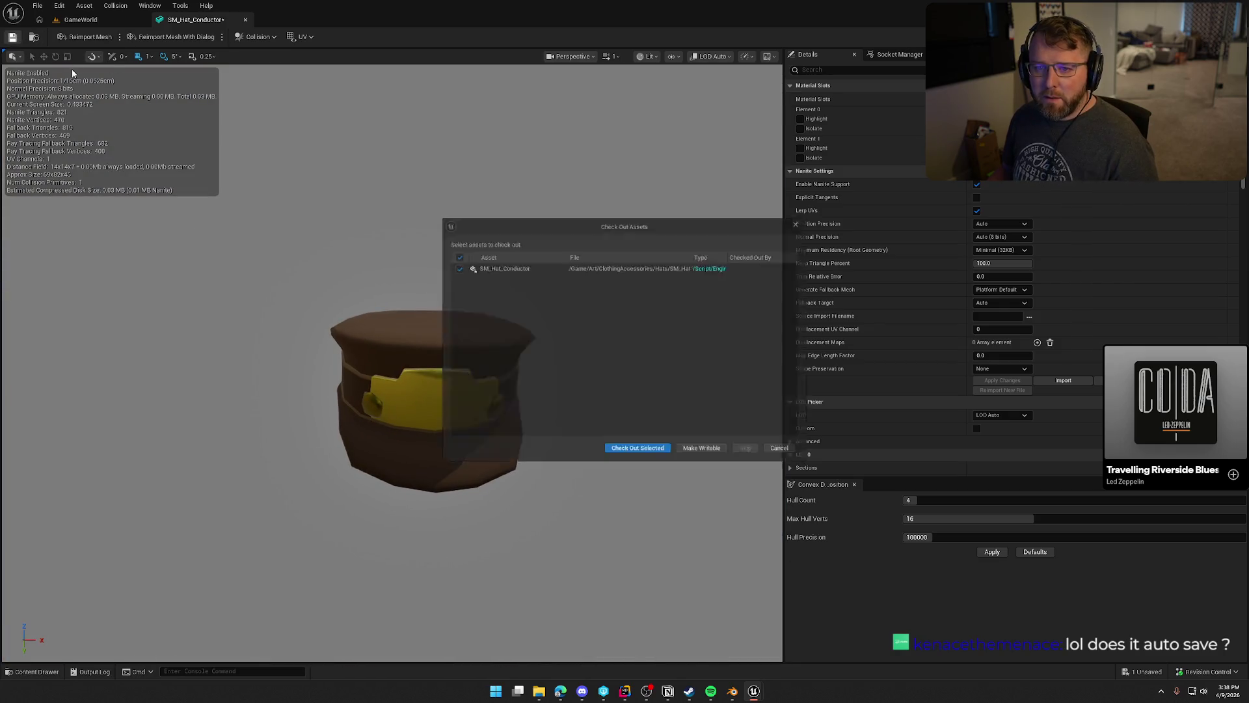
{"action": "left_click", "coordinate": [635, 453]}
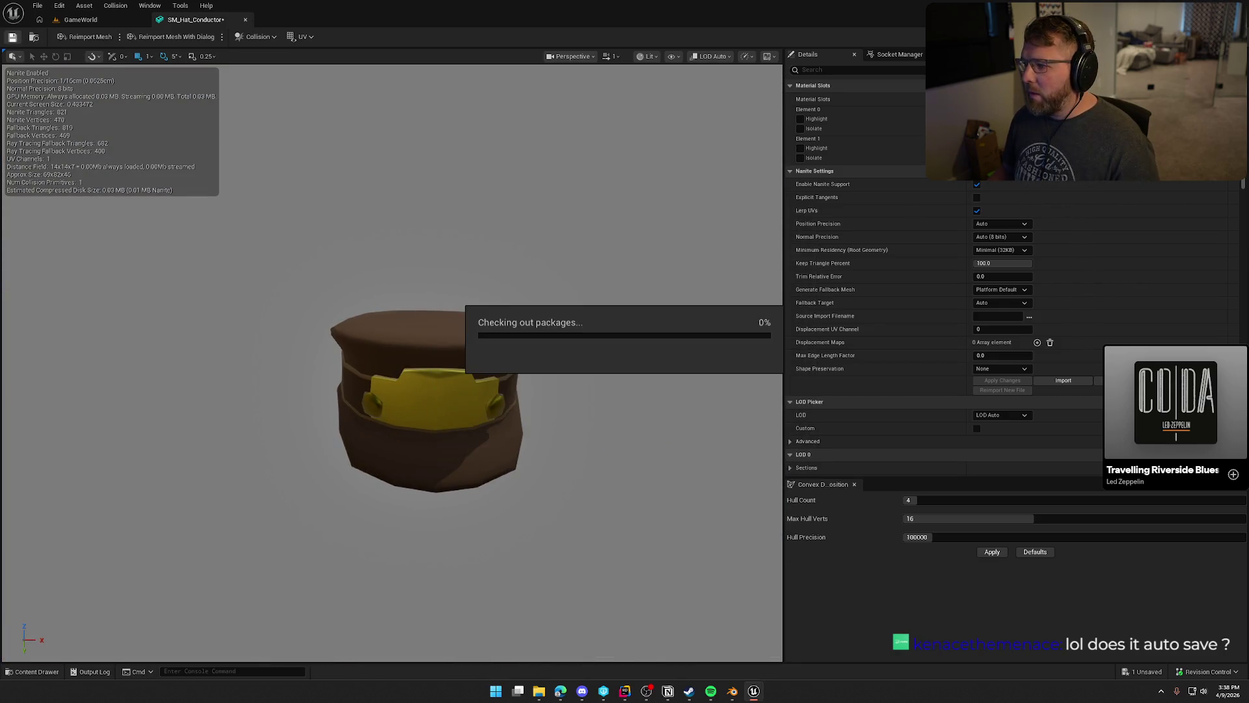
{"action": "left_click", "coordinate": [245, 19]}
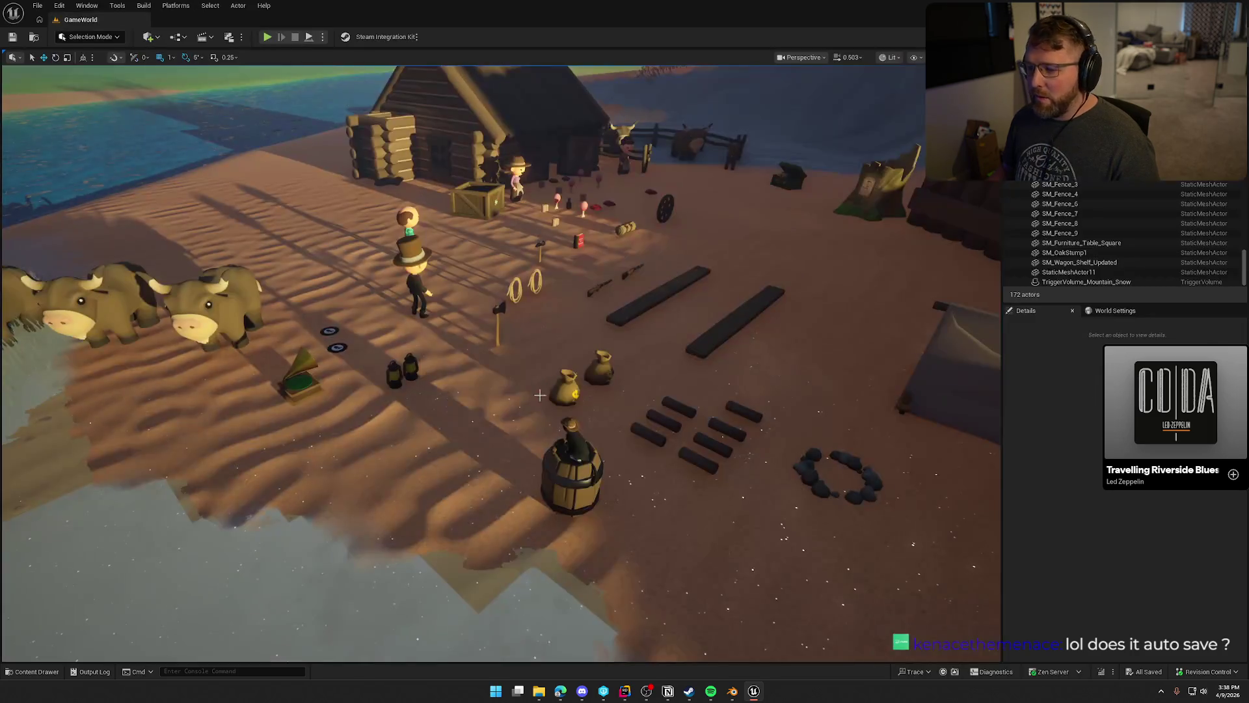
Open SM_Hat_Explorer from the Content Drawer to inspect it, then close its editor.
{"action": "key", "text": "ctrl+space"}
{"action": "mouse_move", "coordinate": [713, 604]}
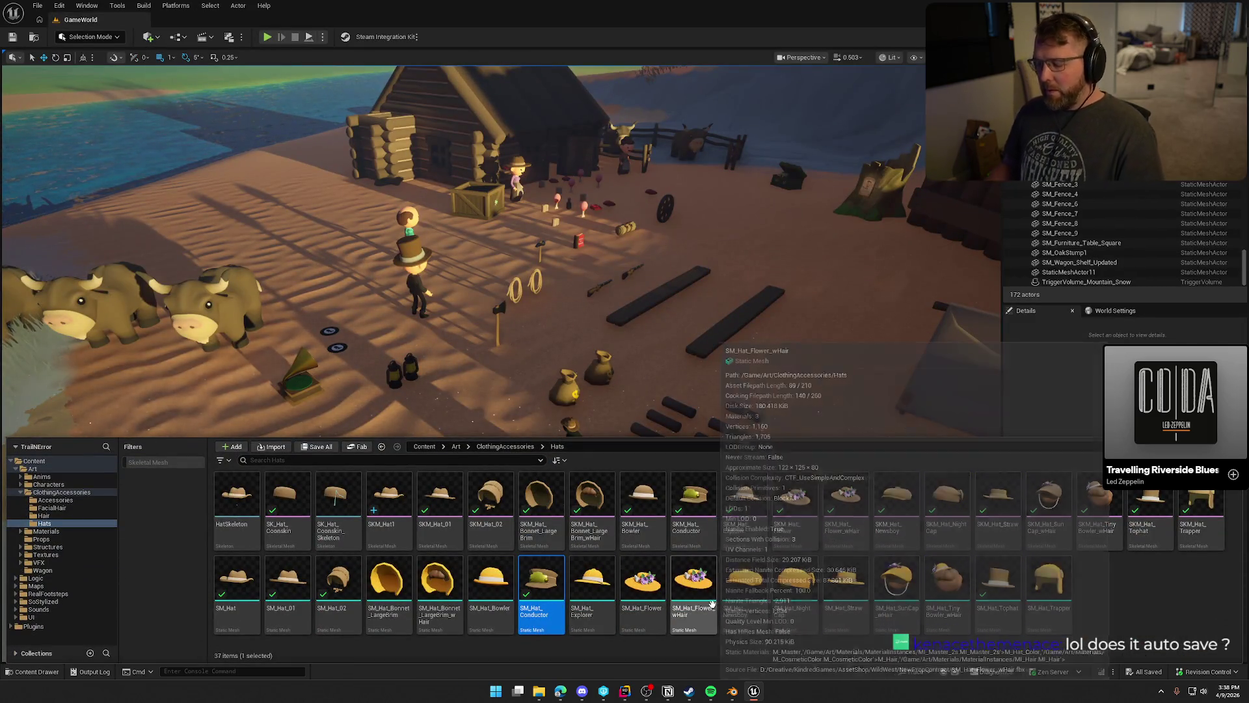
{"action": "left_click", "coordinate": [592, 589]}
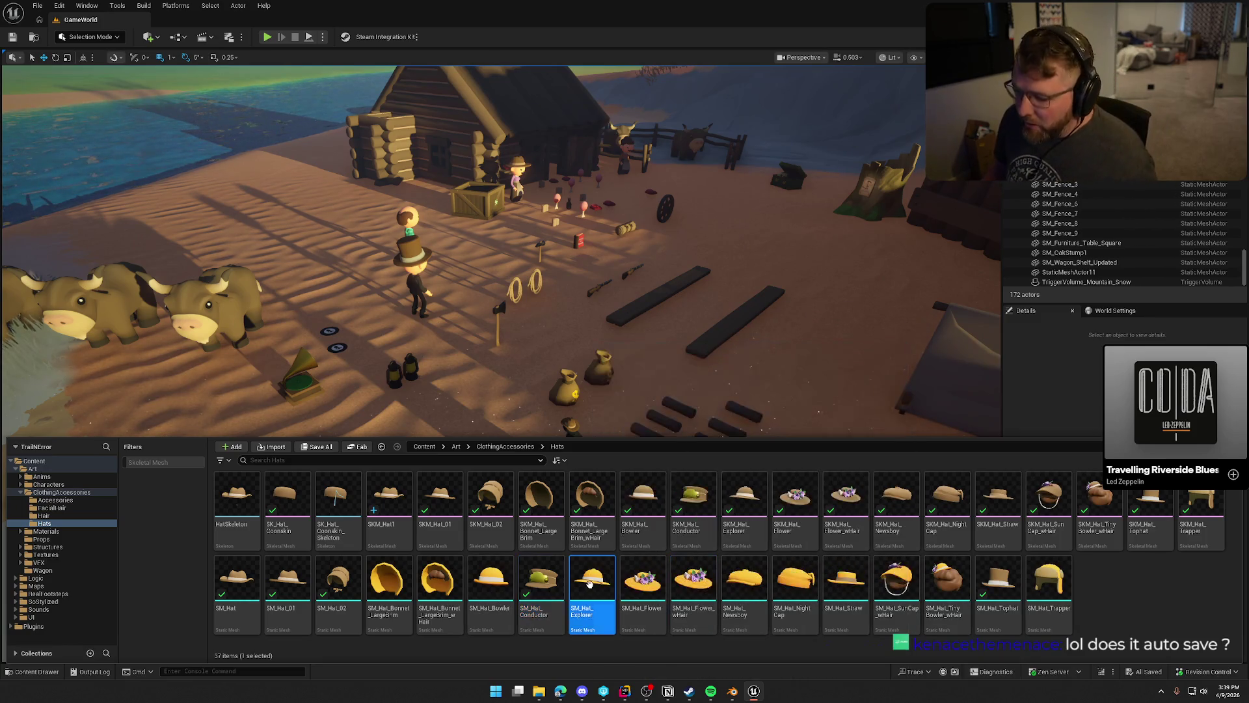
{"action": "double_click", "coordinate": [592, 588]}
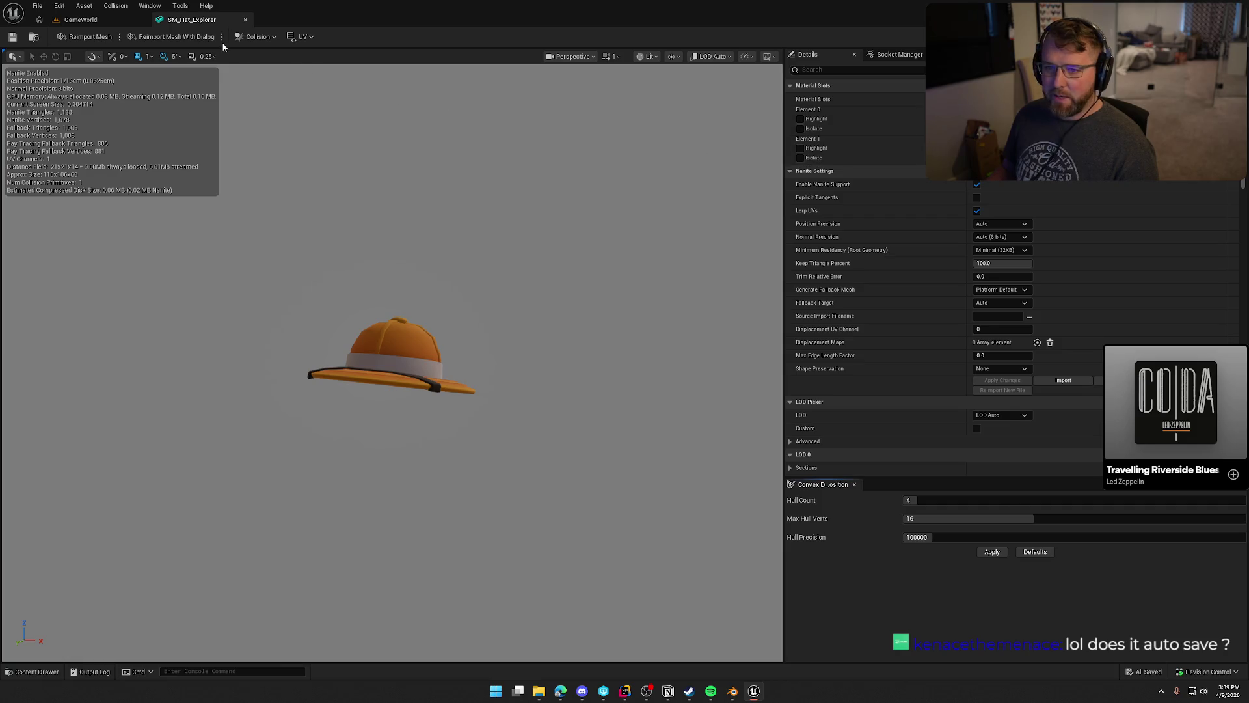
{"action": "left_click", "coordinate": [245, 19]}
Reimport SM_Hat_Explorer from SM_Hat_Explorer.FBX, check it out, and open the updated hat.
{"action": "key", "text": "ctrl+space"}
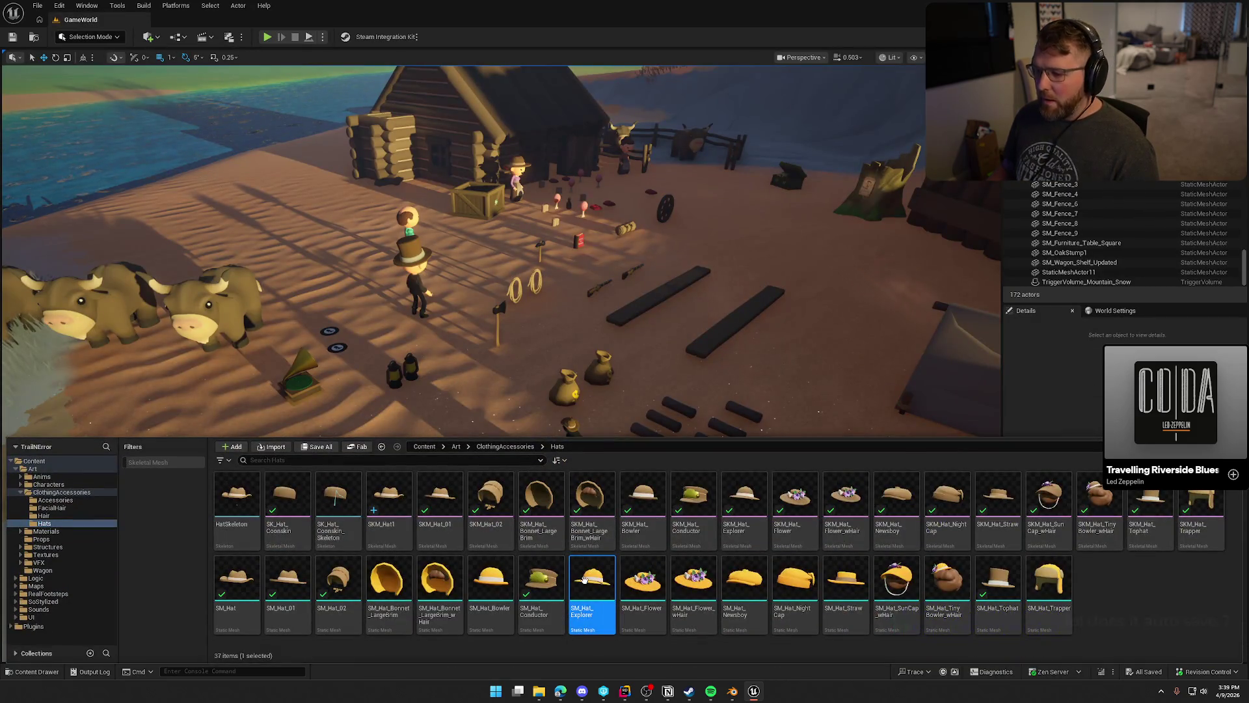
{"action": "right_click", "coordinate": [591, 583]}
{"action": "left_click", "coordinate": [641, 279]}
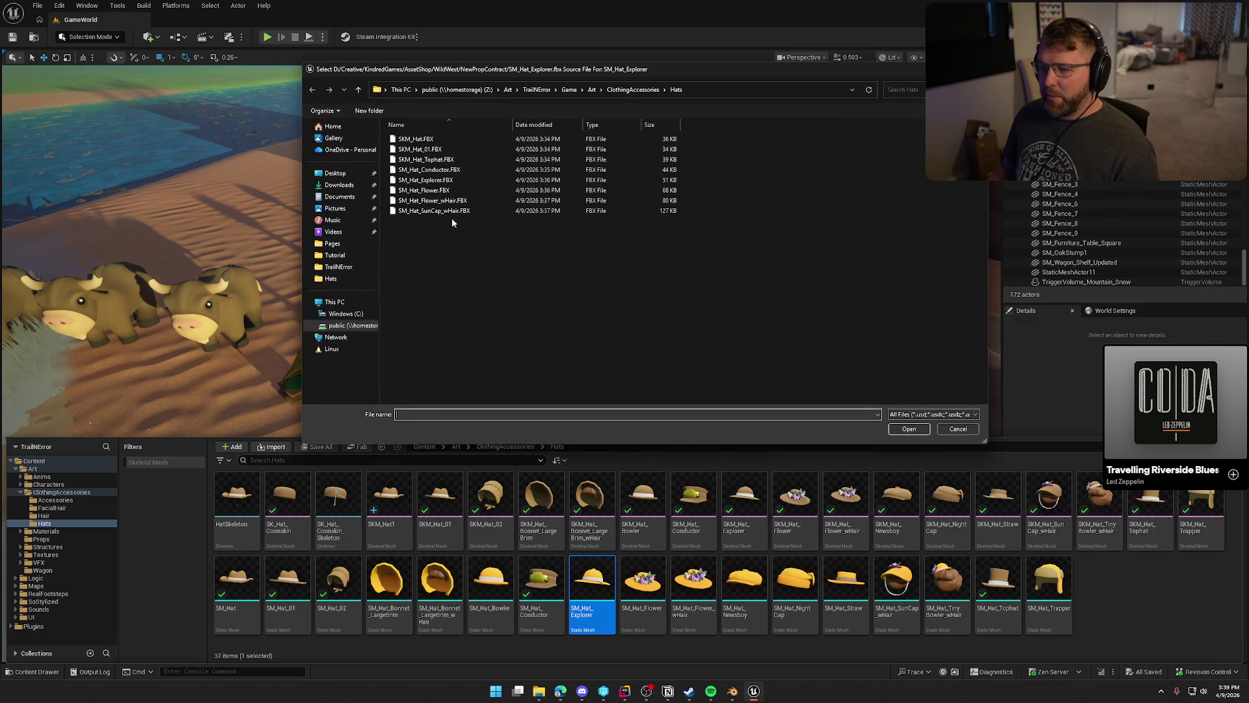
{"action": "double_click", "coordinate": [455, 181]}
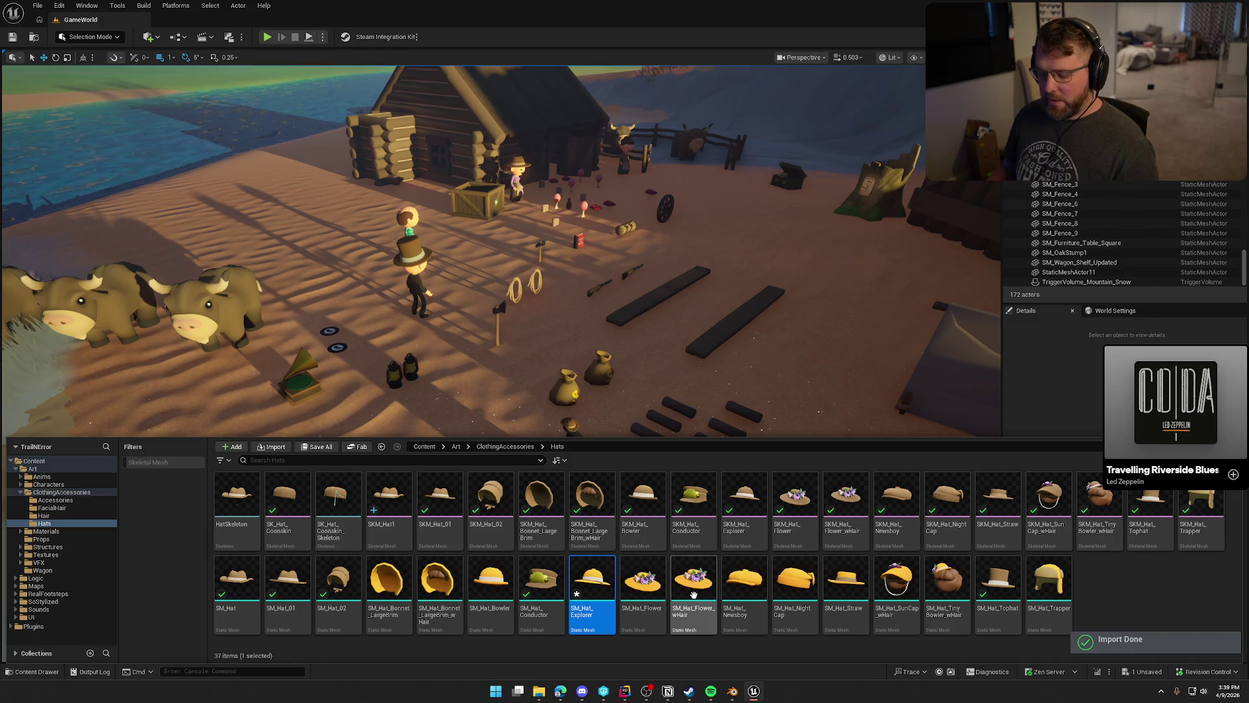
{"action": "left_click", "coordinate": [638, 456]}
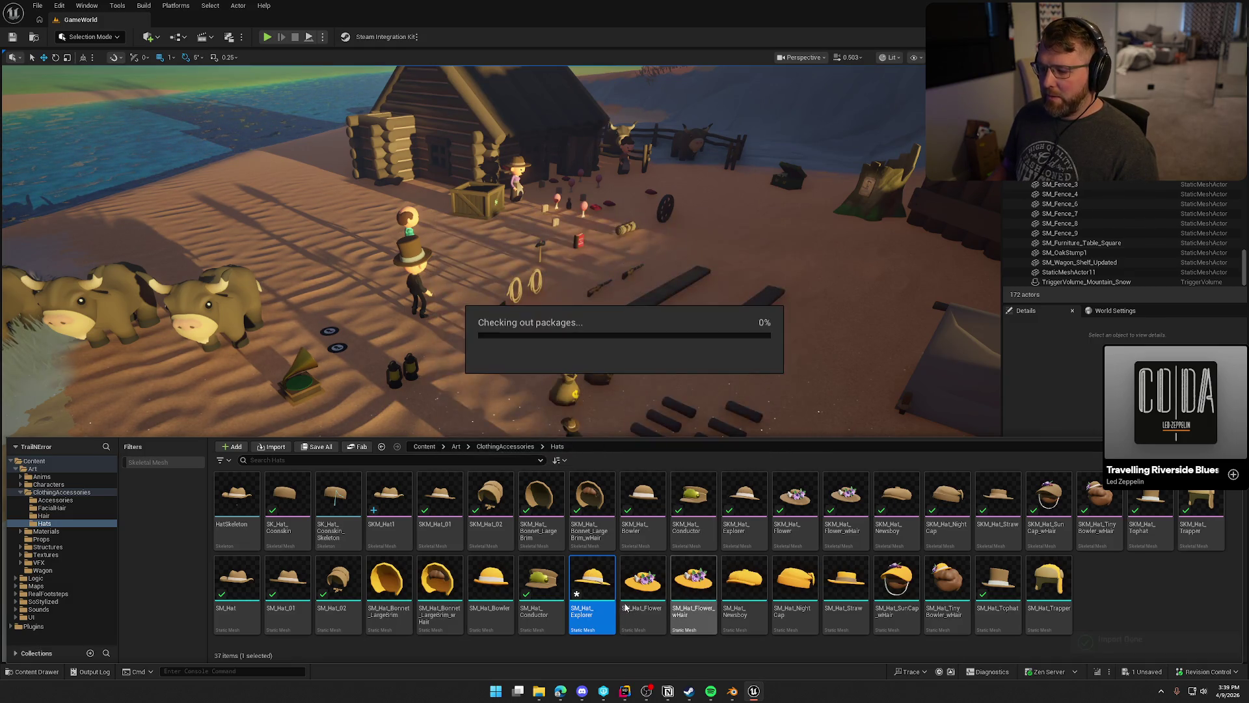
{"action": "key", "text": "Return"}
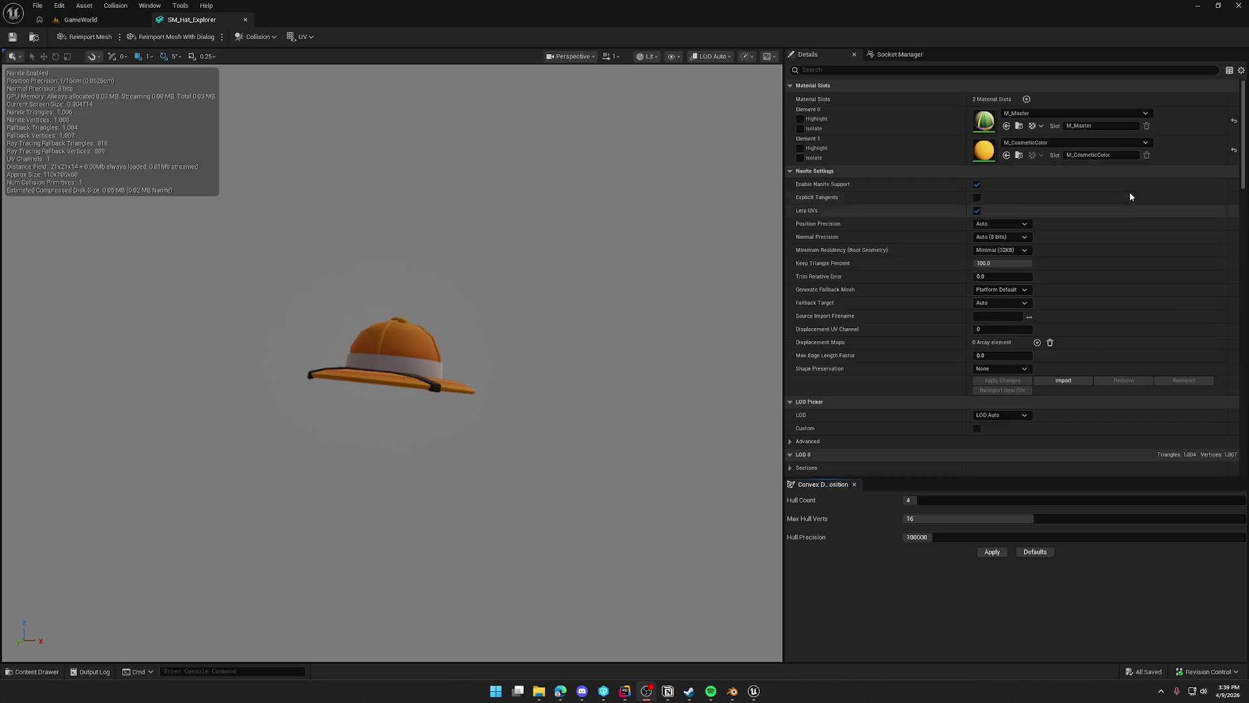
Fix the flower hat's slots: reset Element 0, drop the extra slot, copy Element 1, set Element 2 to MI_Master_2s.
{"action": "left_click", "coordinate": [1234, 122]}
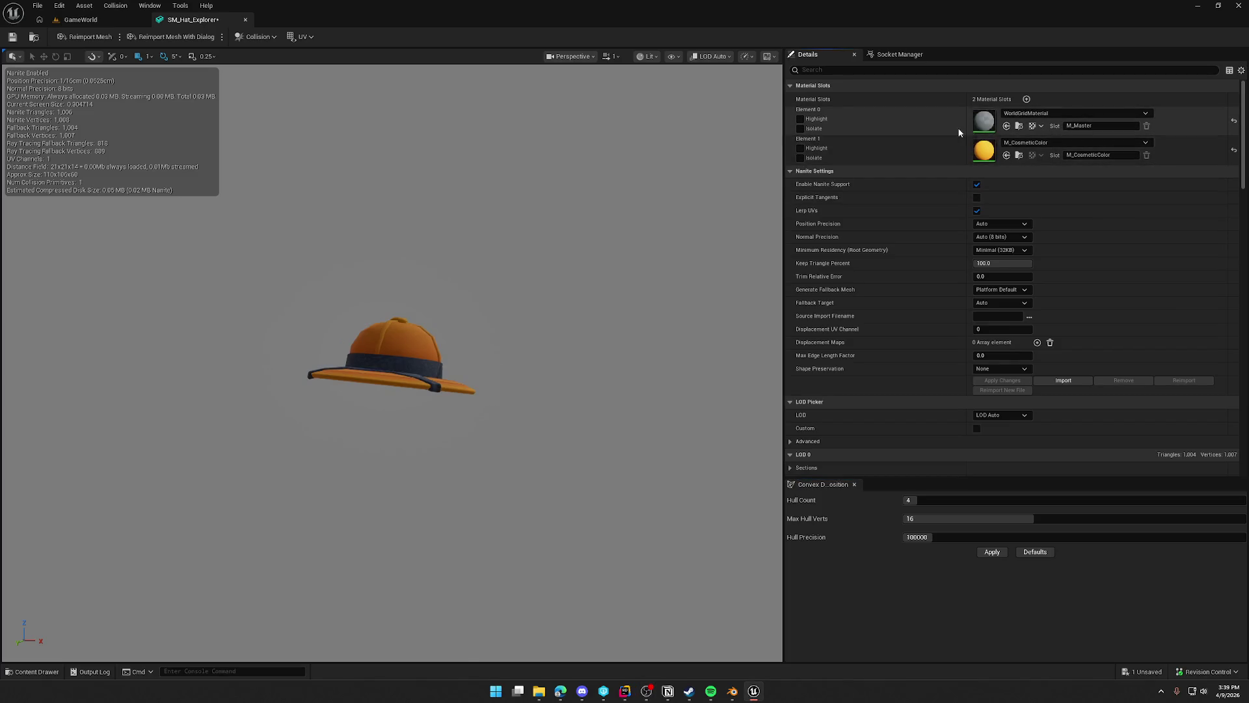
{"action": "left_click", "coordinate": [1026, 99]}
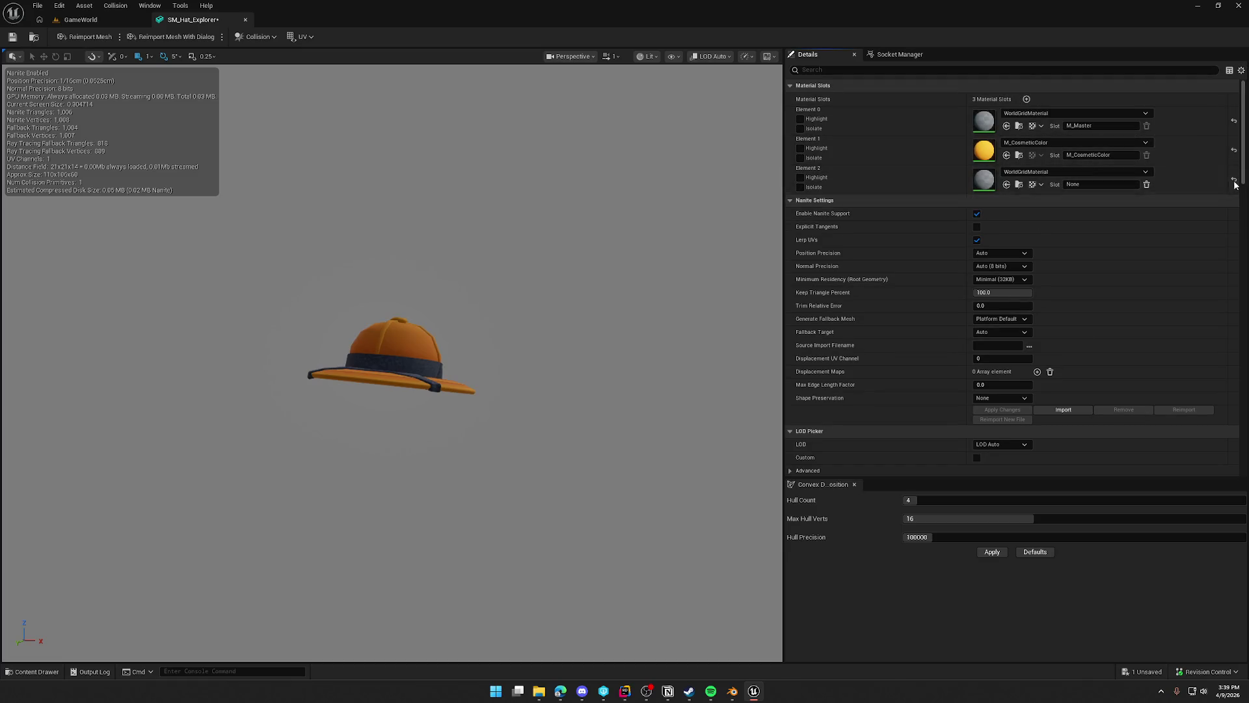
{"action": "left_click", "coordinate": [1147, 186]}
{"action": "left_click", "coordinate": [700, 363]}
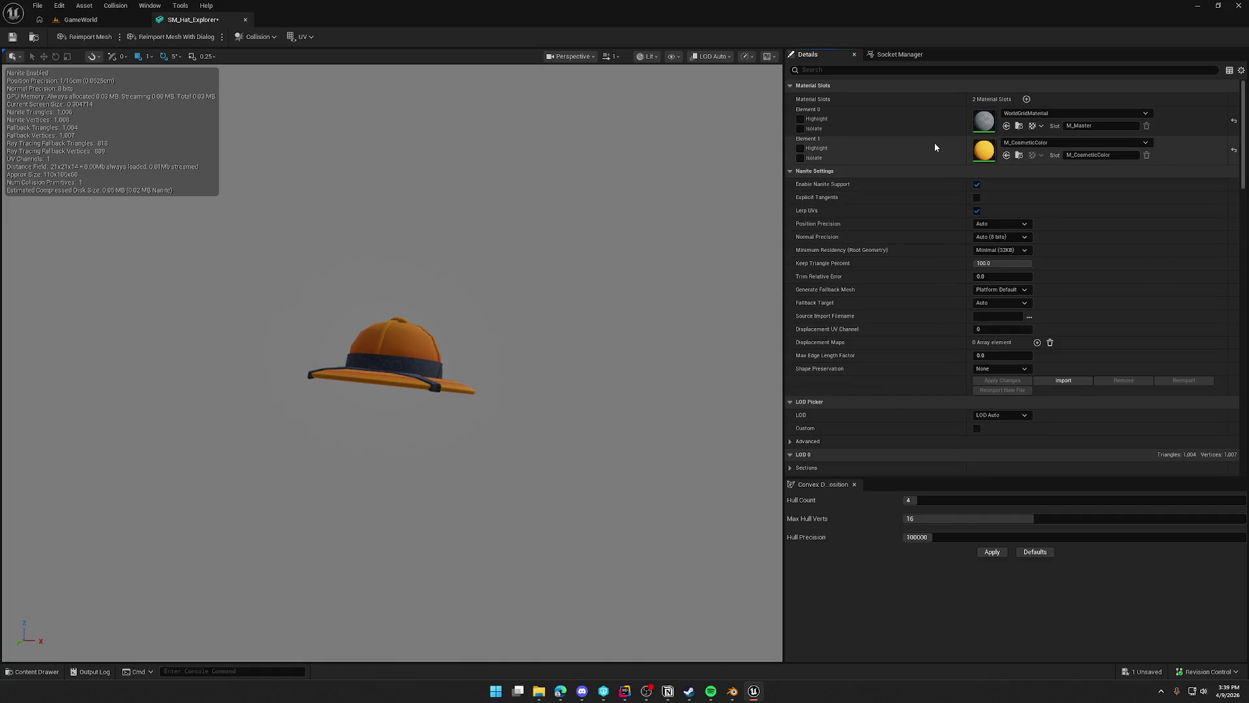
{"action": "right_click", "coordinate": [917, 151]}
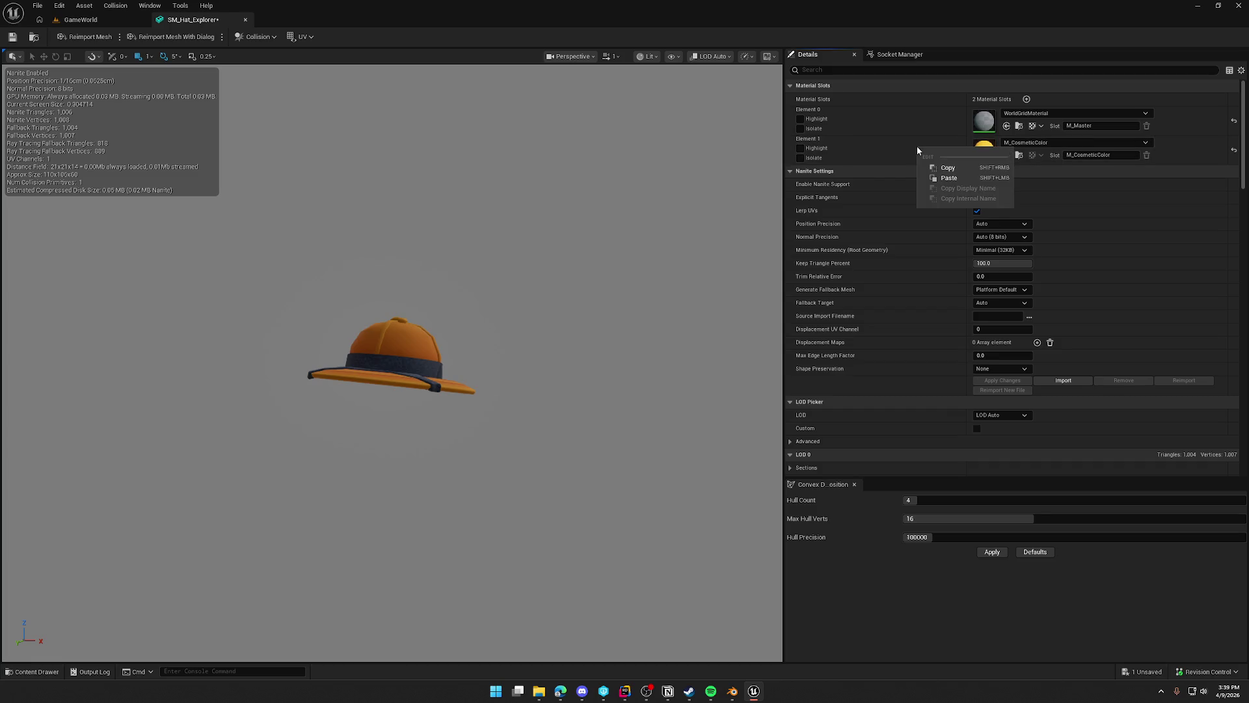
{"action": "left_click", "coordinate": [883, 154]}
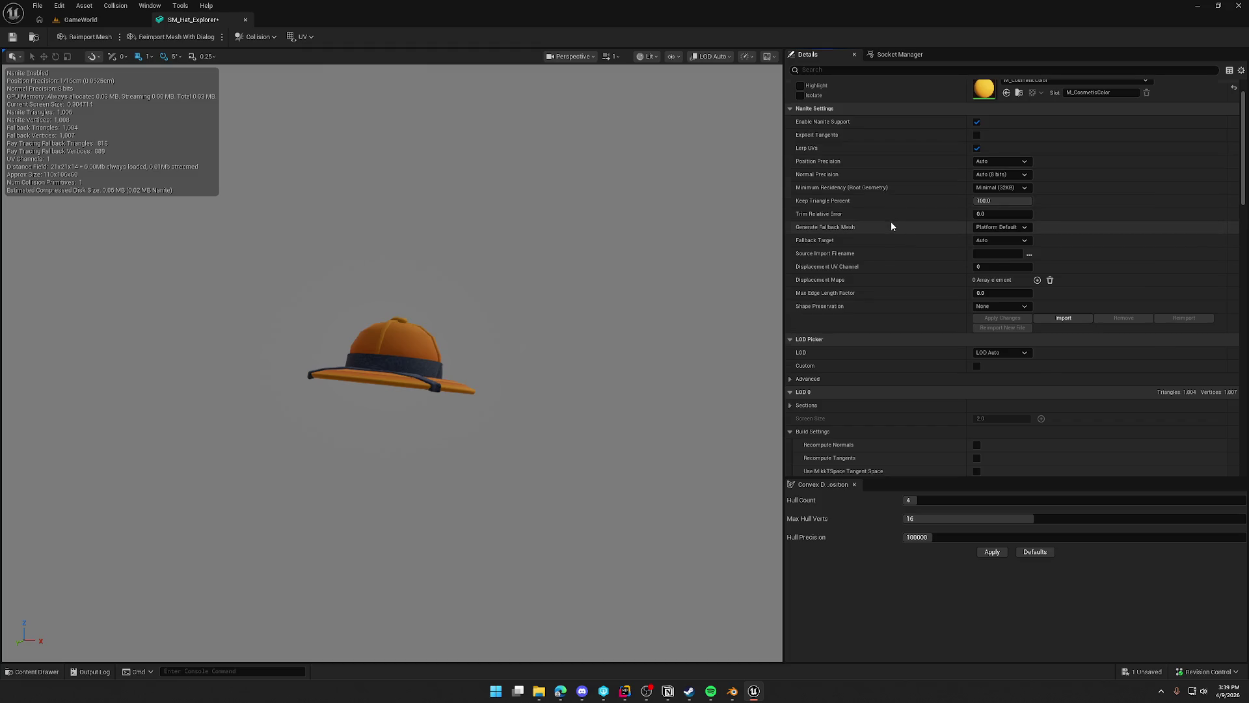
{"action": "left_click", "coordinate": [1028, 172]}
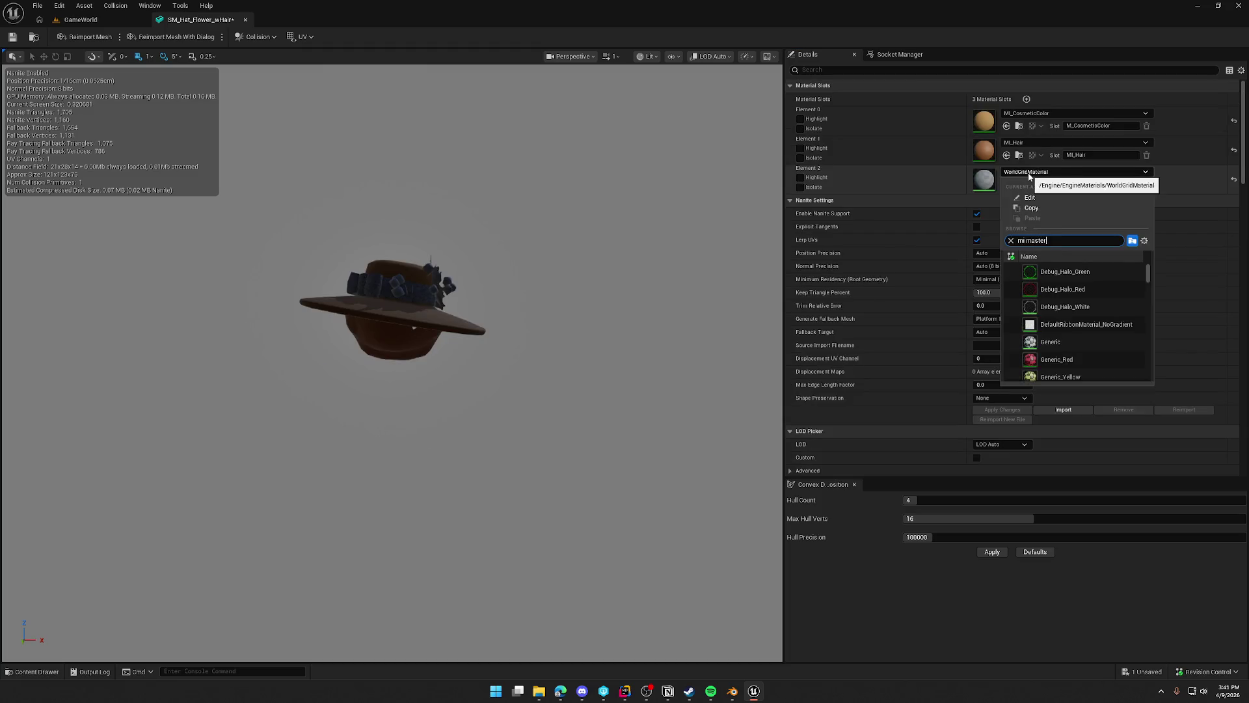
{"action": "left_click", "coordinate": [1073, 270]}
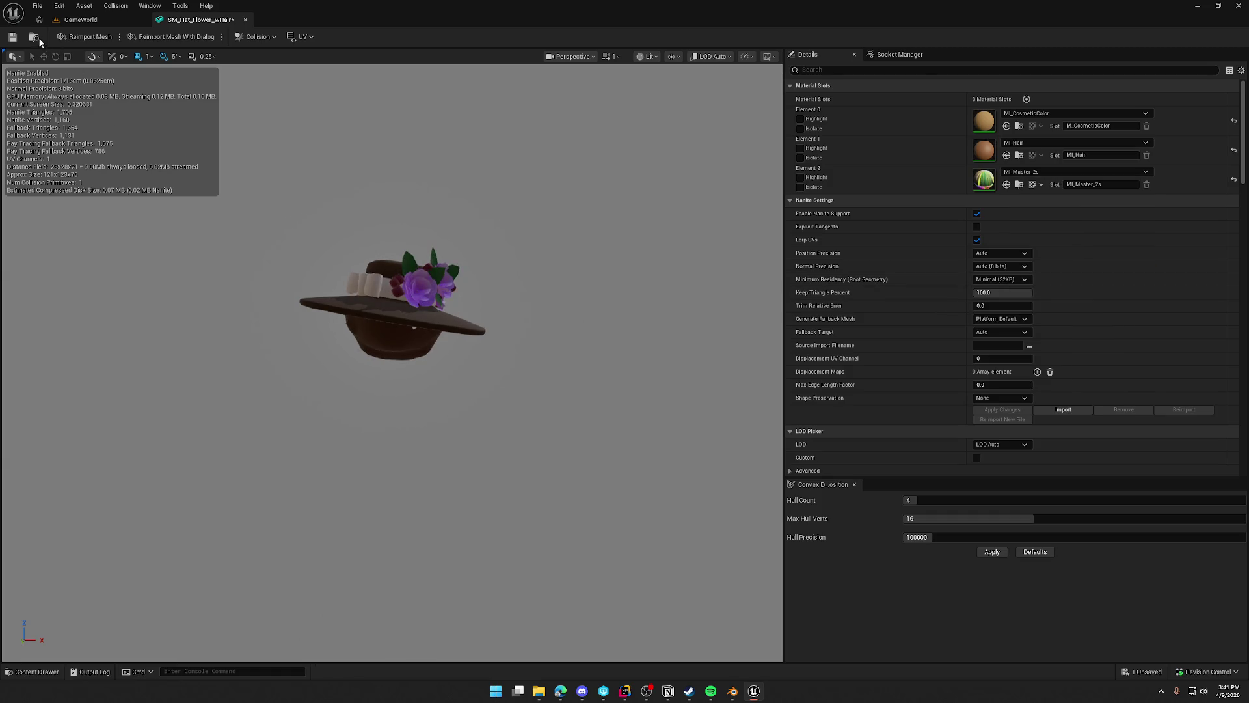
{"action": "middle_click", "coordinate": [218, 25]}
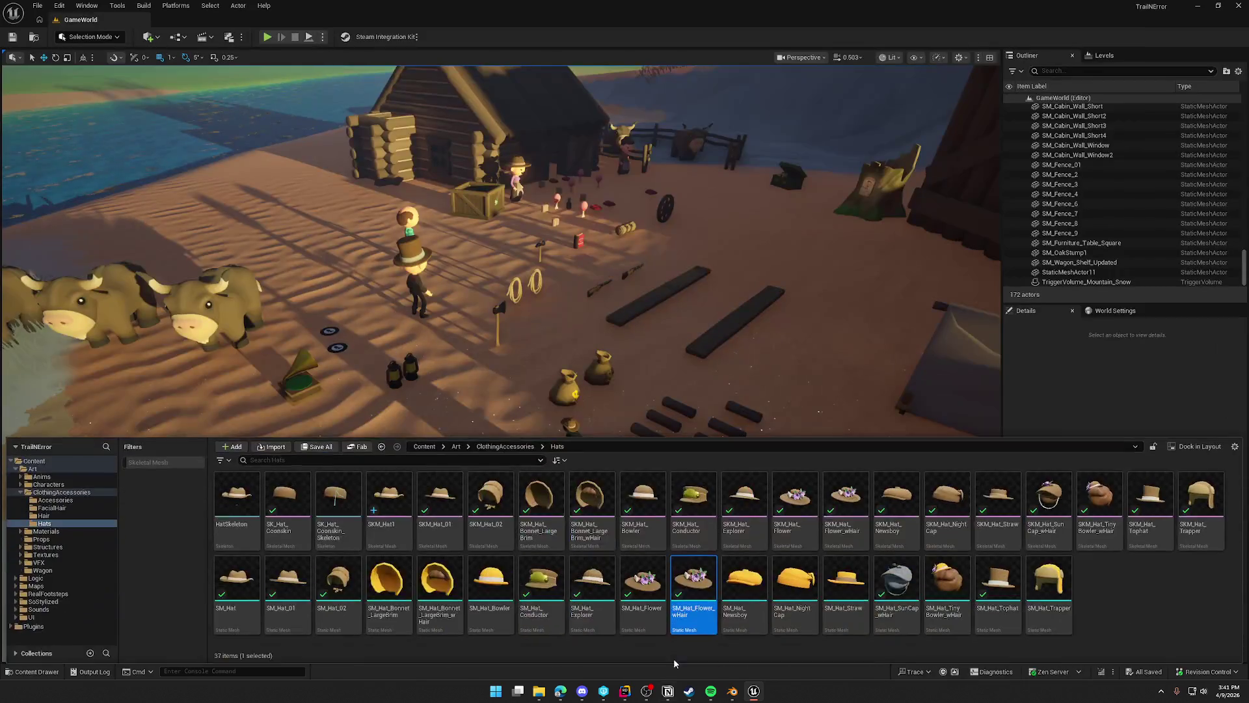
Give SM_Hat_SunCap_wHair MI_CosmeticColor, MI_Hair and MI_Master_2s in Elements 0-2, then save and close it.
{"action": "left_click", "coordinate": [898, 618]}
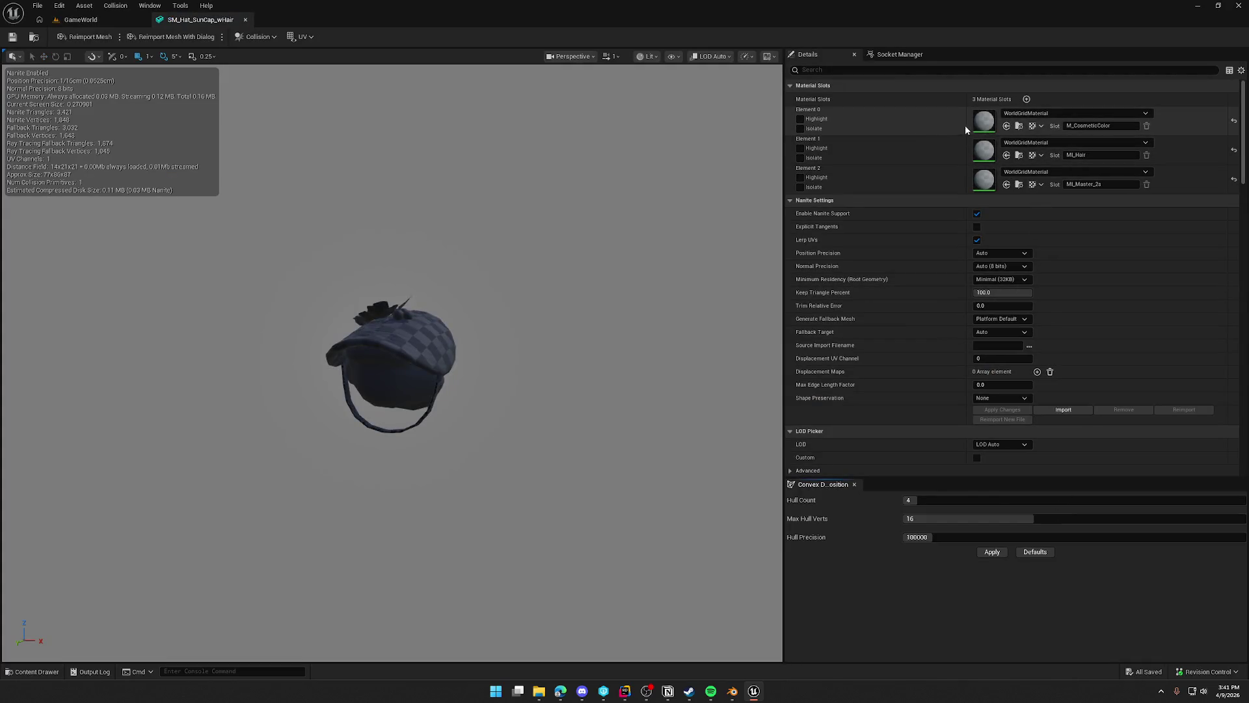
{"action": "key", "text": "ctrl+v"}
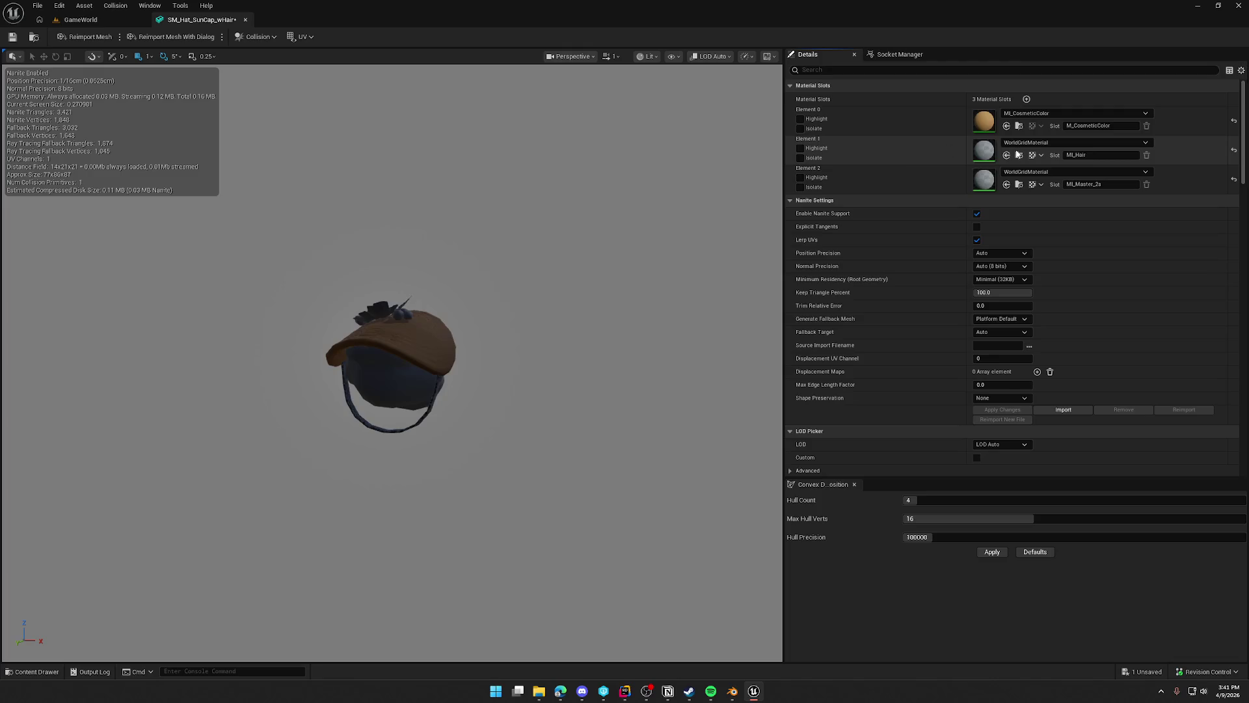
{"action": "left_click", "coordinate": [1033, 143]}
{"action": "type", "text": "mi ha"}
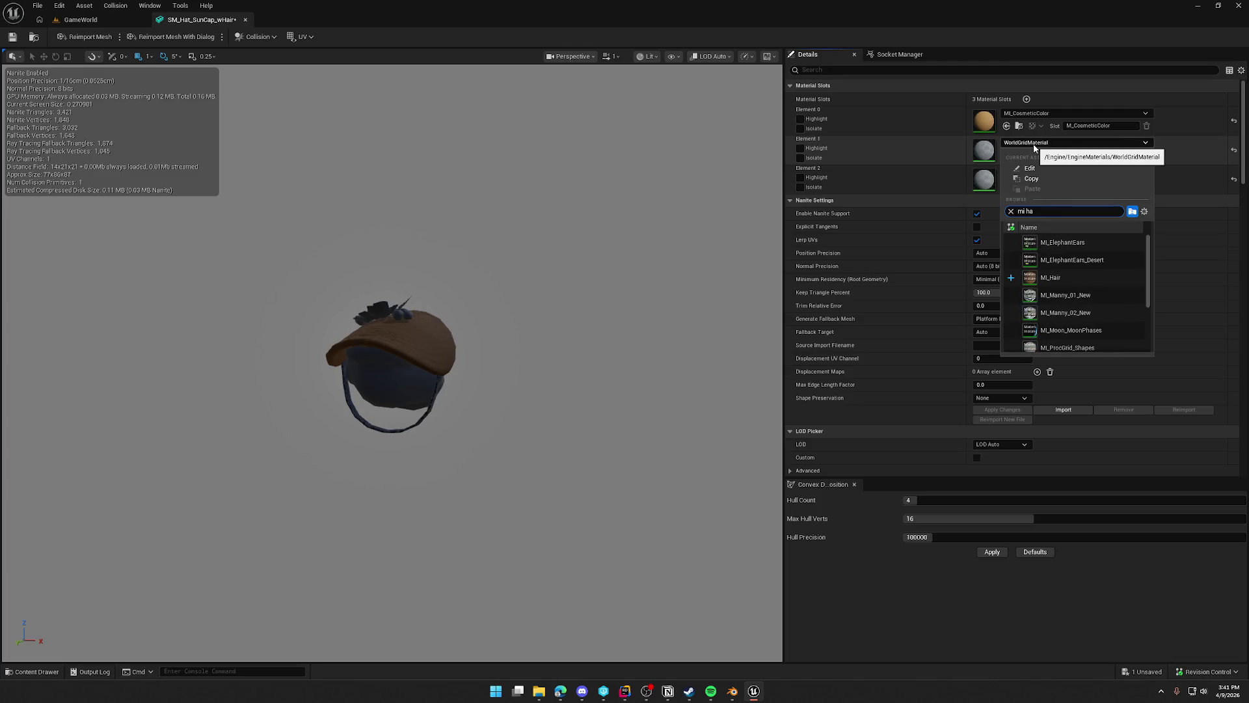
{"action": "left_click", "coordinate": [1051, 277]}
{"action": "left_click", "coordinate": [1087, 173]}
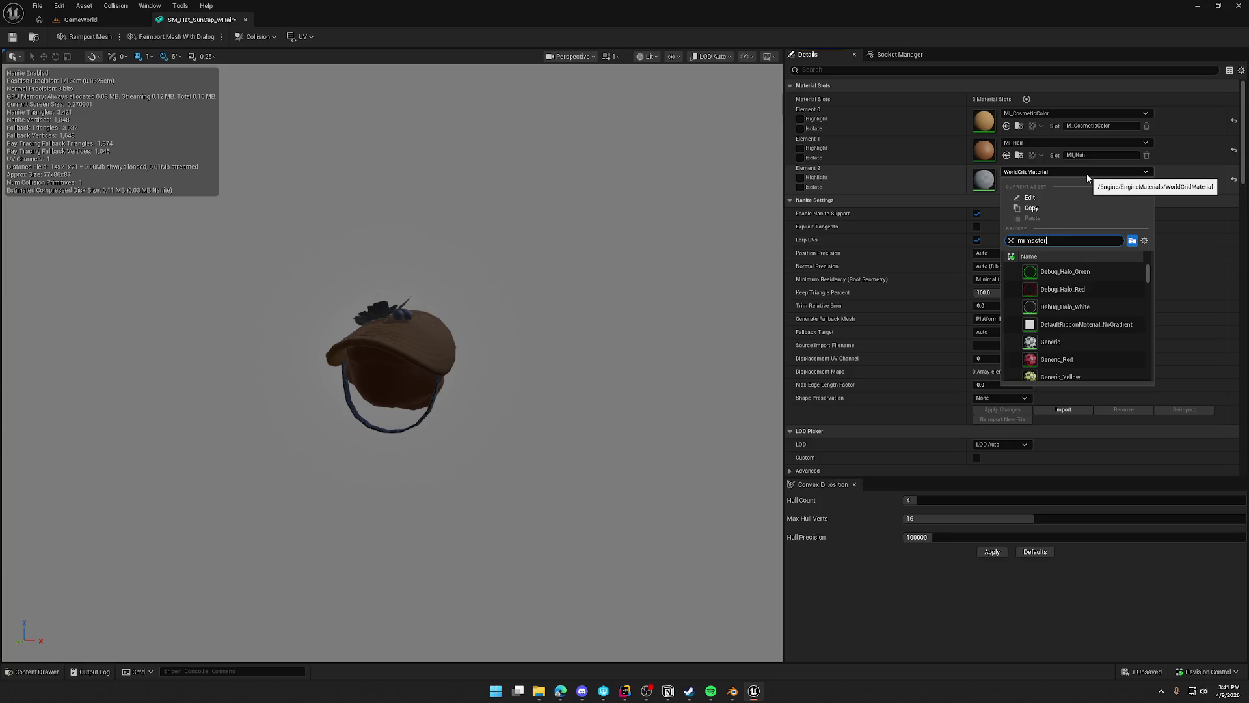
{"action": "left_click", "coordinate": [1094, 267]}
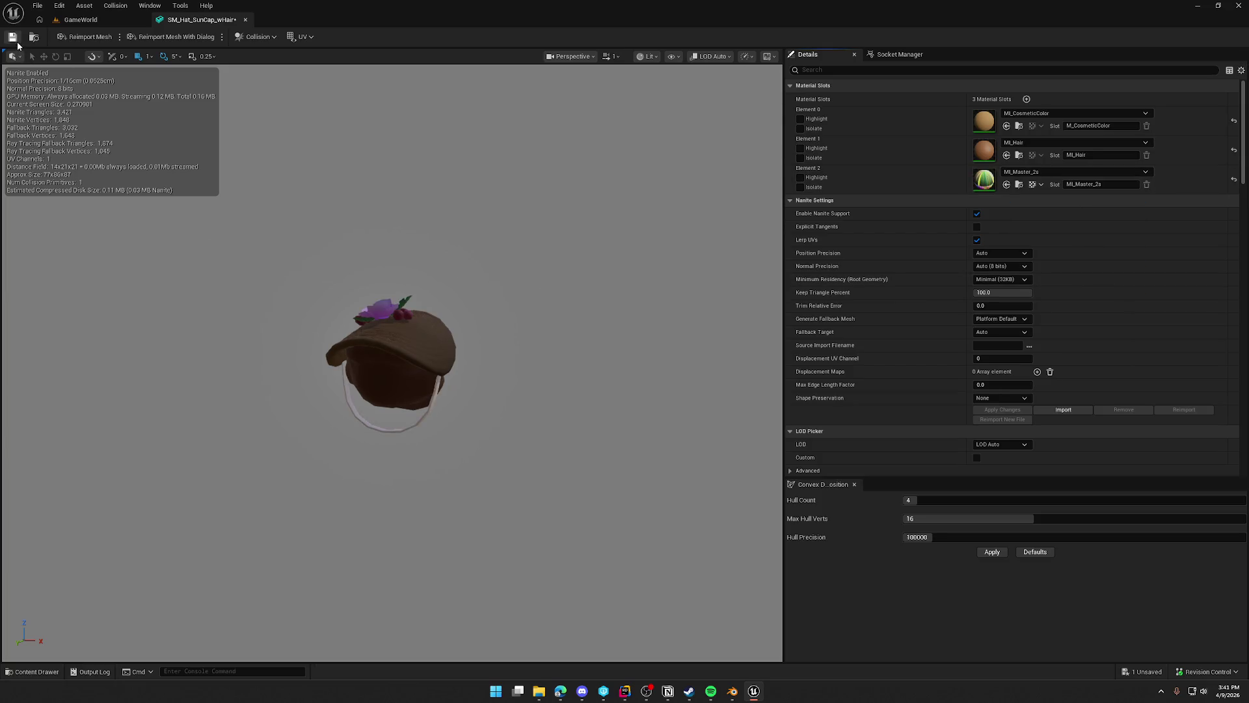
{"action": "key", "text": "ctrl+s"}
{"action": "left_click", "coordinate": [245, 19]}
{"action": "key", "text": "ctrl+space"}
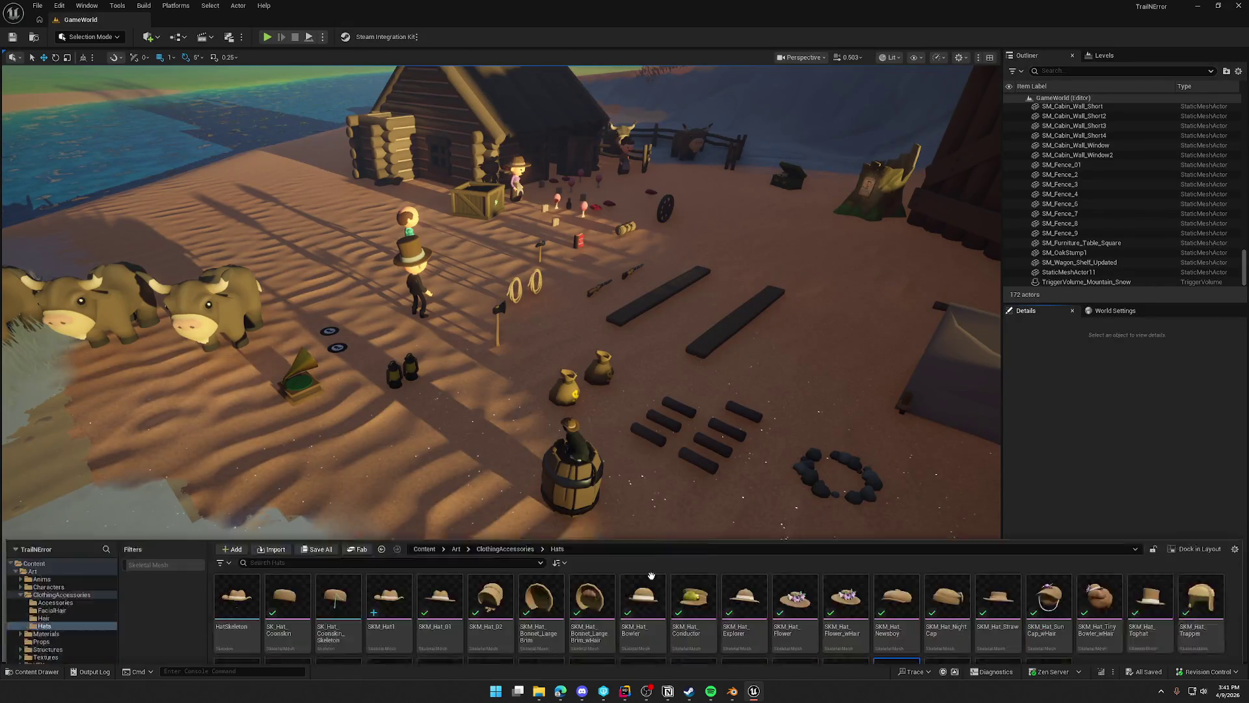
Delete the five SKM hats, from SKM_Hat_Conductor through SKM_Hat_Flower_wHair and SunCap_wHair.
{"action": "left_click", "coordinate": [1144, 582]}
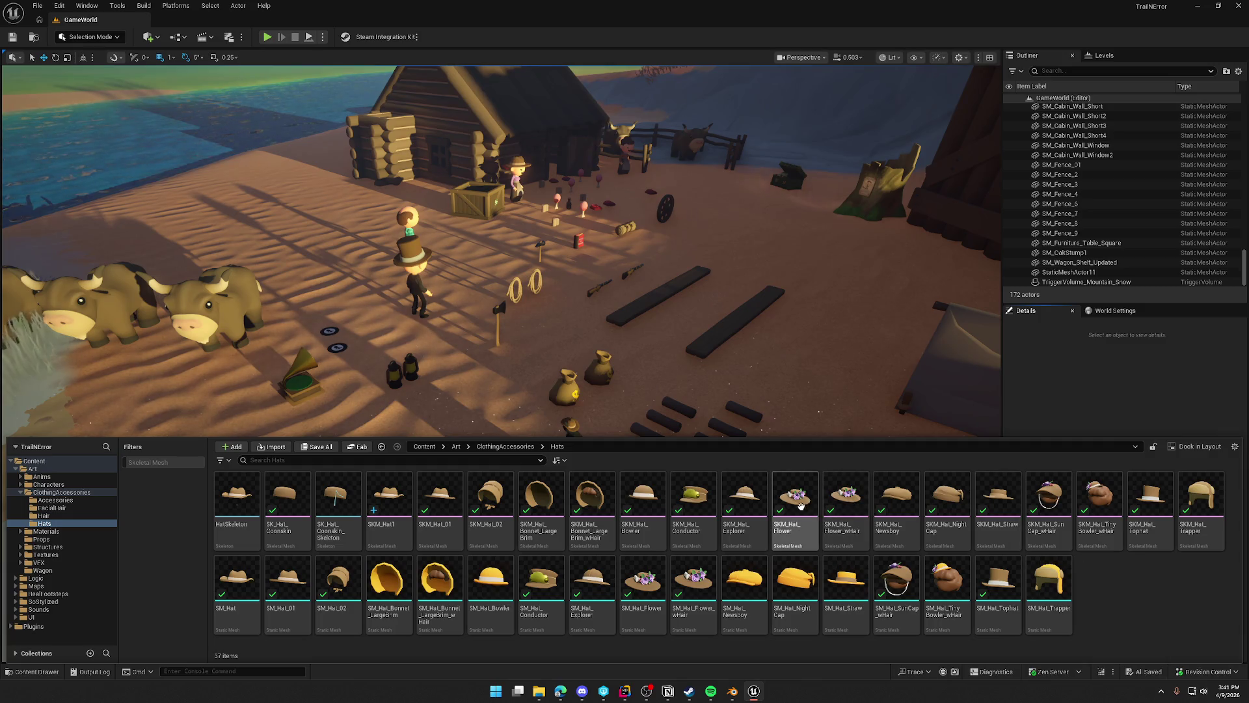
{"action": "left_click", "coordinate": [694, 501]}
{"action": "left_click", "coordinate": [849, 502], "text": "shift"}
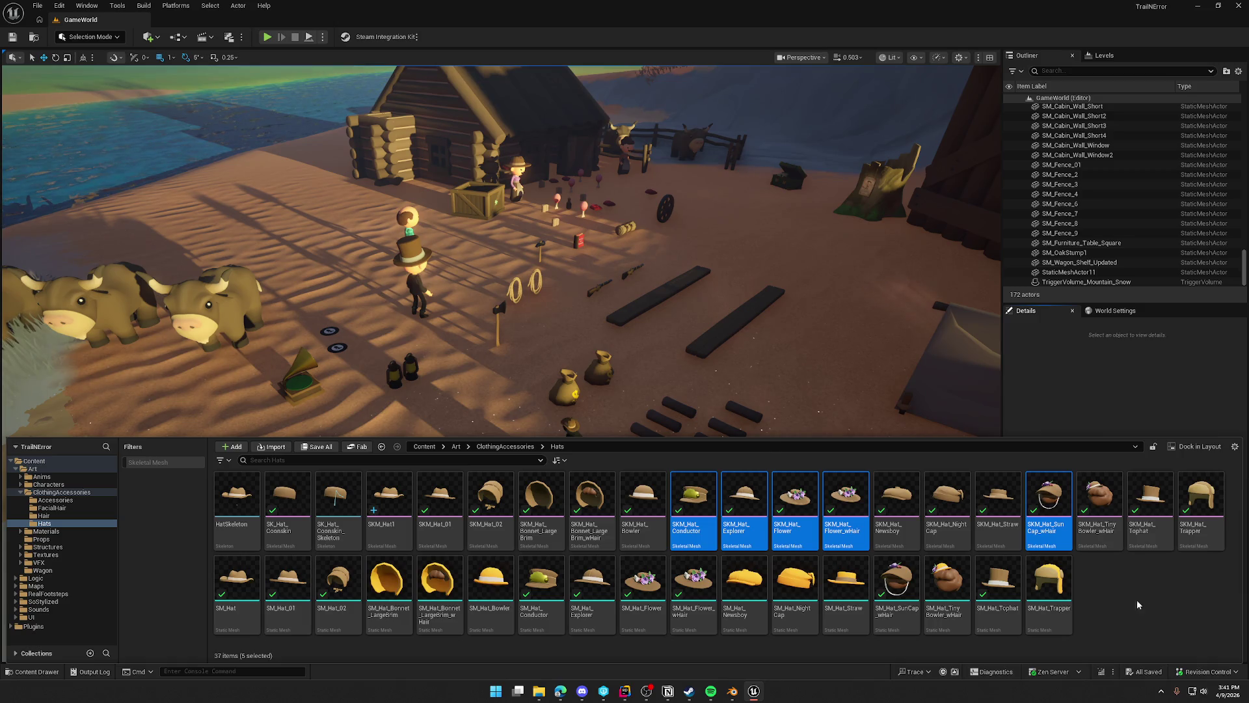
{"action": "key", "text": "Delete"}
{"action": "left_click", "coordinate": [558, 507]}
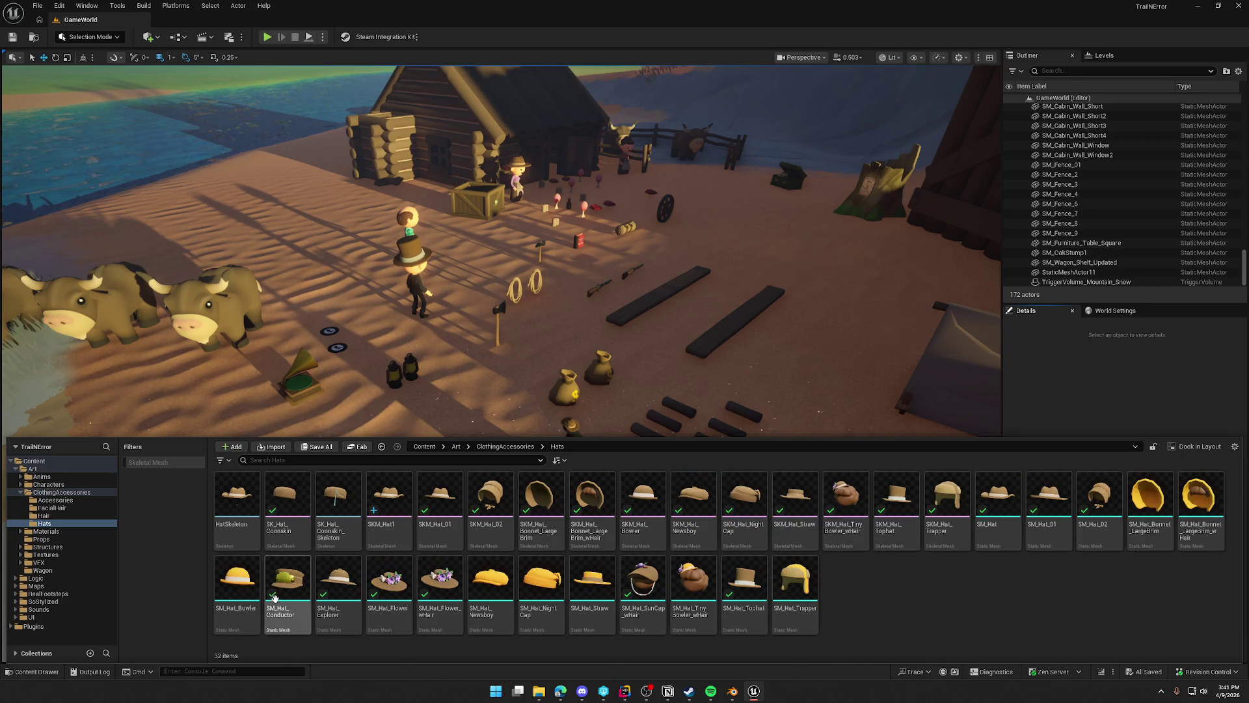
Convert the matching SM hats to skeletal meshes using HatSkeleton, then save all.
{"action": "left_click", "coordinate": [288, 579]}
{"action": "left_click", "coordinate": [440, 579], "text": "shift"}
{"action": "left_click", "coordinate": [647, 584], "text": "ctrl"}
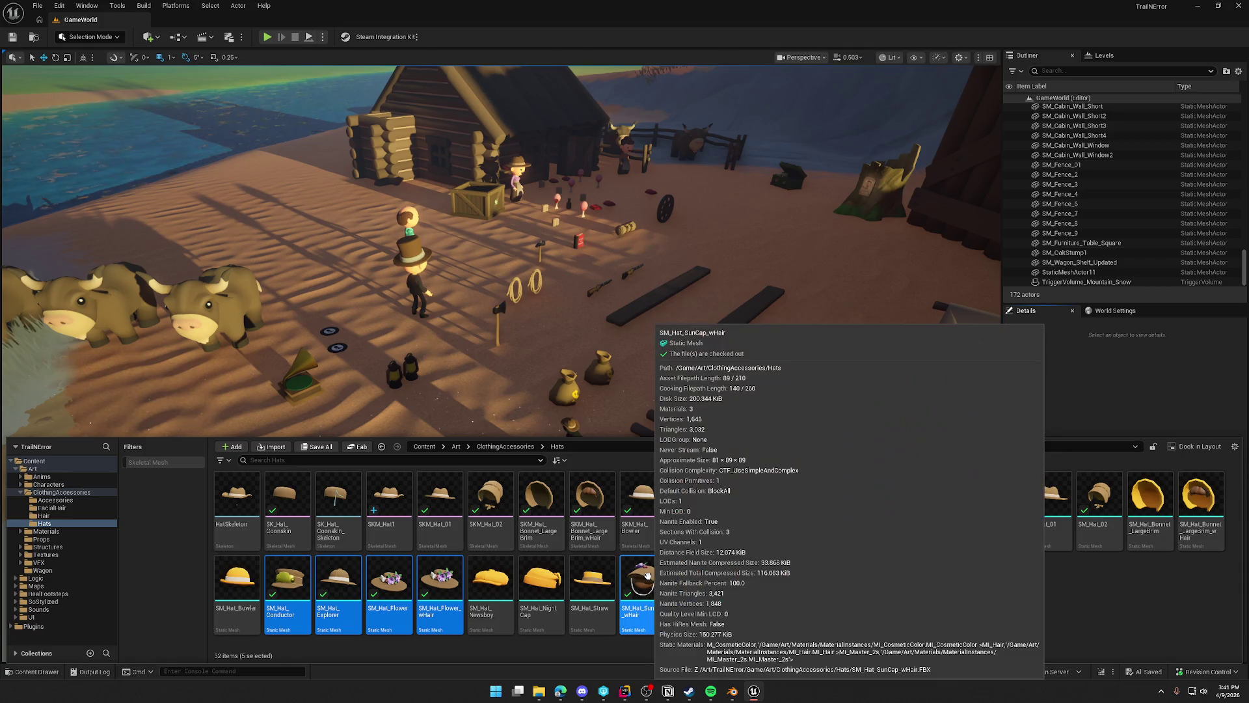
{"action": "right_click", "coordinate": [648, 583]}
{"action": "mouse_move", "coordinate": [757, 407]}
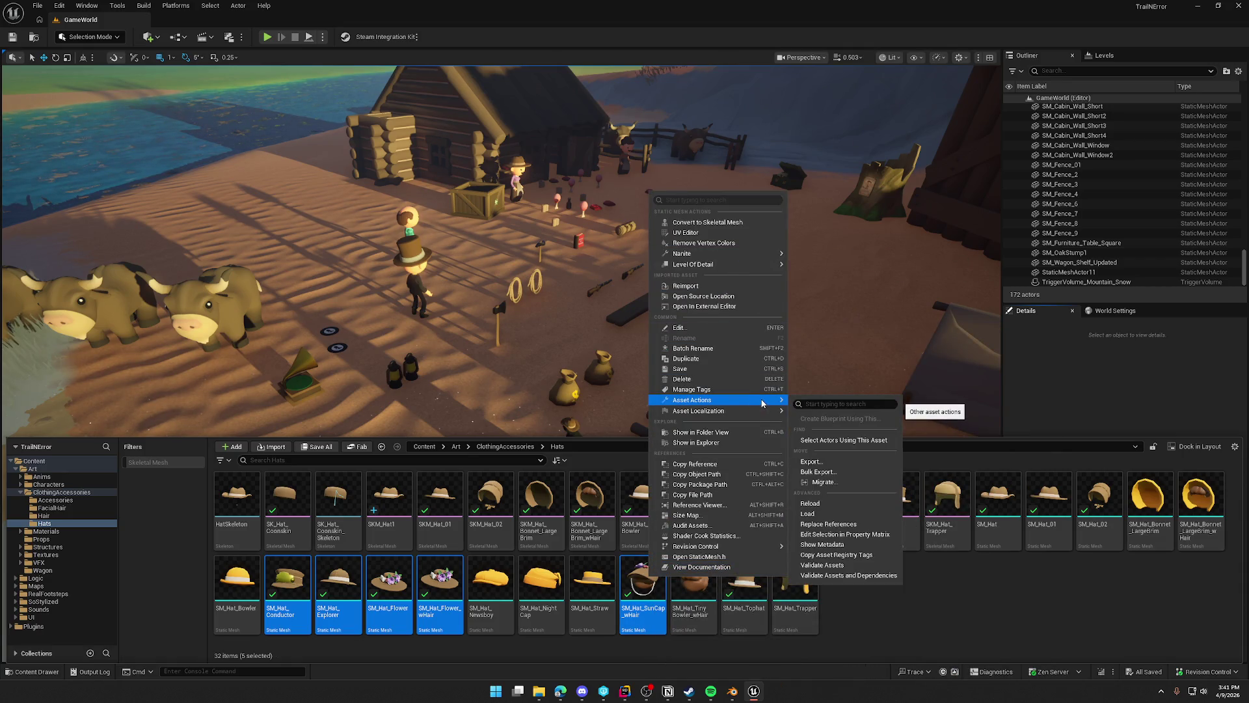
{"action": "left_click", "coordinate": [746, 223]}
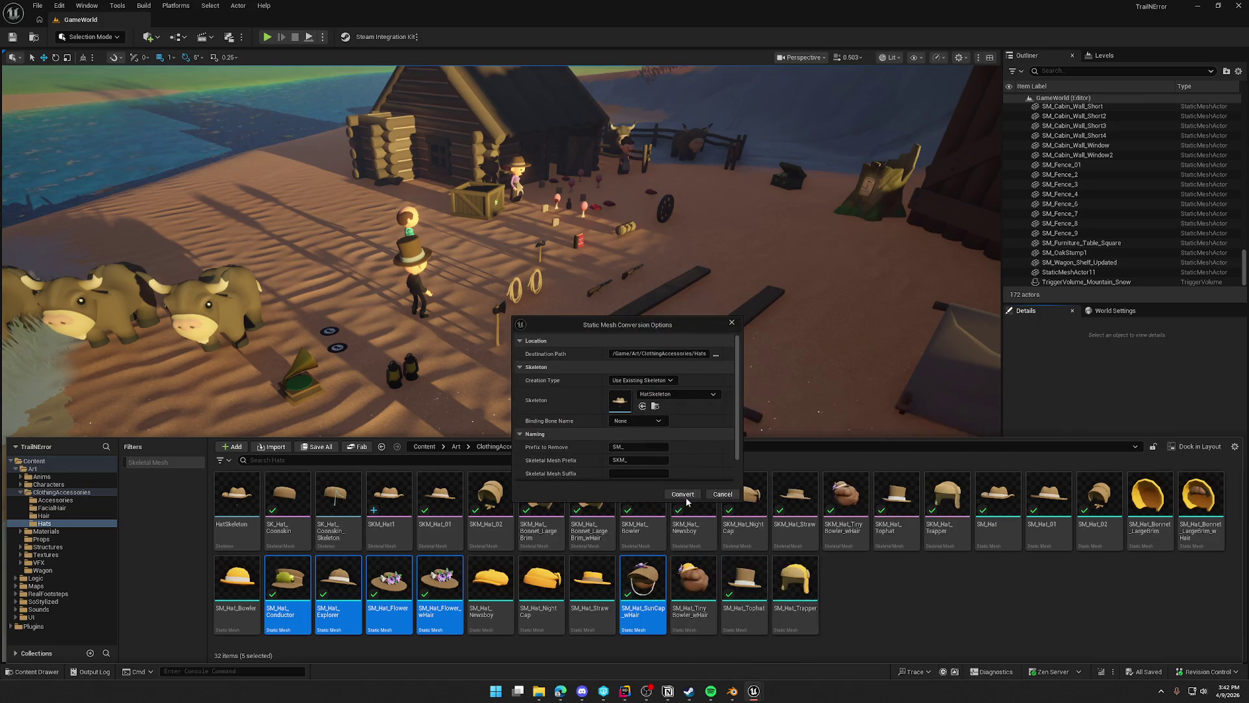
{"action": "left_click", "coordinate": [685, 497]}
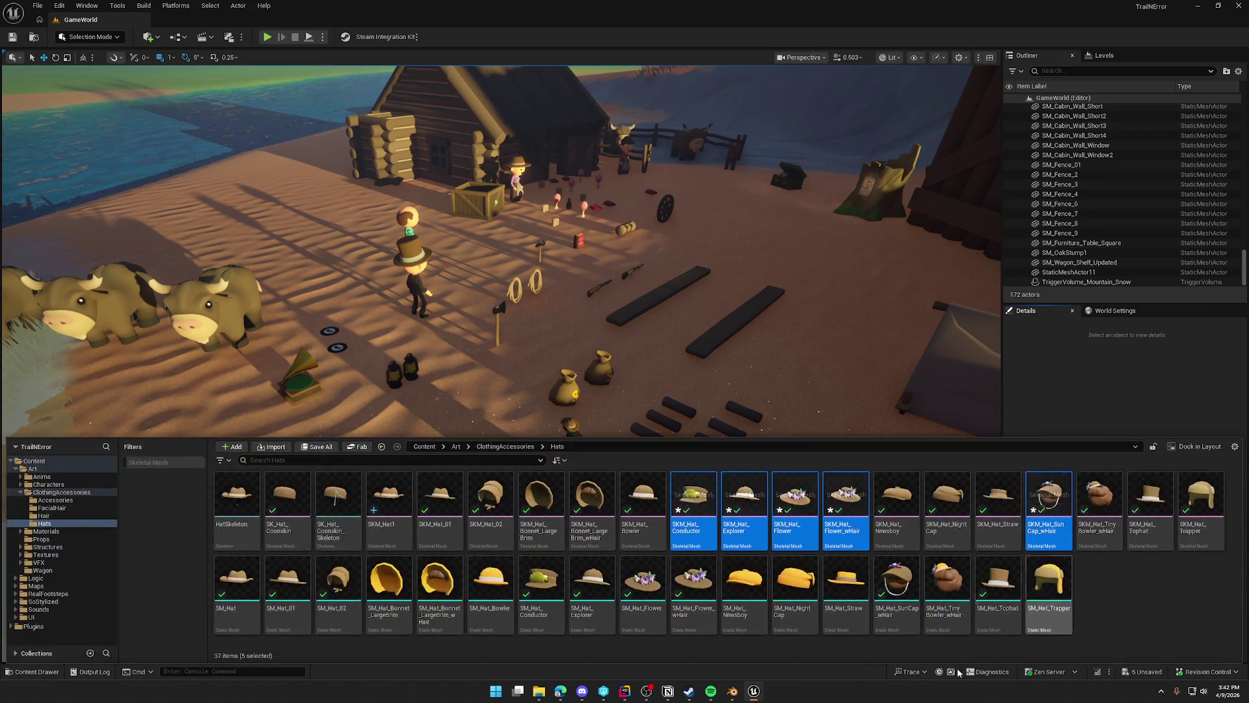
{"action": "left_click", "coordinate": [1125, 595]}
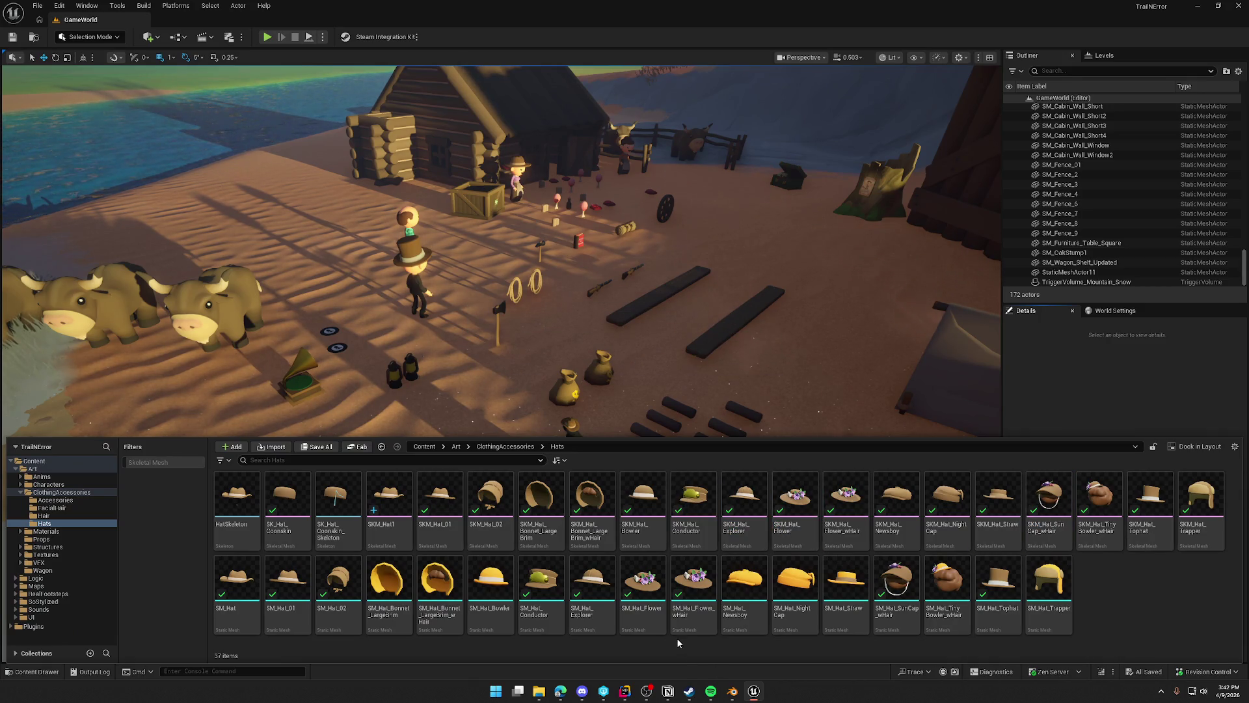
Open SK_Hat_Coonskin in the skeletal mesh editor and orbit to reveal its striped tail.
{"action": "double_click", "coordinate": [289, 496]}
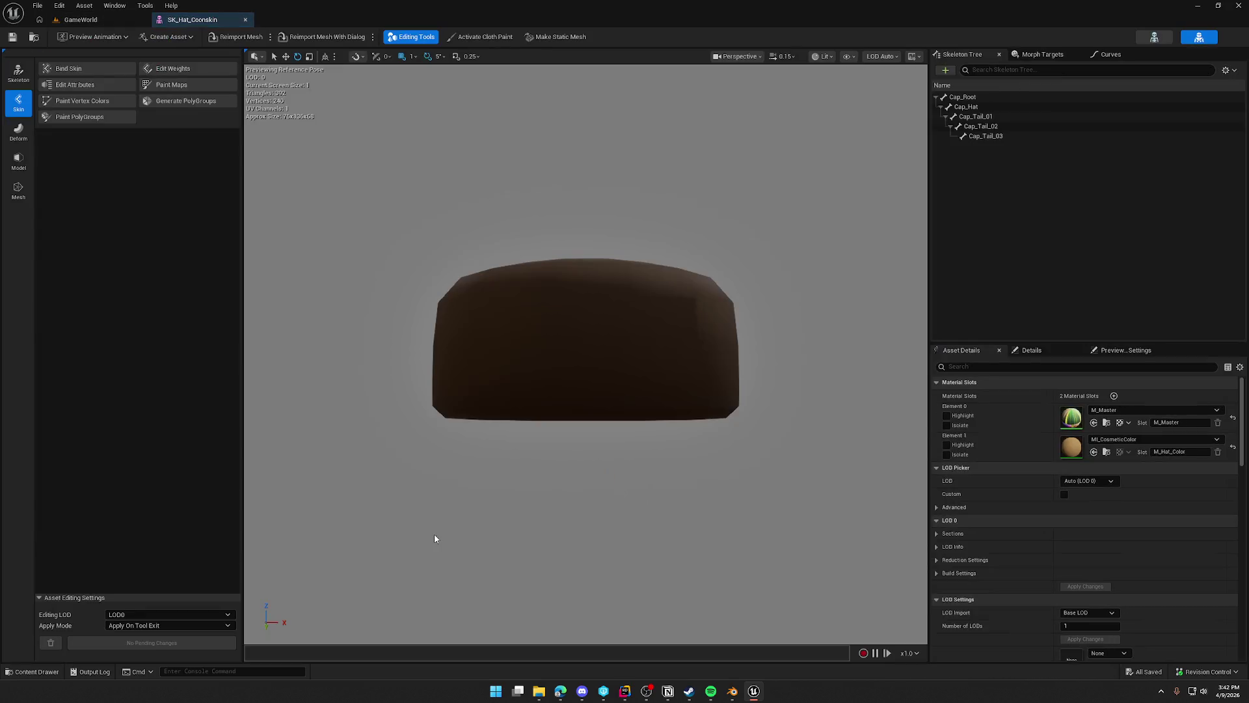
{"action": "mouse_move", "coordinate": [660, 403]}
{"action": "left_mouse_down"}
{"action": "mouse_move", "coordinate": [625, 390]}
{"action": "mouse_move", "coordinate": [715, 390]}
{"action": "left_mouse_up"}
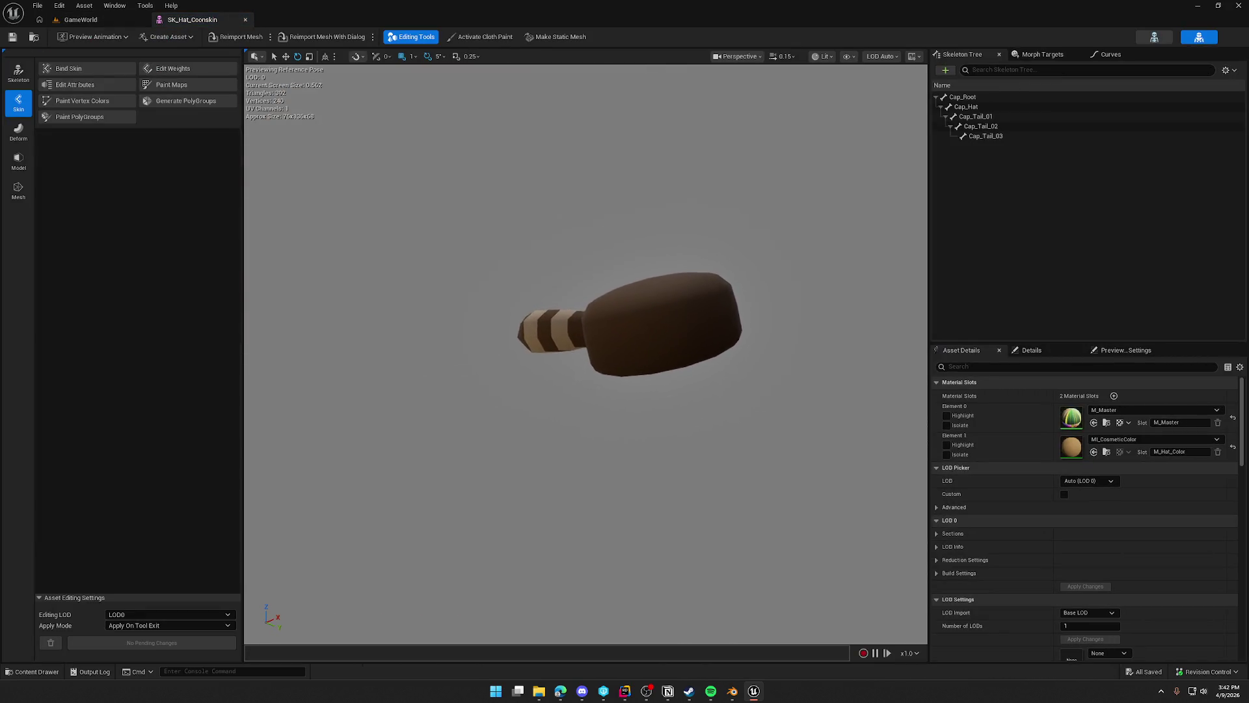
{"action": "left_click_drag", "start_coordinate": [660, 430], "coordinate": [666, 433]}
{"action": "key", "text": "ctrl+space"}
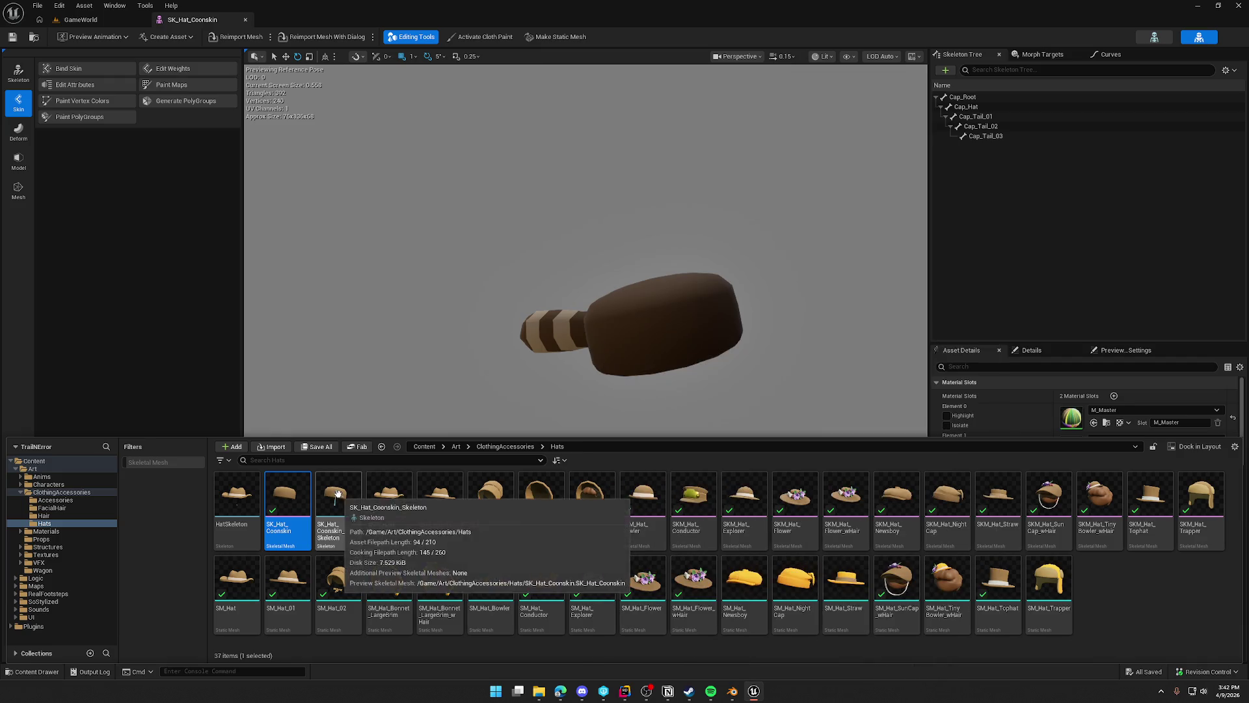
{"action": "left_click_drag", "start_coordinate": [650, 337], "coordinate": [647, 330]}
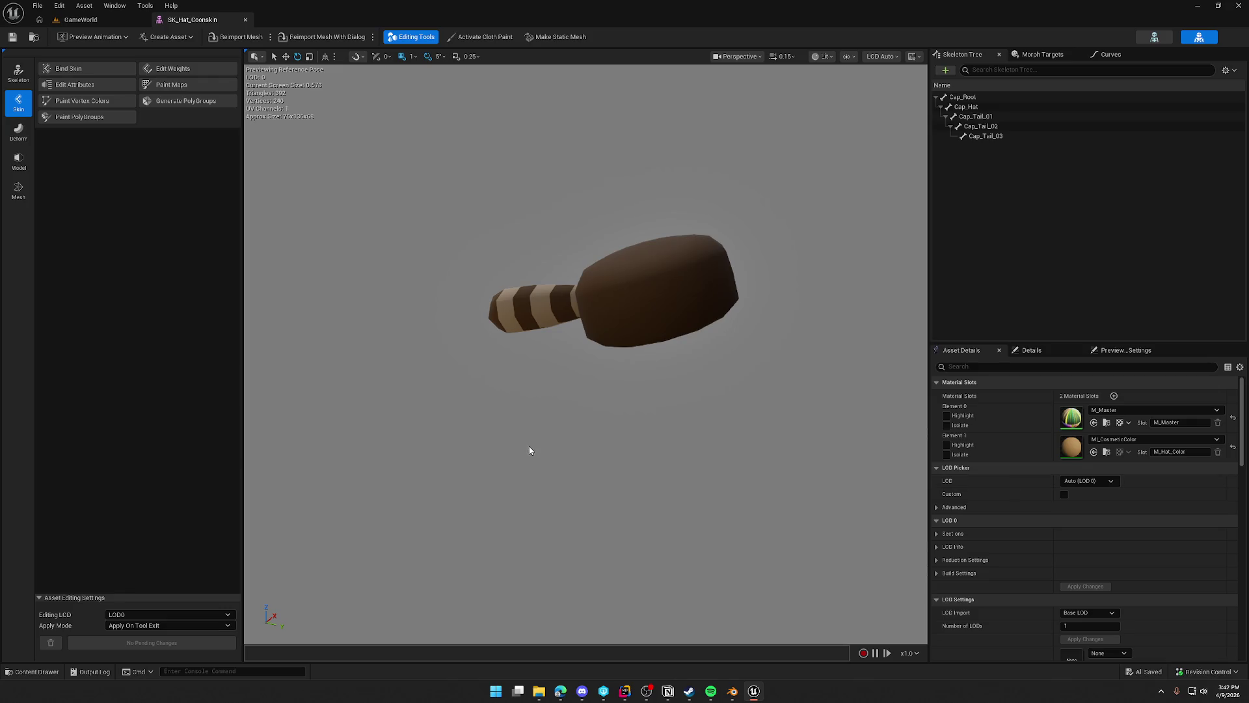
Browse the Model, Mesh, Skin and Skeleton tools, complete Edit Attributes, and toggle Element 1's highlight.
{"action": "left_click", "coordinate": [88, 84]}
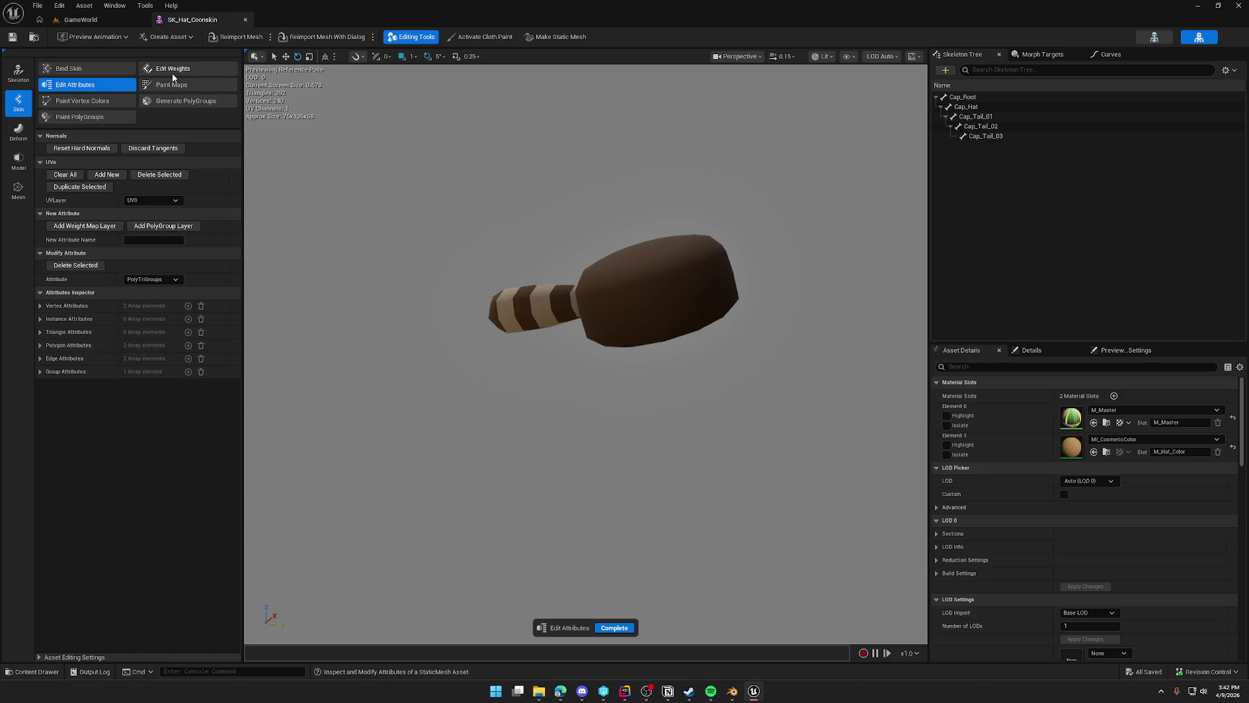
{"action": "left_click", "coordinate": [20, 164]}
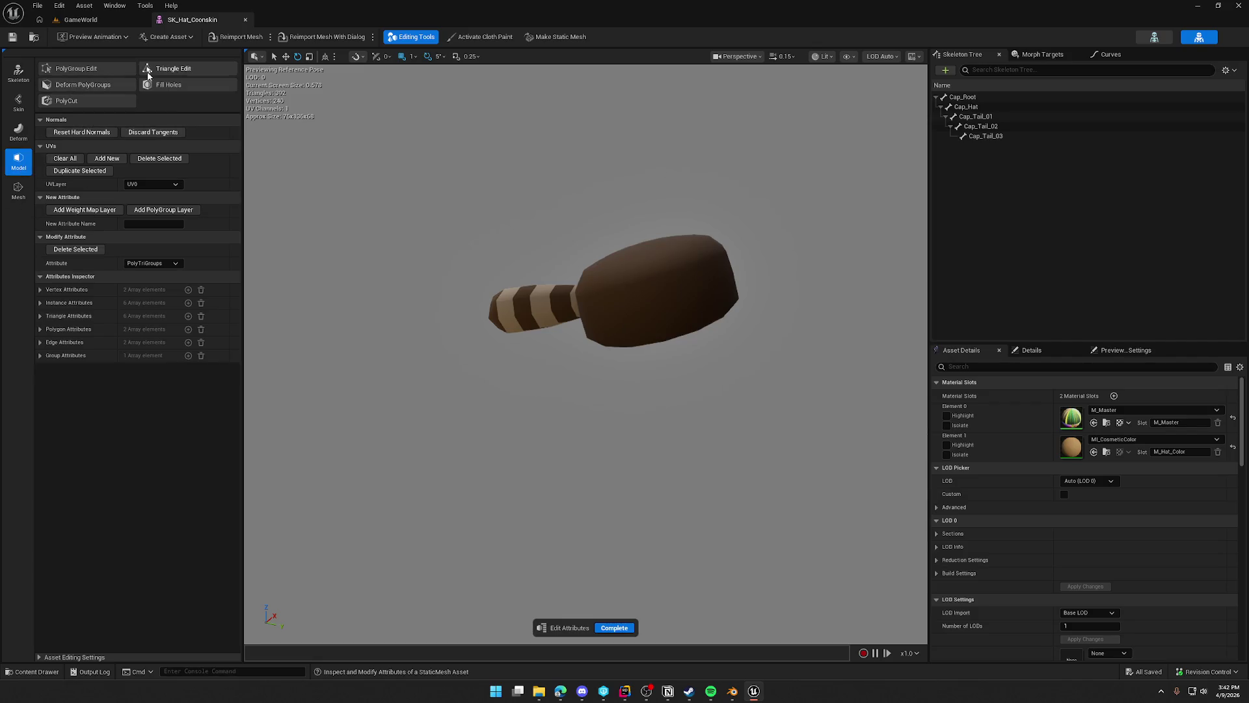
{"action": "left_click", "coordinate": [21, 198]}
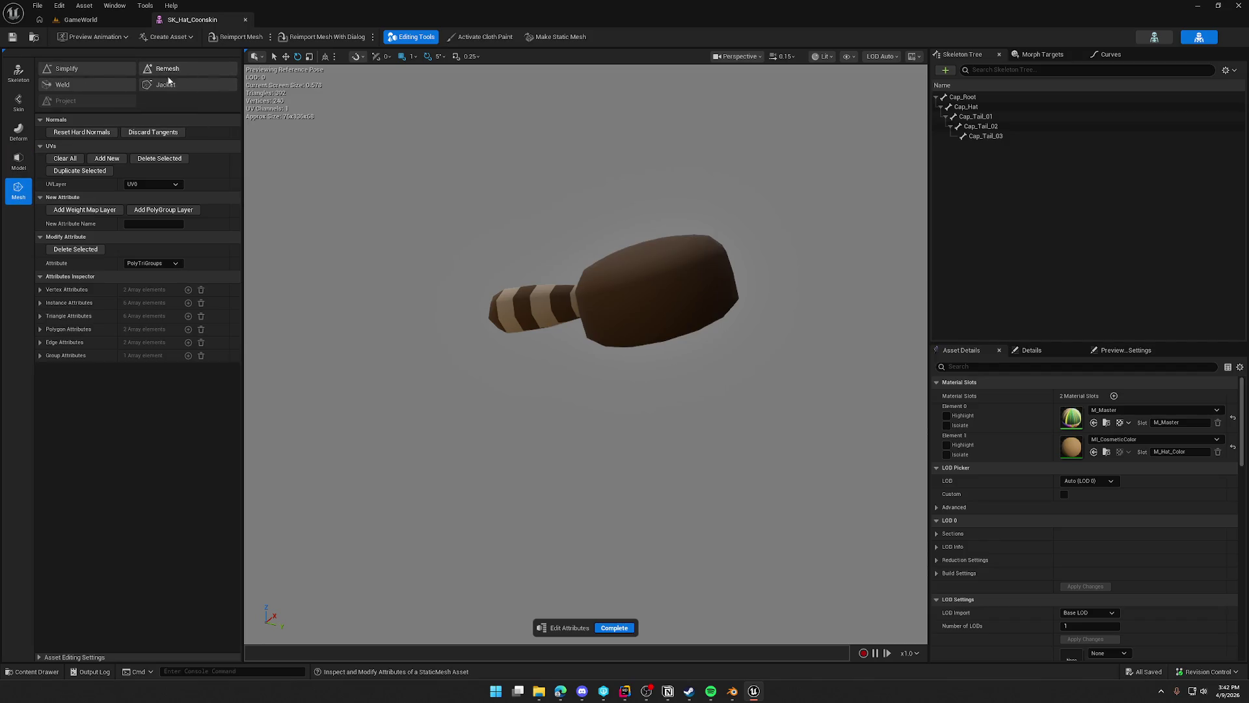
{"action": "left_click", "coordinate": [18, 103]}
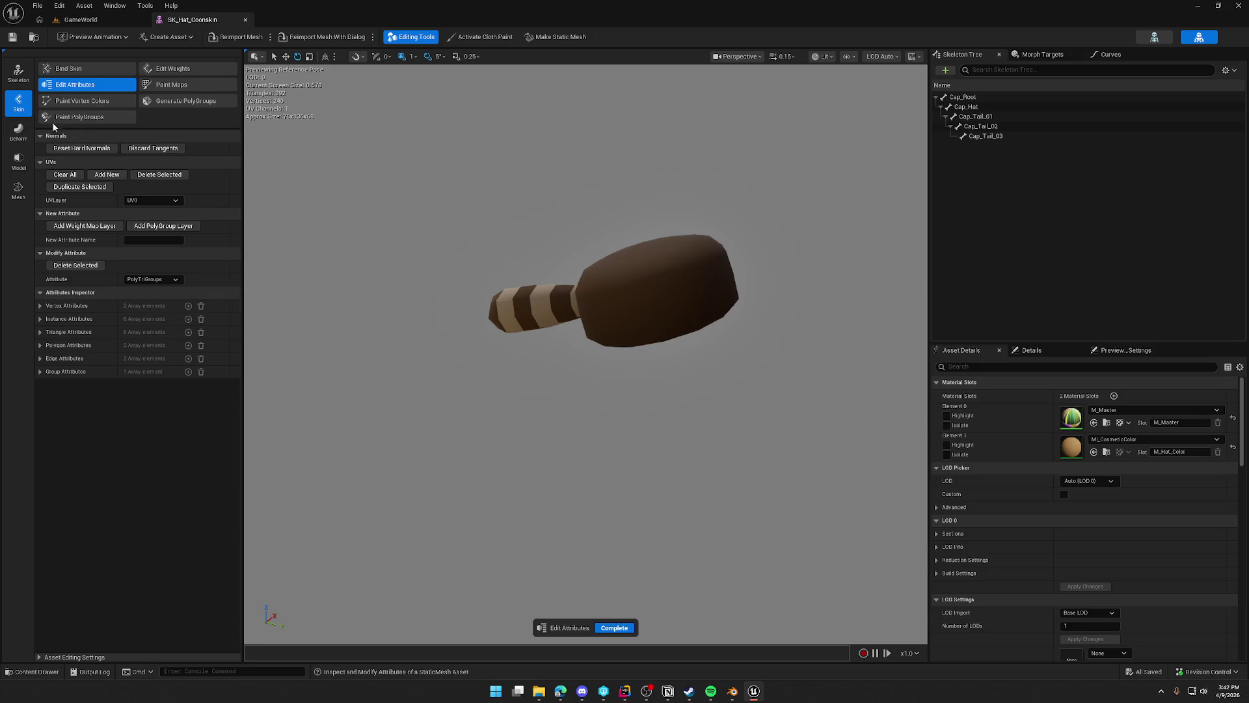
{"action": "left_click", "coordinate": [18, 71]}
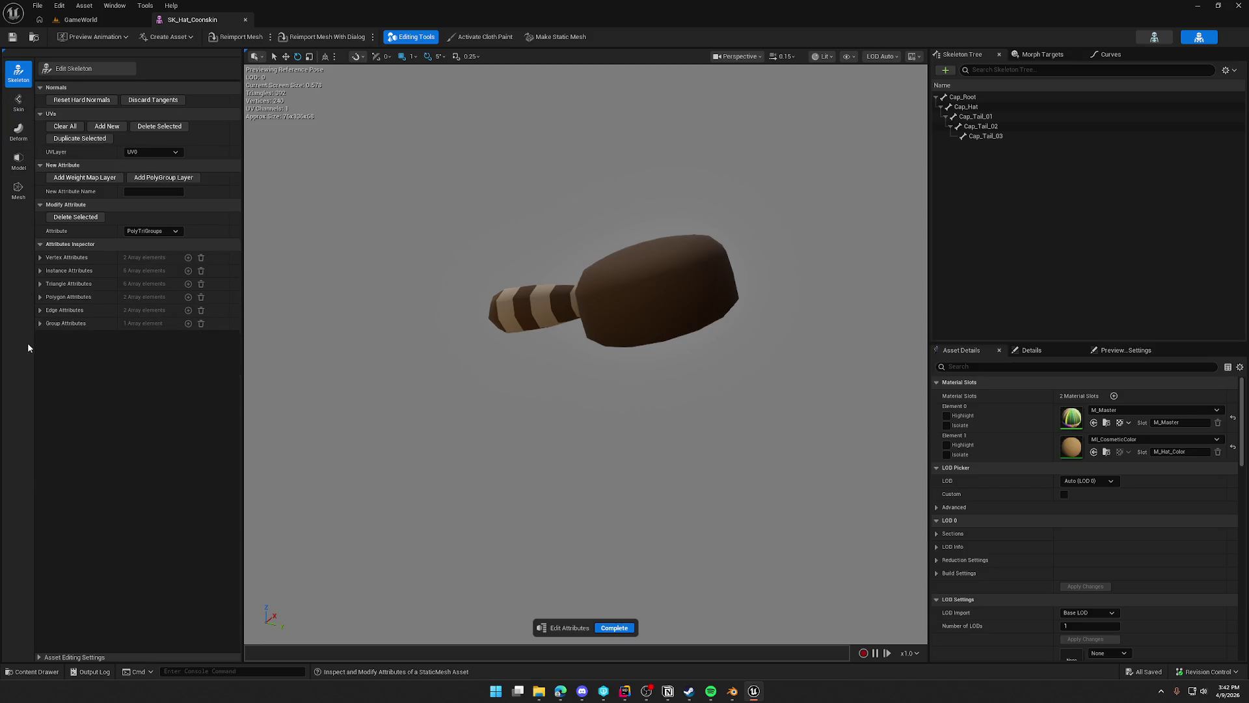
{"action": "left_click", "coordinate": [18, 103]}
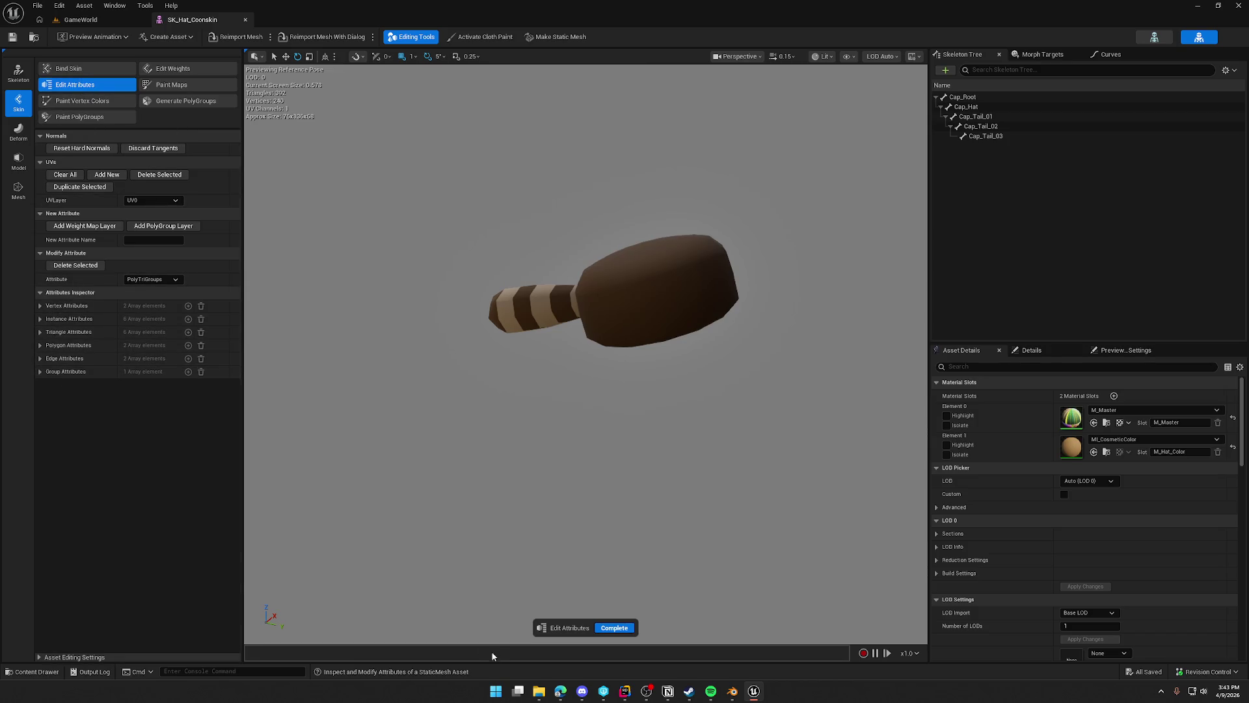
{"action": "left_click", "coordinate": [621, 628]}
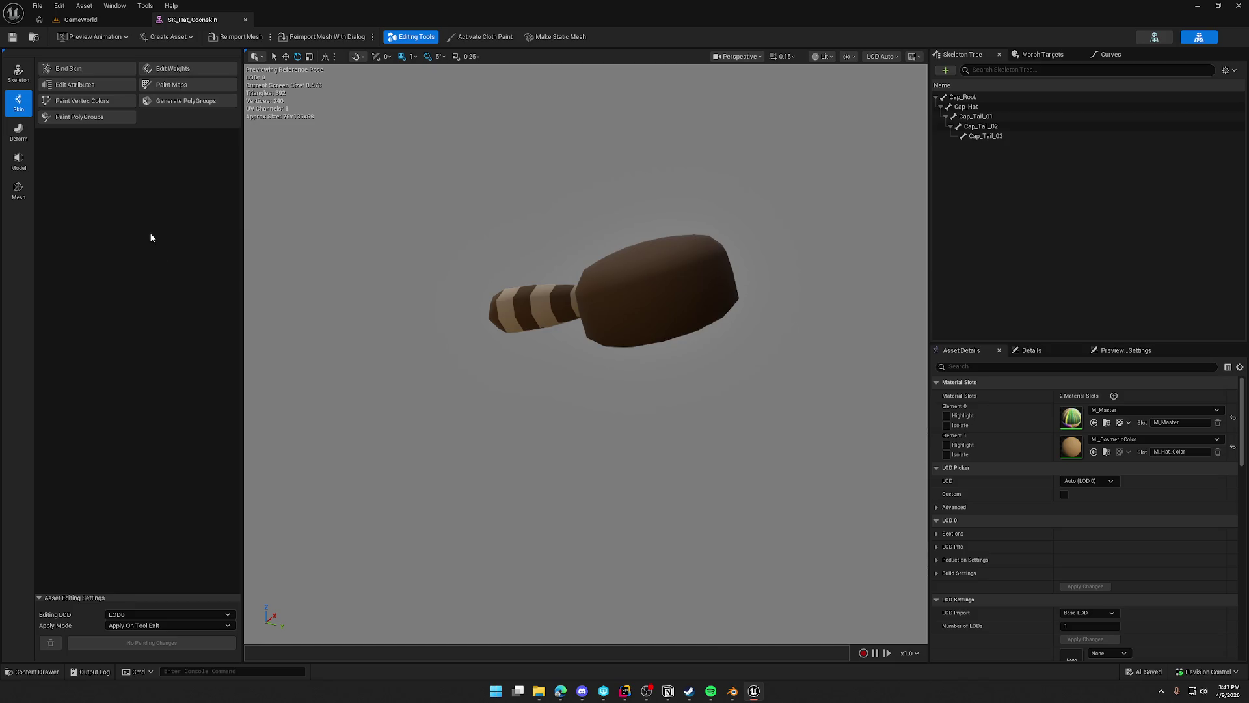
{"action": "left_click", "coordinate": [947, 445]}
{"action": "left_click", "coordinate": [946, 446]}
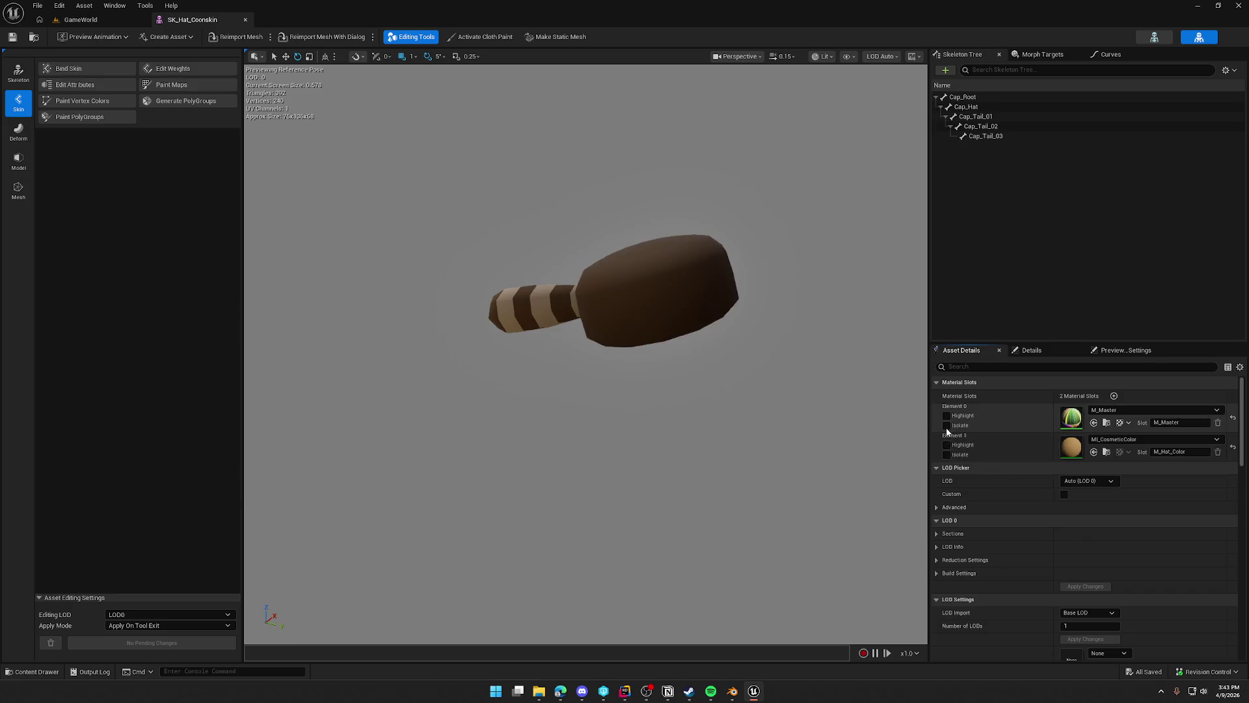
{"action": "left_click", "coordinate": [947, 425]}
{"action": "left_click", "coordinate": [947, 425]}
{"action": "left_click", "coordinate": [947, 455]}
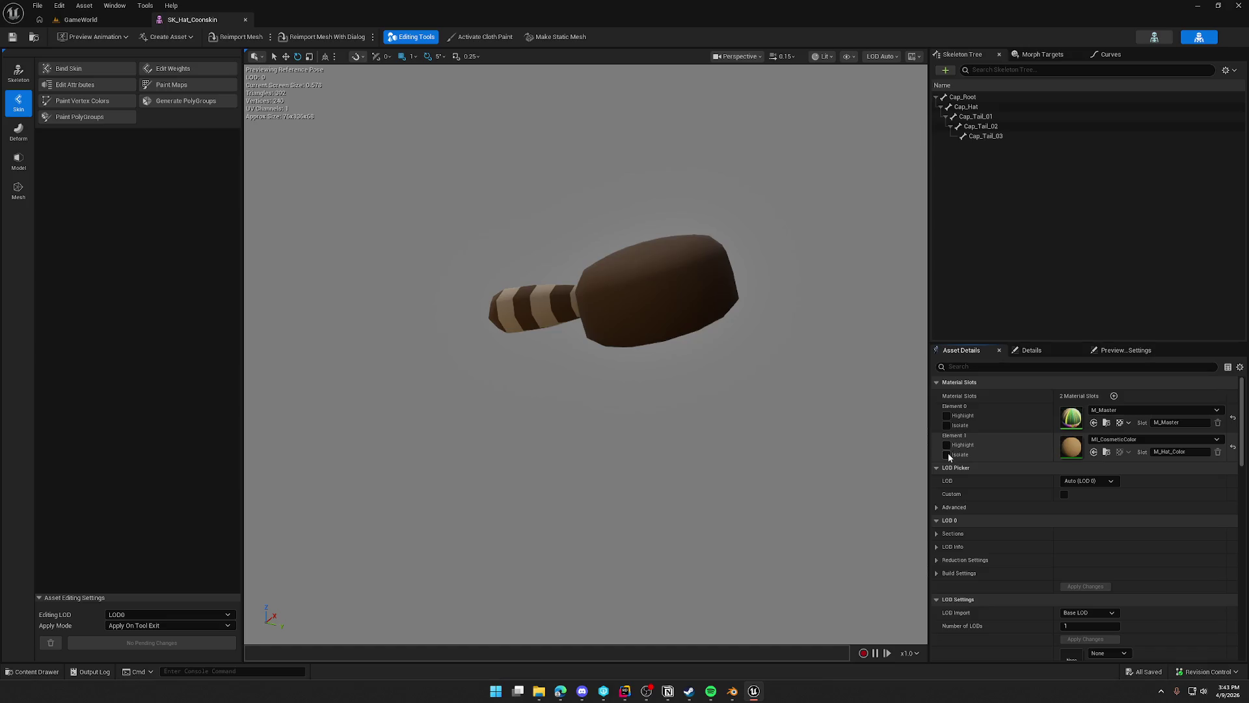
{"action": "left_click", "coordinate": [947, 455]}
{"action": "scroll", "coordinate": [1001, 460], "scroll_direction": "down", "scroll_amount": 5}
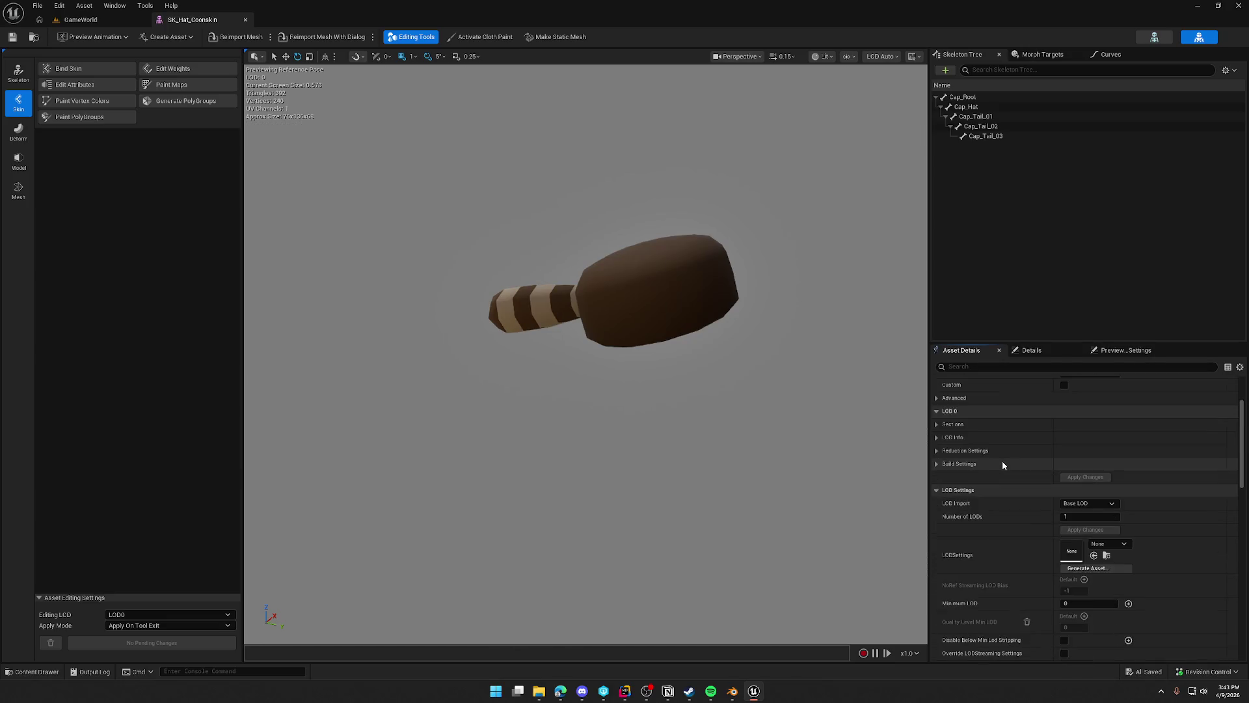
{"action": "scroll", "coordinate": [1009, 467], "scroll_direction": "up", "scroll_amount": 5}
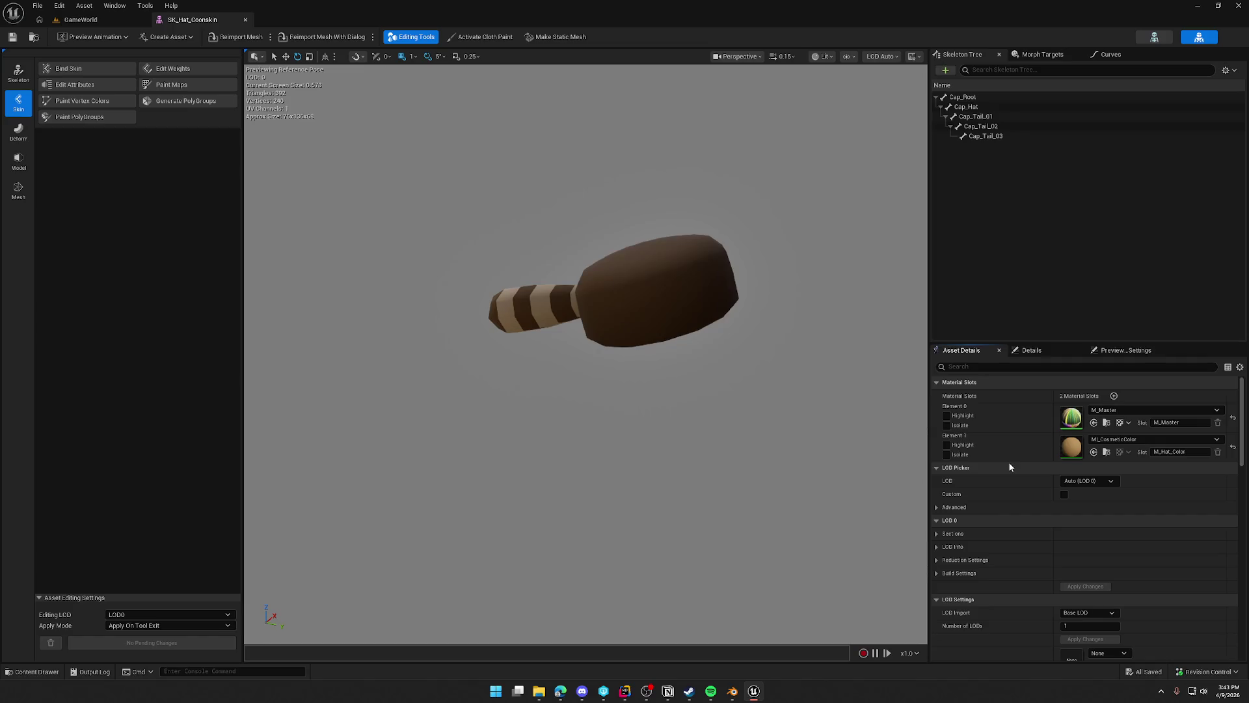
{"action": "right_click", "coordinate": [1011, 415]}
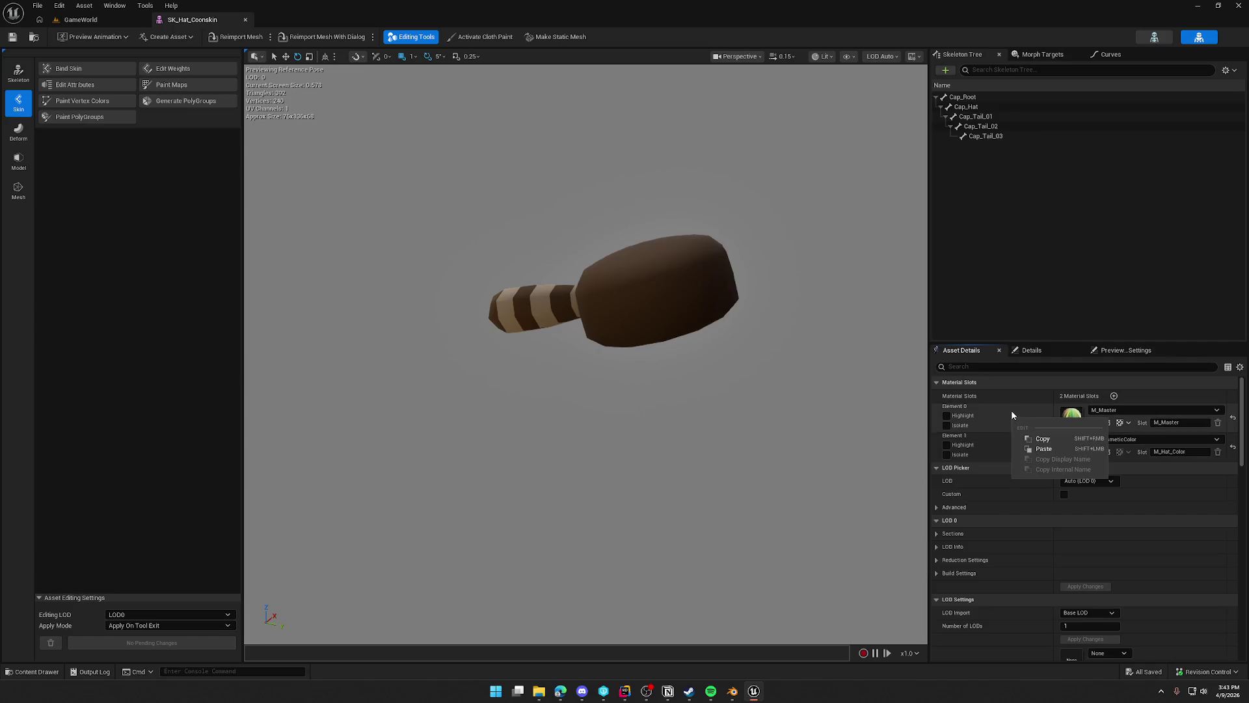
{"action": "left_click", "coordinate": [1011, 410]}
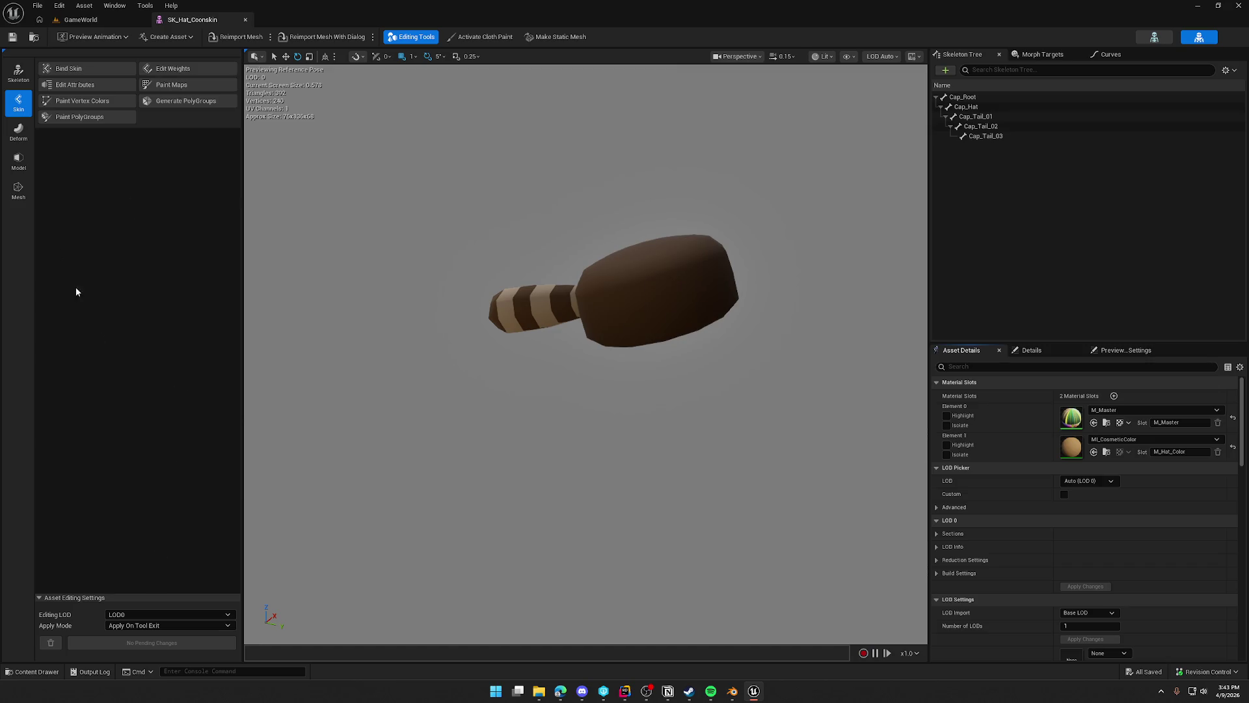
Cycle through the Skeleton, Skin, Deform, Model and Mesh tool modes, ending on Skin.
{"action": "left_click", "coordinate": [18, 73]}
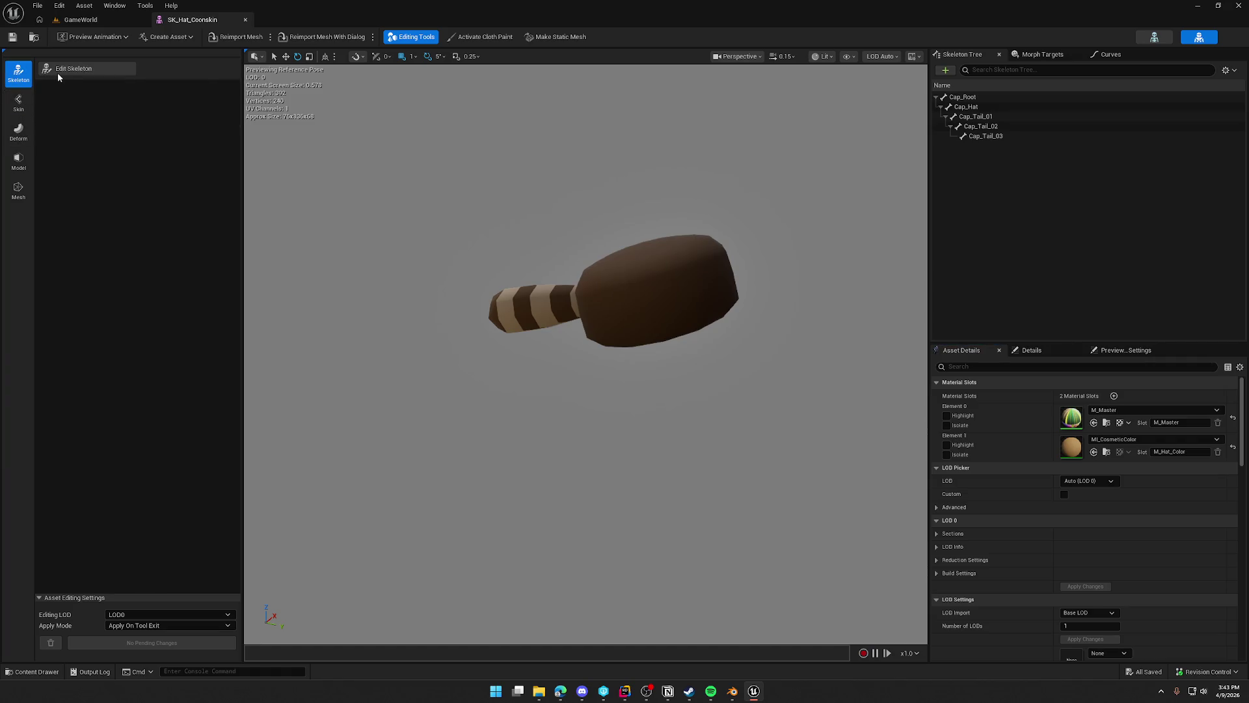
{"action": "left_click", "coordinate": [19, 102]}
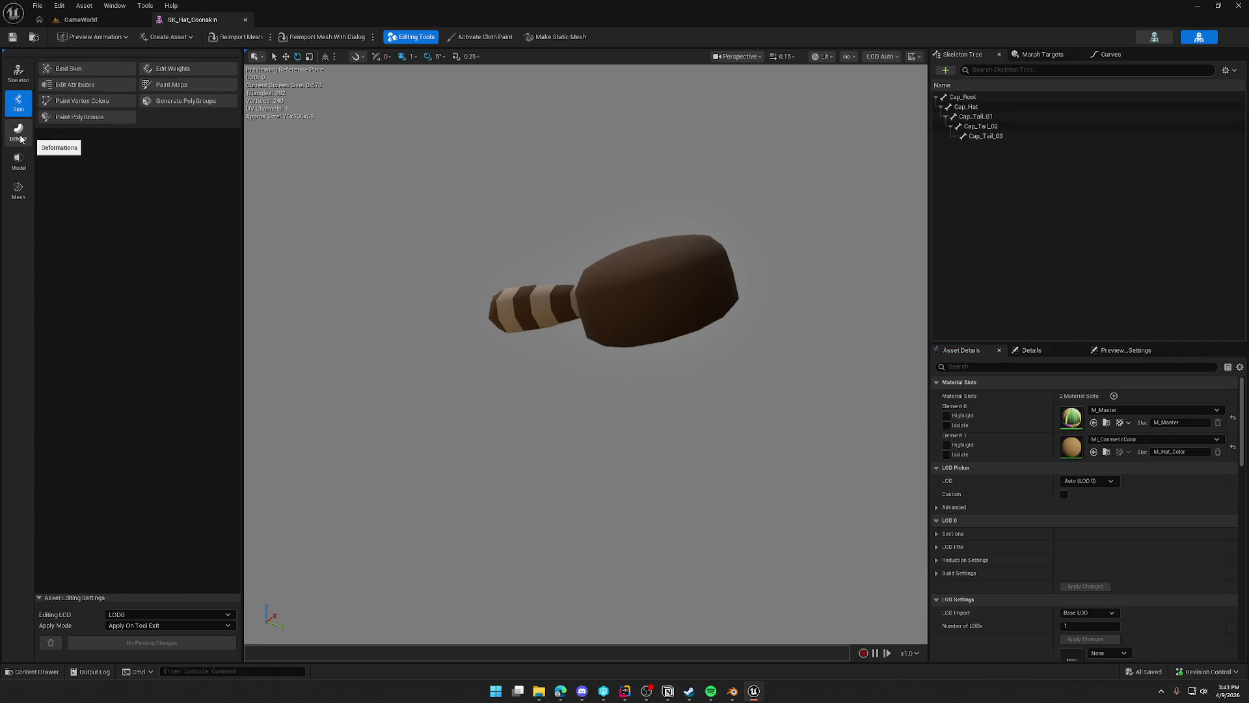
{"action": "left_click", "coordinate": [19, 136]}
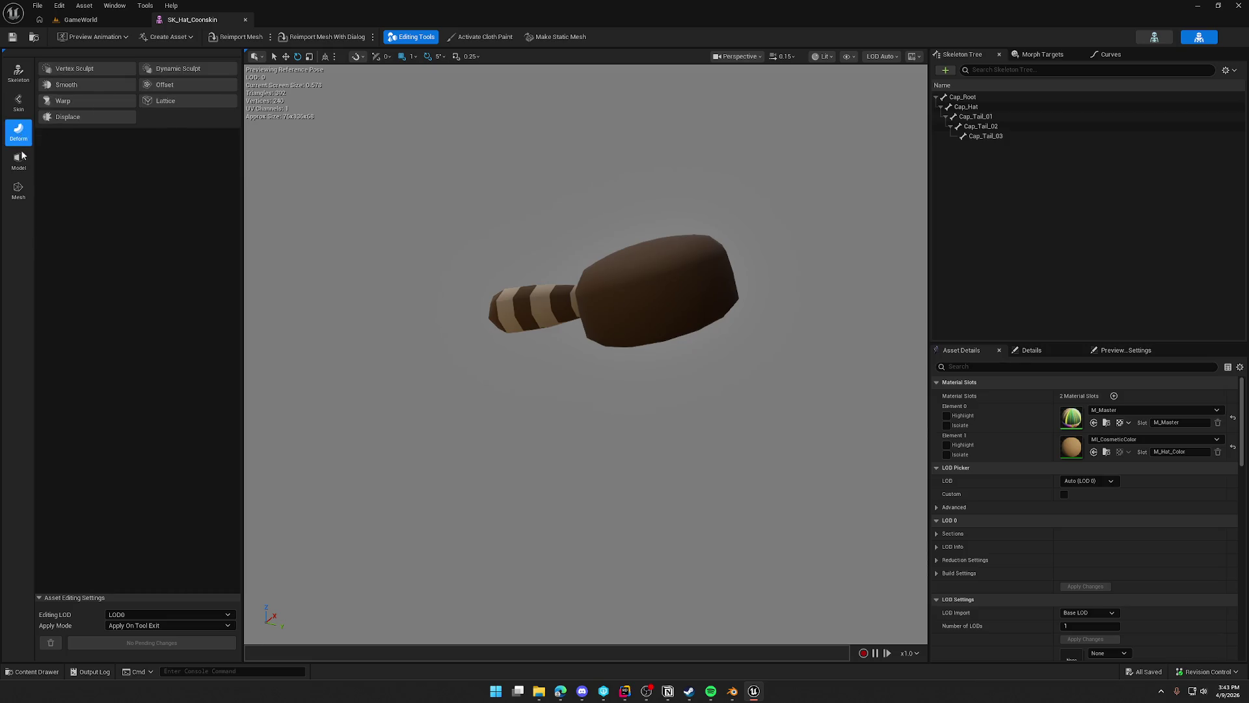
{"action": "left_click", "coordinate": [21, 159]}
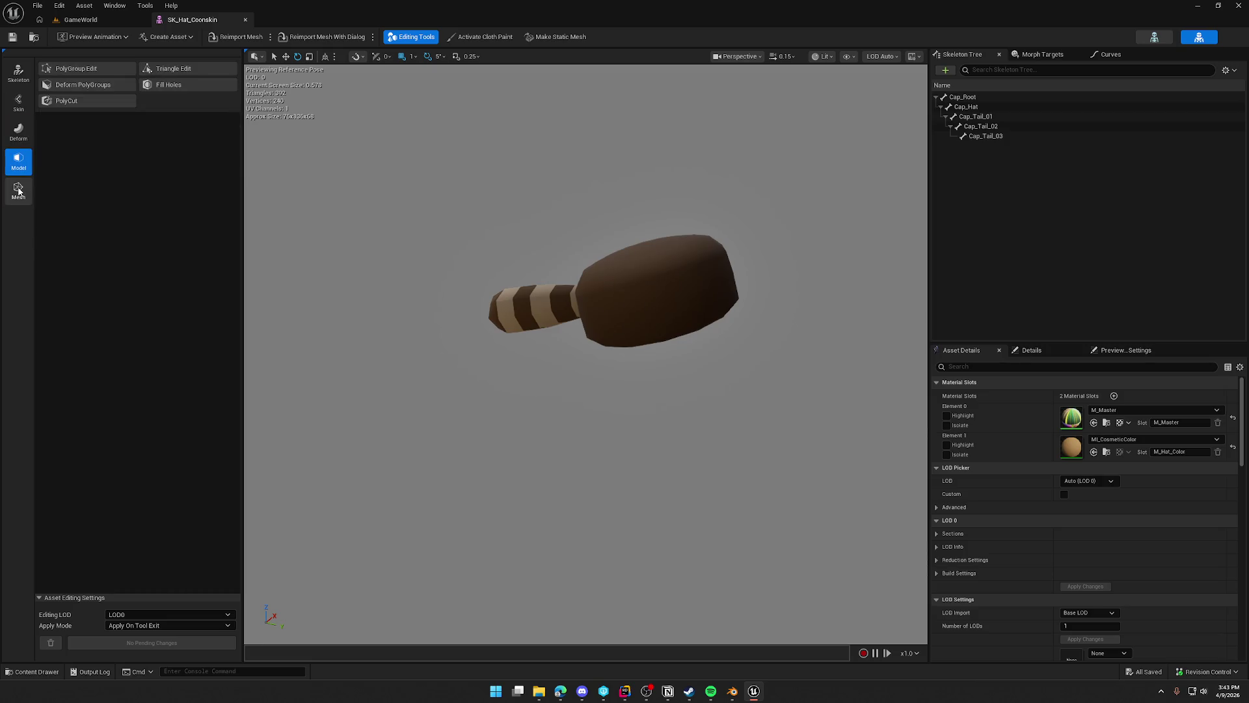
{"action": "left_click", "coordinate": [18, 193]}
{"action": "left_click", "coordinate": [18, 103]}
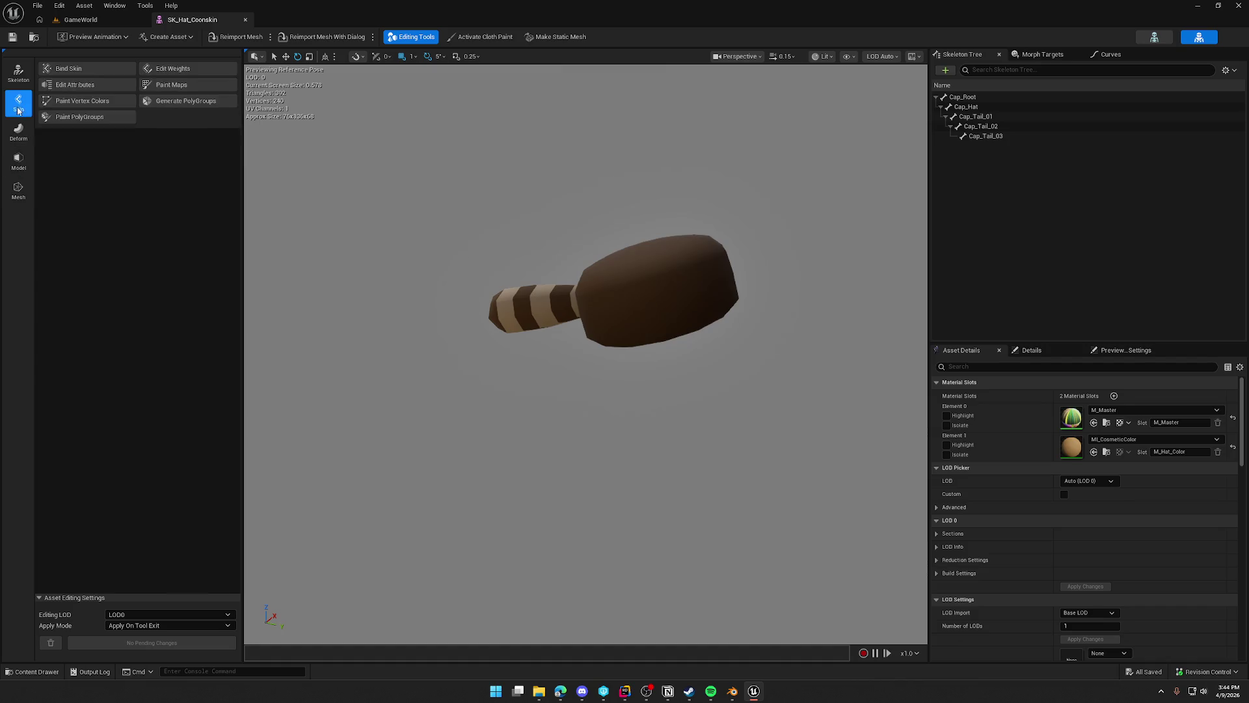
Open and close Edit Attributes, then show the Hats folder in the Content Drawer.
{"action": "left_click", "coordinate": [71, 85]}
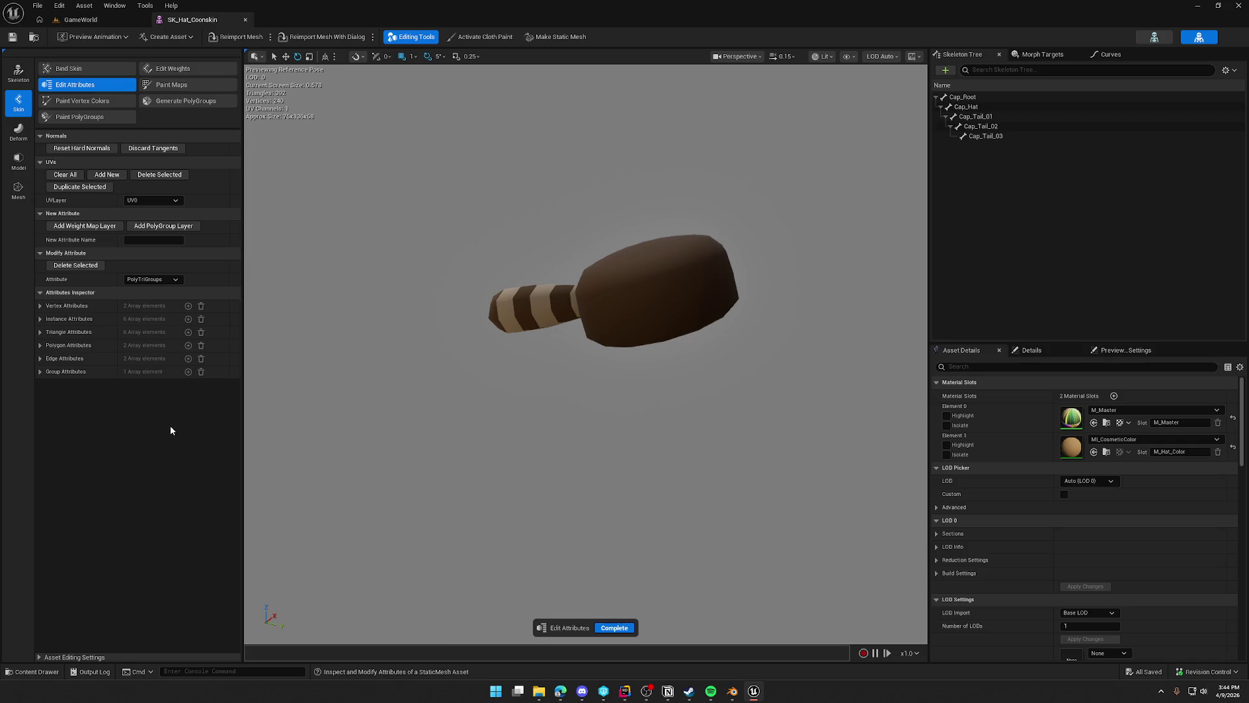
{"action": "left_click", "coordinate": [614, 627]}
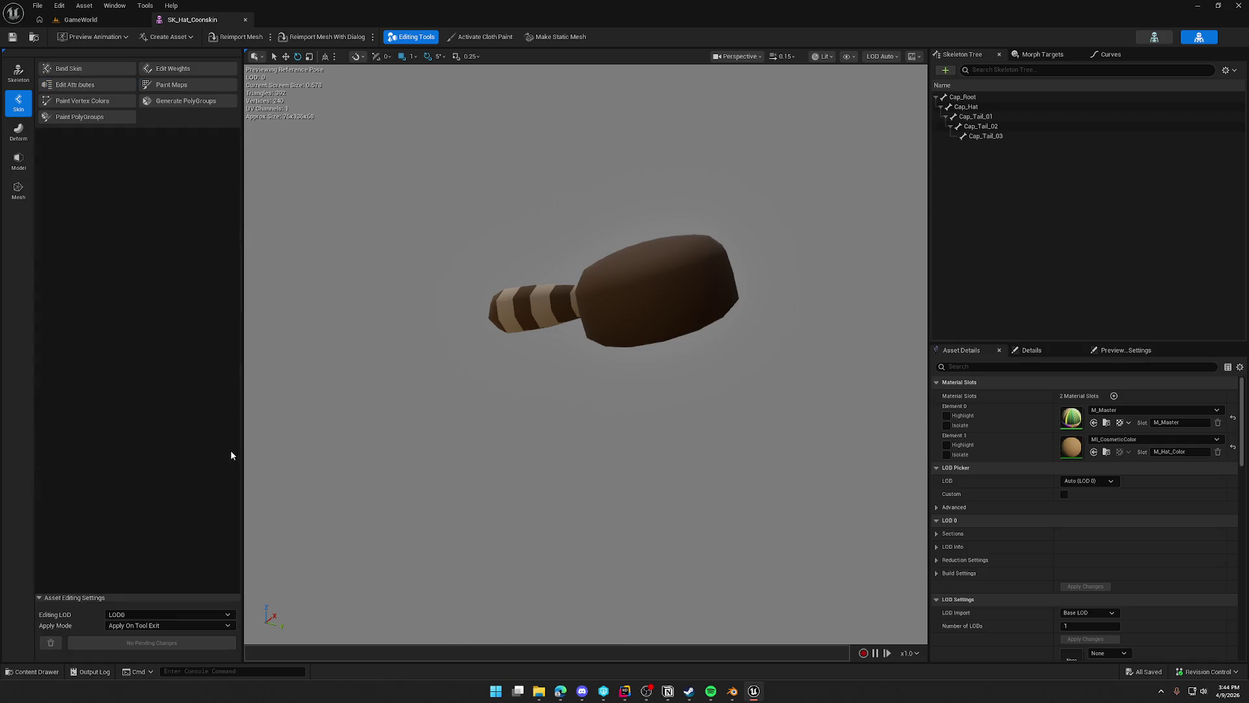
{"action": "key", "text": "ctrl+space"}
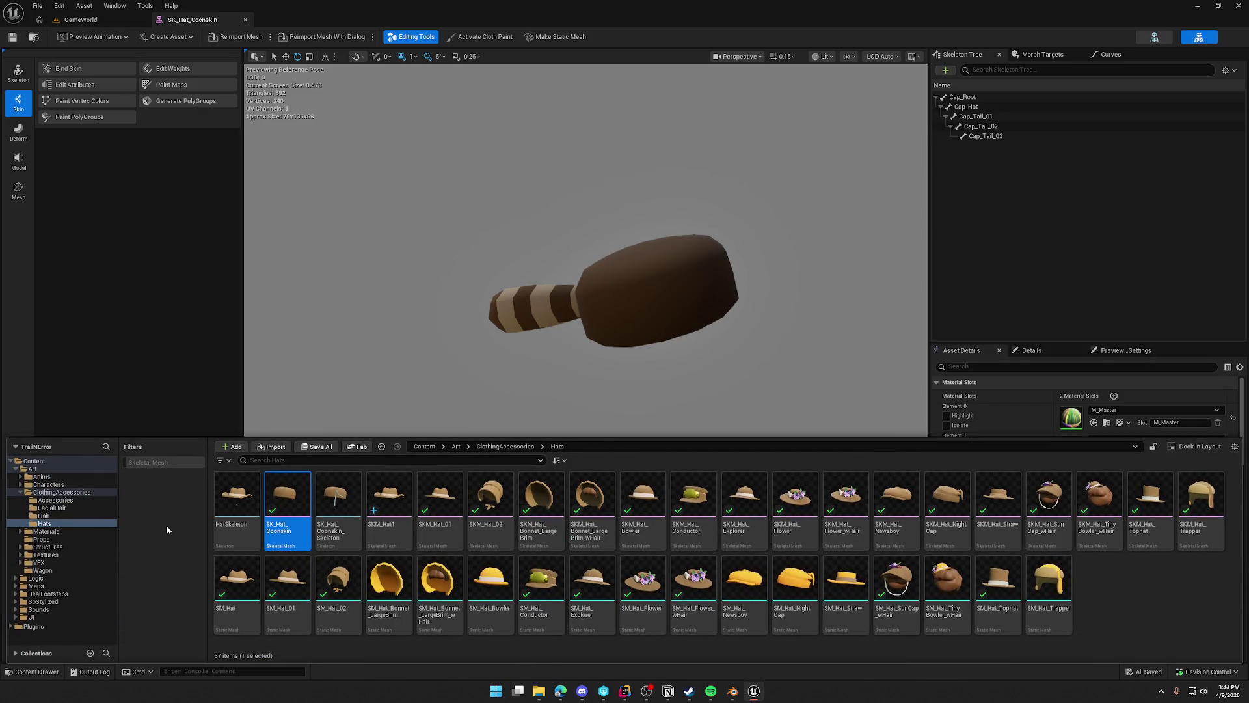
{"action": "mouse_move", "coordinate": [336, 500]}
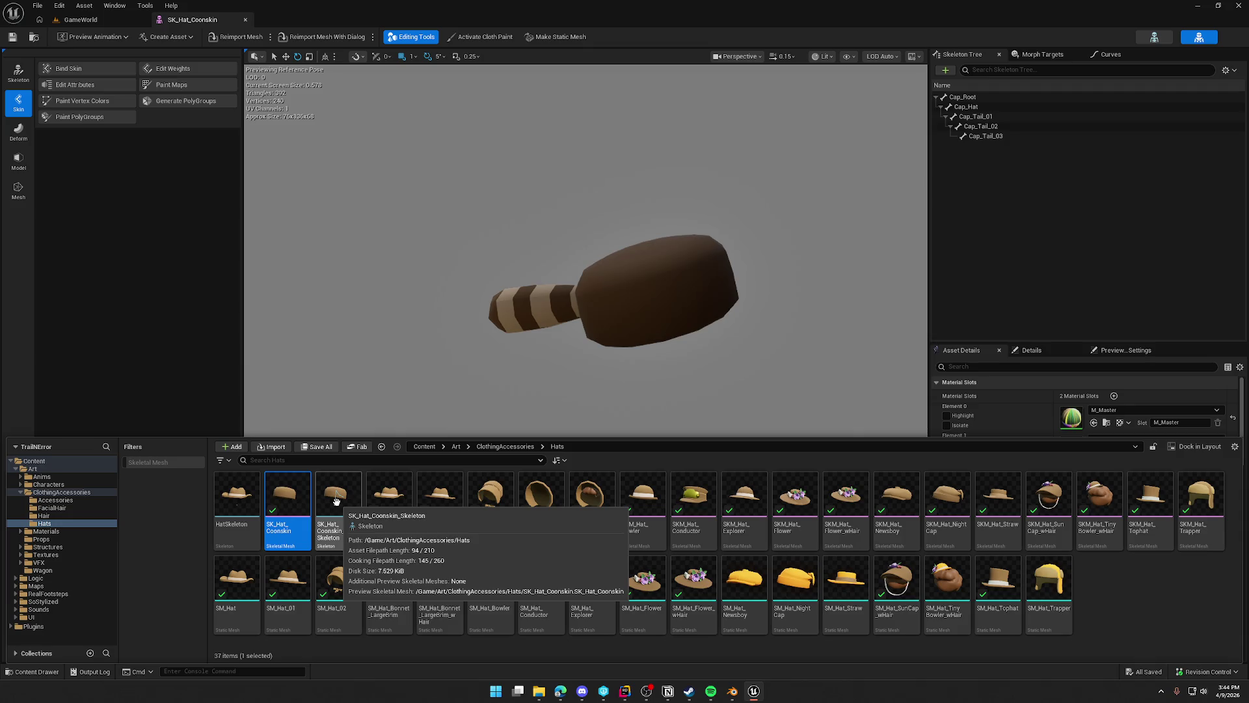
Export SK_Hat_Coonskin as SK_Hat_Coonskin.FBX into the Art/TrailnError folder.
{"action": "right_click", "coordinate": [291, 499]}
{"action": "mouse_move", "coordinate": [377, 314]}
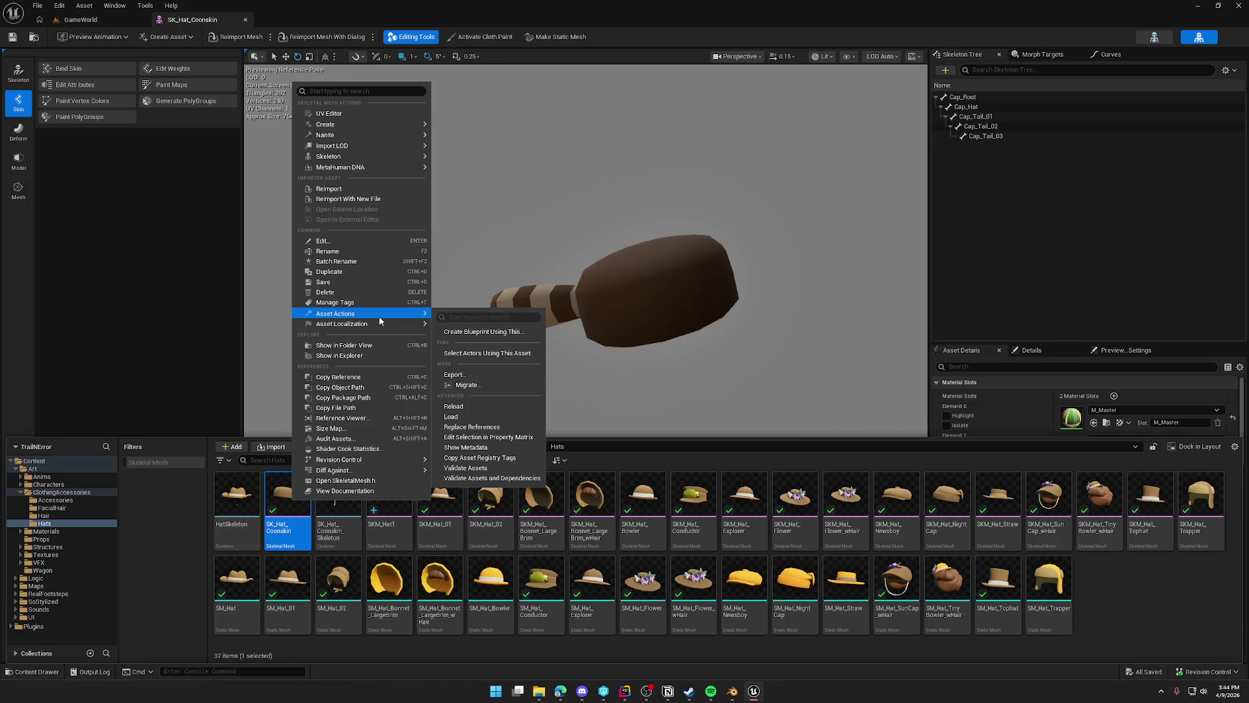
{"action": "left_click", "coordinate": [468, 375]}
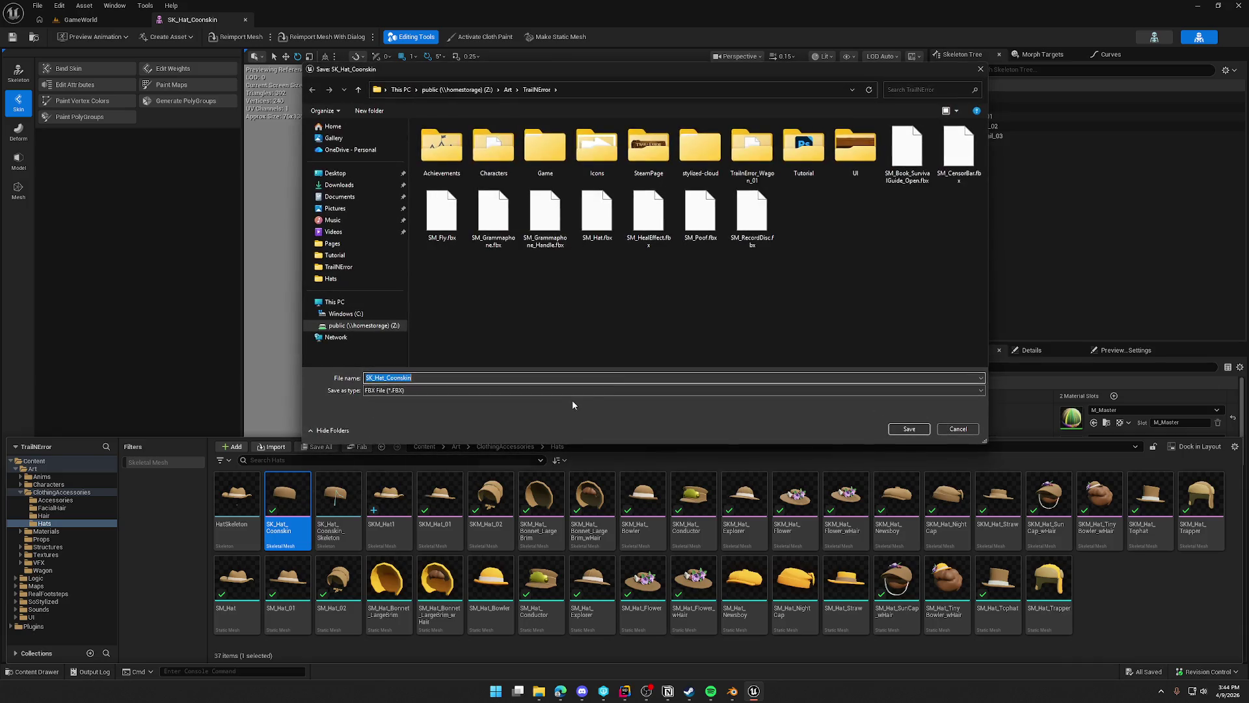
{"action": "left_click", "coordinate": [896, 431]}
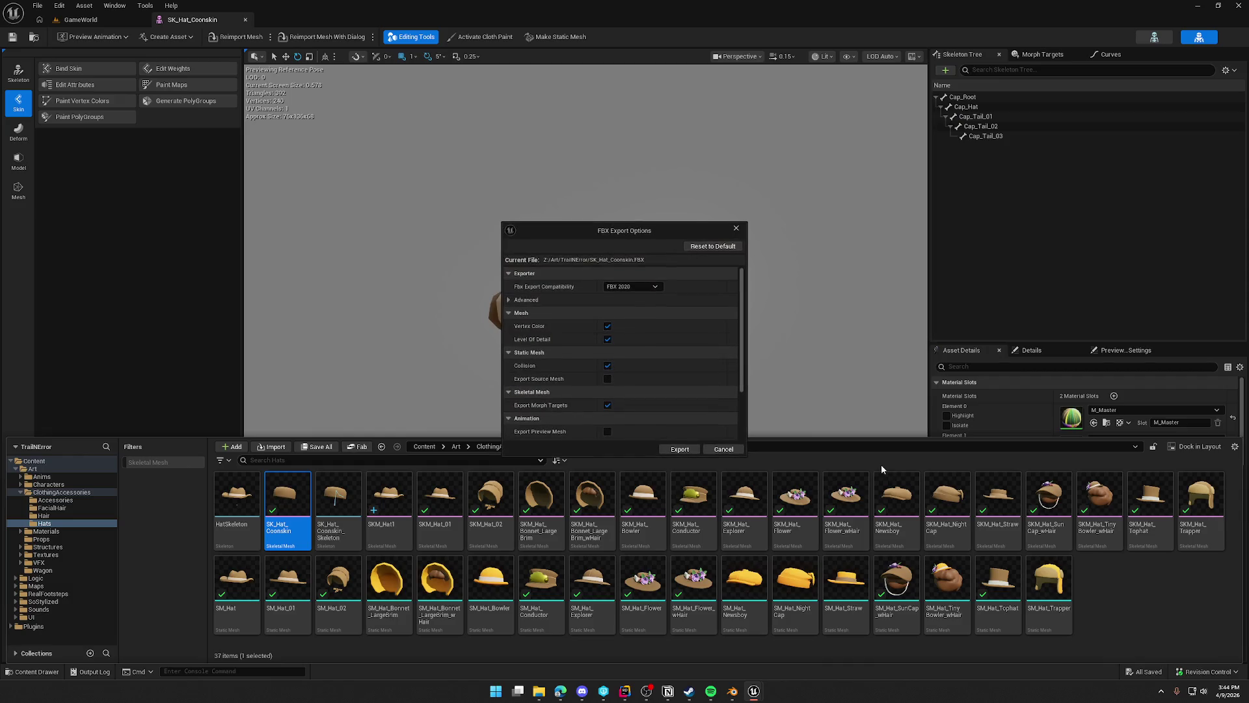
{"action": "left_click", "coordinate": [686, 450]}
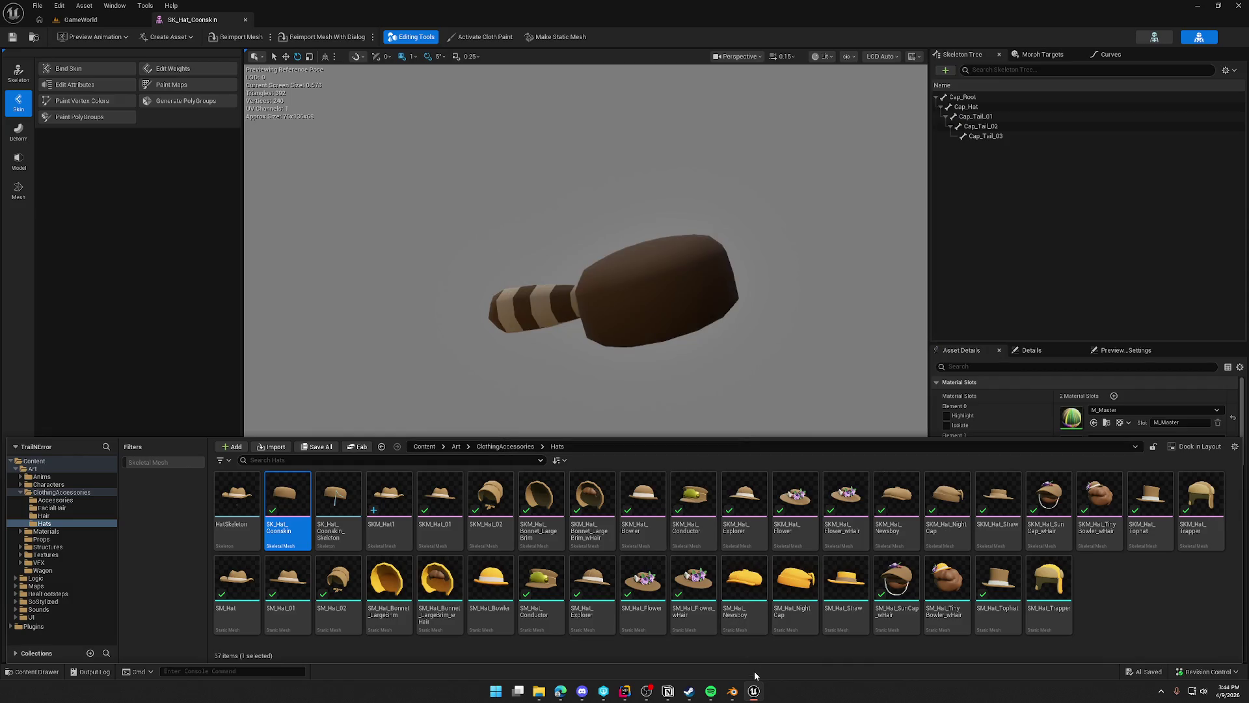
{"action": "left_click", "coordinate": [733, 692]}
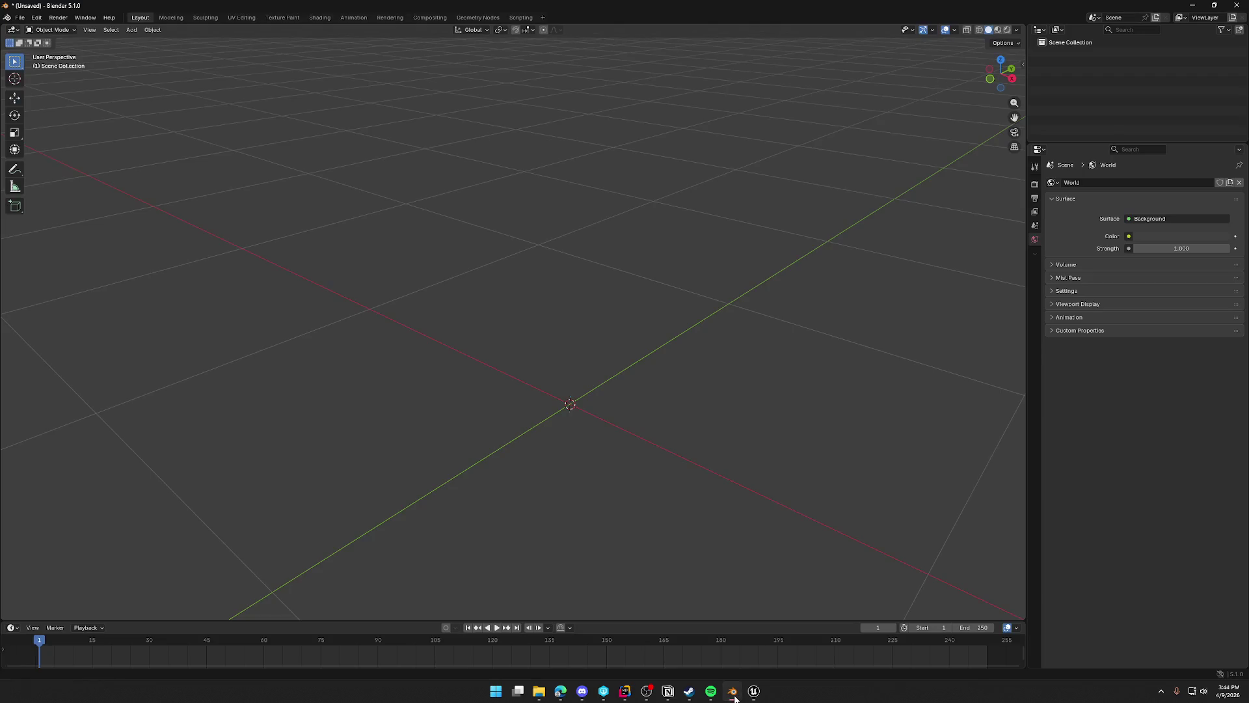
Import SK_Hat_Coonskin.FBX from the TrailNError folder into Blender.
{"action": "left_click", "coordinate": [20, 17]}
{"action": "mouse_move", "coordinate": [65, 156]}
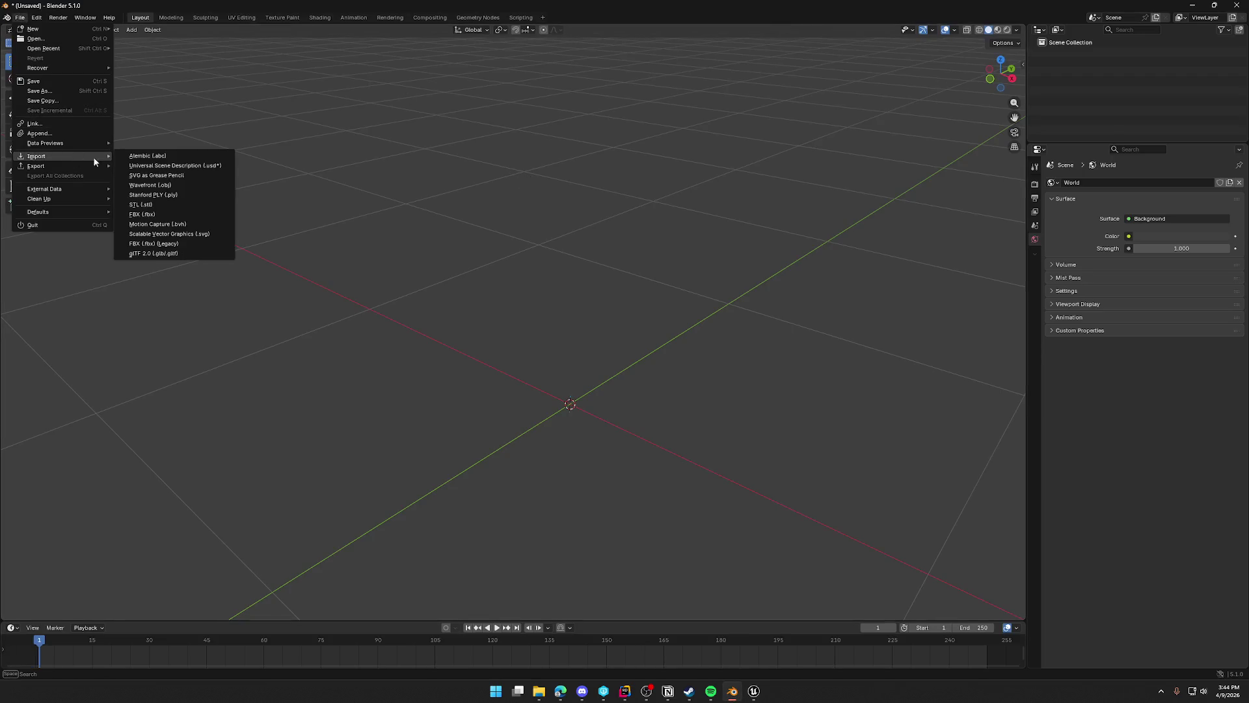
{"action": "left_click", "coordinate": [181, 213]}
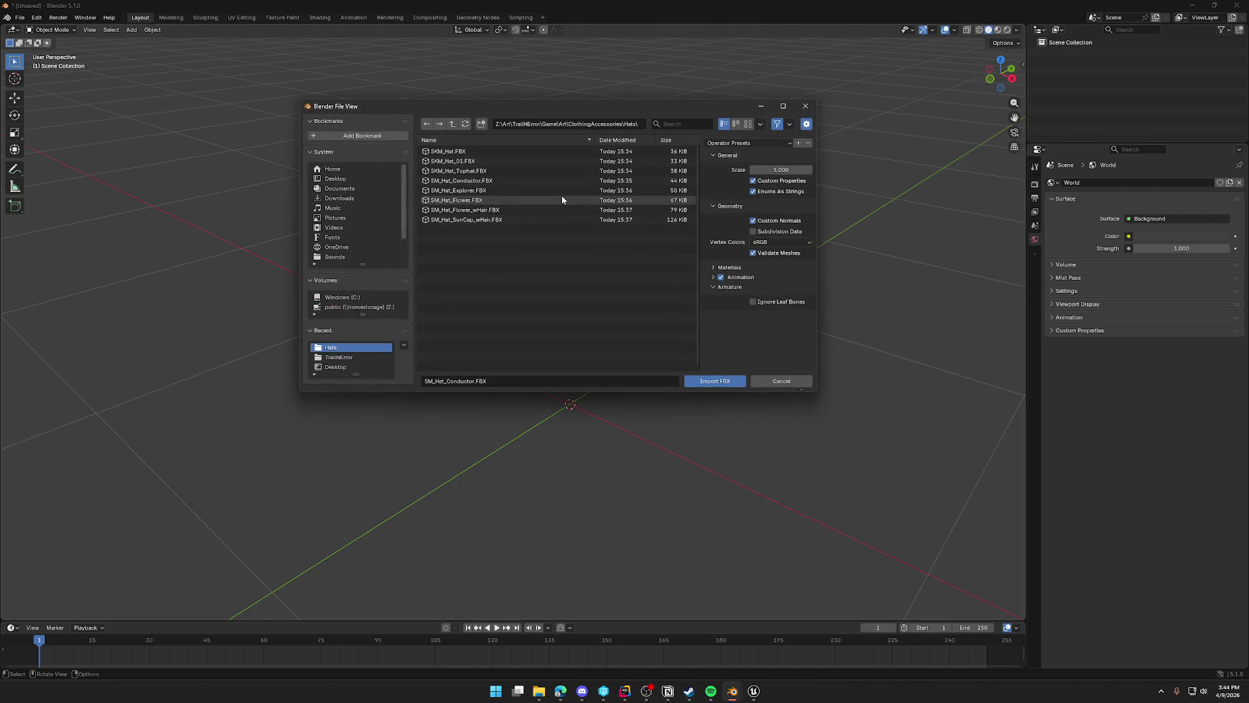
{"action": "left_click", "coordinate": [452, 124]}
{"action": "left_click", "coordinate": [452, 124]}
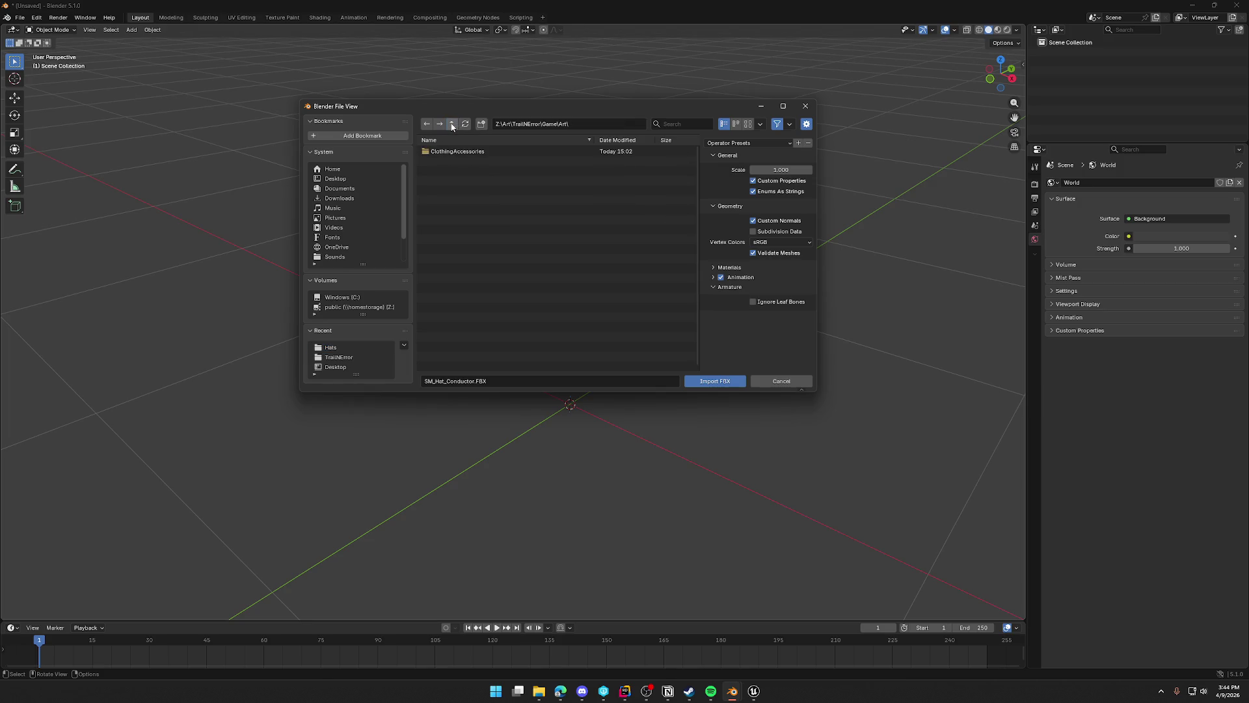
{"action": "left_click", "coordinate": [452, 124]}
{"action": "left_click", "coordinate": [452, 123]}
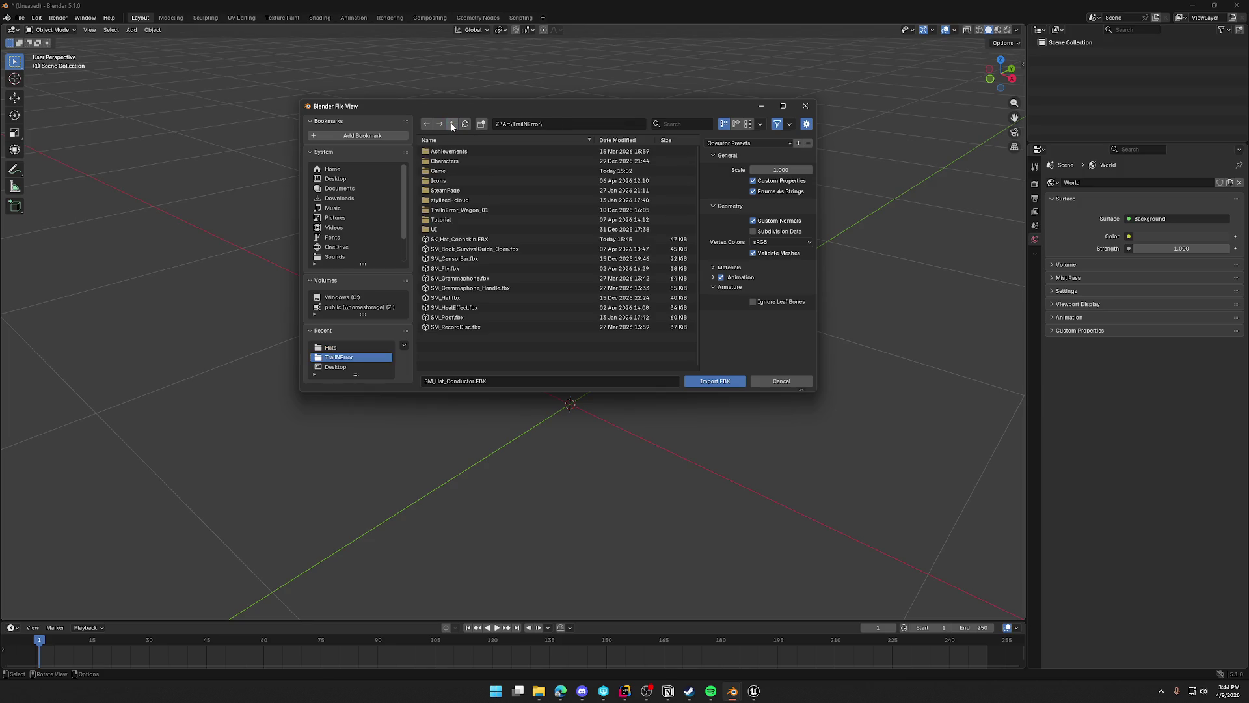
{"action": "left_click", "coordinate": [477, 239]}
{"action": "left_click", "coordinate": [716, 380]}
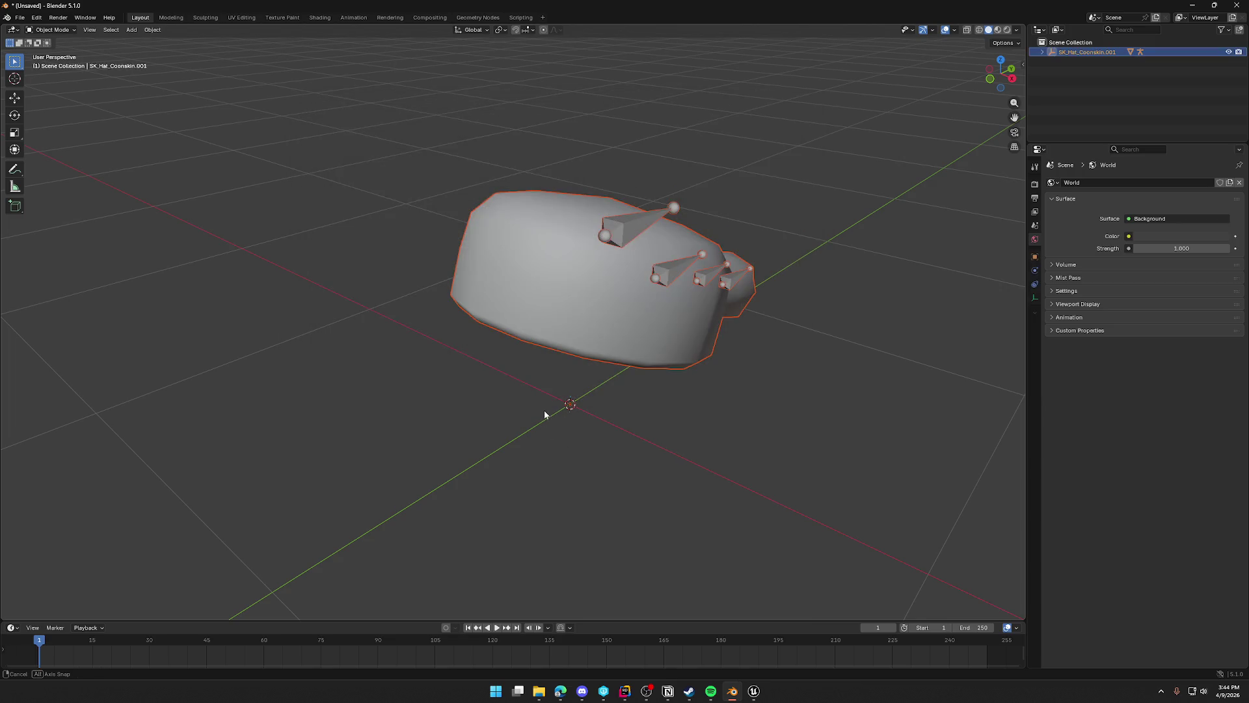
Orbit around the imported hat, select its mesh and view its material settings.
{"action": "mouse_move", "coordinate": [546, 418]}
{"action": "left_mouse_down"}
{"action": "mouse_move", "coordinate": [704, 393]}
{"action": "mouse_move", "coordinate": [566, 382]}
{"action": "mouse_move", "coordinate": [629, 376]}
{"action": "mouse_move", "coordinate": [614, 395]}
{"action": "left_mouse_up"}
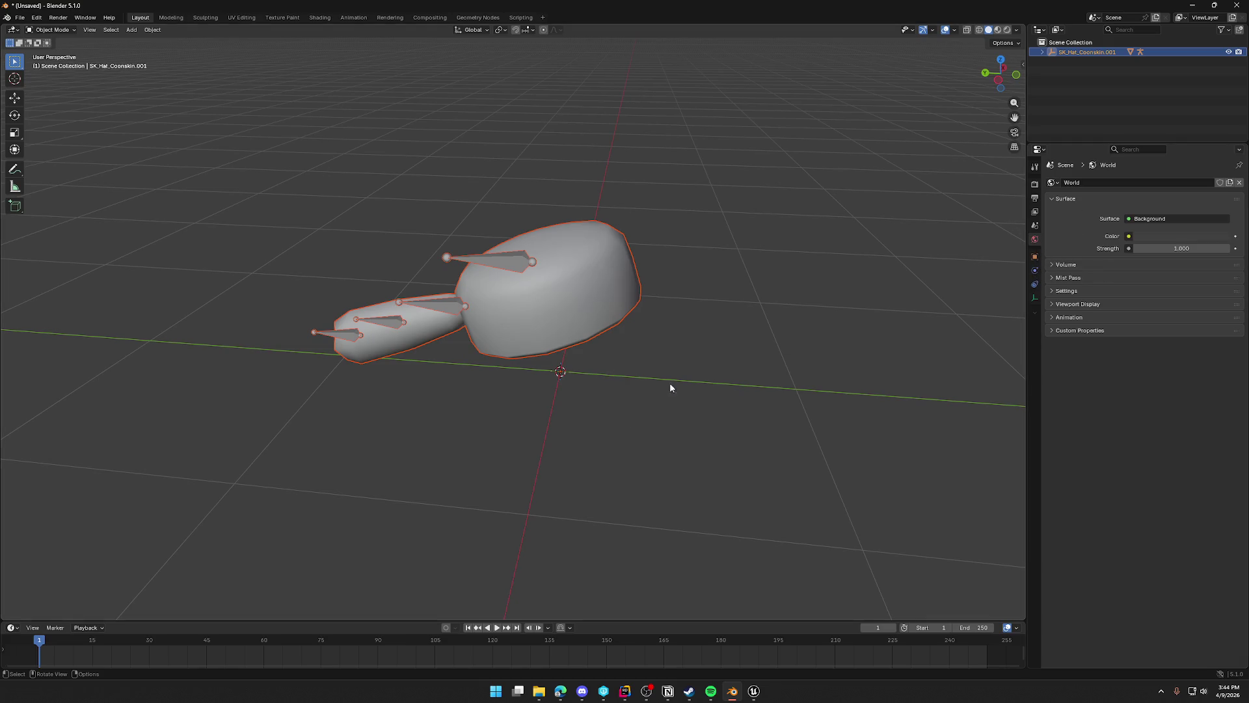
{"action": "left_click", "coordinate": [596, 290]}
{"action": "left_click", "coordinate": [1034, 339]}
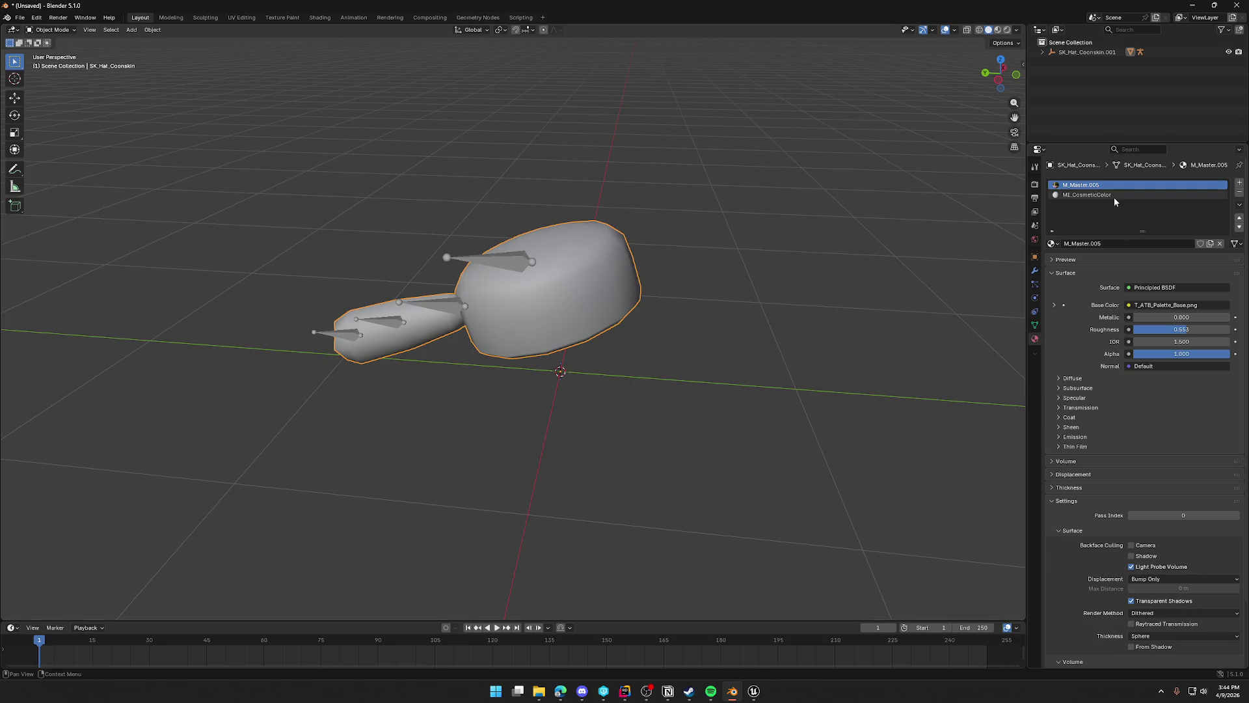
Rename the hat's numbered M_Master material to plain M_Master.
{"action": "left_click", "coordinate": [1053, 244]}
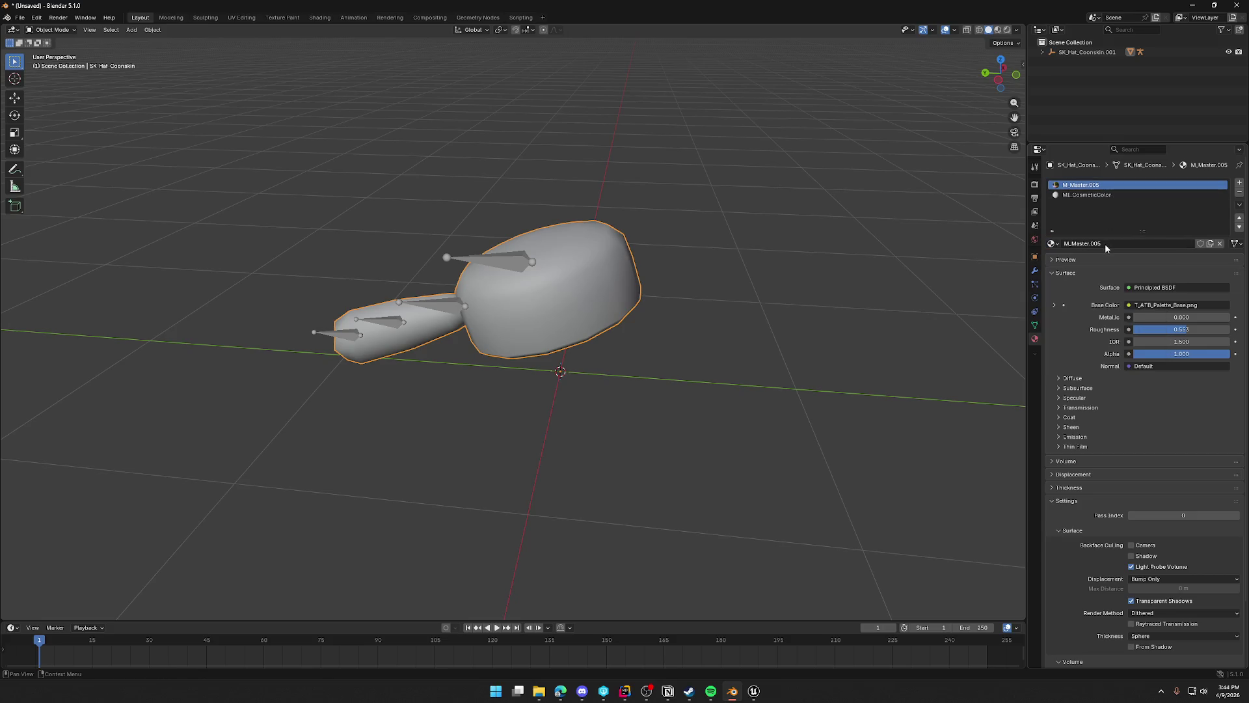
{"action": "double_click", "coordinate": [1109, 244]}
{"action": "key", "text": "End"}
{"action": "key", "text": "BackSpace"}
{"action": "key", "text": "BackSpace"}
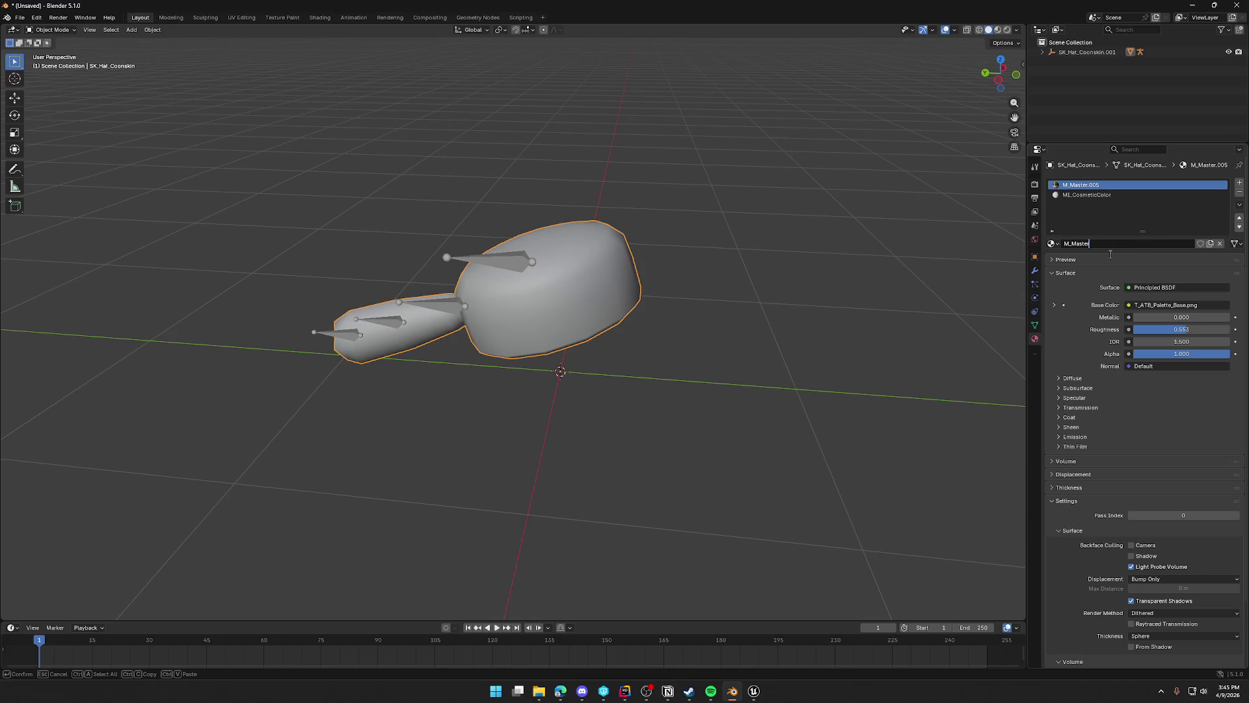
{"action": "type", "text": "r"}
{"action": "key", "text": "Return"}
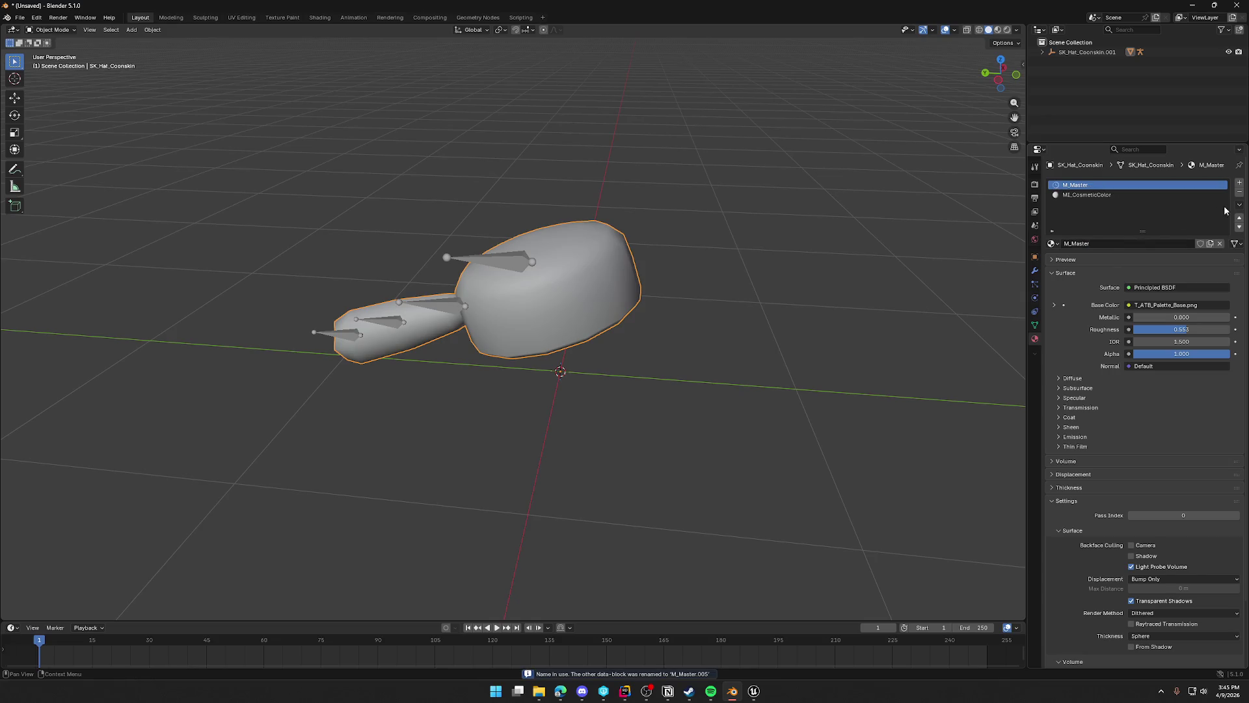
Move M_Master below MI_CosmeticColor and make MI_CosmeticColor the active slot.
{"action": "left_click", "coordinate": [1239, 227]}
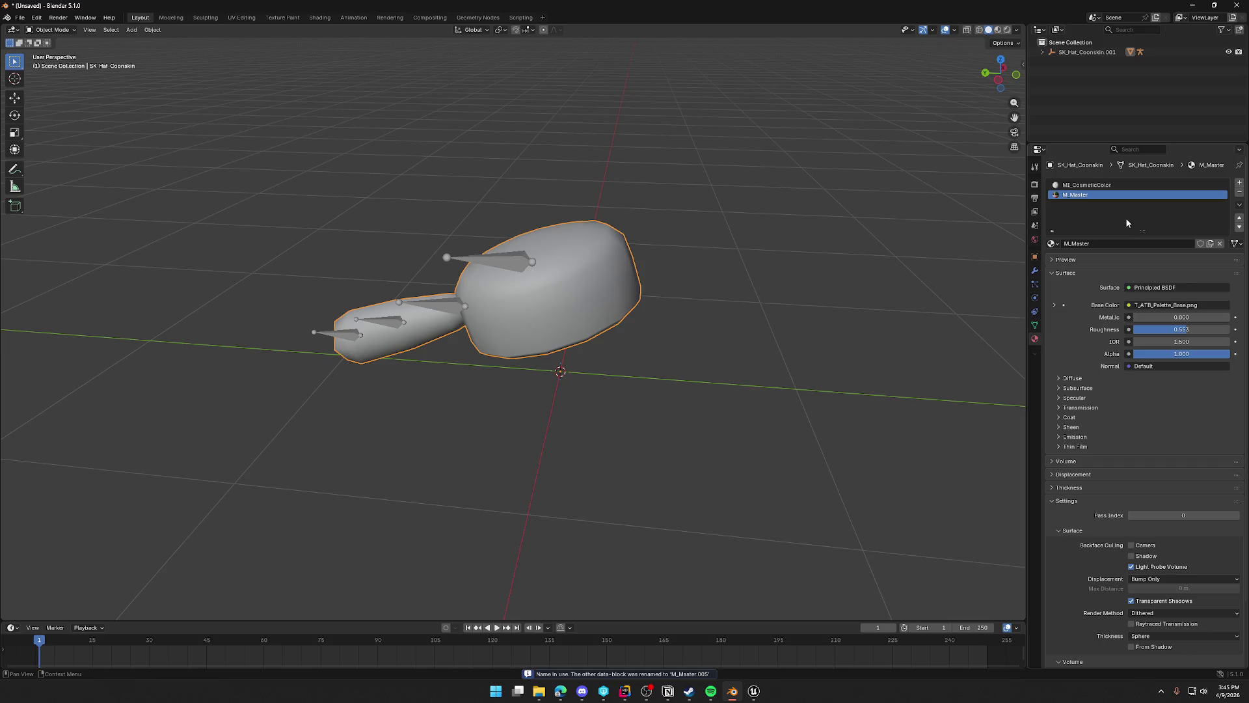
{"action": "left_click", "coordinate": [1096, 184]}
{"action": "left_click", "coordinate": [1052, 243]}
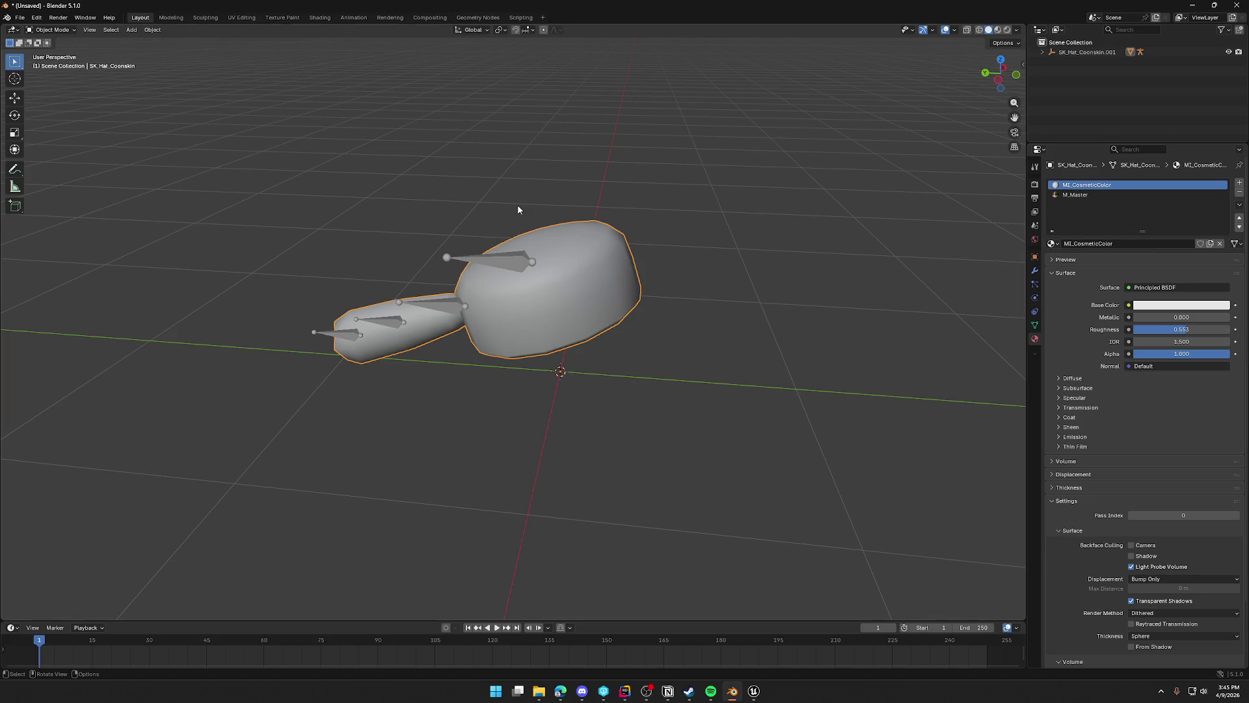
Select the whole hat rig and export it as FBX, overwriting Z:\Art\TrailNError\SK_Hat_Coonskin.FBX.
{"action": "key", "text": "a"}
{"action": "left_click", "coordinate": [21, 17]}
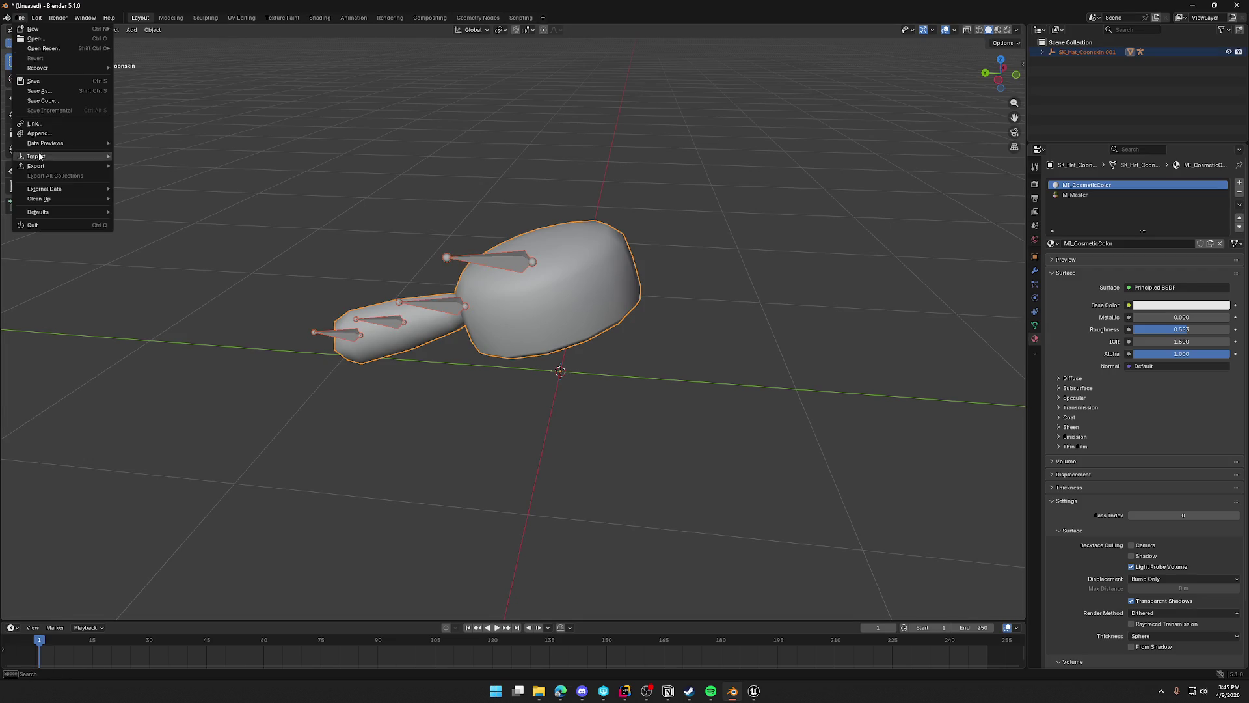
{"action": "mouse_move", "coordinate": [59, 164]}
{"action": "left_click", "coordinate": [154, 245]}
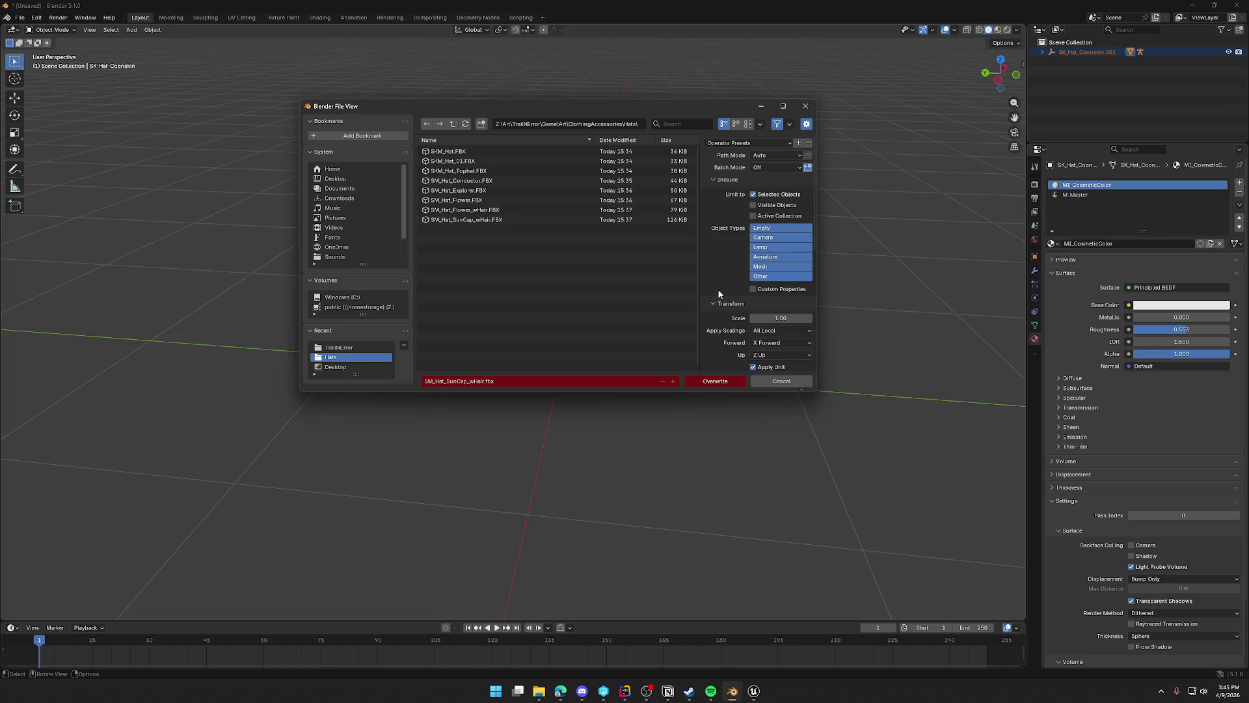
{"action": "left_click", "coordinate": [453, 123]}
{"action": "left_click", "coordinate": [452, 123]}
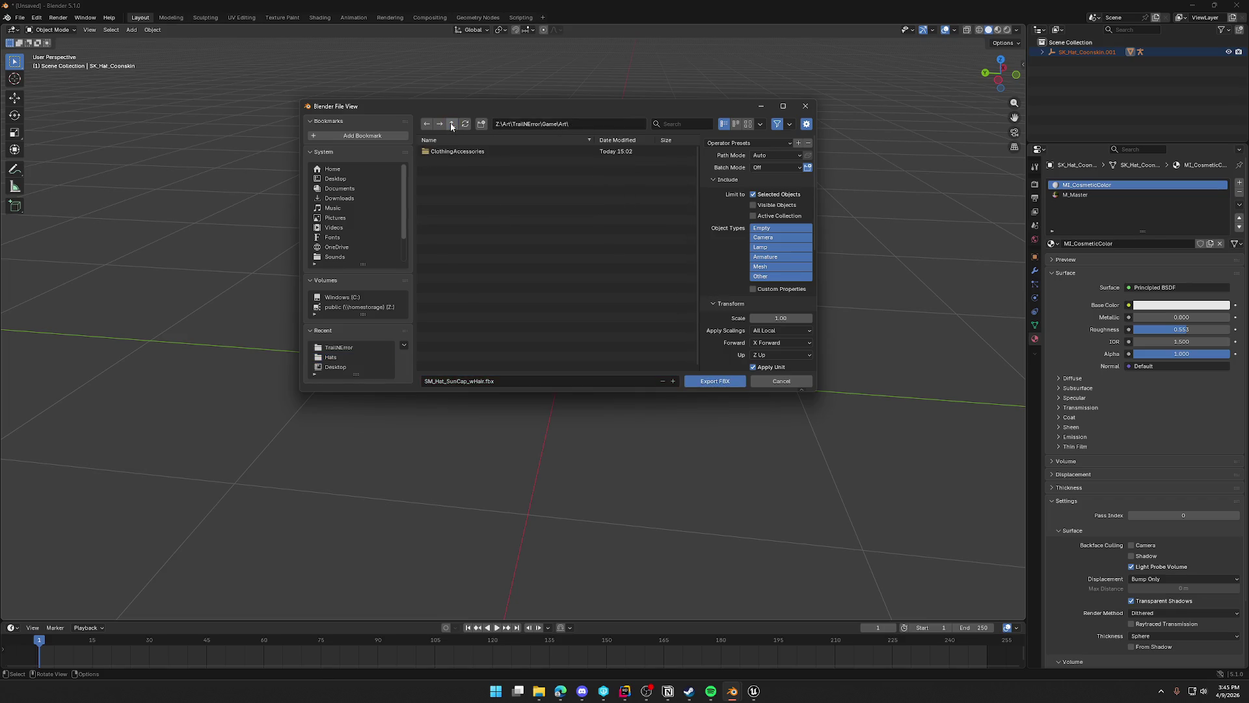
{"action": "left_click", "coordinate": [339, 347]}
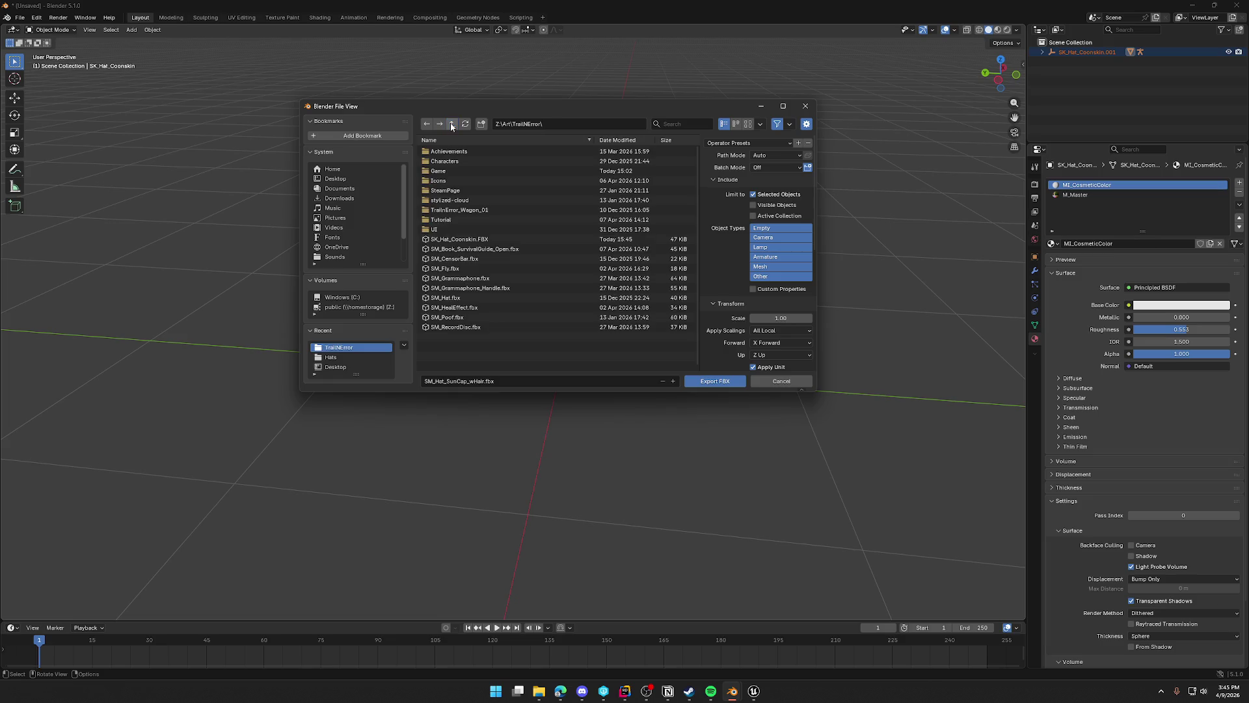
{"action": "left_click", "coordinate": [493, 239]}
{"action": "scroll", "coordinate": [729, 272], "scroll_direction": "down", "scroll_amount": 3}
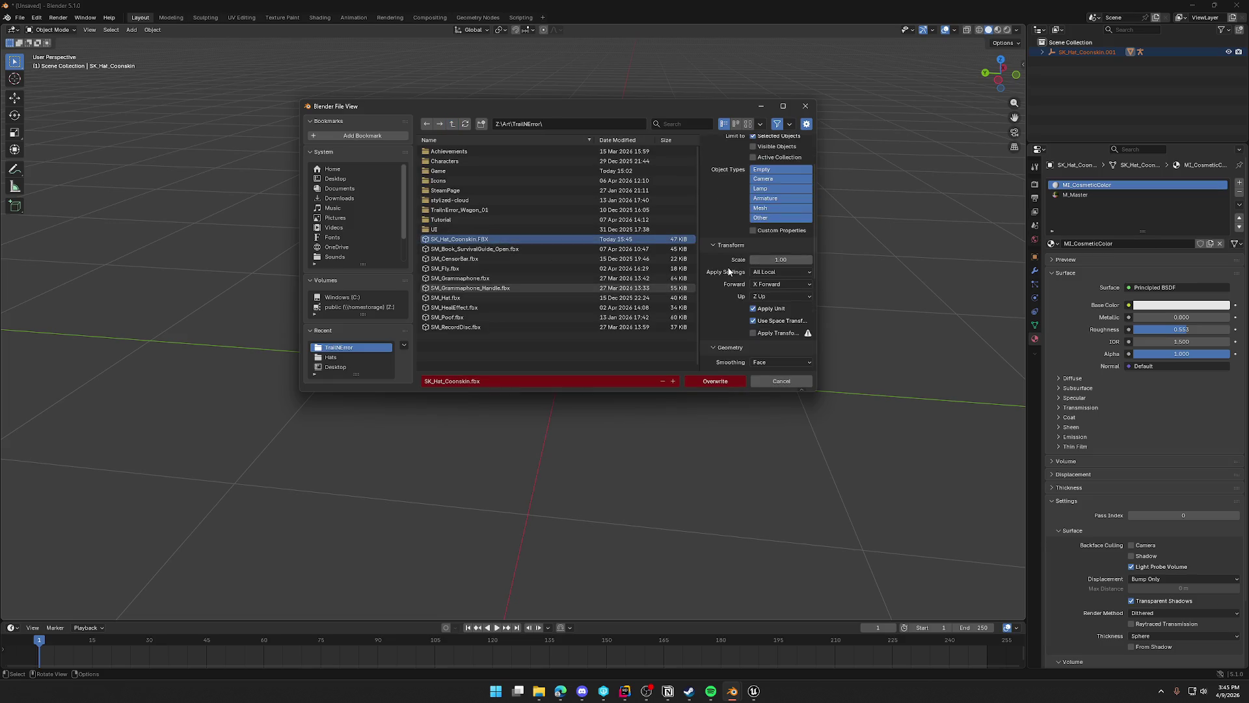
{"action": "scroll", "coordinate": [729, 271], "scroll_direction": "down", "scroll_amount": 3}
{"action": "scroll", "coordinate": [729, 271], "scroll_direction": "down", "scroll_amount": 5}
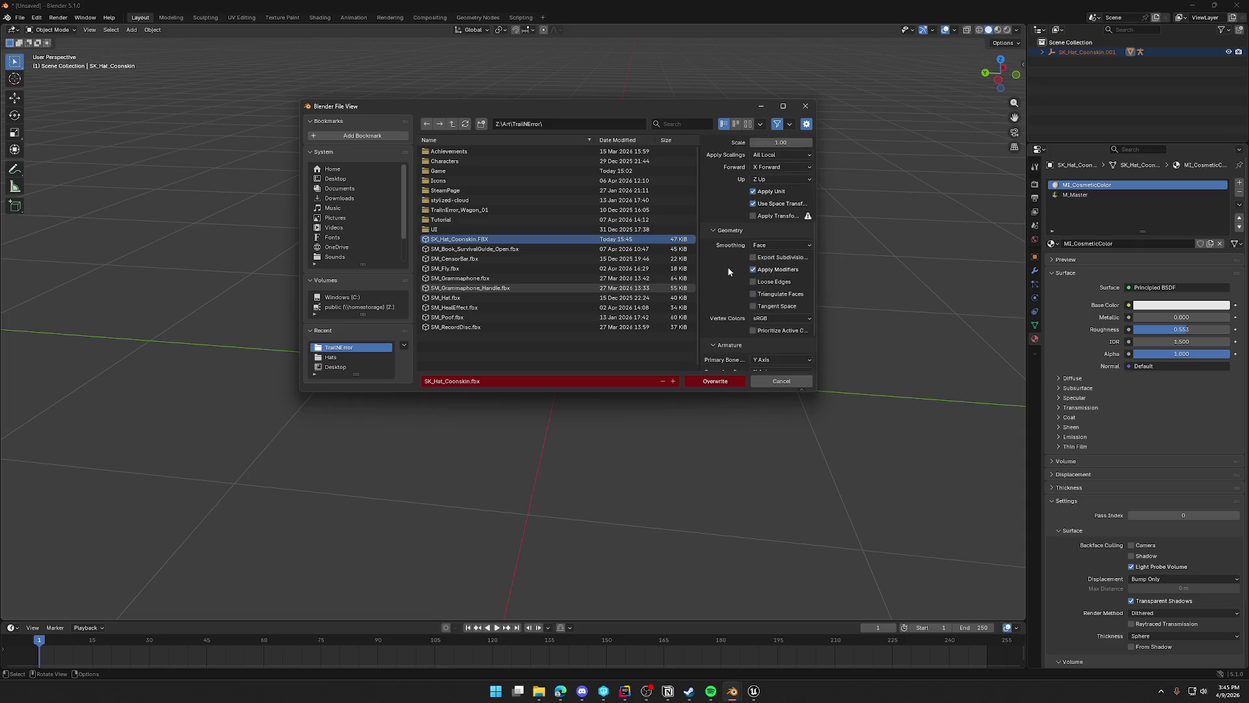
{"action": "left_click", "coordinate": [716, 381]}
{"action": "left_click", "coordinate": [755, 691]}
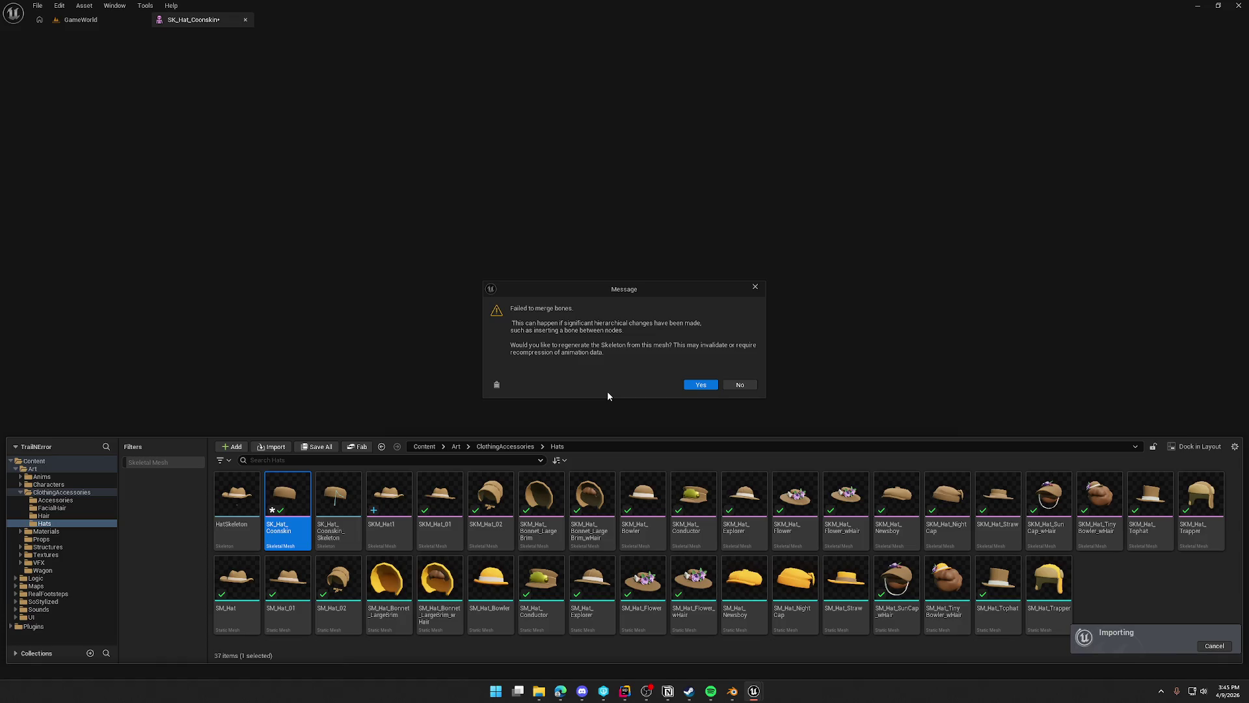
Decline skeleton regeneration on the bone-merge prompt, close the Message Log, and return to Blender.
{"action": "left_click", "coordinate": [739, 384]}
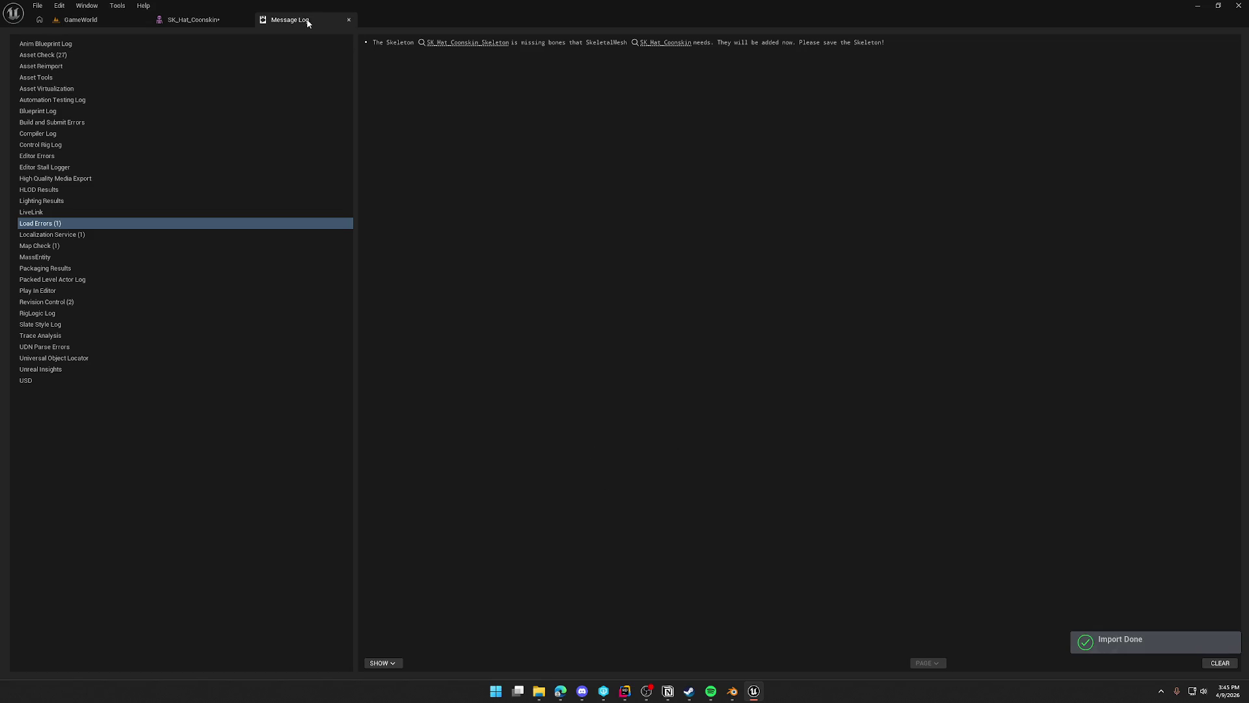
{"action": "middle_click", "coordinate": [307, 23]}
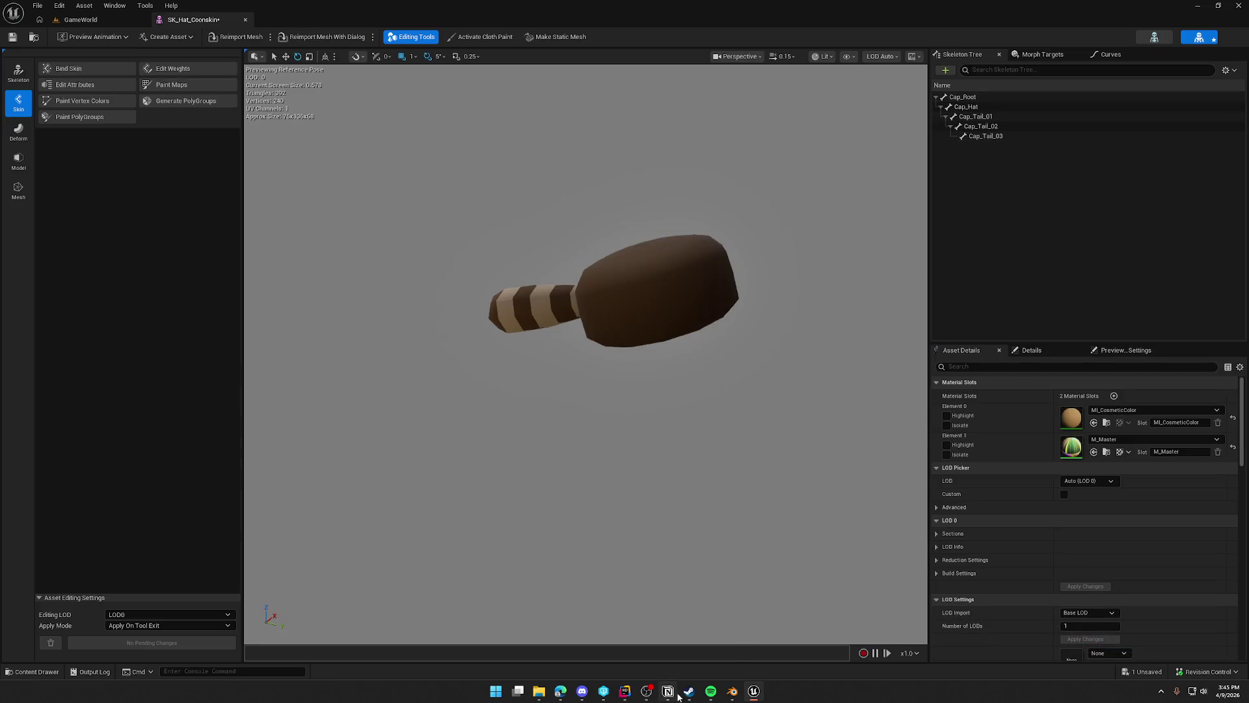
{"action": "left_click", "coordinate": [732, 690]}
{"action": "left_click", "coordinate": [1043, 52]}
Expand Cap_Root in the Outliner to reveal the Cap_Hat bone, then return to Unreal.
{"action": "left_click", "coordinate": [1052, 62]}
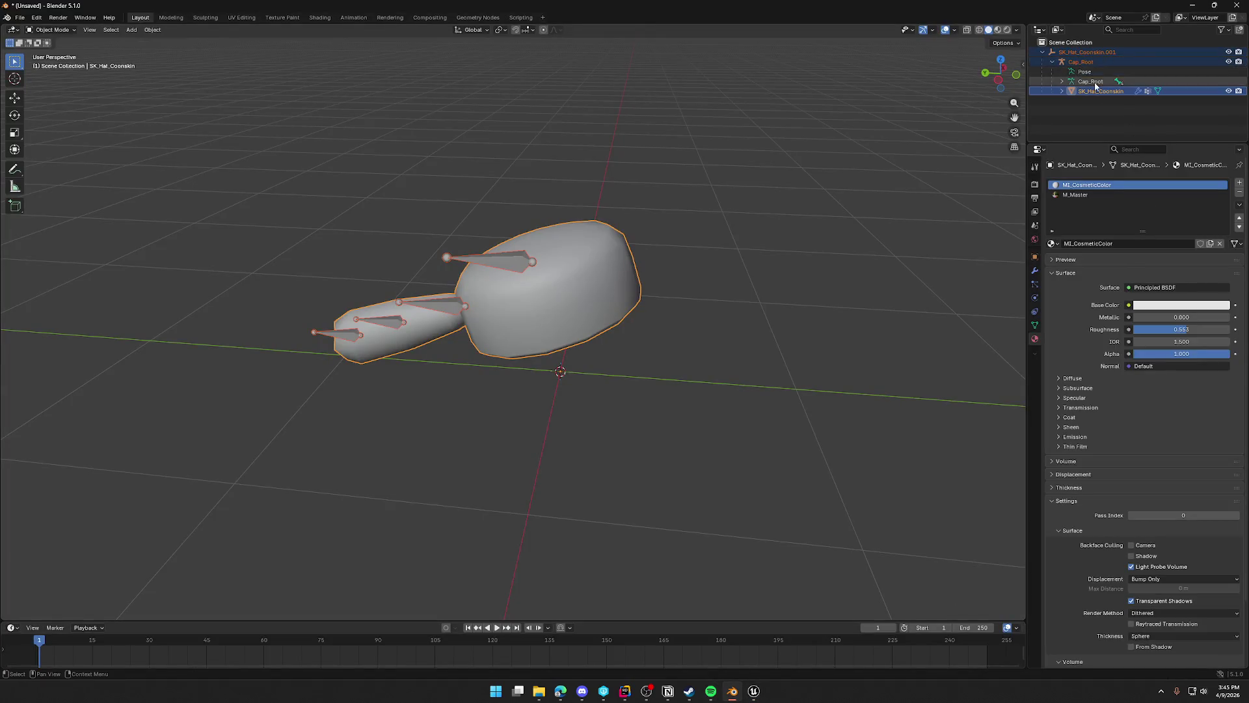
{"action": "left_click", "coordinate": [1061, 81]}
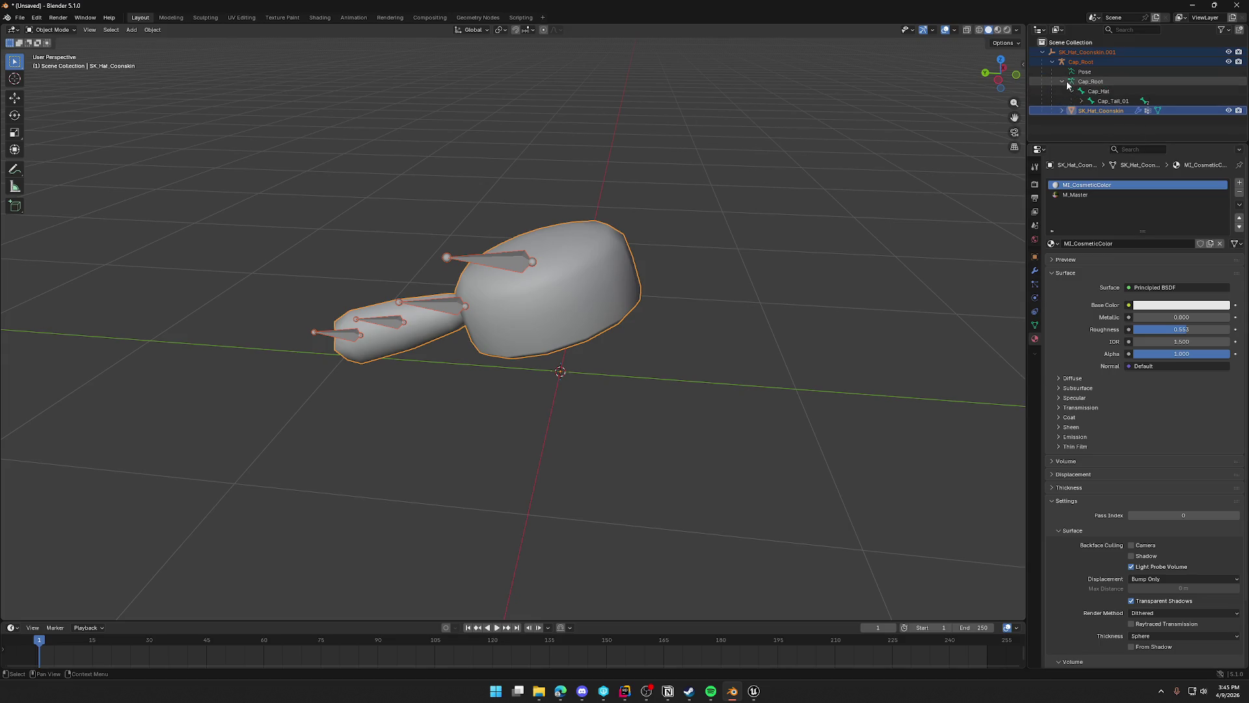
{"action": "left_click", "coordinate": [757, 695]}
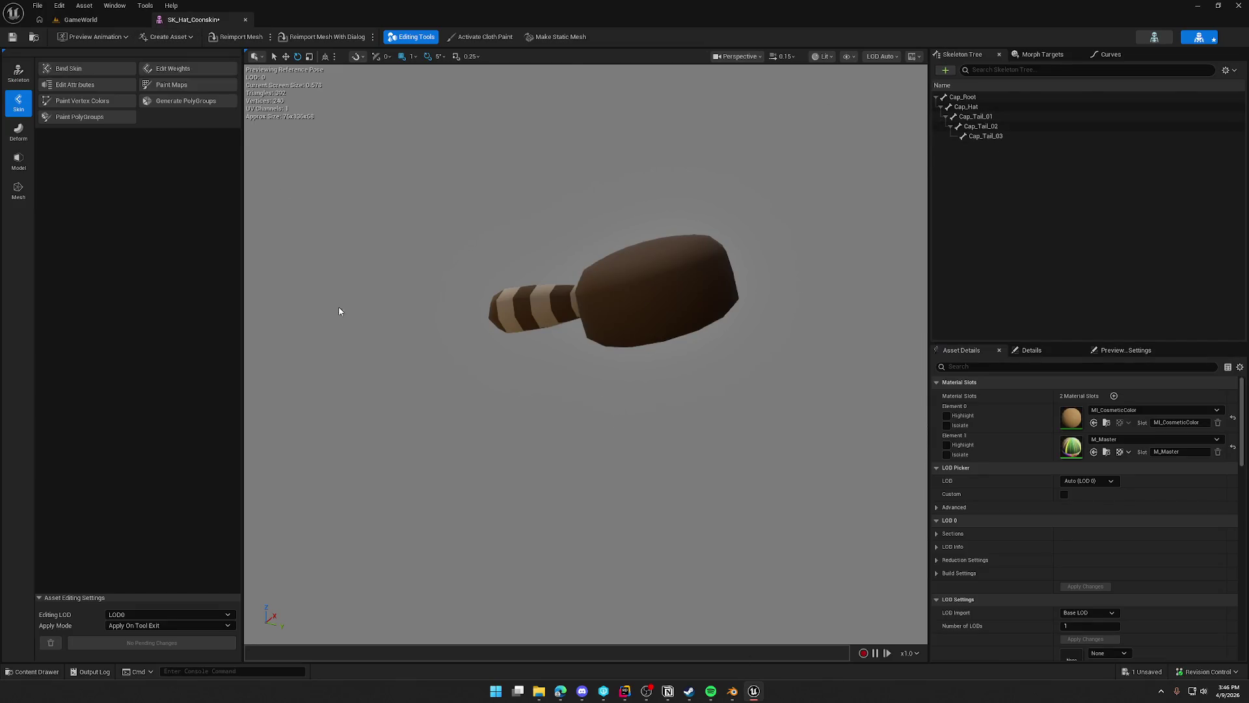
Close the hat editor and delete SK_Hat_Coonskin together with SK_Hat_Coonskin_Skeleton.
{"action": "left_click", "coordinate": [245, 19]}
{"action": "left_click", "coordinate": [349, 542], "text": "ctrl"}
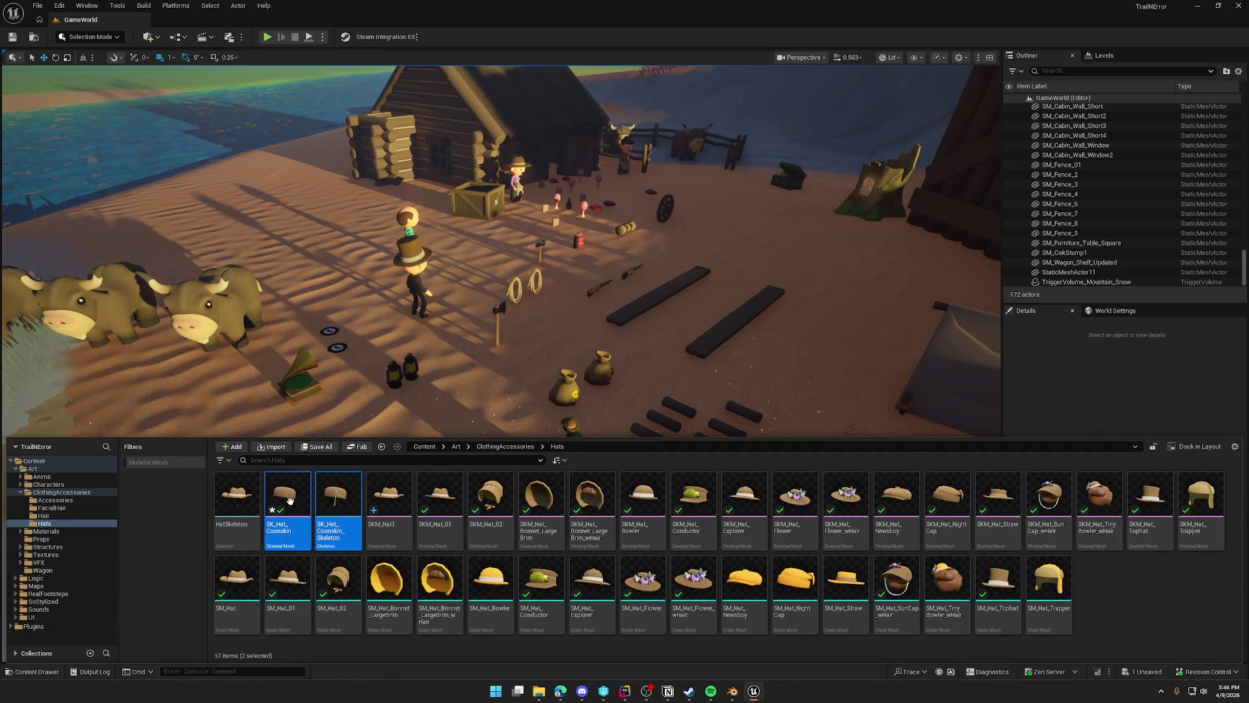
{"action": "key", "text": "Delete"}
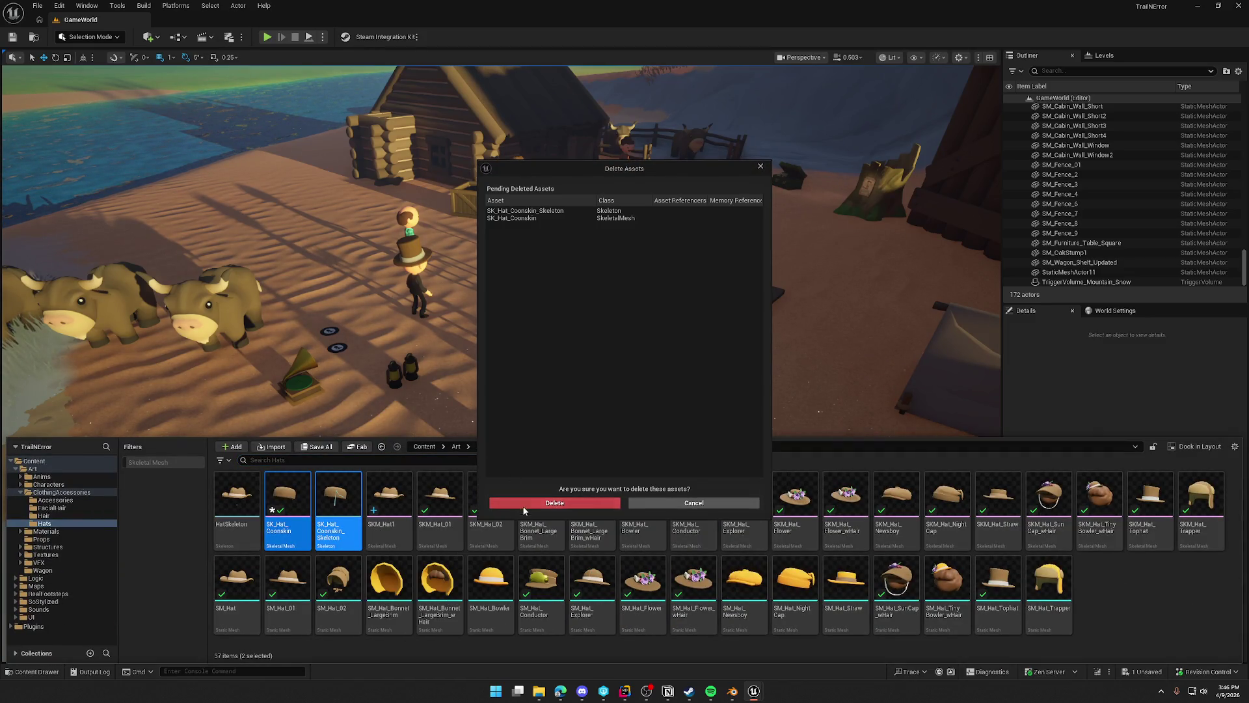
{"action": "left_click", "coordinate": [525, 505]}
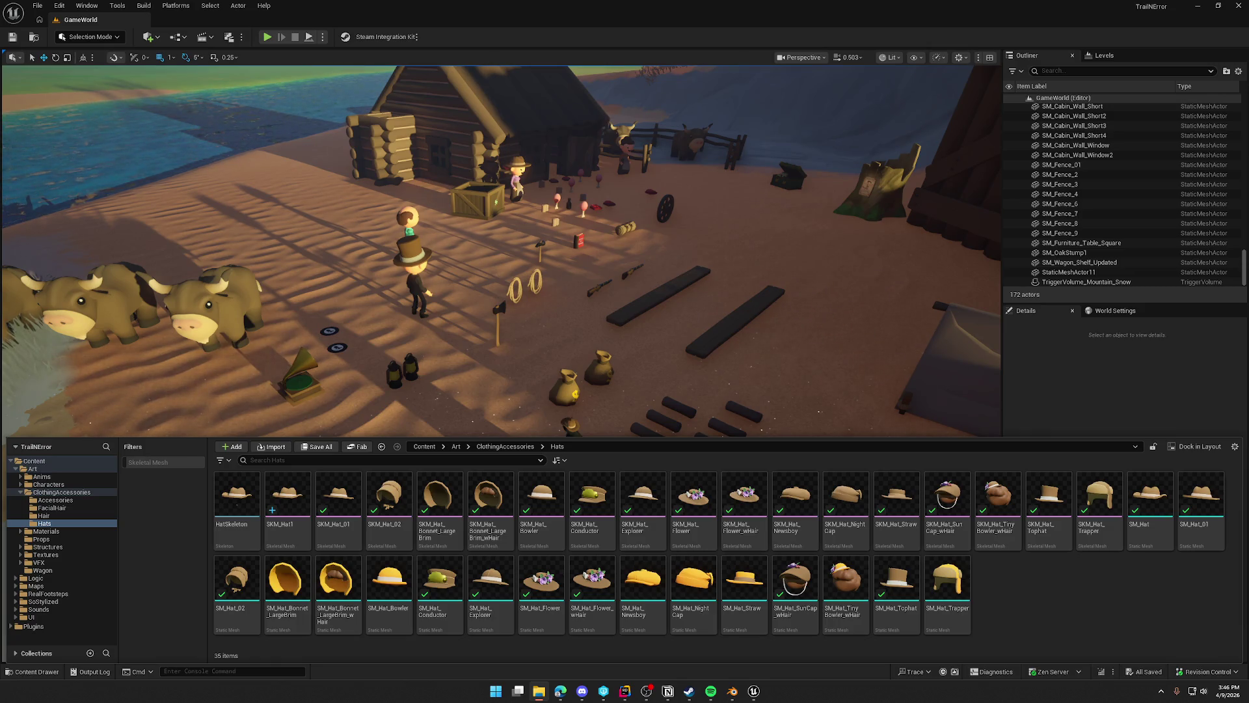
Start importing SK_Hat_Coonskin.FBX into Hats and inspect the conflicting skeleton's Cap_Root and Cap_Hat bones.
{"action": "left_click_drag", "start_coordinate": [624, 13], "coordinate": [1048, 579]}
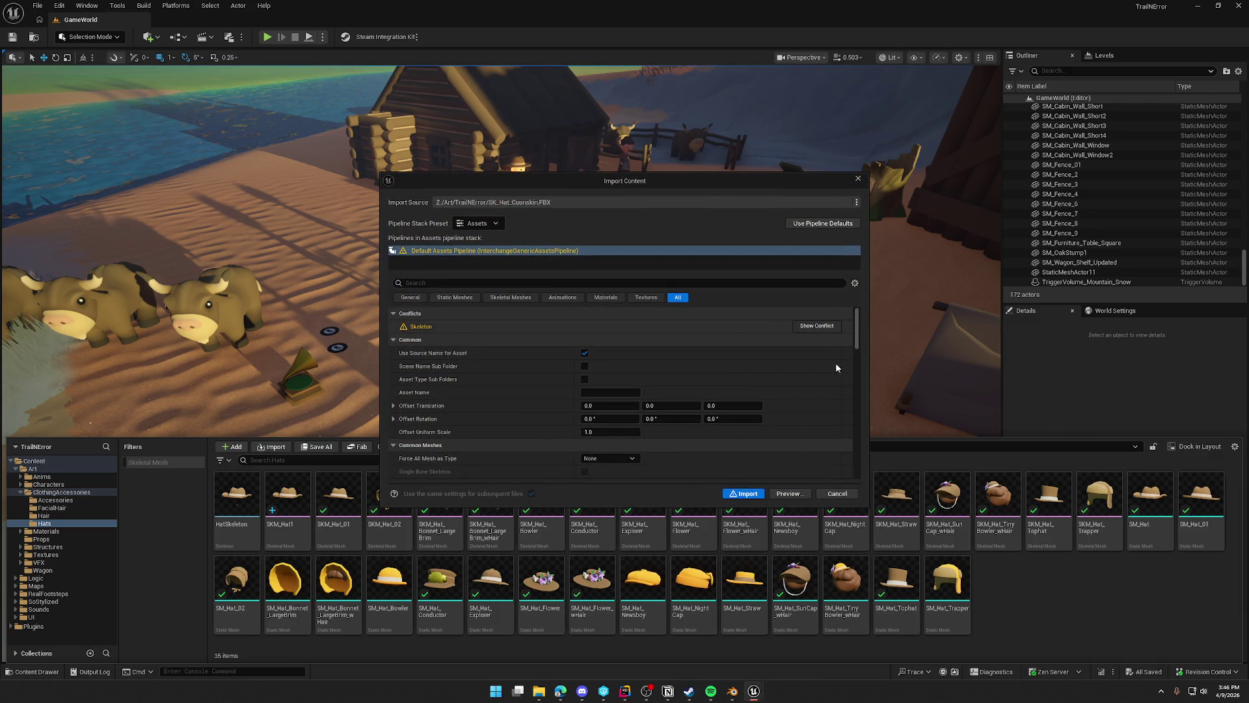
{"action": "left_click", "coordinate": [817, 325]}
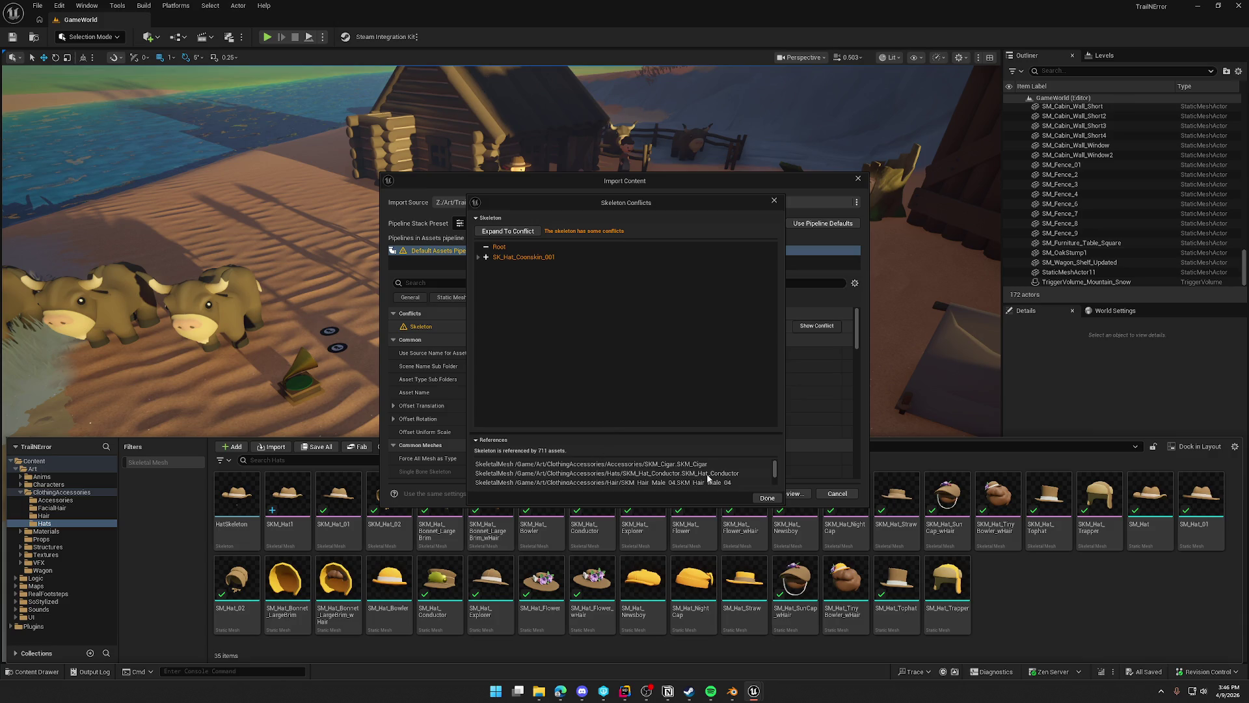
{"action": "scroll", "coordinate": [734, 473], "scroll_direction": "down", "scroll_amount": 5}
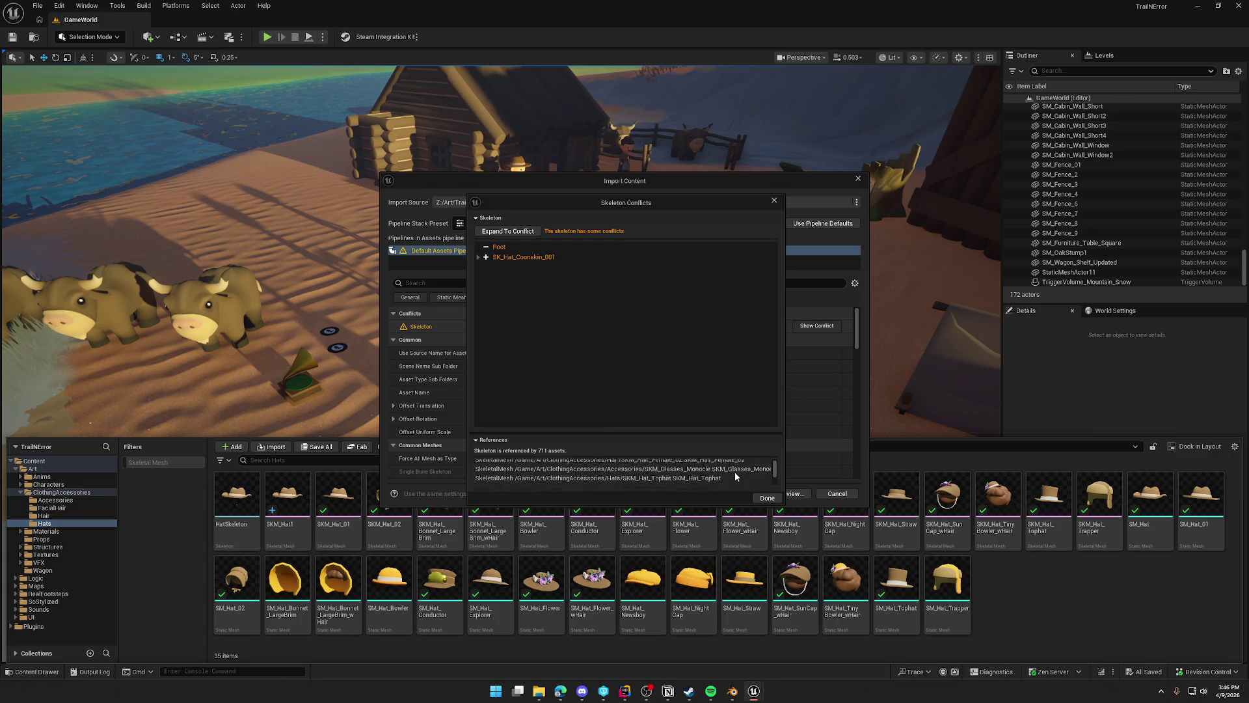
{"action": "scroll", "coordinate": [735, 471], "scroll_direction": "down", "scroll_amount": 10}
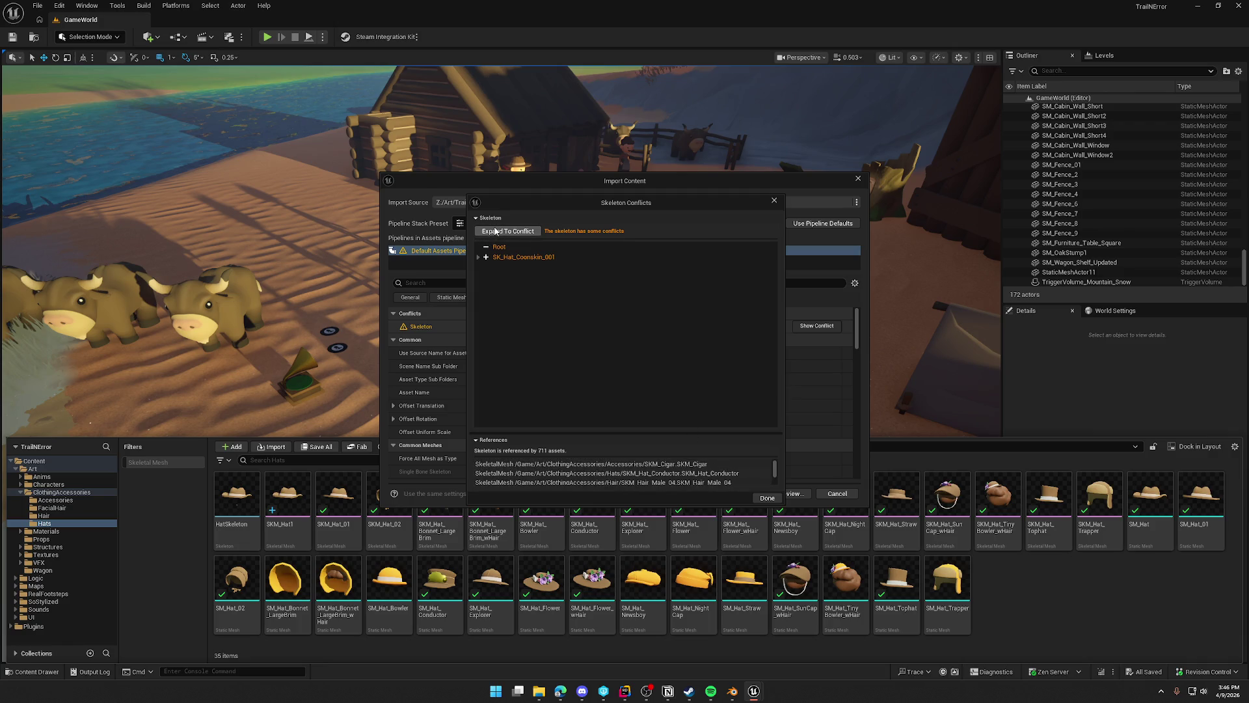
{"action": "left_click", "coordinate": [479, 257]}
{"action": "left_click", "coordinate": [485, 267]}
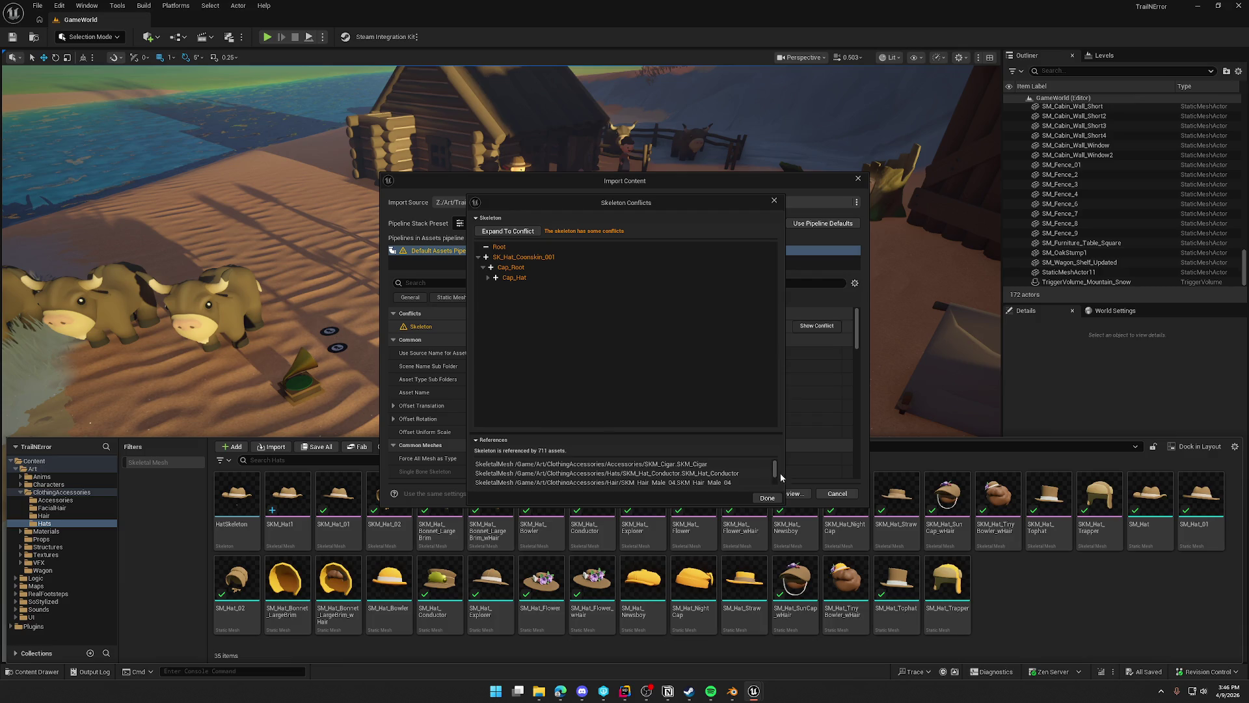
Close the conflict review, cancel the hat import, and return to Blender.
{"action": "left_click", "coordinate": [767, 499]}
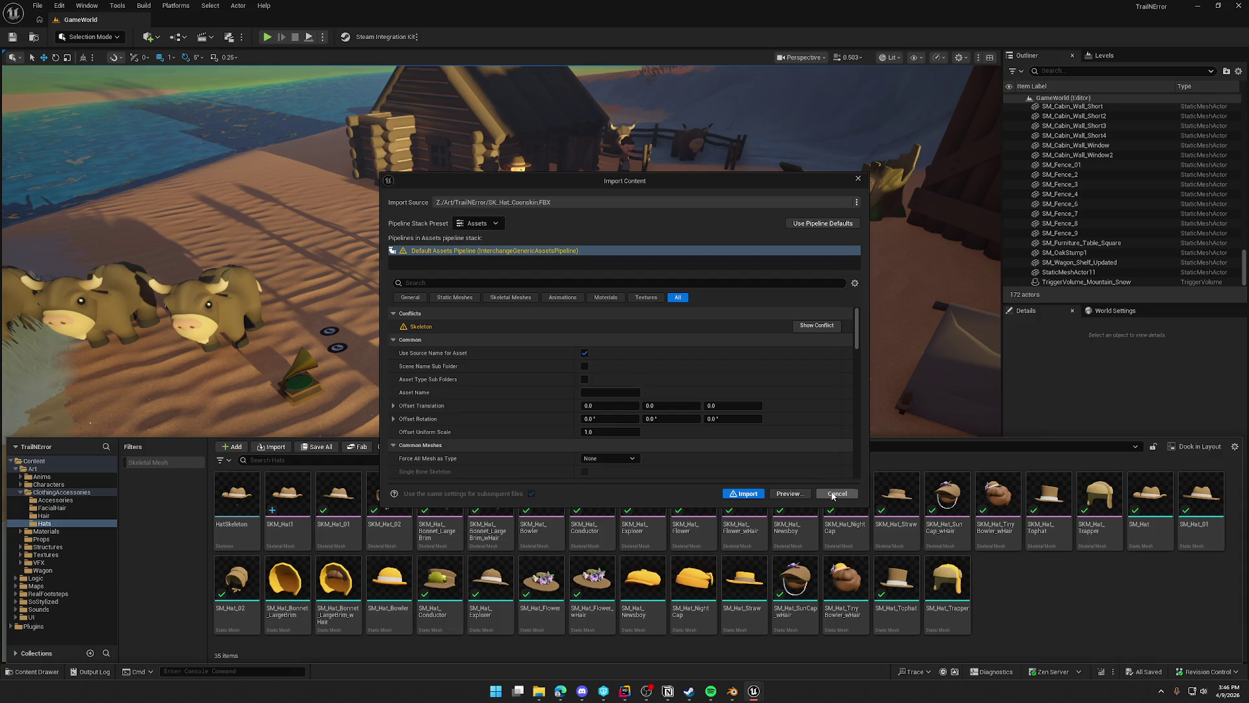
{"action": "left_click", "coordinate": [836, 496]}
{"action": "left_click", "coordinate": [733, 691]}
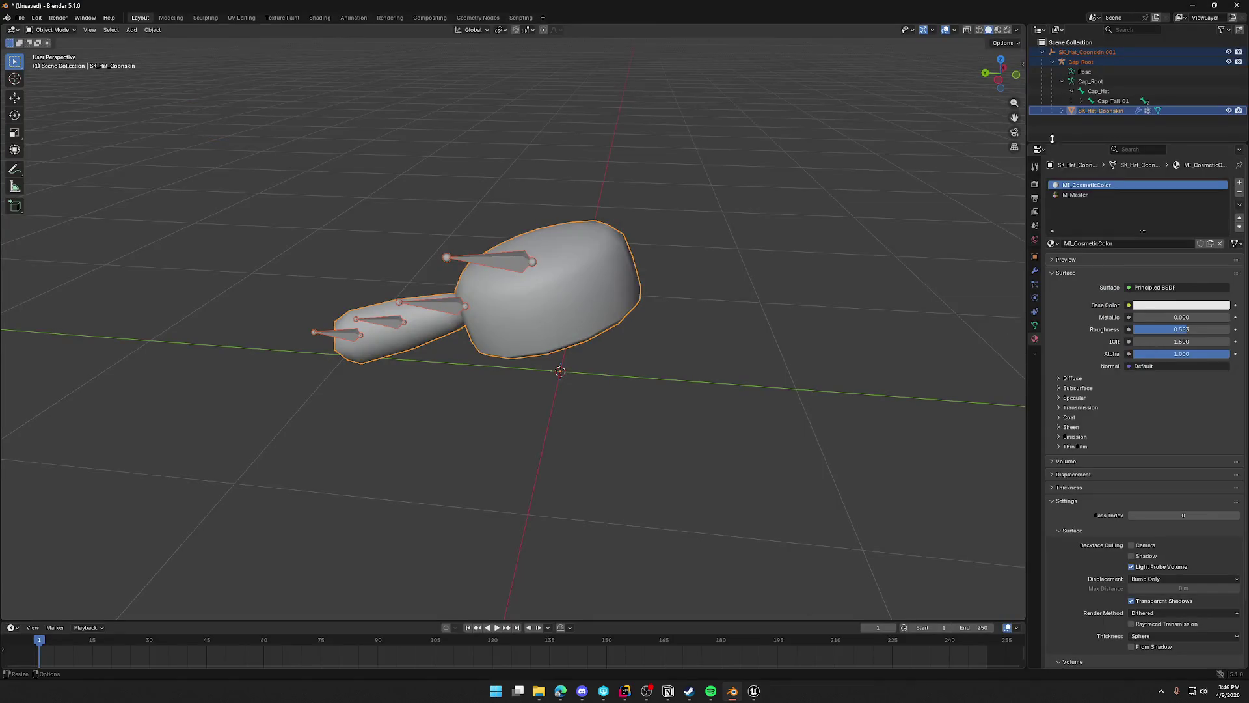
Select just the SK_Hat_Coonskin.001 armature in the Outliner, then switch to another app.
{"action": "left_click", "coordinate": [1096, 52]}
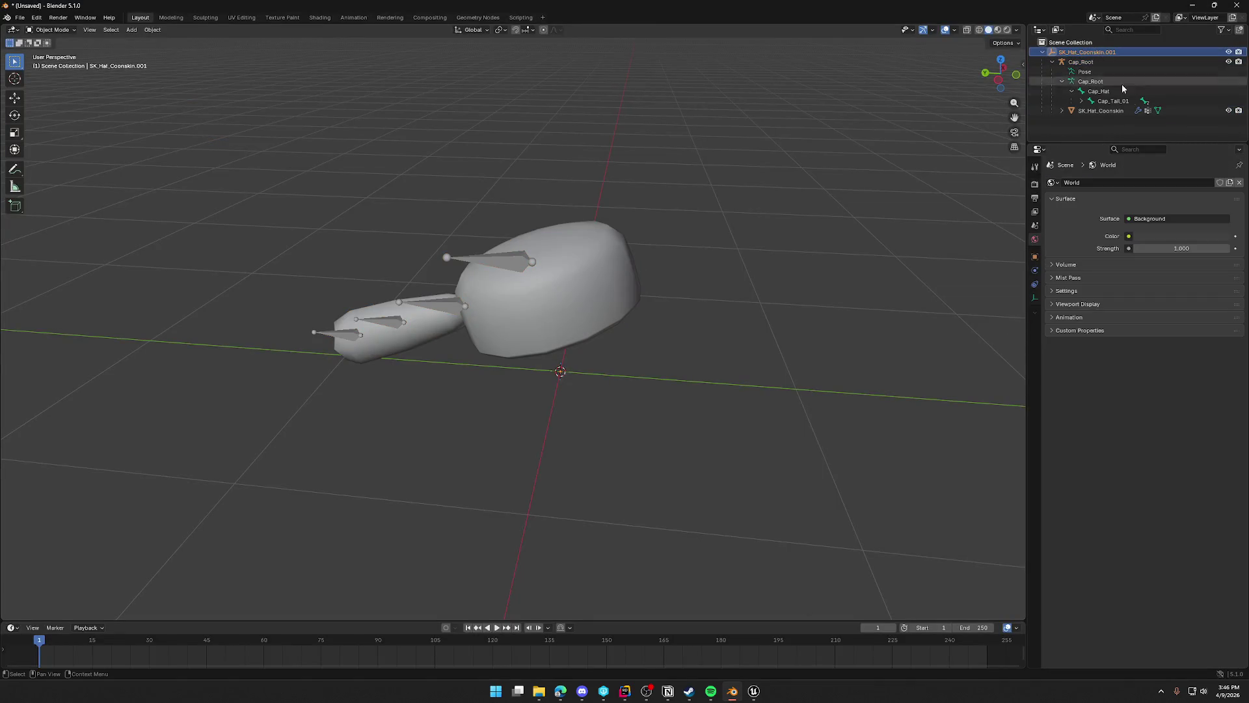
{"action": "left_click", "coordinate": [560, 691]}
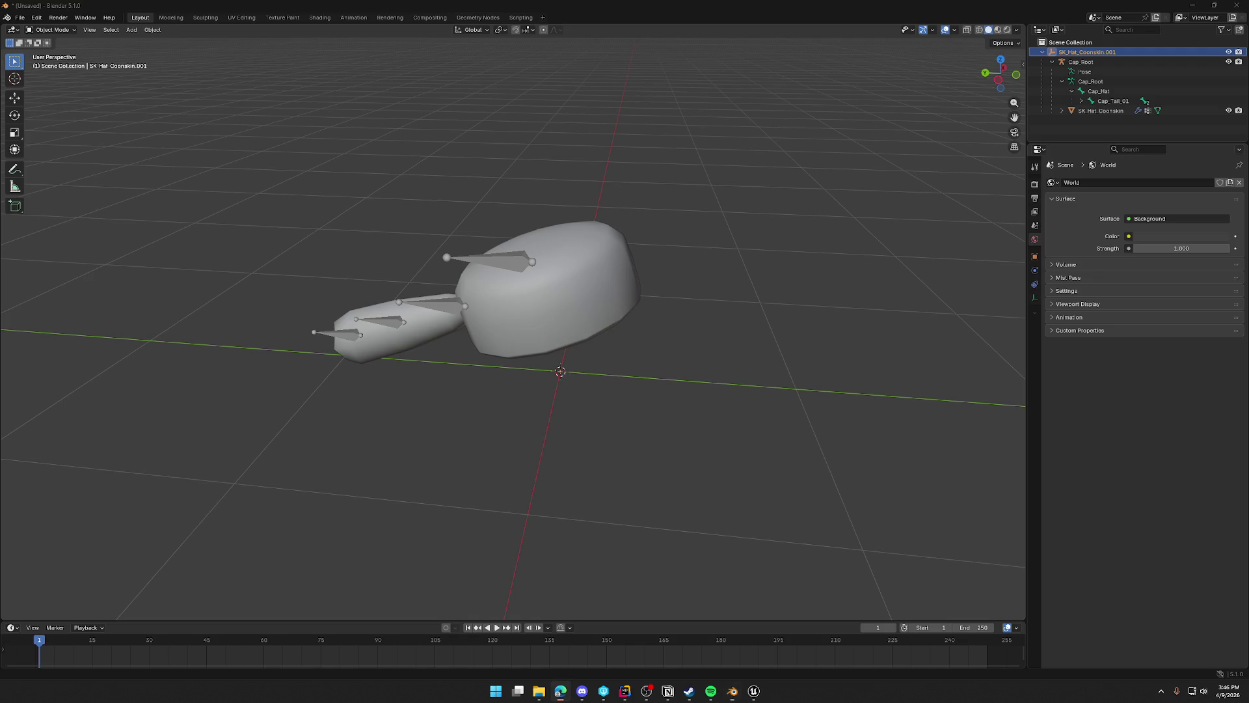
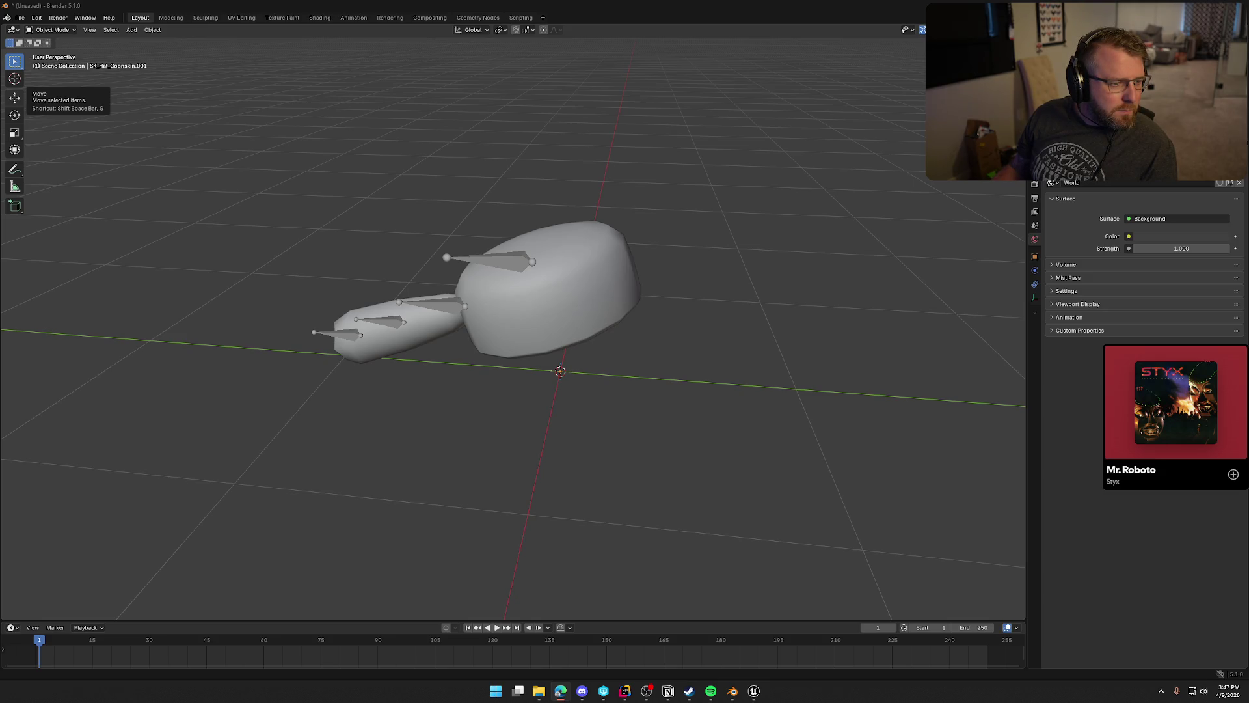
Rename the hat's armature to Root.
{"action": "left_click", "coordinate": [1106, 85]}
{"action": "key", "text": "F2"}
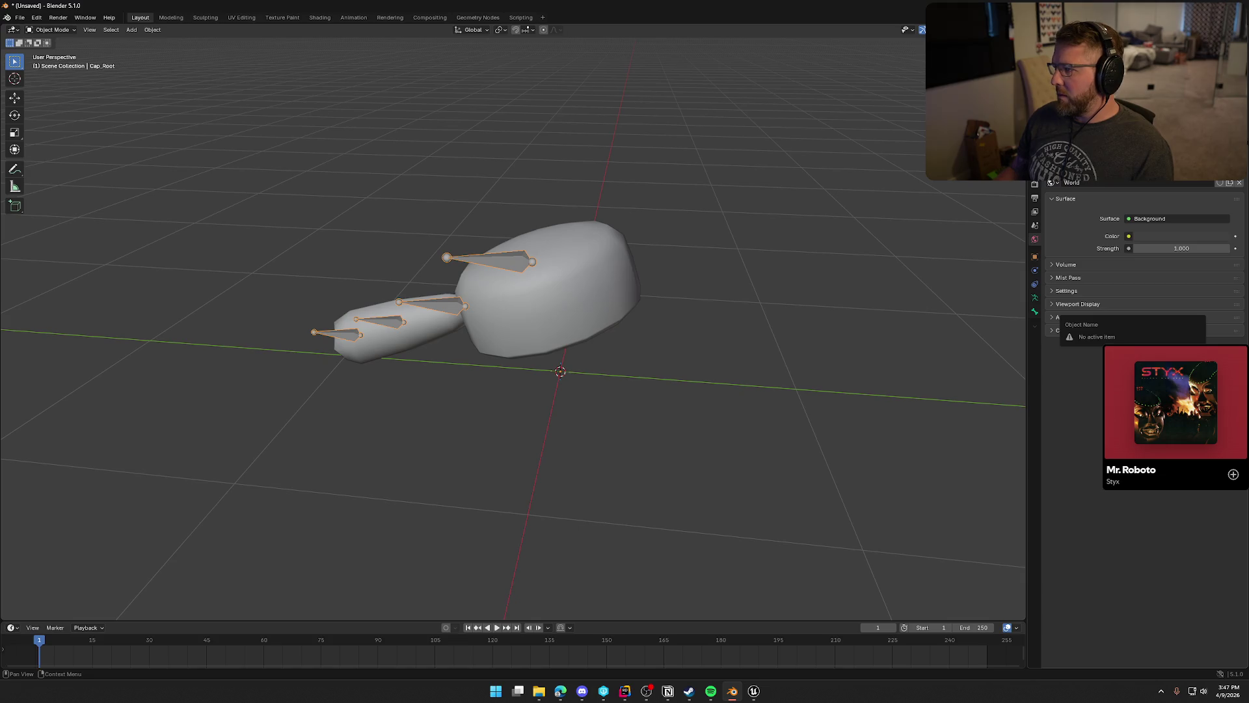
{"action": "key", "text": "Escape"}
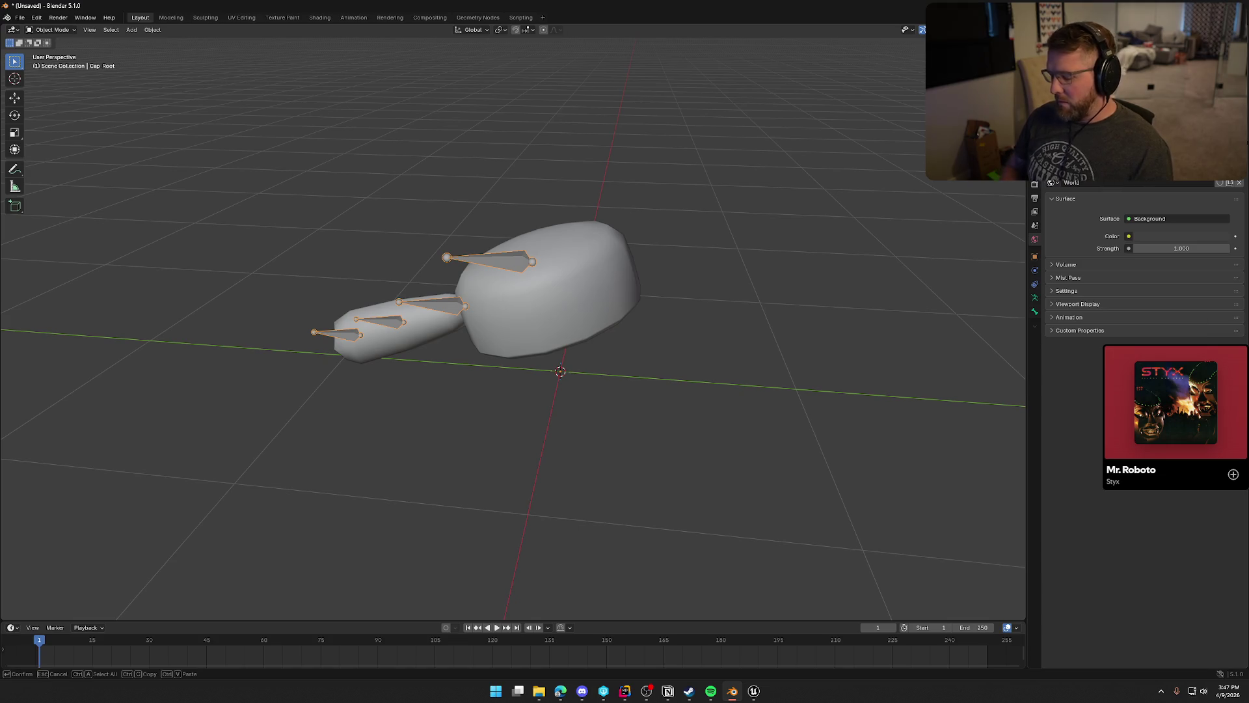
{"action": "key", "text": "Return"}
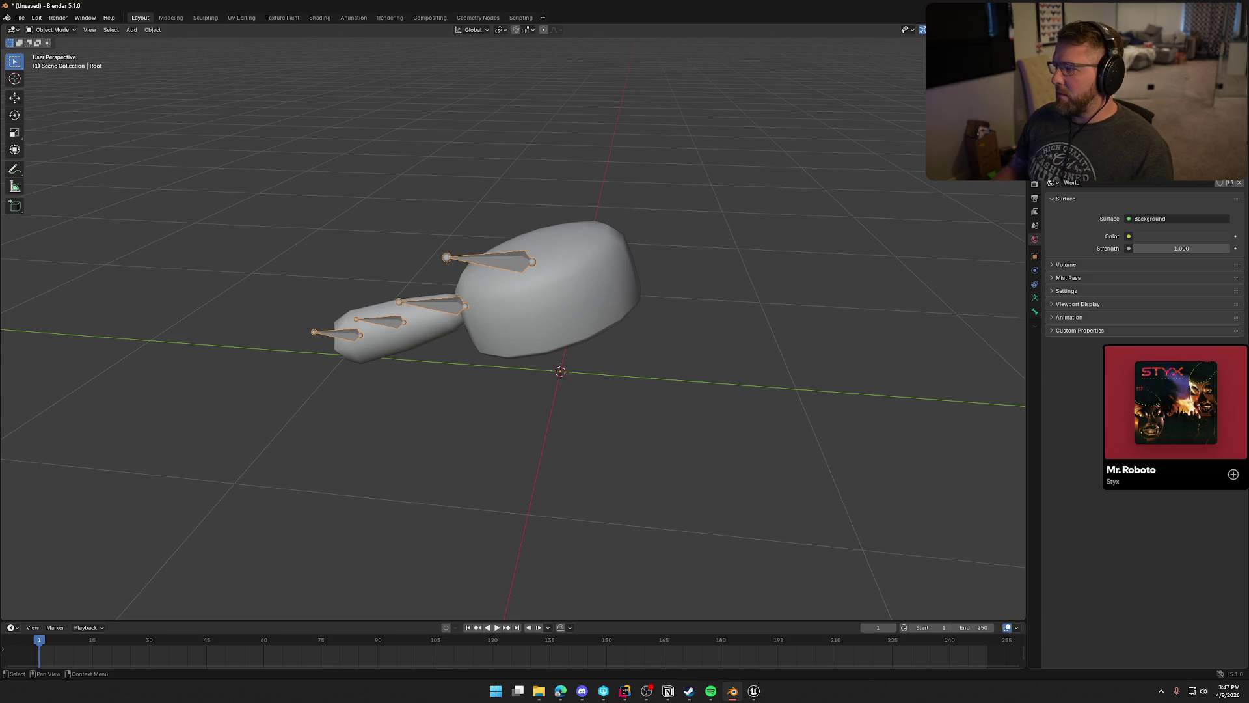
Export the armature together with the hat mesh, then switch to Unreal Engine.
{"action": "left_click_drag", "start_coordinate": [682, 297], "coordinate": [76, 79]}
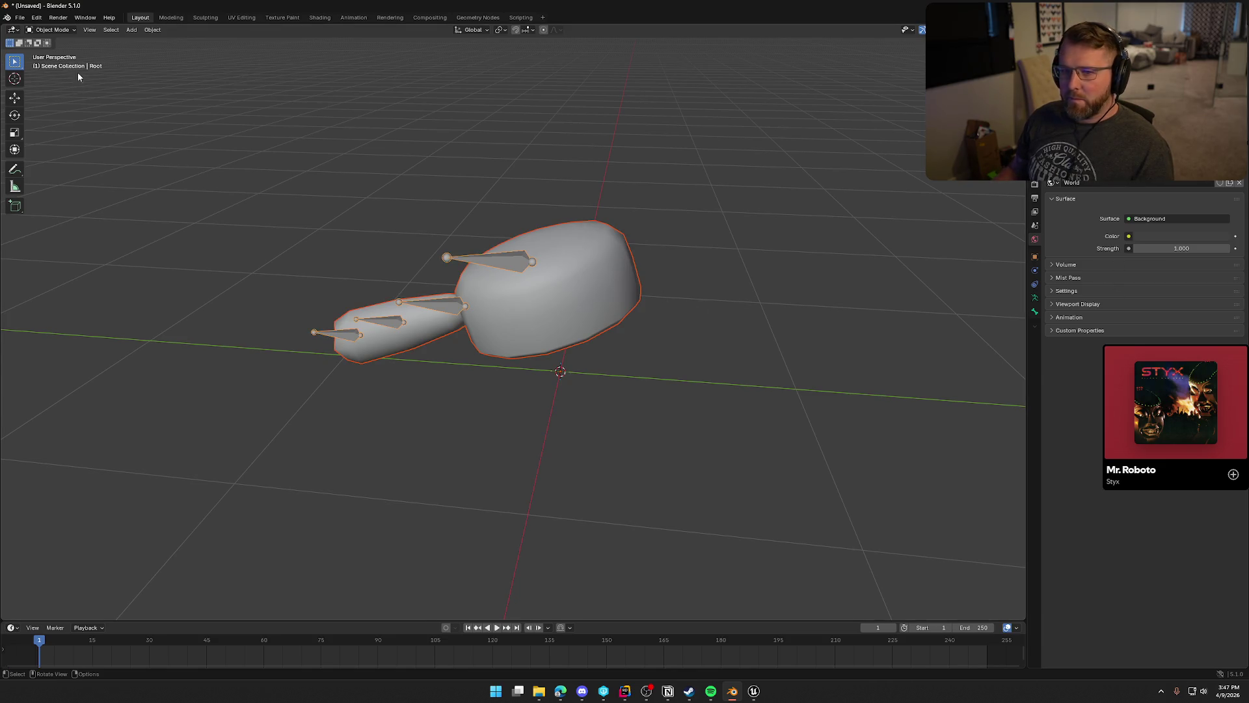
{"action": "left_click", "coordinate": [19, 17]}
{"action": "mouse_move", "coordinate": [82, 166]}
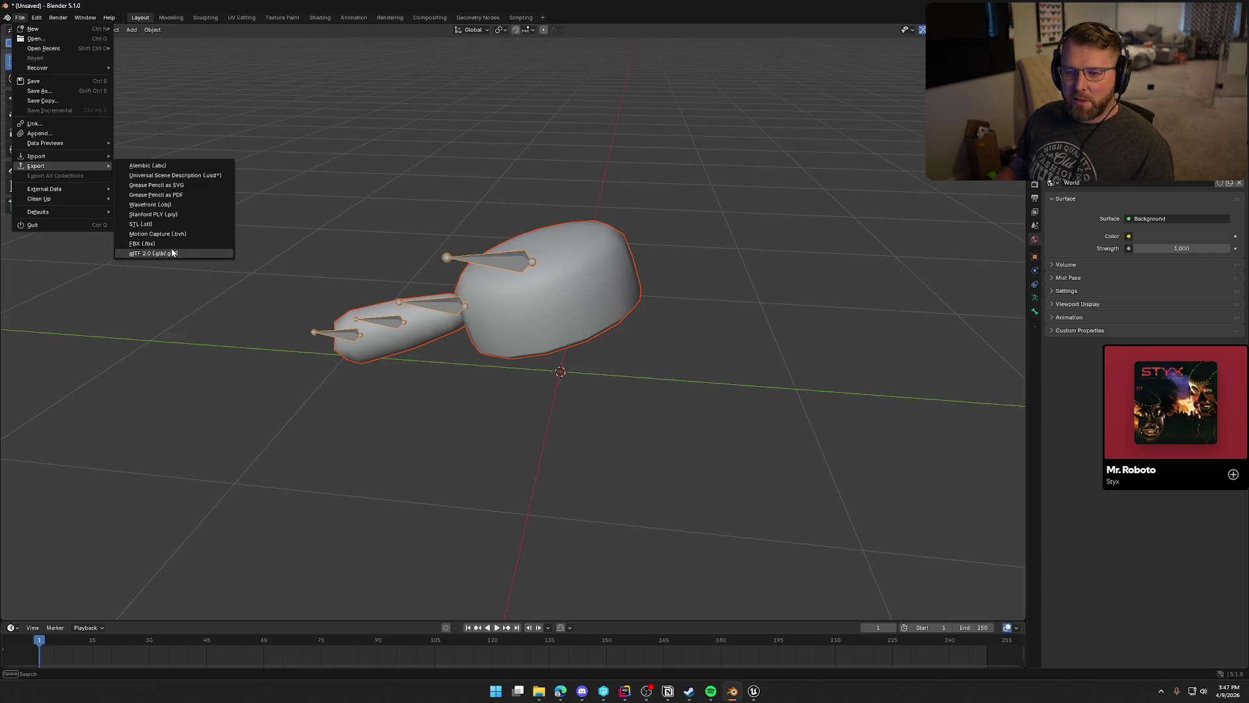
{"action": "left_click", "coordinate": [173, 253]}
{"action": "left_click", "coordinate": [755, 379]}
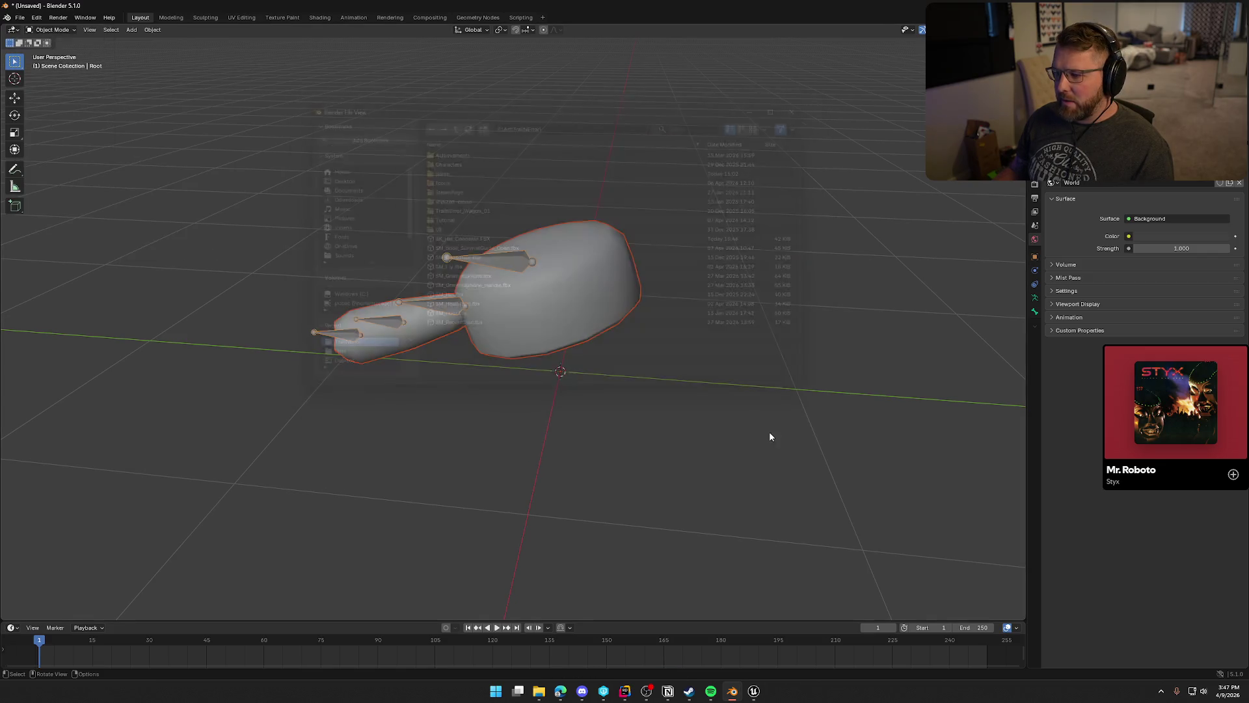
{"action": "left_click", "coordinate": [754, 691]}
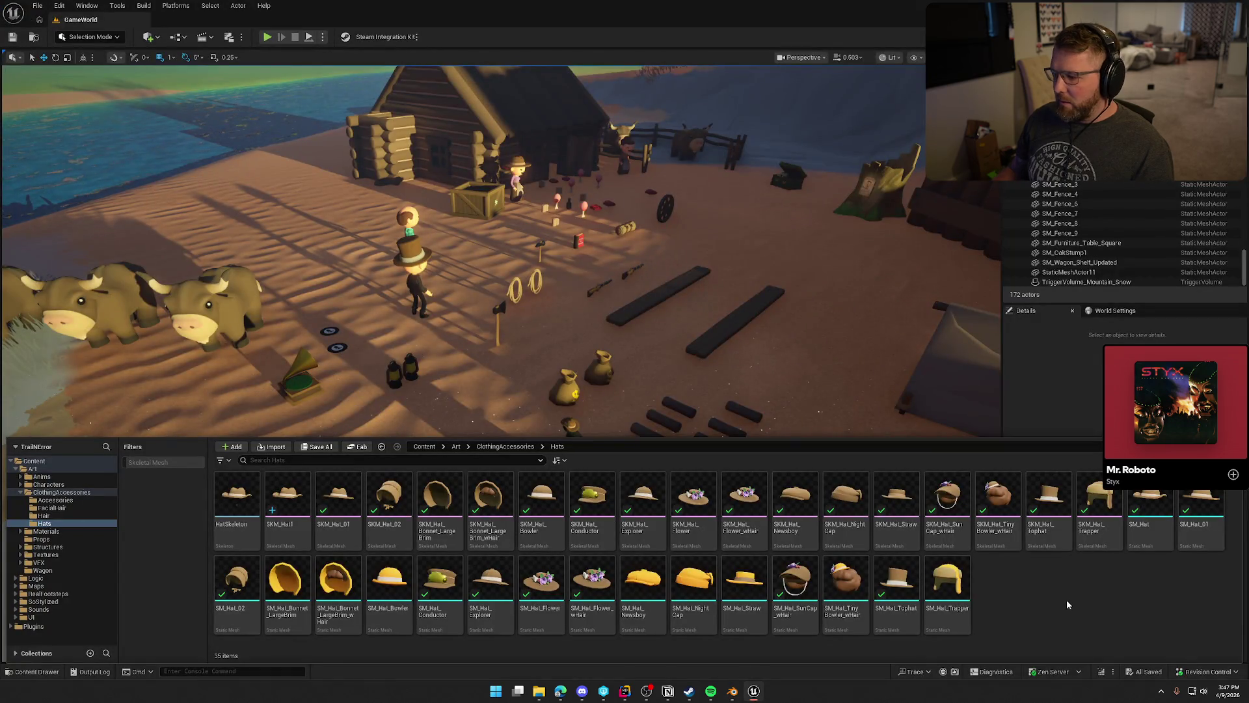
{"action": "left_click_drag", "start_coordinate": [1067, 605], "coordinate": [1020, 594]}
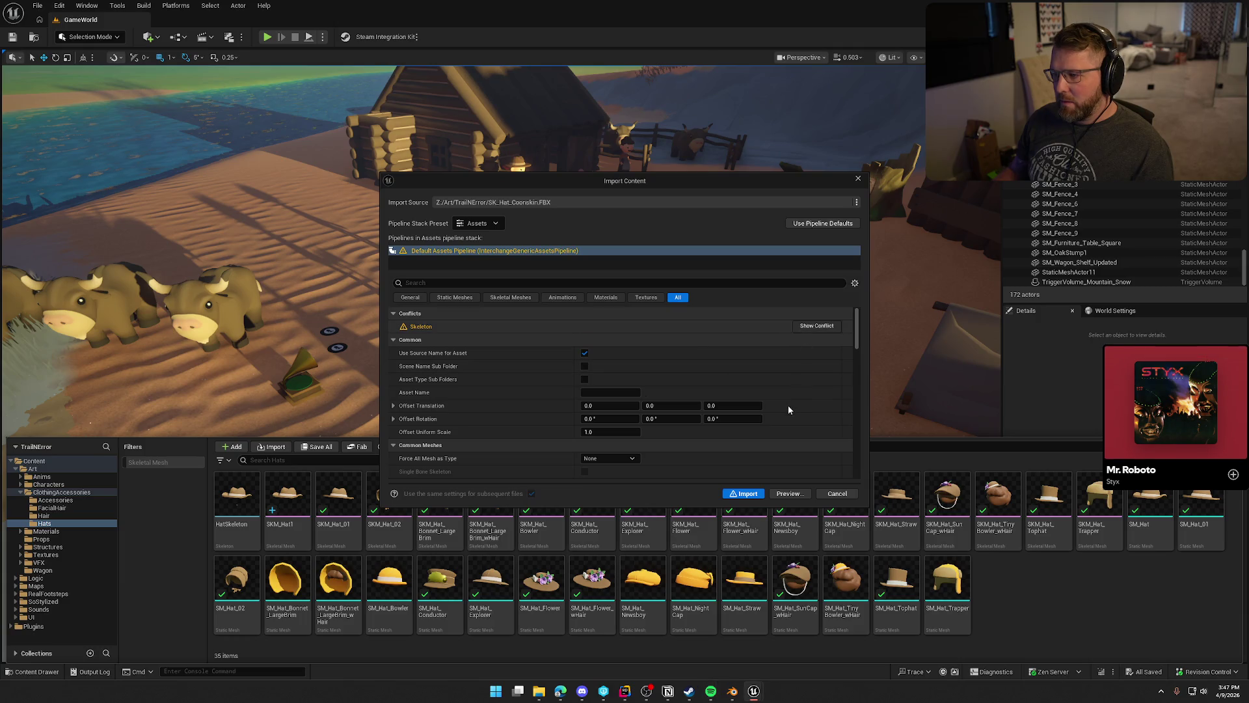
{"action": "left_click", "coordinate": [816, 325]}
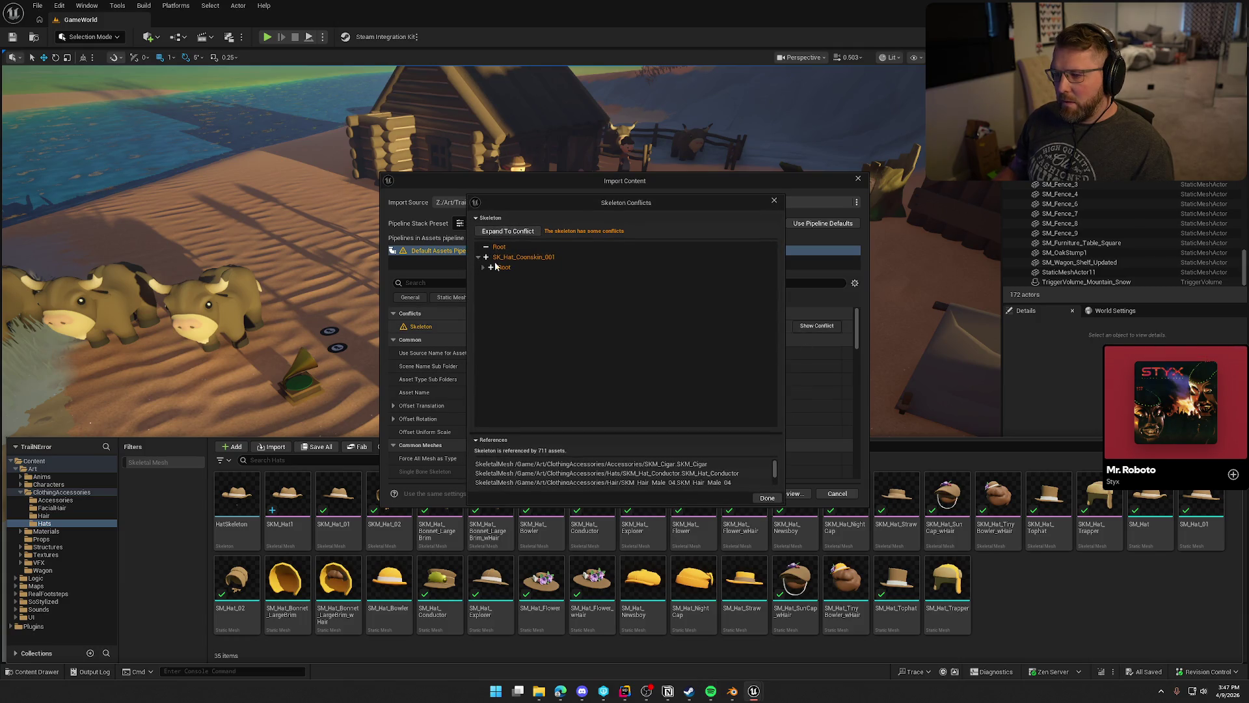
{"action": "left_click", "coordinate": [483, 267]}
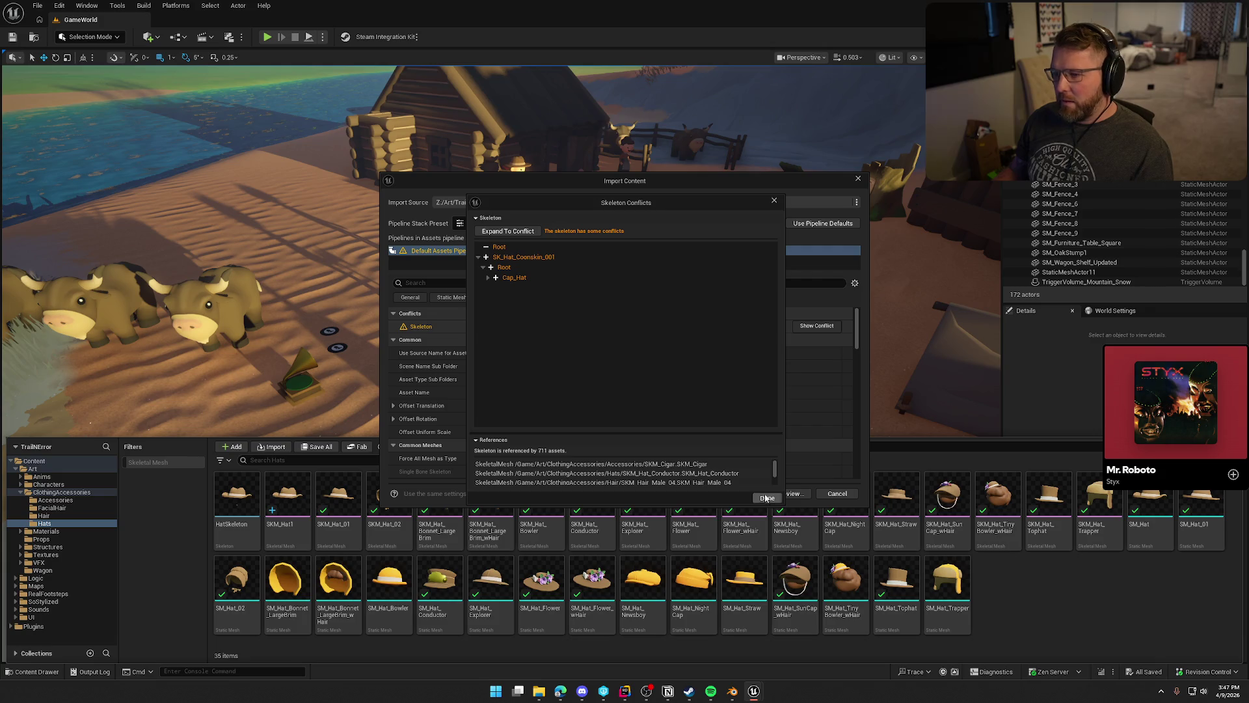
{"action": "left_click", "coordinate": [766, 498]}
{"action": "left_click", "coordinate": [838, 493]}
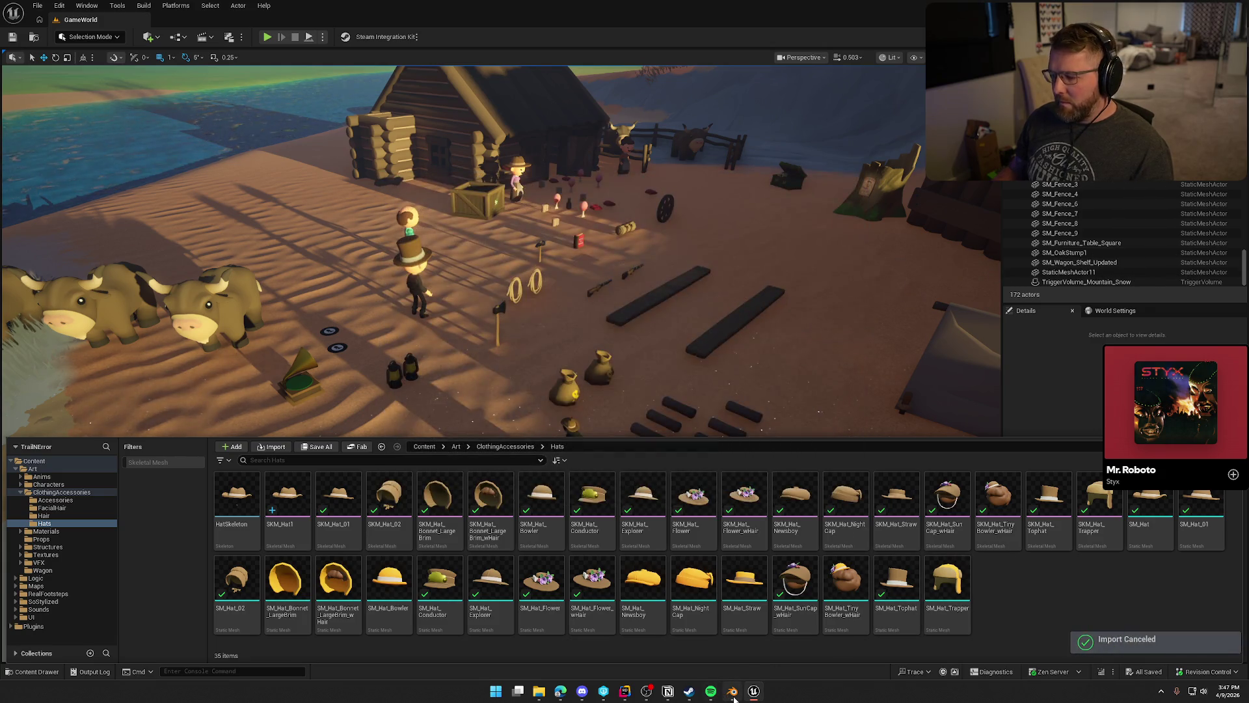
{"action": "left_click", "coordinate": [733, 692]}
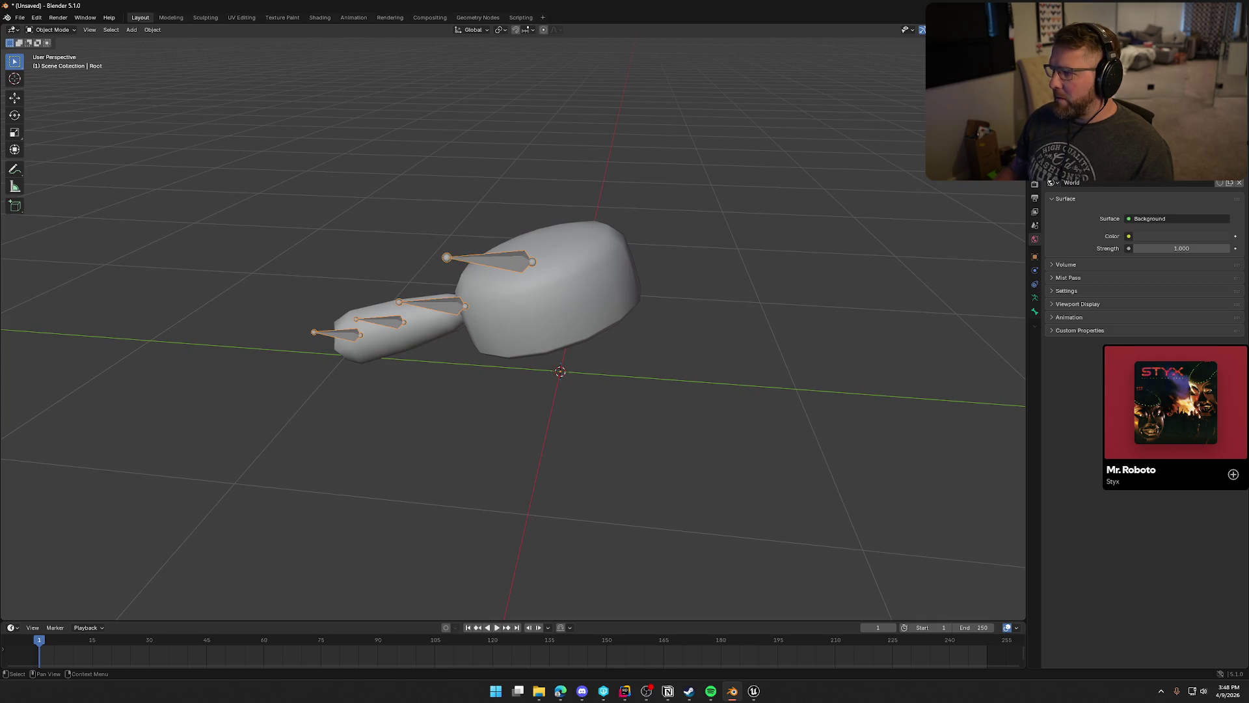
Rename the hat armature to Armature.
{"action": "key", "text": "F2"}
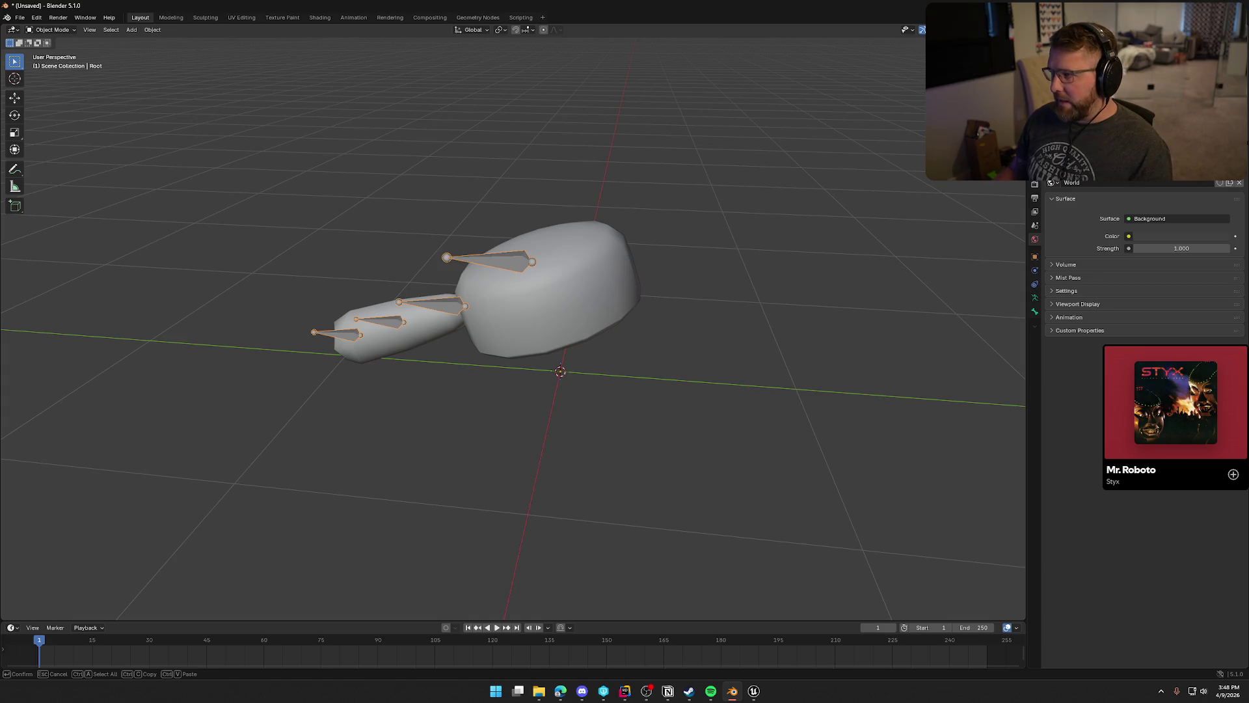
{"action": "type", "text": "Armature"}
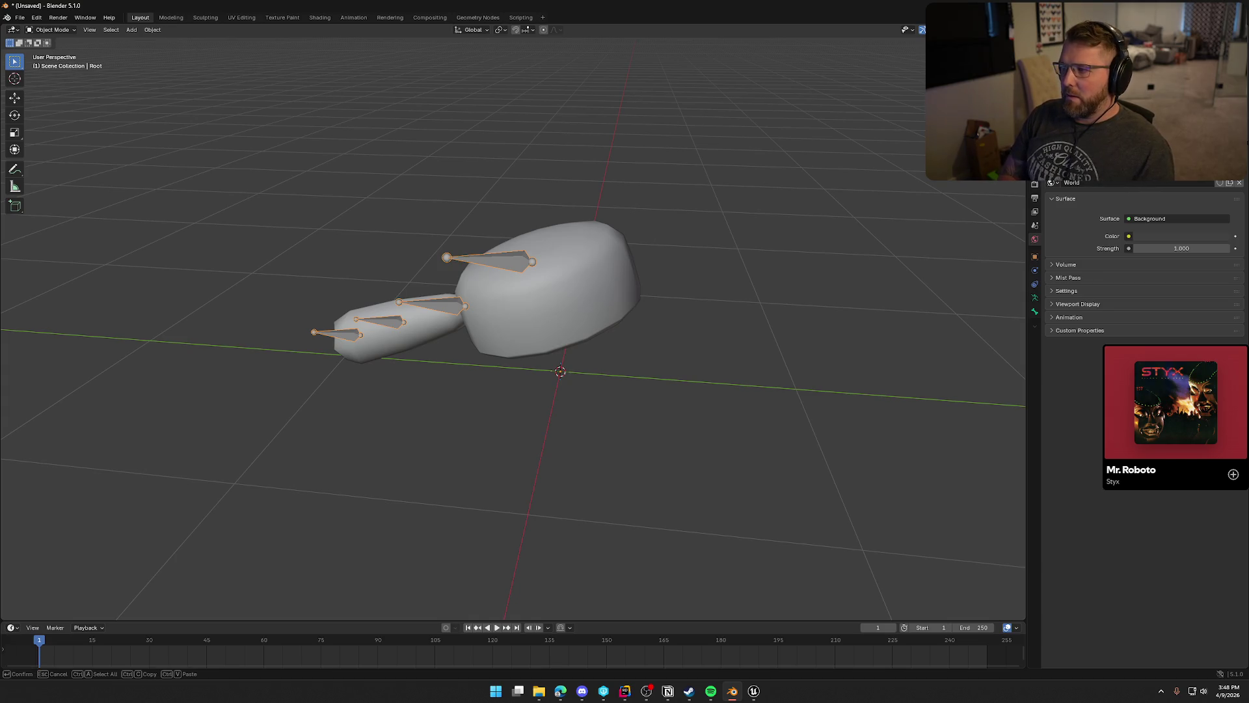
{"action": "key", "text": "Return"}
Re-export the hat as FBX over SK_Hat_Coonskin.fbx and drag it into Unreal's Hats folder.
{"action": "key", "text": "a"}
{"action": "left_click", "coordinate": [19, 17]}
{"action": "mouse_move", "coordinate": [76, 164]}
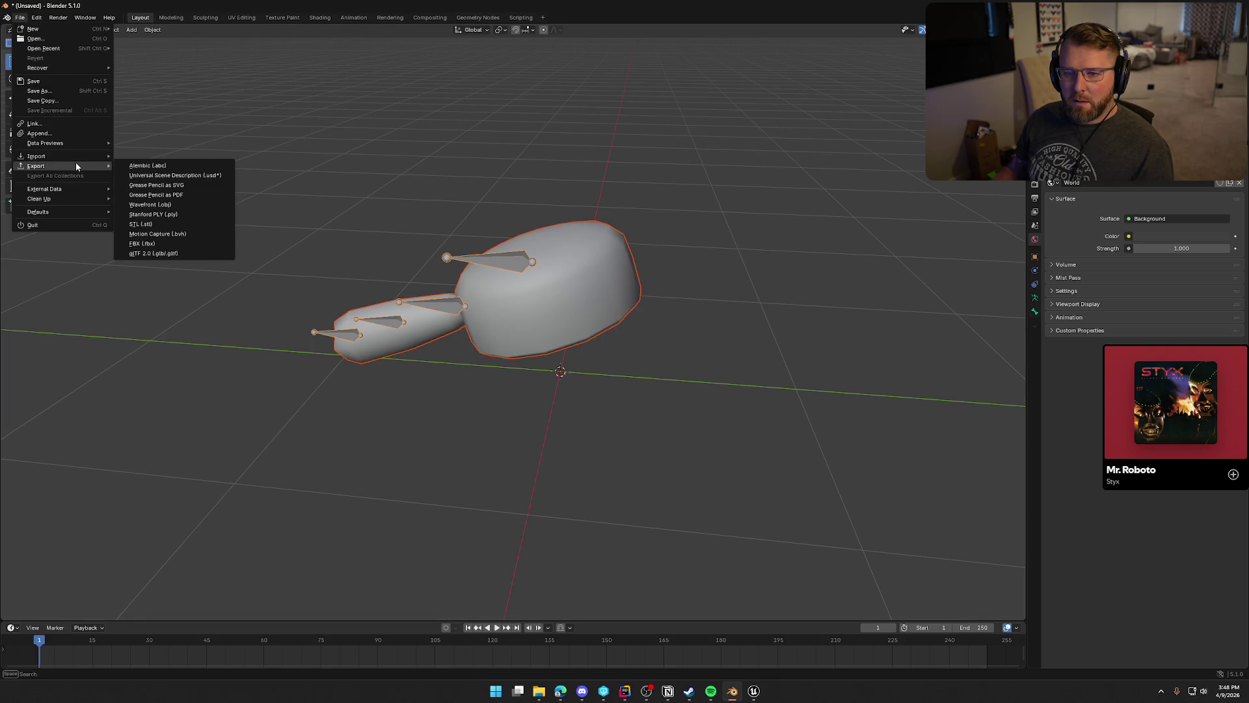
{"action": "left_click", "coordinate": [163, 248]}
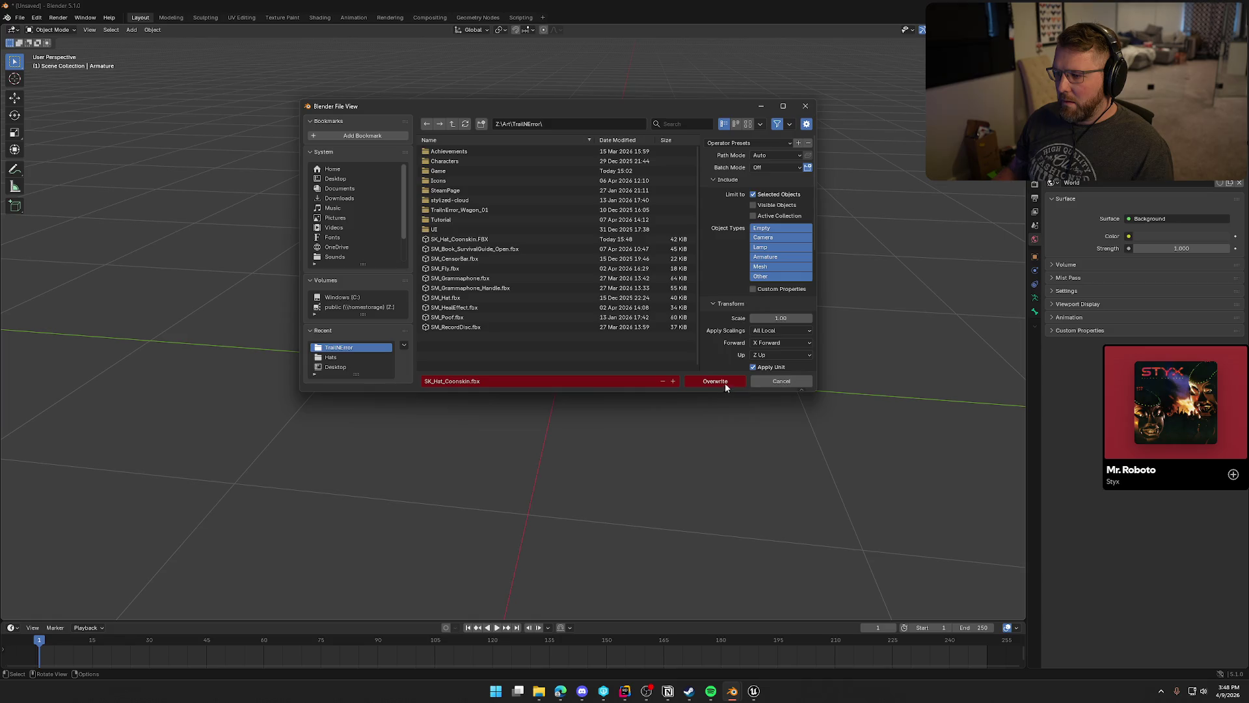
{"action": "left_click", "coordinate": [724, 384]}
{"action": "left_click", "coordinate": [754, 691]}
{"action": "left_click_drag", "start_coordinate": [754, 691], "coordinate": [1041, 605]}
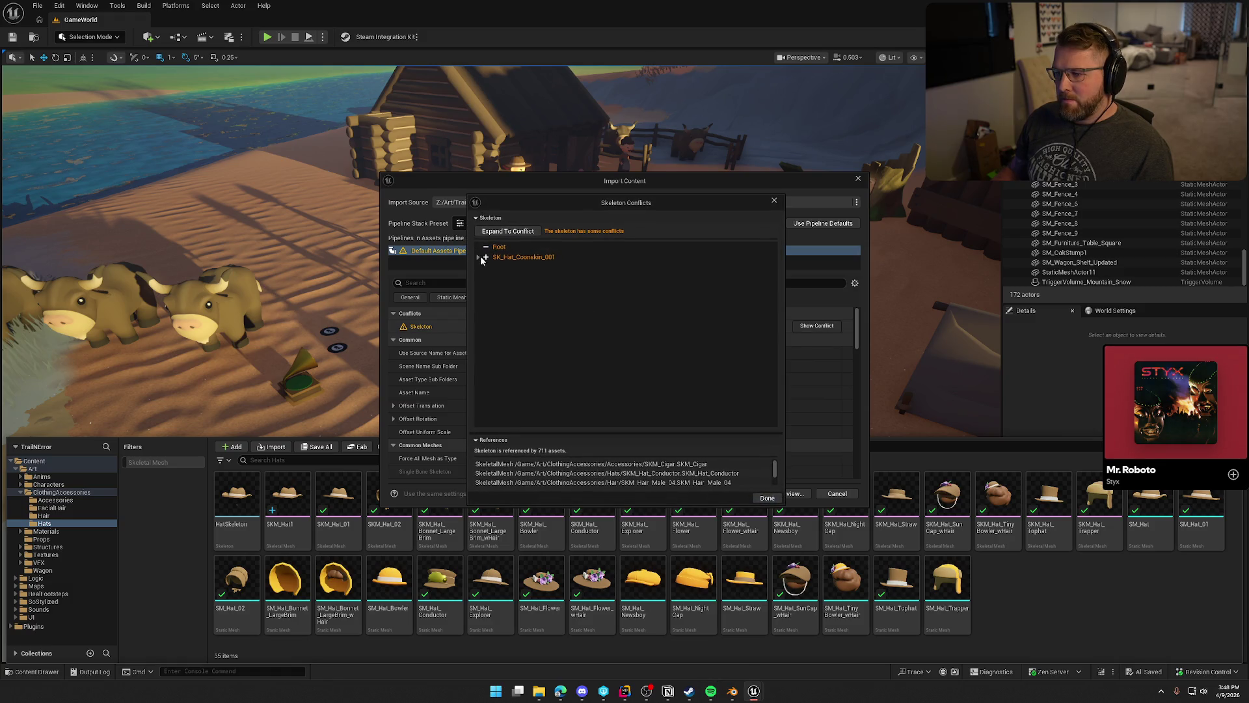
Inspect the Armature node in the skeleton conflict, cancel the import and return to Blender.
{"action": "left_click", "coordinate": [482, 267]}
{"action": "left_click", "coordinate": [768, 498]}
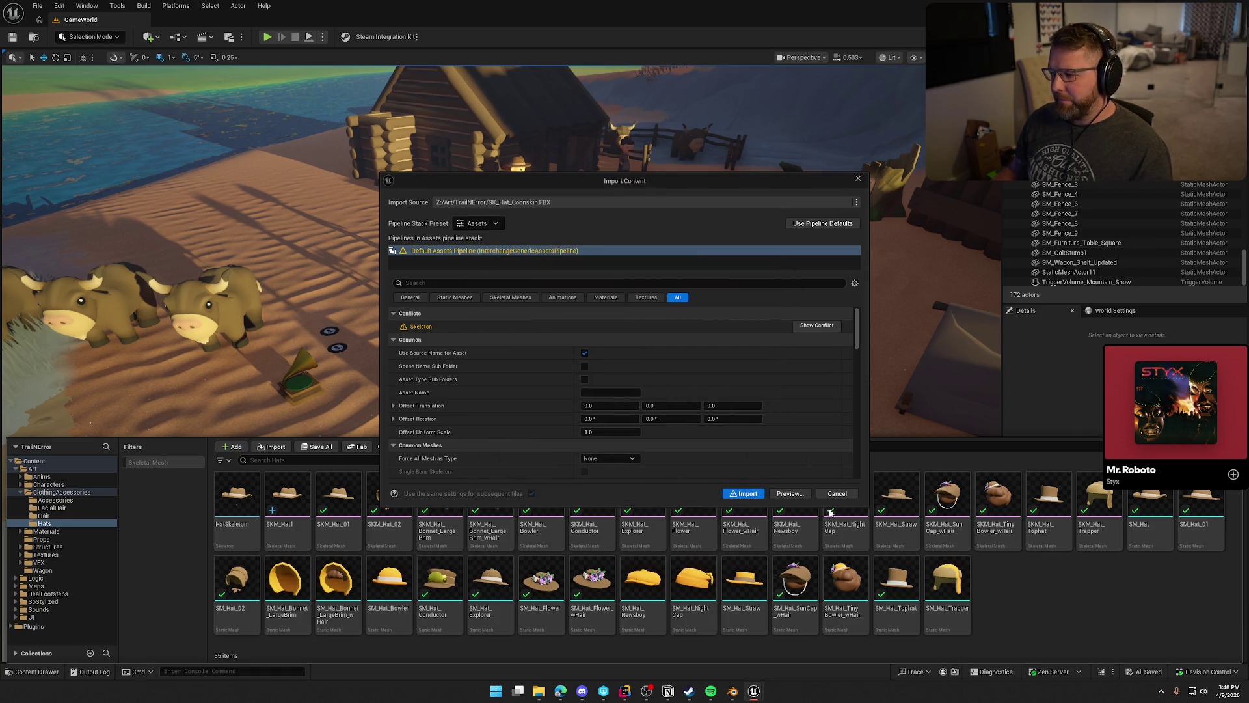
{"action": "left_click", "coordinate": [847, 497]}
{"action": "key", "text": "alt+Tab"}
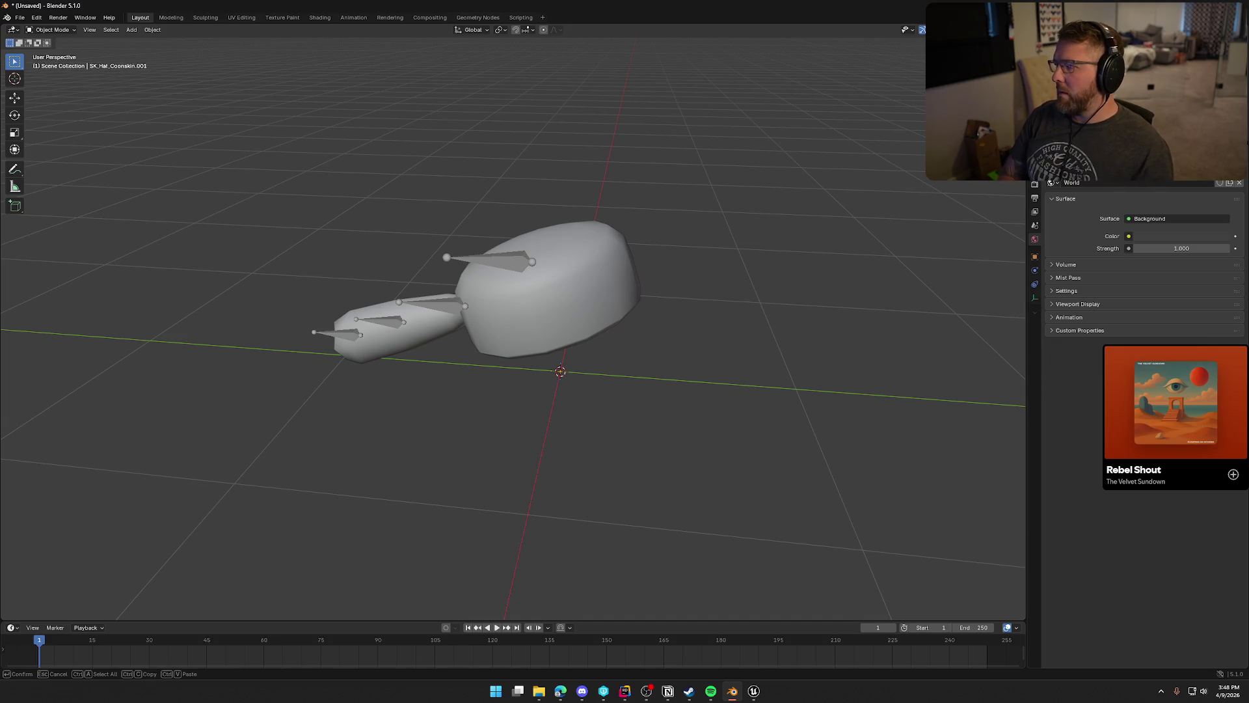
Name the armature data Armature and the armature object Root.
{"action": "key", "text": "Return"}
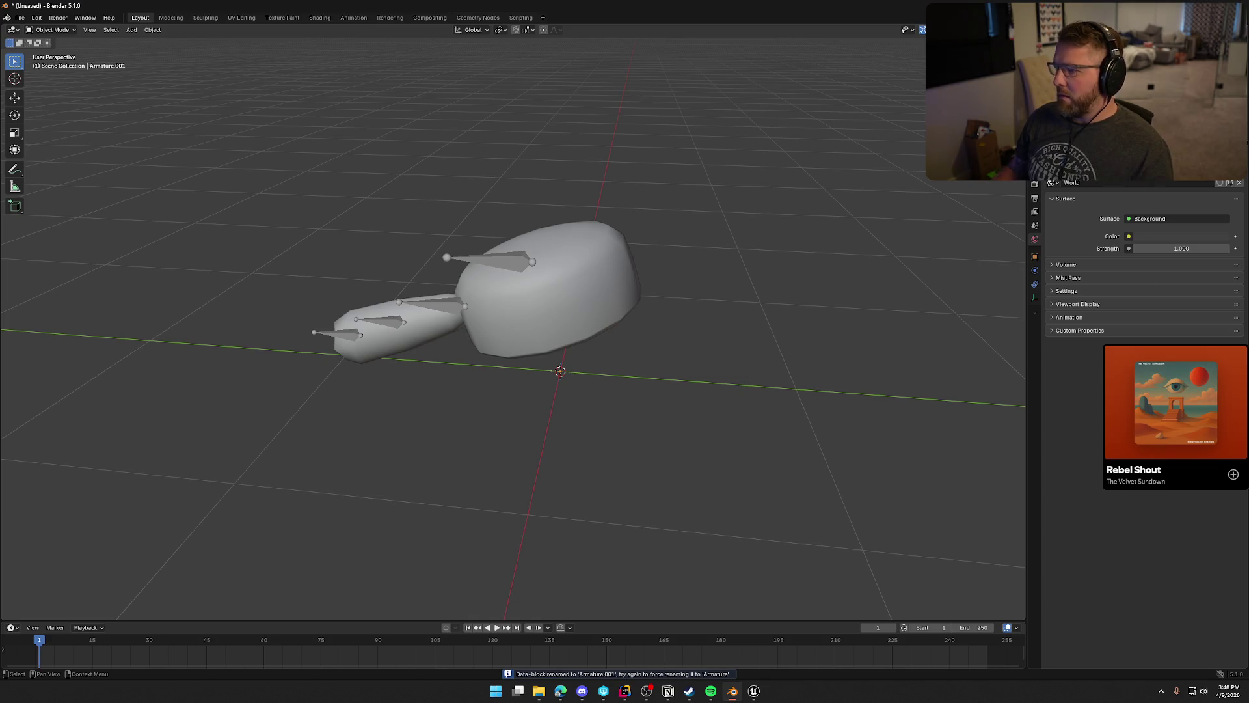
{"action": "key", "text": "F2"}
{"action": "key", "text": "Return"}
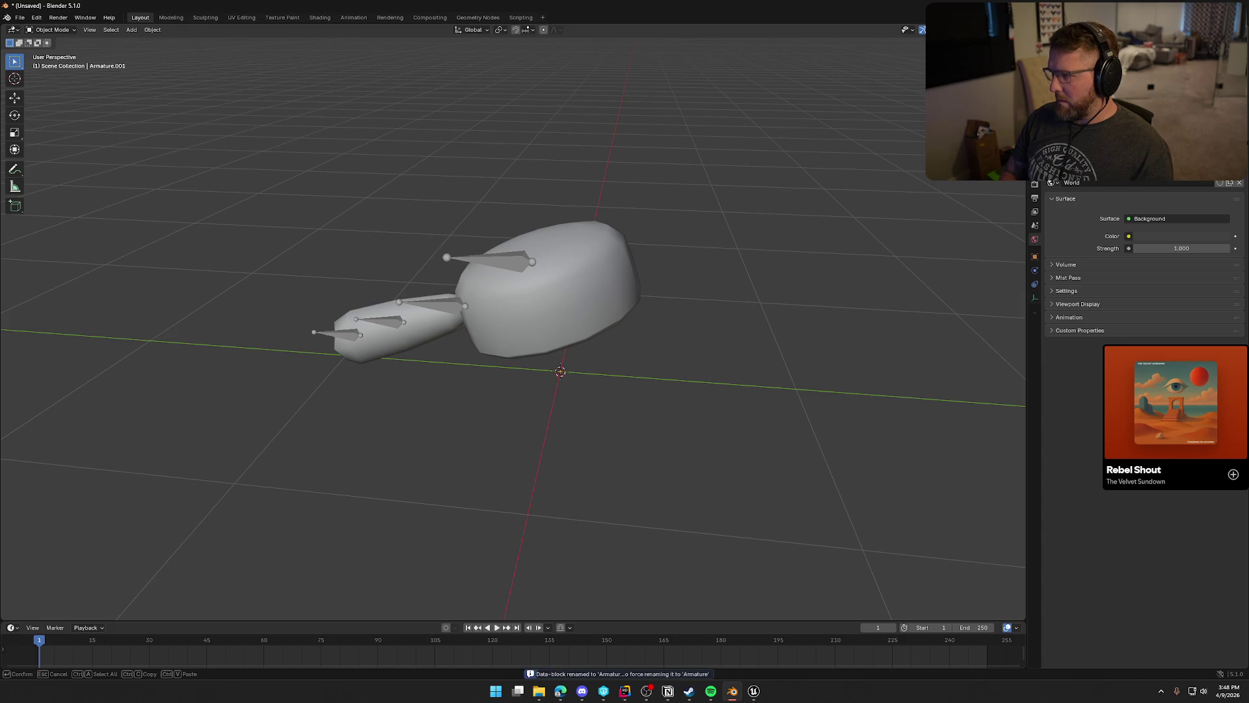
{"action": "left_click", "coordinate": [488, 260]}
{"action": "key", "text": "F2"}
{"action": "type", "text": "Root"}
{"action": "key", "text": "Return"}
Export the hat and armature again over the FBX, then switch to Unreal Engine.
{"action": "key", "text": "a"}
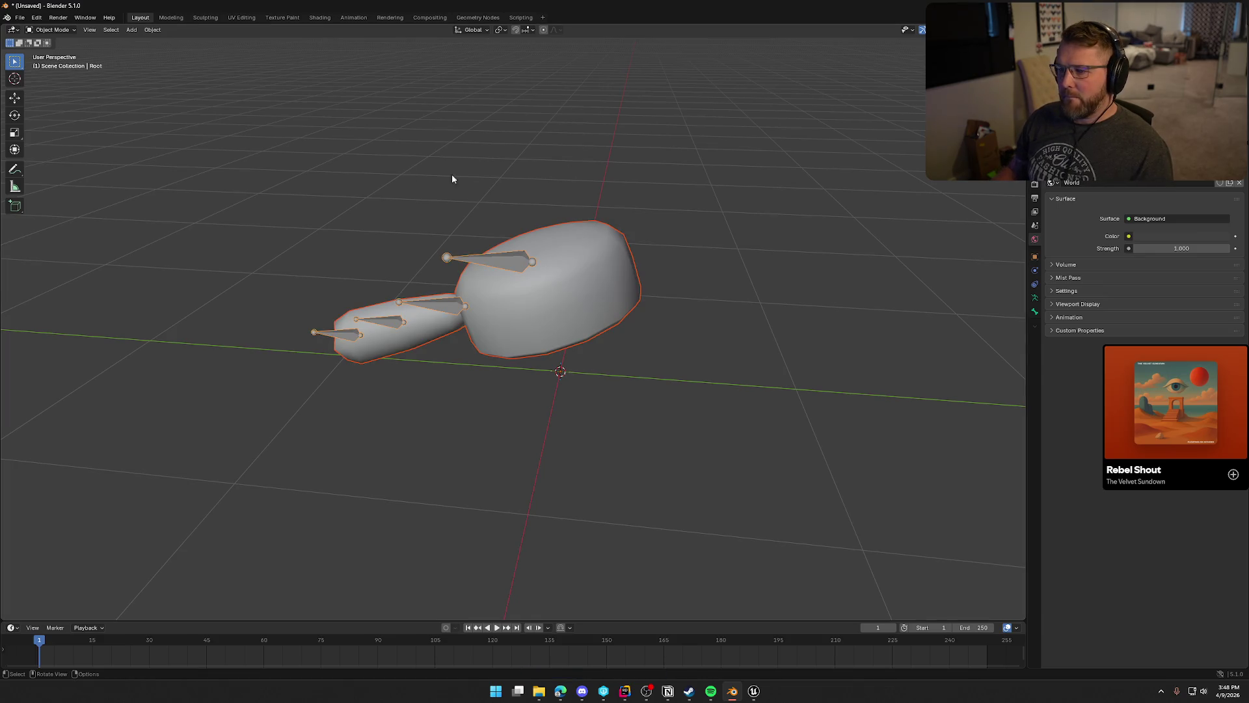
{"action": "left_click", "coordinate": [20, 16]}
{"action": "mouse_move", "coordinate": [63, 167]}
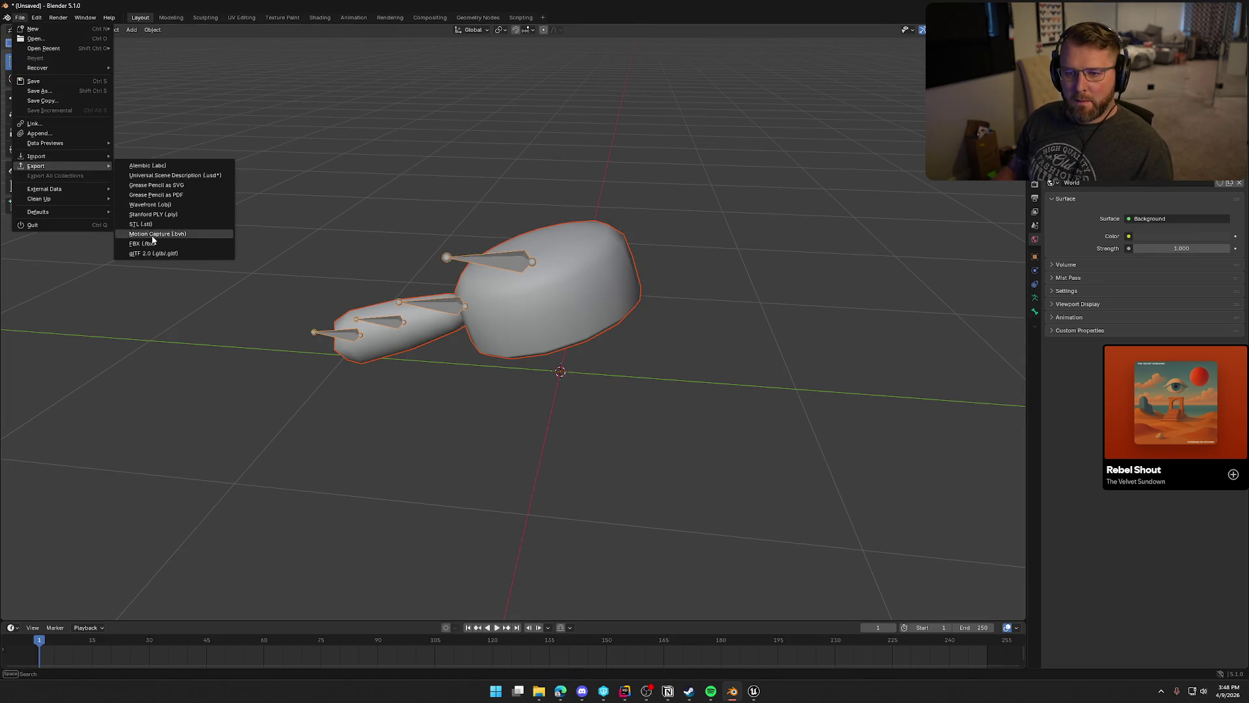
{"action": "left_click", "coordinate": [151, 243]}
{"action": "left_click", "coordinate": [774, 375]}
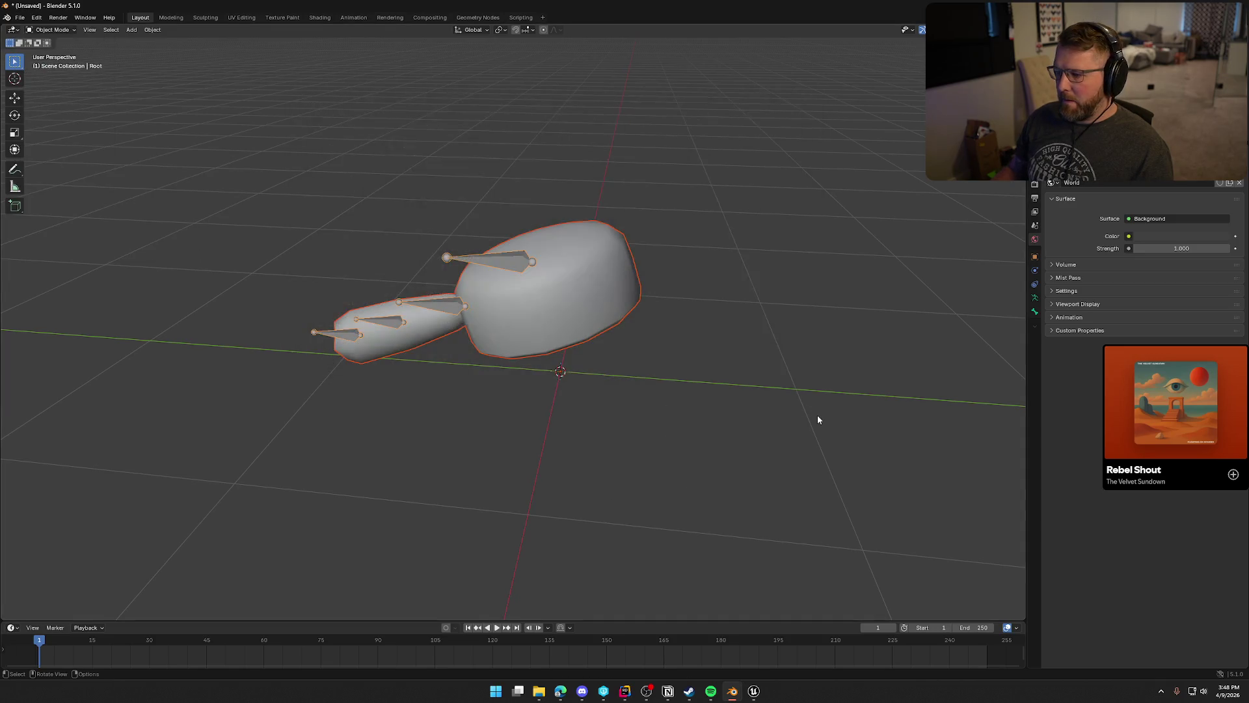
{"action": "left_click", "coordinate": [754, 691]}
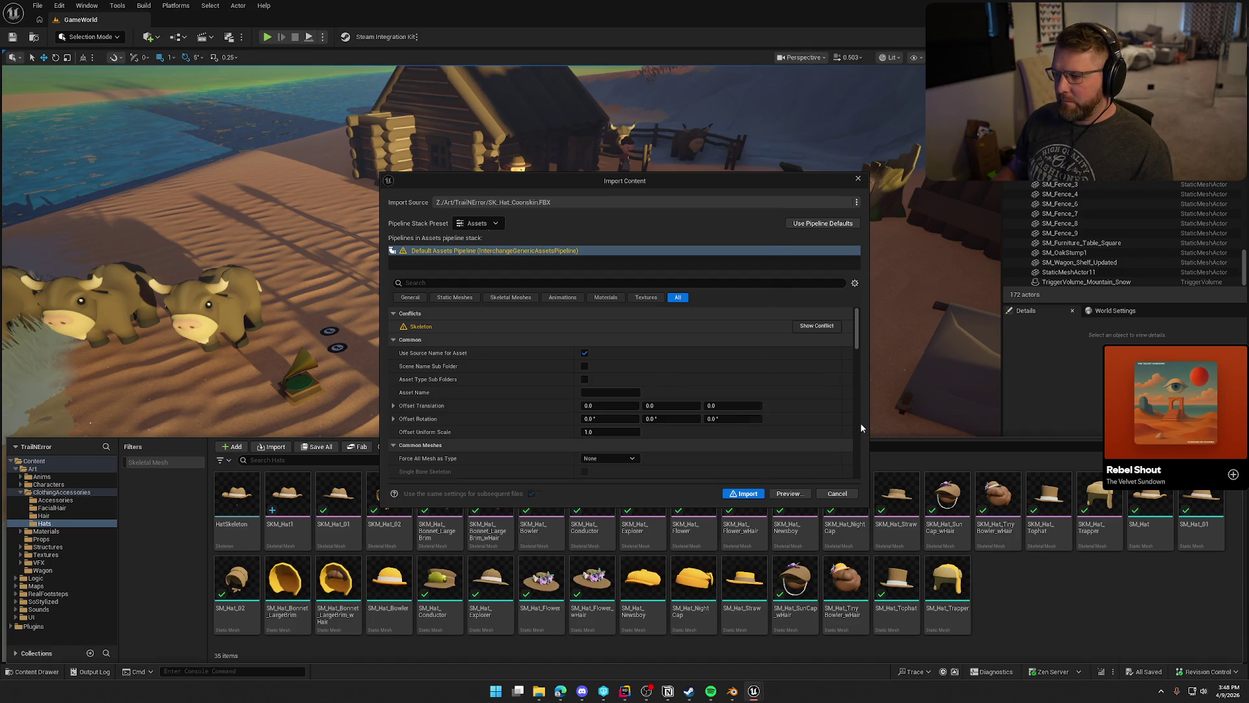
Expand Cap_Hat and Cap_Tail_01–02 to reveal the conflicting bones, then close the conflict details.
{"action": "left_click", "coordinate": [482, 257]}
{"action": "left_click", "coordinate": [487, 267]}
{"action": "left_click", "coordinate": [493, 278]}
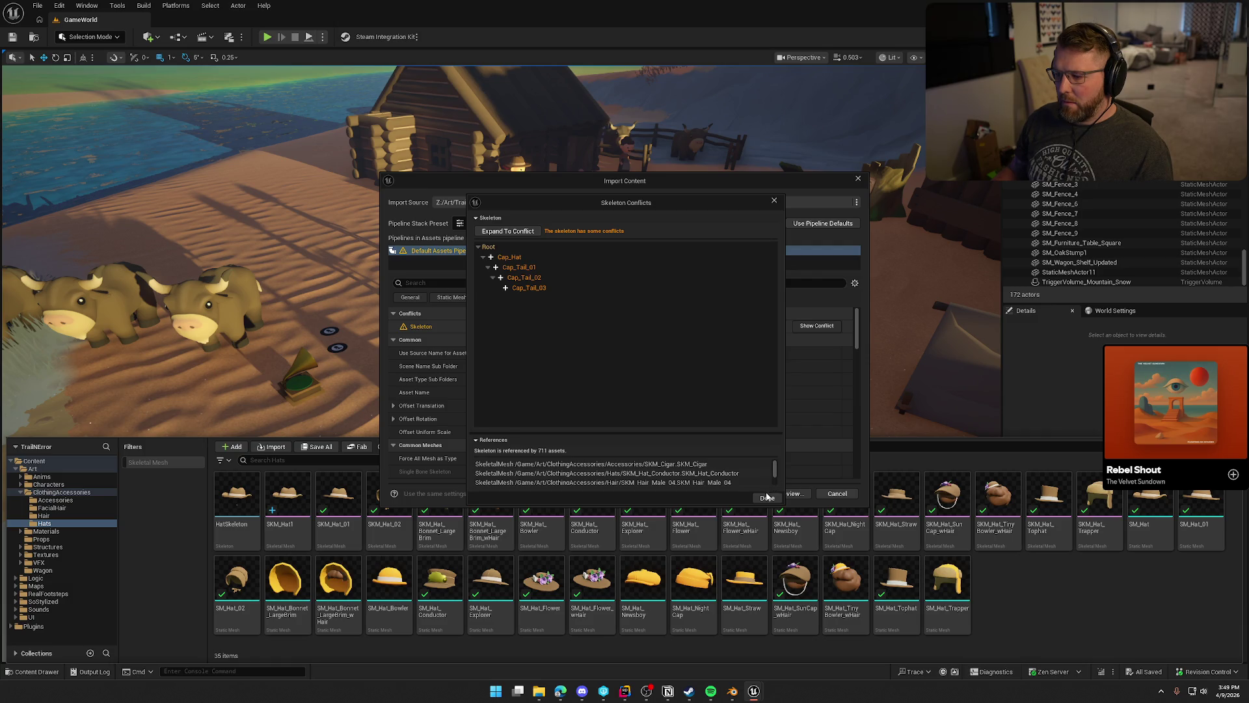
{"action": "left_click", "coordinate": [772, 201]}
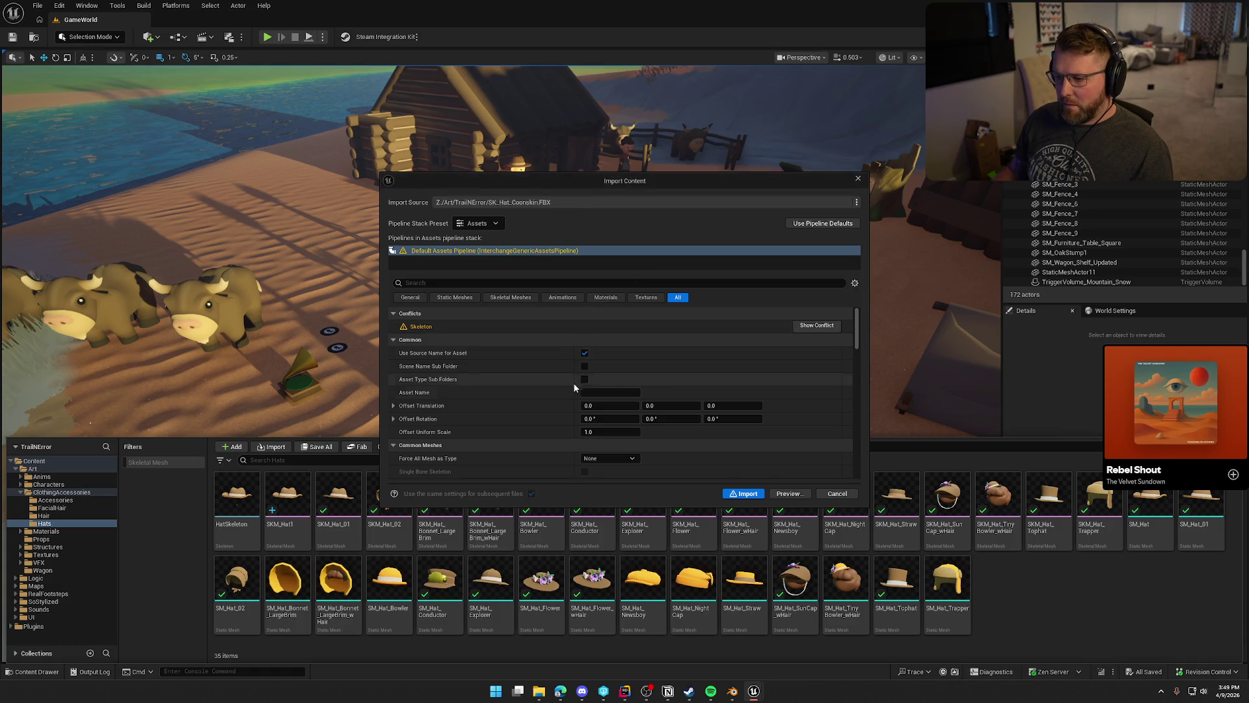
In the skeletal mesh import settings, clear the Skeleton to None.
{"action": "left_click", "coordinate": [499, 298]}
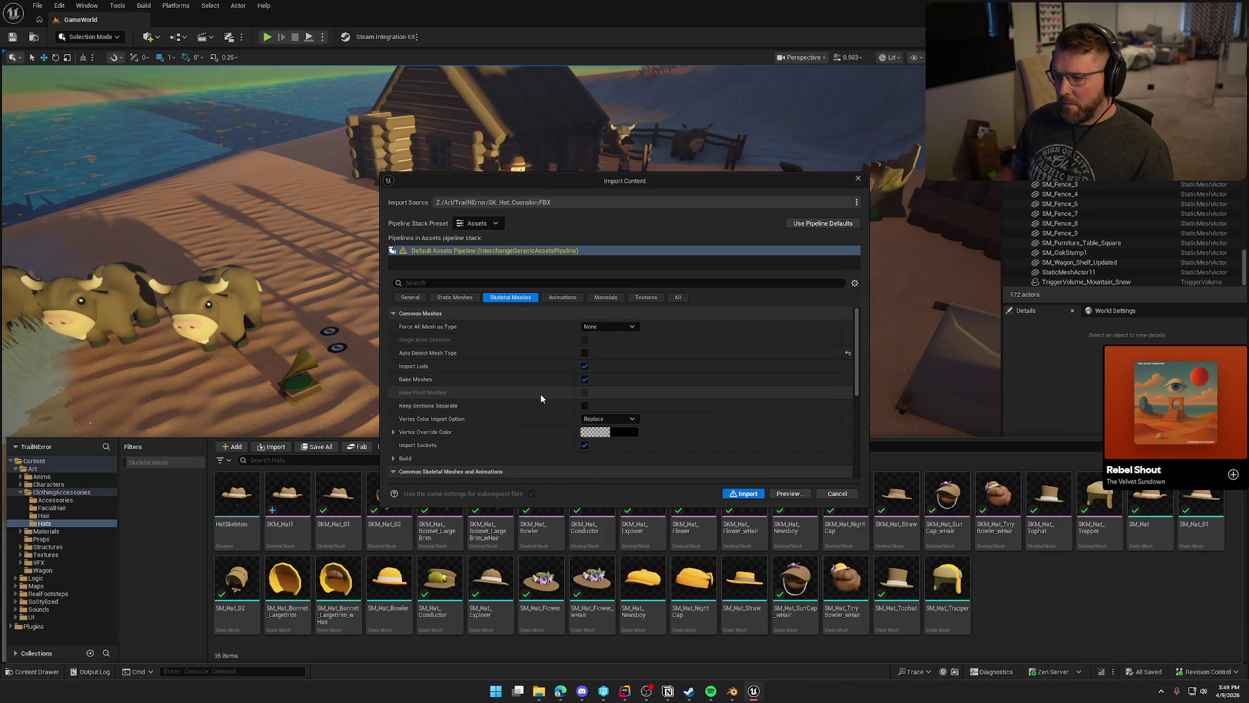
{"action": "scroll", "coordinate": [540, 393], "scroll_direction": "down", "scroll_amount": 3}
{"action": "left_click", "coordinate": [847, 428]}
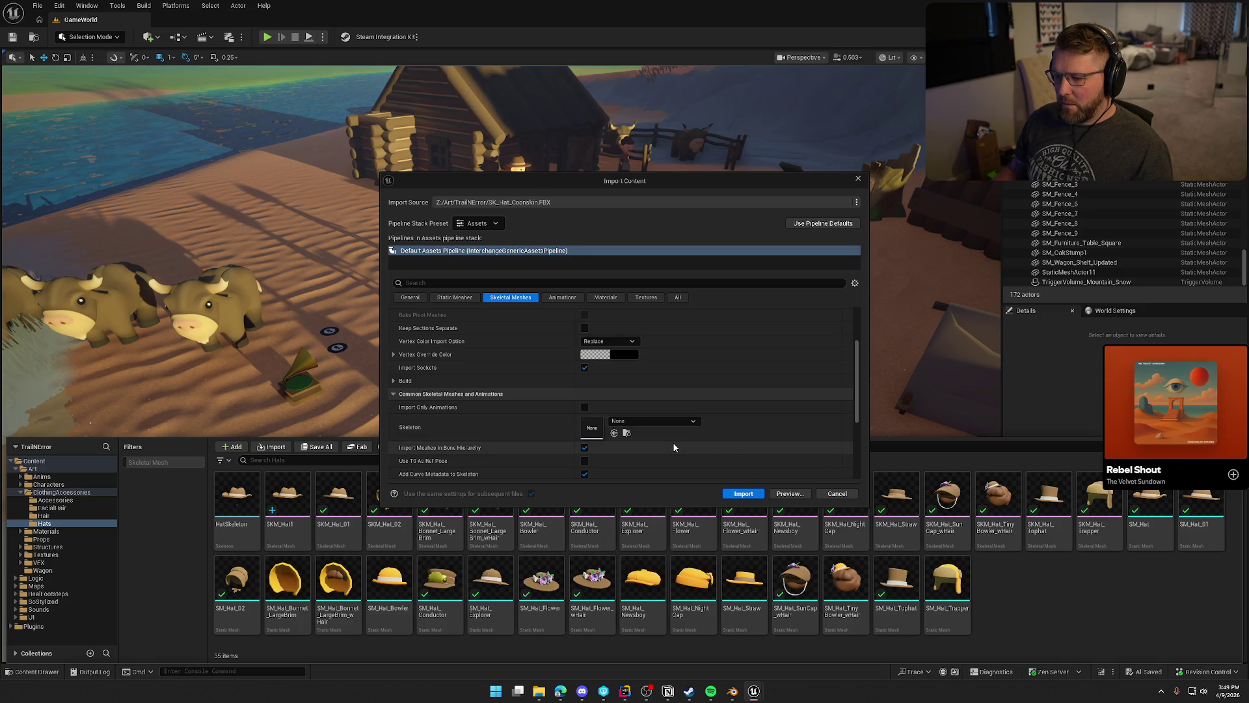
{"action": "scroll", "coordinate": [673, 443], "scroll_direction": "down", "scroll_amount": 2}
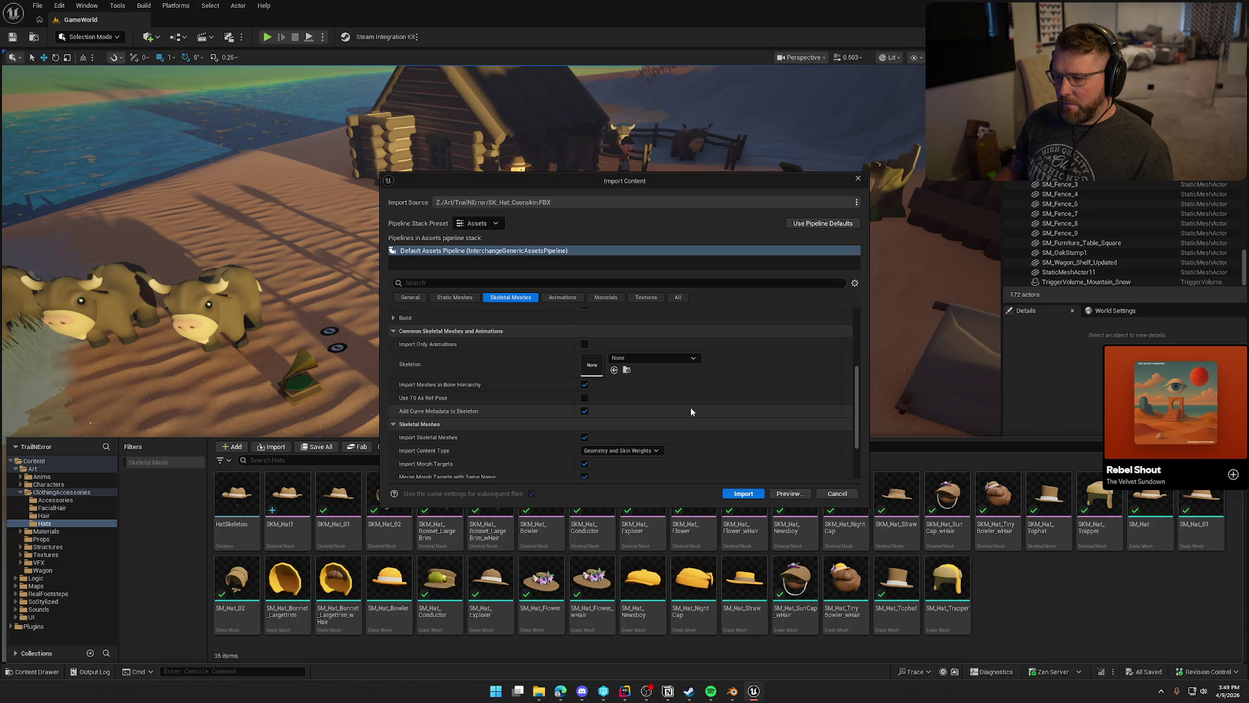
{"action": "scroll", "coordinate": [691, 411], "scroll_direction": "down", "scroll_amount": 3}
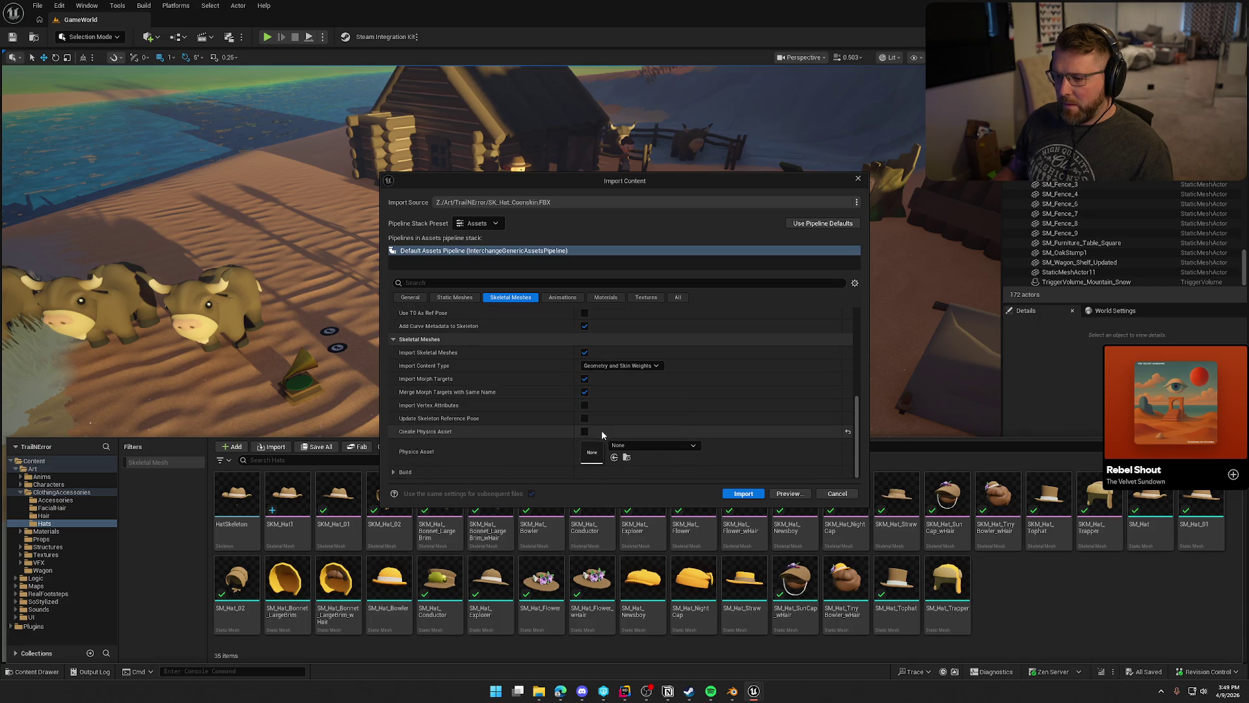
{"action": "scroll", "coordinate": [648, 434], "scroll_direction": "up", "scroll_amount": 5}
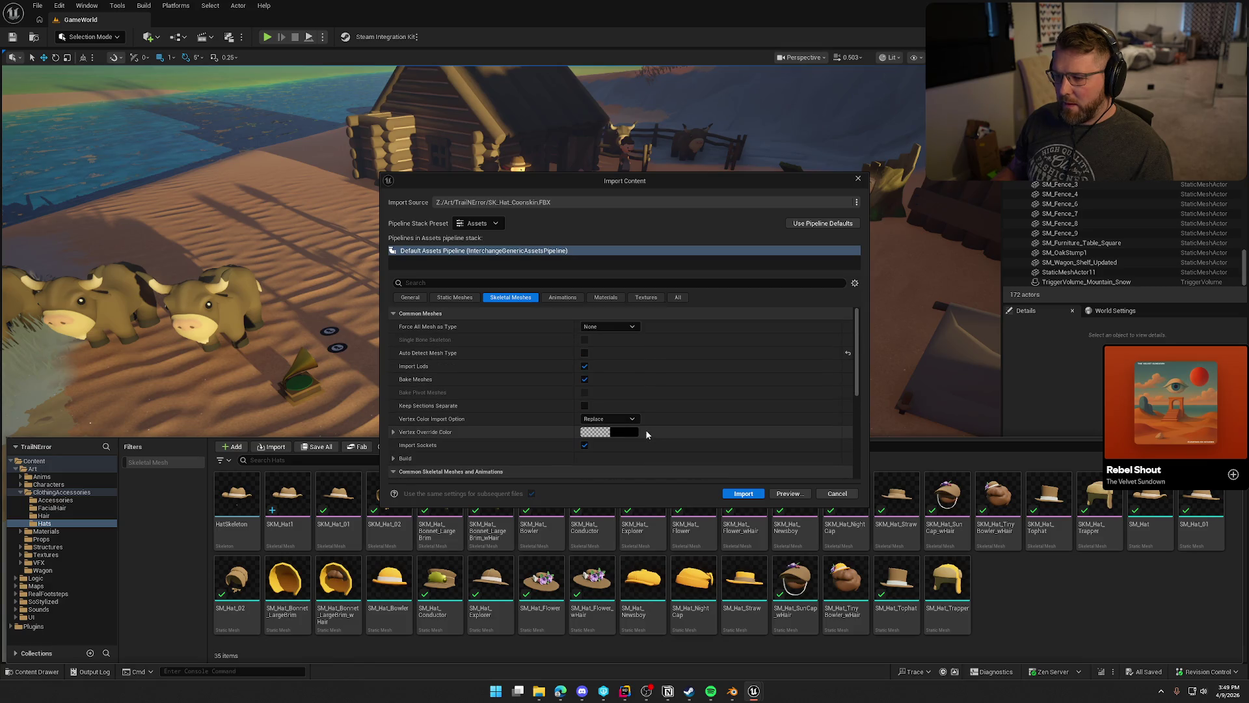
Set Force All Mesh as Type to Skeletal Mesh and start the import.
{"action": "left_click", "coordinate": [614, 329]}
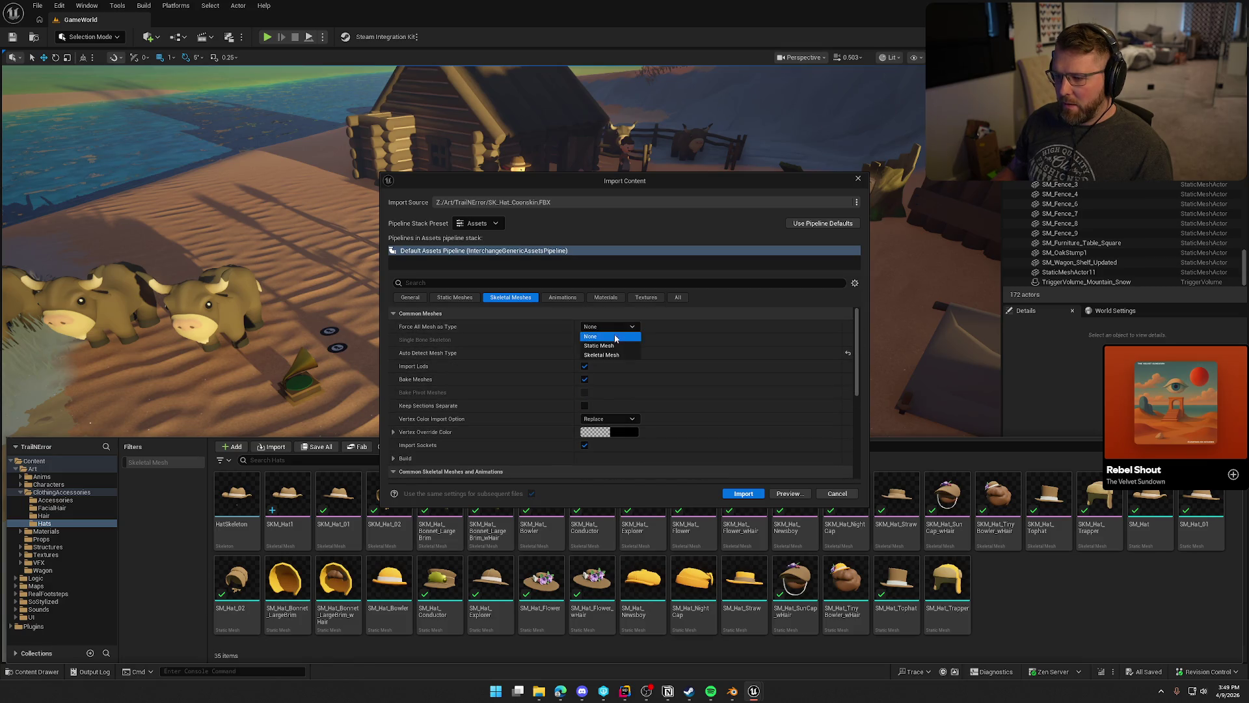
{"action": "left_click", "coordinate": [613, 355]}
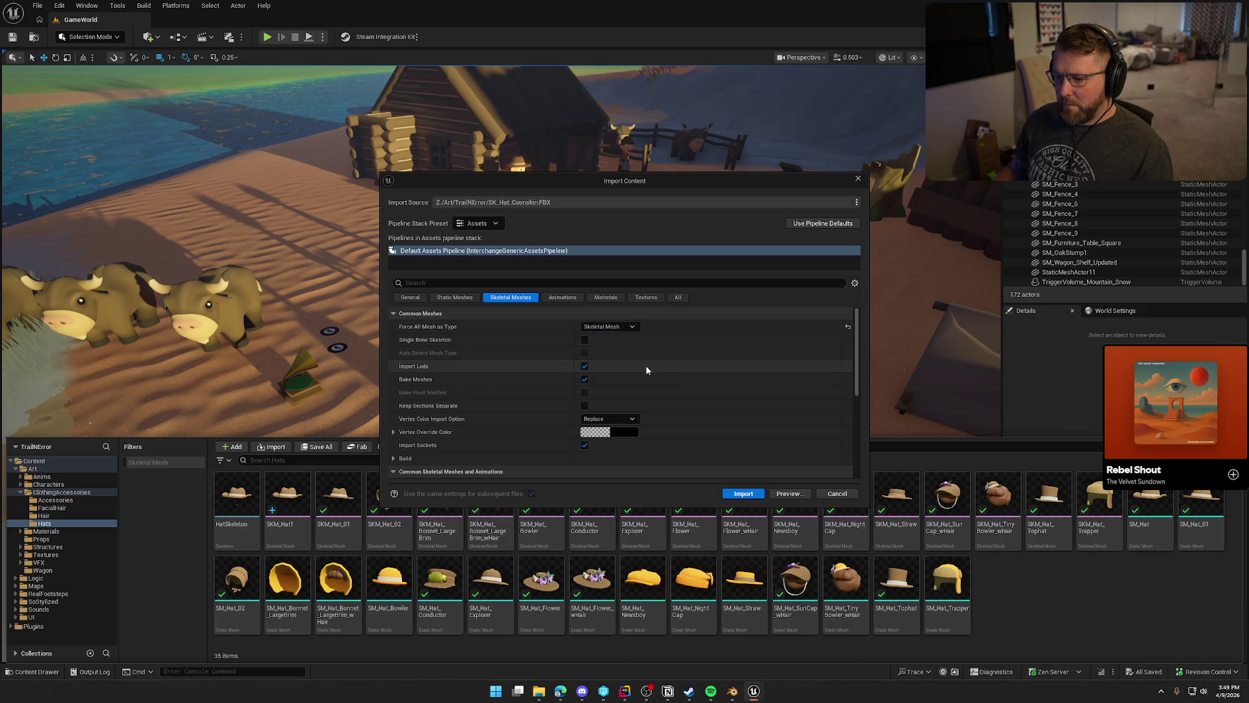
{"action": "scroll", "coordinate": [646, 368], "scroll_direction": "down", "scroll_amount": 1}
{"action": "scroll", "coordinate": [646, 369], "scroll_direction": "down", "scroll_amount": 1}
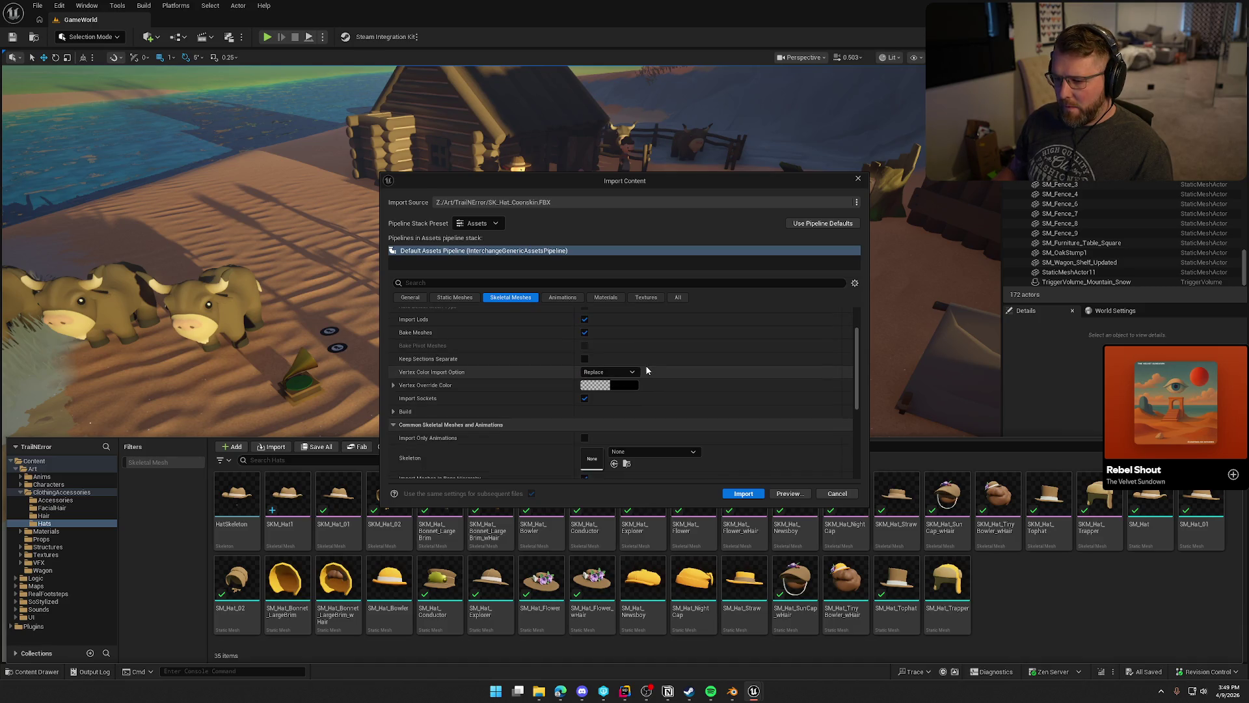
{"action": "scroll", "coordinate": [648, 370], "scroll_direction": "down", "scroll_amount": 2}
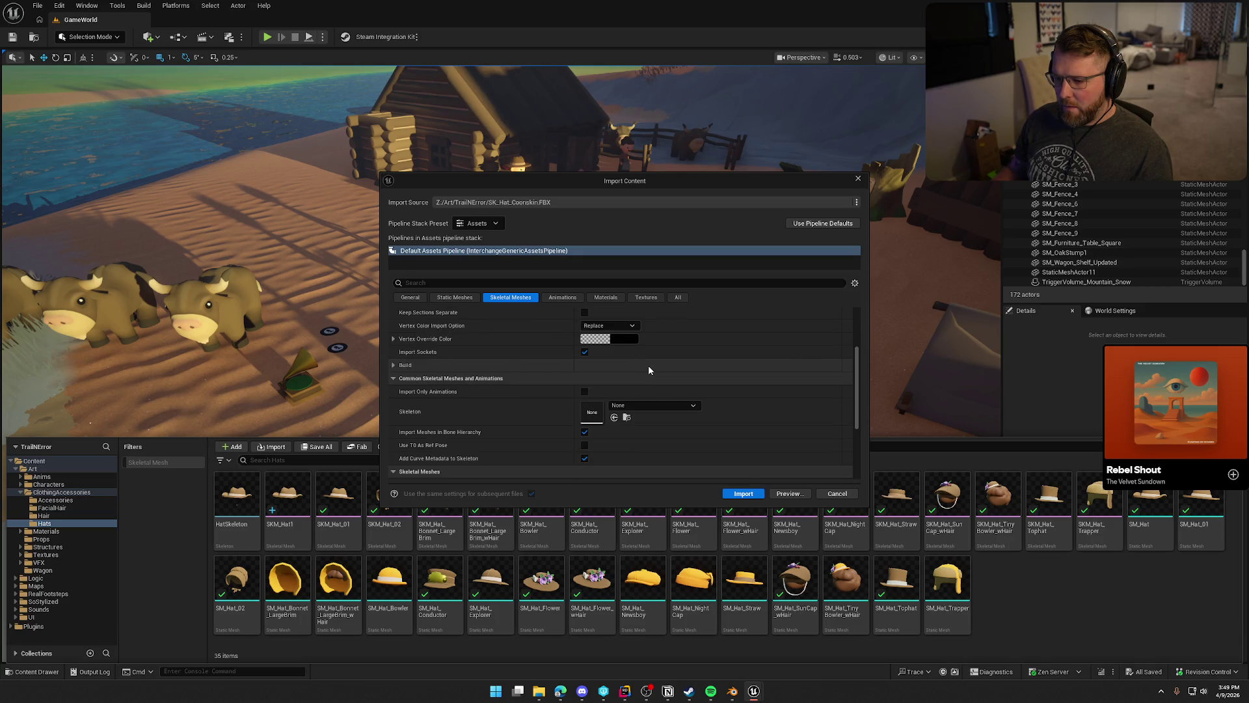
{"action": "scroll", "coordinate": [648, 370], "scroll_direction": "down", "scroll_amount": 4}
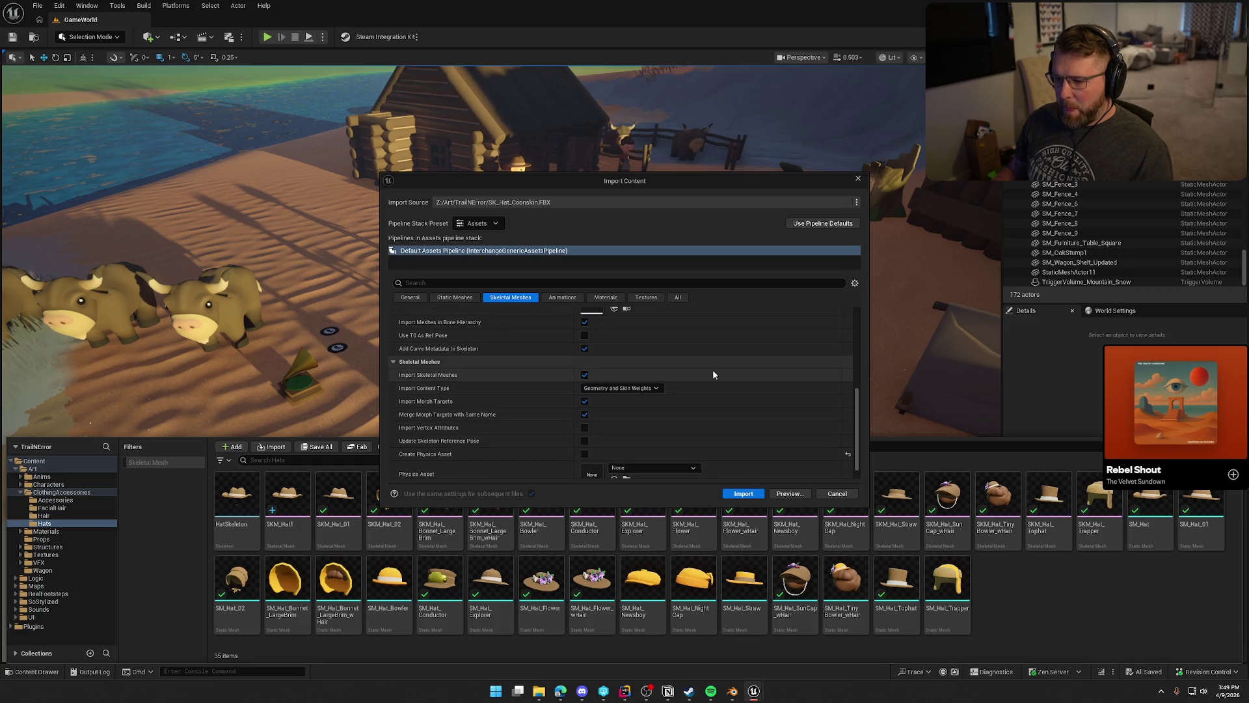
{"action": "scroll", "coordinate": [713, 373], "scroll_direction": "down", "scroll_amount": 1}
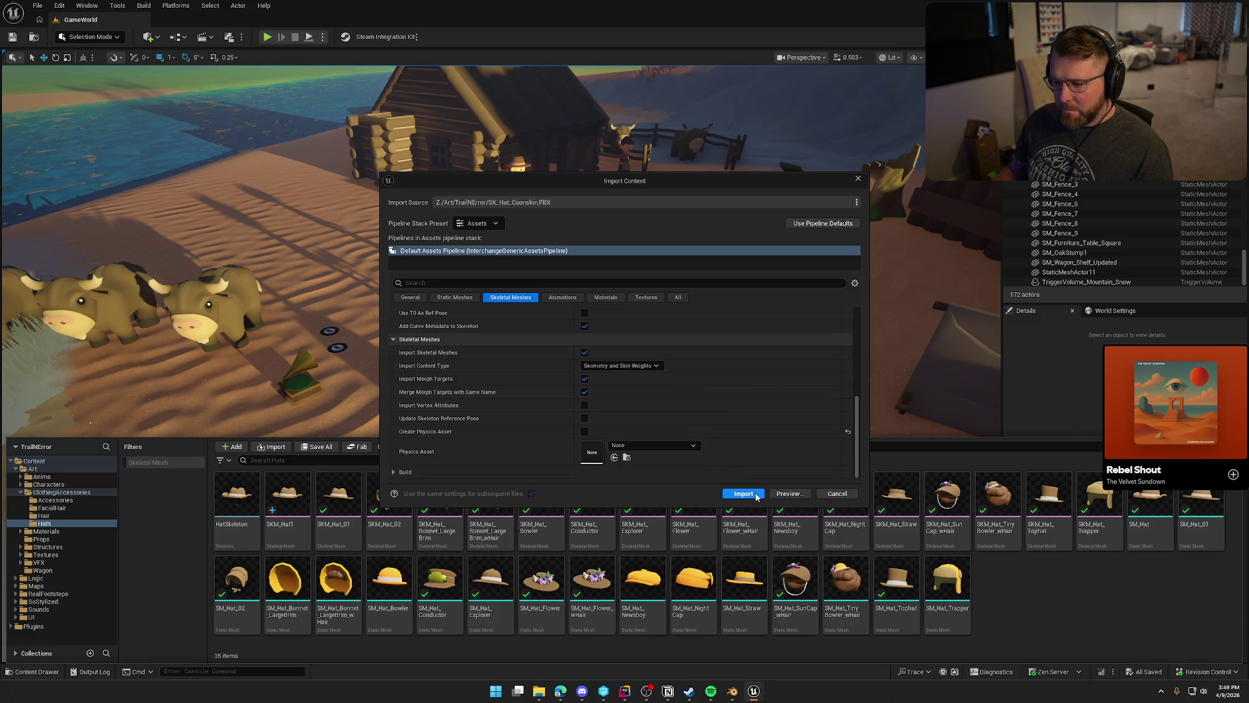
{"action": "left_click", "coordinate": [743, 493]}
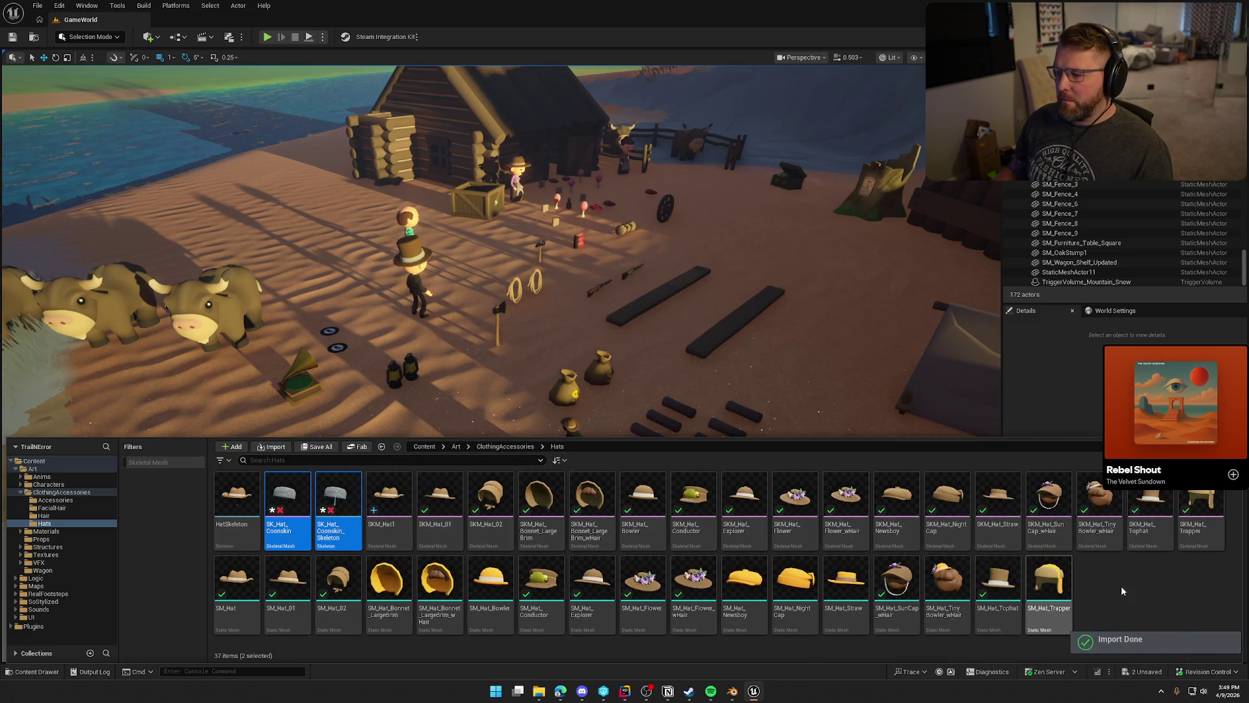
Check out the coonskin assets and assign brown and tail materials to SK_Hat_Coonskin's two slots.
{"action": "left_click", "coordinate": [1099, 584]}
{"action": "left_click", "coordinate": [638, 455]}
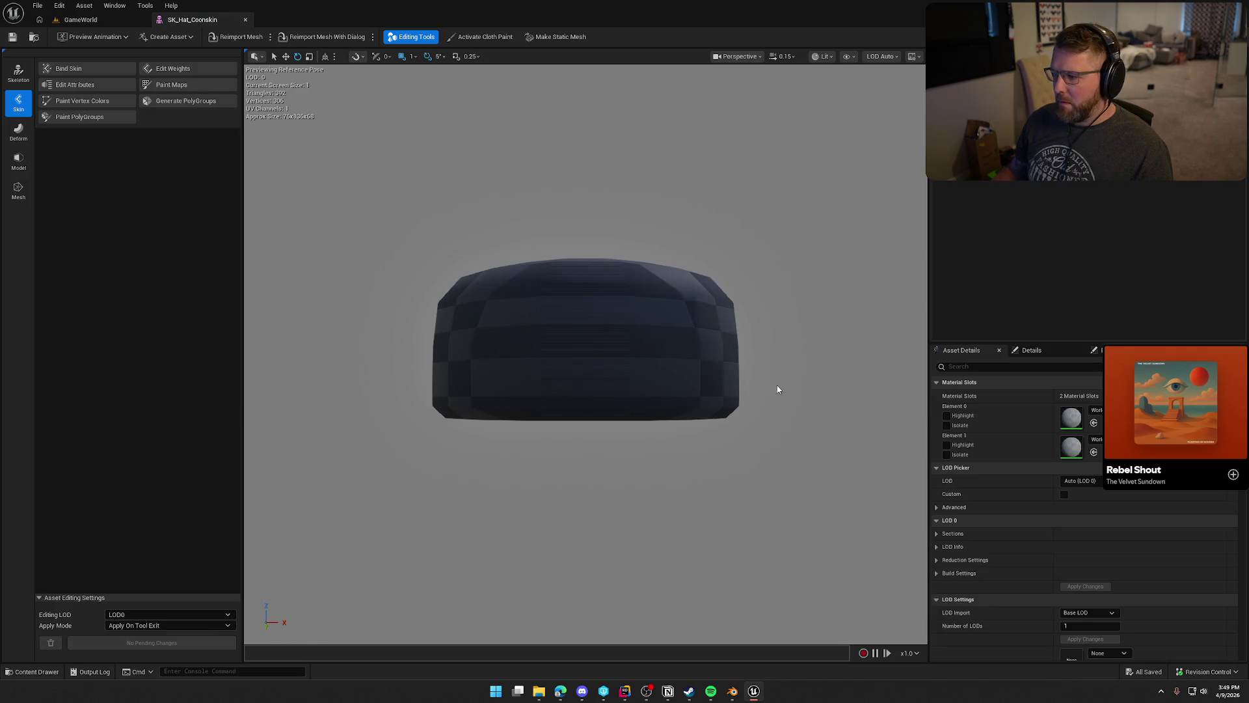
{"action": "left_click_drag", "start_coordinate": [777, 389], "coordinate": [797, 406]}
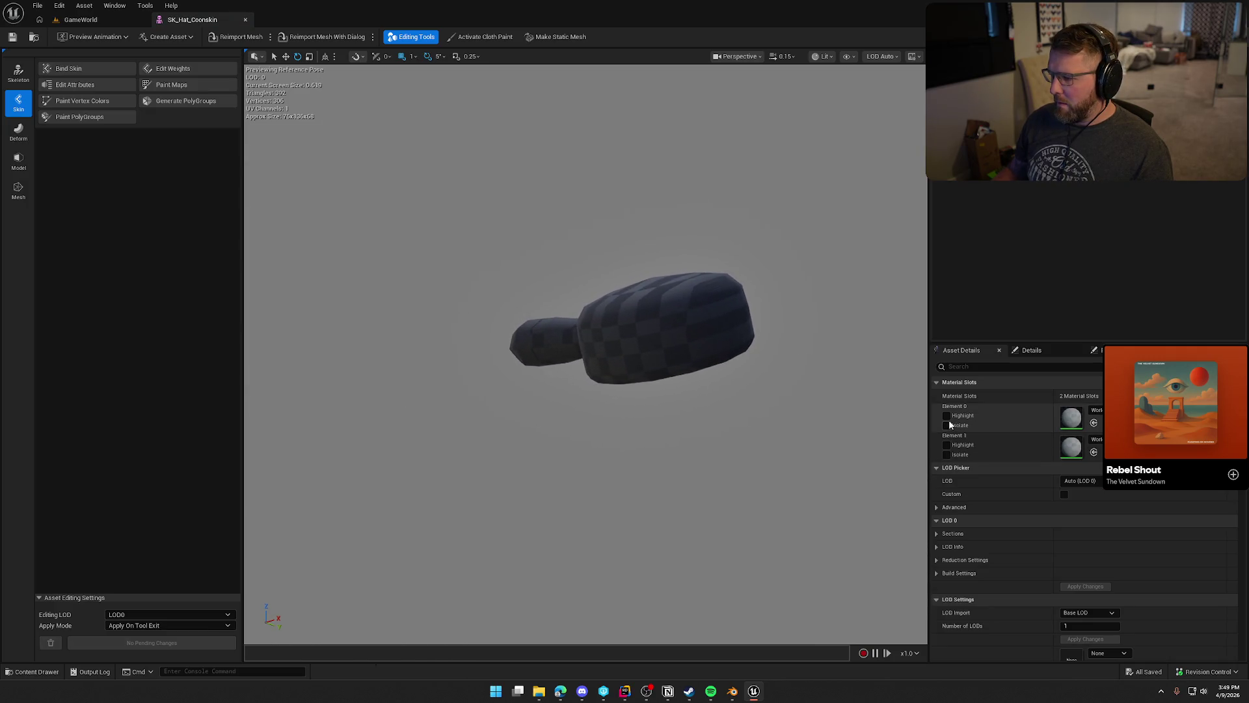
{"action": "left_click", "coordinate": [1097, 409]}
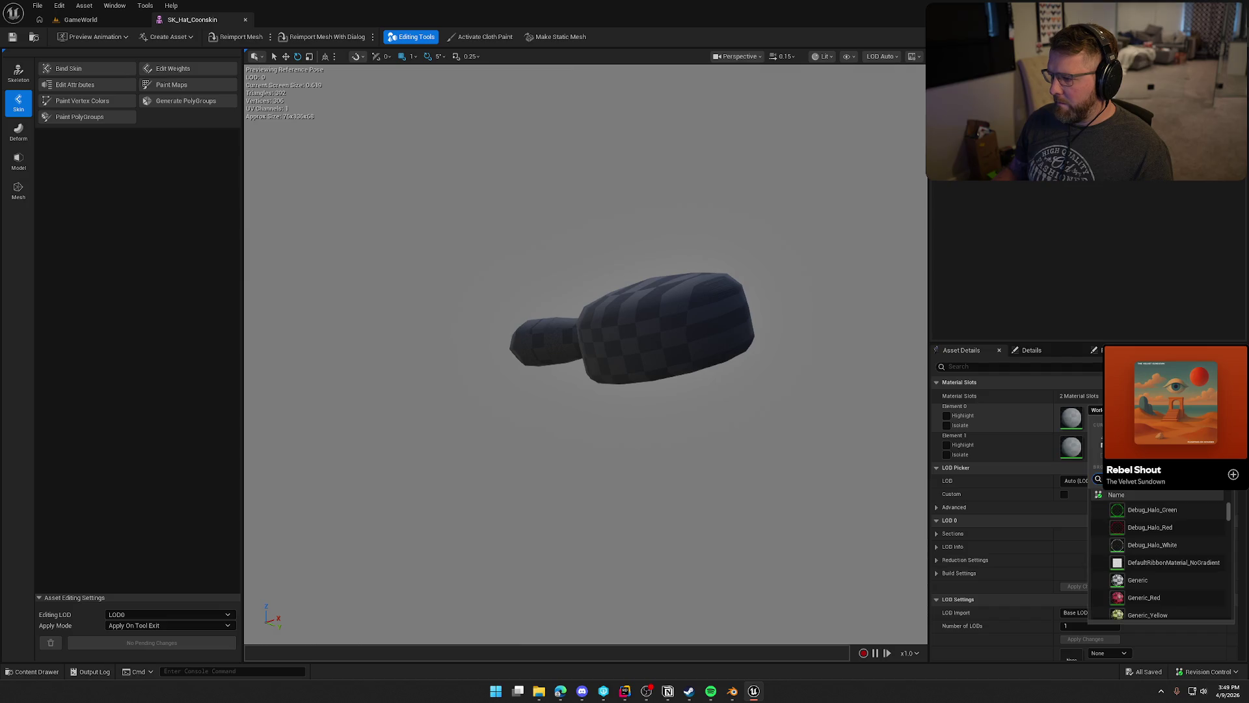
{"action": "left_click", "coordinate": [1097, 439]}
{"action": "type", "text": "m master"}
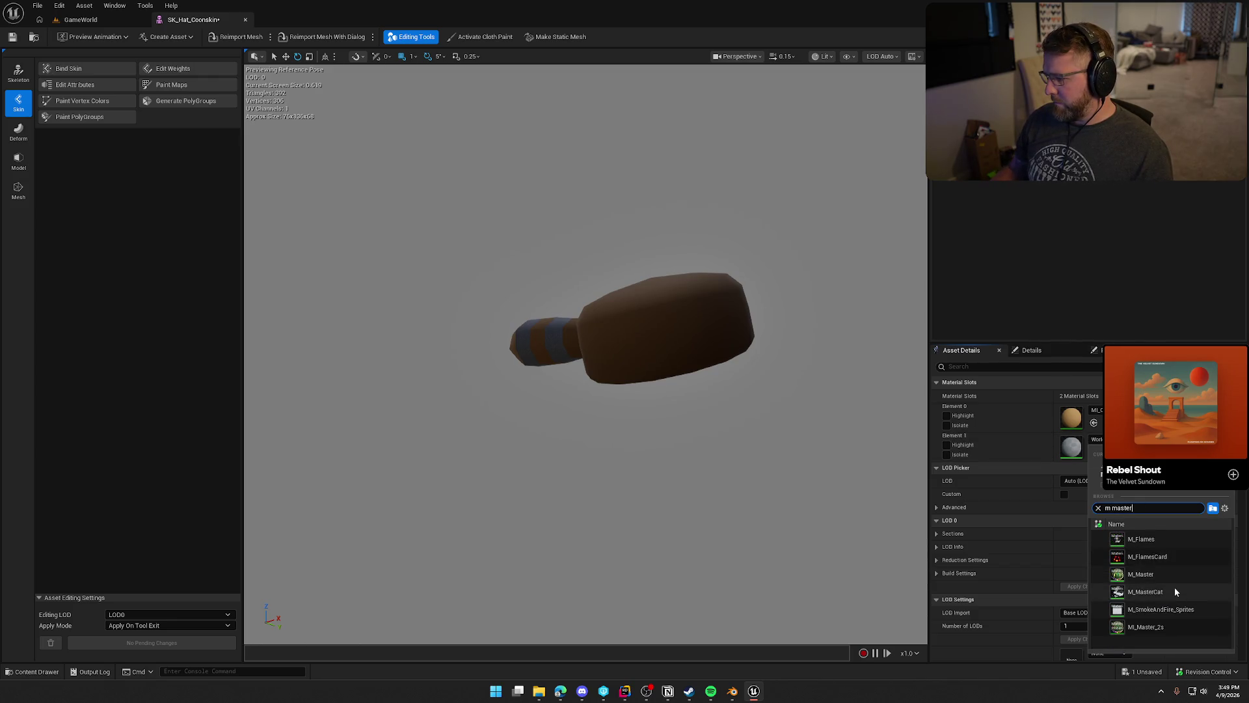
{"action": "left_click", "coordinate": [1171, 579]}
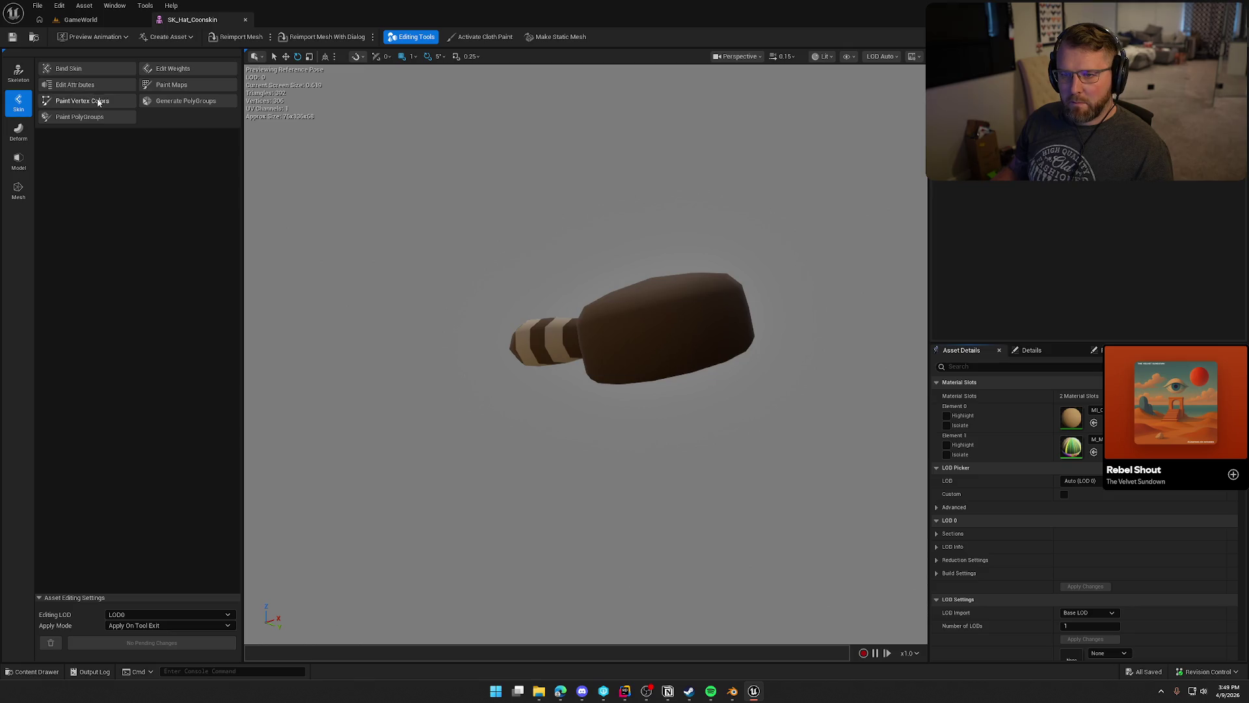
{"action": "middle_click", "coordinate": [200, 20]}
{"action": "key", "text": "ctrl+space"}
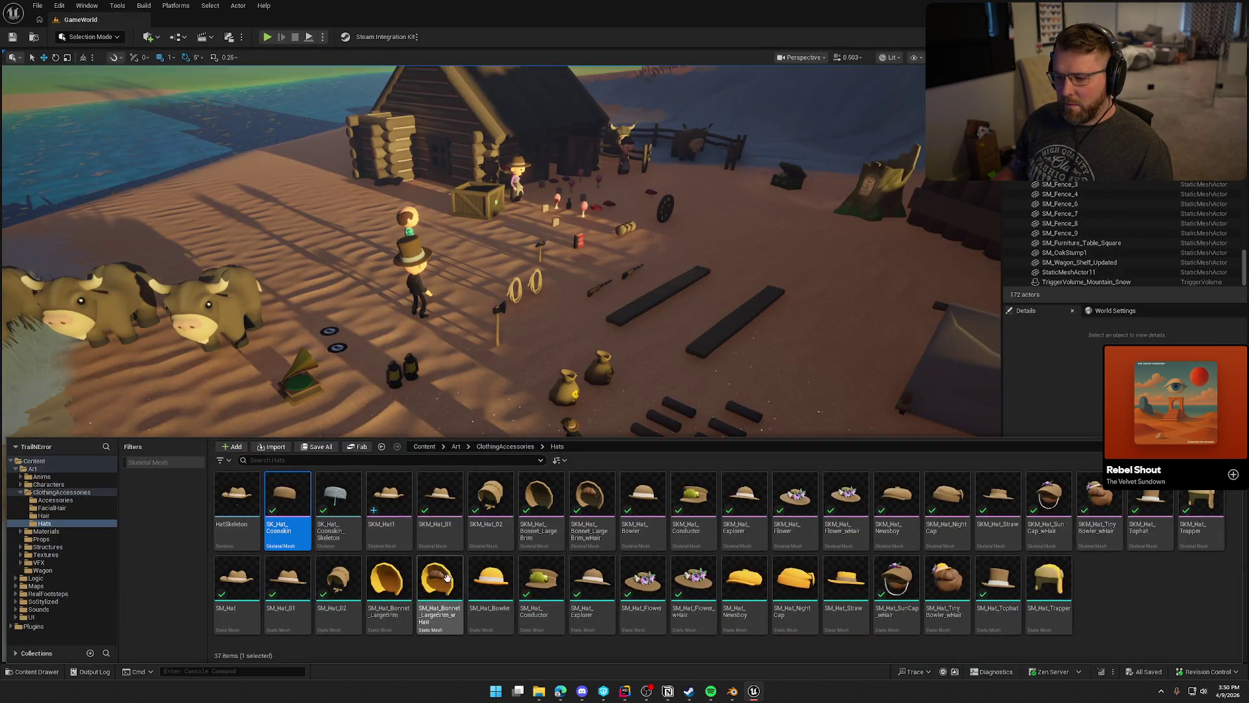
Browse Hats and Hair with the skeletal mesh filter, then move into the Accessories folder.
{"action": "left_click", "coordinate": [1146, 599]}
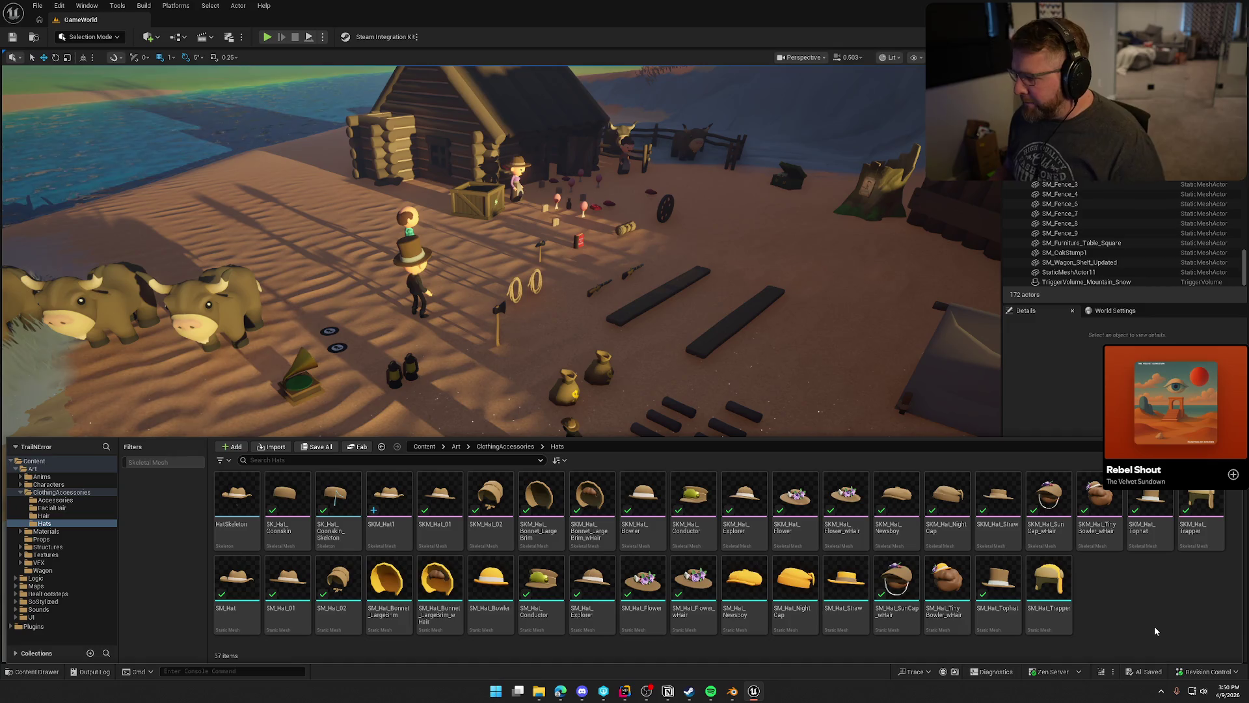
{"action": "left_click", "coordinate": [147, 464]}
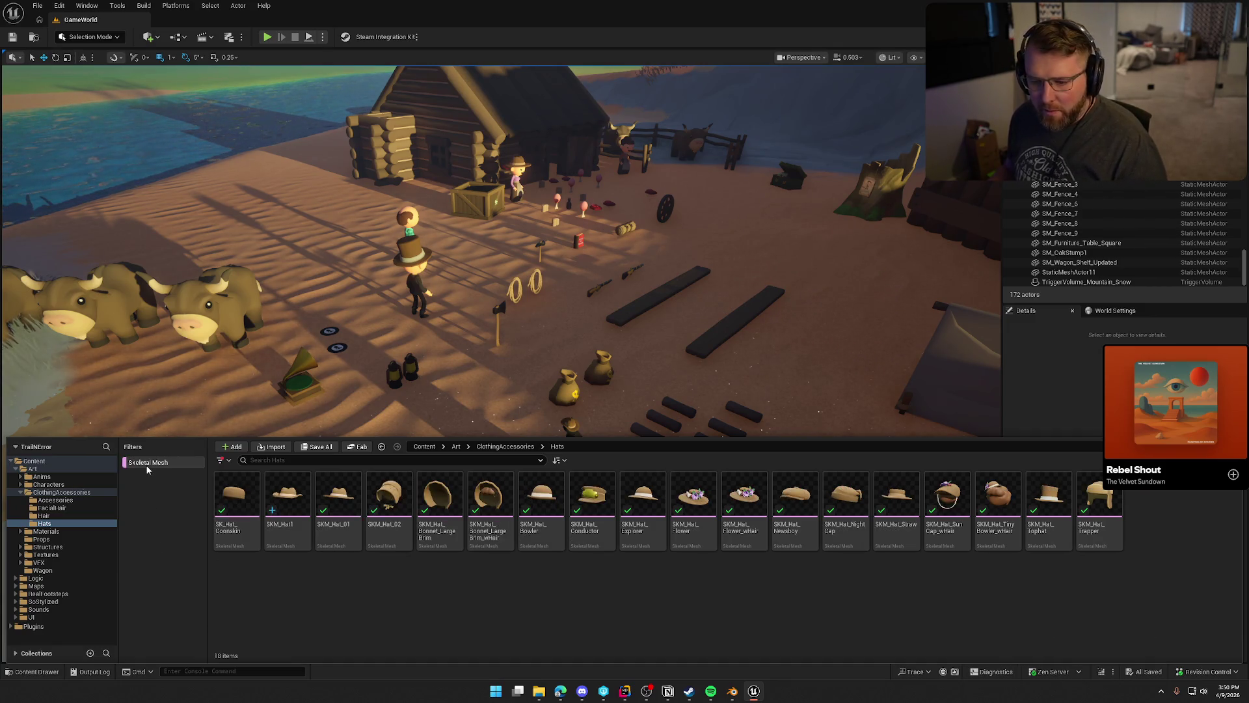
{"action": "left_click", "coordinate": [140, 462]}
{"action": "left_click", "coordinate": [43, 515]}
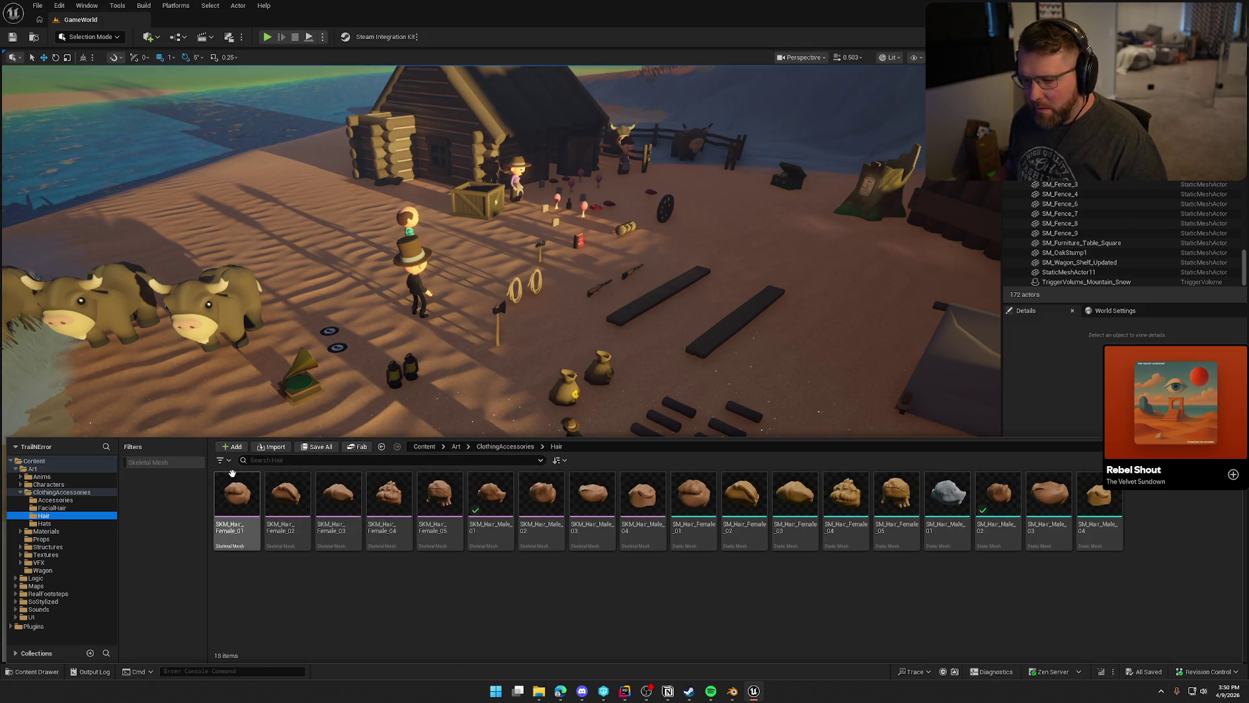
{"action": "left_click", "coordinate": [158, 464]}
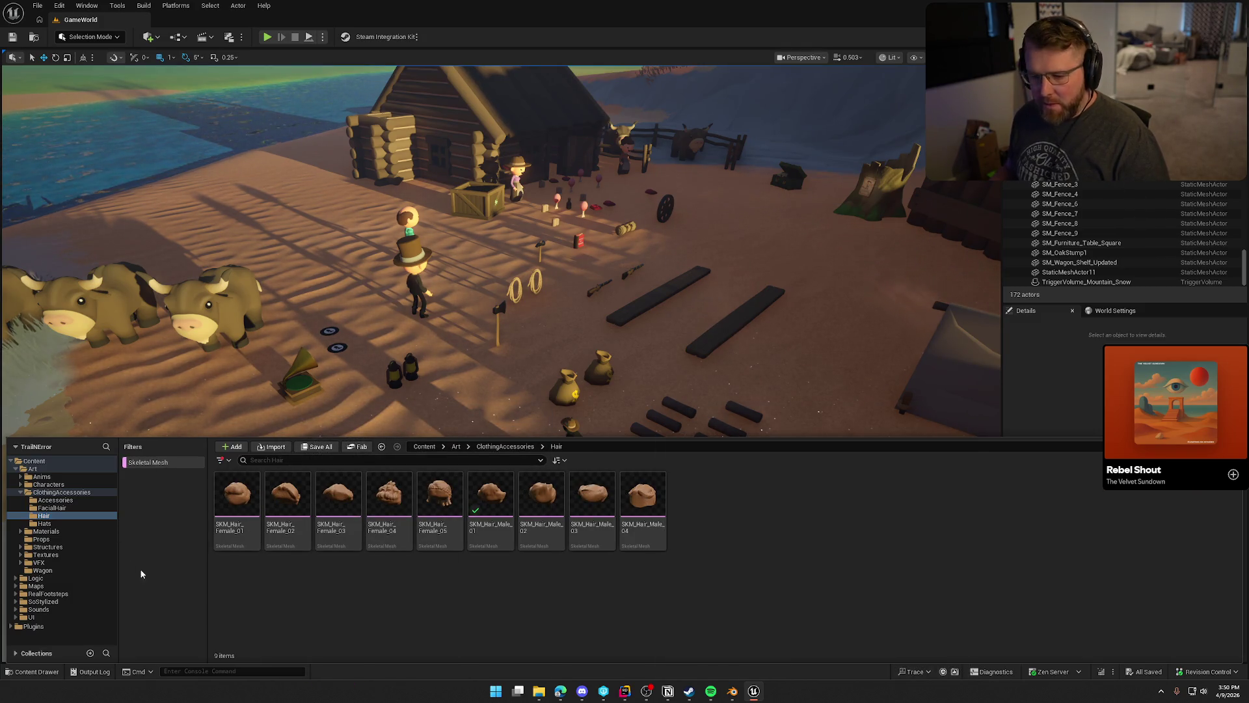
{"action": "left_click", "coordinate": [58, 508]}
{"action": "key", "text": "Up"}
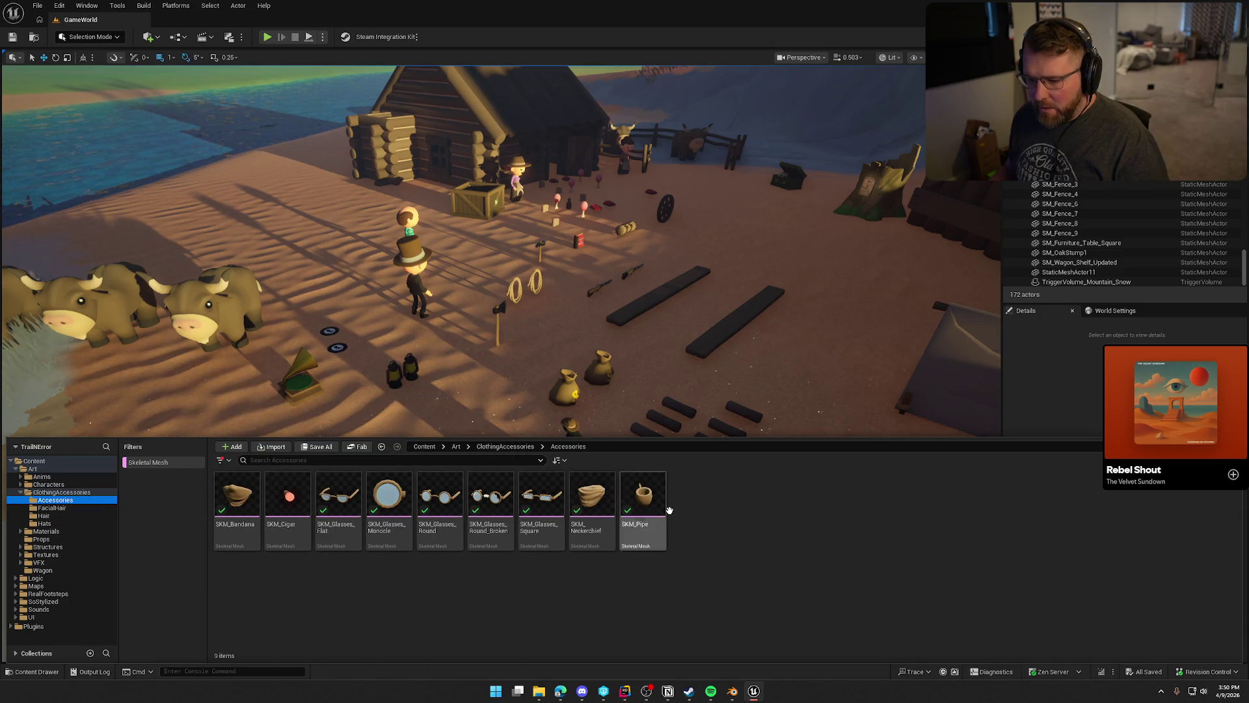
Open SKM_Bandana, SKM_Cigar and SKM_Glasses_Flat, then close the Bandana and Cigar editors.
{"action": "left_click", "coordinate": [241, 498]}
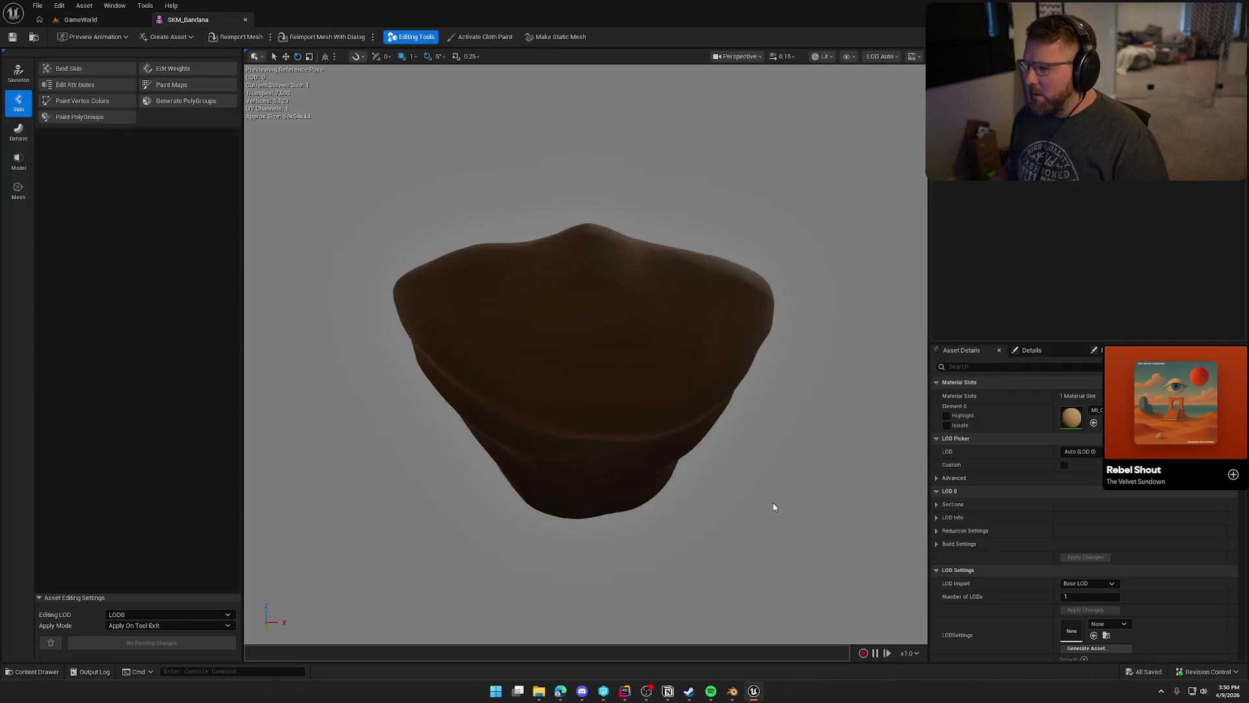
{"action": "key", "text": "ctrl+space"}
{"action": "left_click", "coordinate": [278, 500]}
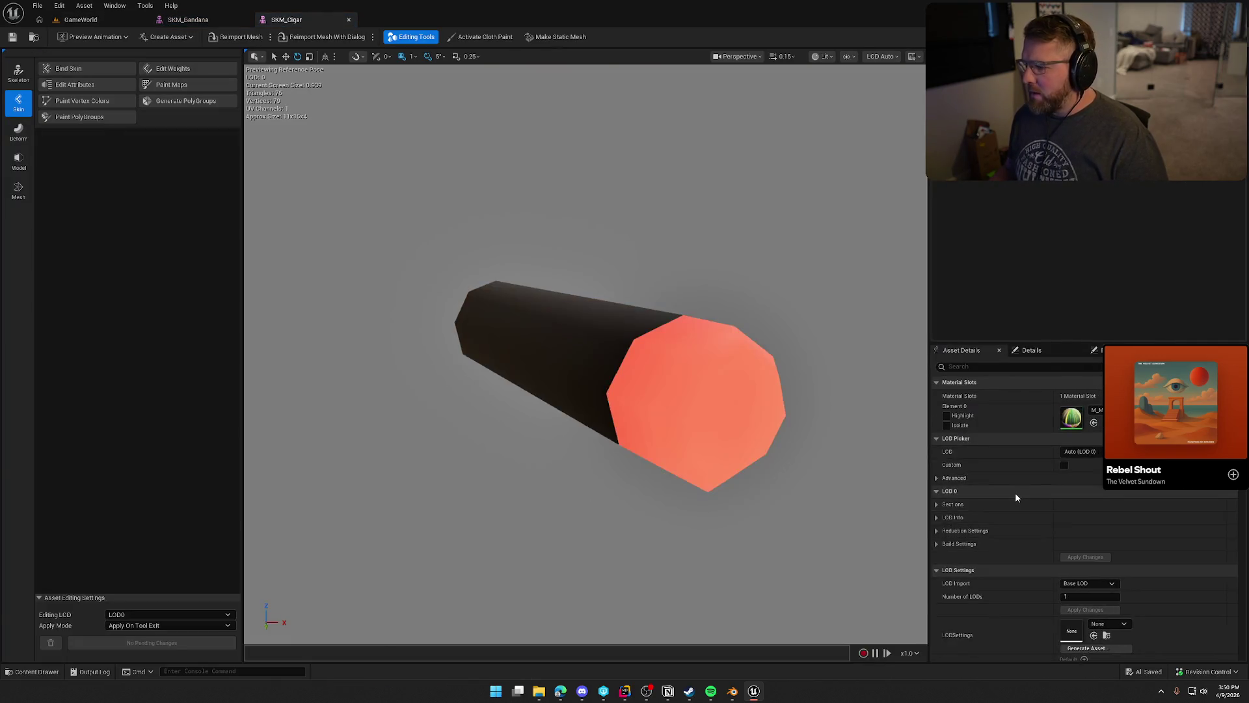
{"action": "key", "text": "ctrl+space"}
{"action": "left_click", "coordinate": [350, 505]}
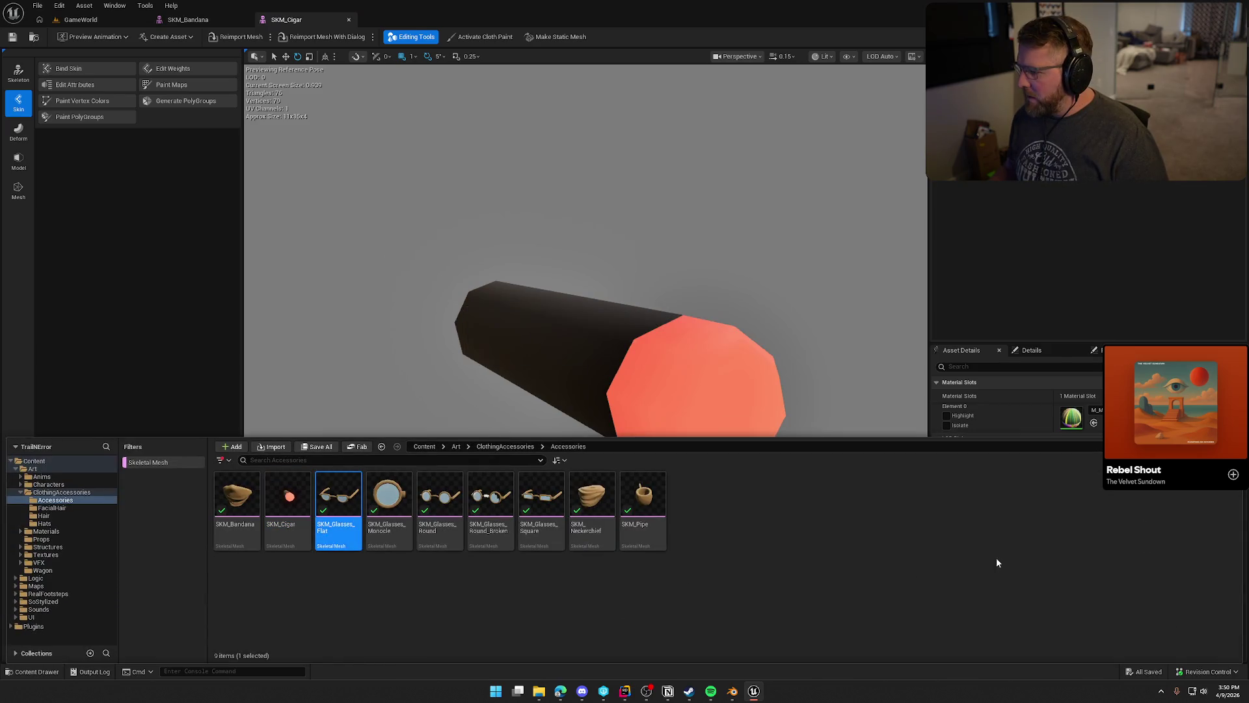
{"action": "key", "text": "Return"}
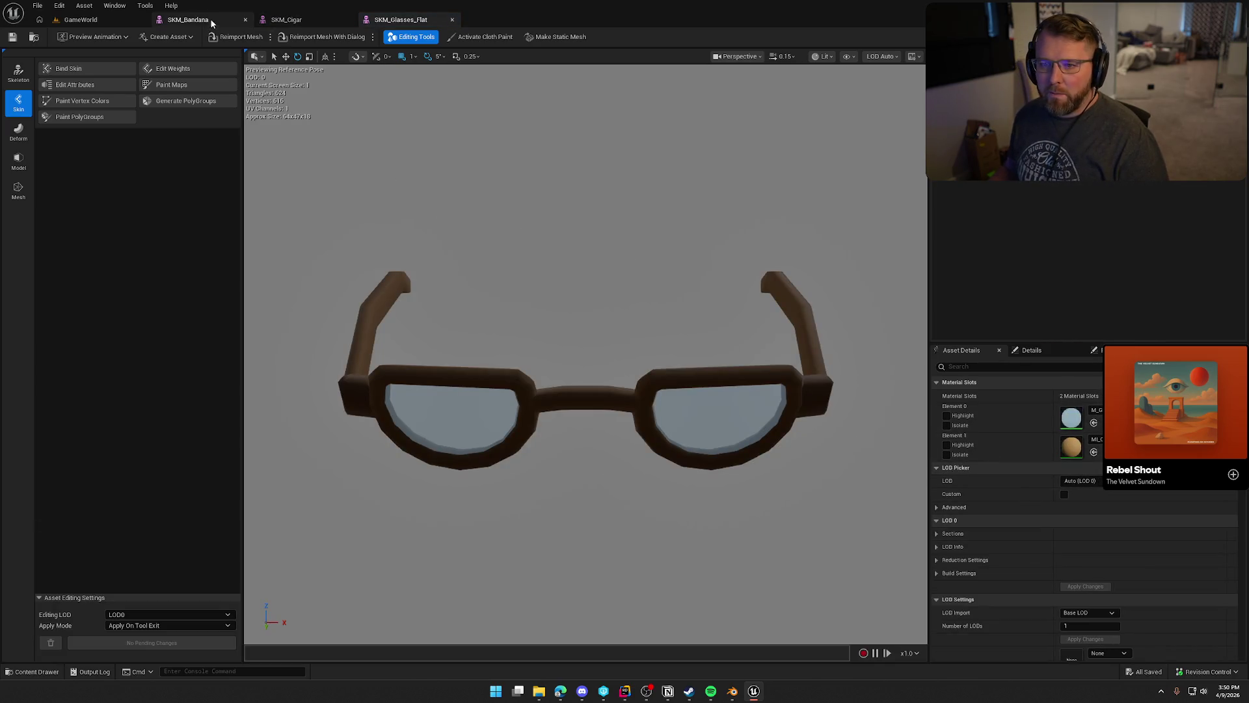
{"action": "middle_click", "coordinate": [206, 21]}
{"action": "middle_click", "coordinate": [207, 21]}
{"action": "key", "text": "ctrl+space"}
Open the Monocle, Round, Round_Broken and Square glasses meshes for inspection.
{"action": "left_click", "coordinate": [386, 506]}
{"action": "key", "text": "Return"}
{"action": "key", "text": "ctrl+space"}
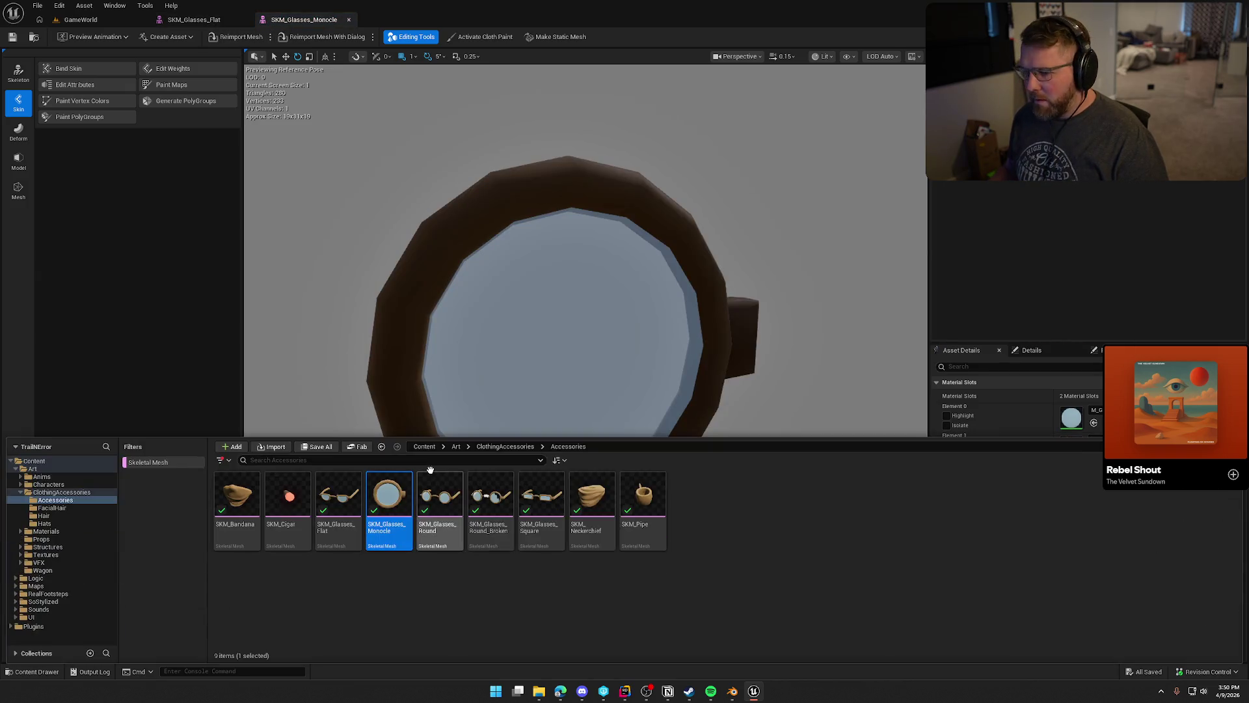
{"action": "key", "text": "Right"}
{"action": "key", "text": "Return"}
{"action": "key", "text": "ctrl+space"}
{"action": "key", "text": "Right"}
{"action": "key", "text": "Return"}
{"action": "key", "text": "ctrl+space"}
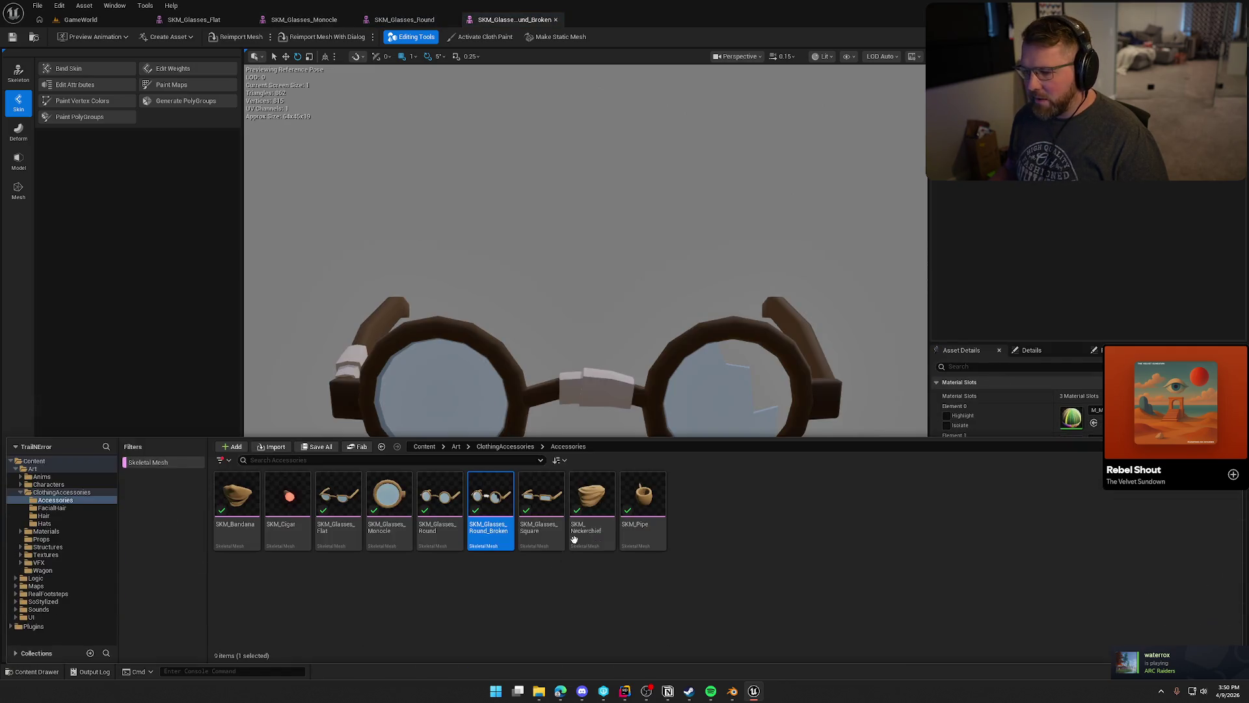
{"action": "left_click", "coordinate": [547, 498]}
{"action": "key", "text": "Return"}
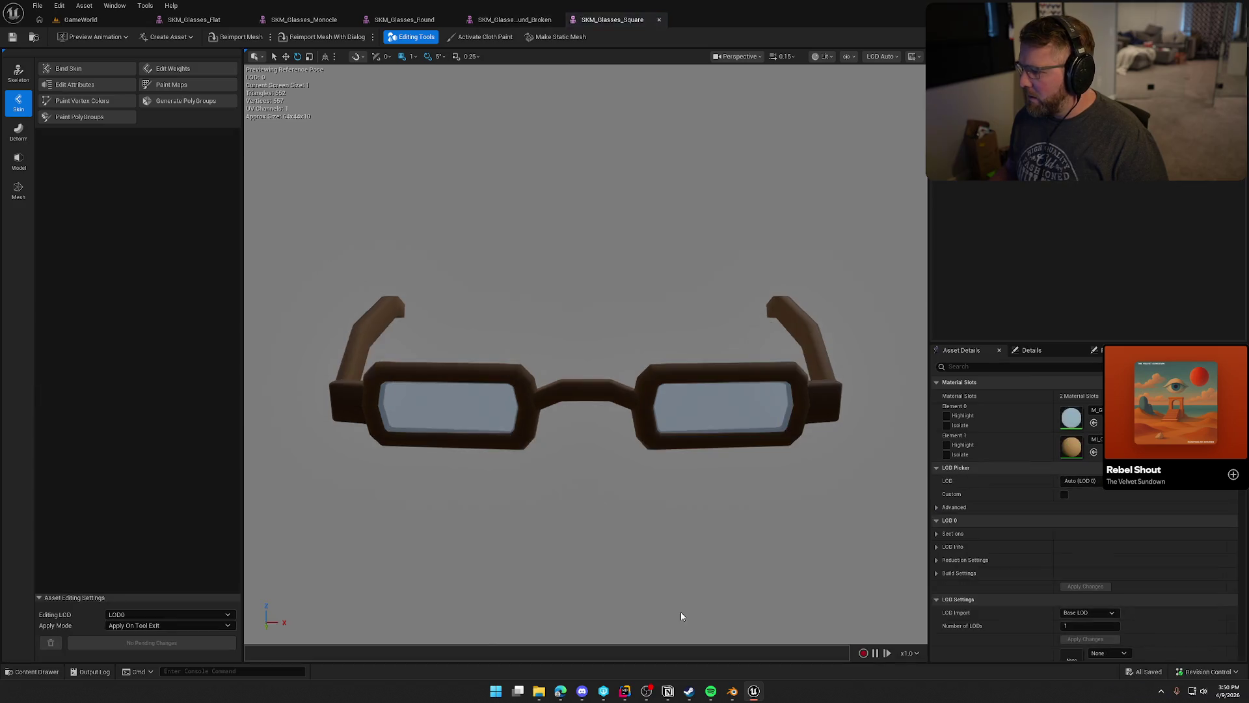
{"action": "key", "text": "ctrl+space"}
Open SKM_Neckerchief and SKM_Pipe for inspection.
{"action": "left_click", "coordinate": [597, 495]}
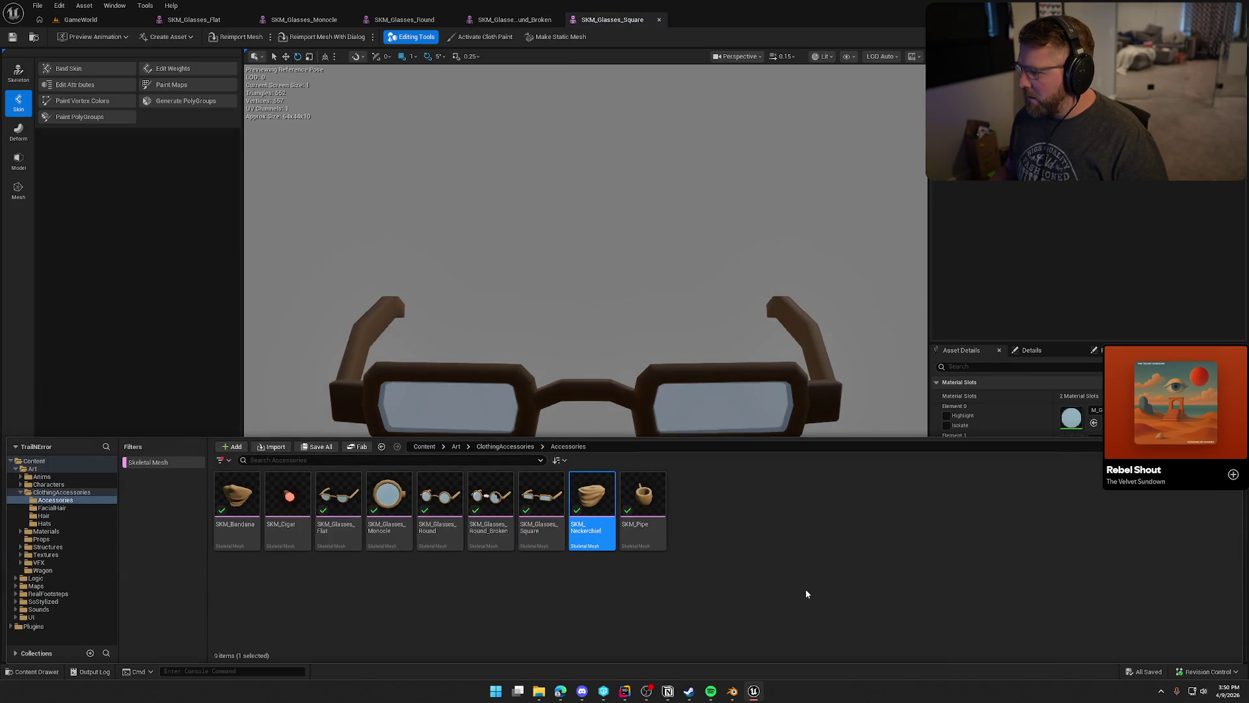
{"action": "key", "text": "Return"}
{"action": "key", "text": "ctrl+space"}
{"action": "key", "text": "Right"}
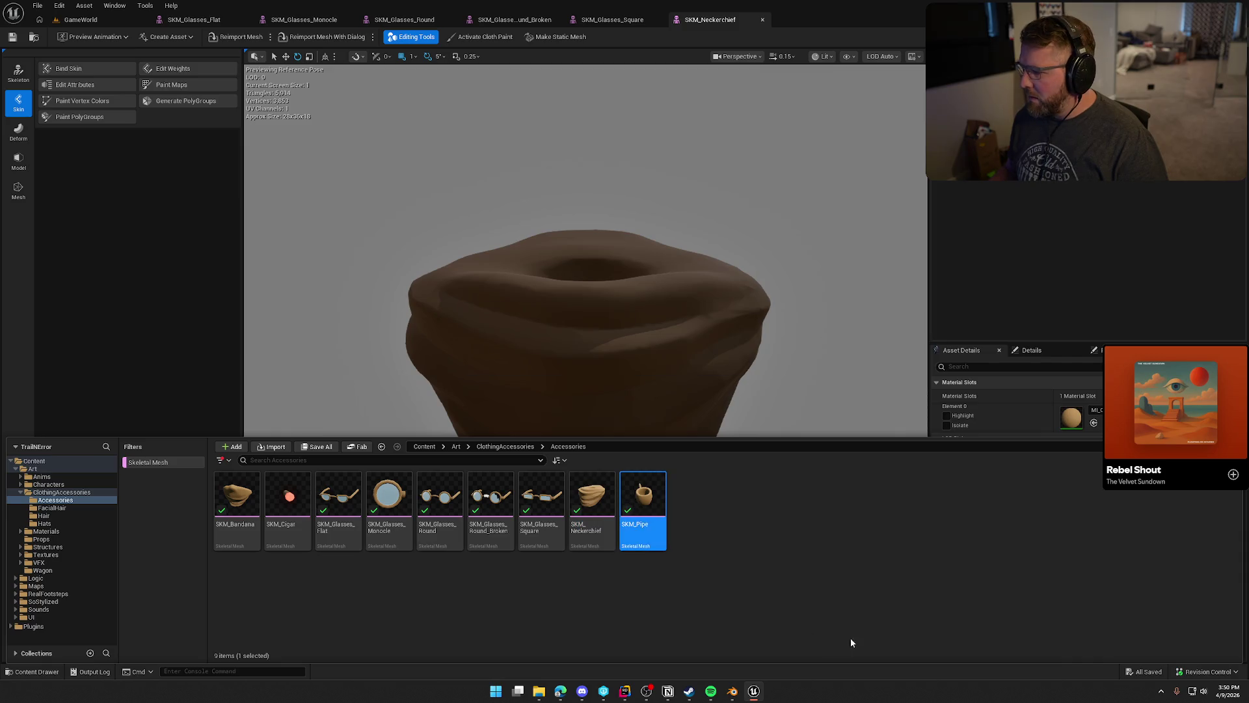
{"action": "key", "text": "Return"}
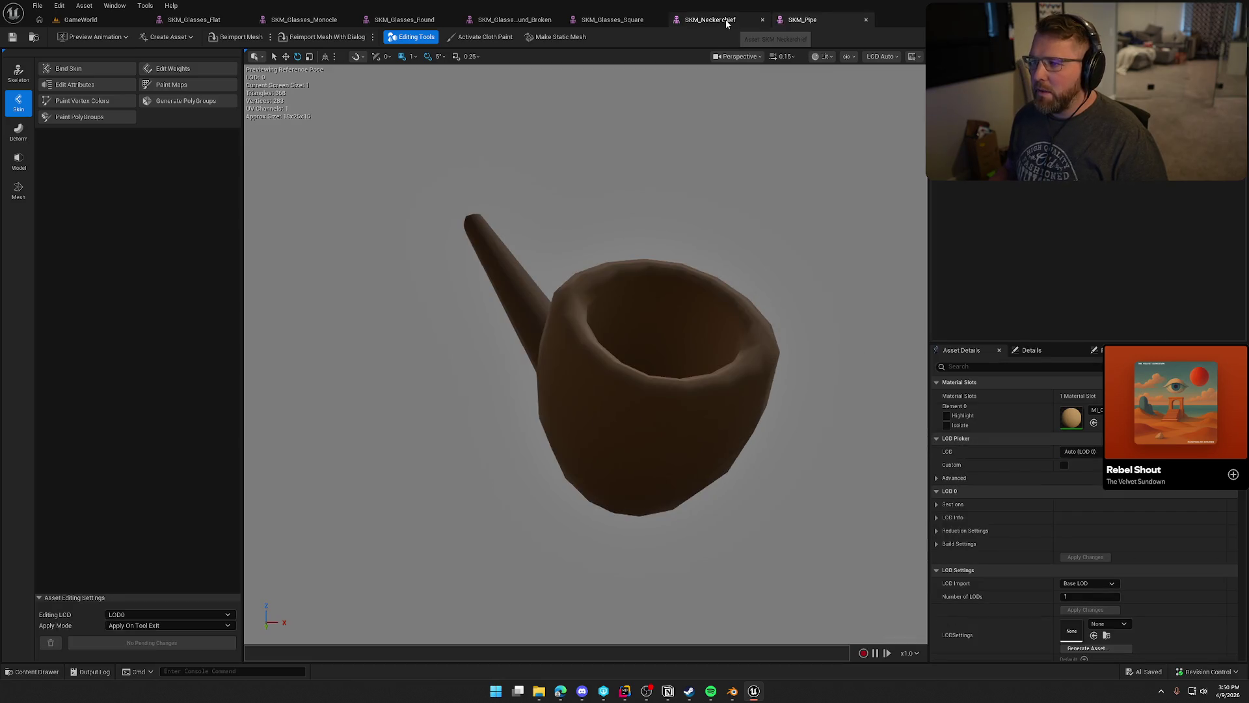
Close the neckerchief, pipe and glasses mesh editors.
{"action": "left_click", "coordinate": [762, 19]}
{"action": "left_click", "coordinate": [762, 20]}
{"action": "middle_click", "coordinate": [200, 21]}
{"action": "middle_click", "coordinate": [197, 20]}
{"action": "middle_click", "coordinate": [197, 20]}
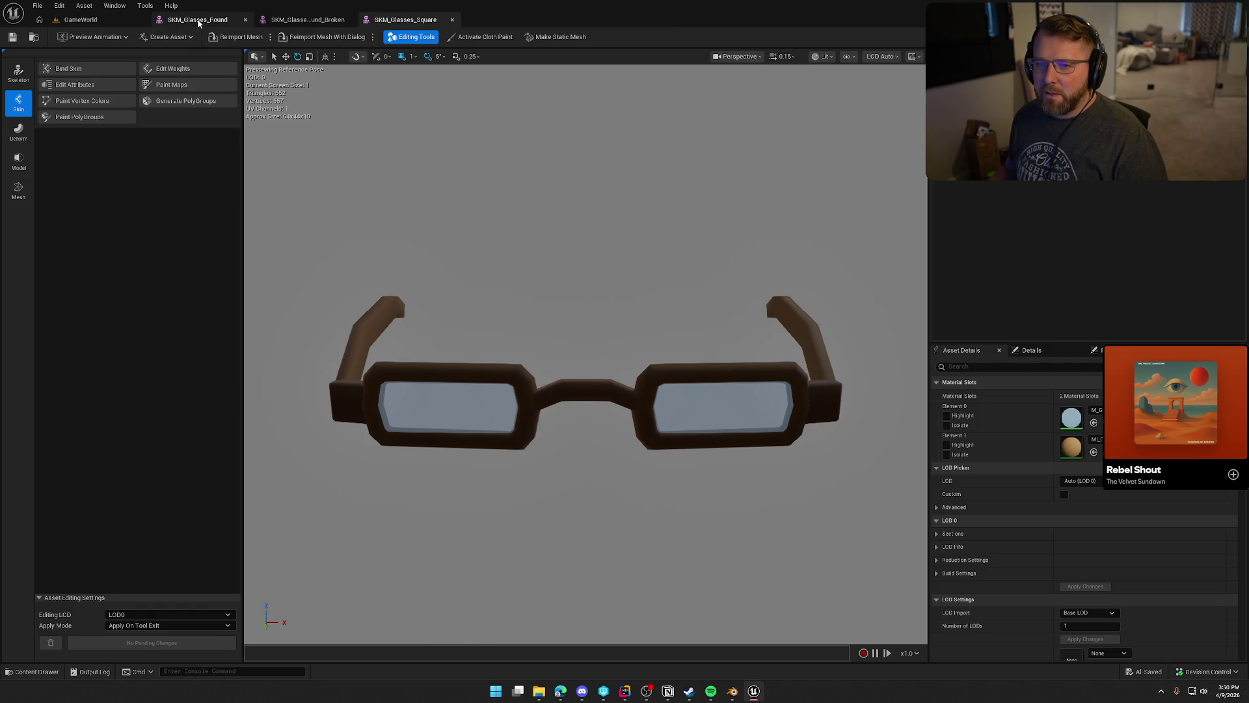
{"action": "middle_click", "coordinate": [198, 20]}
{"action": "middle_click", "coordinate": [197, 20]}
{"action": "key", "text": "ctrl+space"}
Bulk export SKM_Glasses_Flat through SKM_Glasses_Square as FBX files.
{"action": "left_click", "coordinate": [339, 501]}
{"action": "left_click", "coordinate": [539, 514], "text": "shift"}
{"action": "right_click", "coordinate": [541, 512]}
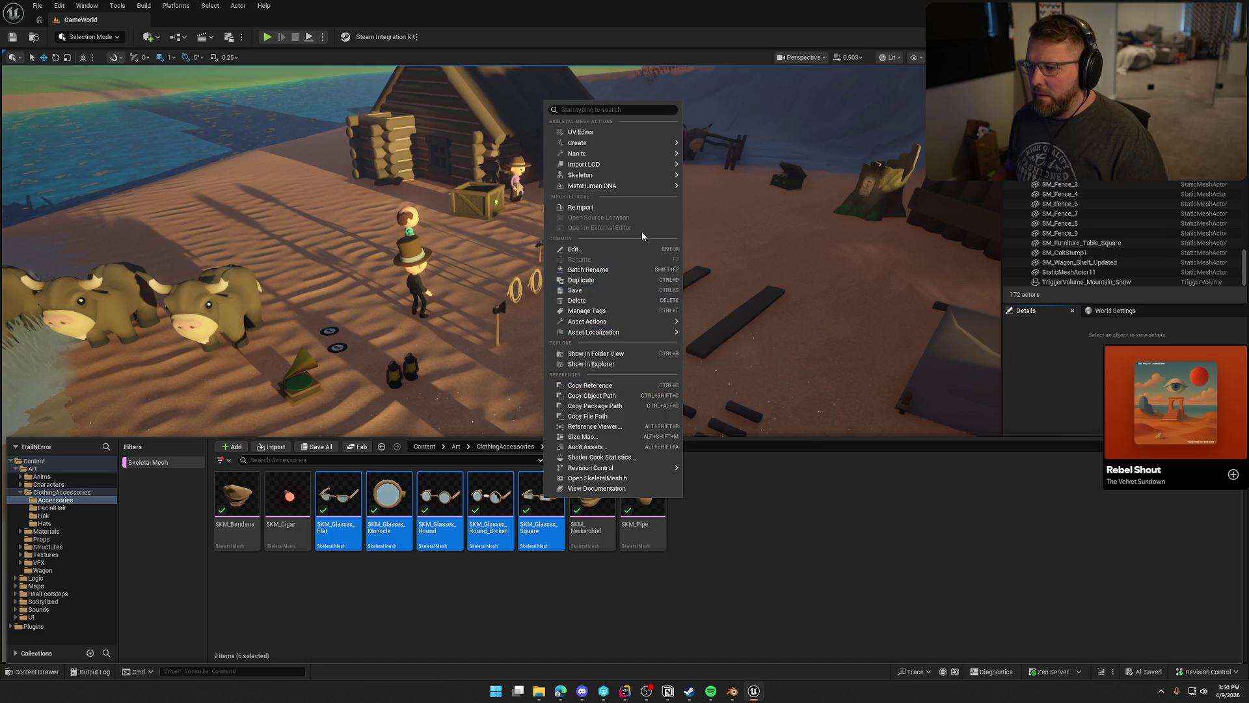
{"action": "mouse_move", "coordinate": [650, 340]}
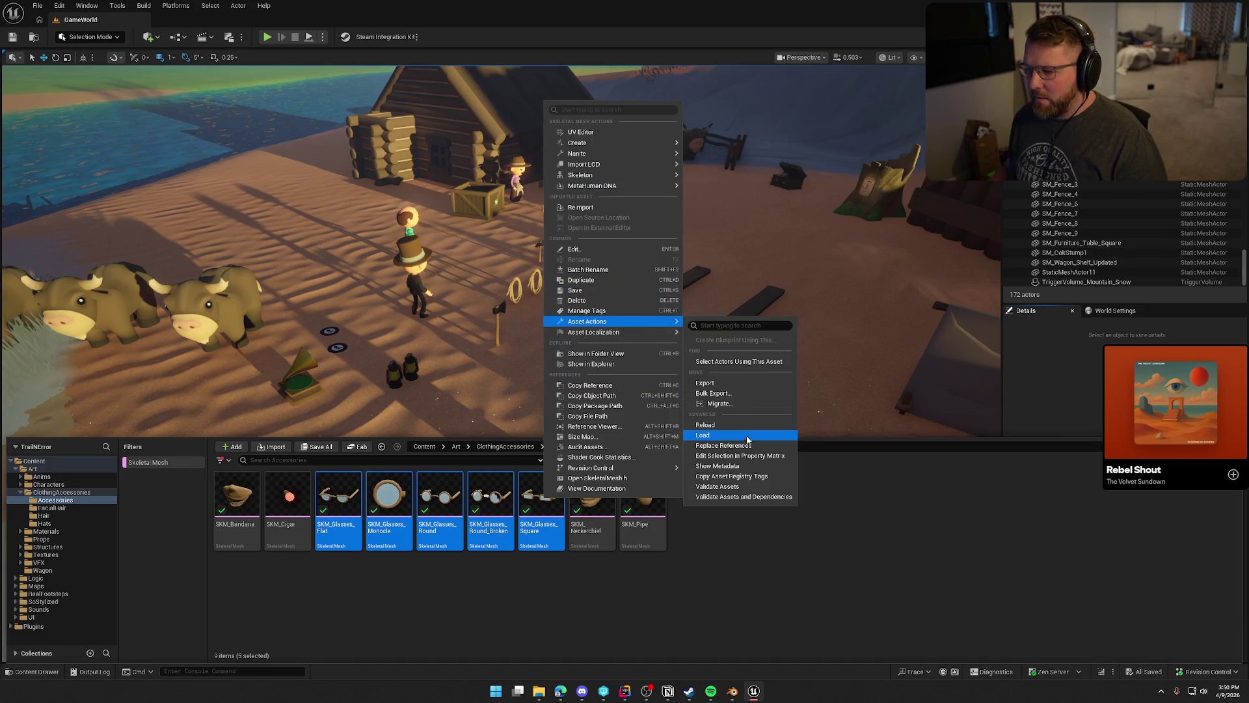
{"action": "left_click", "coordinate": [714, 393]}
{"action": "left_click", "coordinate": [902, 428]}
{"action": "left_click", "coordinate": [631, 451]}
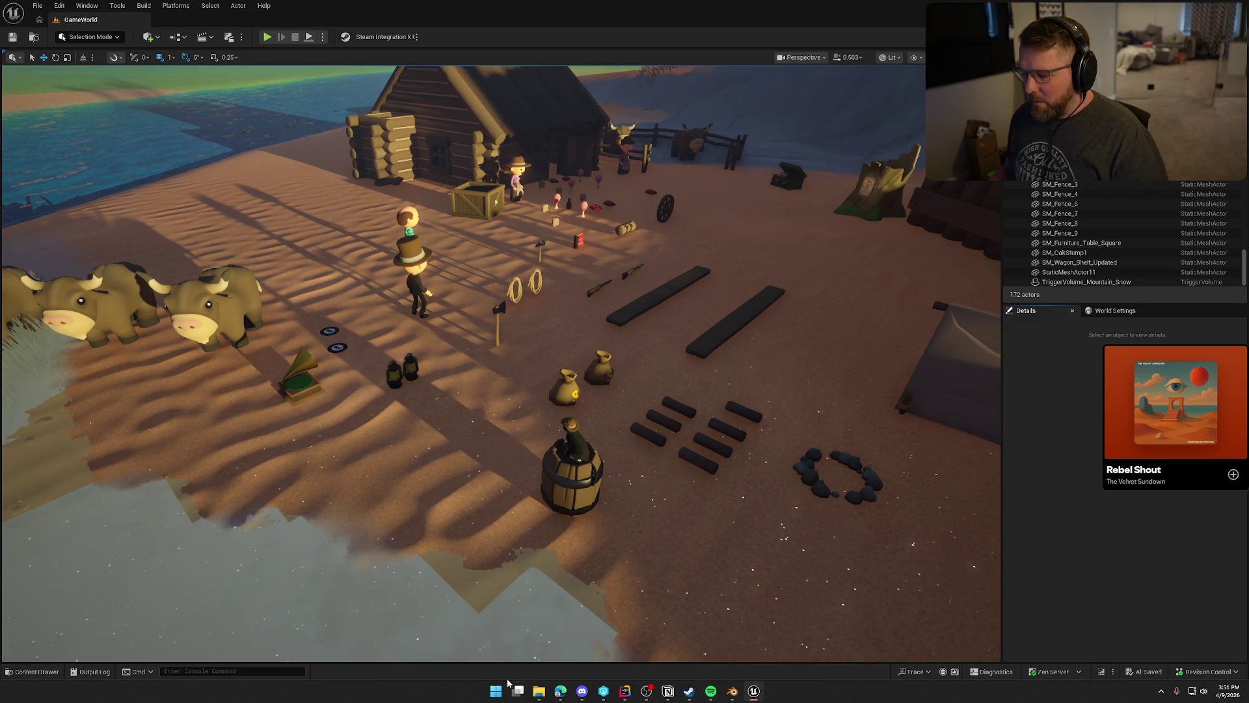
Show static meshes and bulk export SM_Glasses_Flat through SM_Glasses_Square as FBX, then switch to Blender.
{"action": "key", "text": "ctrl+space"}
{"action": "left_click", "coordinate": [150, 463]}
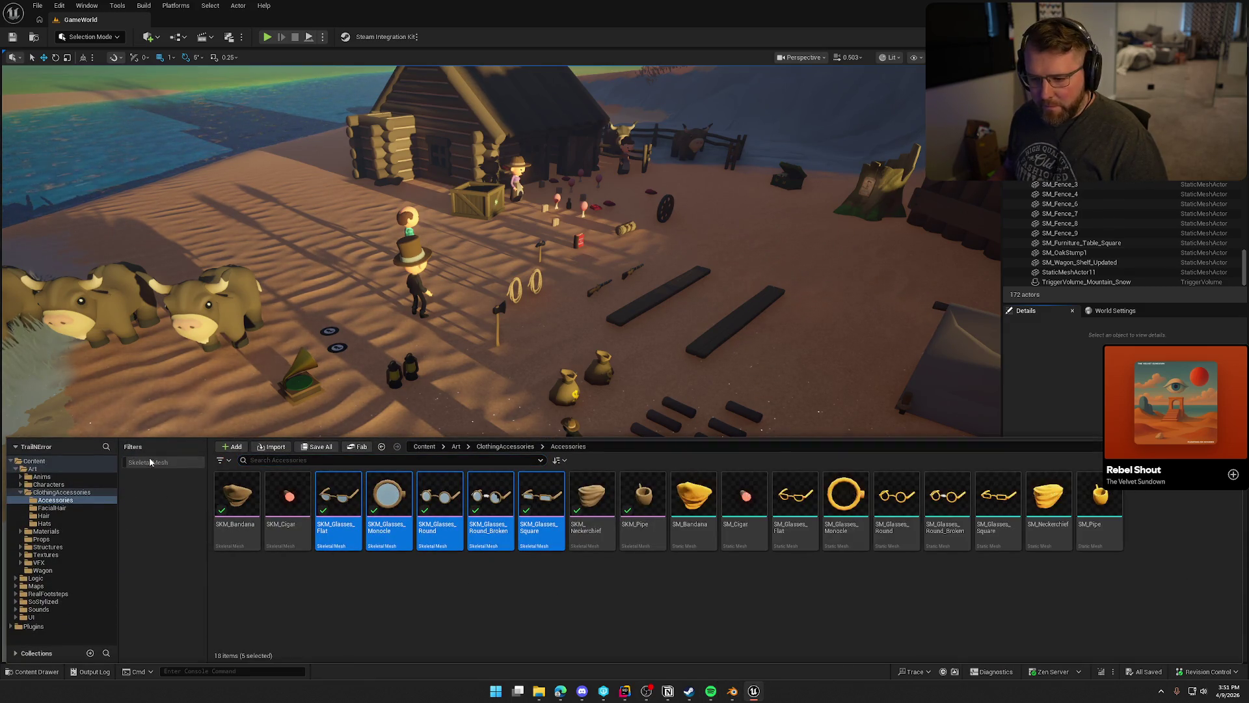
{"action": "left_click", "coordinate": [812, 540]}
{"action": "left_click", "coordinate": [997, 513], "text": "shift"}
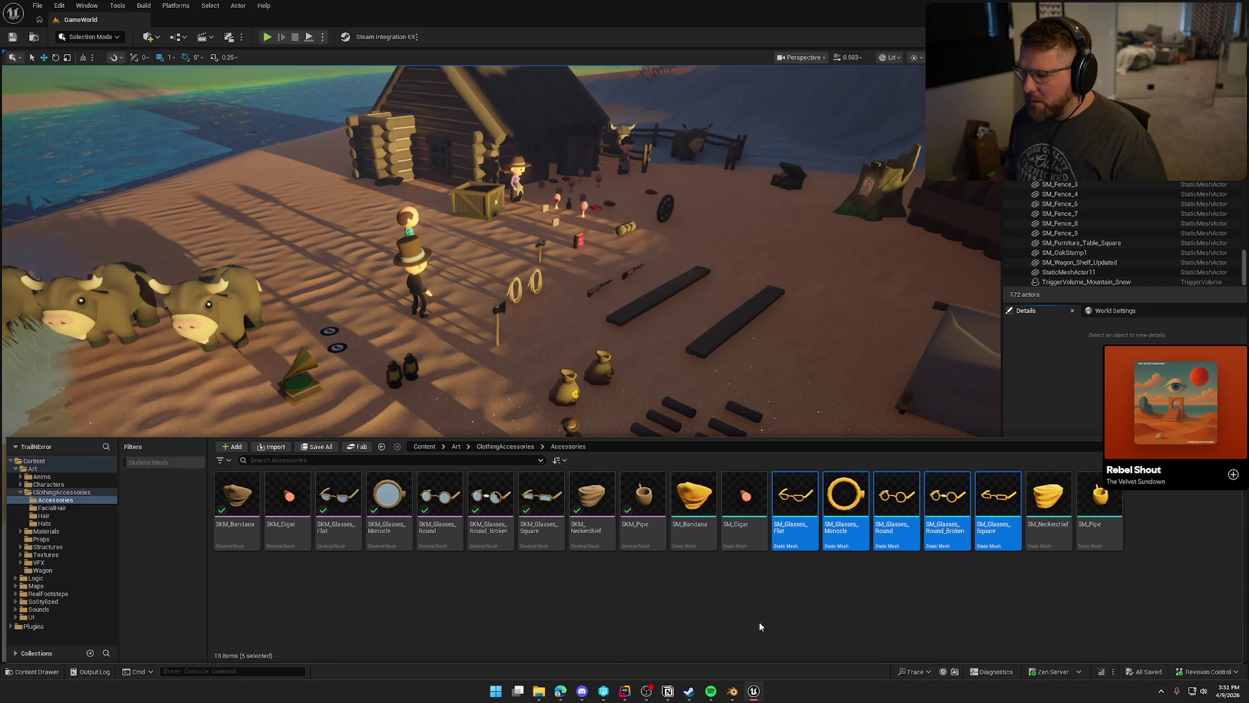
{"action": "right_click", "coordinate": [804, 491]}
{"action": "mouse_move", "coordinate": [893, 320]}
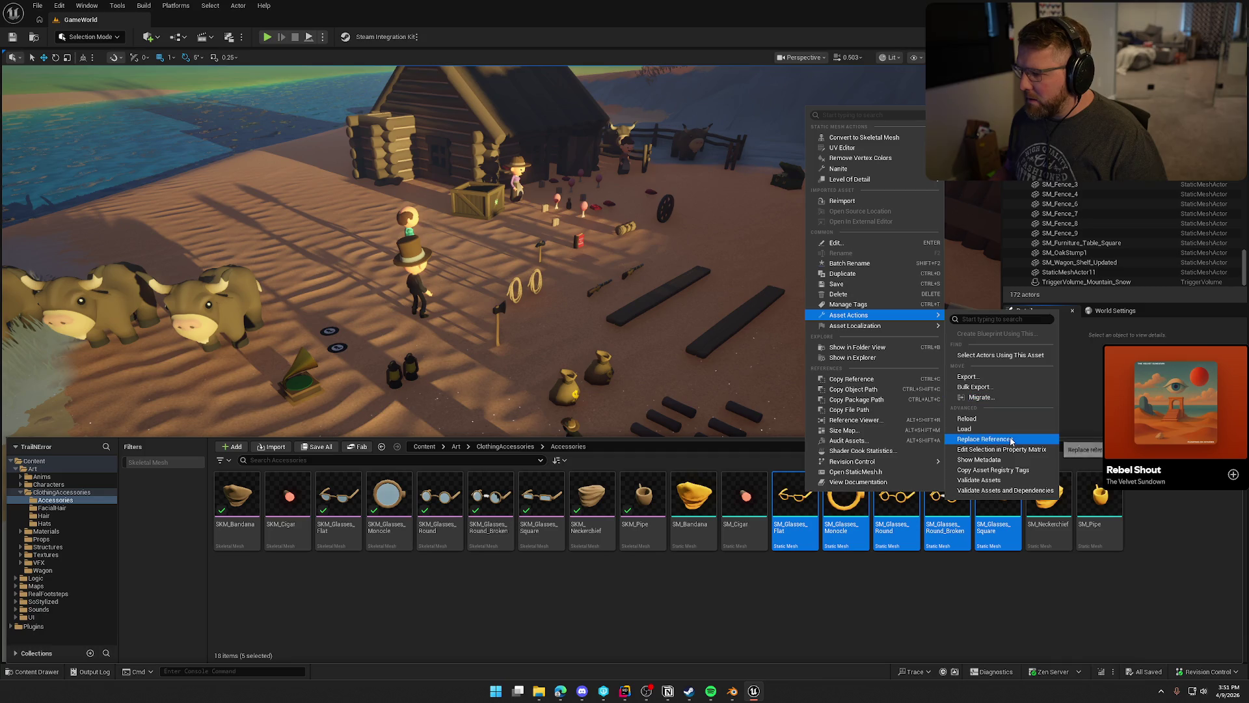
{"action": "left_click", "coordinate": [974, 397]}
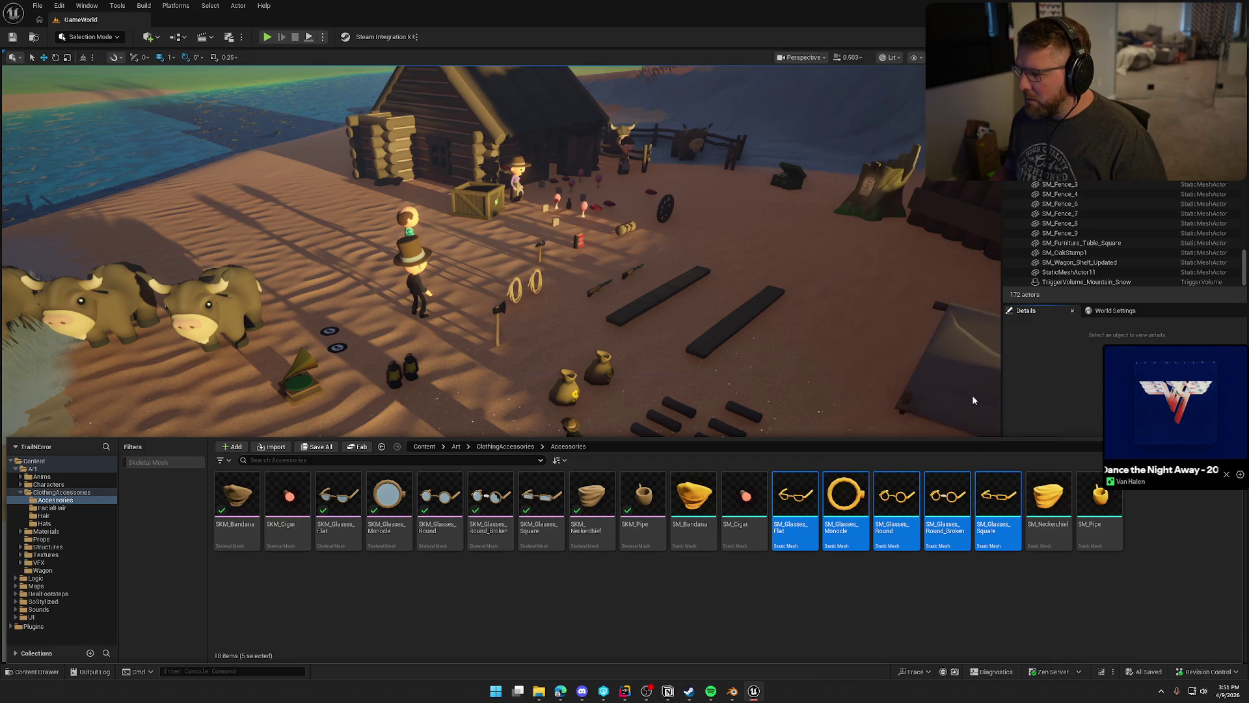
{"action": "left_click", "coordinate": [901, 432]}
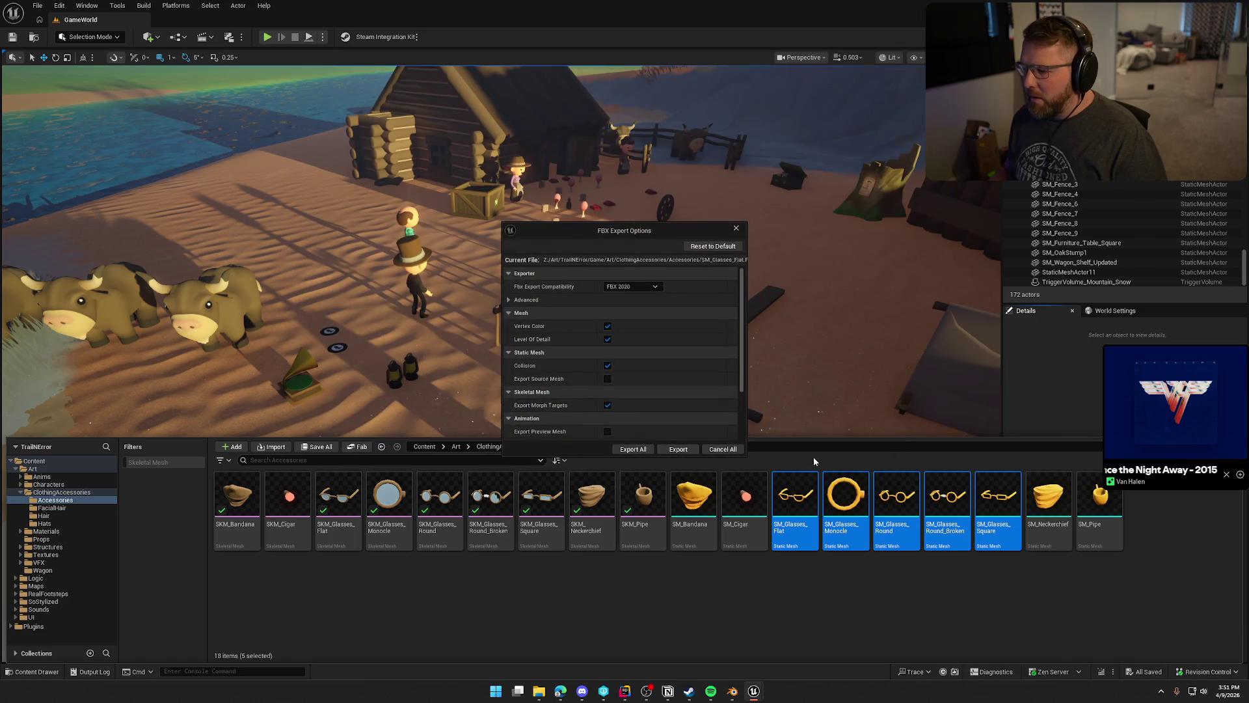
{"action": "left_click", "coordinate": [629, 450]}
{"action": "left_click", "coordinate": [831, 620]}
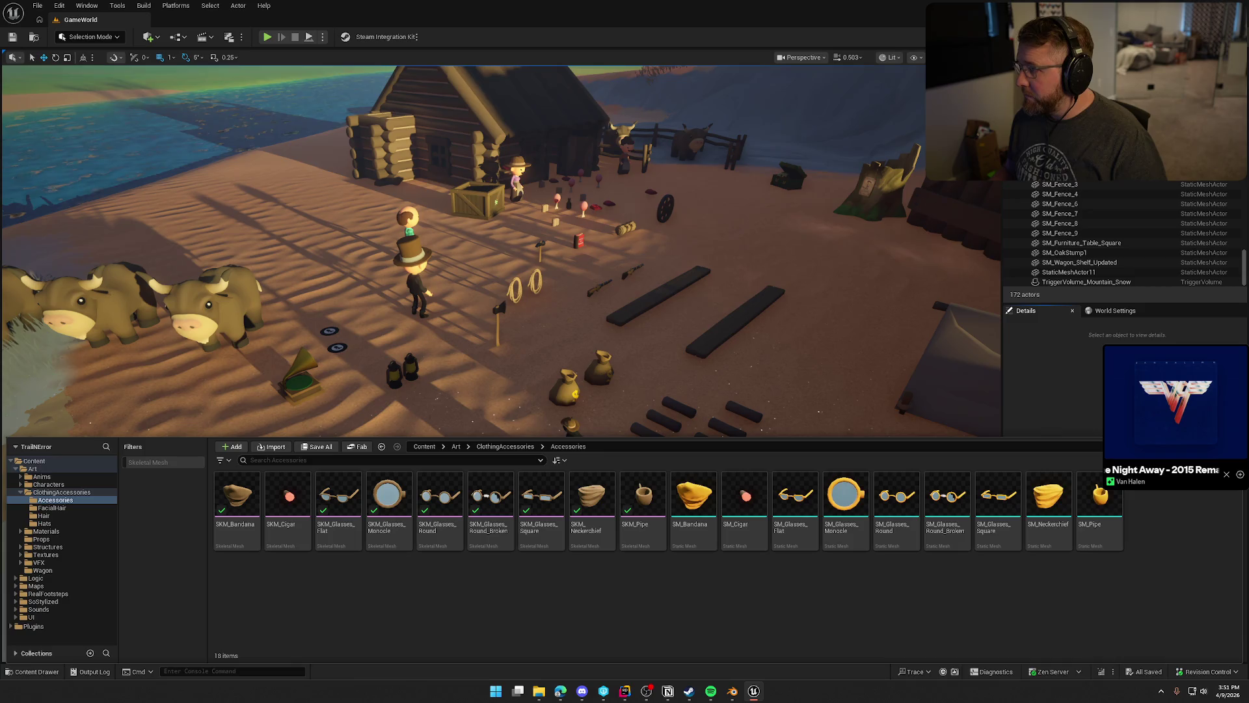
{"action": "key", "text": "alt+Tab"}
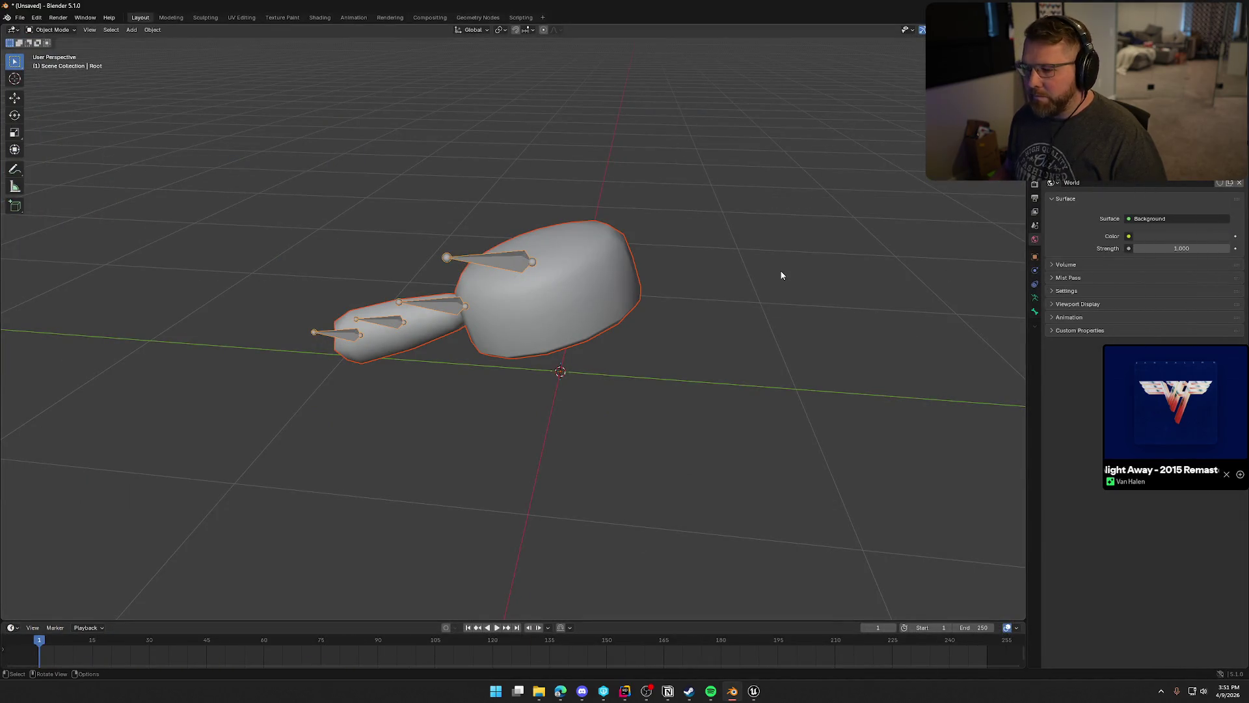
Delete the rigged mesh and import the five SM_Glasses FBX files from the Accessories folder.
{"action": "key", "text": "x"}
{"action": "left_click", "coordinate": [764, 272]}
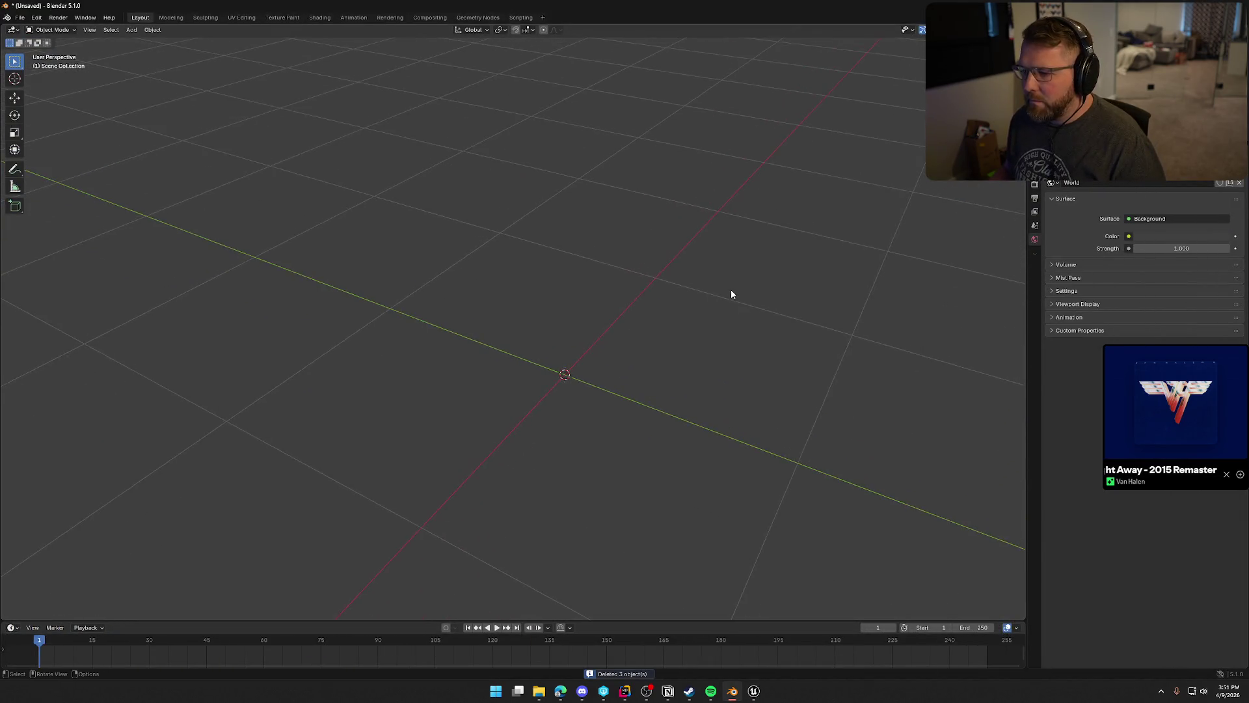
{"action": "left_click", "coordinate": [20, 17]}
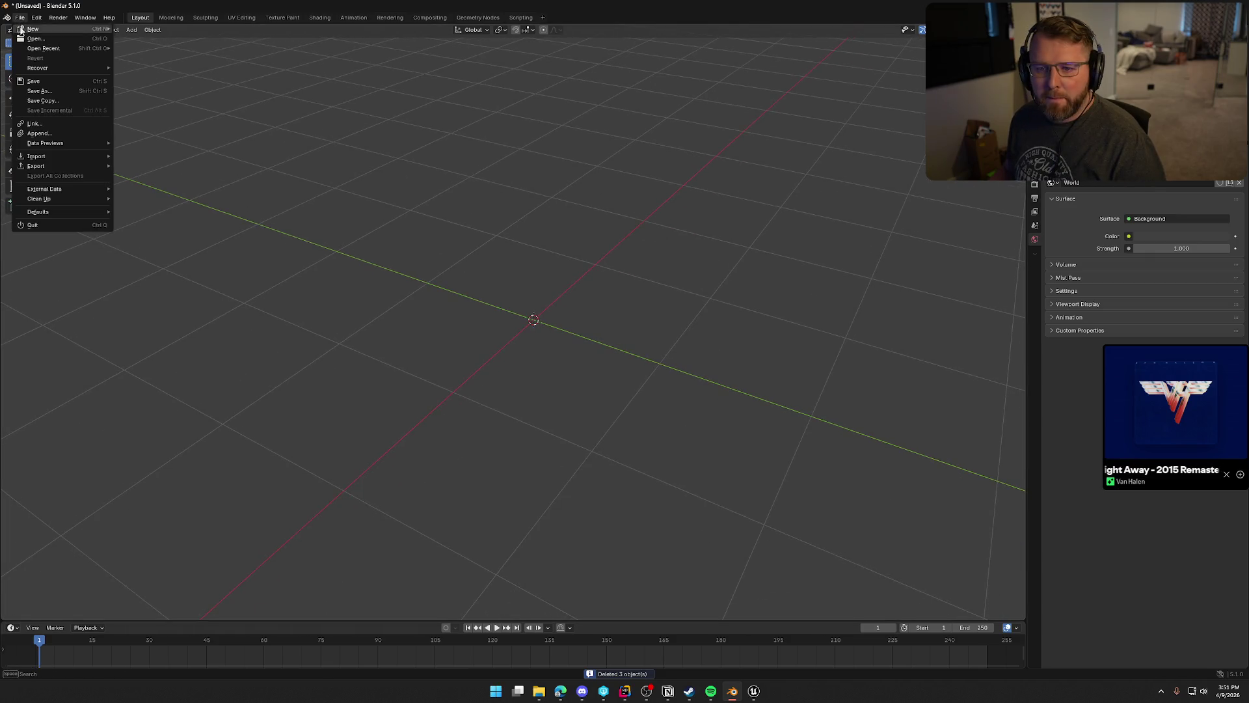
{"action": "mouse_move", "coordinate": [62, 156]}
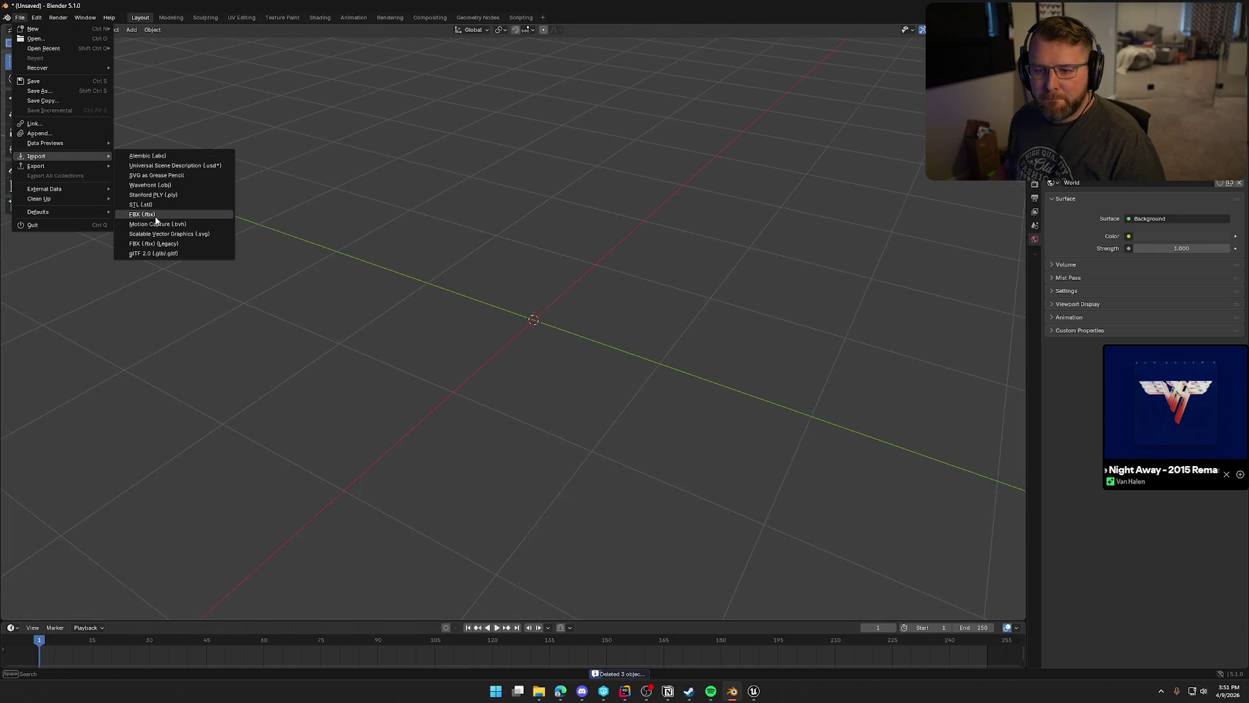
{"action": "left_click", "coordinate": [153, 215]}
{"action": "left_click", "coordinate": [454, 170]}
{"action": "left_click", "coordinate": [442, 151]}
{"action": "left_click", "coordinate": [443, 151]}
{"action": "left_click", "coordinate": [443, 158]}
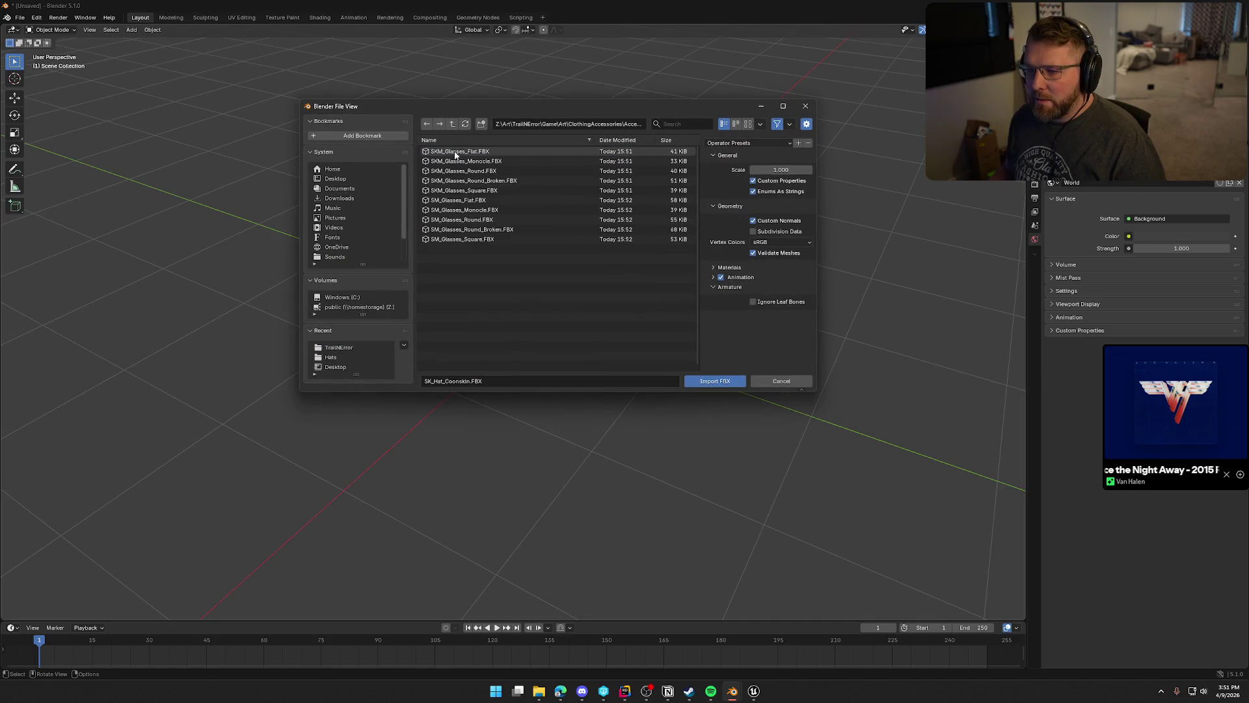
{"action": "left_click", "coordinate": [489, 199]}
{"action": "left_click", "coordinate": [491, 238], "text": "shift"}
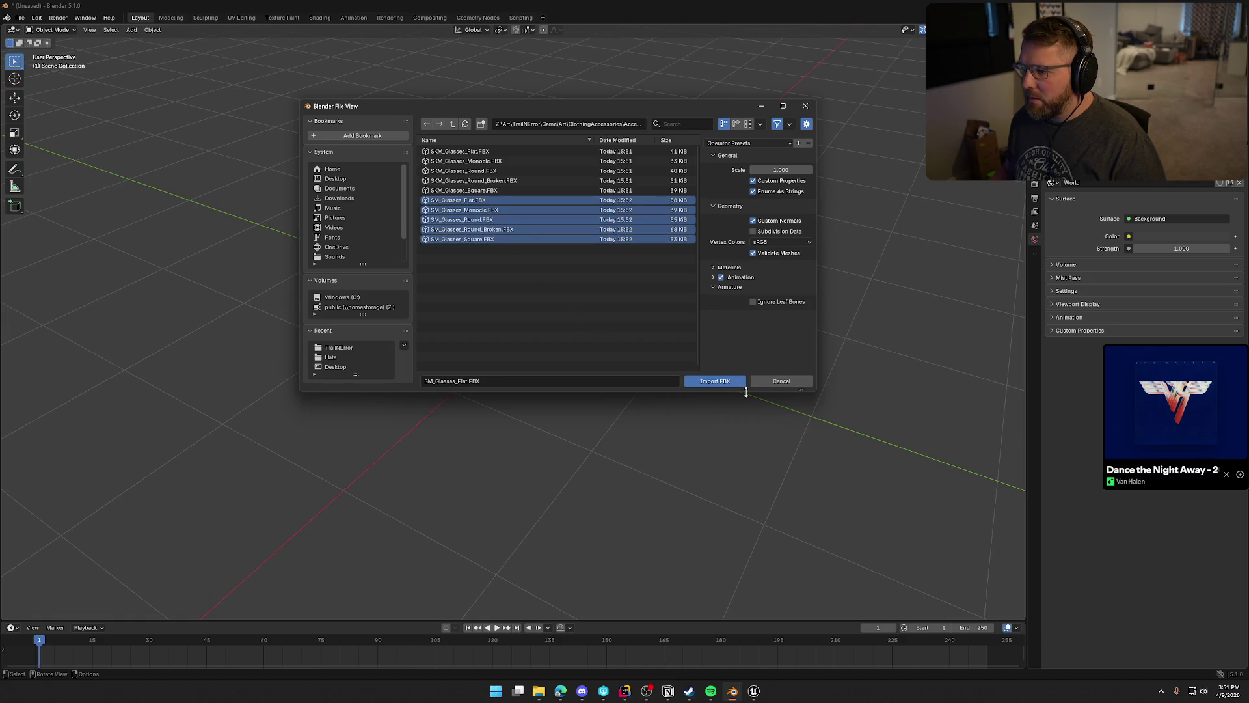
{"action": "left_click", "coordinate": [728, 382]}
Delete the UCX_SM_Glasses_Flat collision mesh and hide the overlapping round and square glasses.
{"action": "scroll", "coordinate": [630, 359], "scroll_direction": "up", "scroll_amount": 3}
{"action": "mouse_move", "coordinate": [630, 359]}
{"action": "left_mouse_down"}
{"action": "mouse_move", "coordinate": [635, 342]}
{"action": "mouse_move", "coordinate": [600, 387]}
{"action": "mouse_move", "coordinate": [578, 330]}
{"action": "mouse_move", "coordinate": [587, 368]}
{"action": "left_mouse_up"}
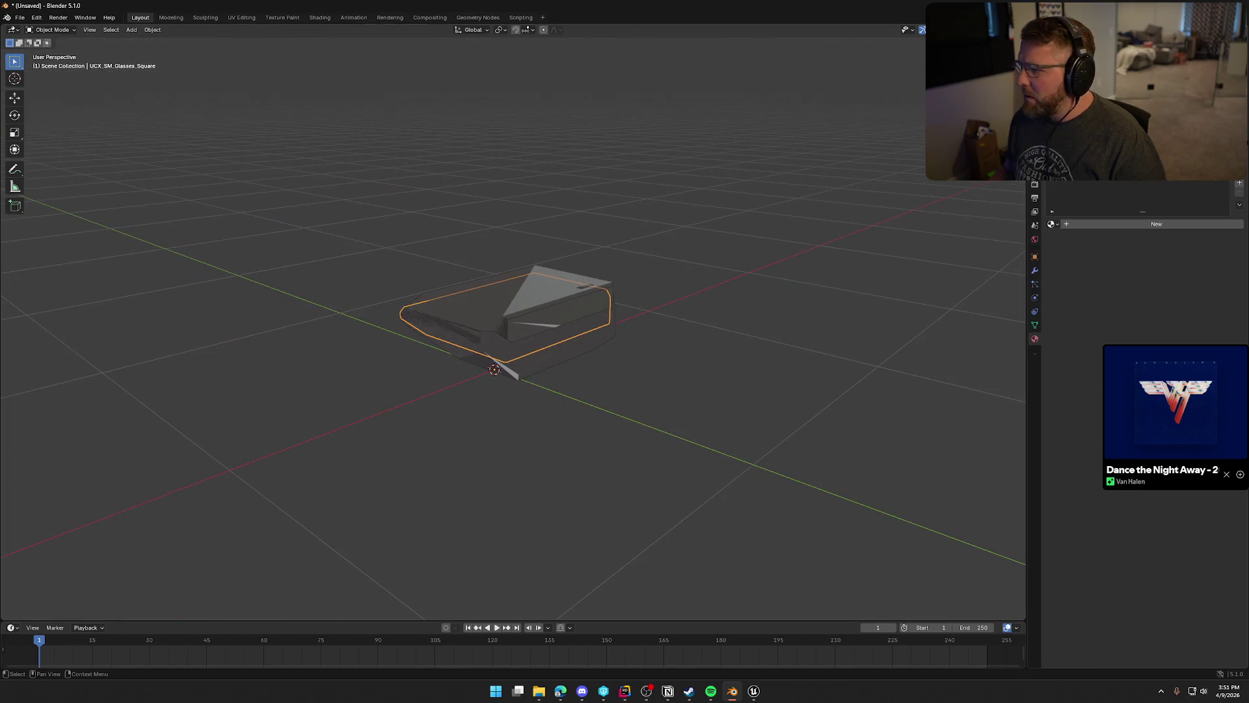
{"action": "left_click", "coordinate": [1074, 104]}
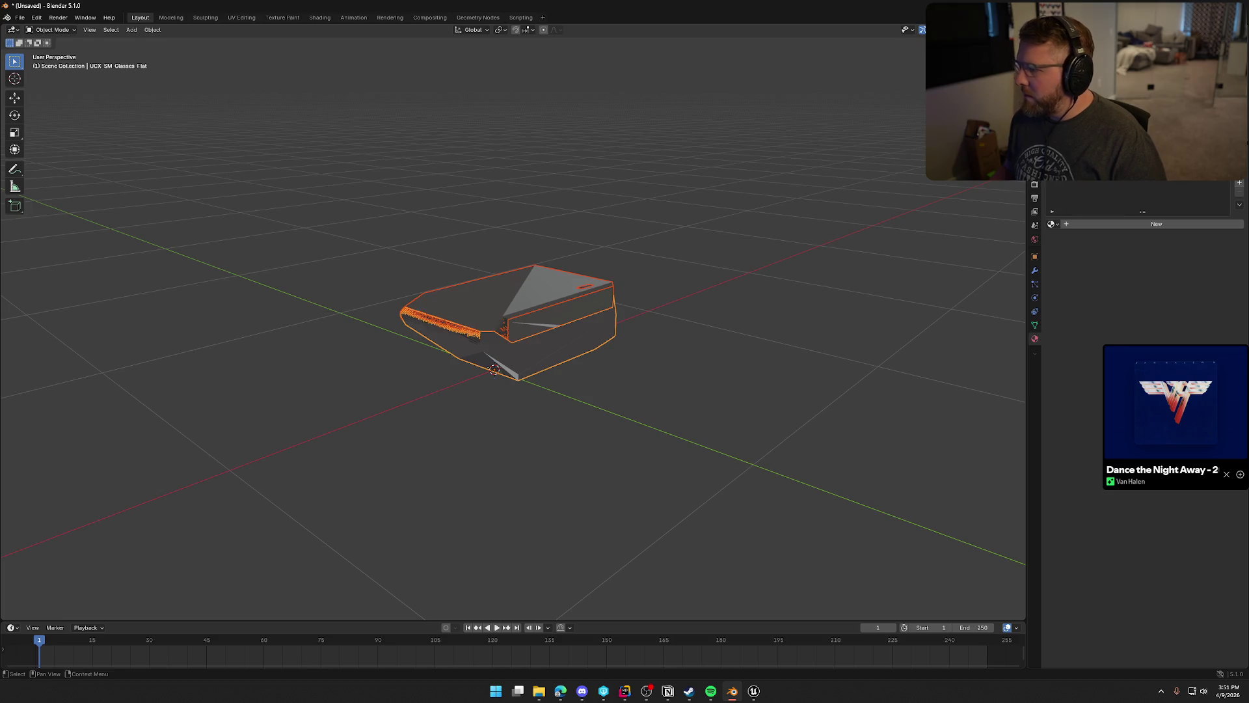
{"action": "key", "text": "Delete"}
{"action": "left_click_drag", "start_coordinate": [583, 348], "coordinate": [562, 353]}
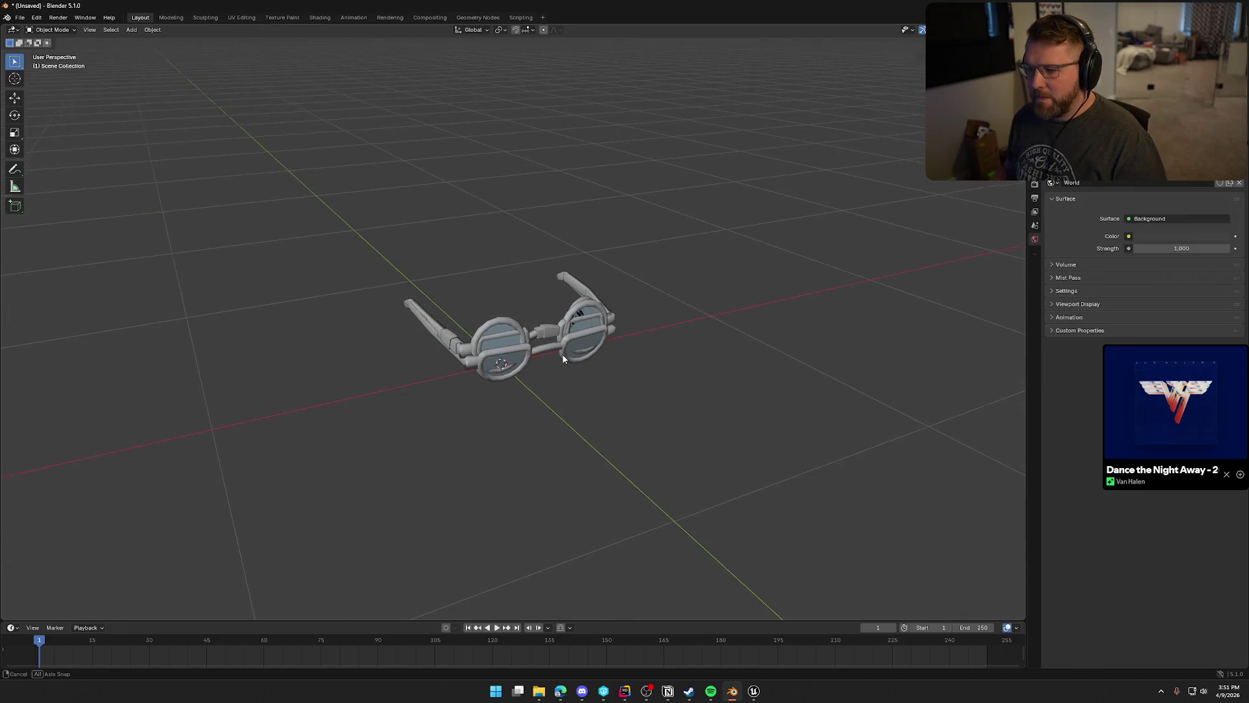
{"action": "scroll", "coordinate": [563, 357], "scroll_direction": "up", "scroll_amount": 2}
{"action": "scroll", "coordinate": [563, 358], "scroll_direction": "up", "scroll_amount": 2}
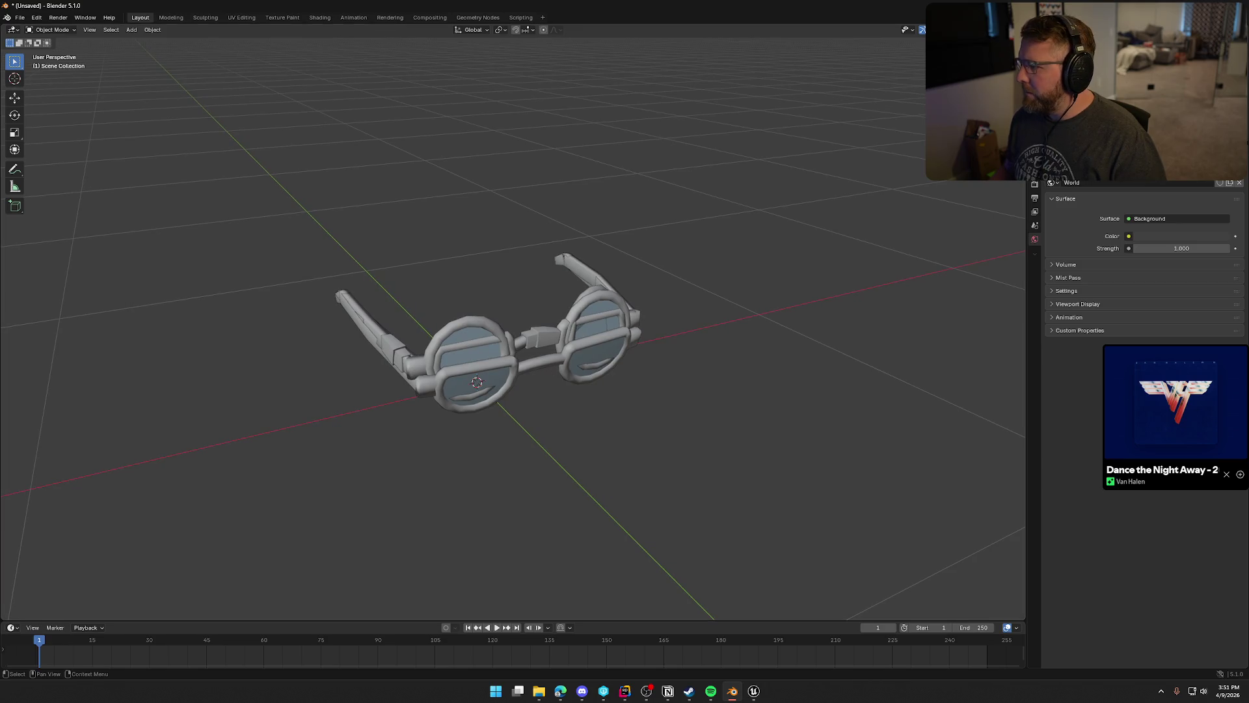
{"action": "left_click", "coordinate": [1080, 110]}
{"action": "left_click", "coordinate": [1073, 100]}
Make M_CosmeticColor, replacing M_CosmeticColor.005, the first material slot of SM_Glasses_Flat.
{"action": "left_click", "coordinate": [1079, 107]}
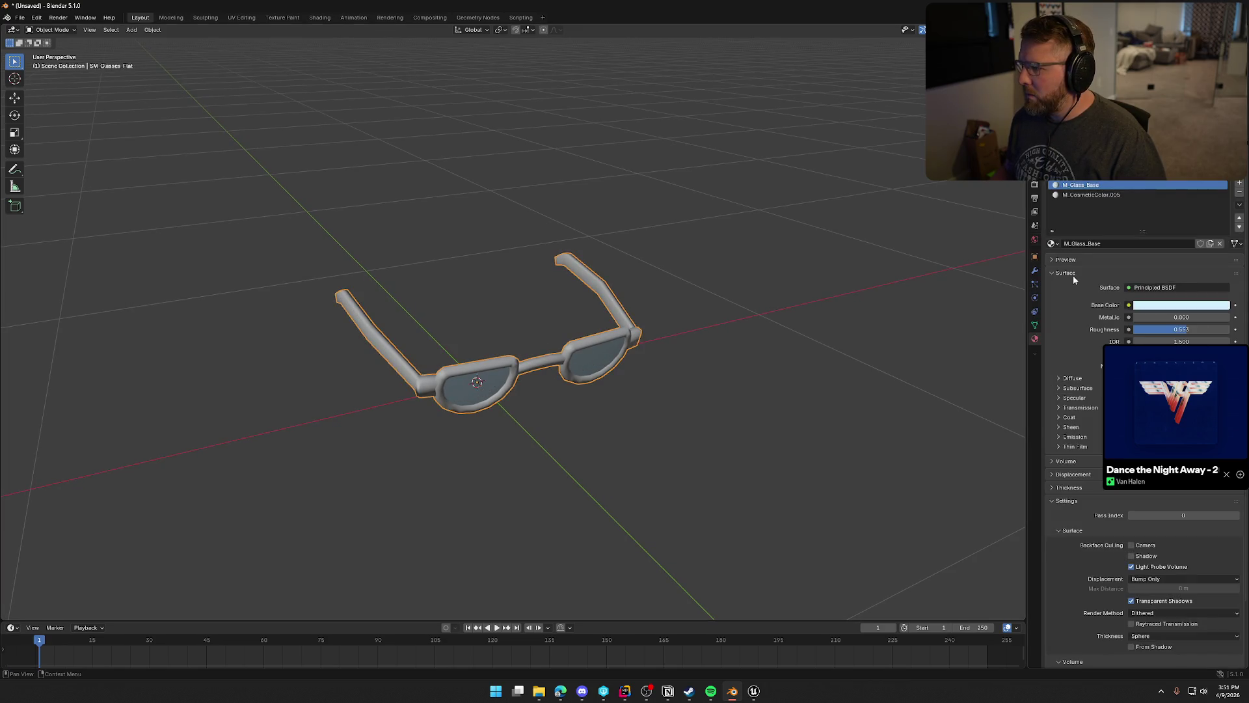
{"action": "left_click", "coordinate": [1239, 227]}
{"action": "left_click", "coordinate": [1093, 185]}
{"action": "left_click", "coordinate": [1055, 243]}
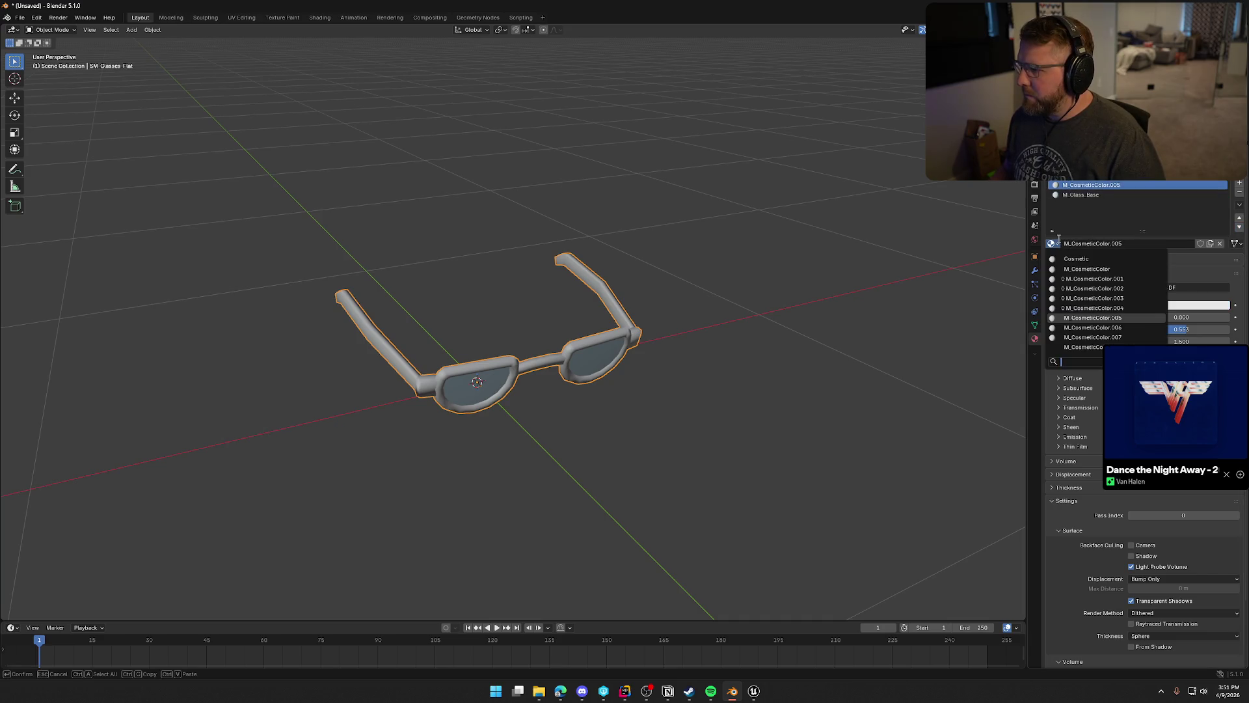
{"action": "left_click", "coordinate": [1093, 278]}
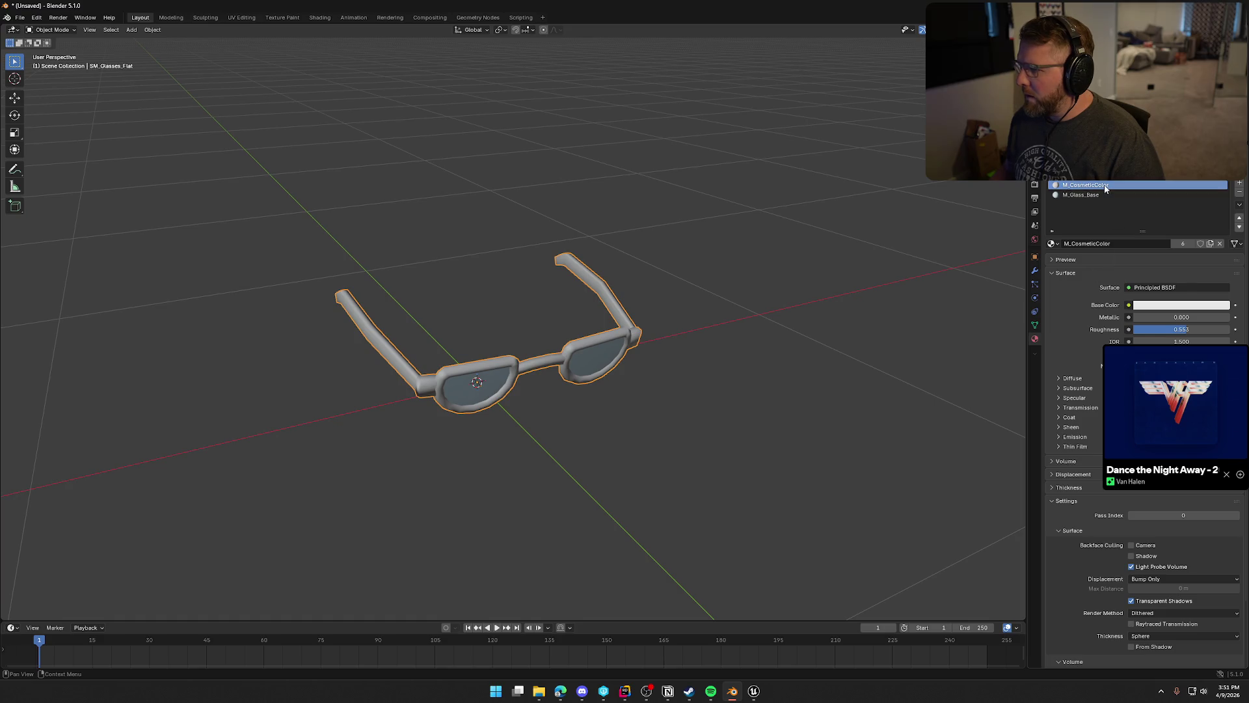
{"action": "mouse_move", "coordinate": [790, 268]}
{"action": "left_mouse_down"}
{"action": "mouse_move", "coordinate": [783, 282]}
{"action": "mouse_move", "coordinate": [816, 269]}
{"action": "left_mouse_up"}
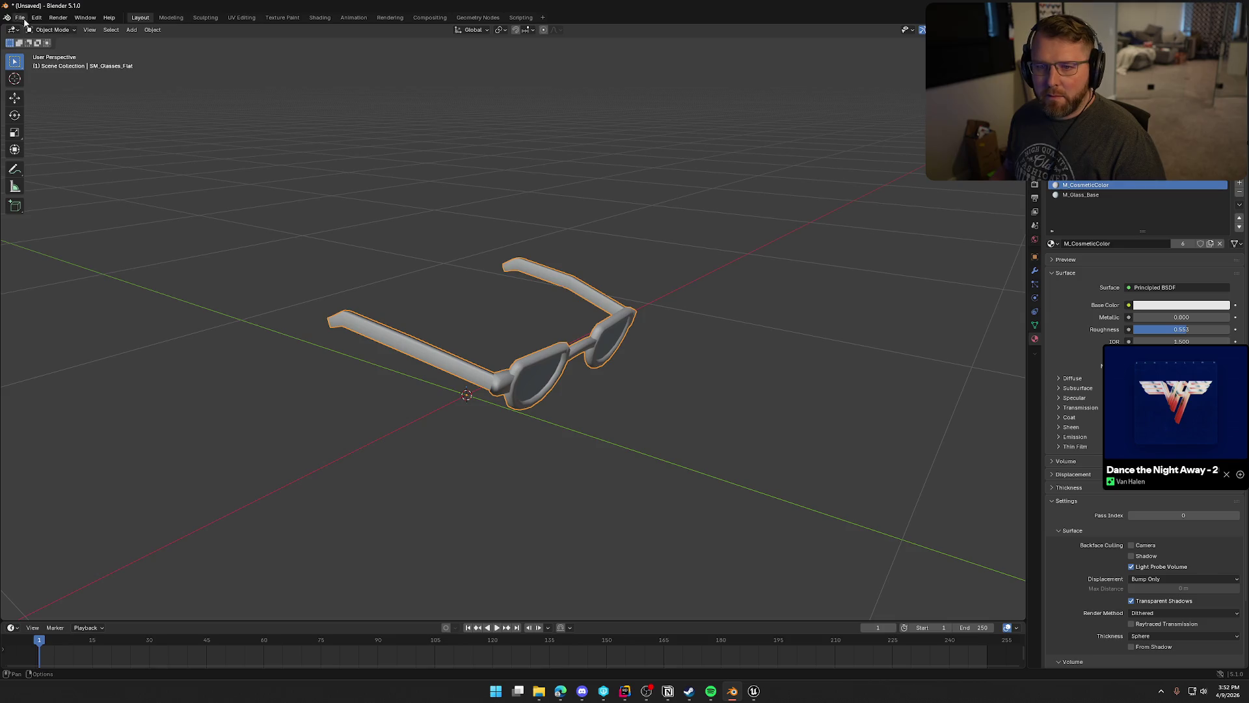
Export the flat glasses over SM_Glasses_Flat.fbx in ClothingAccessories\Accessories, then delete them.
{"action": "left_click", "coordinate": [20, 17]}
{"action": "mouse_move", "coordinate": [56, 162]}
{"action": "left_click", "coordinate": [177, 256]}
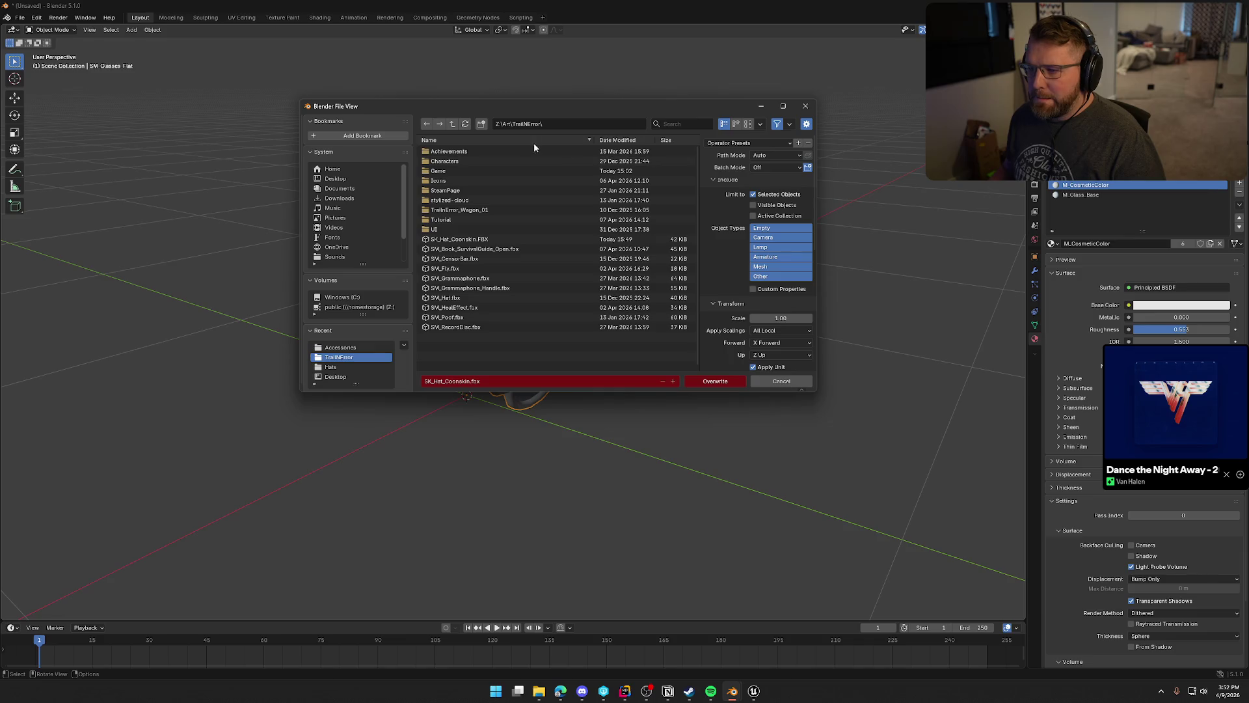
{"action": "left_click", "coordinate": [439, 171]}
{"action": "left_click", "coordinate": [445, 152]}
{"action": "left_click", "coordinate": [445, 153]}
{"action": "double_click", "coordinate": [446, 152]}
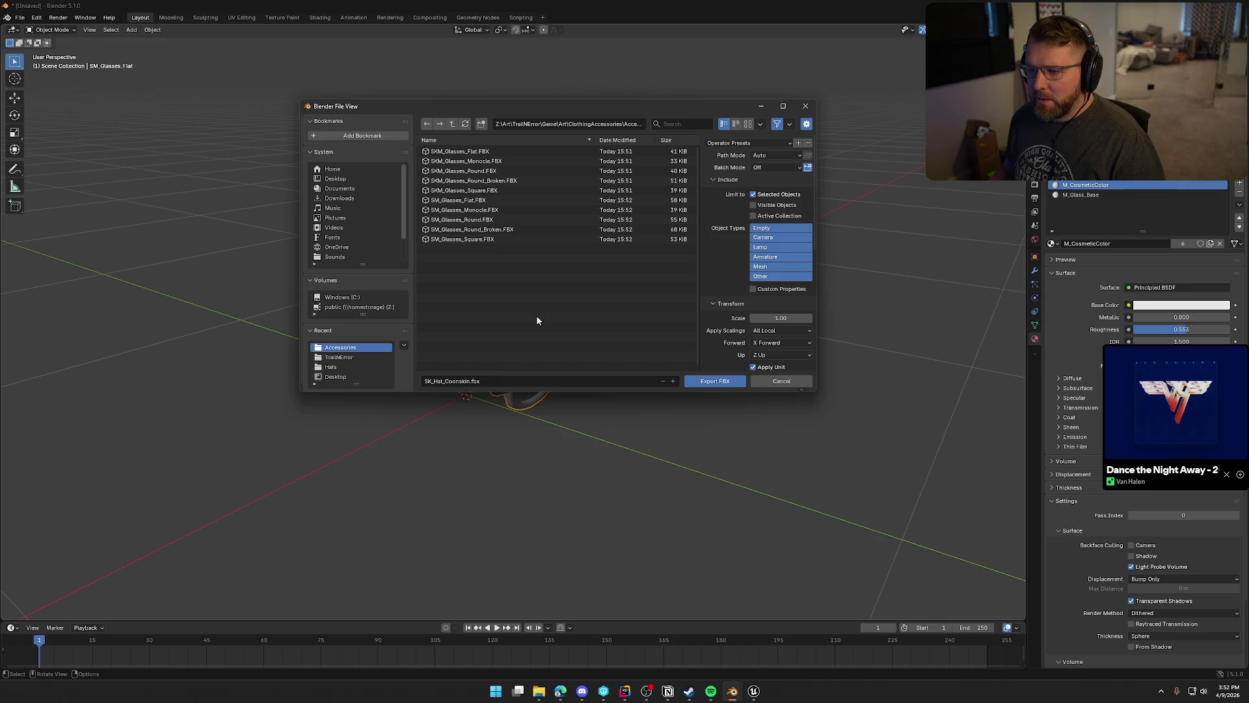
{"action": "left_click", "coordinate": [474, 200]}
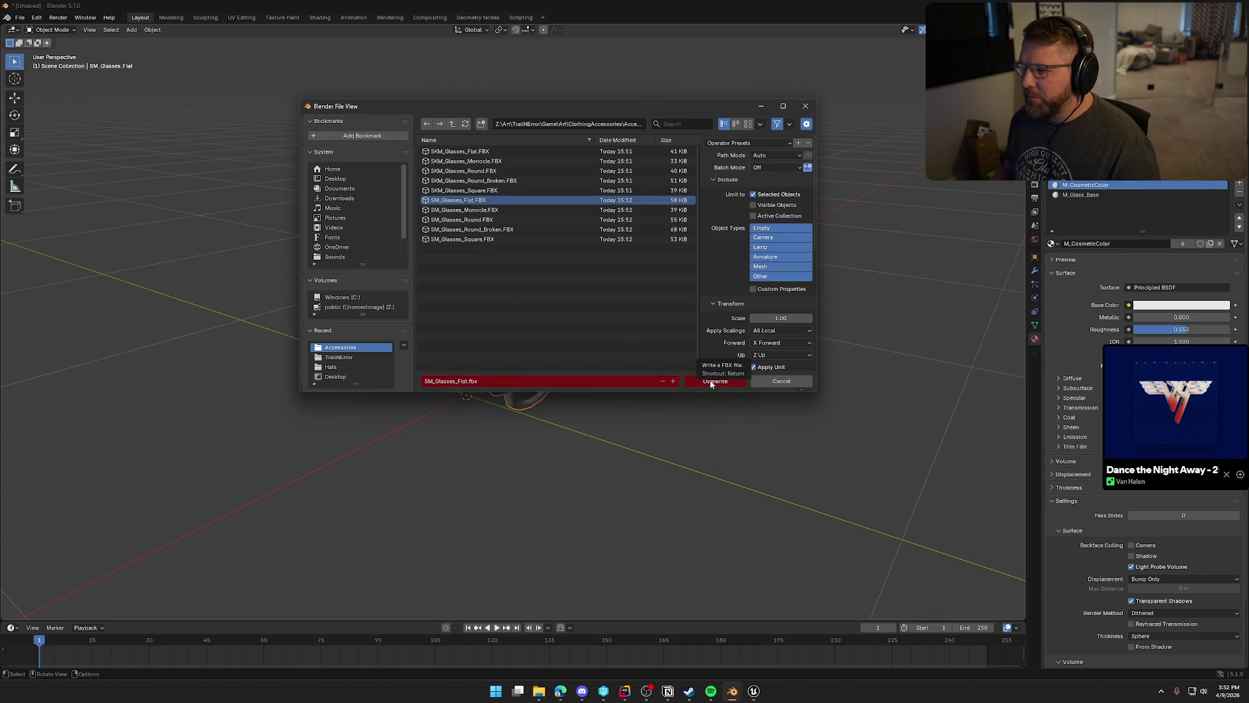
{"action": "left_click", "coordinate": [710, 382]}
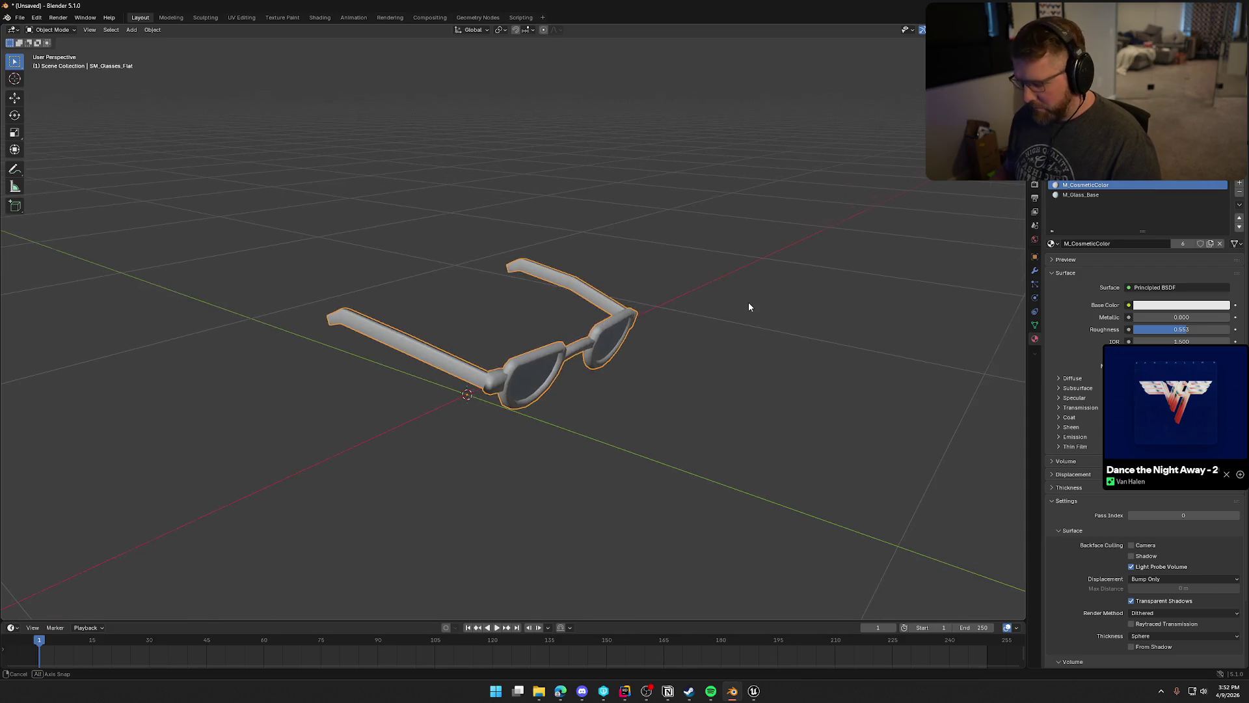
{"action": "key", "text": "Delete"}
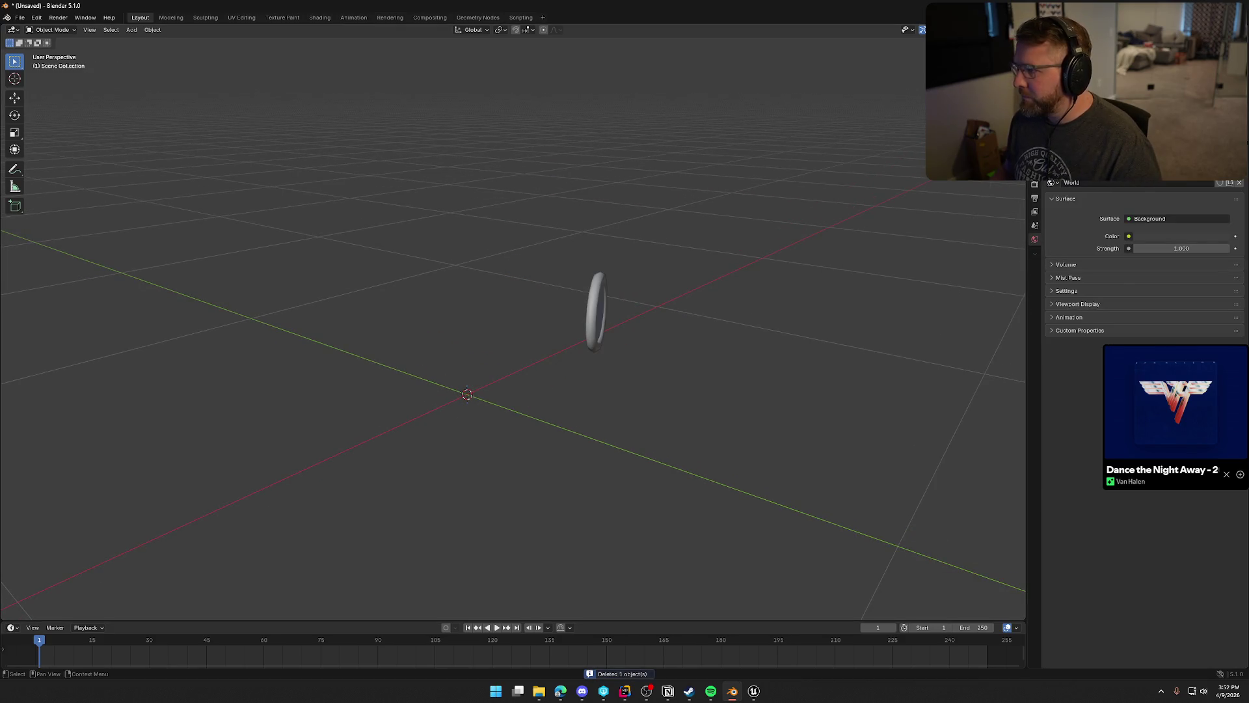
{"action": "left_click", "coordinate": [595, 312]}
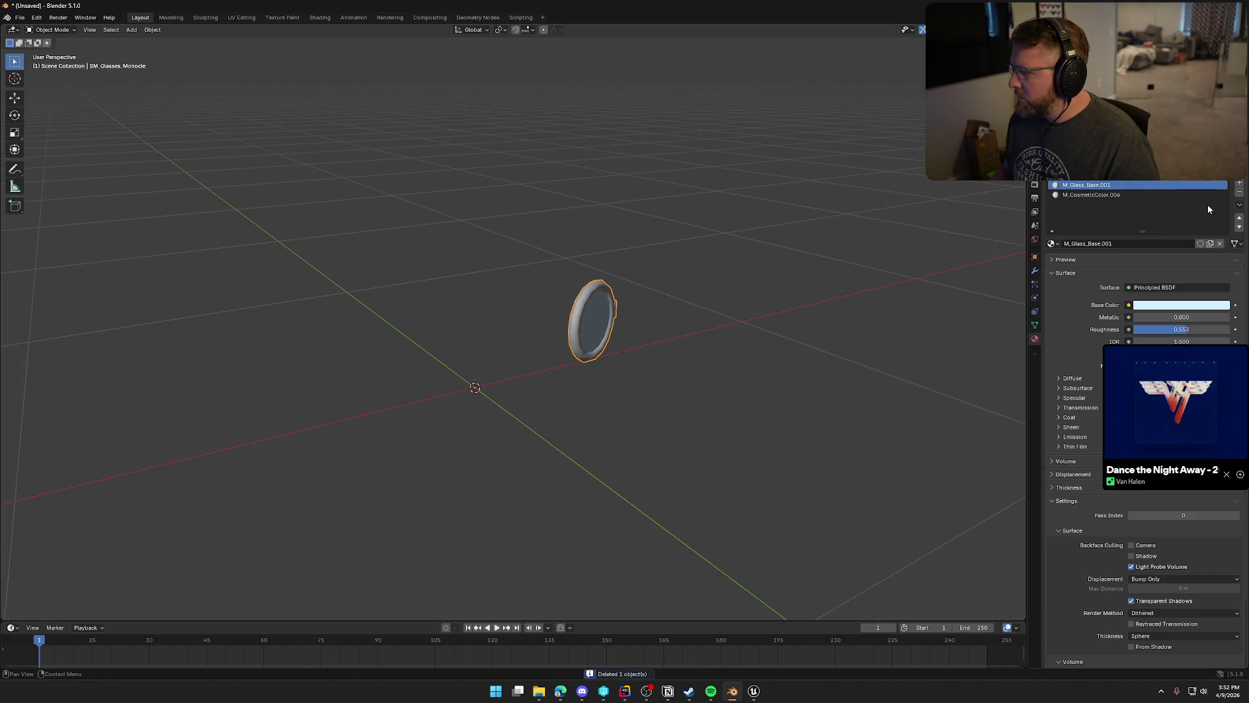
Reorder the monocle's slots and assign the shared M_Glass_Base and M_CosmeticColor materials.
{"action": "left_click", "coordinate": [1239, 226]}
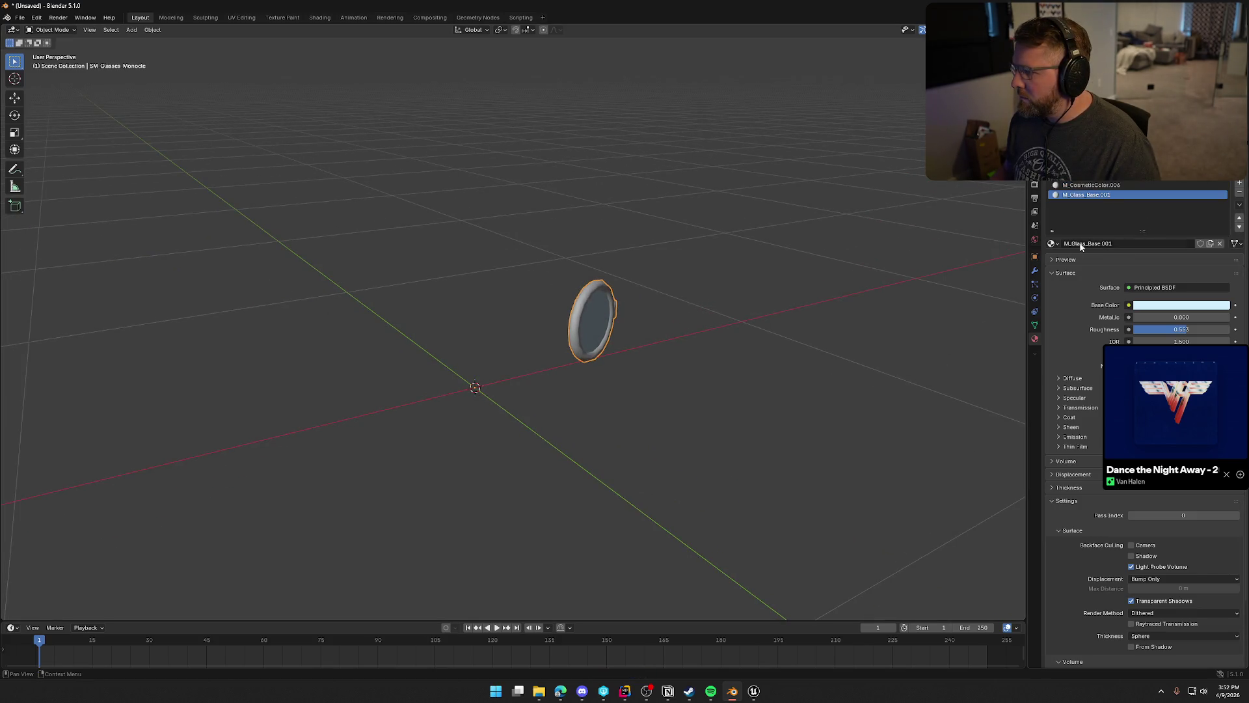
{"action": "left_click", "coordinate": [1051, 243]}
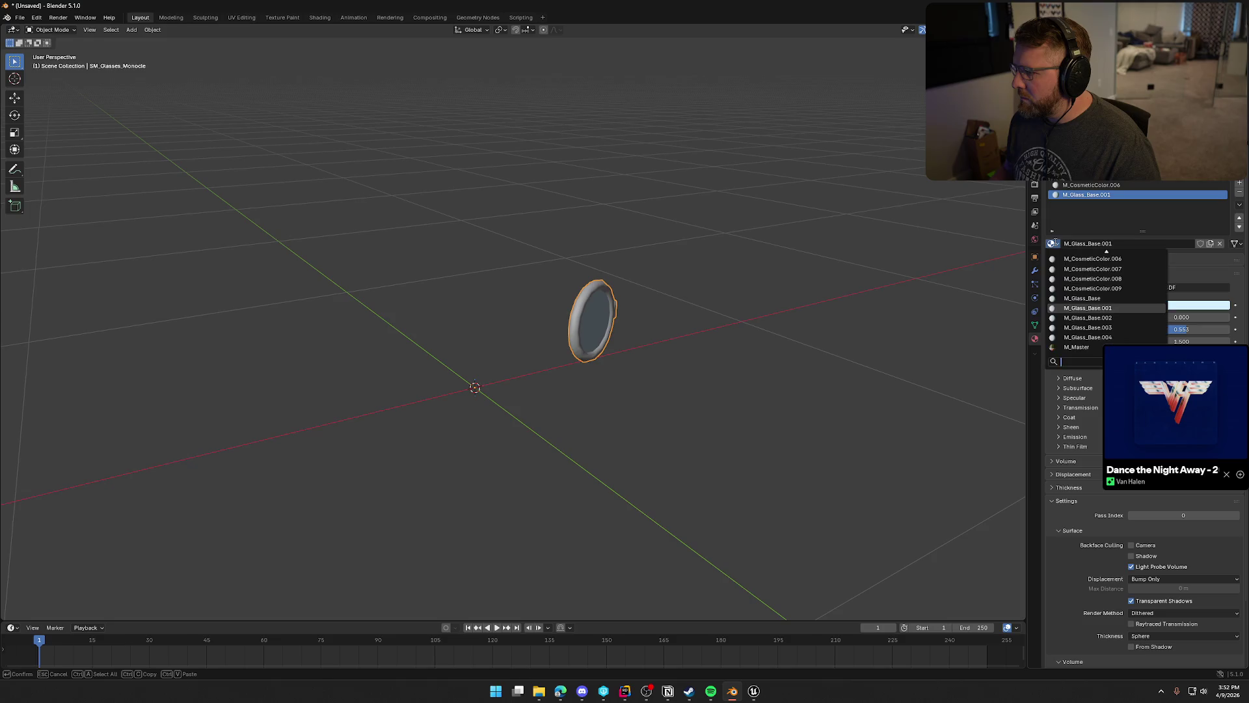
{"action": "left_click", "coordinate": [1081, 298]}
{"action": "left_click", "coordinate": [1090, 185]}
{"action": "left_click", "coordinate": [1052, 244]}
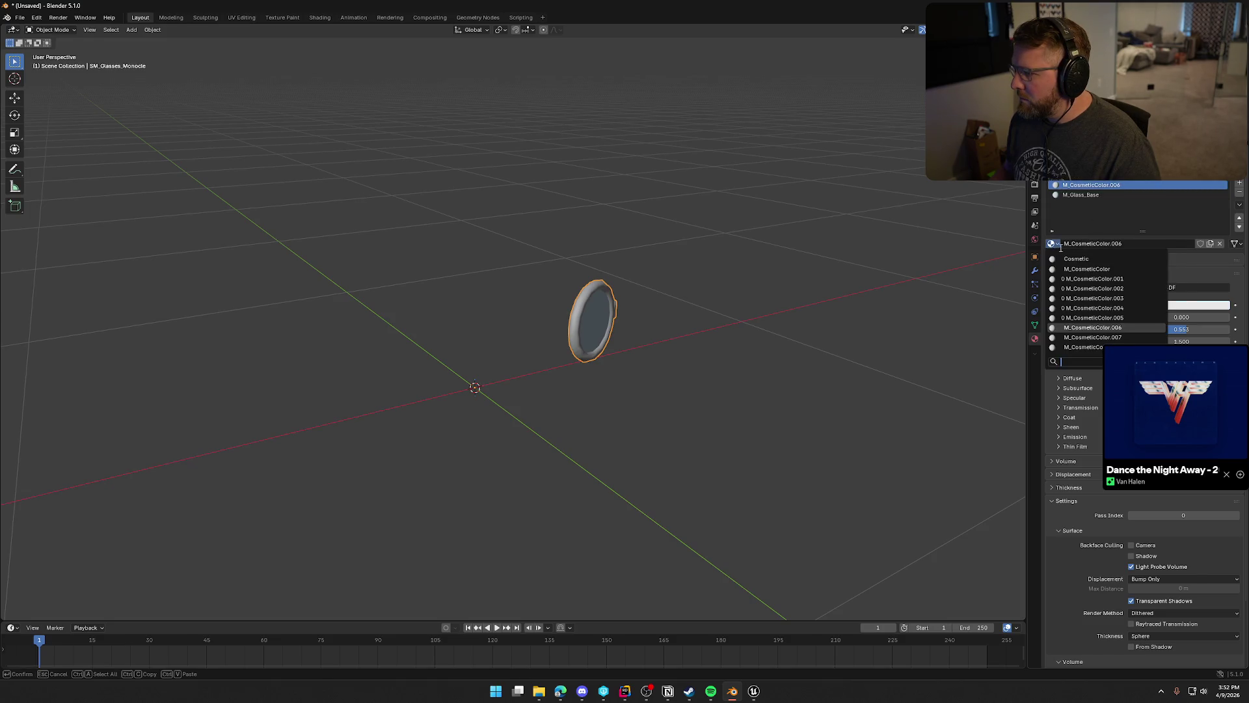
{"action": "left_click", "coordinate": [1080, 270]}
{"action": "left_click_drag", "start_coordinate": [849, 283], "coordinate": [802, 287]}
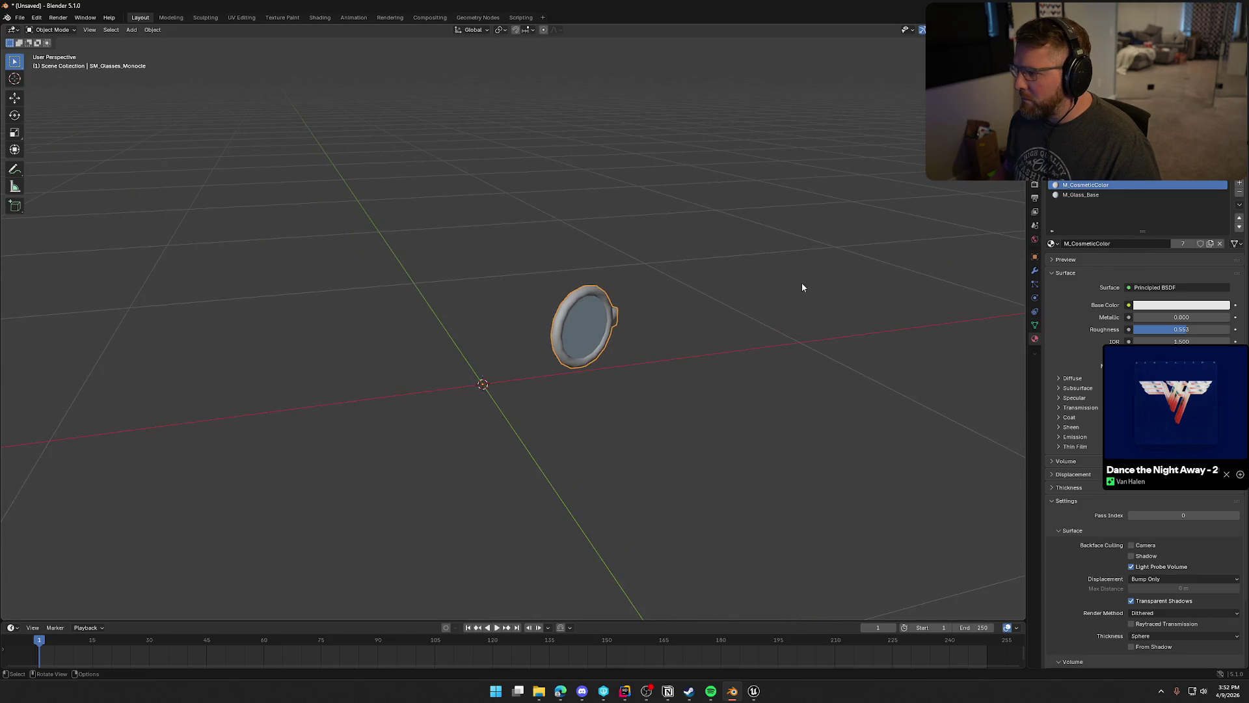
Export the monocle over SM_Glasses_Monocle.FBX and delete it from the scene.
{"action": "left_click", "coordinate": [19, 16]}
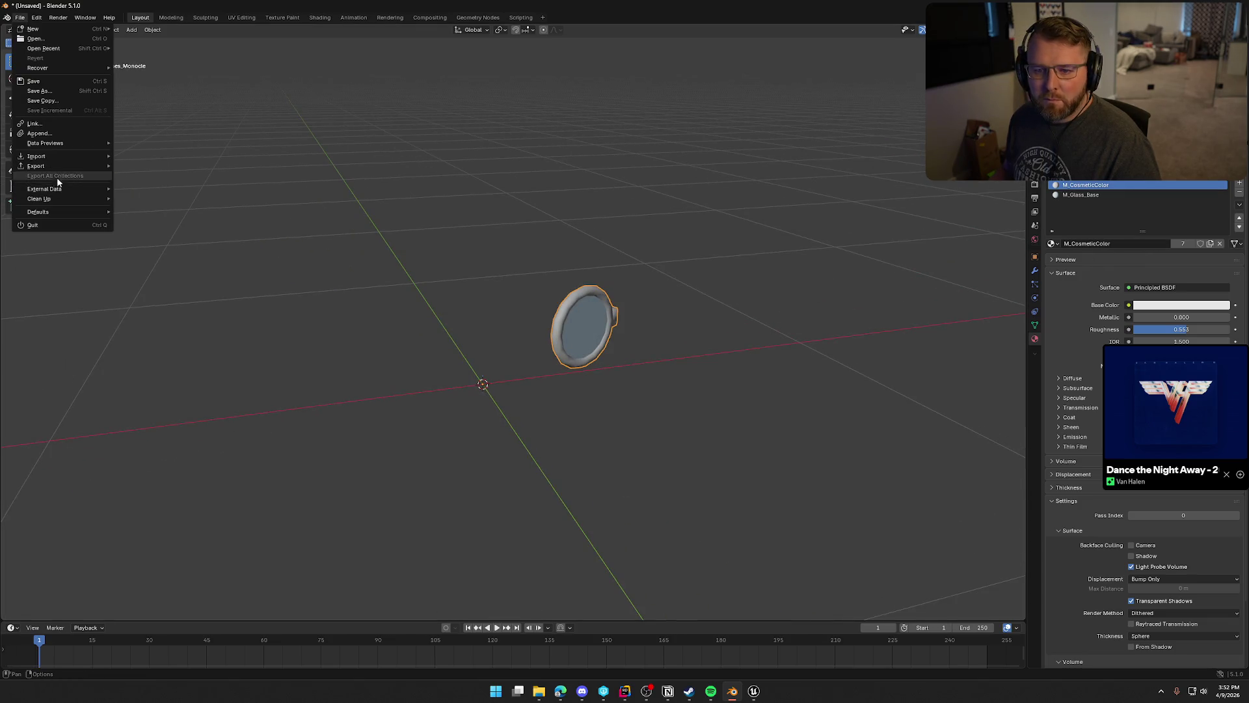
{"action": "mouse_move", "coordinate": [57, 166]}
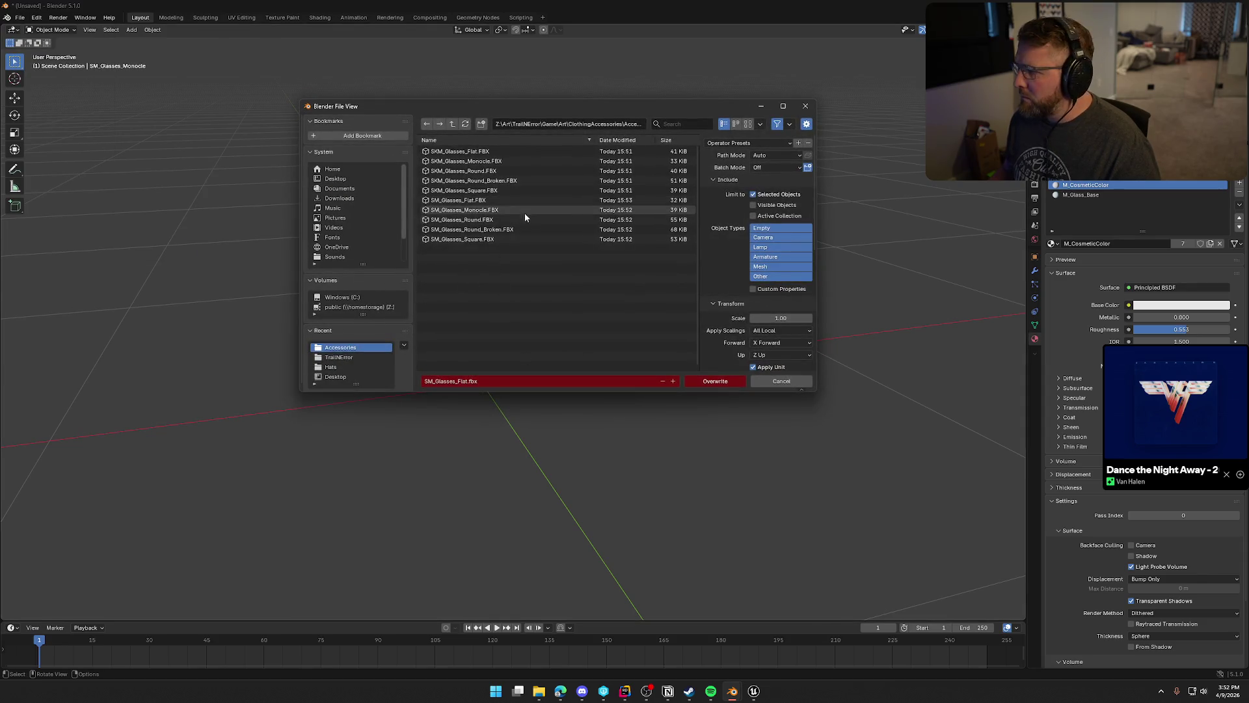
{"action": "left_click", "coordinate": [505, 209]}
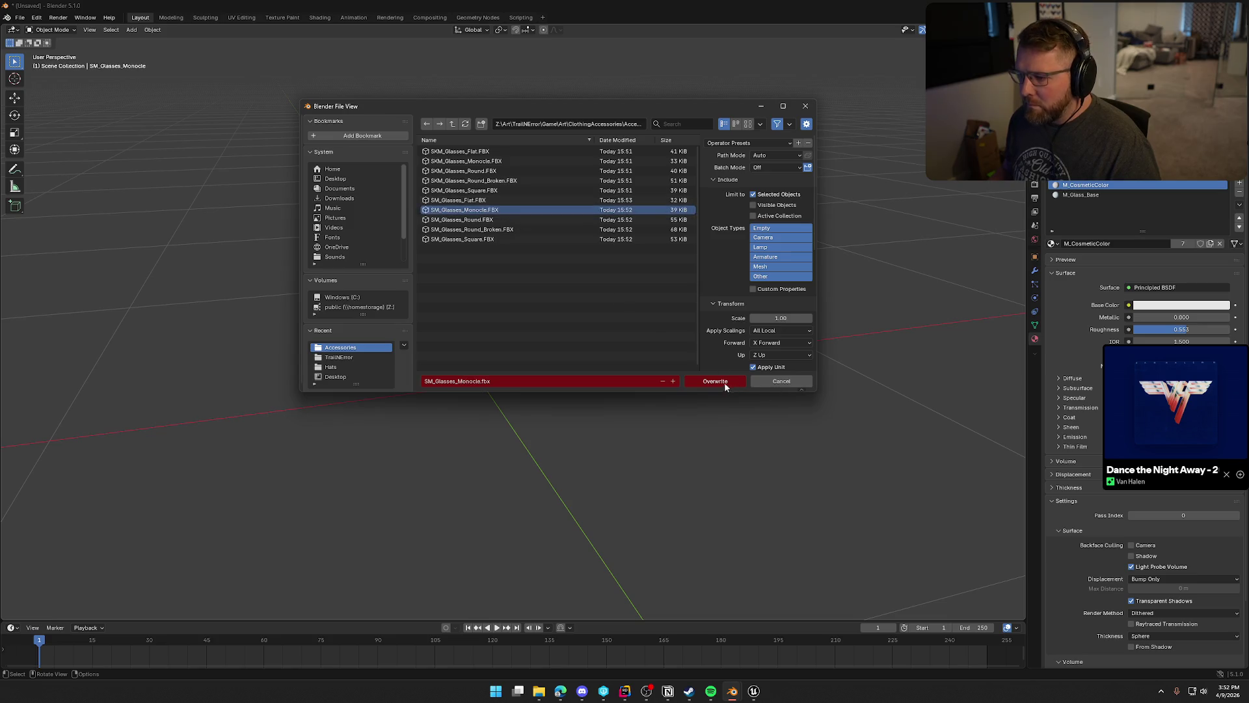
{"action": "left_click", "coordinate": [715, 381]}
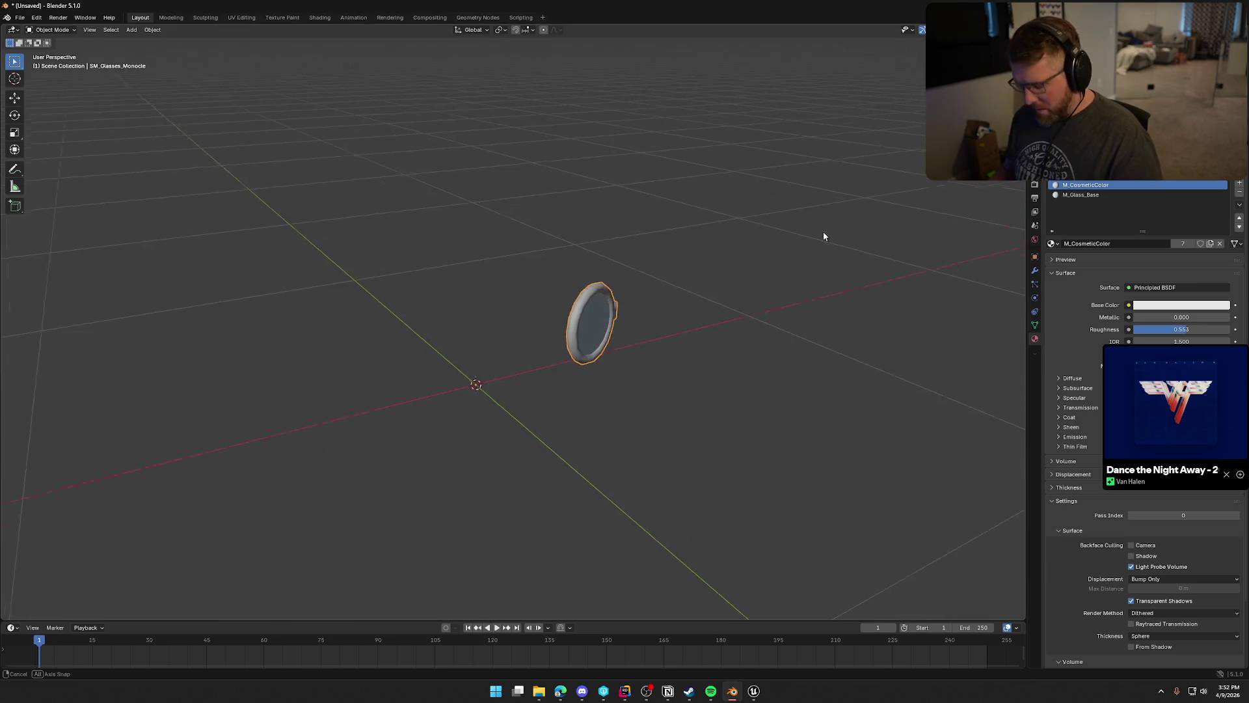
{"action": "key", "text": "Delete"}
Reveal the round glasses and assign M_Glass_Base and M_CosmeticColor, with the colour slot first.
{"action": "key", "text": "alt+h"}
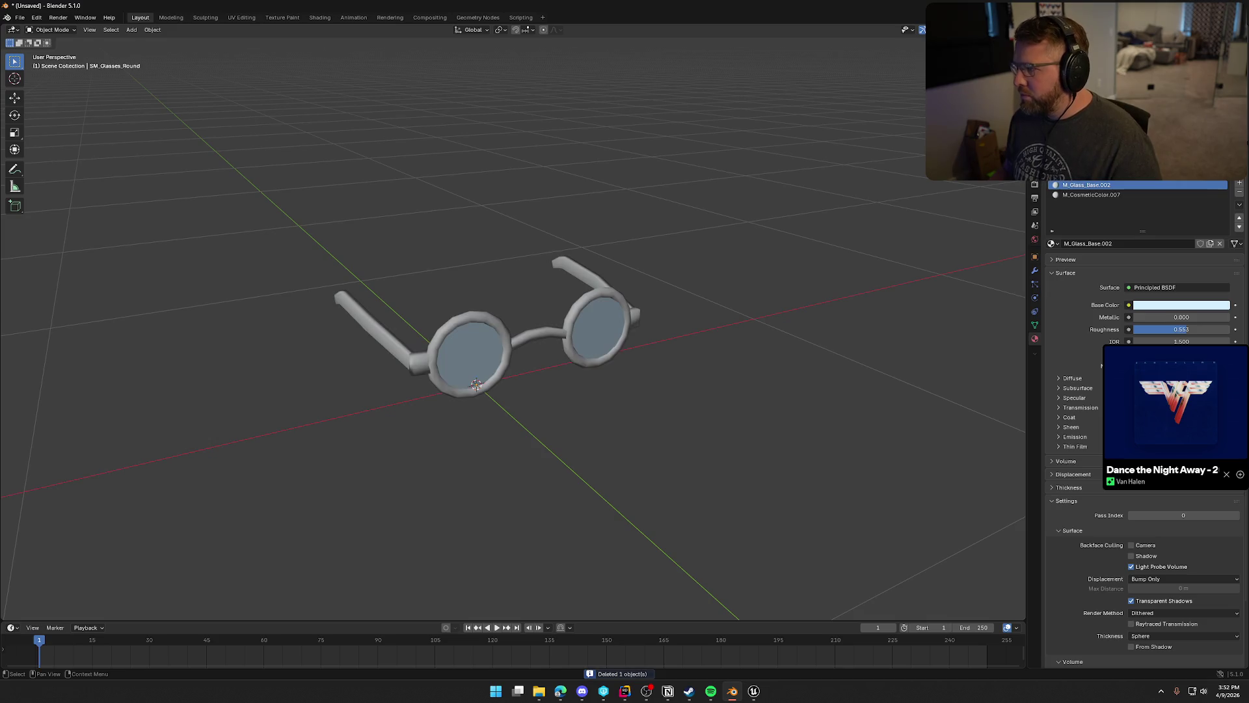
{"action": "scroll", "coordinate": [813, 309], "scroll_direction": "up", "scroll_amount": 3}
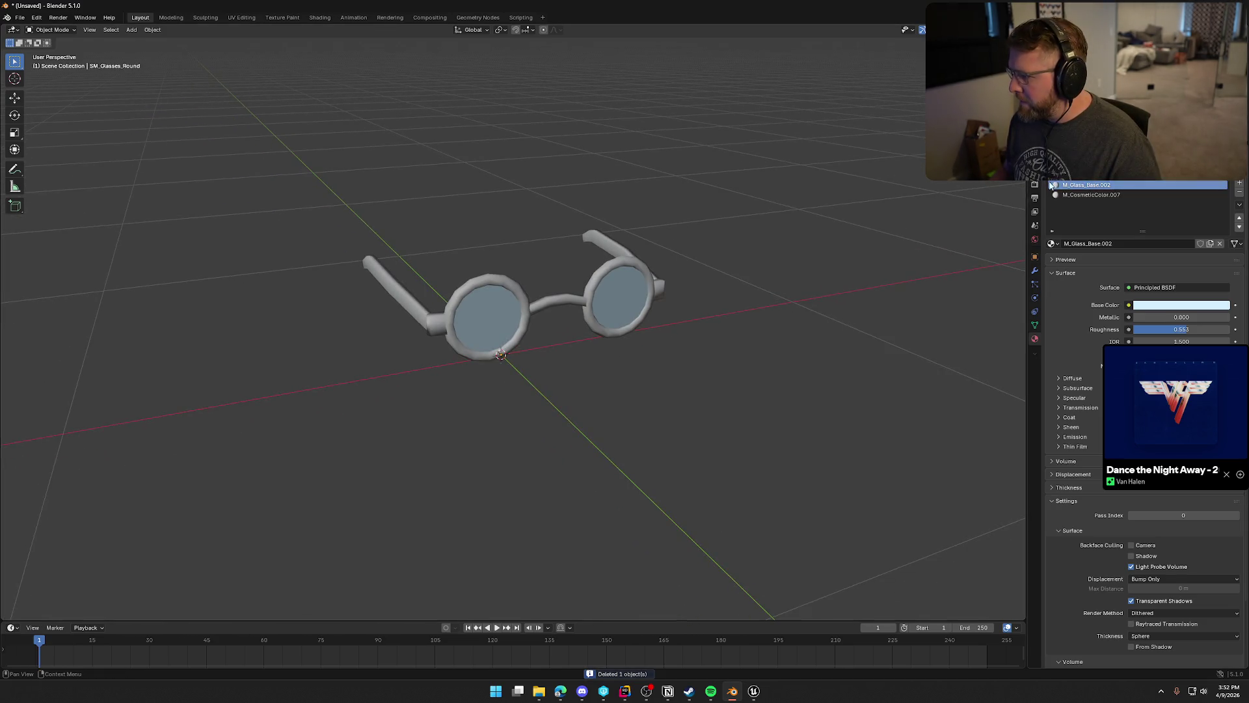
{"action": "left_click", "coordinate": [1051, 243]}
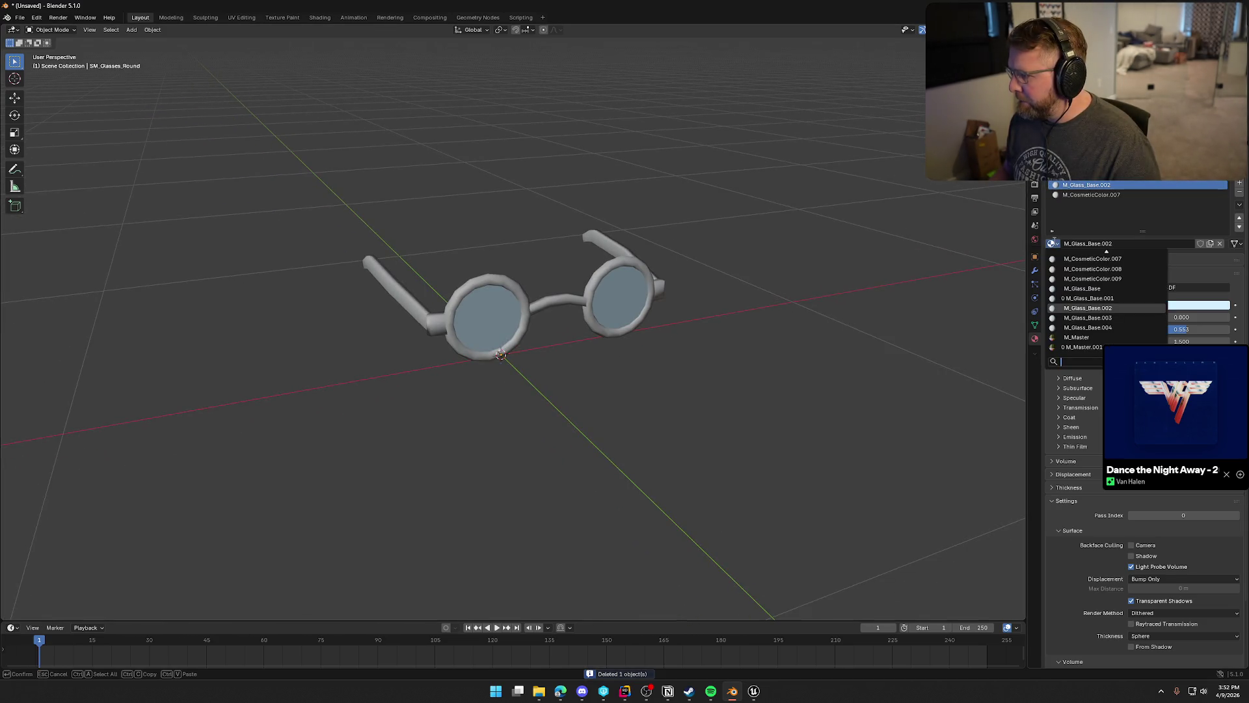
{"action": "left_click", "coordinate": [1079, 288]}
{"action": "left_click", "coordinate": [1057, 196]}
{"action": "left_click", "coordinate": [1052, 243]}
{"action": "left_click", "coordinate": [1077, 270]}
{"action": "left_click", "coordinate": [1238, 219]}
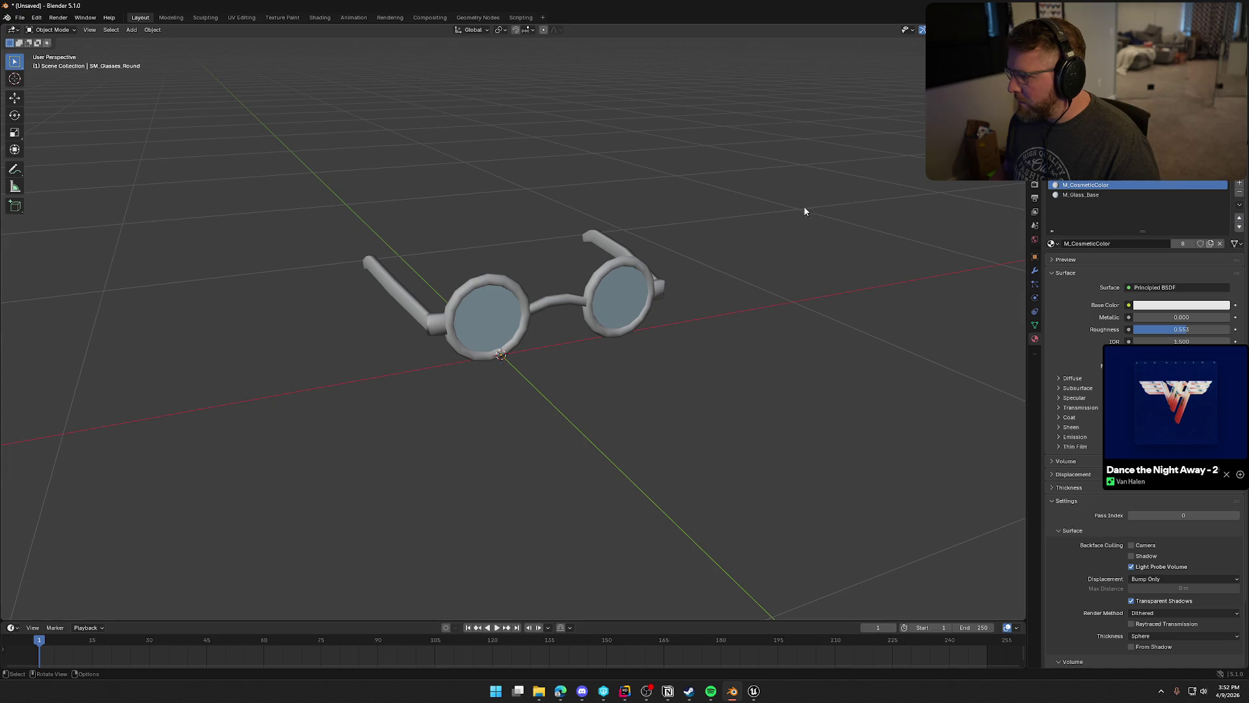
Export the round glasses over SM_Glasses_Round.FBX and delete them.
{"action": "key", "text": "a"}
{"action": "left_click", "coordinate": [20, 18]}
{"action": "mouse_move", "coordinate": [60, 167]}
{"action": "left_click", "coordinate": [142, 243]}
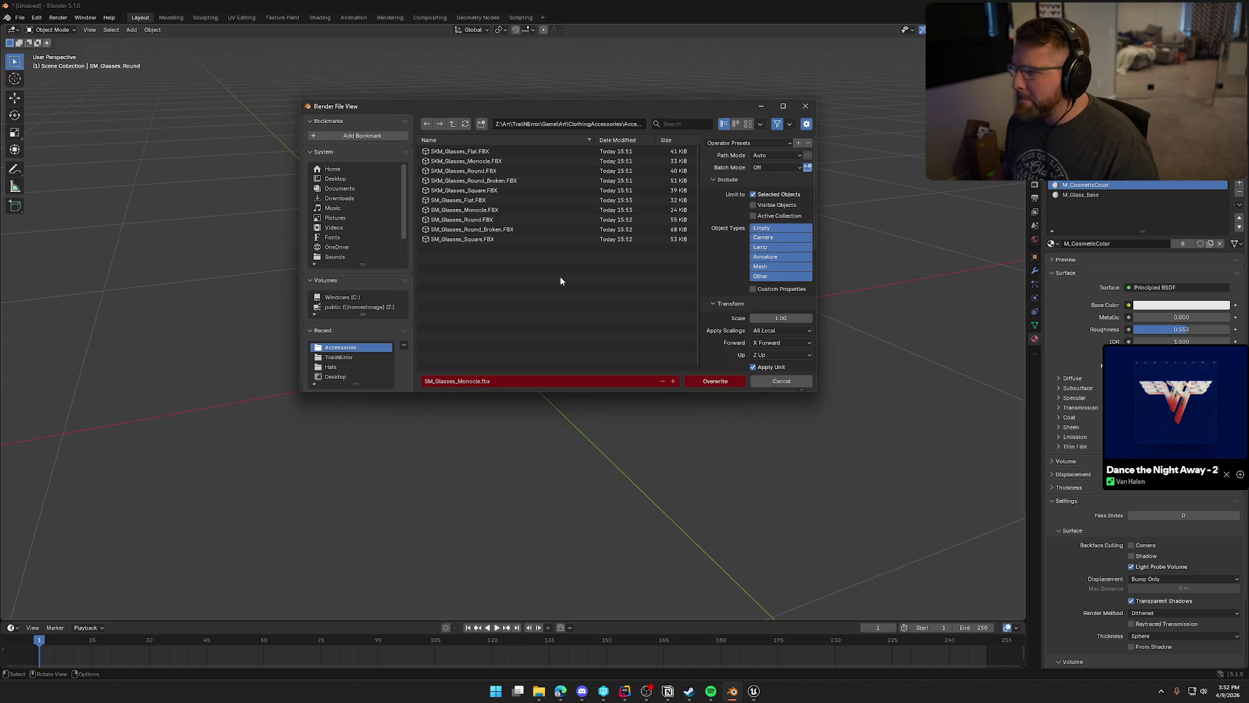
{"action": "left_click", "coordinate": [485, 219]}
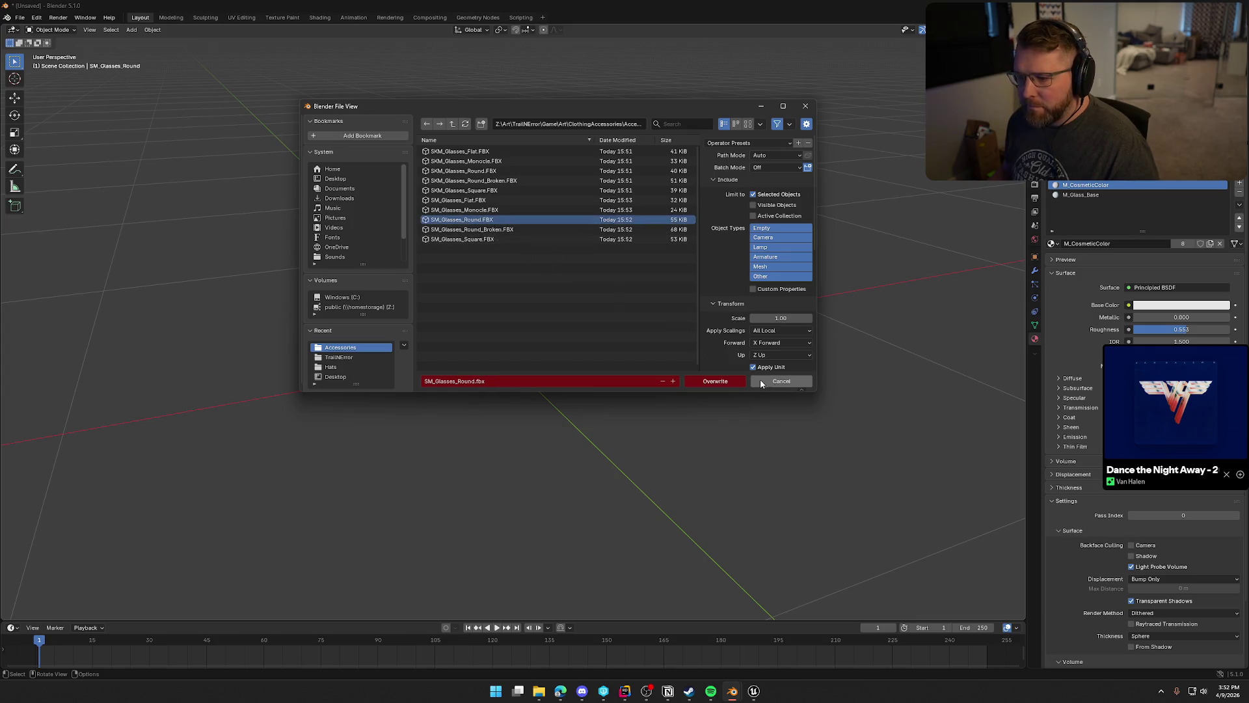
{"action": "left_click", "coordinate": [733, 383]}
{"action": "key", "text": "Delete"}
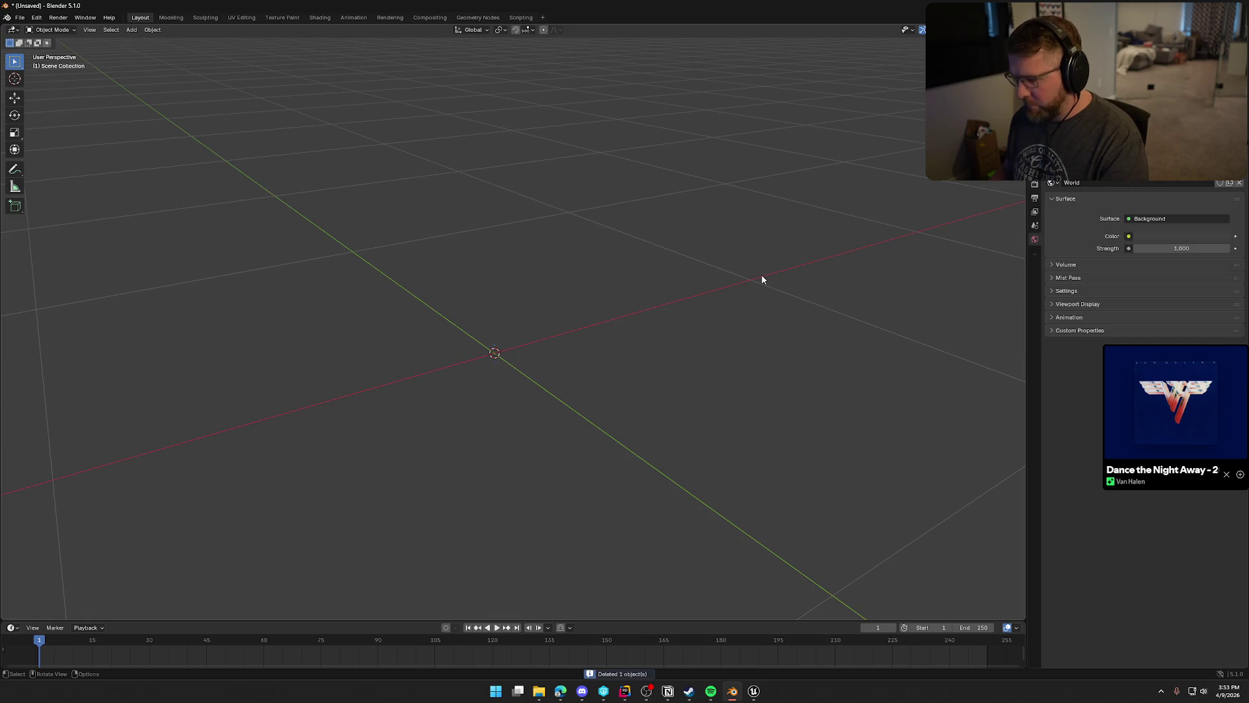
Rename the broken glasses' M_Master.006 material to M_Master and move it to the bottom slot.
{"action": "key", "text": "ctrl+z"}
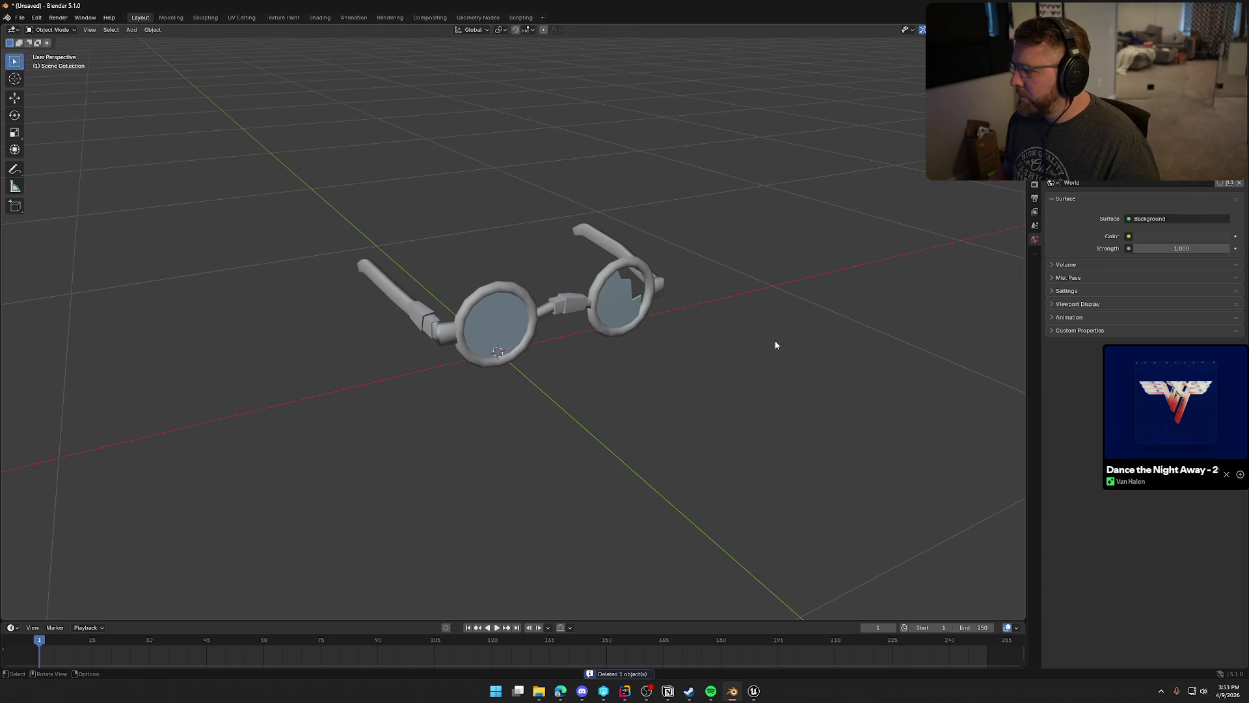
{"action": "left_click", "coordinate": [568, 303]}
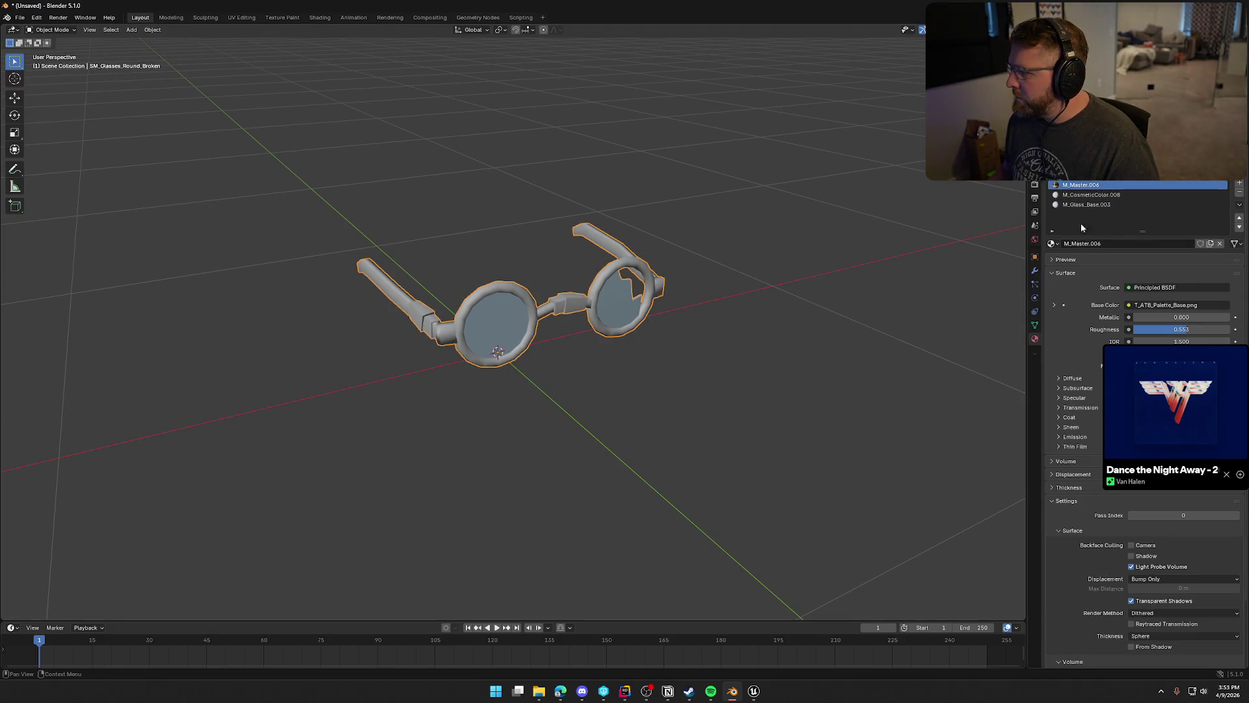
{"action": "left_click", "coordinate": [1052, 244]}
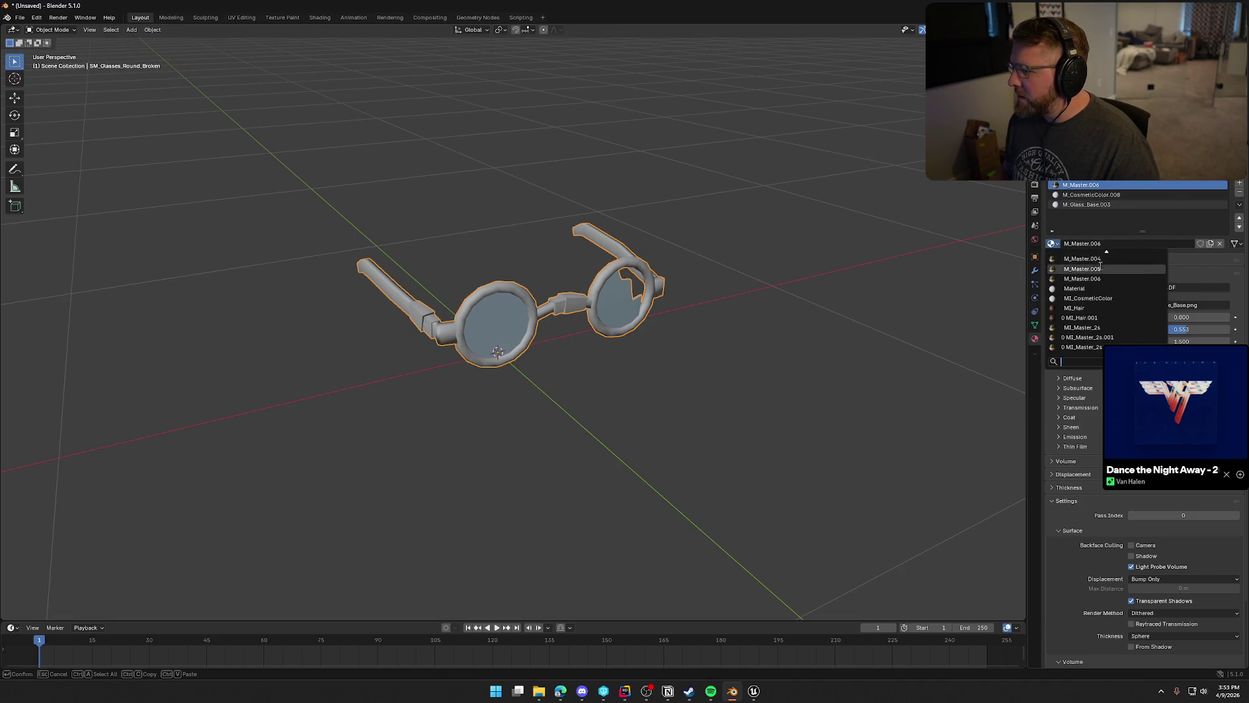
{"action": "left_click", "coordinate": [1122, 244]}
{"action": "key", "text": "BackSpace"}
{"action": "key", "text": "BackSpace"}
{"action": "key", "text": "BackSpace"}
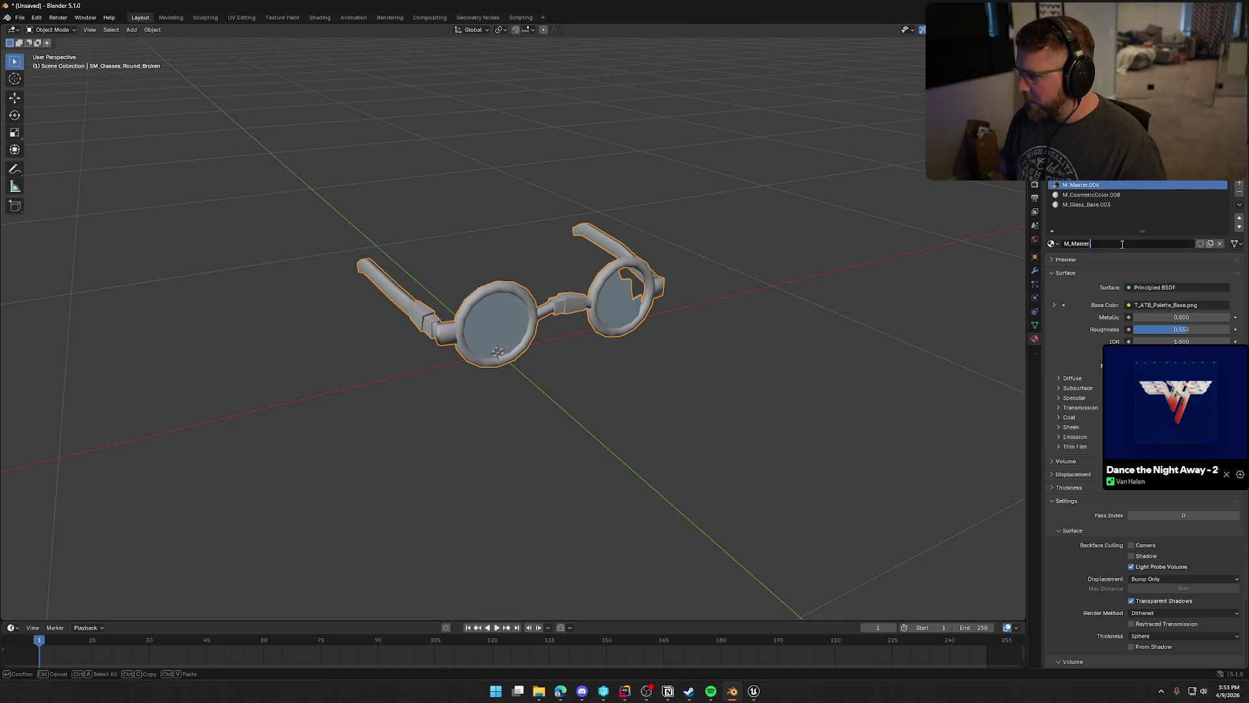
{"action": "key", "text": "Return"}
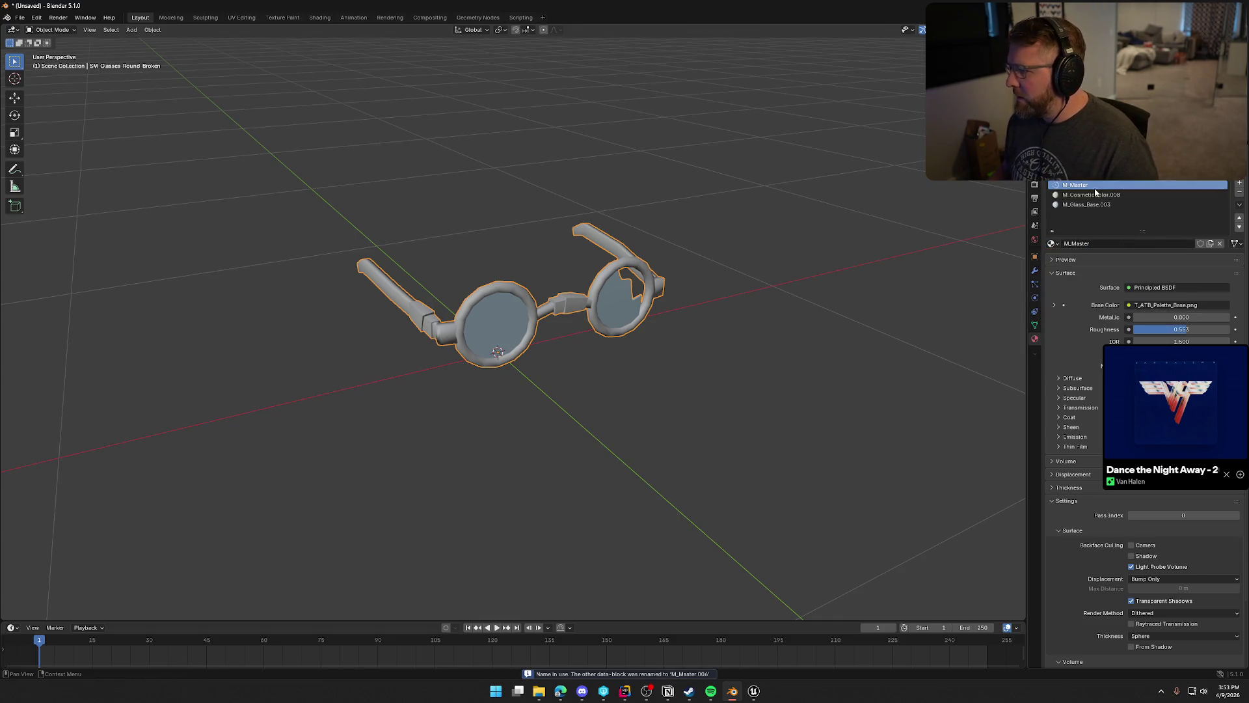
{"action": "left_click", "coordinate": [1239, 227]}
{"action": "left_click", "coordinate": [1239, 227]}
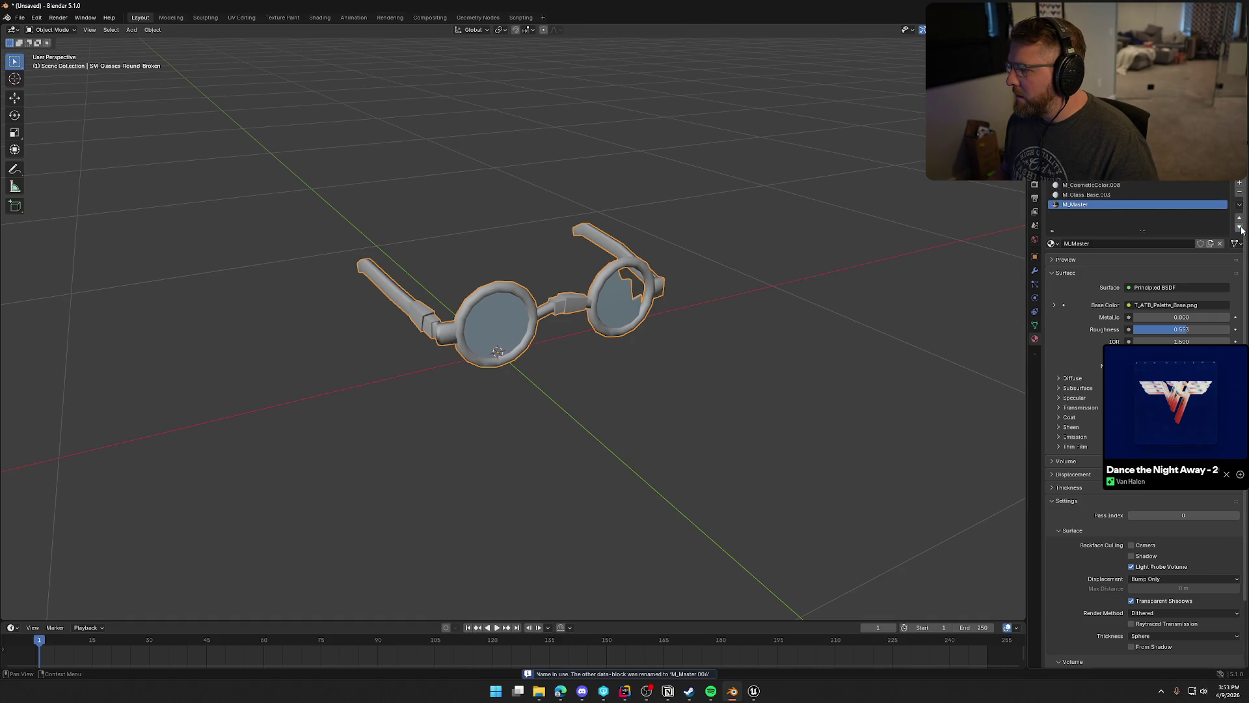
Replace M_CosmeticColor.008 and M_Glass_Base.003 with the shared M_CosmeticColor and M_Glass_Base.
{"action": "left_click", "coordinate": [1093, 185]}
{"action": "left_click", "coordinate": [1053, 244]}
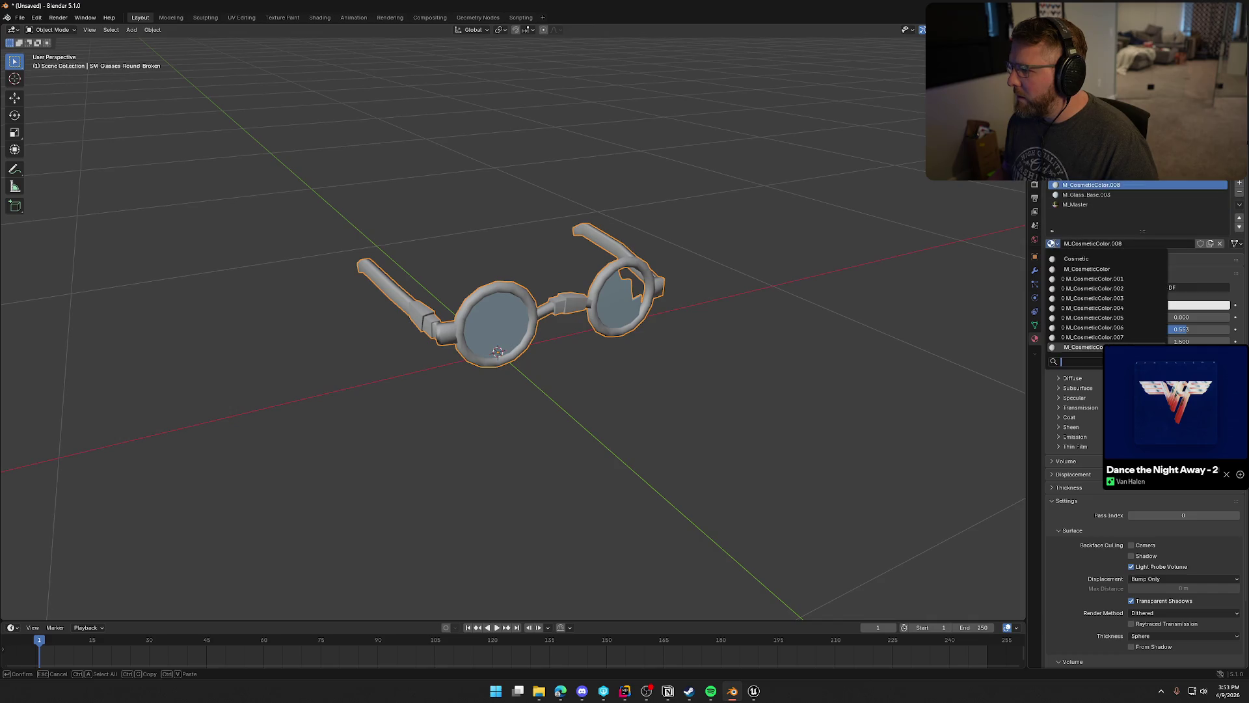
{"action": "left_click", "coordinate": [1080, 270]}
{"action": "left_click", "coordinate": [1085, 195]}
{"action": "left_click", "coordinate": [1054, 244]}
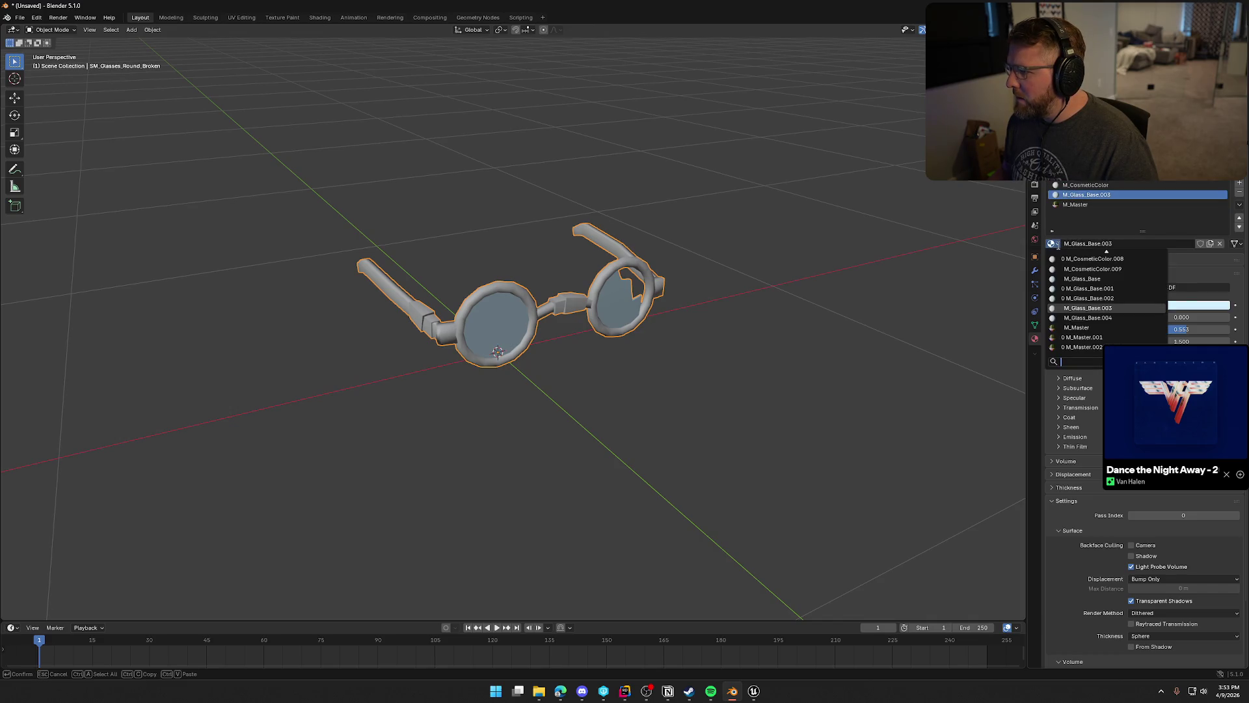
{"action": "left_click", "coordinate": [1082, 279]}
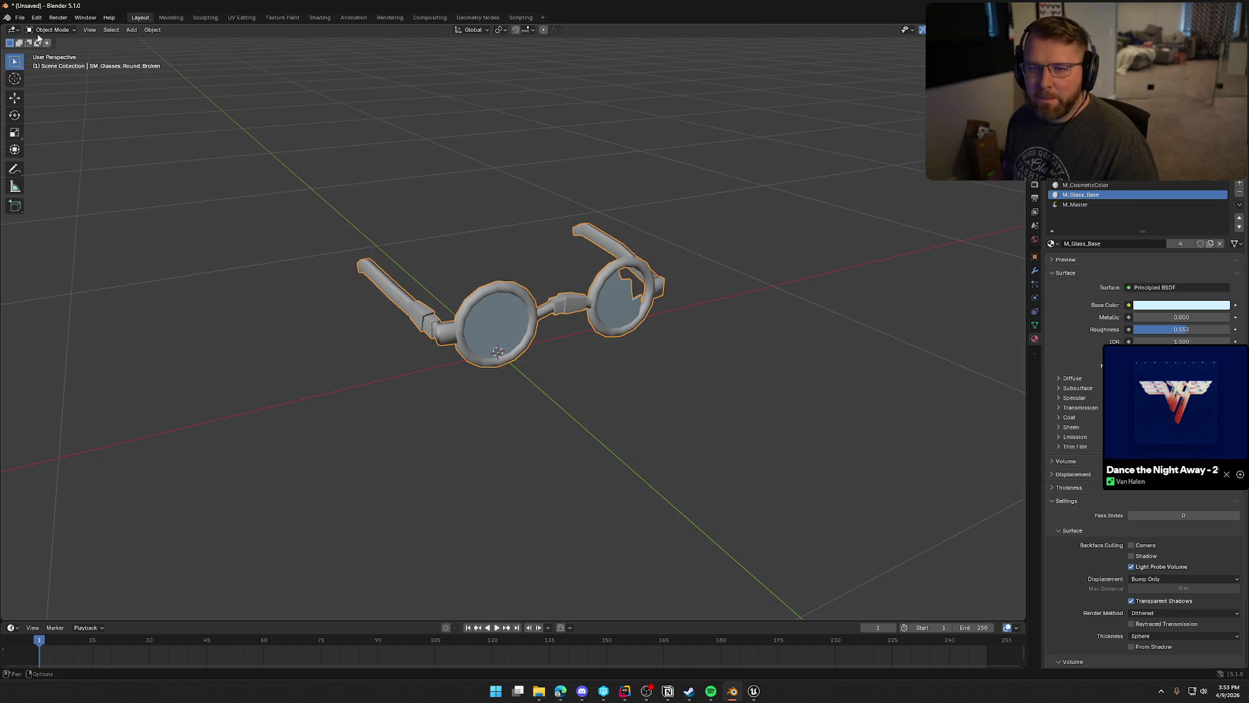
Export the broken glasses over SM_Glasses_Round_Broken.FBX and delete them.
{"action": "left_click", "coordinate": [19, 18]}
{"action": "mouse_move", "coordinate": [54, 167]}
{"action": "left_click", "coordinate": [145, 243]}
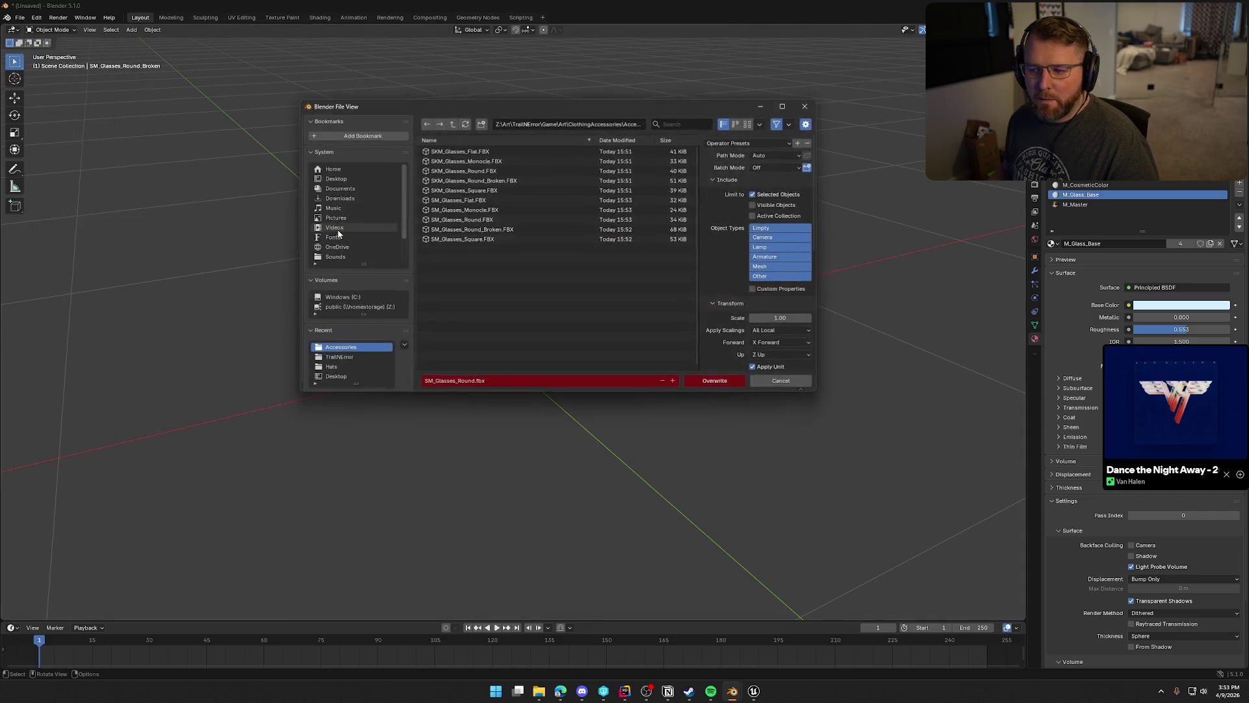
{"action": "left_click", "coordinate": [501, 230]}
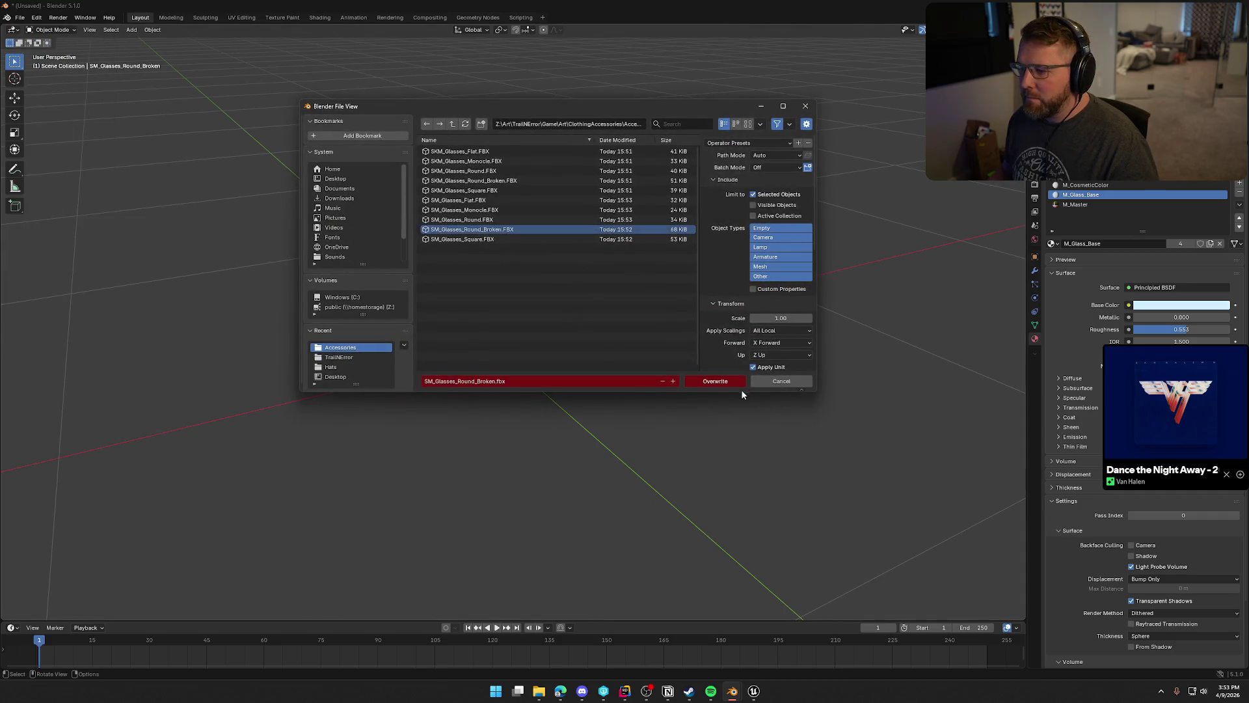
{"action": "left_click", "coordinate": [715, 381]}
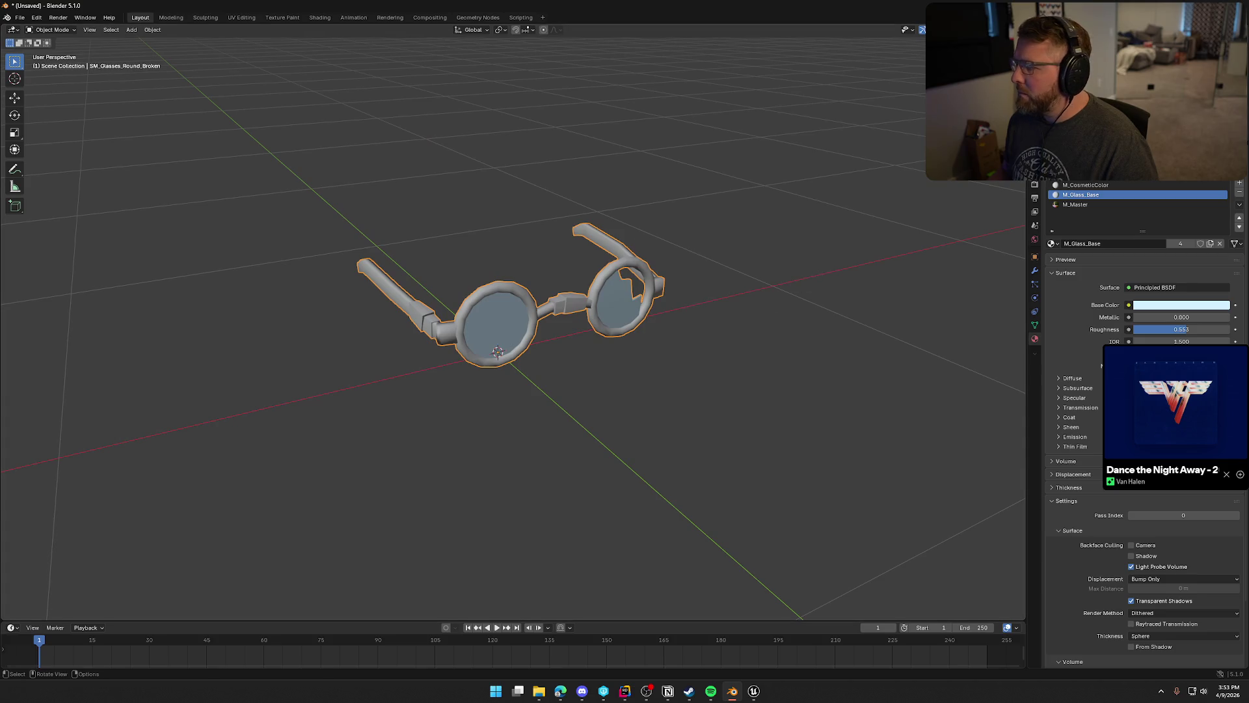
{"action": "key", "text": "Delete"}
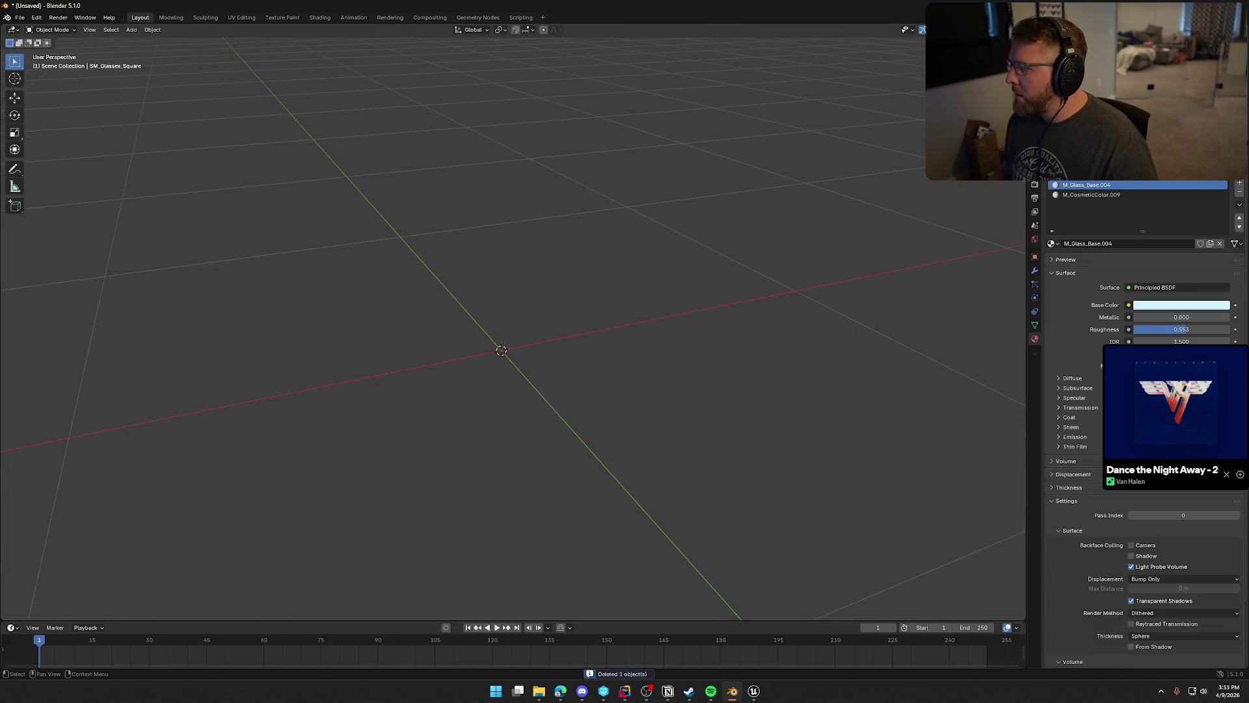
Give the square glasses M_Glass_Base and M_CosmeticColor, moving M_CosmeticColor to the first slot.
{"action": "key", "text": "alt+h"}
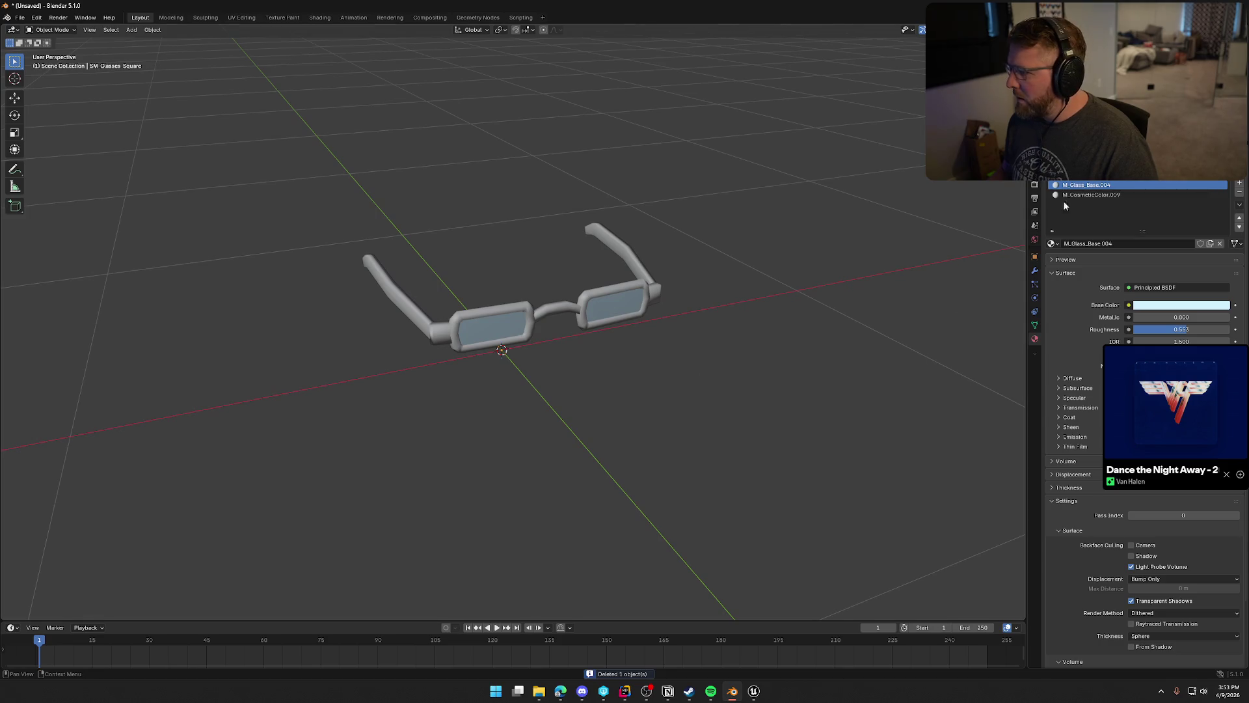
{"action": "left_click", "coordinate": [1052, 243]}
{"action": "left_click", "coordinate": [1106, 276]}
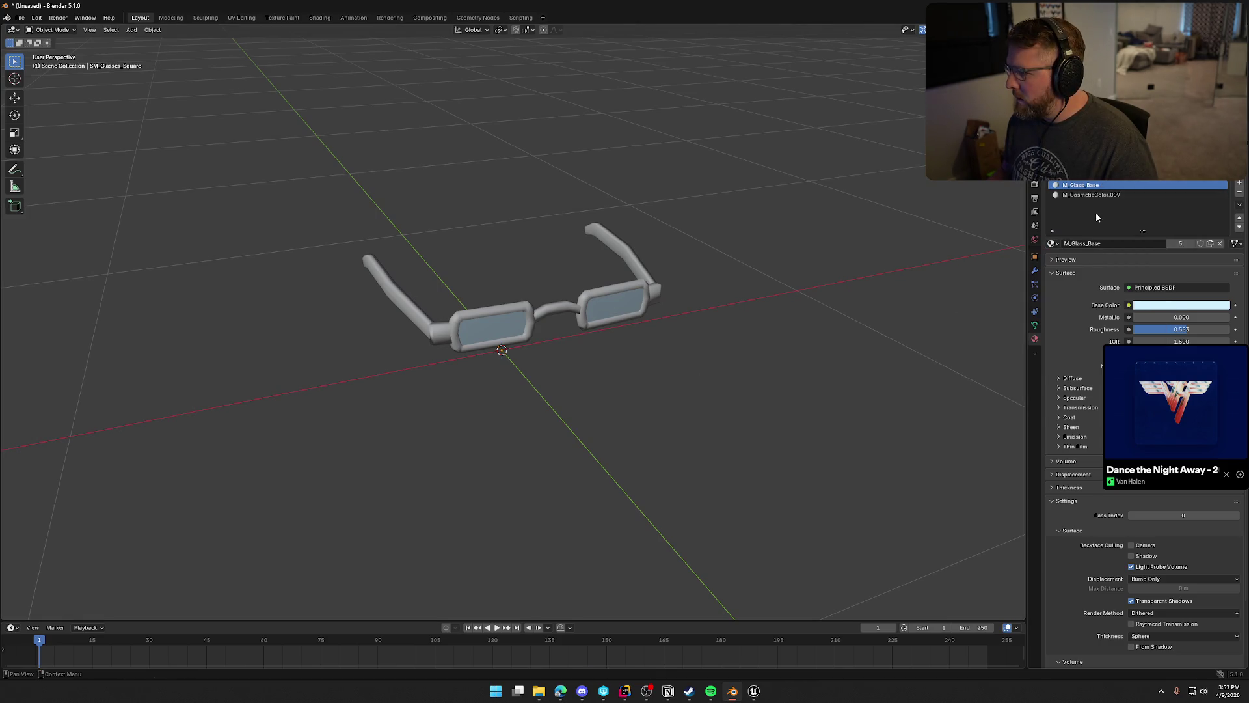
{"action": "left_click", "coordinate": [1091, 194]}
{"action": "left_click", "coordinate": [1052, 243]}
{"action": "scroll", "coordinate": [1104, 337], "scroll_direction": "down", "scroll_amount": 8}
{"action": "scroll", "coordinate": [1143, 331], "scroll_direction": "down", "scroll_amount": 5}
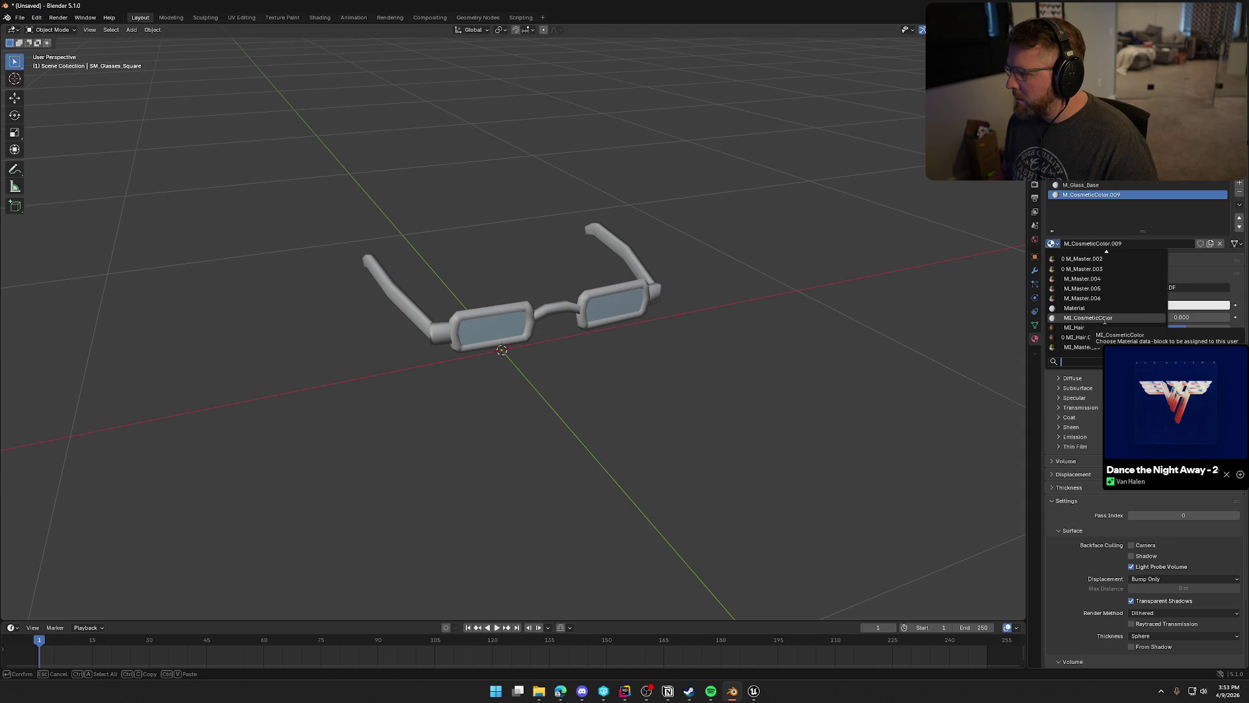
{"action": "scroll", "coordinate": [1130, 332], "scroll_direction": "up", "scroll_amount": 14}
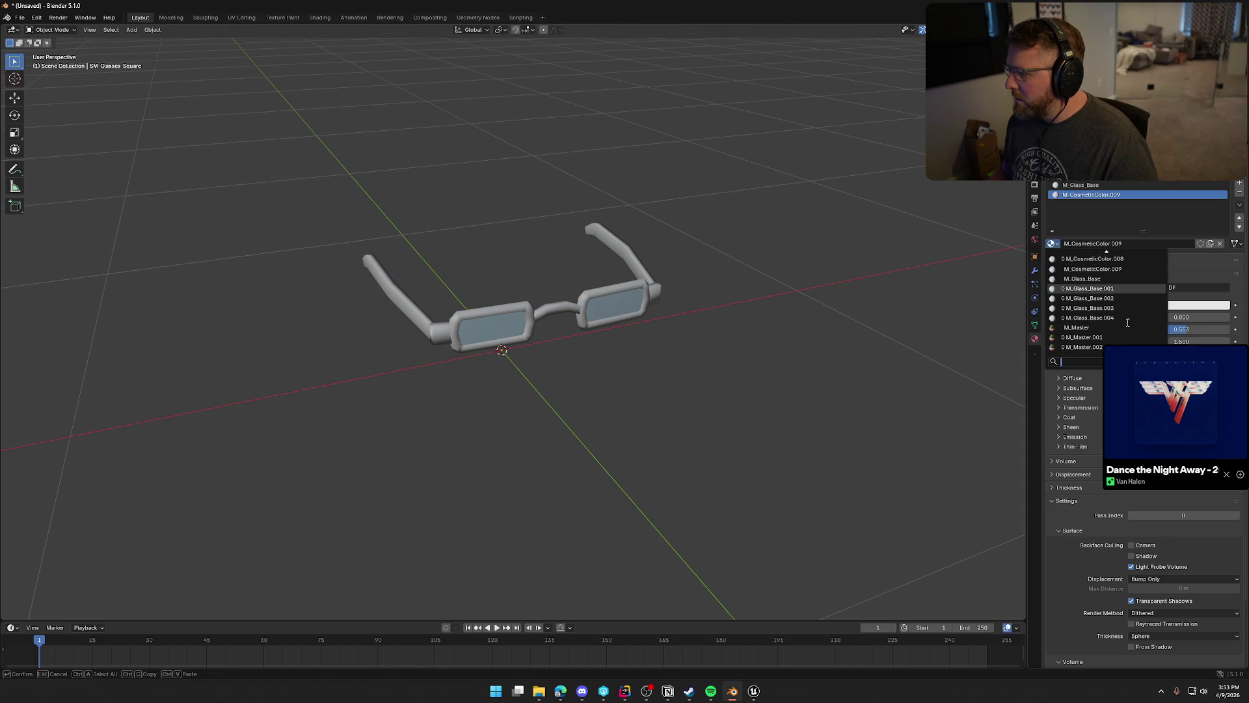
{"action": "scroll", "coordinate": [1110, 300], "scroll_direction": "up", "scroll_amount": 4}
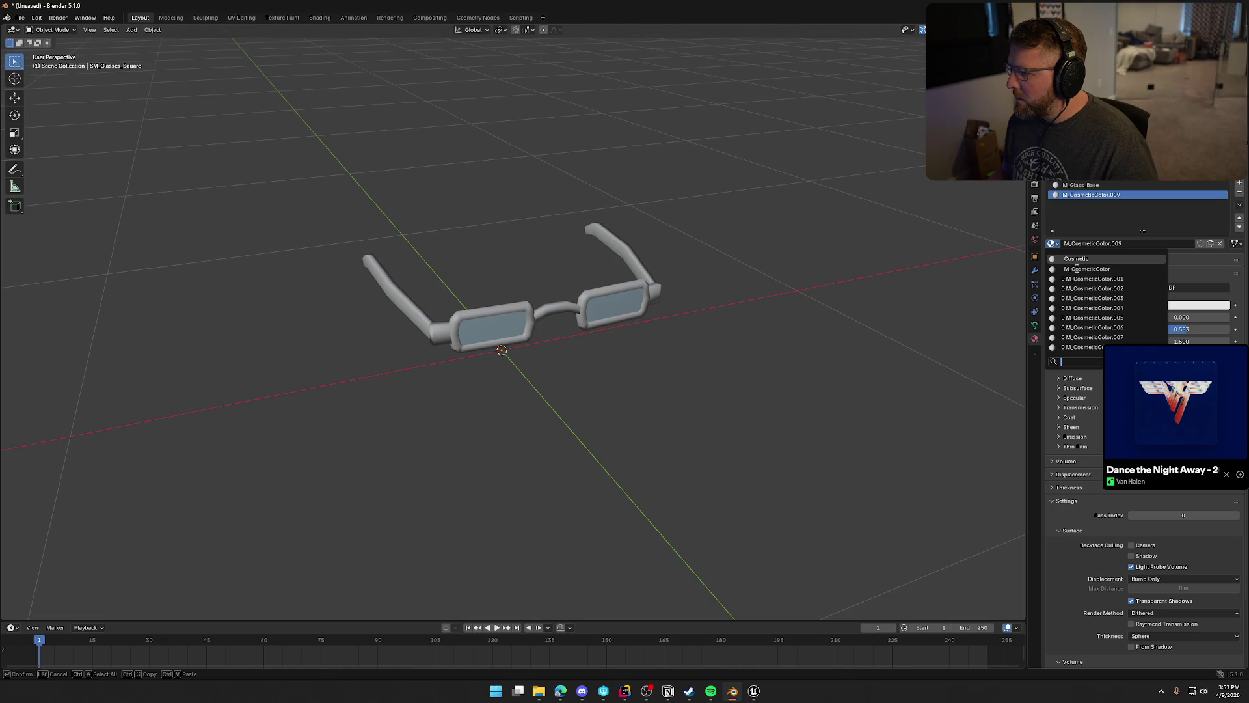
{"action": "left_click", "coordinate": [1089, 270]}
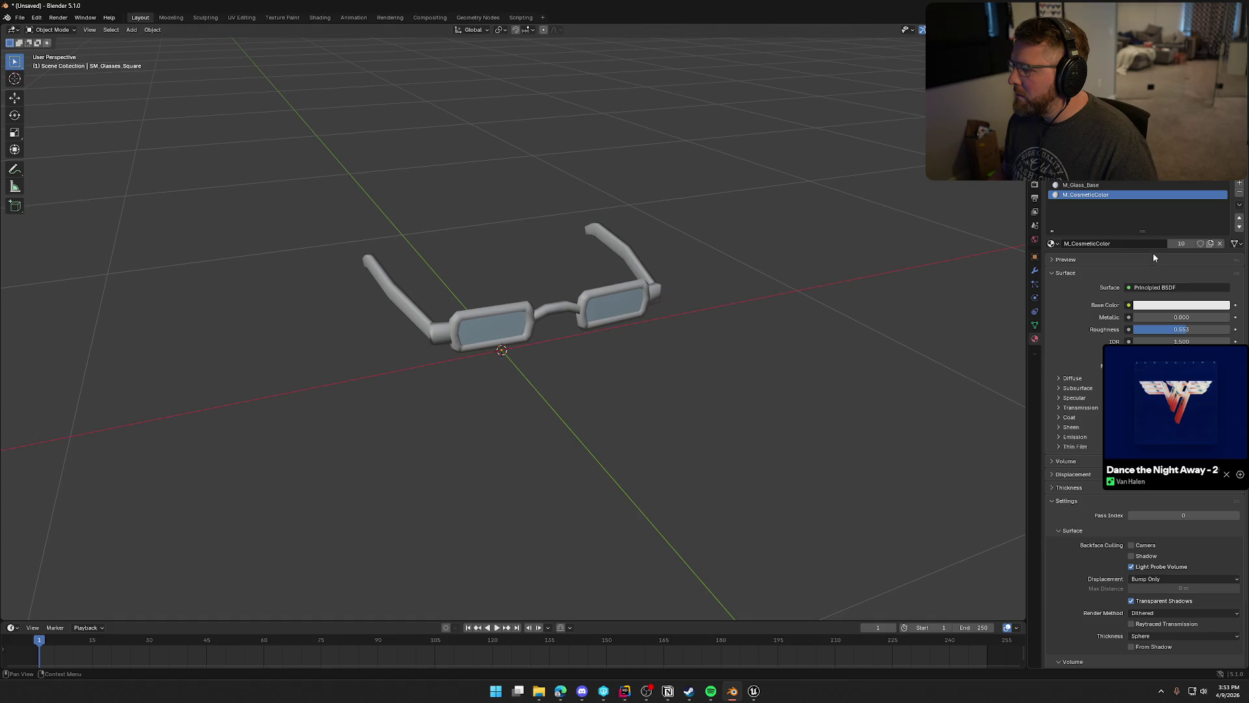
{"action": "left_click", "coordinate": [1238, 218]}
{"action": "mouse_move", "coordinate": [813, 306]}
{"action": "left_mouse_down"}
{"action": "mouse_move", "coordinate": [696, 329]}
{"action": "mouse_move", "coordinate": [585, 325]}
{"action": "left_mouse_up"}
Export the square glasses over SM_Glasses_Square.fbx, delete them, and bring up Unreal's Accessories assets.
{"action": "left_click", "coordinate": [20, 17]}
{"action": "key", "text": "a"}
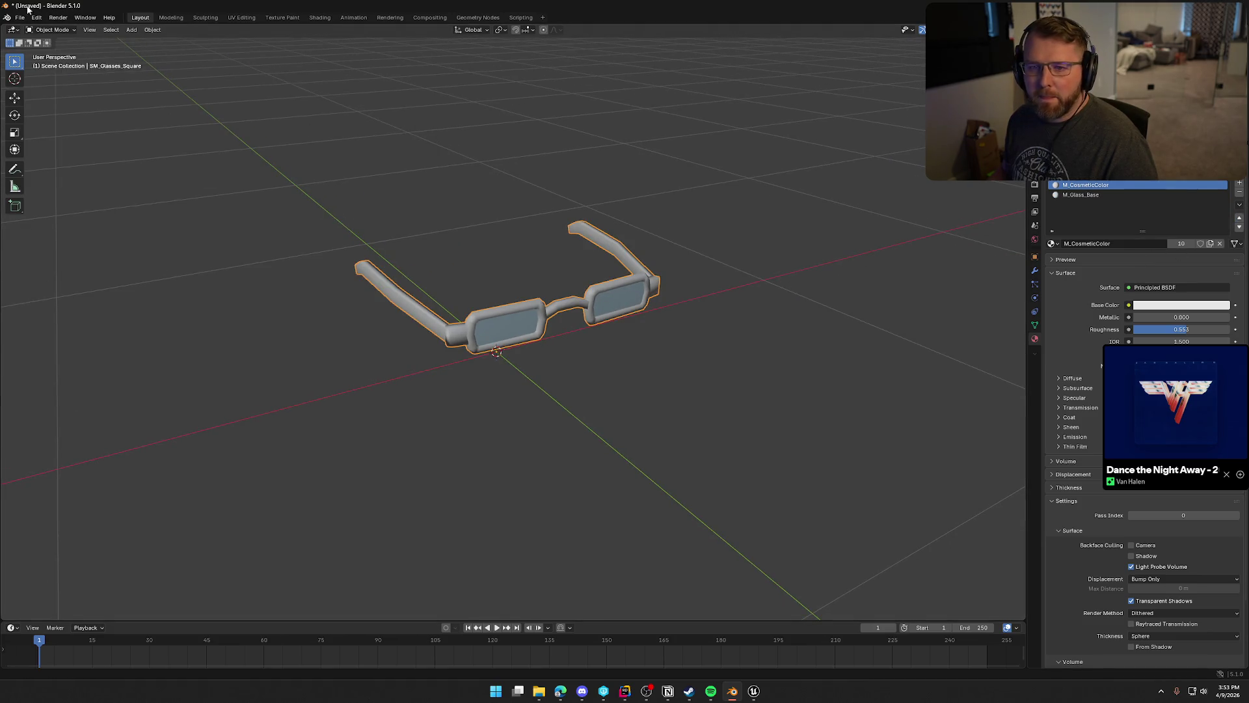
{"action": "left_click", "coordinate": [19, 18]}
{"action": "mouse_move", "coordinate": [60, 166]}
{"action": "left_click", "coordinate": [162, 232]}
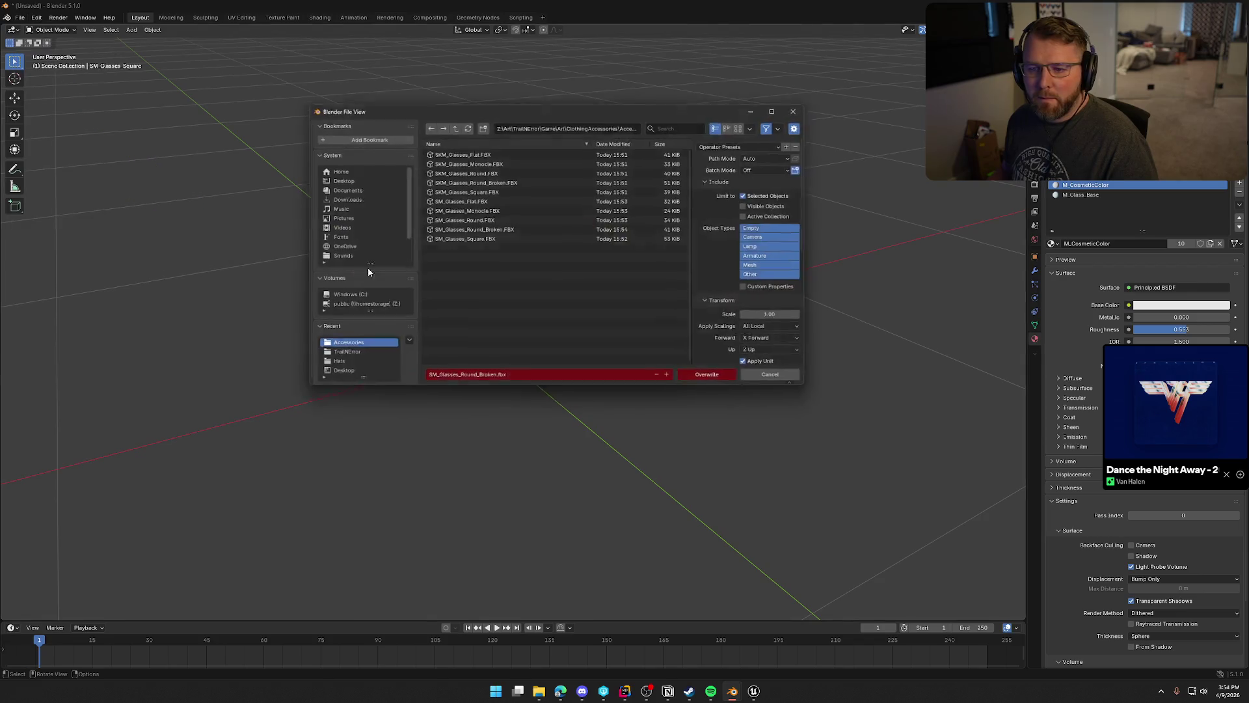
{"action": "left_click", "coordinate": [464, 239]}
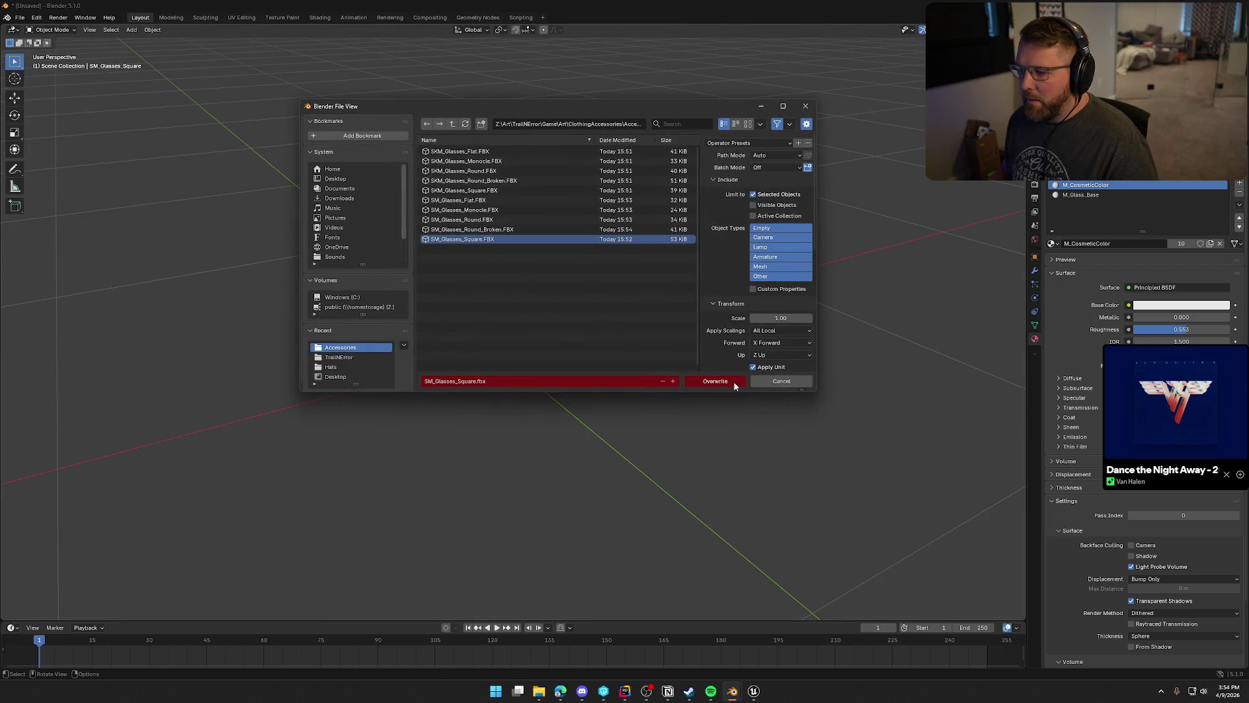
{"action": "left_click", "coordinate": [735, 381]}
{"action": "key", "text": "Delete"}
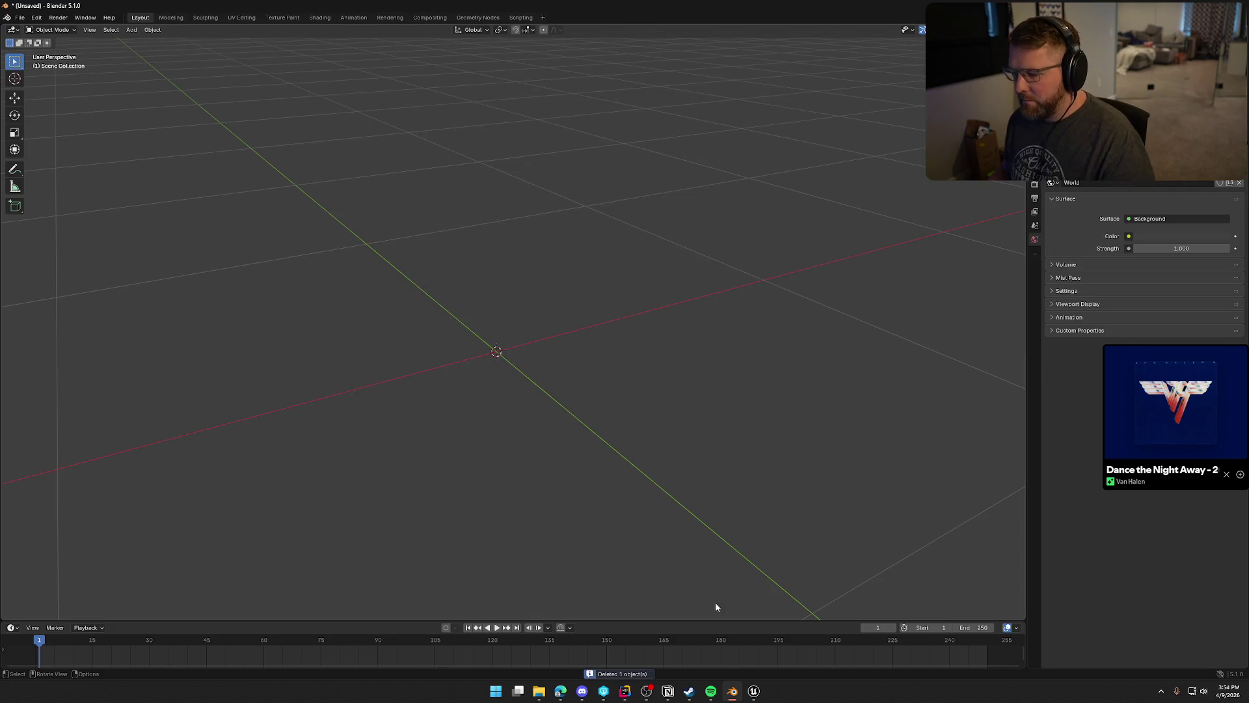
{"action": "left_click", "coordinate": [754, 691]}
{"action": "key", "text": "ctrl+space"}
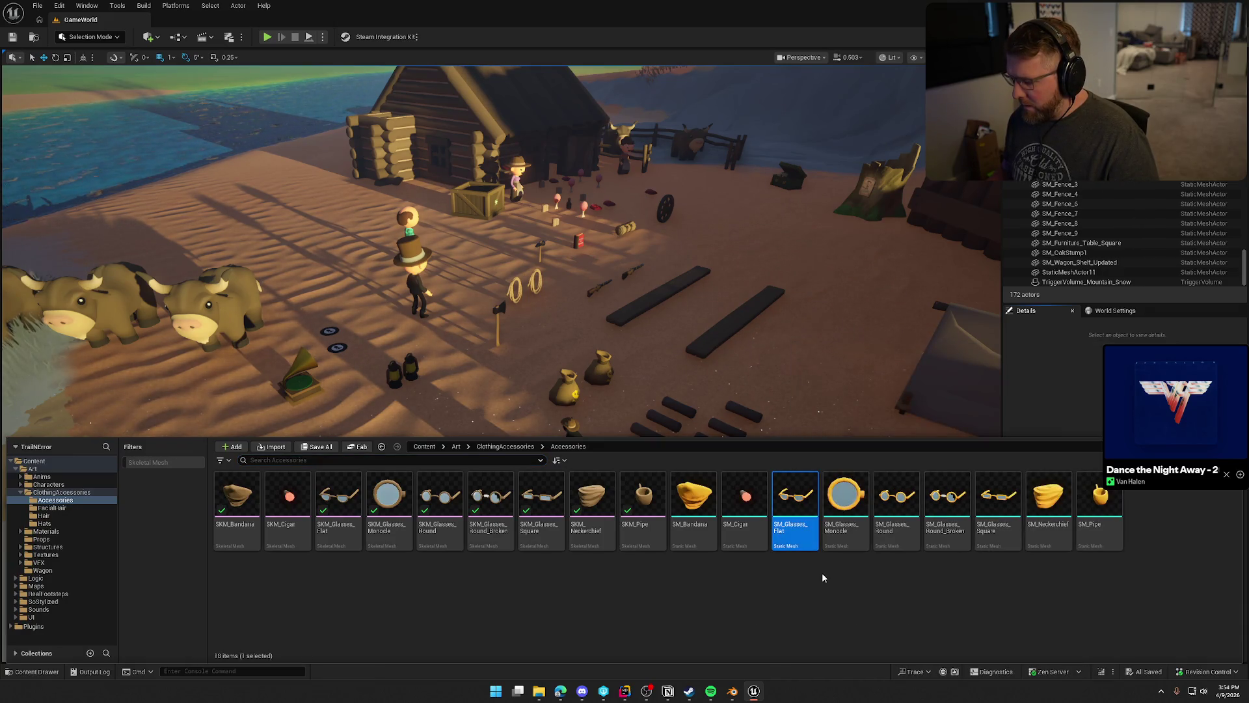
Reimport SM_Glasses_Flat from the Accessories folder's SM_Glasses_Flat.FBX.
{"action": "right_click", "coordinate": [806, 513]}
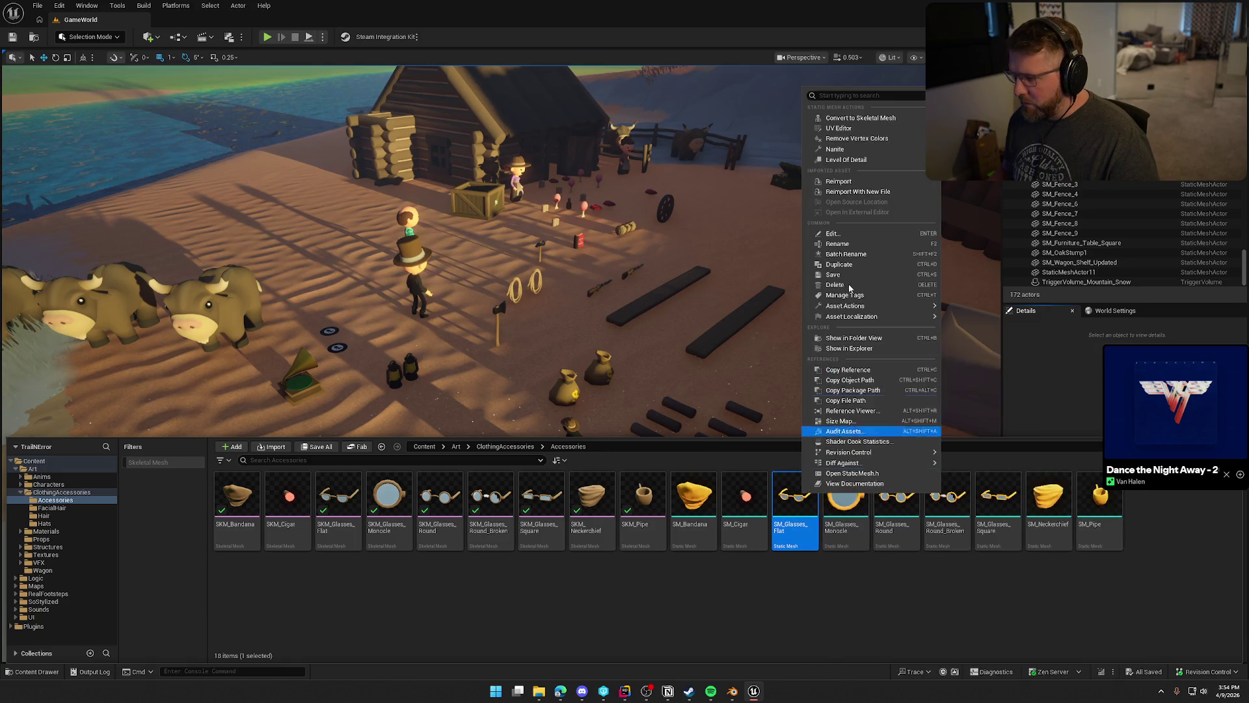
{"action": "left_click", "coordinate": [854, 193]}
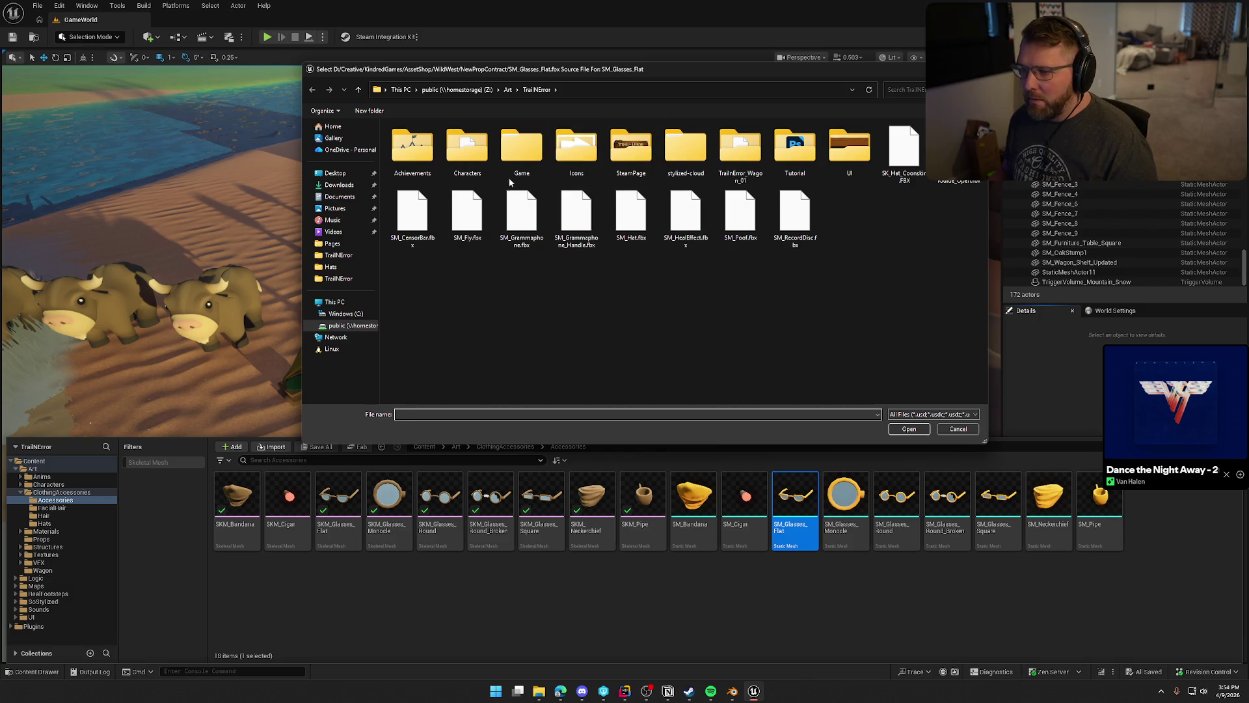
{"action": "double_click", "coordinate": [521, 148]}
{"action": "double_click", "coordinate": [401, 140]}
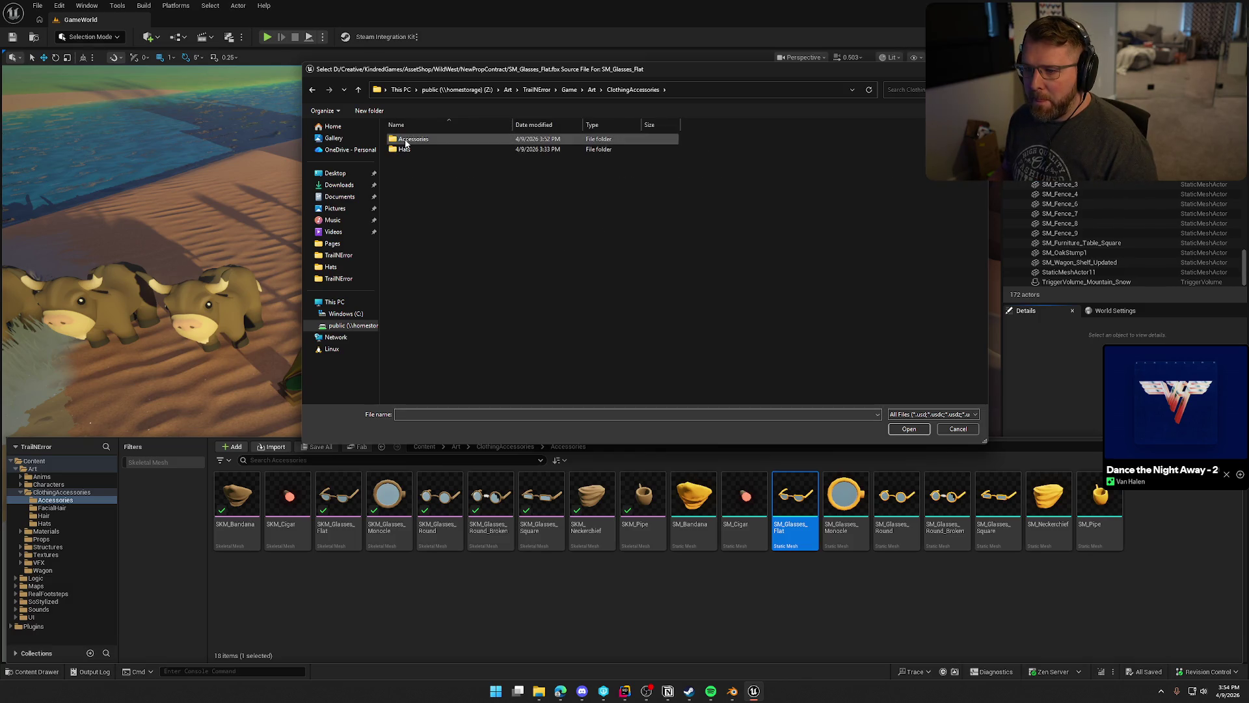
{"action": "double_click", "coordinate": [405, 141]}
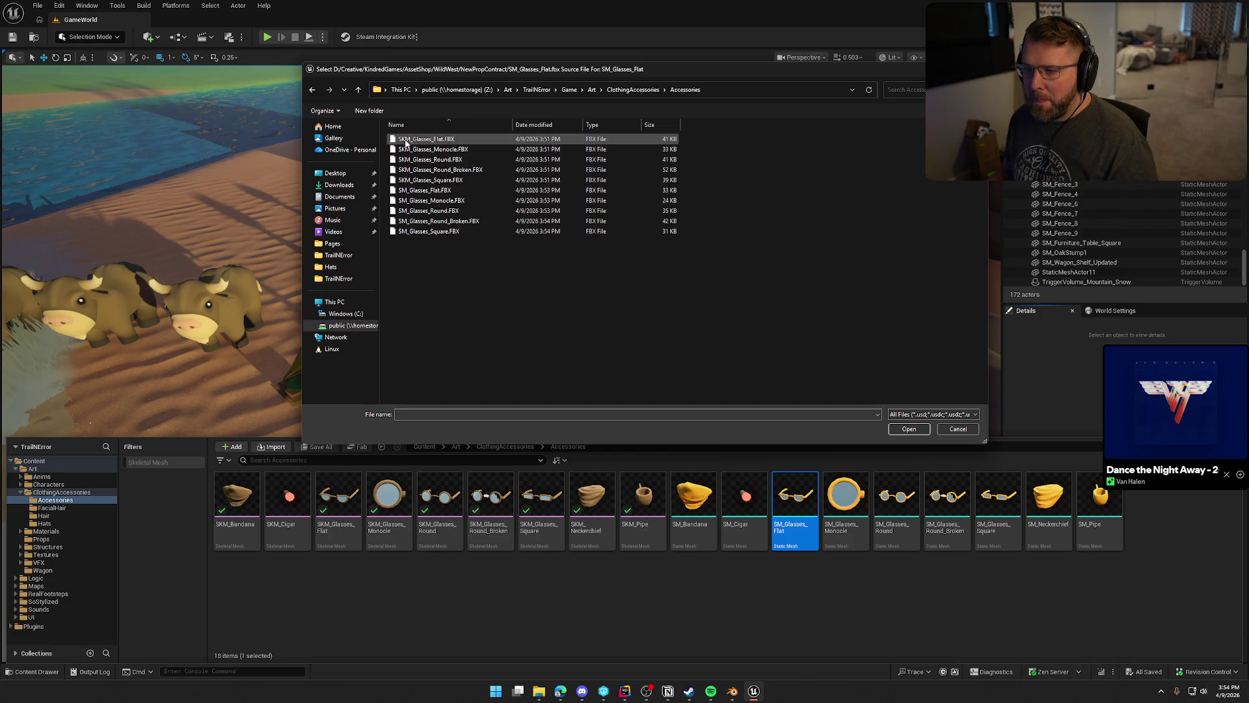
{"action": "left_click", "coordinate": [466, 189]}
{"action": "left_click", "coordinate": [908, 429]}
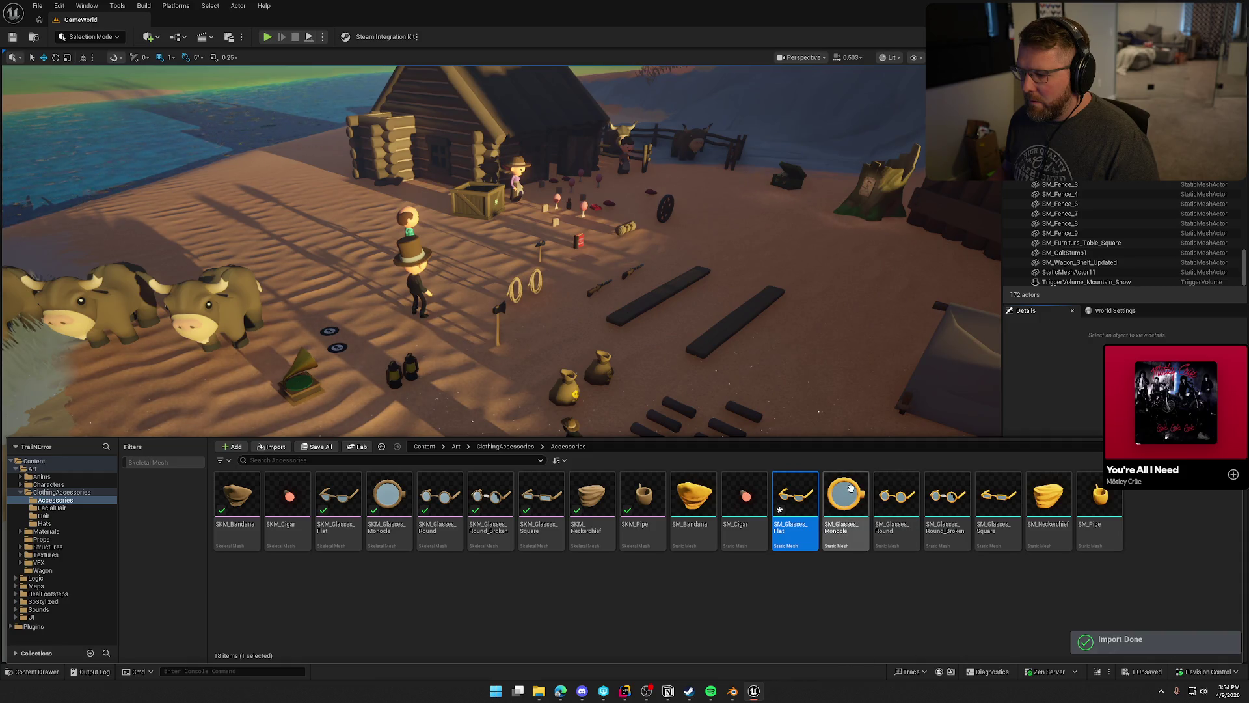
Reimport SM_Glasses_Monocle from SM_Glasses_Monocle.FBX after a cancelled first attempt.
{"action": "left_click", "coordinate": [851, 488]}
{"action": "right_click", "coordinate": [851, 488]}
{"action": "left_click", "coordinate": [911, 190]}
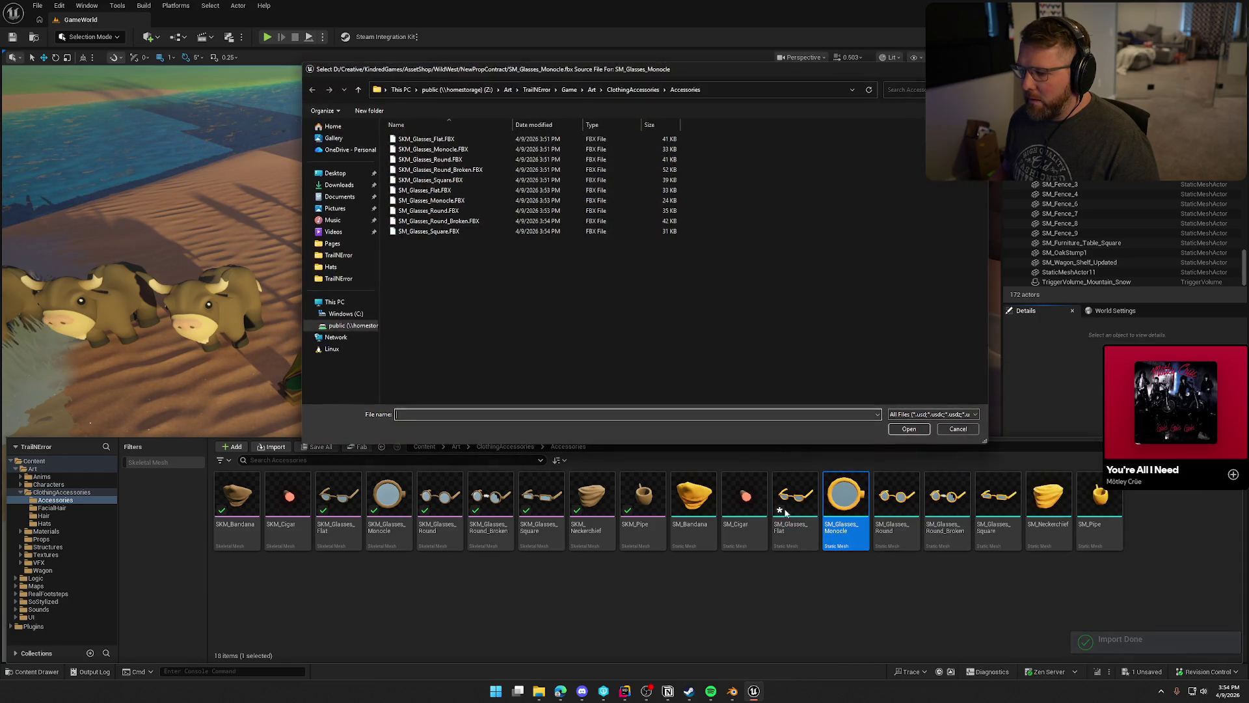
{"action": "left_click", "coordinate": [957, 428]}
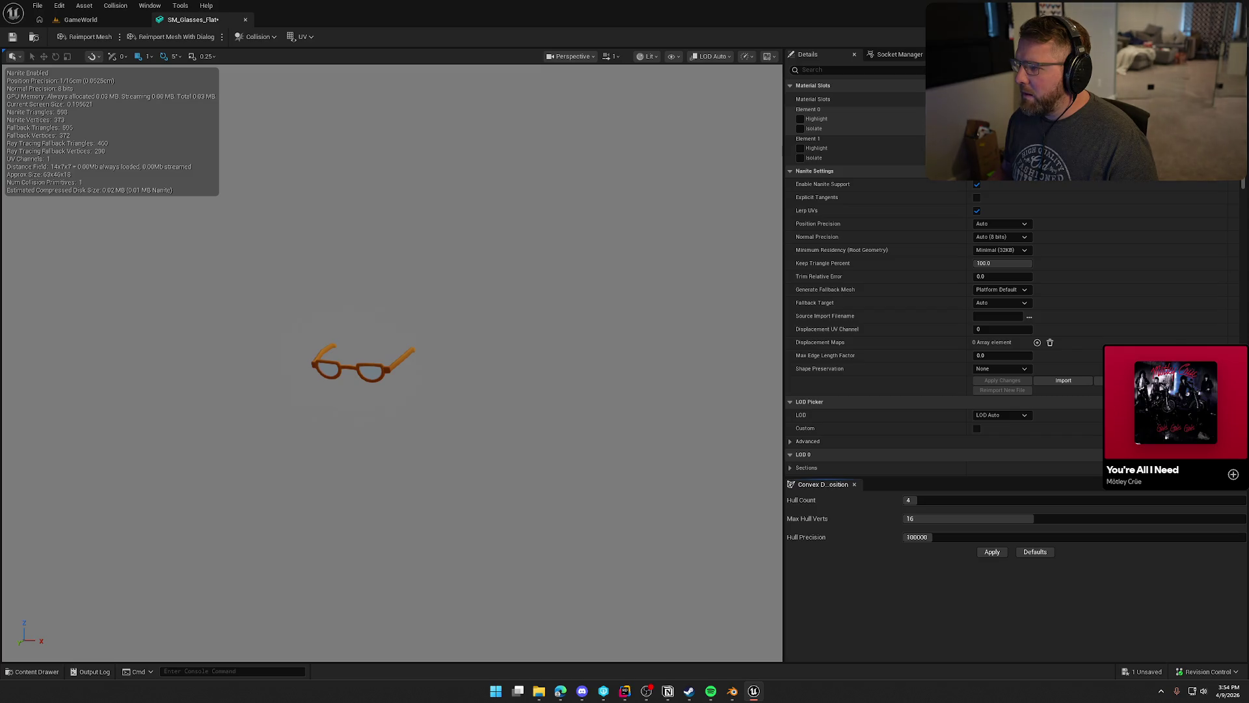
{"action": "left_click", "coordinate": [80, 19]}
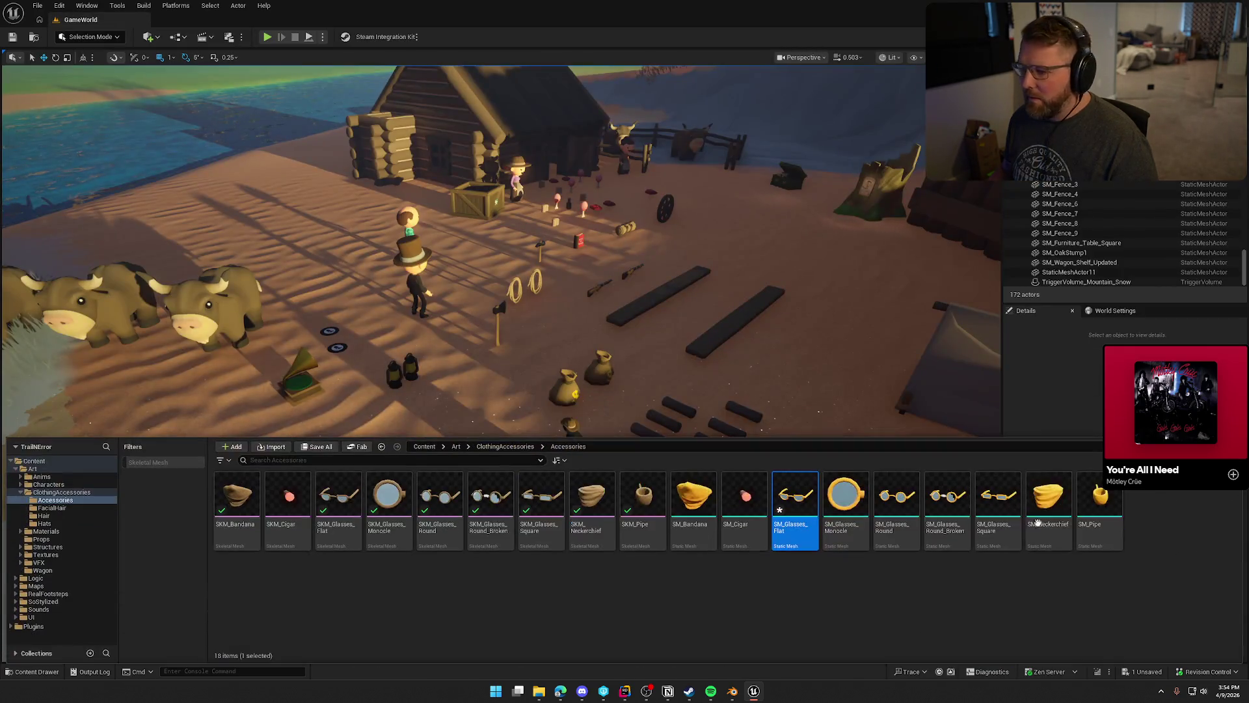
{"action": "key", "text": "ctrl+space"}
{"action": "left_click", "coordinate": [846, 499]}
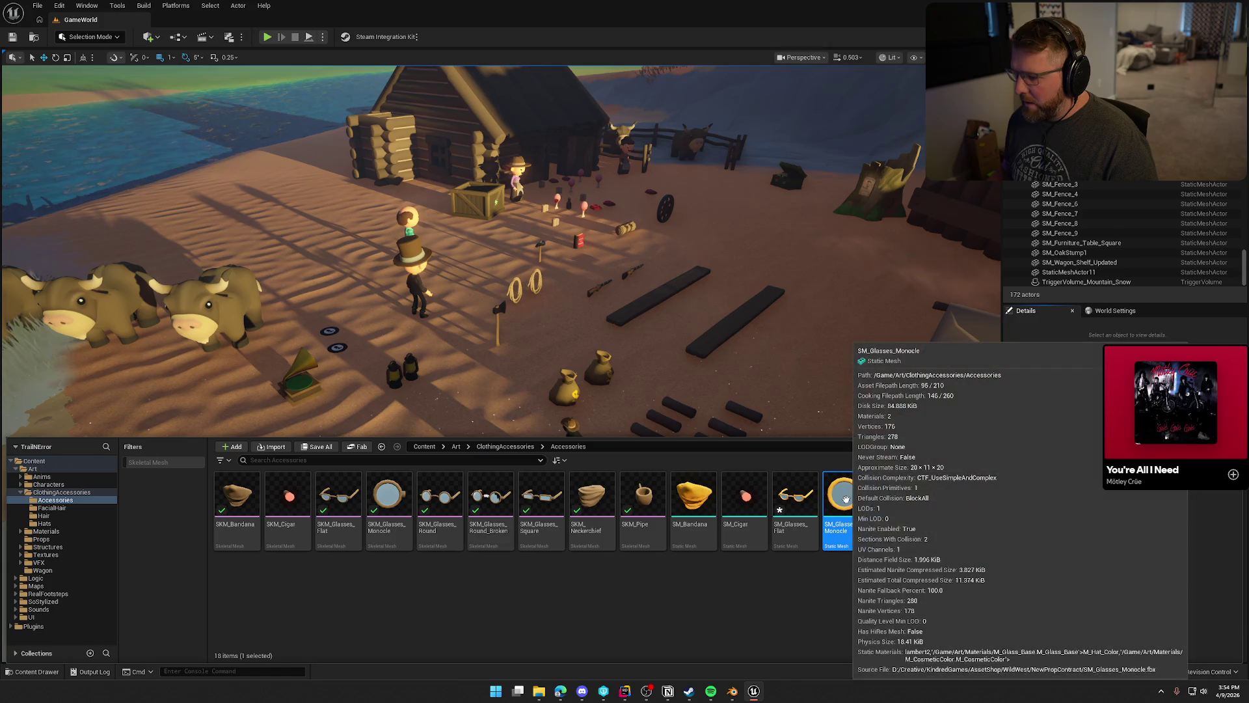
{"action": "left_click", "coordinate": [1054, 385]}
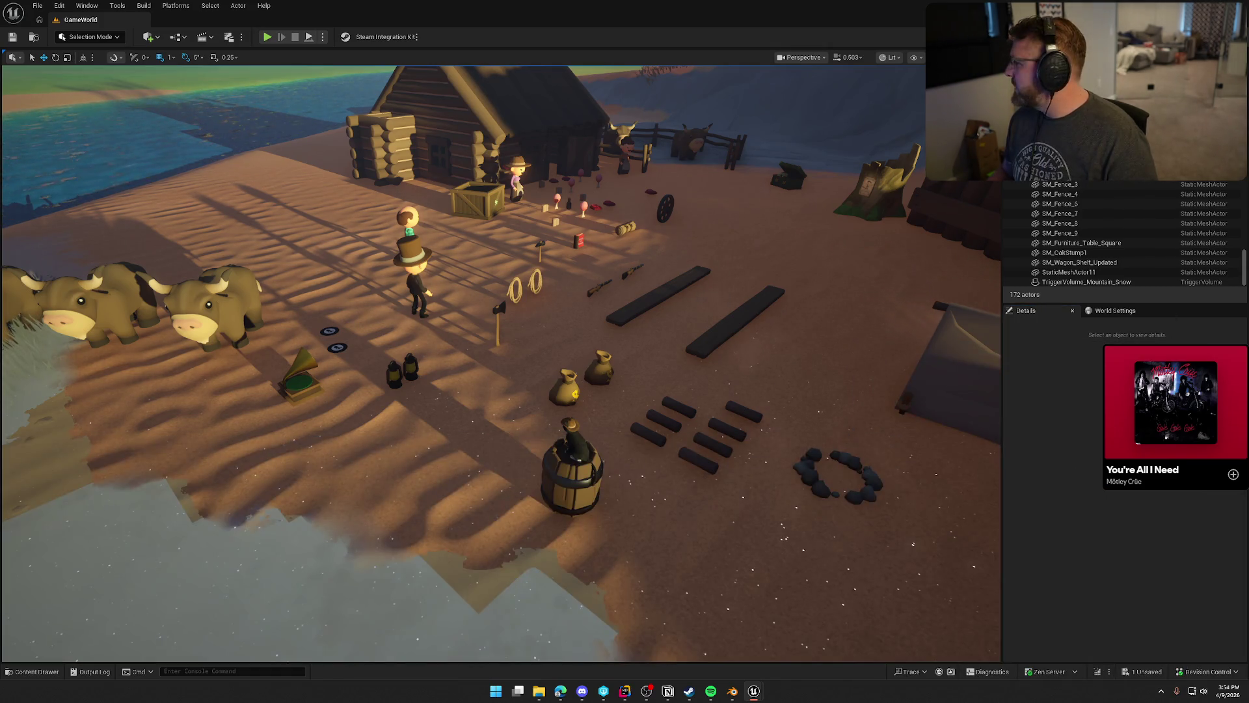
{"action": "key", "text": "ctrl+space"}
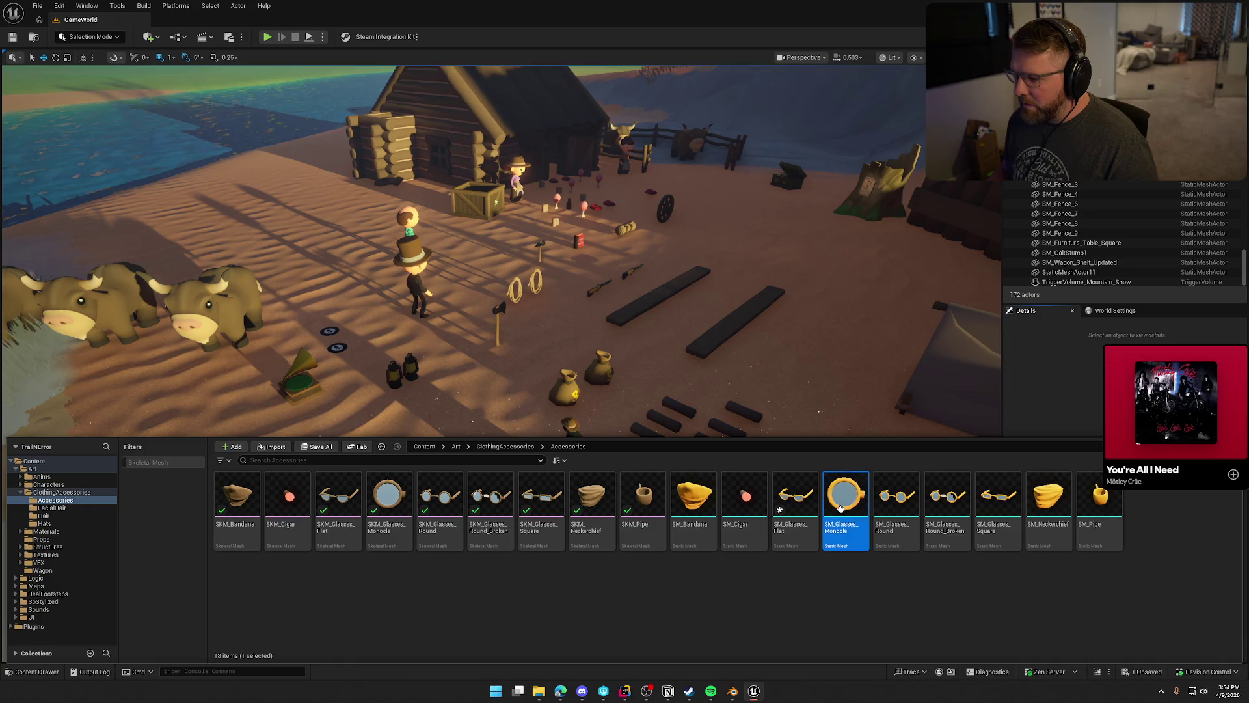
{"action": "right_click", "coordinate": [841, 508]}
{"action": "left_click", "coordinate": [904, 208]}
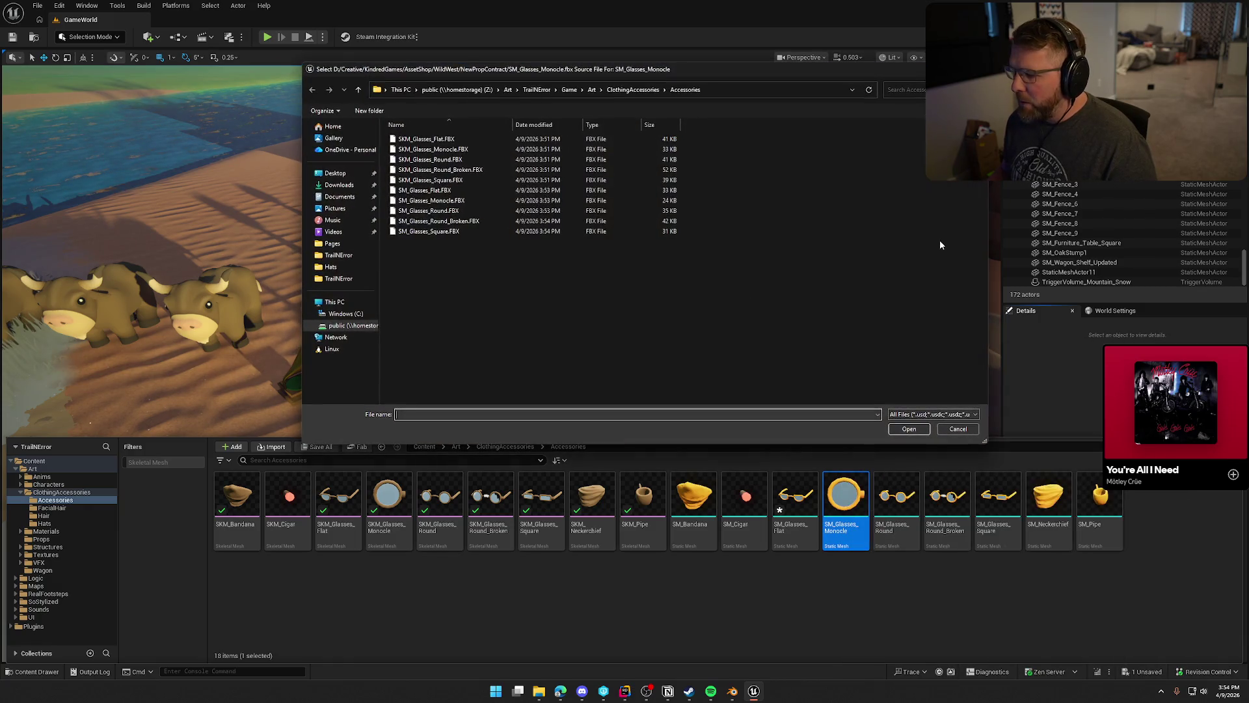
{"action": "left_click", "coordinate": [481, 200]}
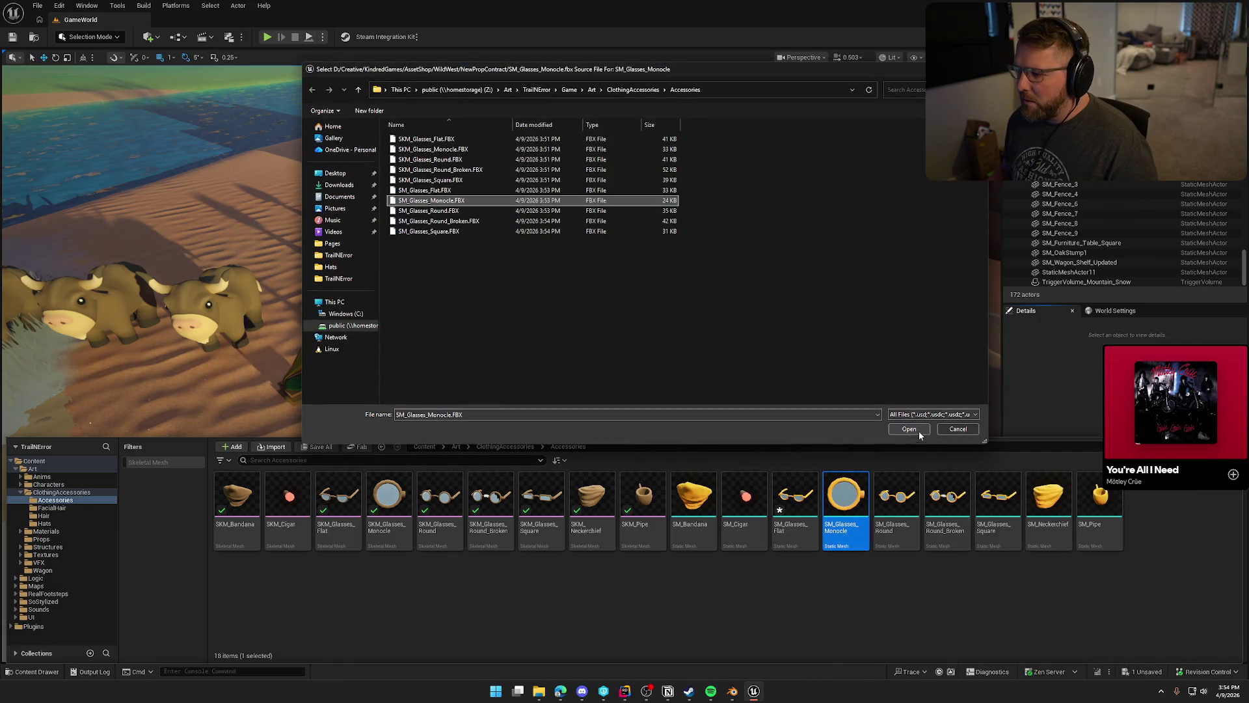
{"action": "left_click", "coordinate": [911, 428]}
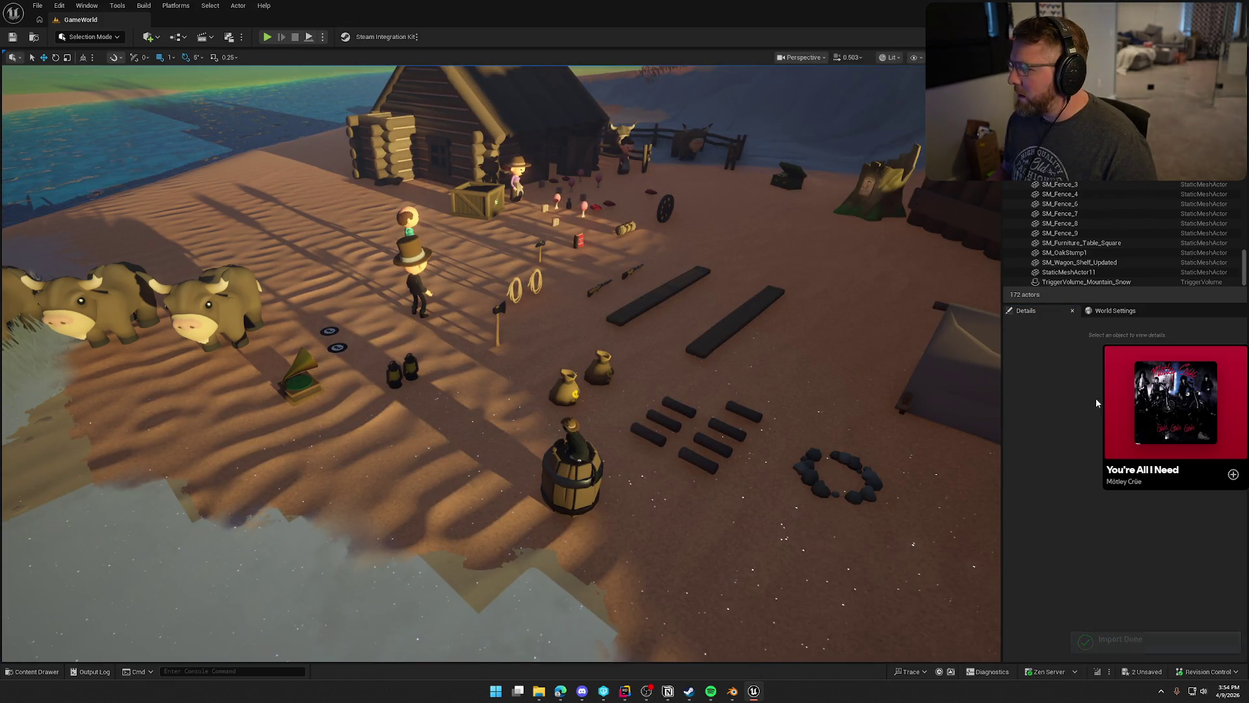
Save all modified assets with Ctrl+Shift+S.
{"action": "key", "text": "ctrl+space"}
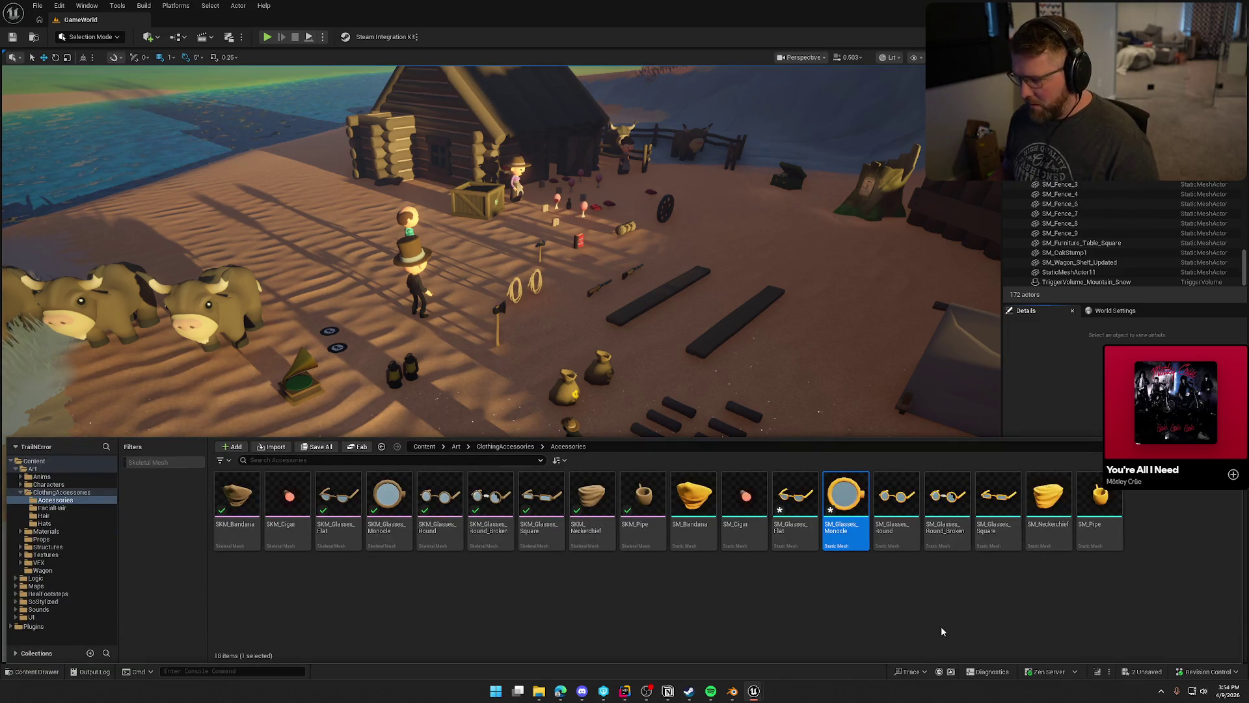
{"action": "key", "text": "ctrl+shift+s"}
{"action": "left_click", "coordinate": [638, 457]}
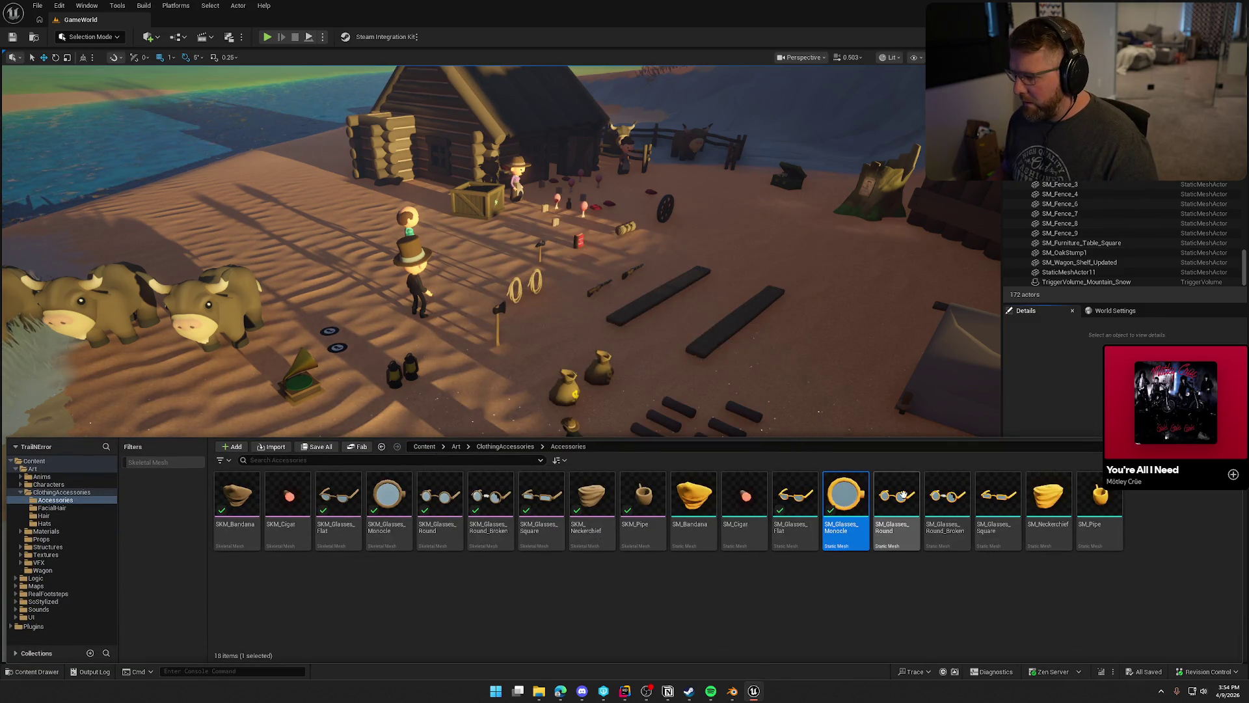
Reimport SM_Glasses_Round and SM_Glasses_Round_Broken from their new FBX source files.
{"action": "left_click", "coordinate": [903, 499]}
{"action": "right_click", "coordinate": [903, 498]}
{"action": "left_click", "coordinate": [937, 199]}
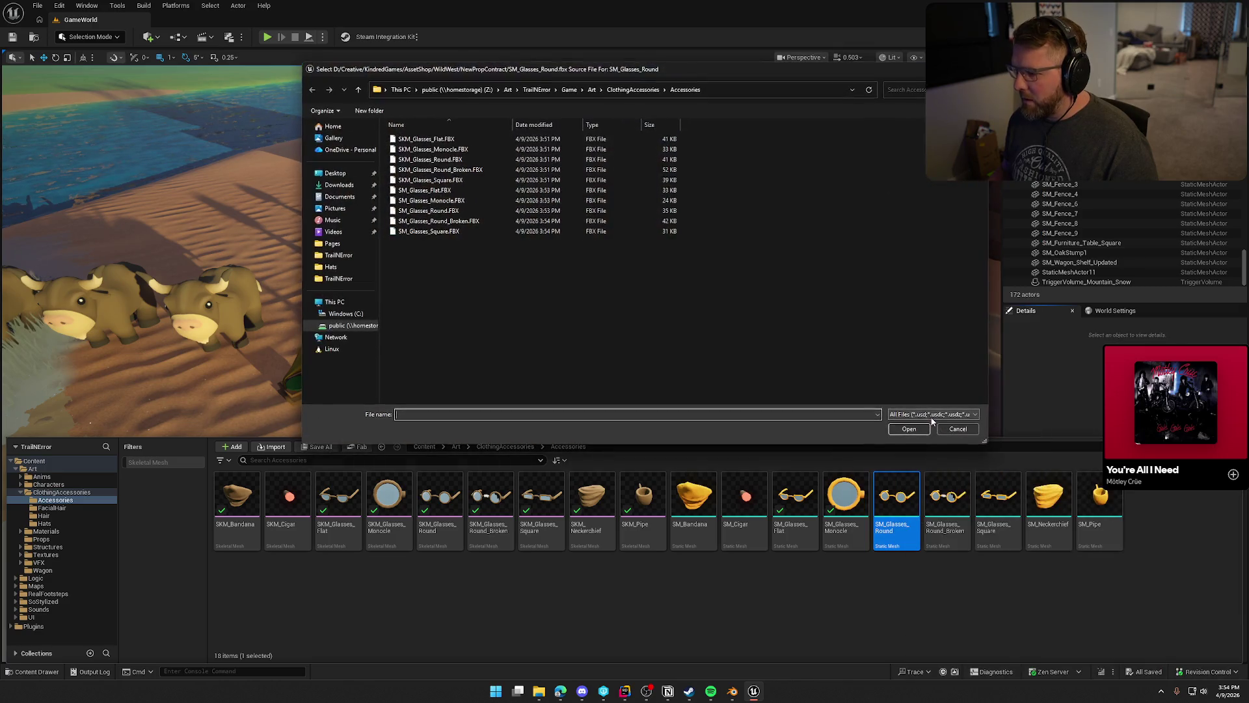
{"action": "left_click", "coordinate": [456, 211]}
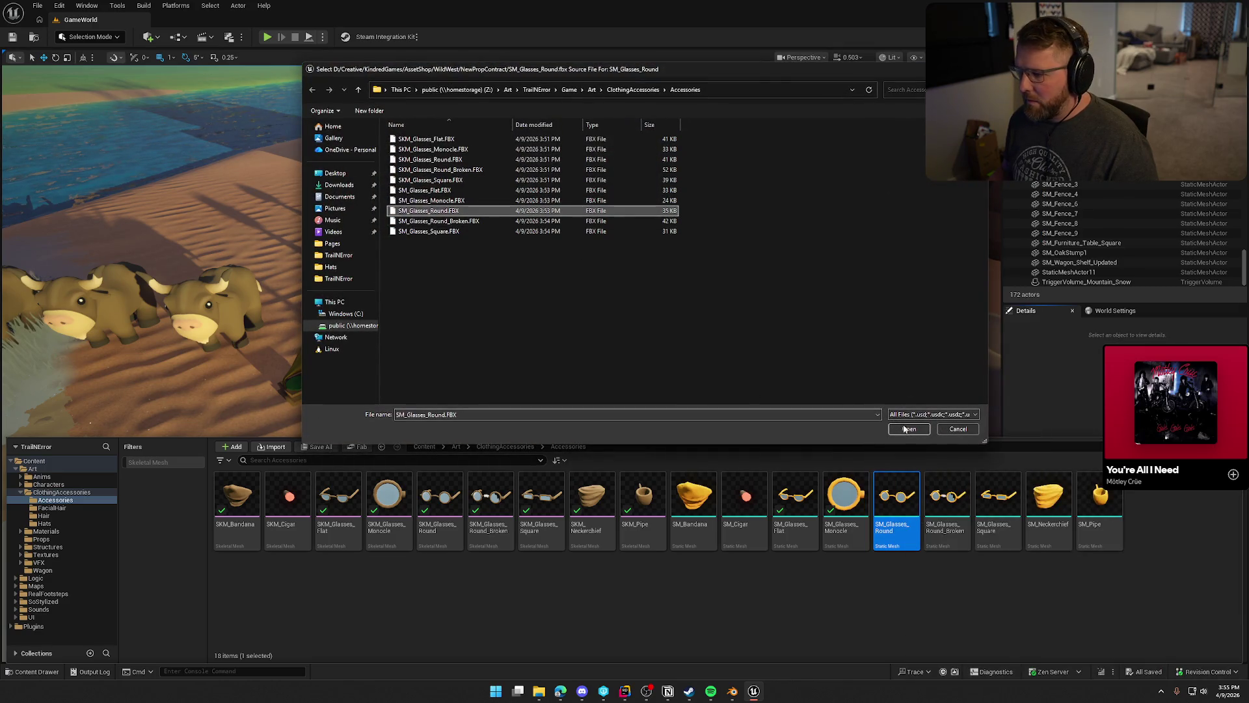
{"action": "left_click", "coordinate": [908, 428]}
{"action": "left_click", "coordinate": [946, 501]}
{"action": "right_click", "coordinate": [947, 501]}
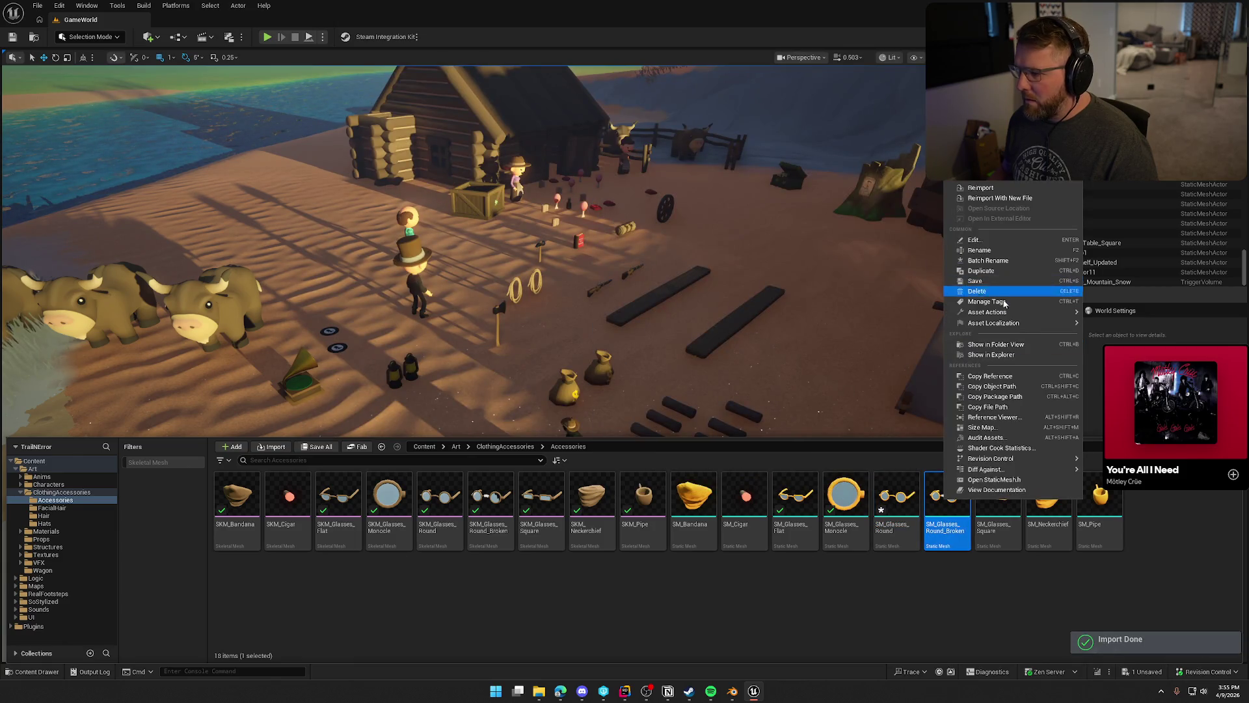
{"action": "left_click", "coordinate": [989, 197]}
{"action": "left_click", "coordinate": [439, 221]}
{"action": "left_click", "coordinate": [908, 428]}
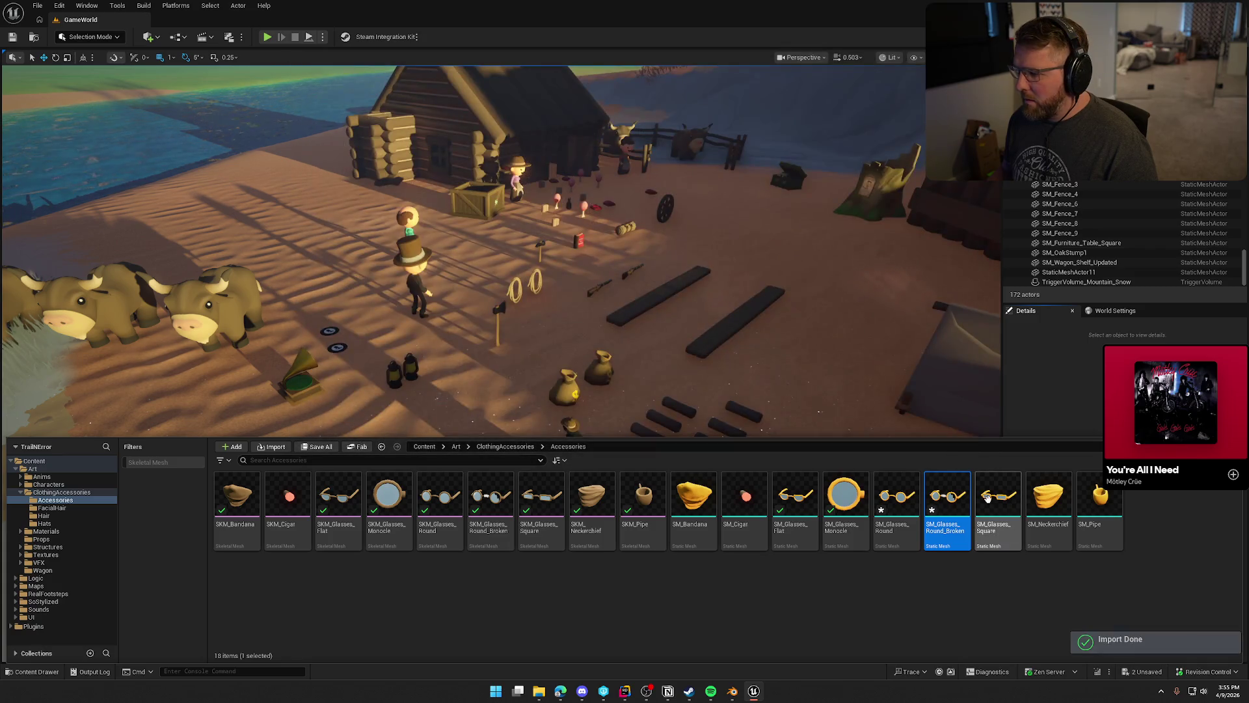
Reimport SM_Glasses_Square from SM_Glasses_Square.FBX.
{"action": "left_click", "coordinate": [989, 498]}
{"action": "right_click", "coordinate": [989, 498]}
{"action": "mouse_move", "coordinate": [1057, 309]}
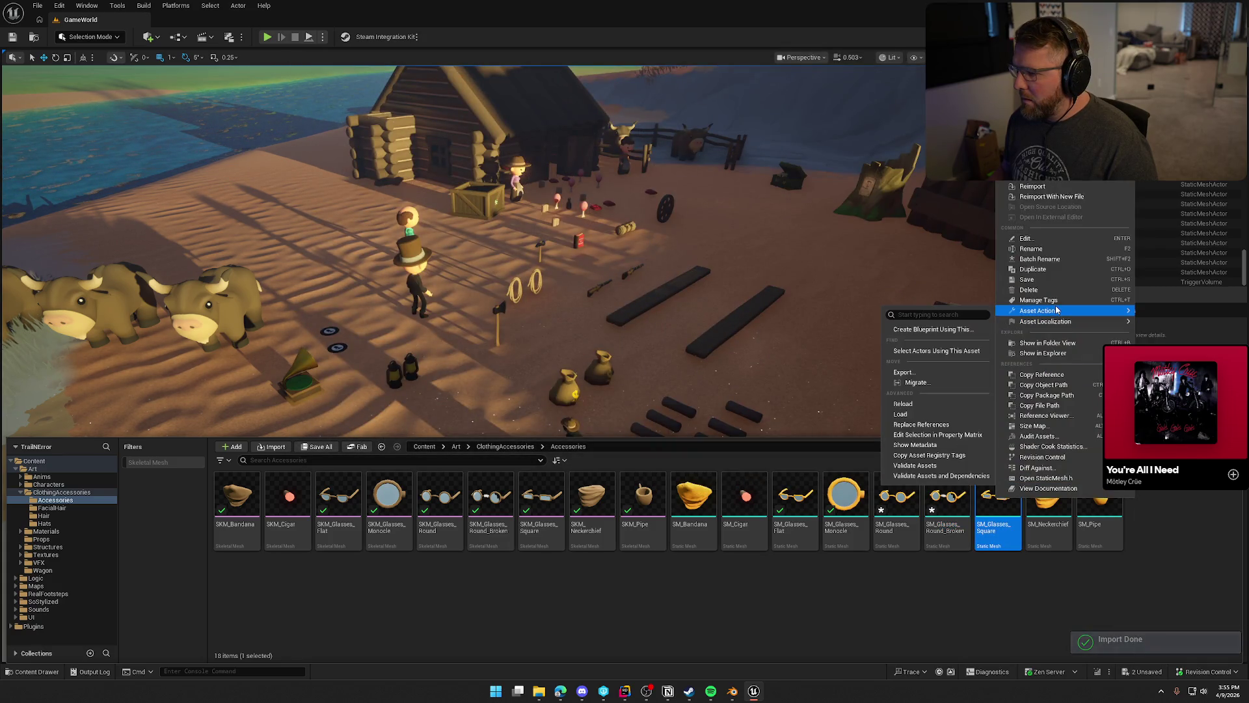
{"action": "left_click", "coordinate": [1052, 196]}
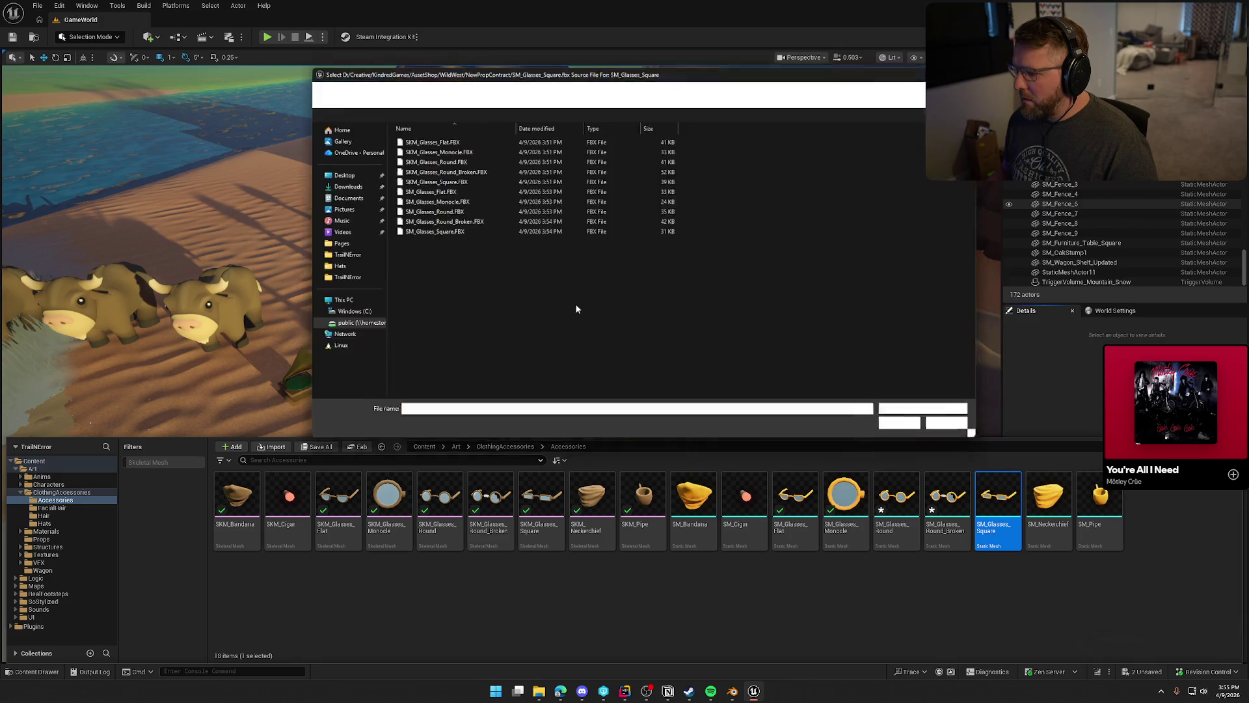
{"action": "left_click", "coordinate": [448, 233]}
{"action": "left_click", "coordinate": [909, 429]}
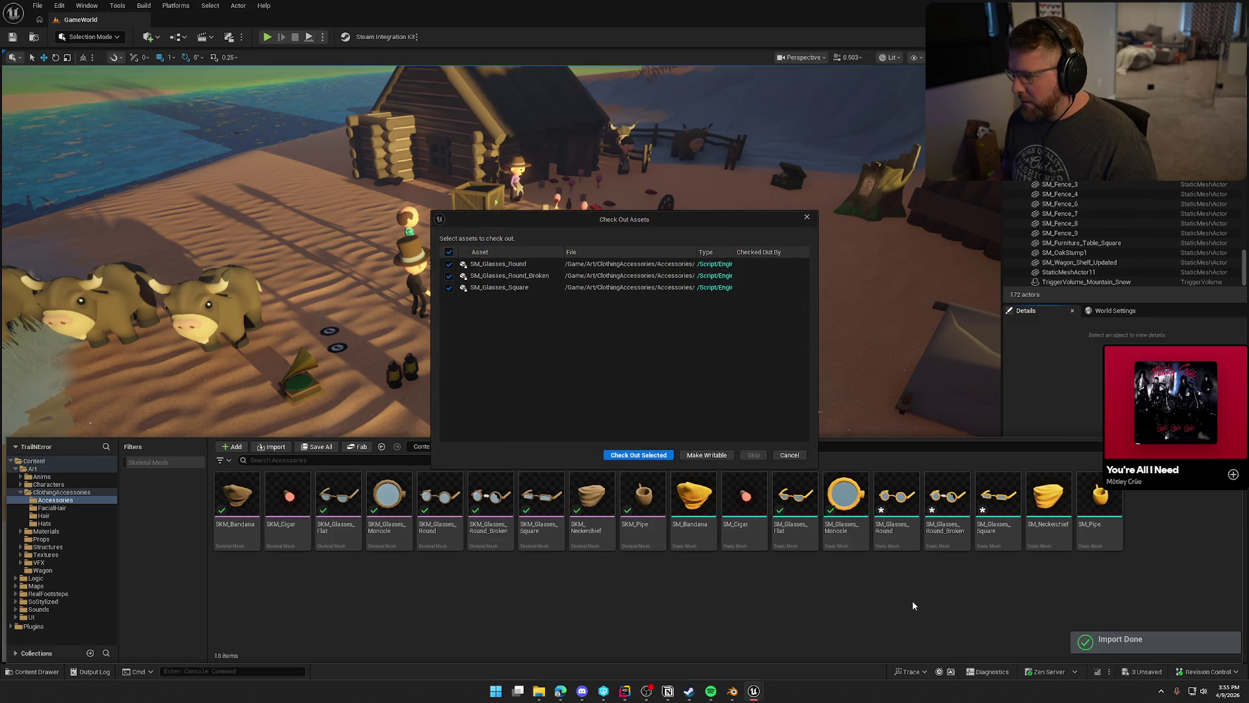
Check out and save all the reimported glasses assets, then open SM_Glasses_Round.
{"action": "left_click", "coordinate": [666, 463]}
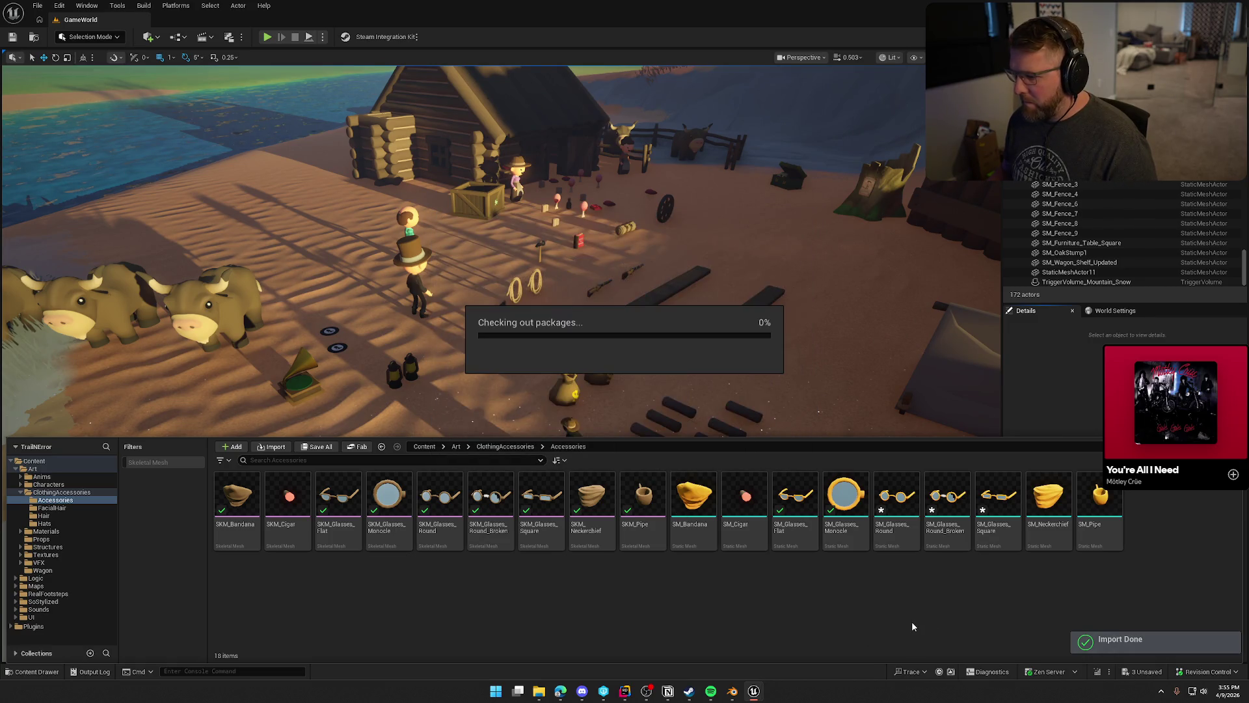
{"action": "left_click", "coordinate": [897, 521]}
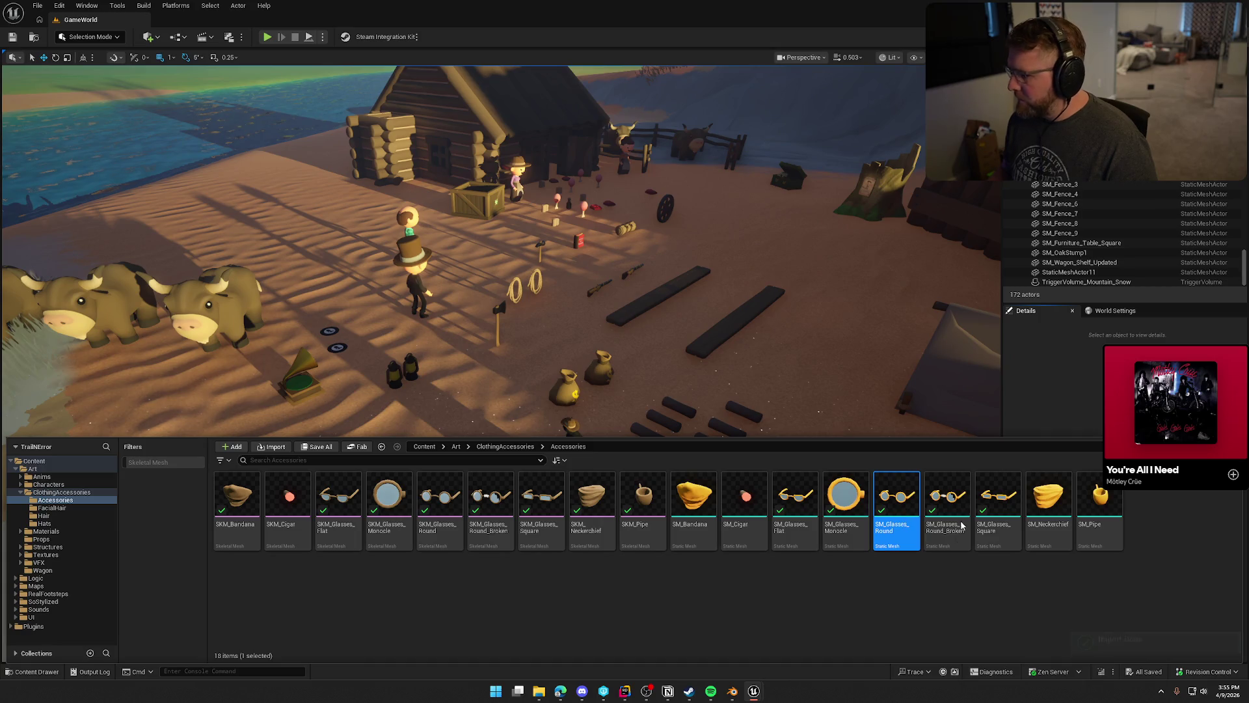
{"action": "key", "text": "ctrl+space"}
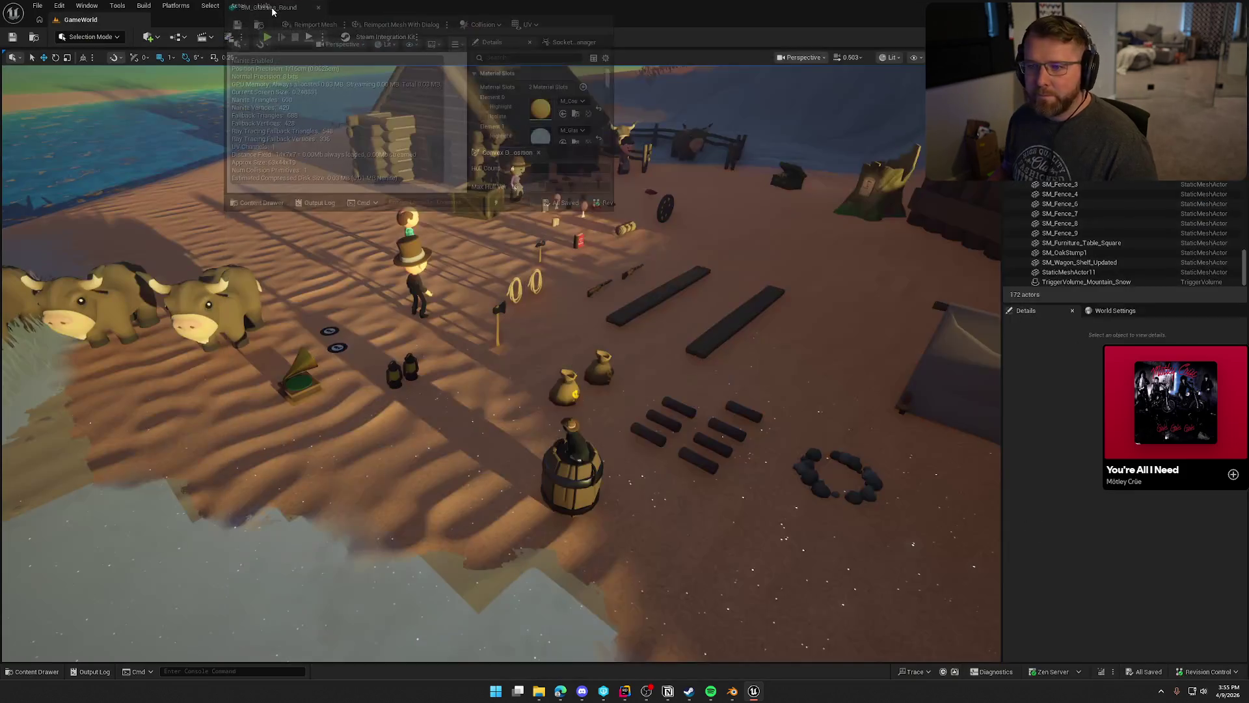
{"action": "left_click", "coordinate": [262, 6]}
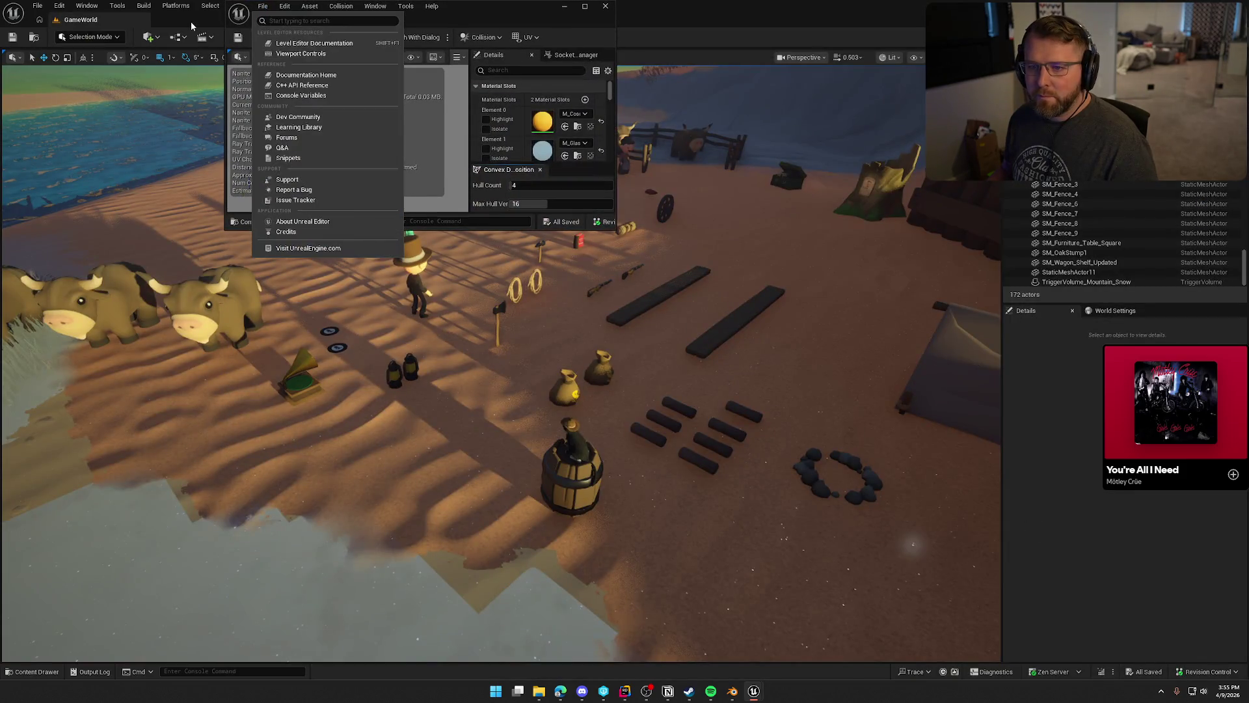
Maximize the SM_Glasses_Round editor and open SM_Glasses_Round_Broken from the Content Drawer.
{"action": "left_click", "coordinate": [192, 26]}
{"action": "double_click", "coordinate": [254, 20]}
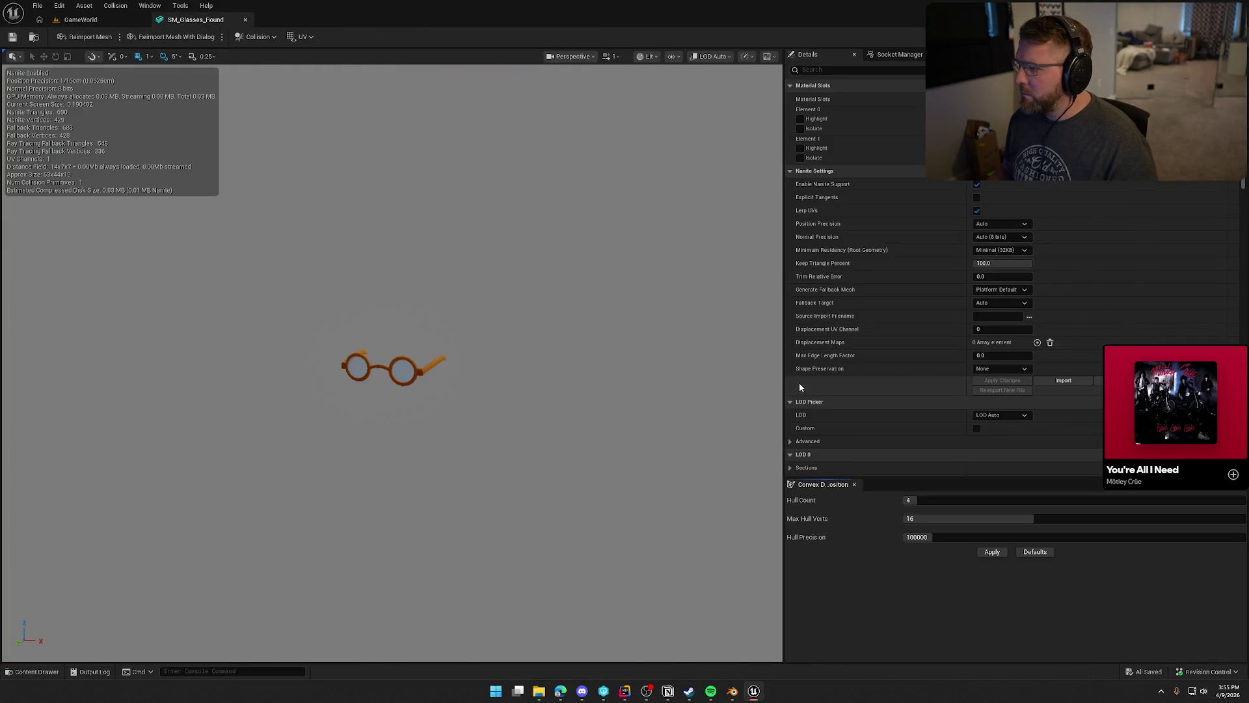
{"action": "key", "text": "ctrl+space"}
{"action": "double_click", "coordinate": [940, 504]}
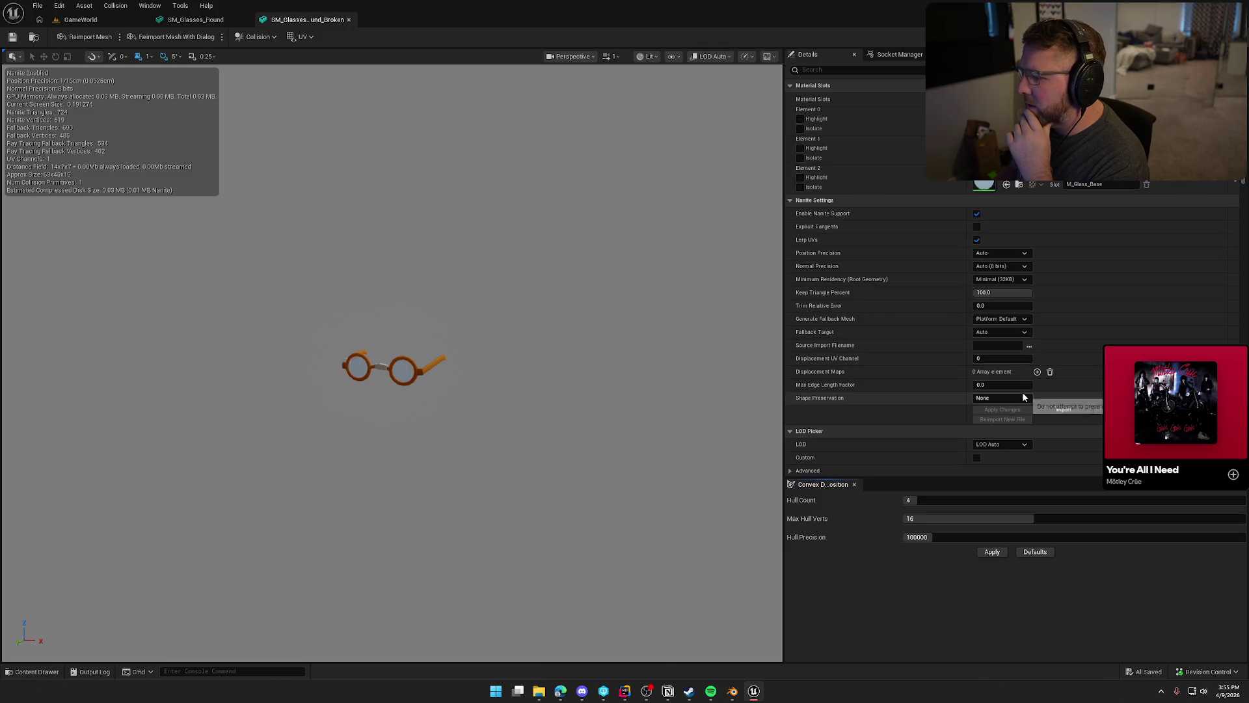
Open SM_Glasses_Square, return to the level, and select SM_Glasses_Round_Broken.
{"action": "key", "text": "ctrl+space"}
{"action": "left_click", "coordinate": [996, 494]}
{"action": "double_click", "coordinate": [998, 495]}
{"action": "left_click", "coordinate": [306, 19]}
{"action": "left_click", "coordinate": [80, 20]}
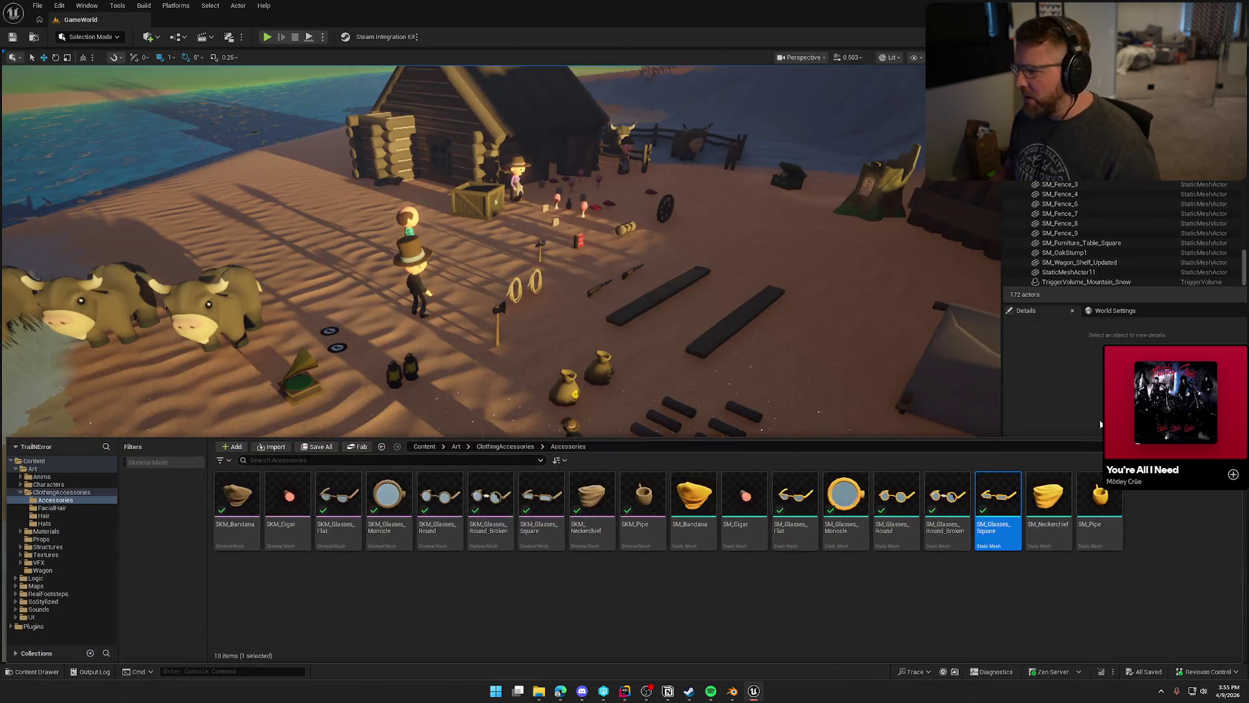
{"action": "left_click", "coordinate": [946, 514]}
Delete SM_Glasses_Round_Broken, import it again, and open the fresh mesh.
{"action": "key", "text": "Delete"}
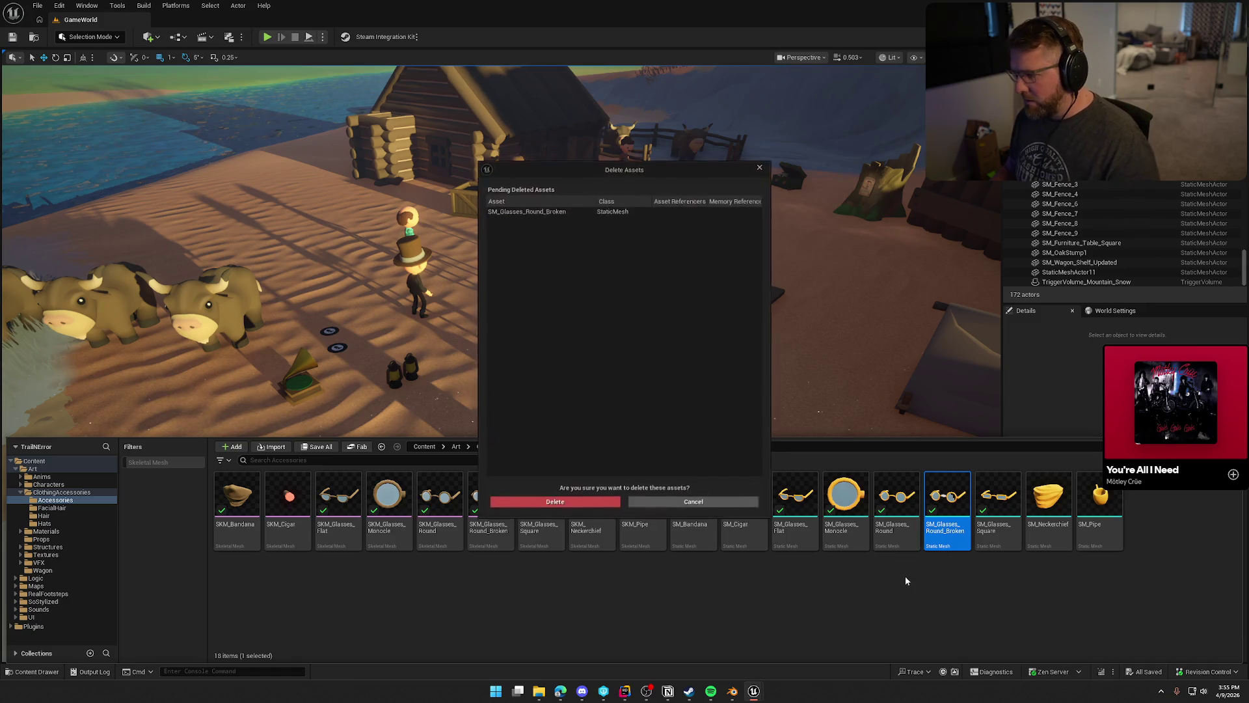
{"action": "left_click", "coordinate": [583, 504]}
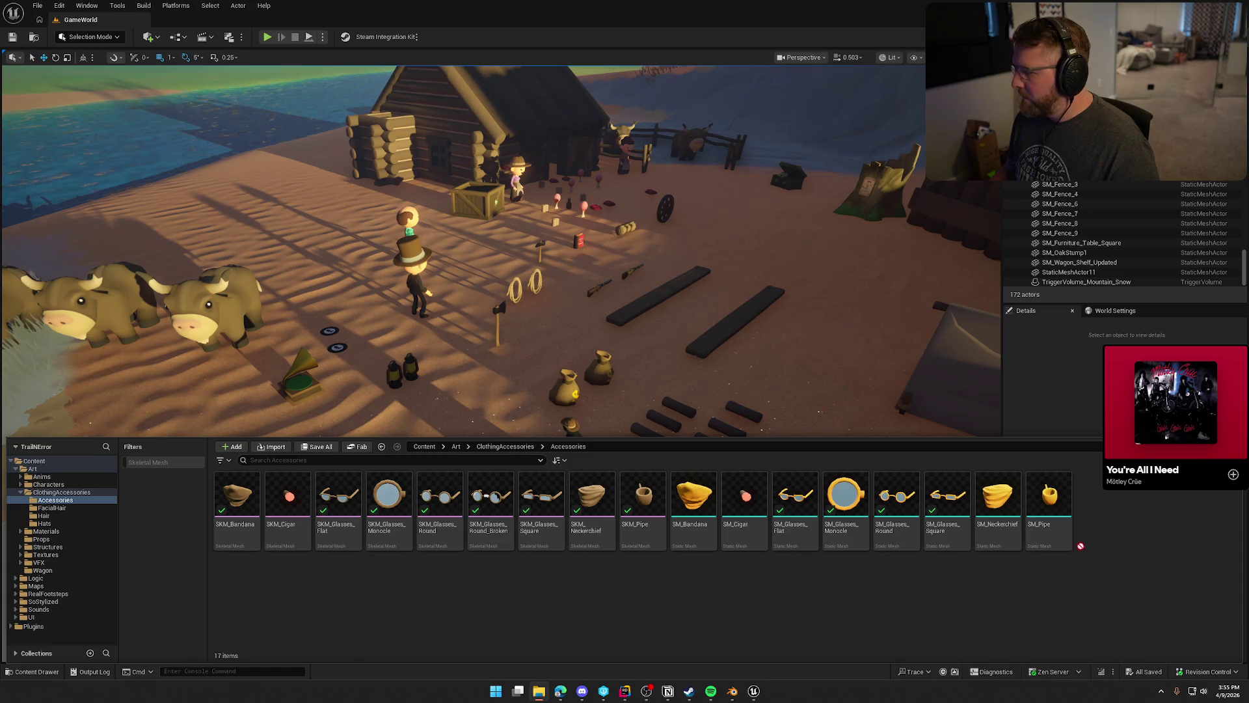
{"action": "left_click", "coordinate": [742, 493]}
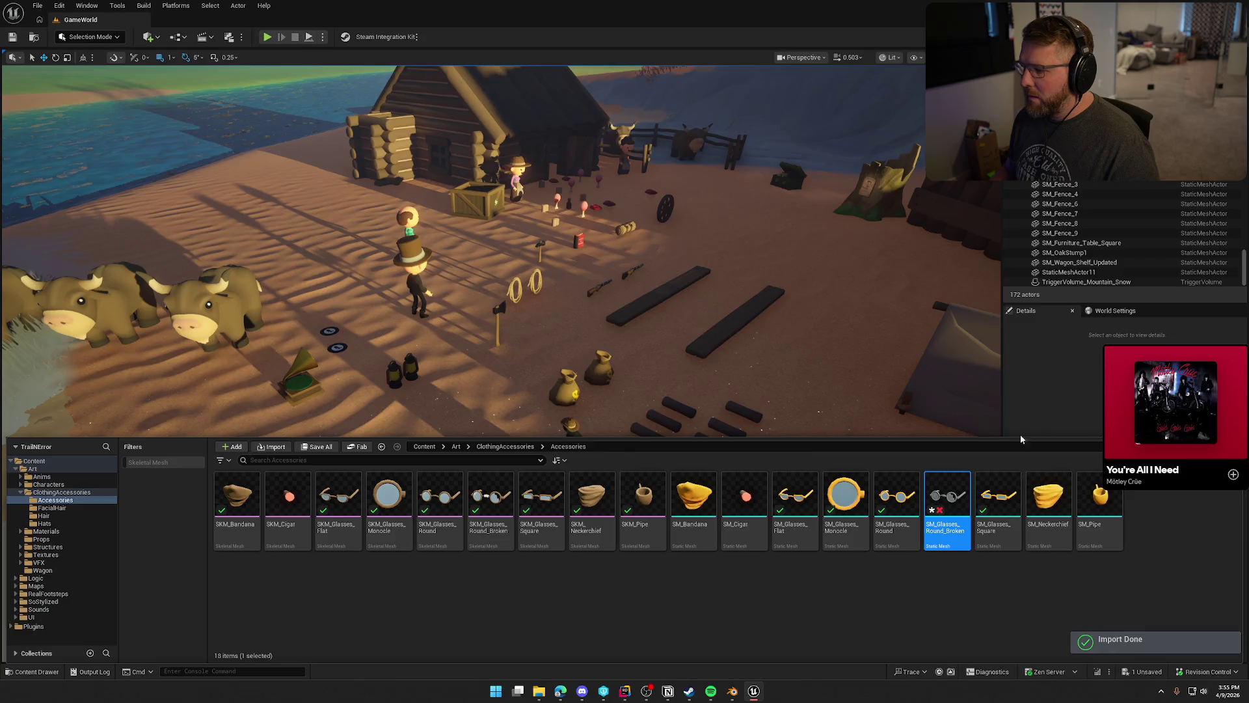
{"action": "key", "text": "Return"}
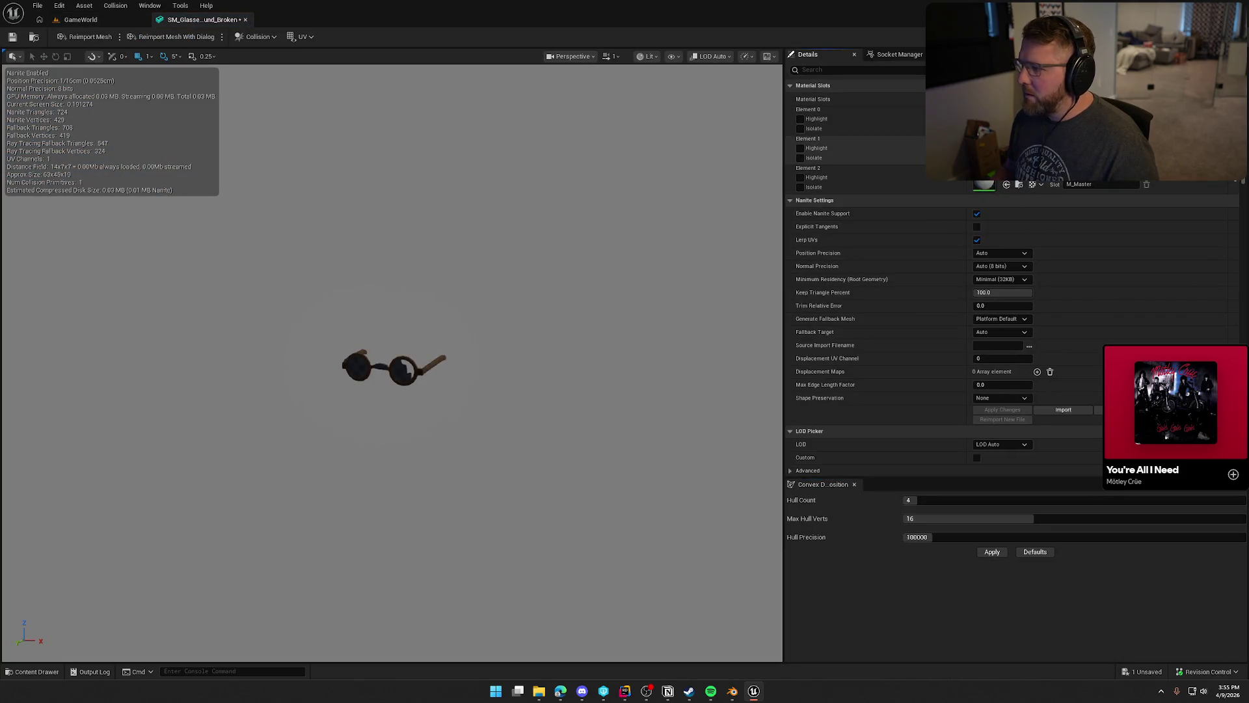
Assign M_Glass_Base and M_Master to the mesh's two material slots.
{"action": "left_click", "coordinate": [1073, 173]}
{"action": "type", "text": "glass"}
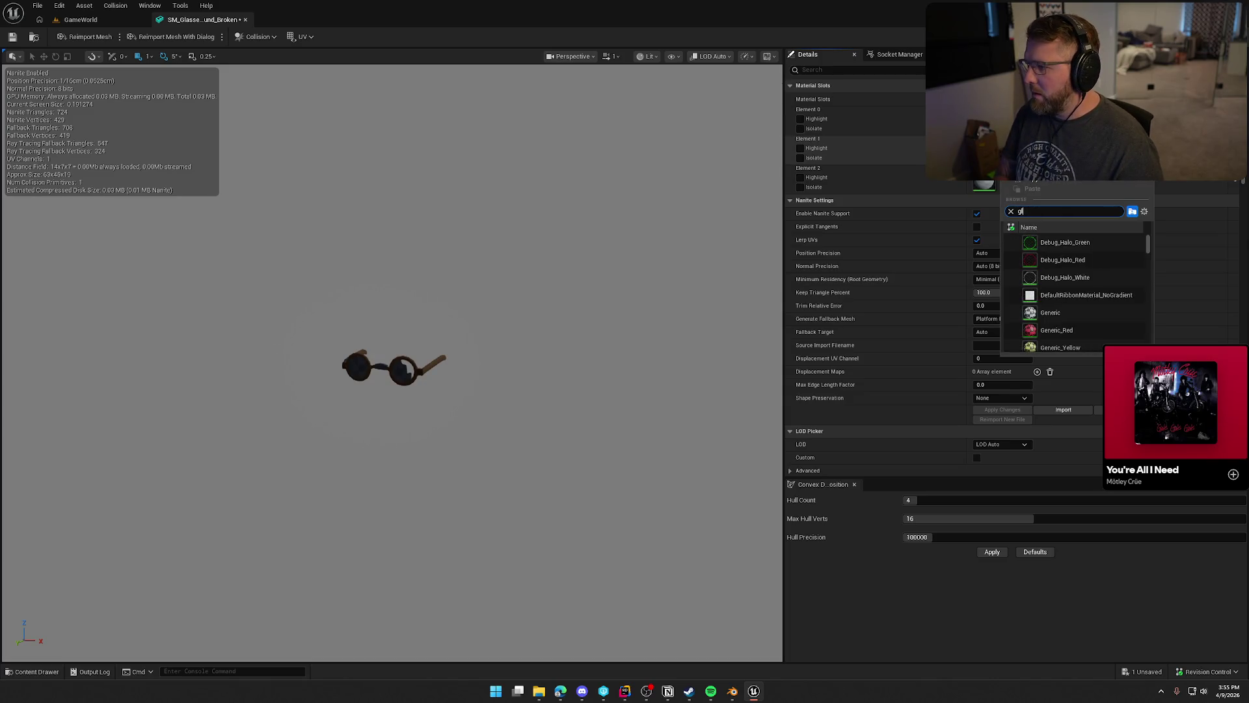
{"action": "left_click", "coordinate": [1059, 242]}
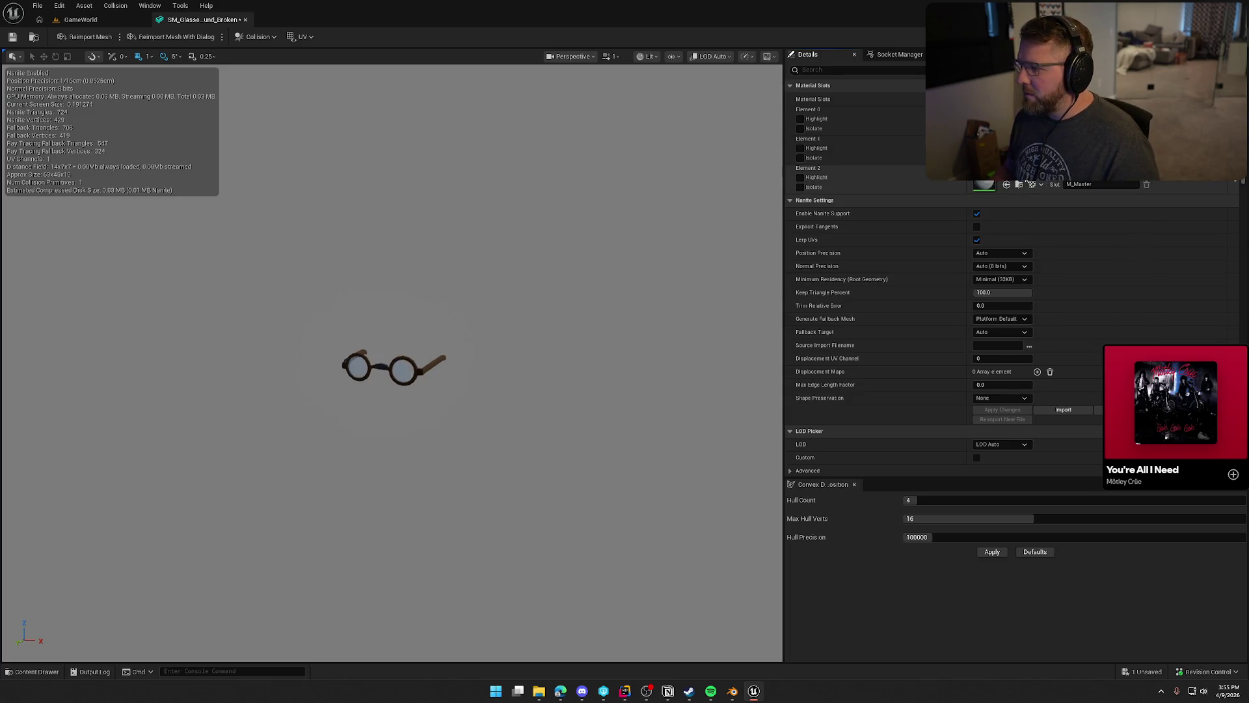
{"action": "left_click", "coordinate": [1040, 171]}
{"action": "type", "text": "ma"}
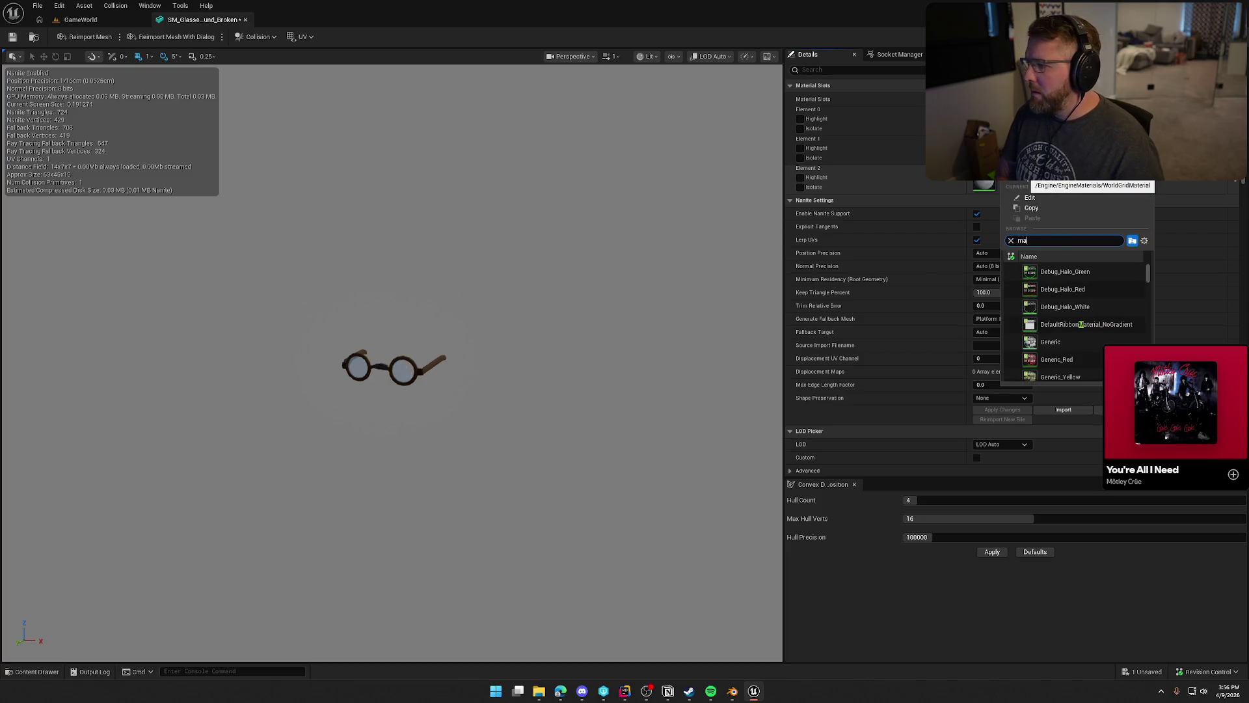
{"action": "type", "text": "ster"}
{"action": "left_click", "coordinate": [1079, 304]}
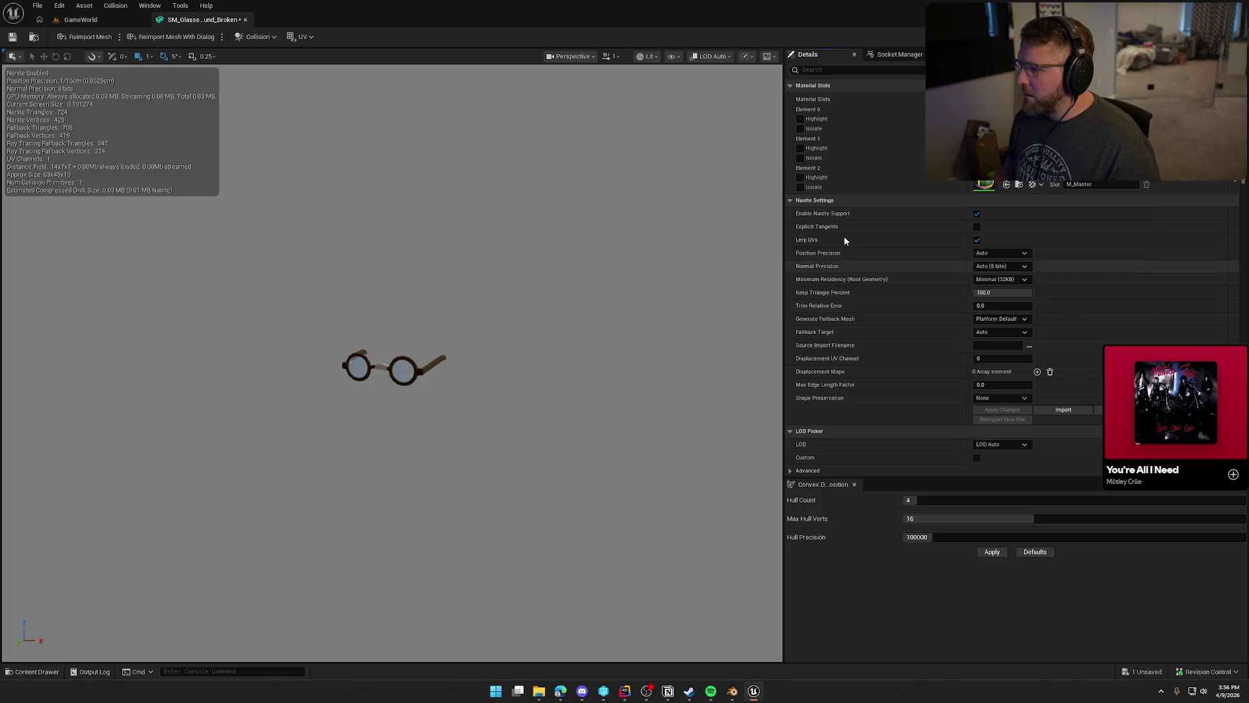
Save the glasses mesh, close its editor, and bring up the Accessories list.
{"action": "key", "text": "ctrl+s"}
{"action": "left_click", "coordinate": [639, 455]}
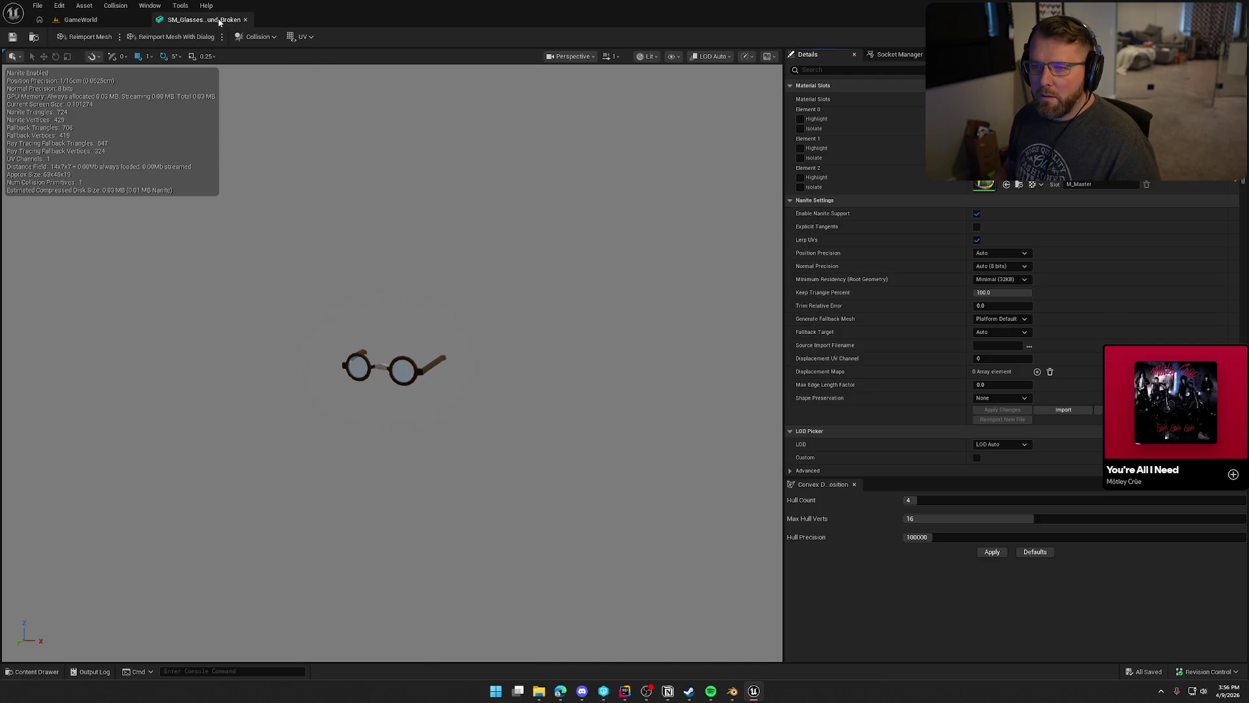
{"action": "left_click", "coordinate": [245, 20]}
{"action": "key", "text": "ctrl+space"}
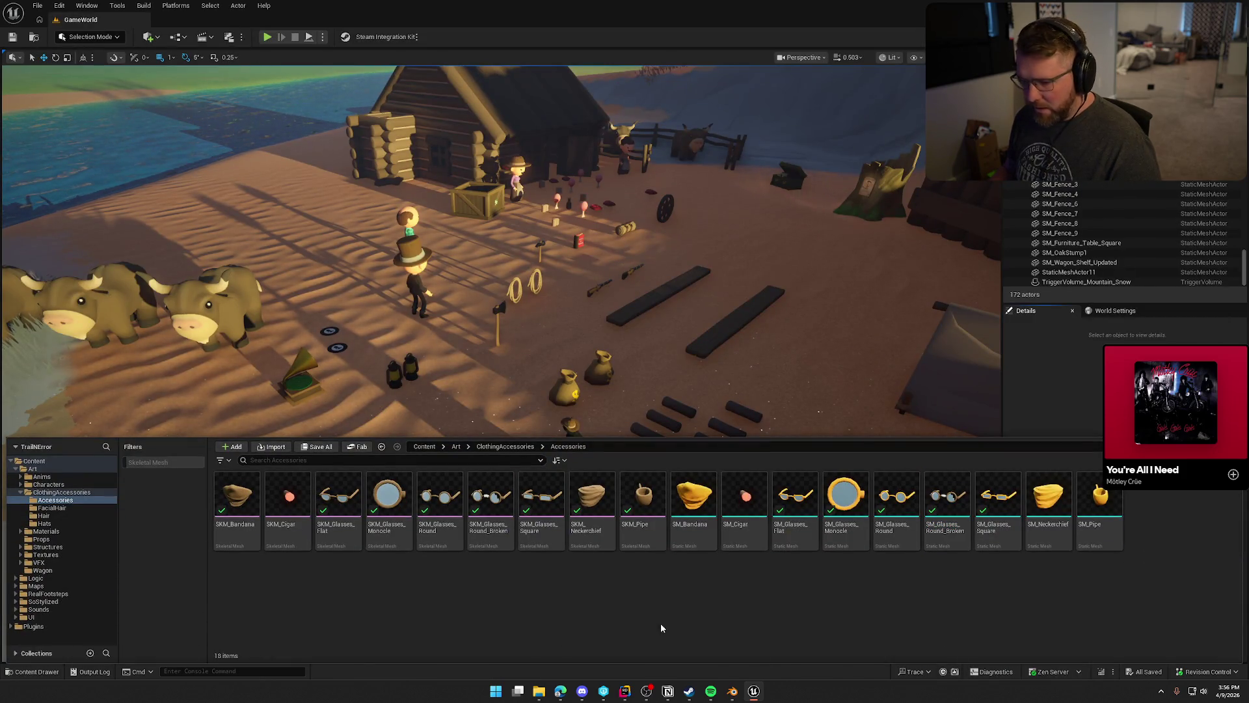
Delete the five SKM_Glasses skeletal meshes.
{"action": "left_click", "coordinate": [339, 498]}
{"action": "left_click", "coordinate": [541, 497], "text": "shift"}
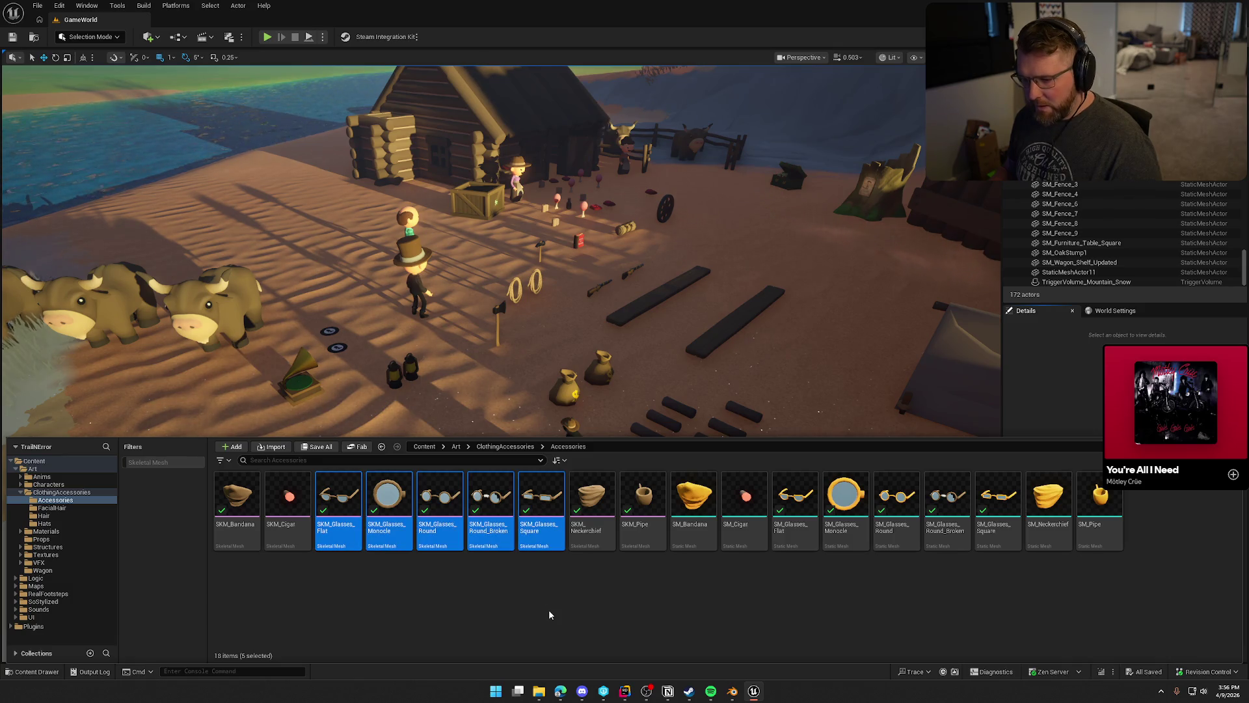
{"action": "key", "text": "Delete"}
{"action": "key", "text": "Escape"}
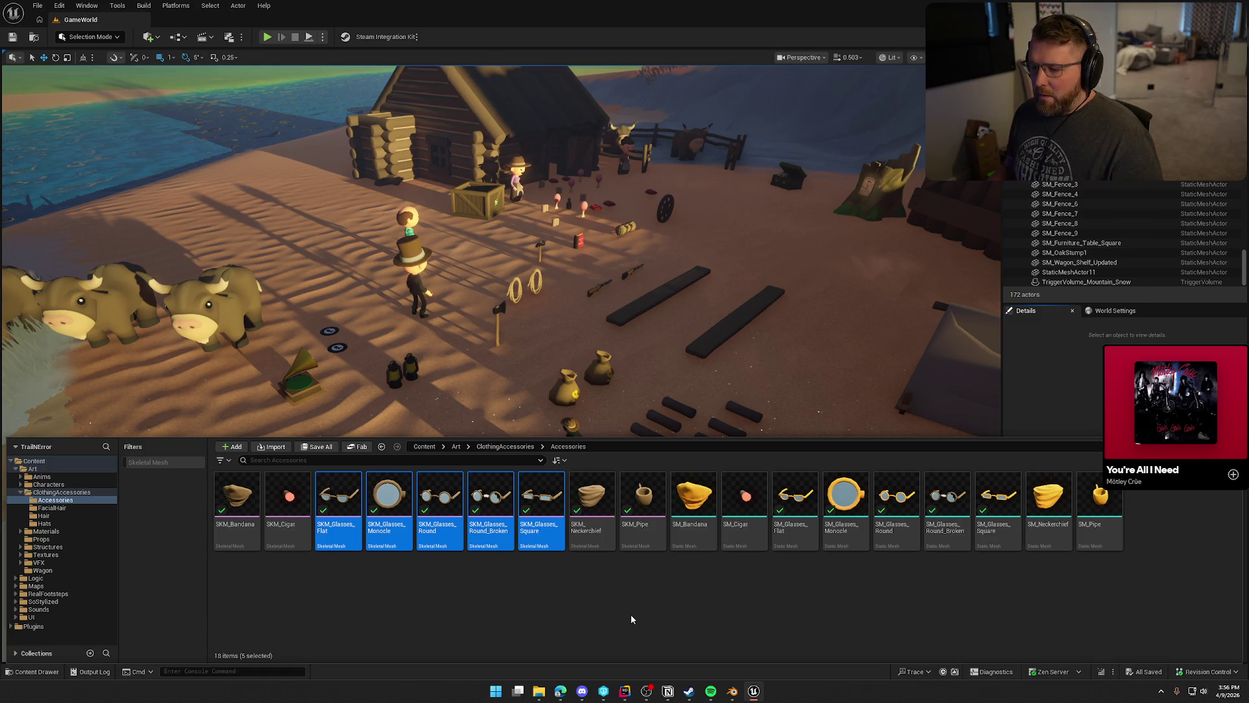
{"action": "left_click", "coordinate": [541, 508]}
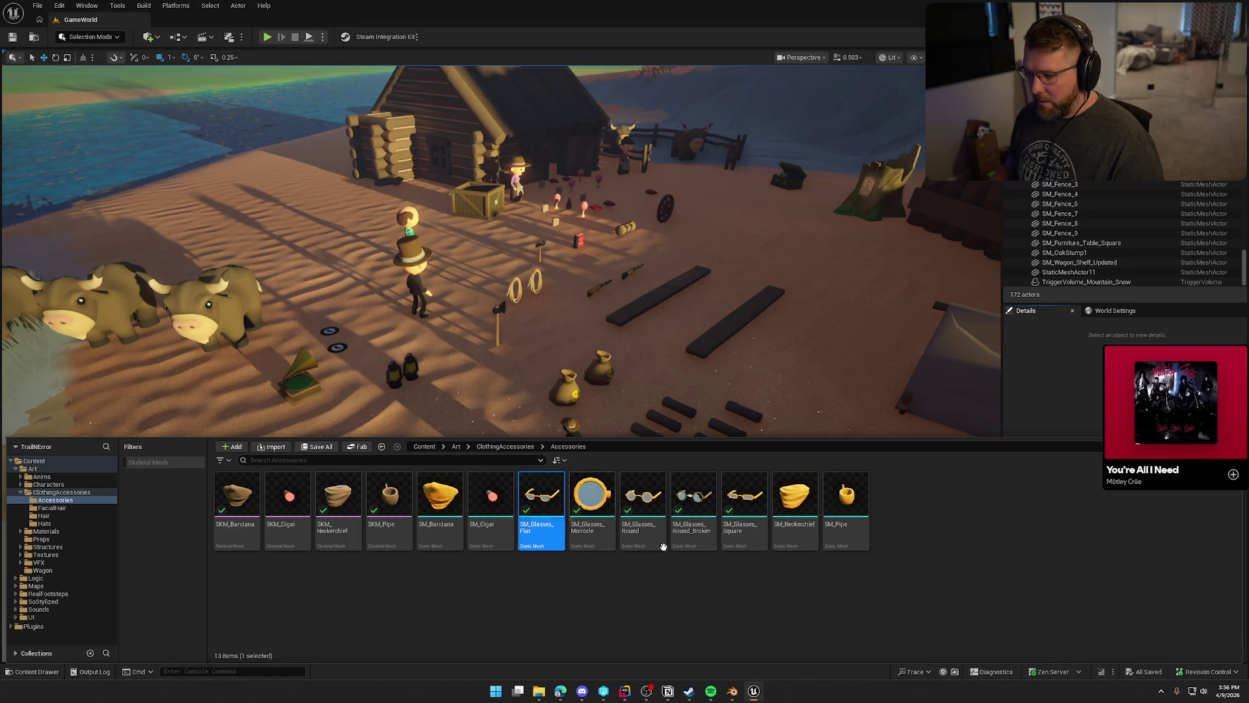
Convert static glasses SM_Glasses_Flat through Square to skeletal meshes and save them.
{"action": "left_click", "coordinate": [739, 533], "text": "shift"}
{"action": "right_click", "coordinate": [735, 527]}
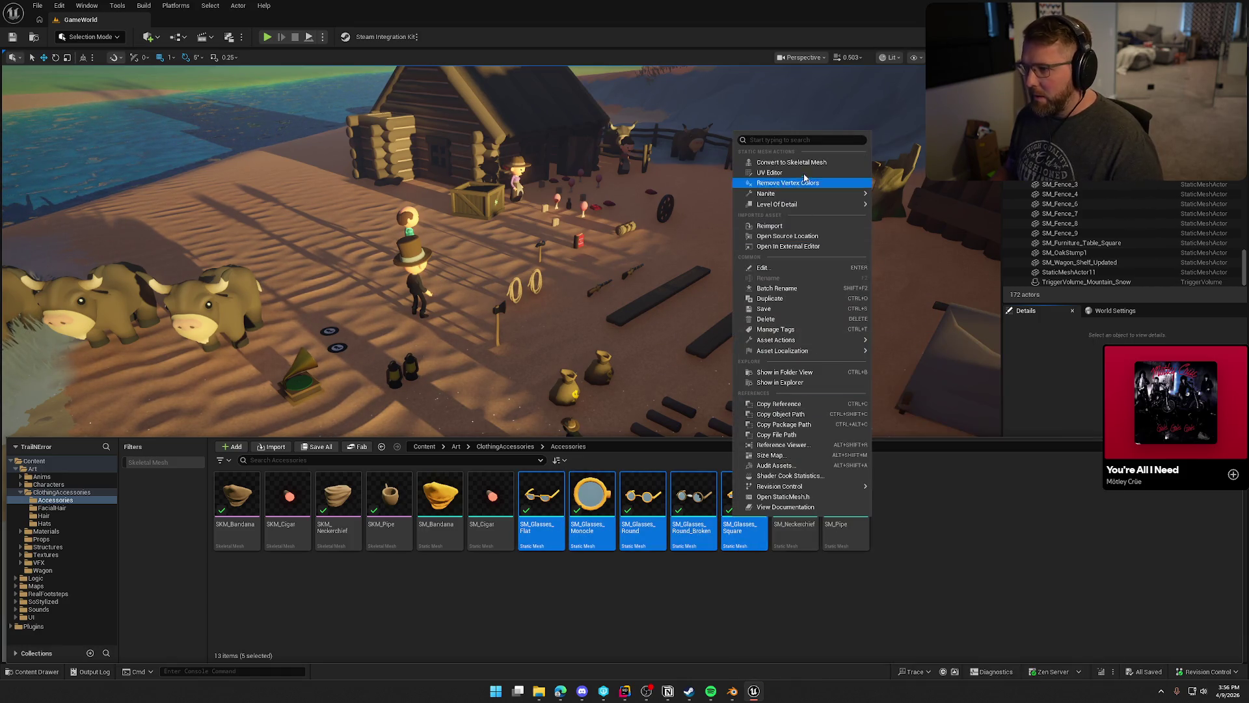
{"action": "left_click", "coordinate": [804, 164]}
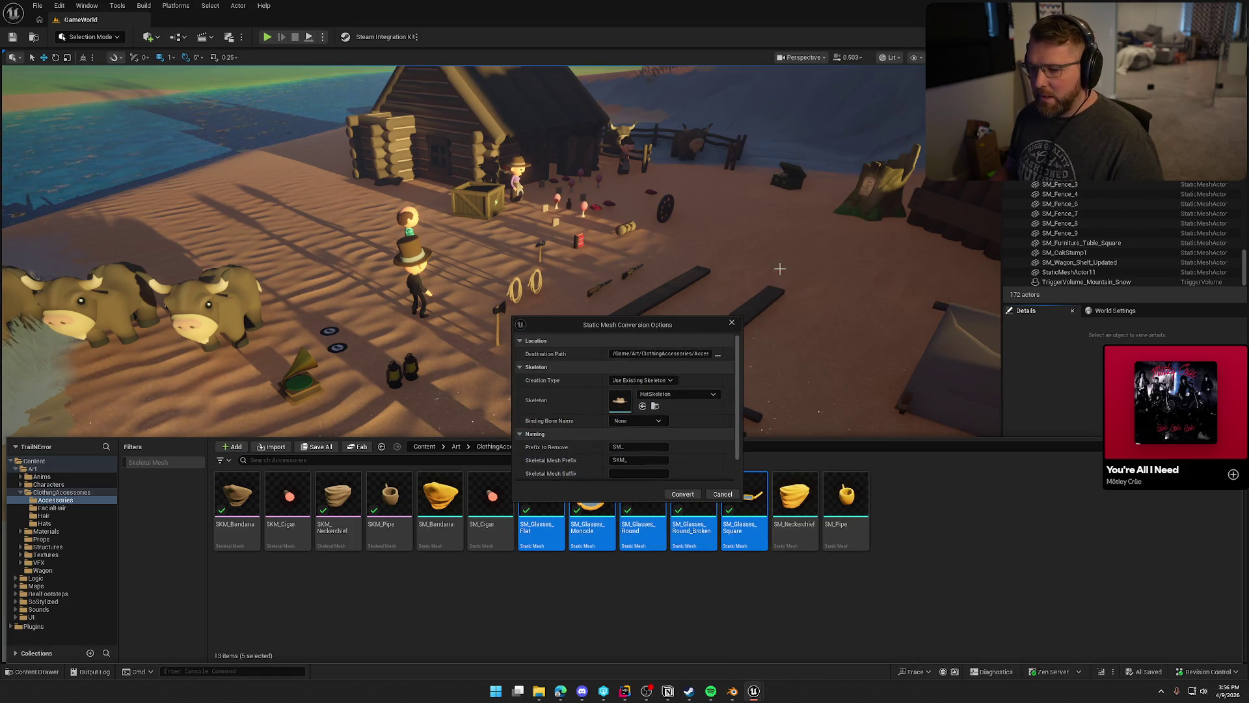
{"action": "left_click", "coordinate": [682, 495]}
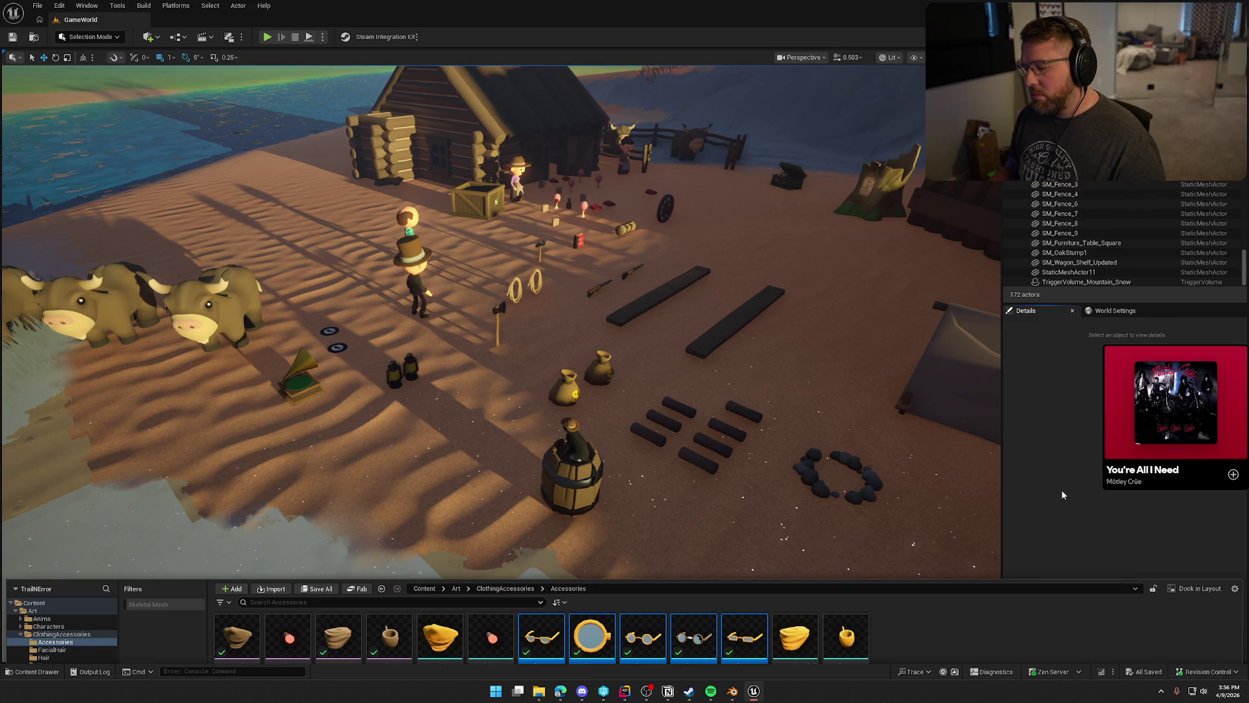
{"action": "key", "text": "ctrl+space"}
{"action": "key", "text": "ctrl+s"}
{"action": "left_click", "coordinate": [619, 595]}
{"action": "left_click", "coordinate": [31, 491]}
{"action": "left_click", "coordinate": [54, 500]}
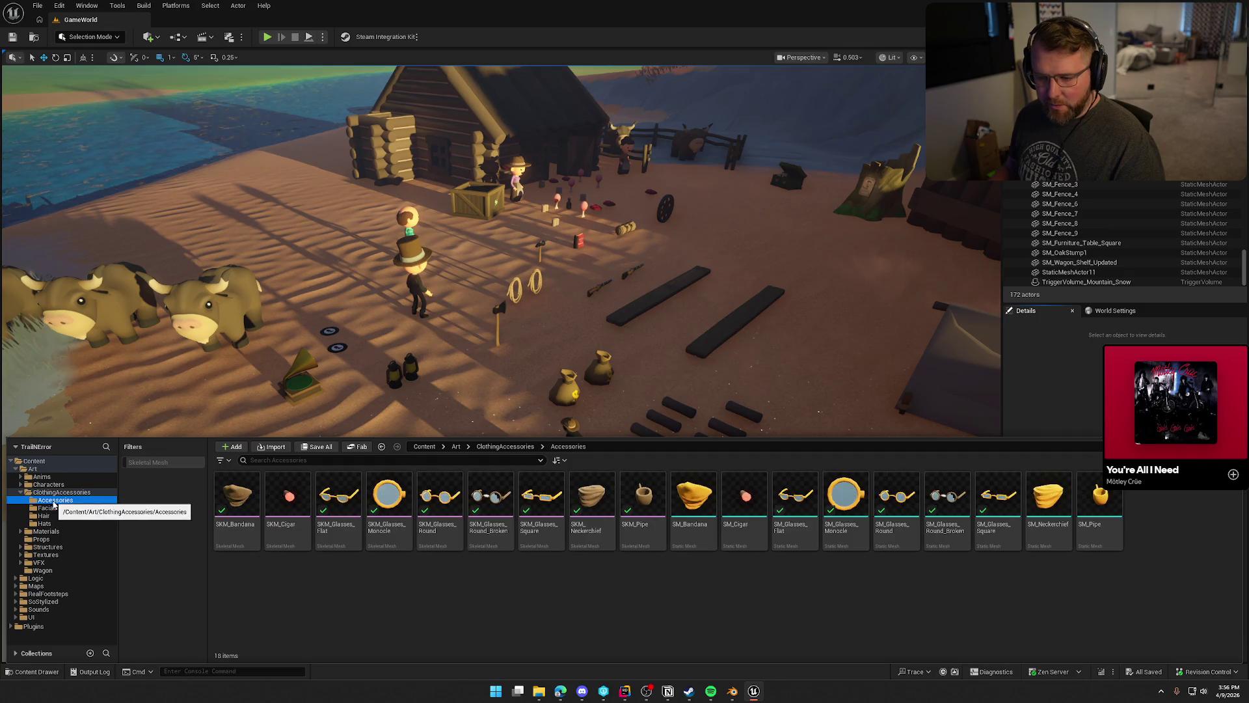
Browse to the Hats folder and enable the Skeletal Mesh filter, showing 11 skeletal meshes.
{"action": "left_click", "coordinate": [53, 508]}
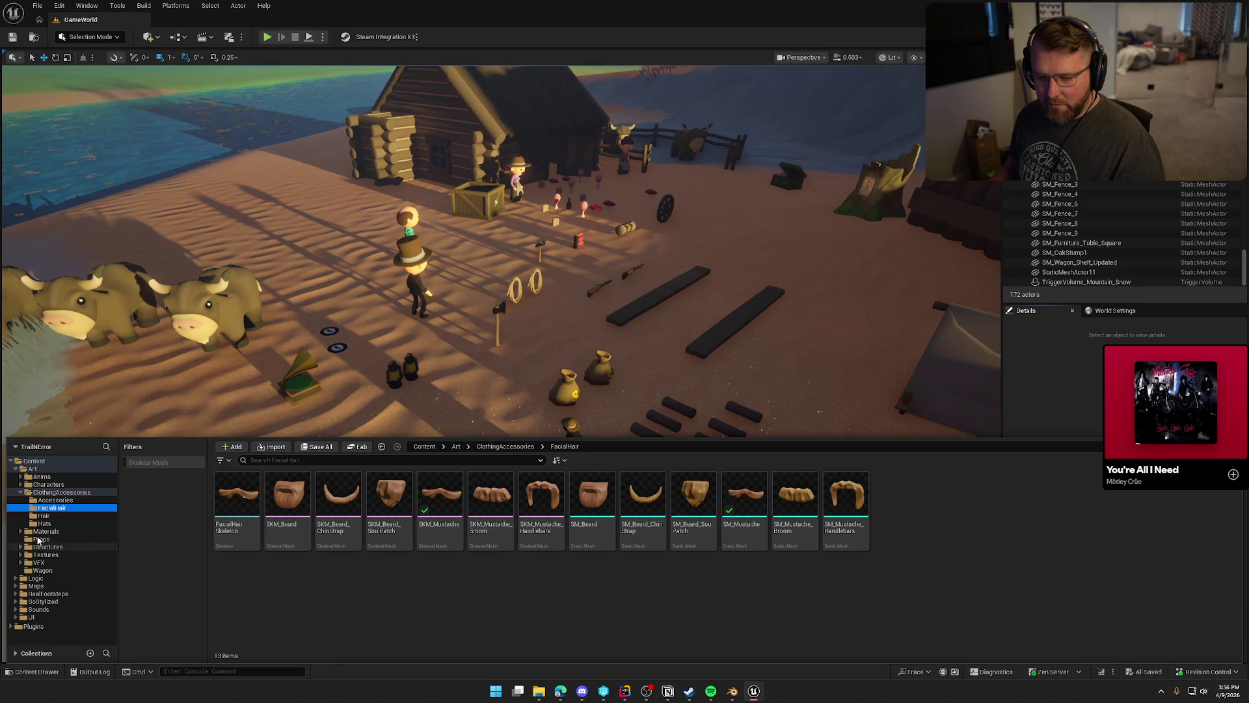
{"action": "left_click", "coordinate": [51, 517]}
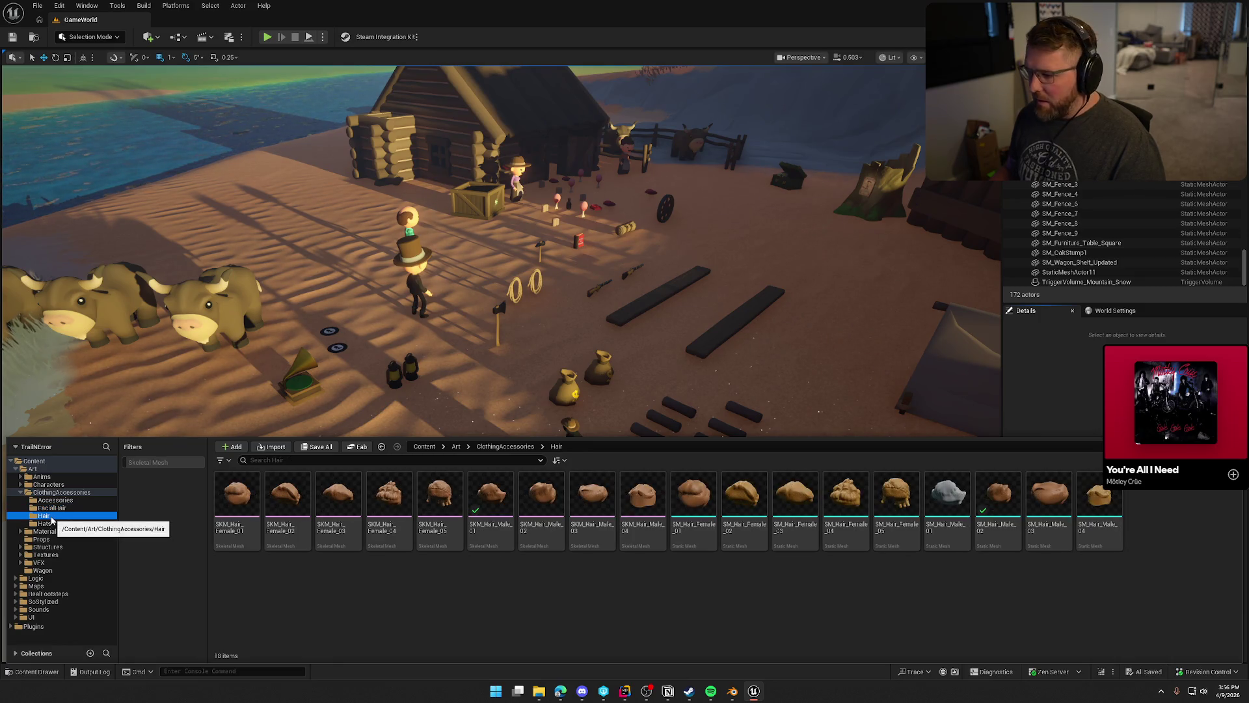
{"action": "left_click", "coordinate": [52, 523]}
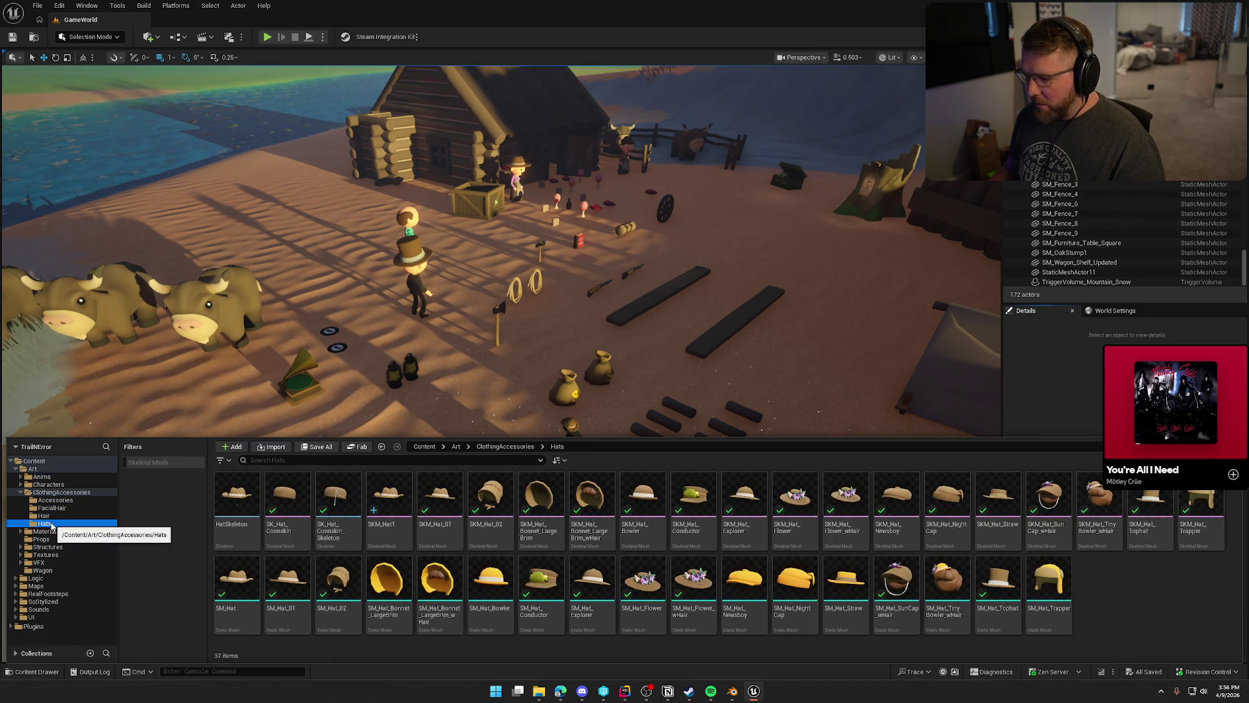
{"action": "left_click", "coordinate": [1075, 394]}
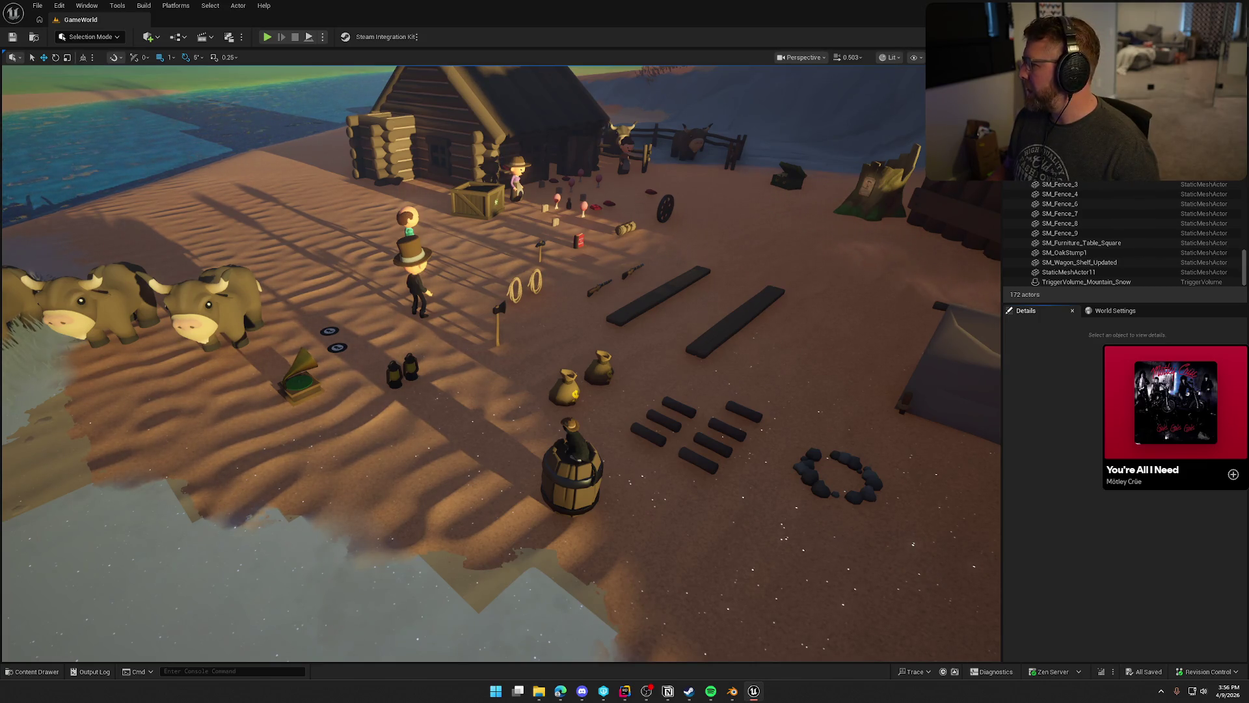
{"action": "key", "text": "ctrl+space"}
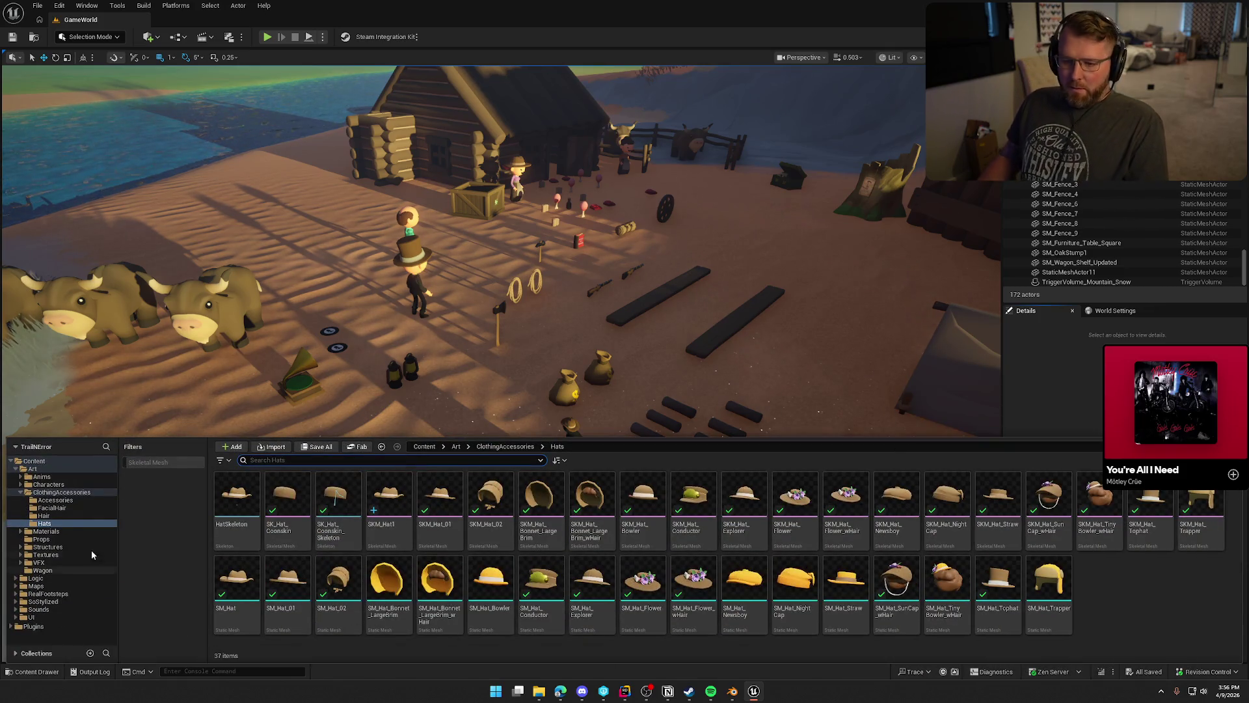
{"action": "left_click", "coordinate": [145, 462]}
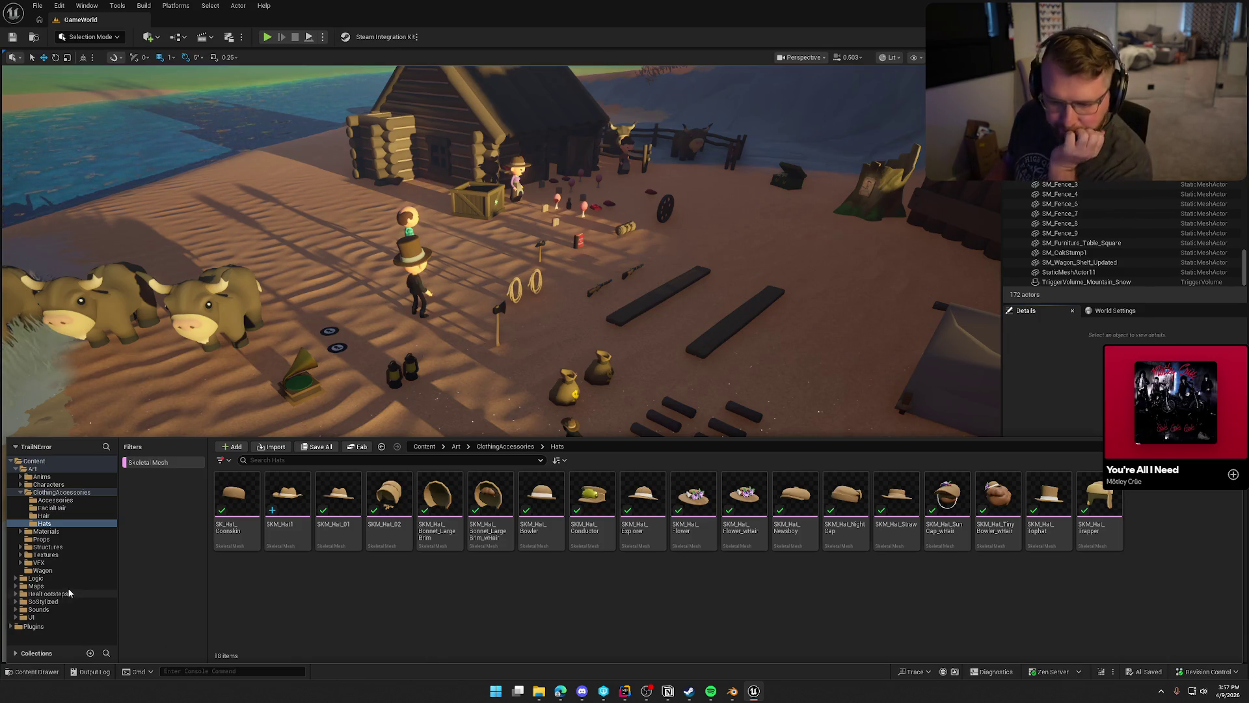
{"action": "left_click", "coordinate": [36, 577]}
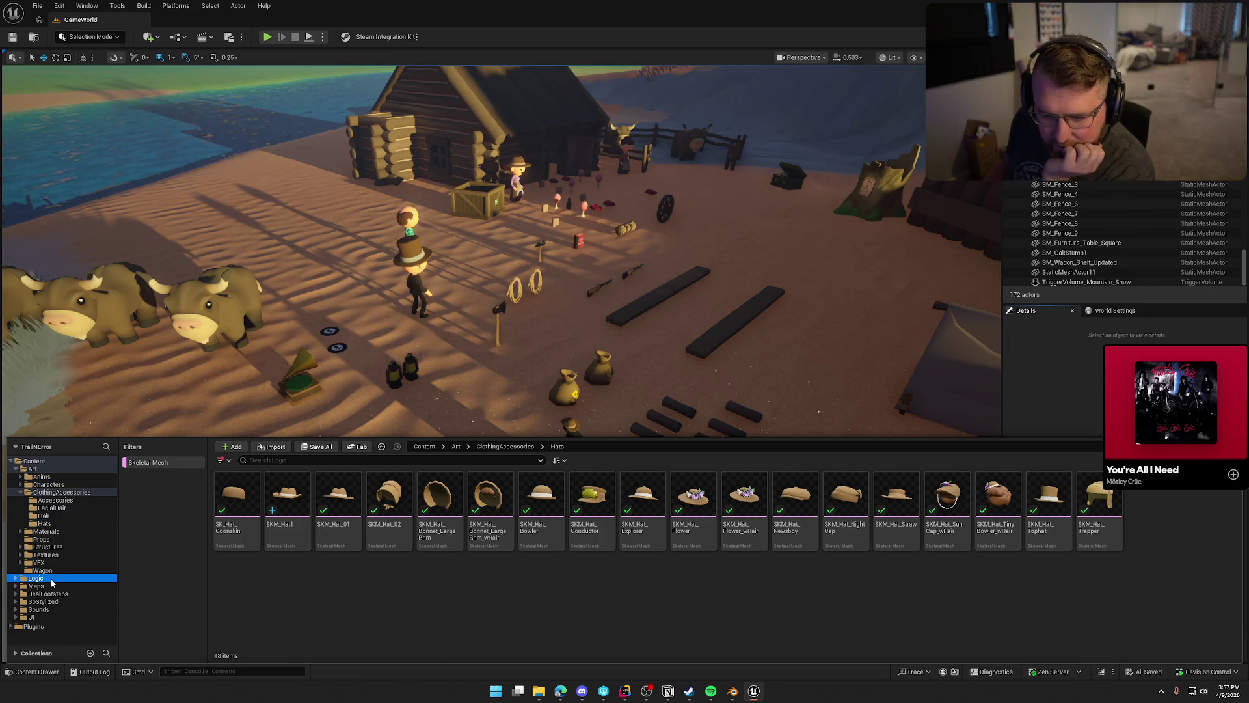
Clear the filter, browse Data/Cosmetics, glance at DT_Clothing, then open DT_Accessories.
{"action": "left_click", "coordinate": [172, 464]}
{"action": "double_click", "coordinate": [338, 501]}
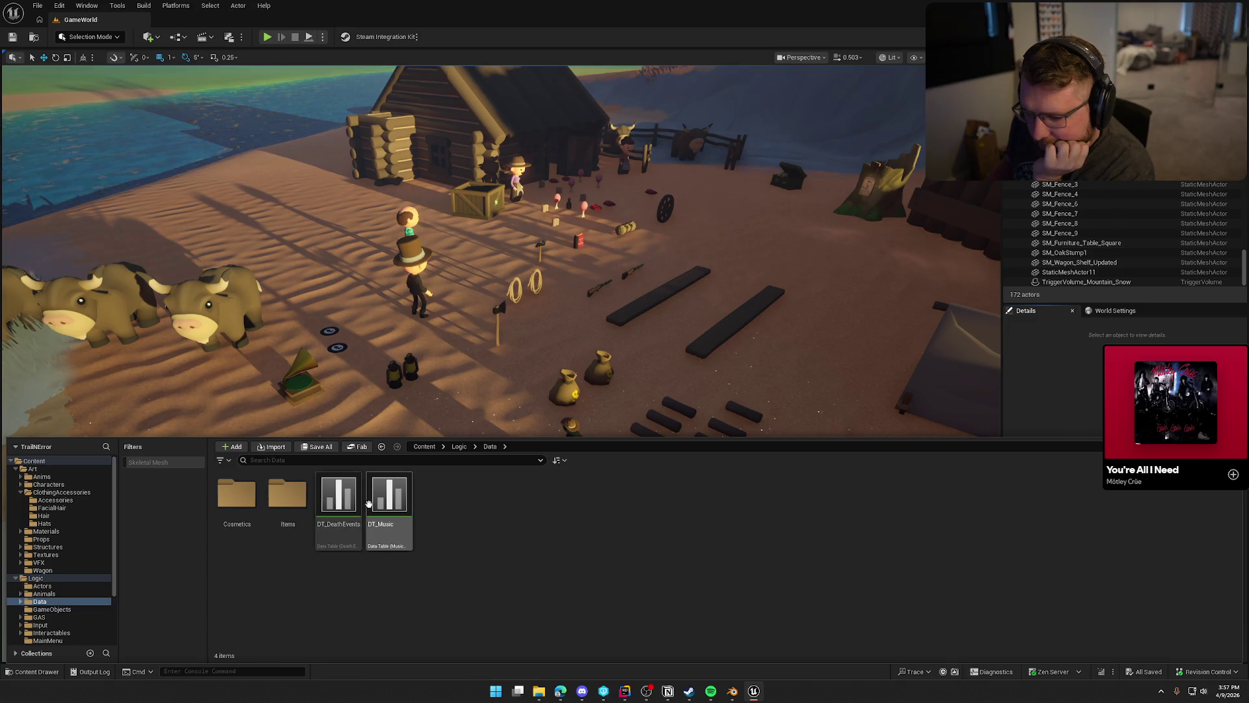
{"action": "left_click", "coordinate": [232, 501]}
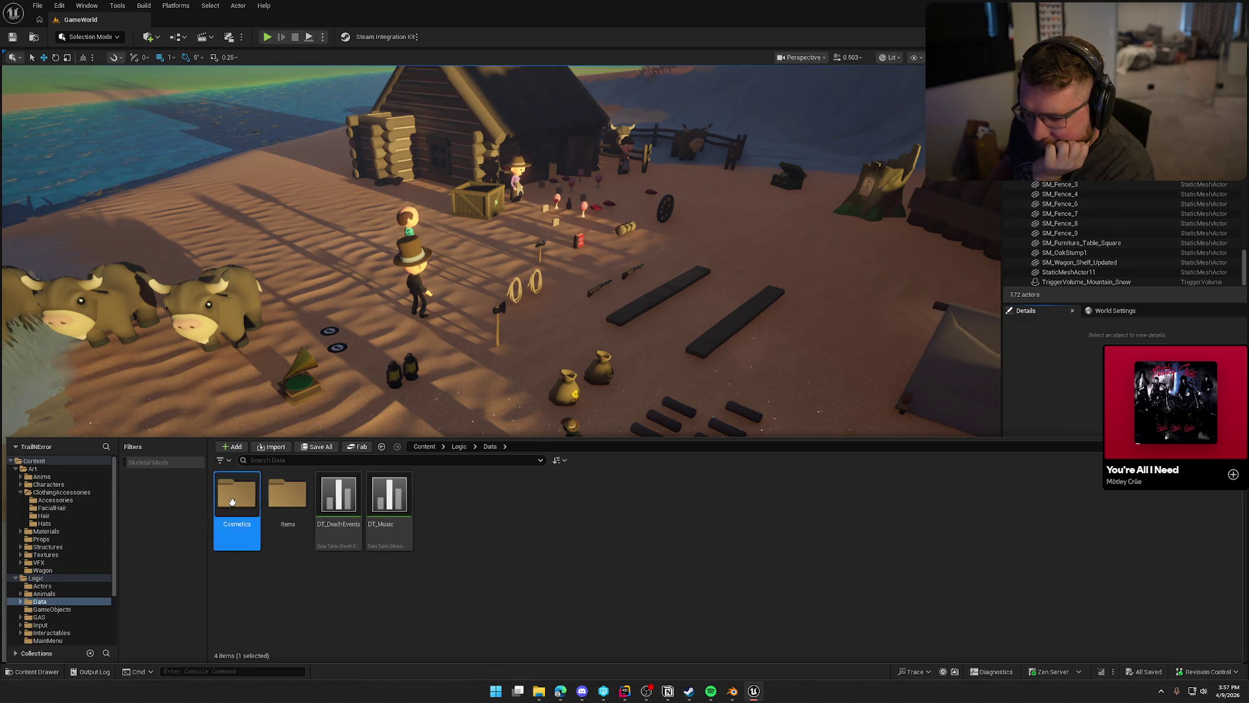
{"action": "double_click", "coordinate": [231, 501]}
{"action": "left_click", "coordinate": [289, 499]}
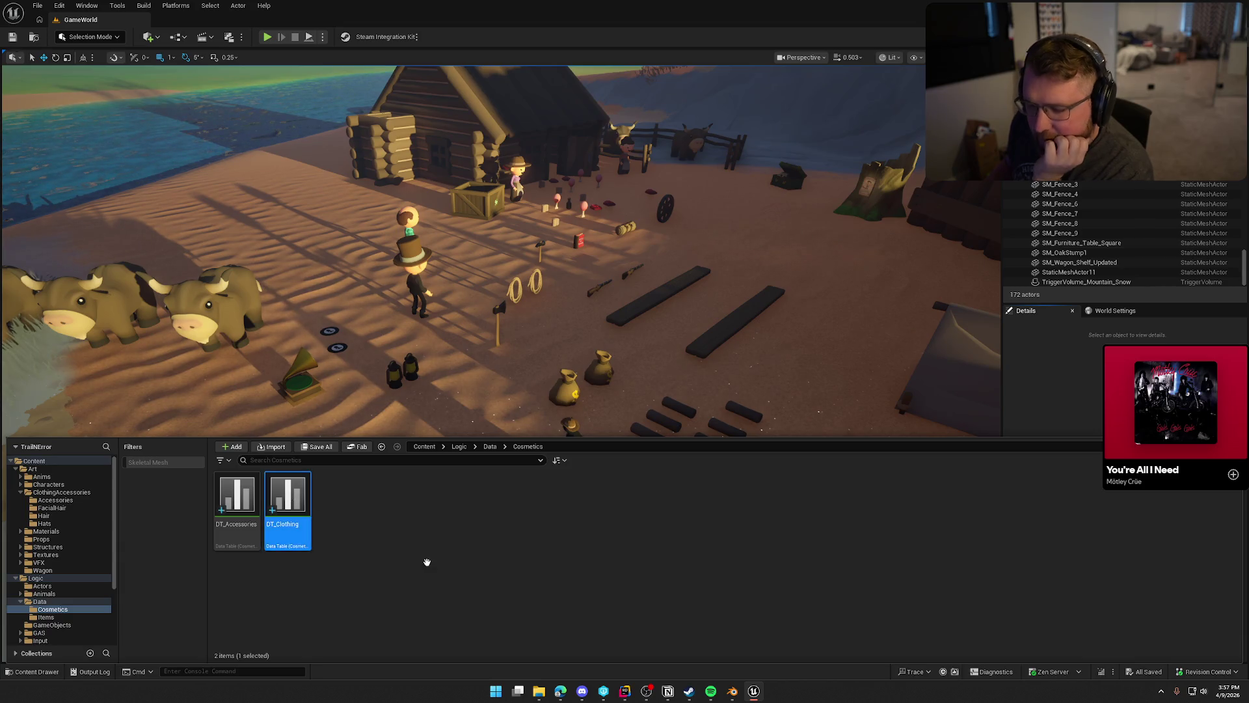
{"action": "scroll", "coordinate": [350, 296], "scroll_direction": "down", "scroll_amount": 10}
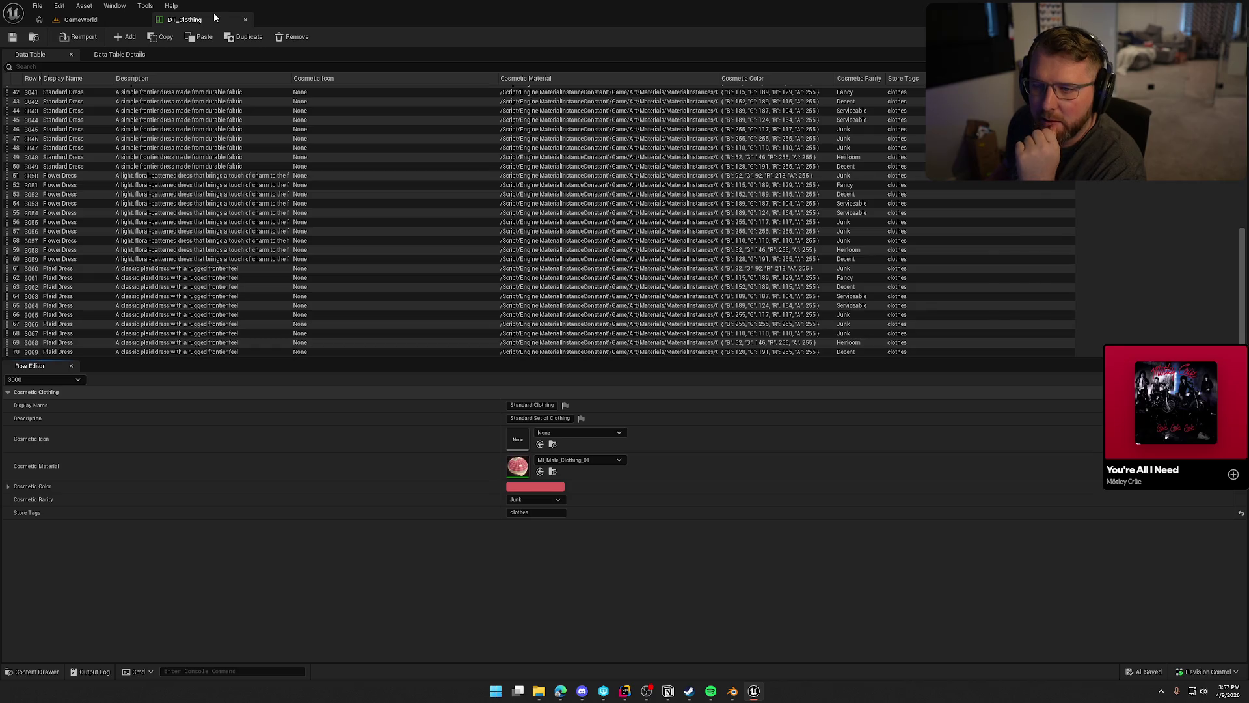
{"action": "left_click", "coordinate": [245, 19]}
{"action": "key", "text": "ctrl+space"}
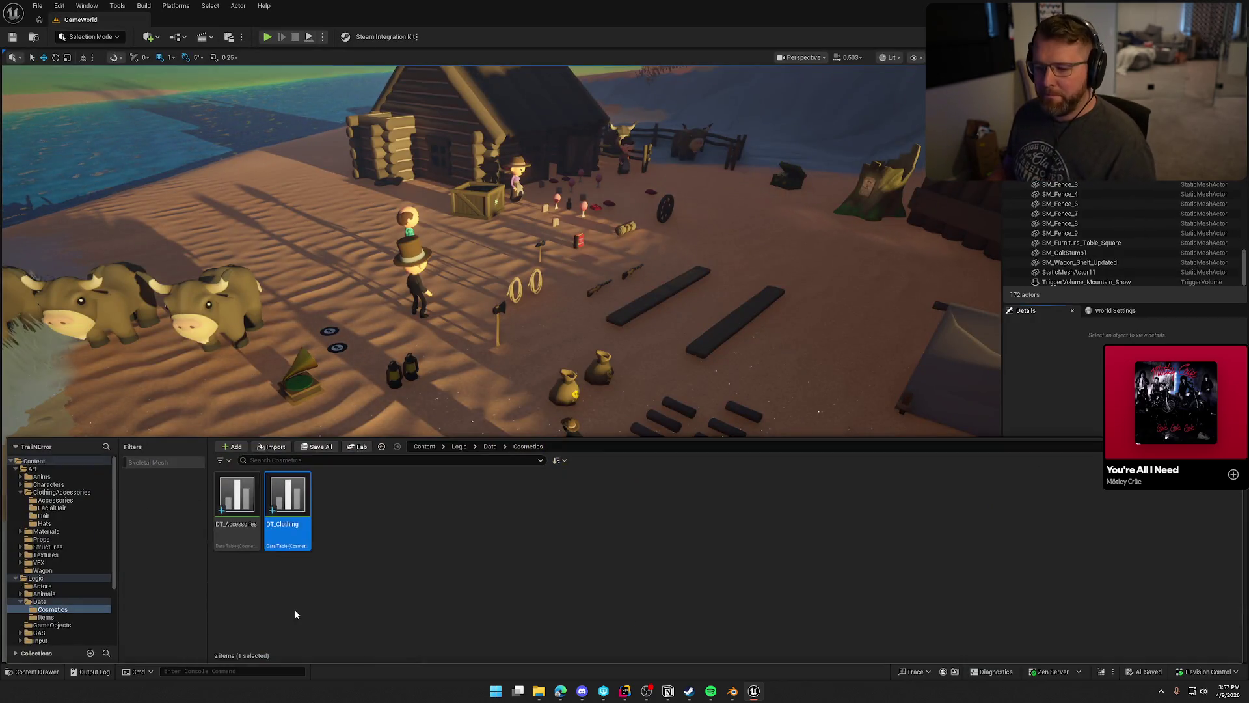
{"action": "double_click", "coordinate": [237, 494]}
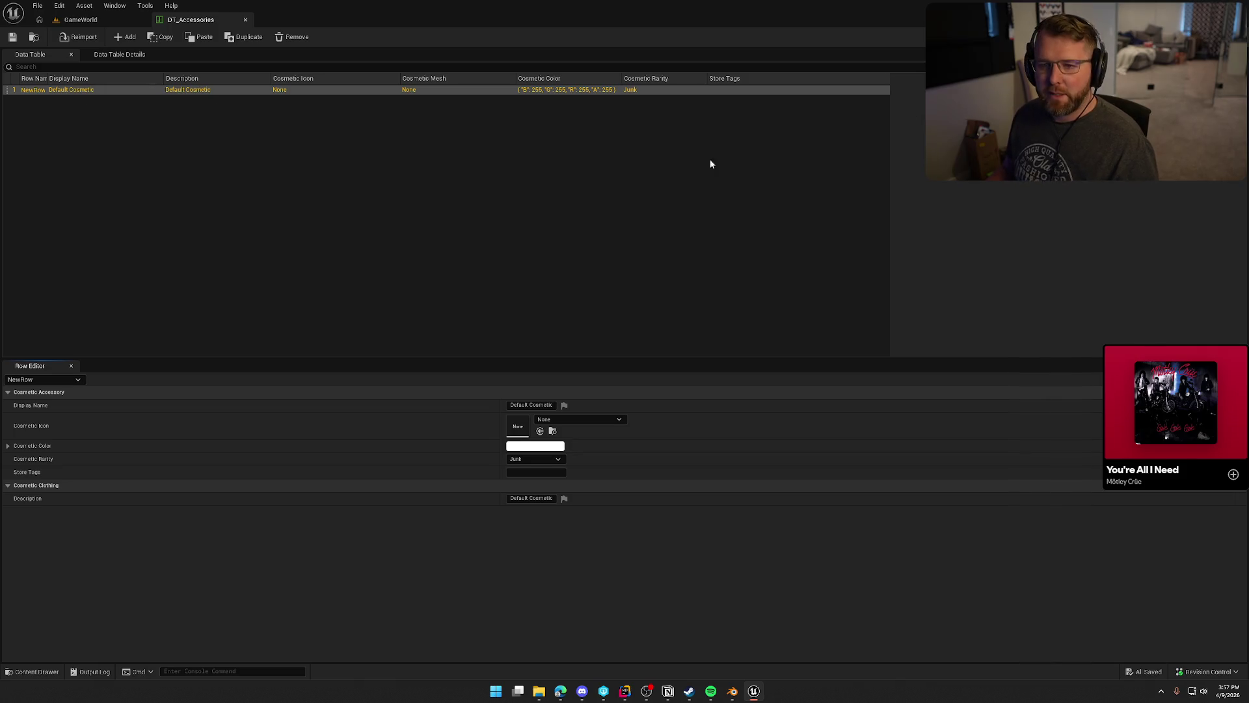
Widen the Row Name column, check Rider, and inspect the NewRow fields.
{"action": "left_click_drag", "start_coordinate": [48, 78], "coordinate": [103, 78]}
{"action": "left_click", "coordinate": [225, 194]}
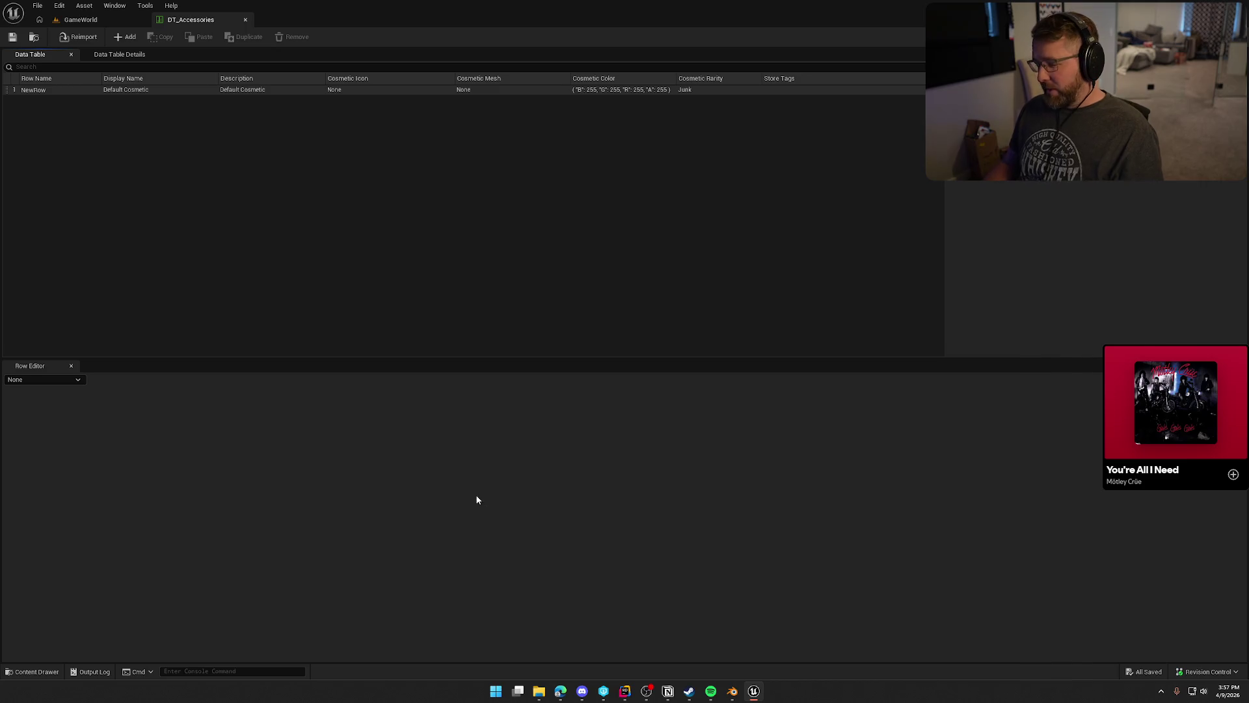
{"action": "left_click", "coordinate": [626, 692]}
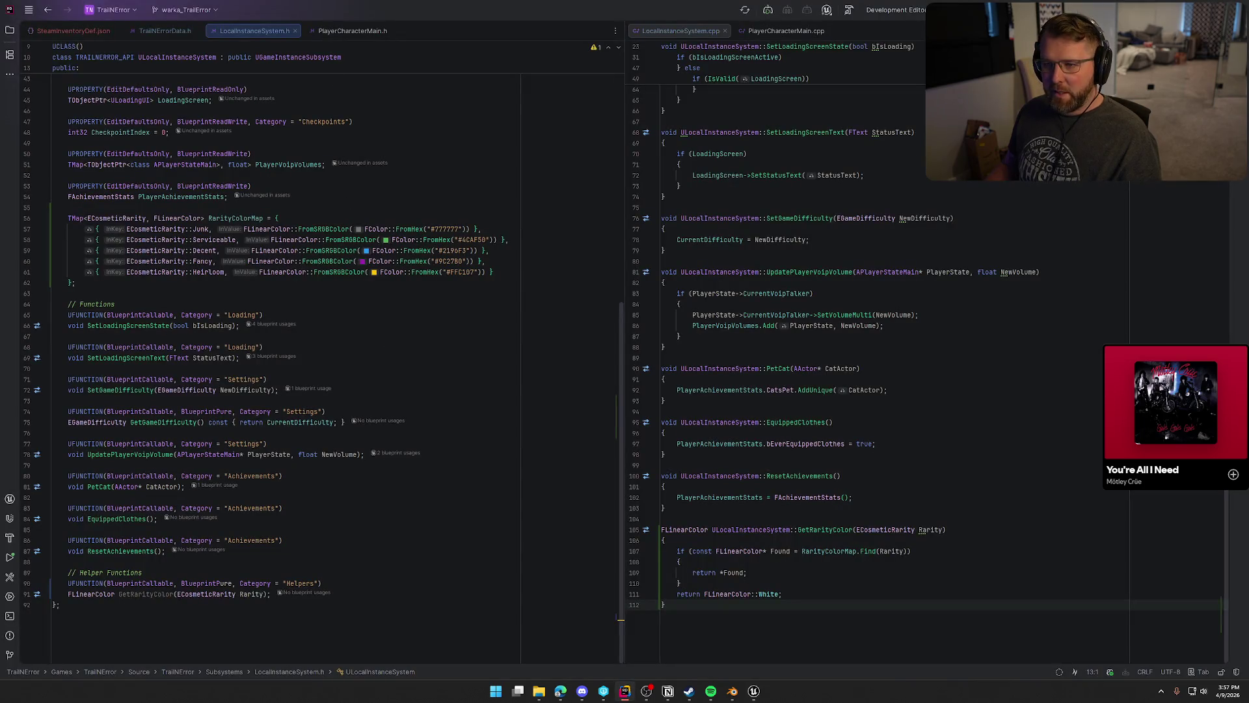
{"action": "left_click", "coordinate": [1174, 10]}
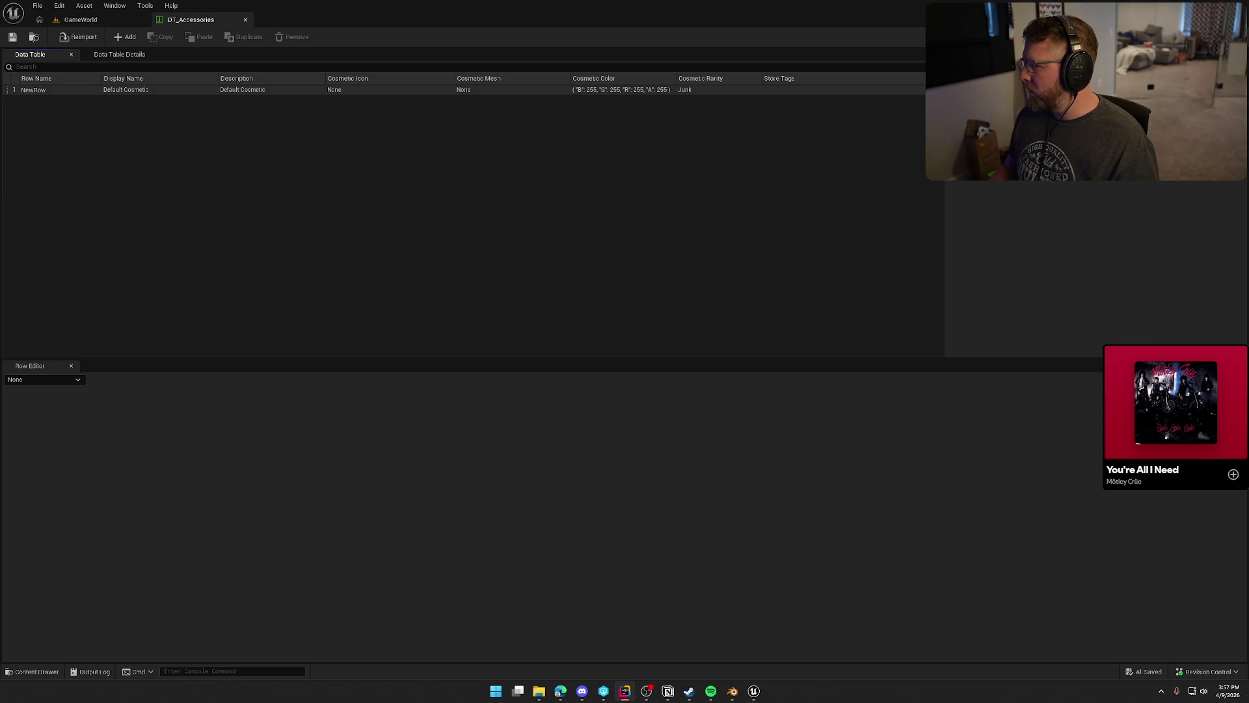
{"action": "left_click", "coordinate": [32, 90]}
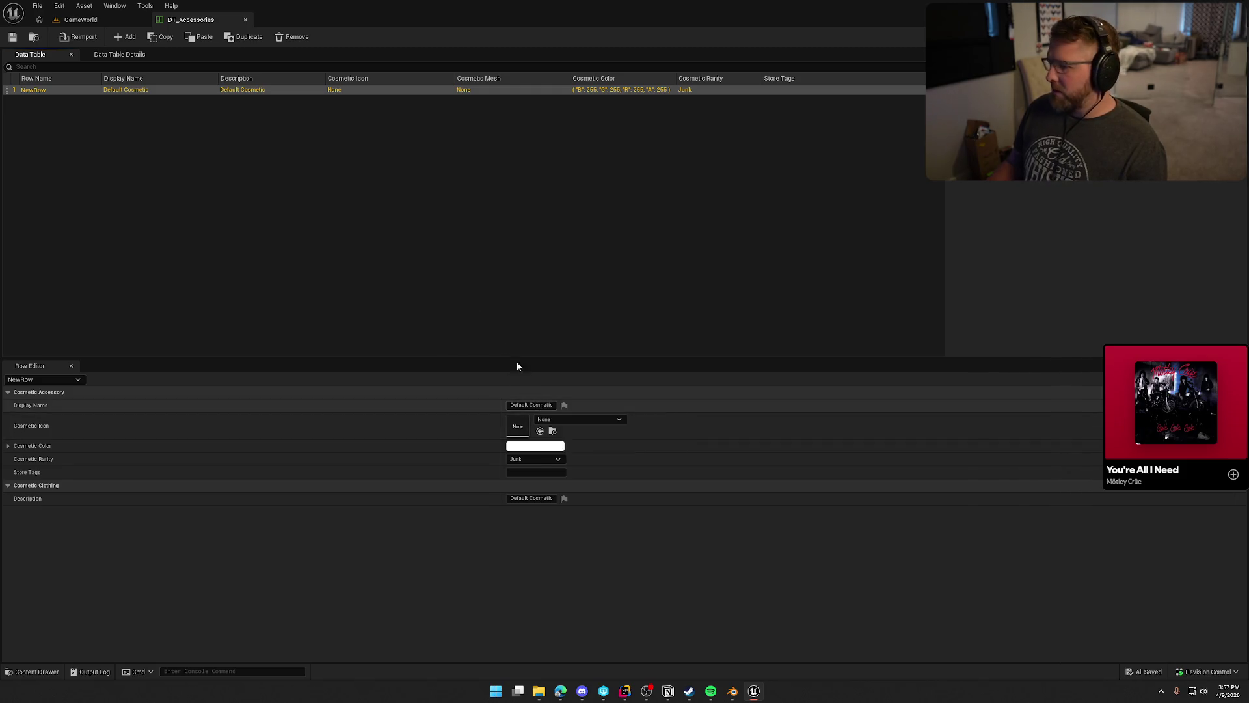
Review skeletal hat meshes in Hats, including SKM_Hat1, then reselect NewRow.
{"action": "left_click", "coordinate": [513, 295]}
{"action": "key", "text": "ctrl+space"}
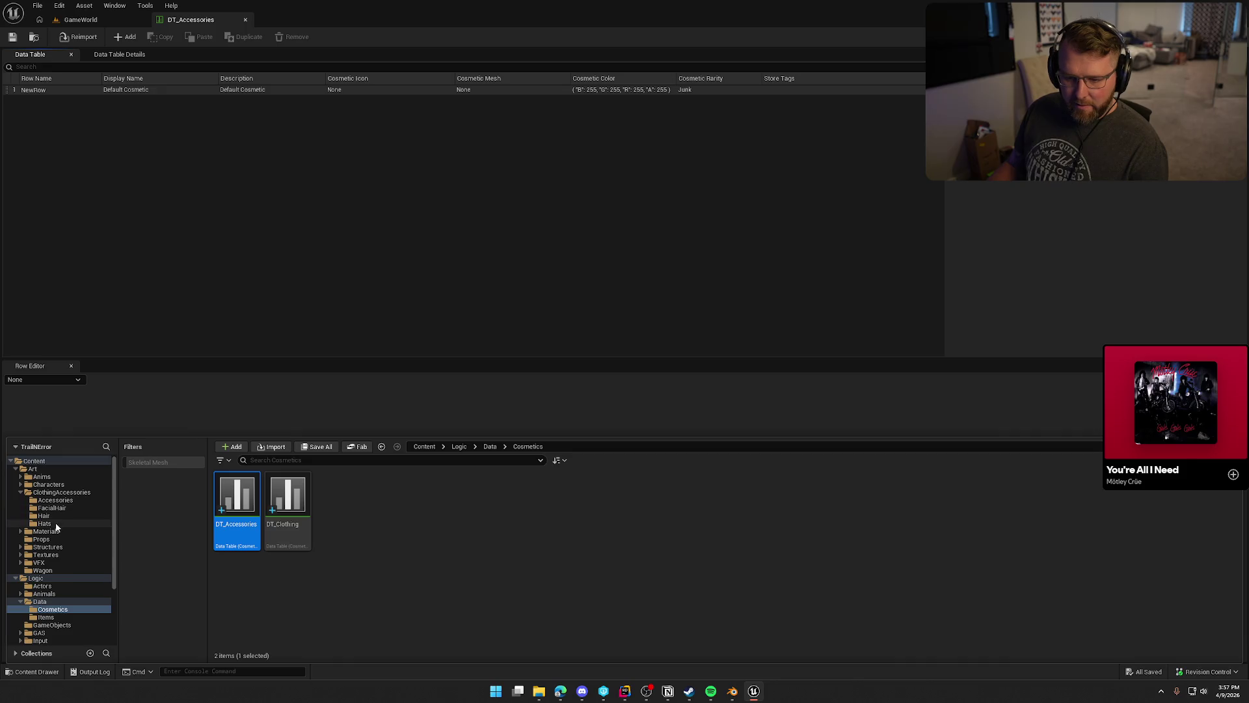
{"action": "left_click", "coordinate": [61, 523]}
{"action": "left_click", "coordinate": [158, 463]}
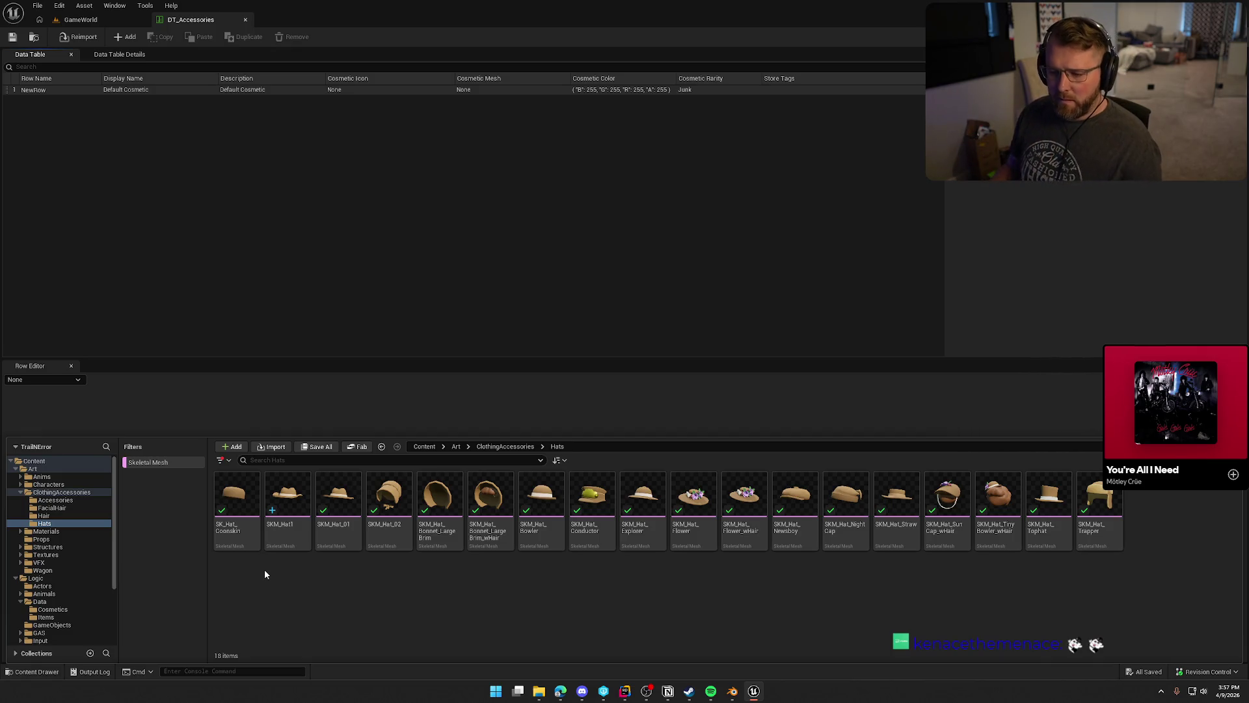
{"action": "left_click", "coordinate": [283, 517]}
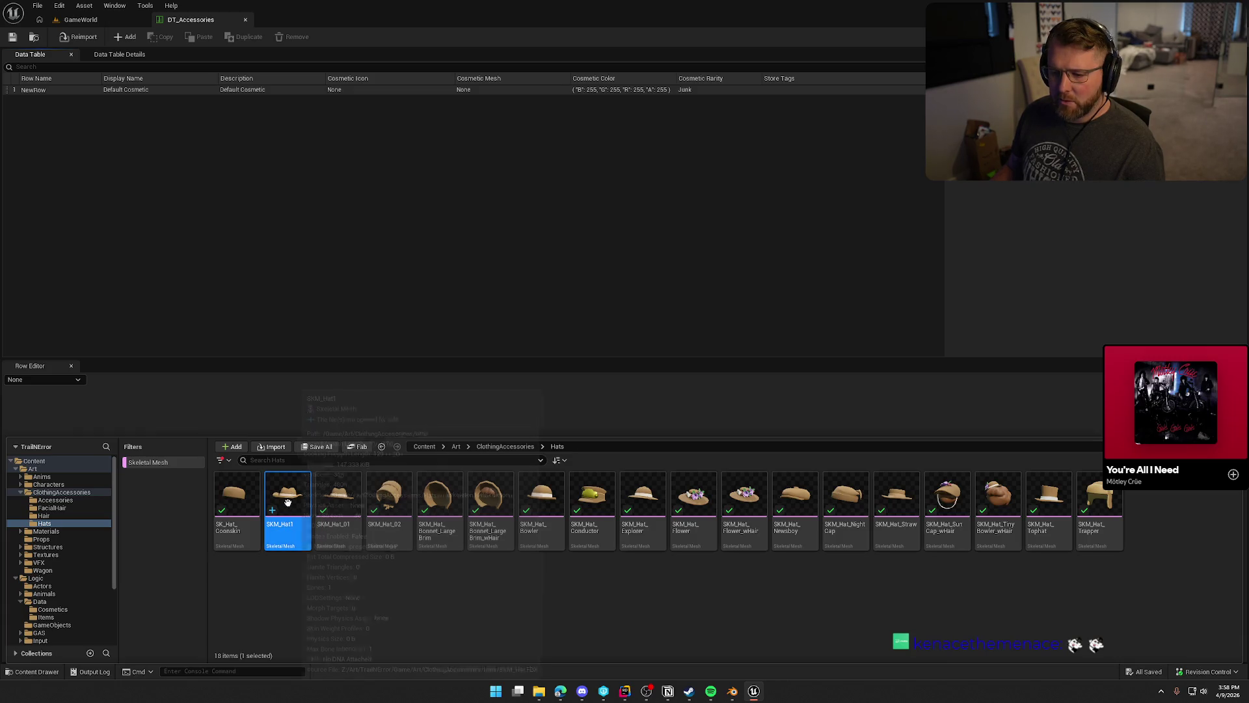
{"action": "left_click", "coordinate": [44, 91]}
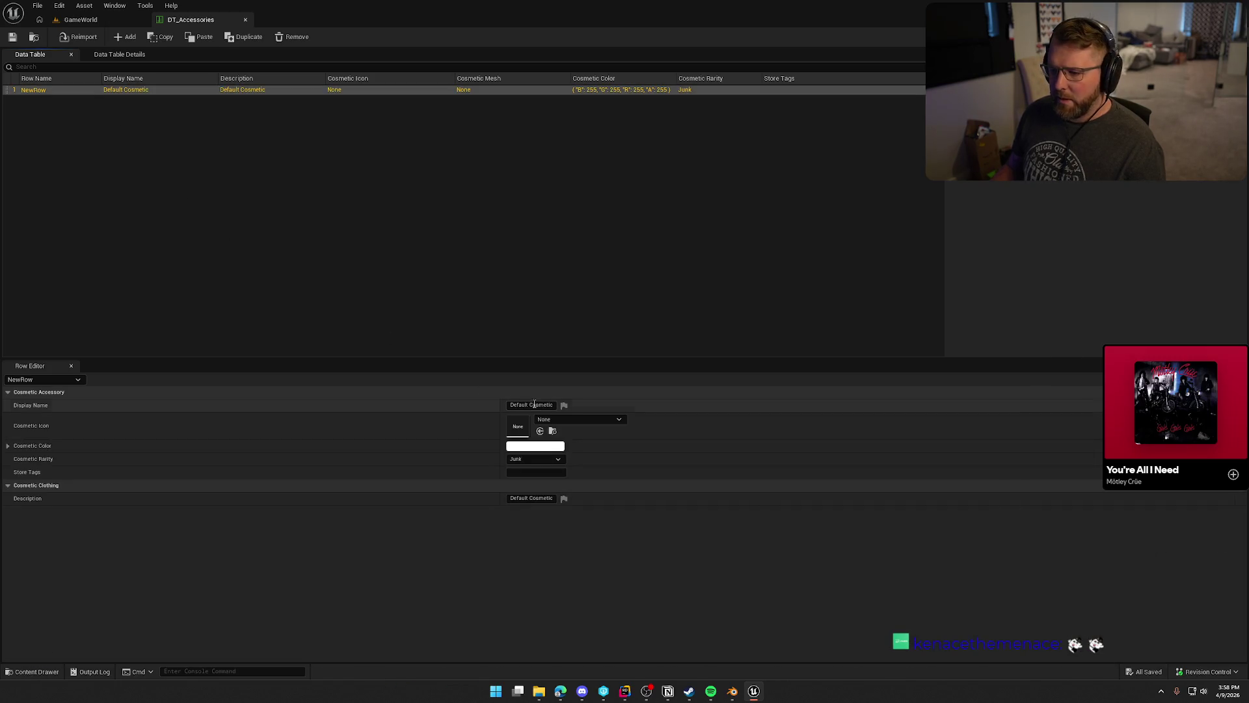
Rename the row to 1000 and set its Display Name to Cowboy Hat.
{"action": "double_click", "coordinate": [41, 92]}
{"action": "type", "text": "1000"}
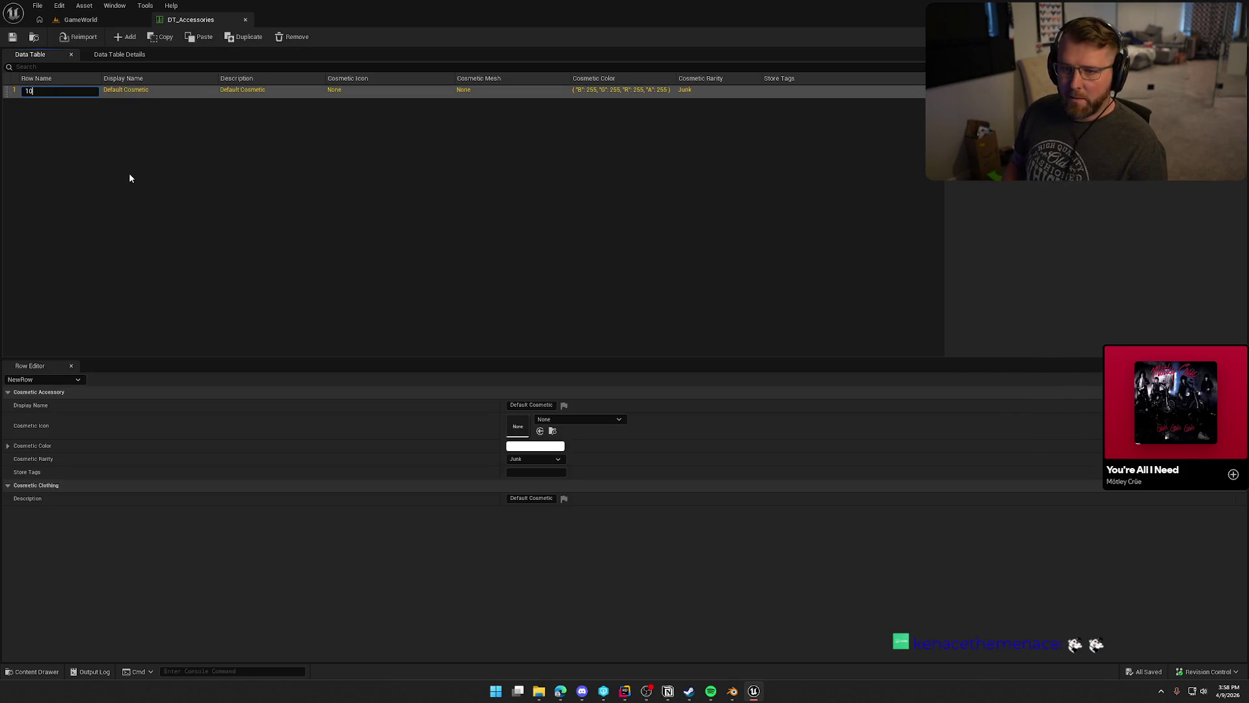
{"action": "key", "text": "Return"}
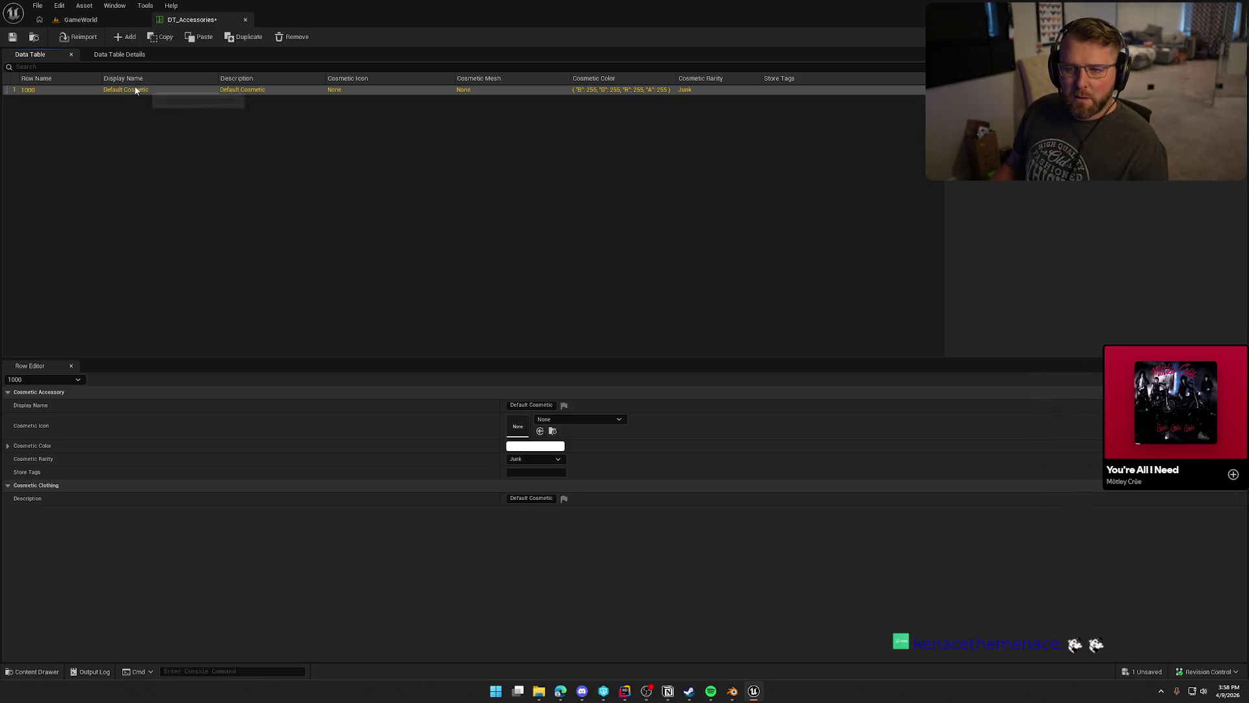
{"action": "left_click", "coordinate": [525, 406]}
{"action": "type", "text": "Defaul"}
{"action": "key", "text": "BackSpace"}
{"action": "key", "text": "BackSpace"}
{"action": "key", "text": "BackSpace"}
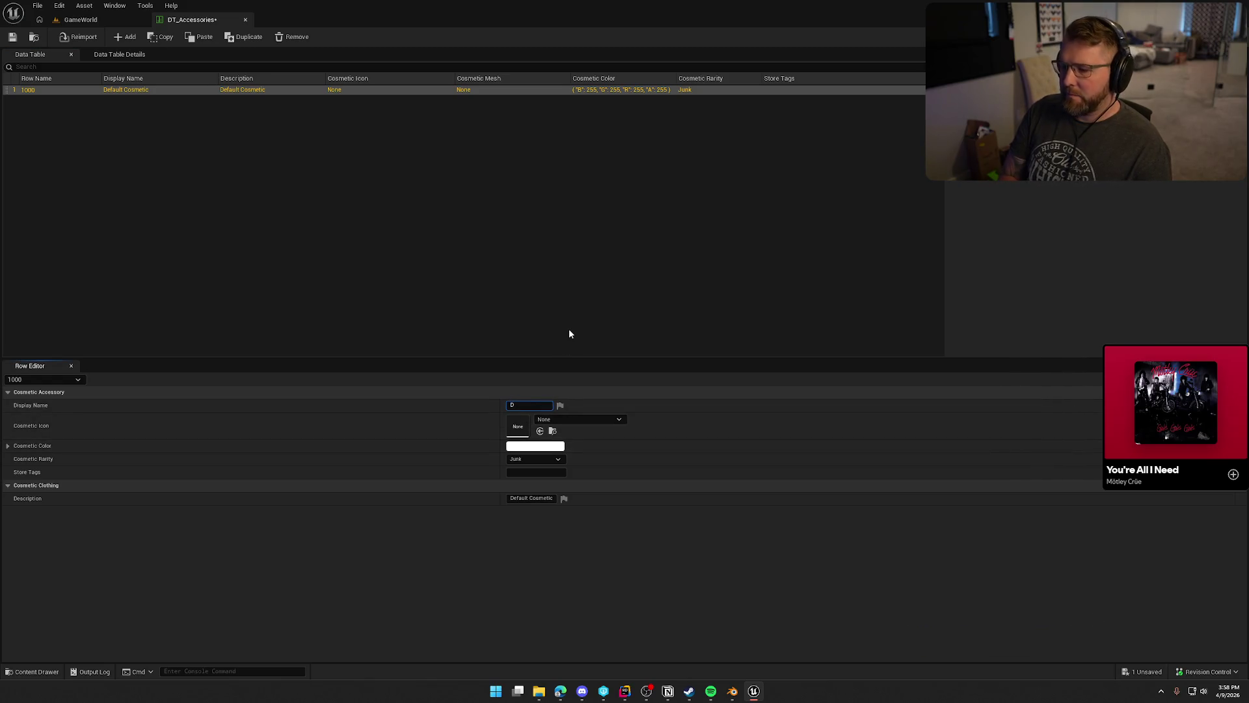
{"action": "type", "text": "boy Hat"}
{"action": "key", "text": "Return"}
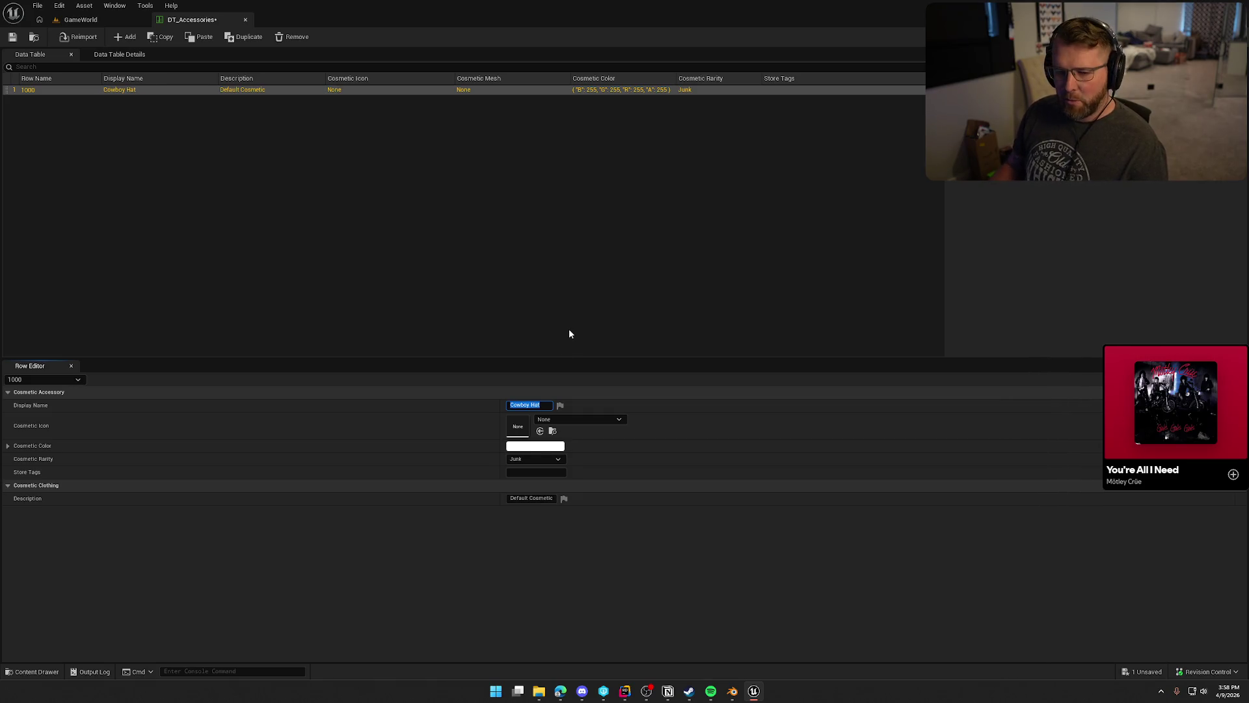
Glance at the icon list, then open DT_Clothing from the Cosmetics folder.
{"action": "left_click", "coordinate": [565, 419]}
{"action": "left_click", "coordinate": [485, 446]}
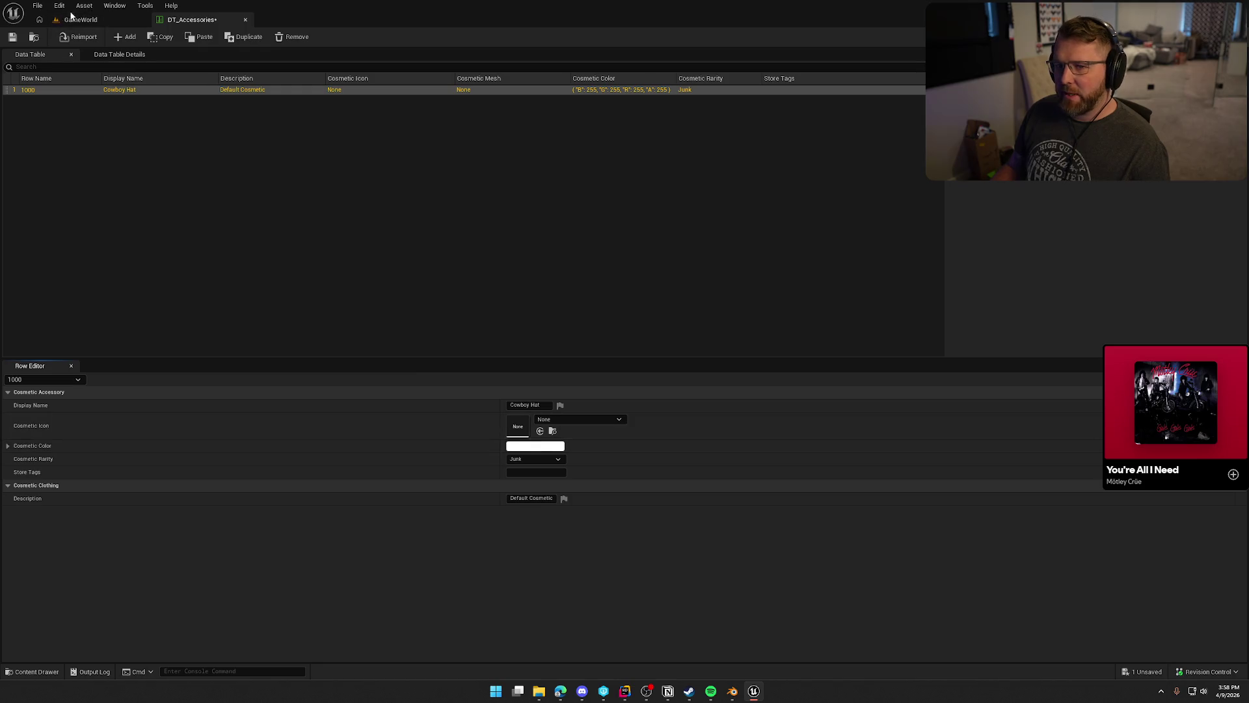
{"action": "left_click", "coordinate": [414, 277]}
{"action": "key", "text": "ctrl+space"}
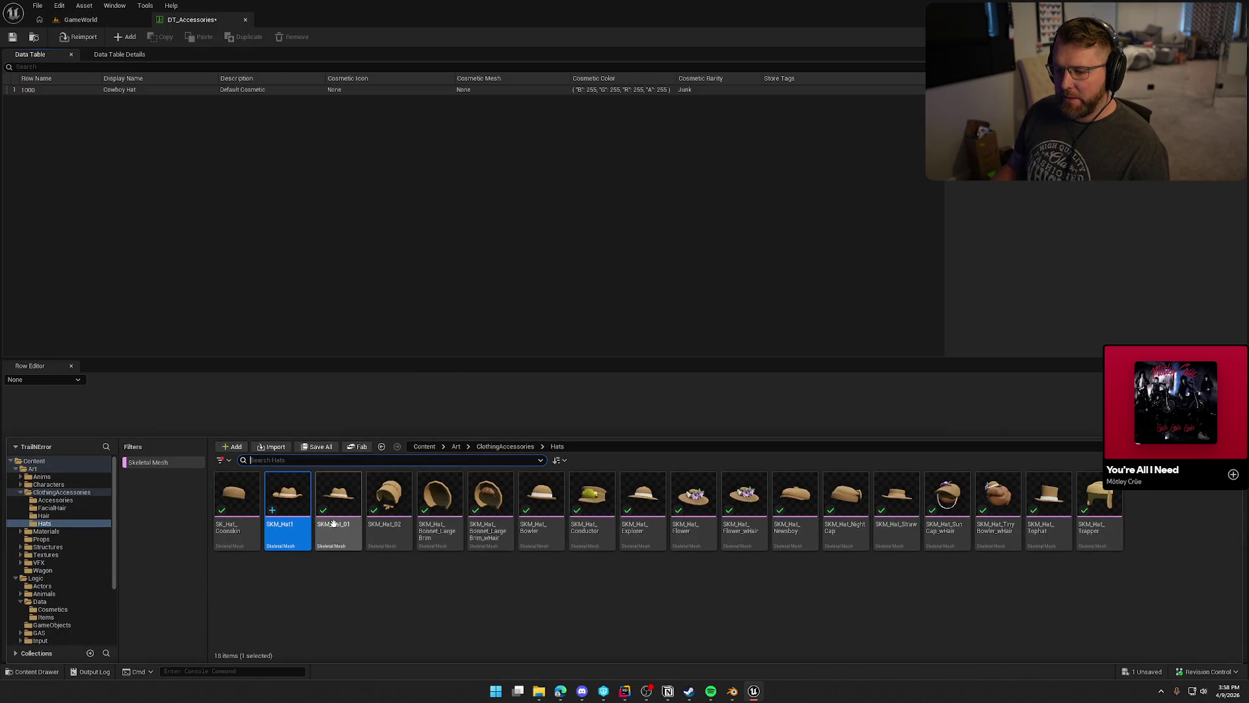
{"action": "left_click", "coordinate": [53, 609]}
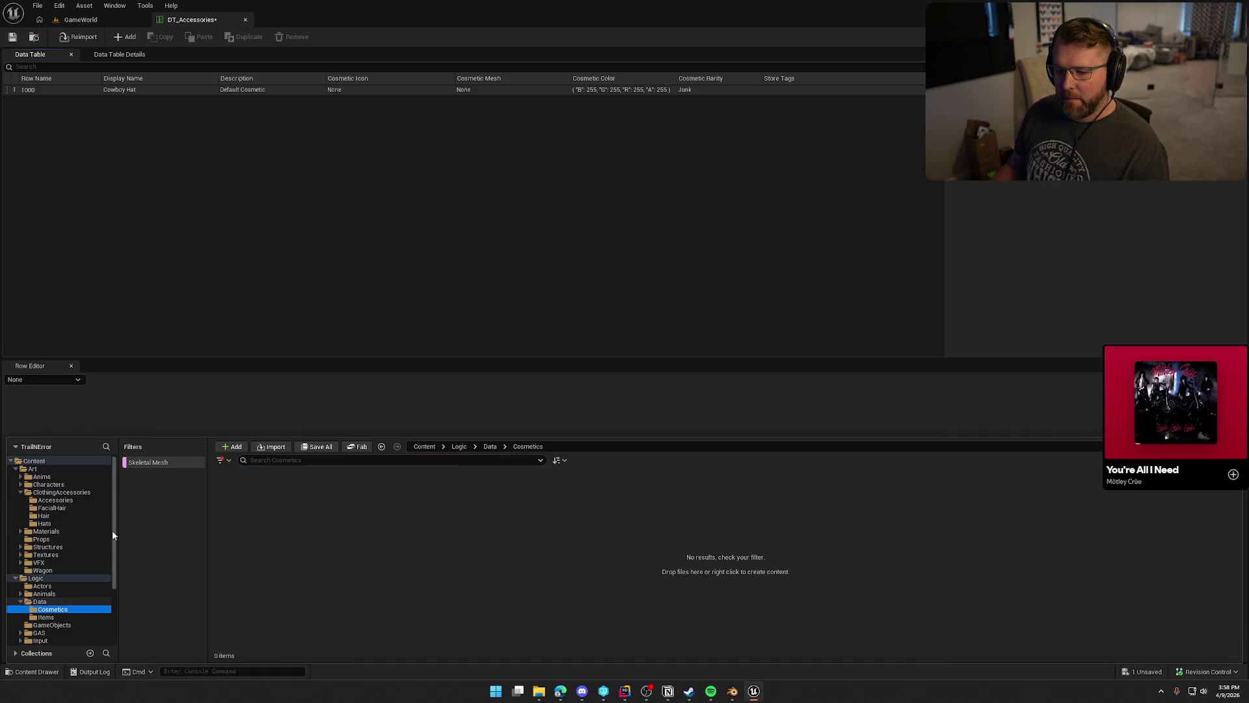
{"action": "left_click", "coordinate": [169, 462]}
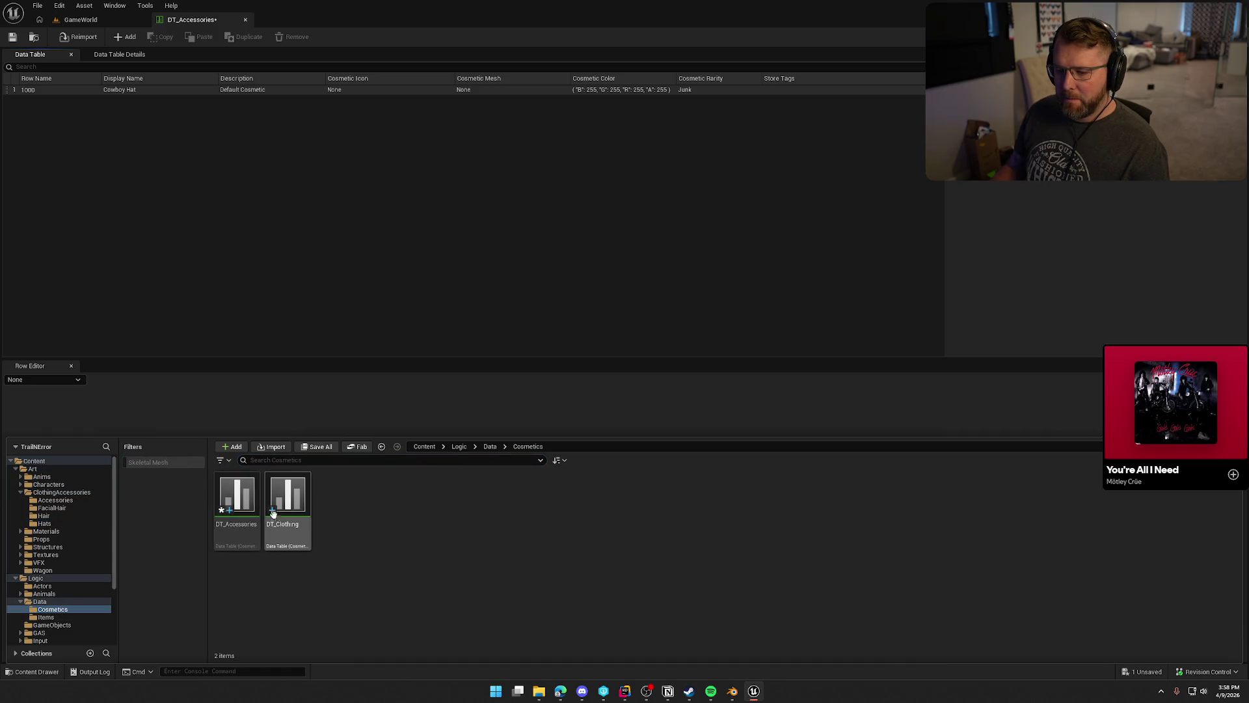
{"action": "left_click", "coordinate": [279, 501]}
{"action": "double_click", "coordinate": [279, 501]}
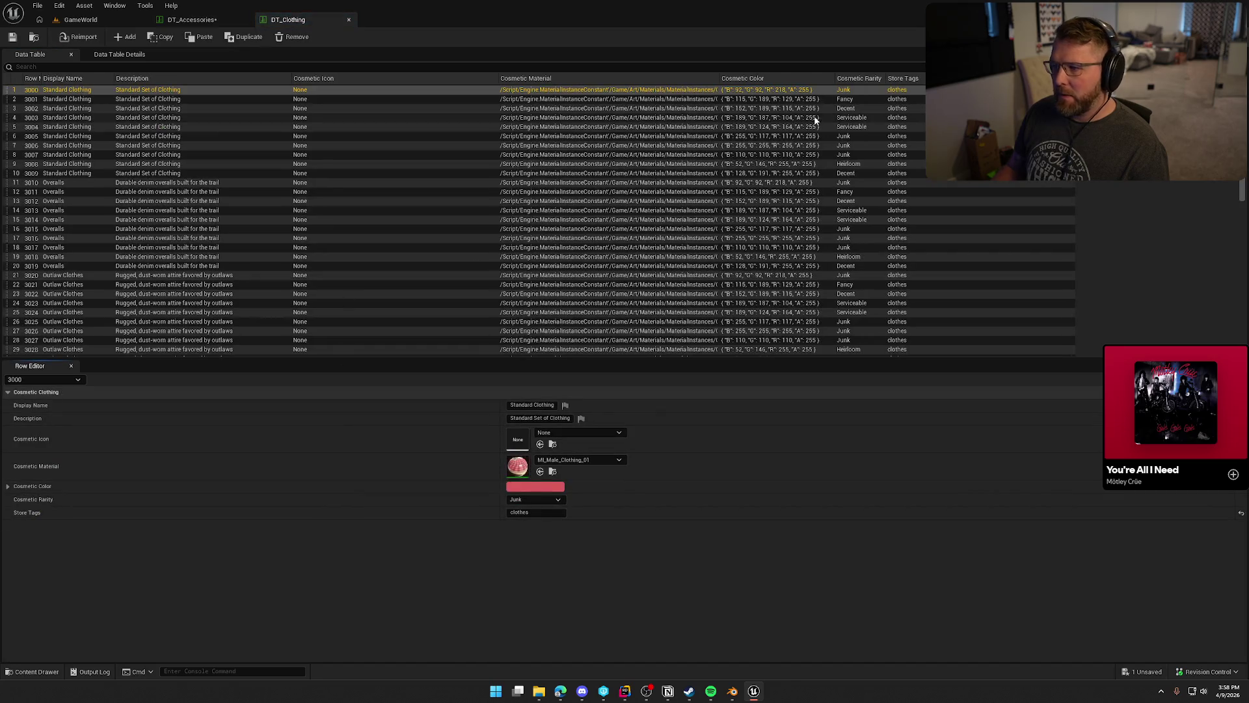
Copy the red Cosmetic Color from DT_Clothing and paste it into the Cowboy Hat row.
{"action": "right_click", "coordinate": [533, 493]}
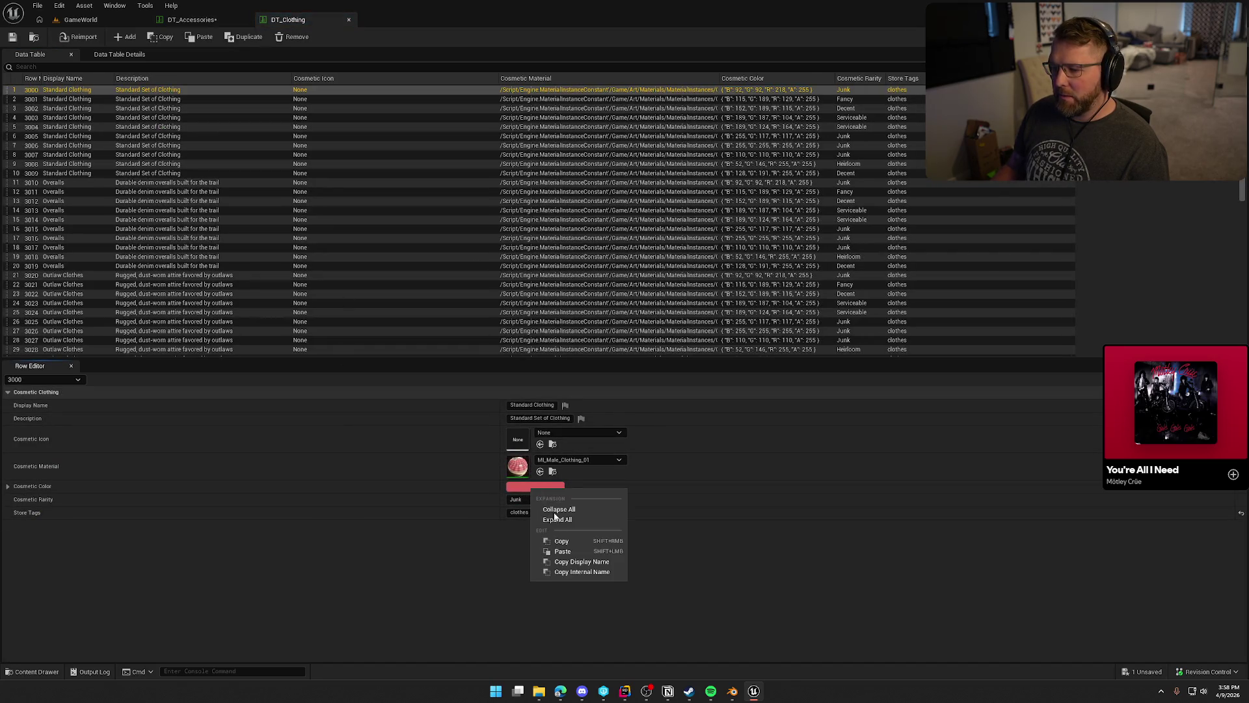
{"action": "left_click", "coordinate": [573, 541]}
{"action": "left_click", "coordinate": [192, 20]}
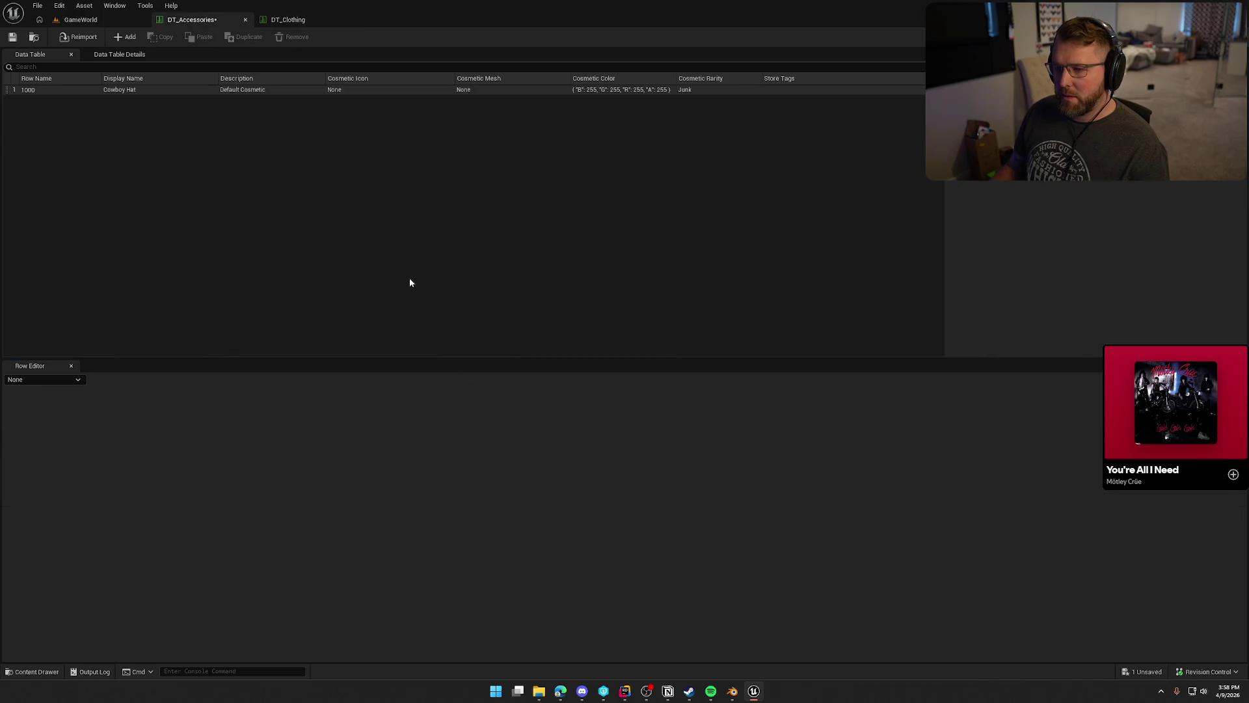
{"action": "left_click", "coordinate": [205, 88]}
{"action": "right_click", "coordinate": [520, 447]}
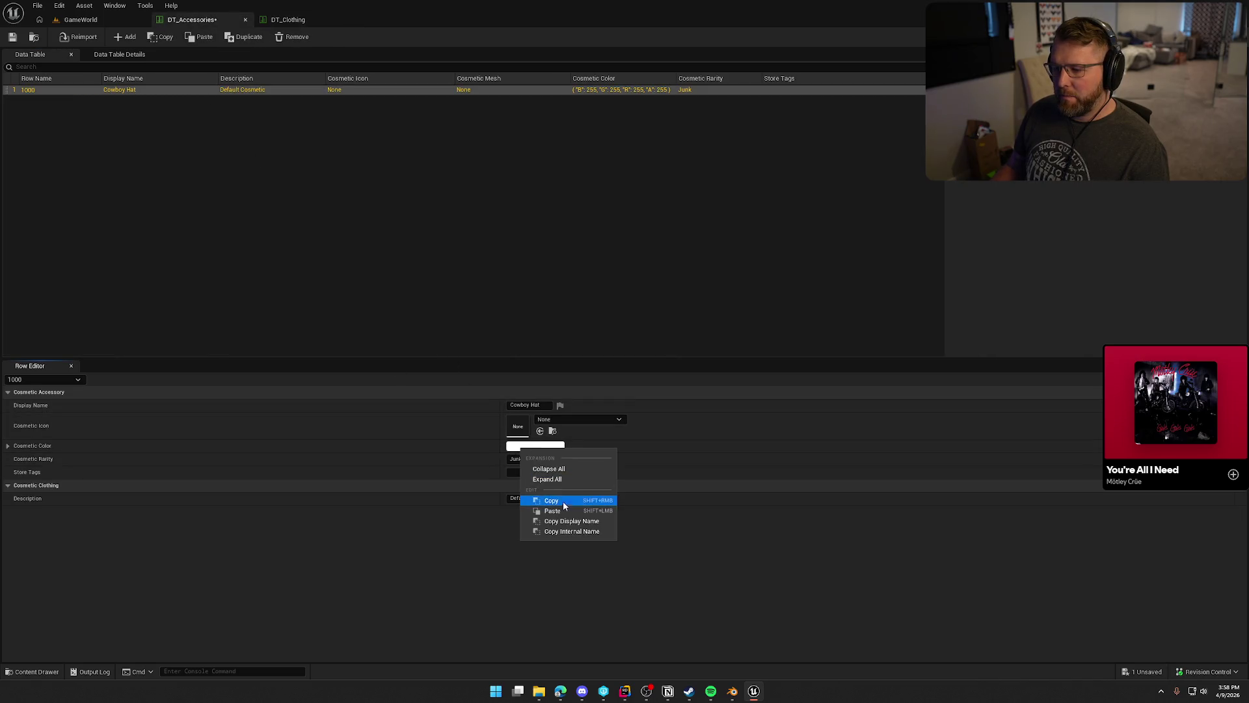
{"action": "left_click", "coordinate": [552, 510]}
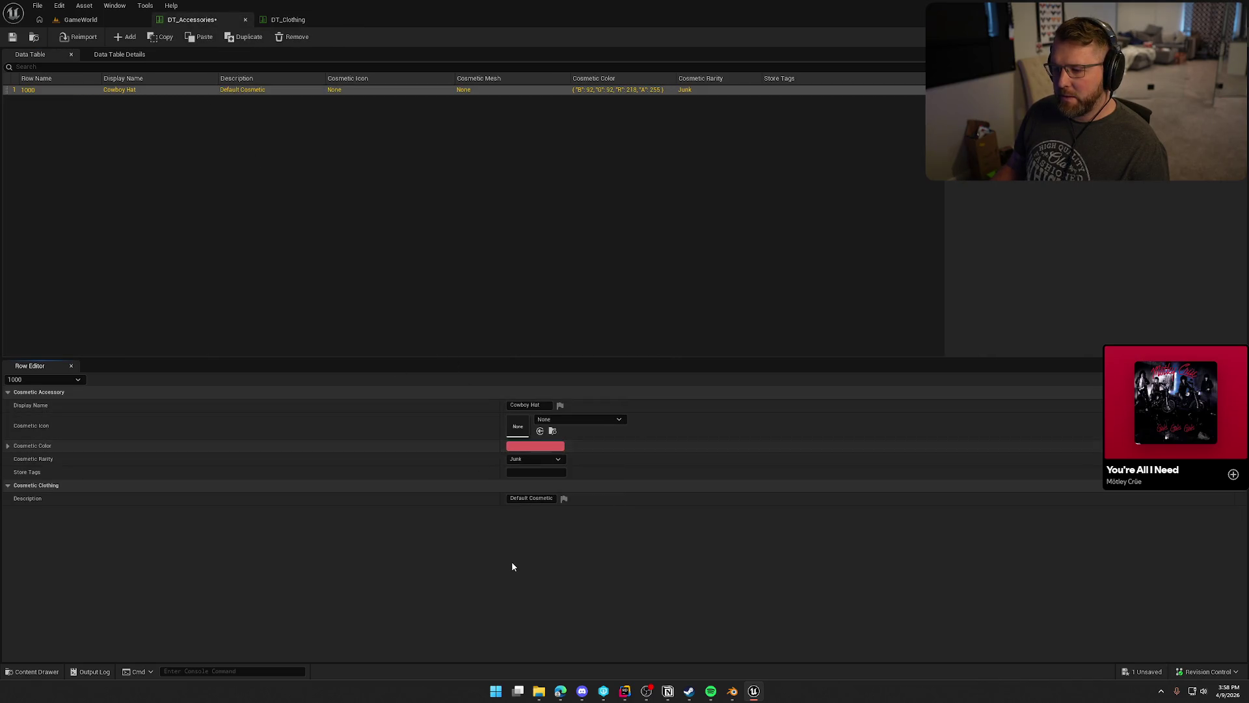
Set the Cowboy Hat rarity to Fancy and add the store tag hat.
{"action": "left_click", "coordinate": [536, 460]}
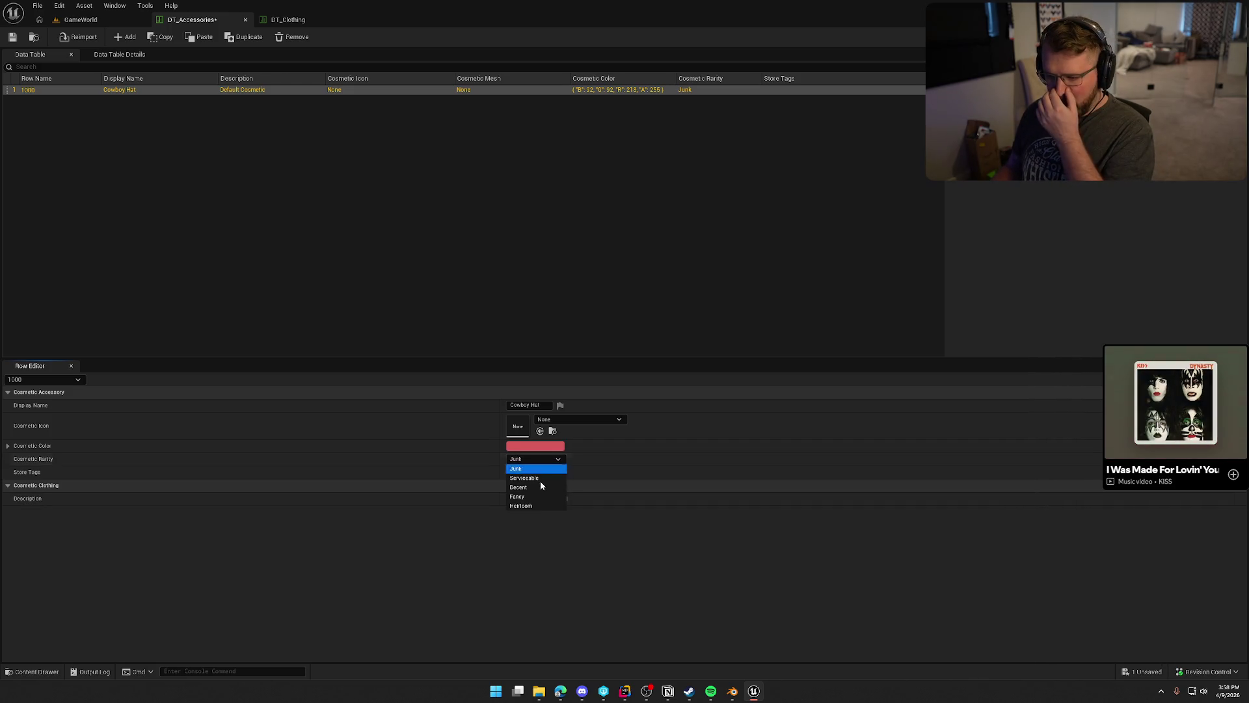
{"action": "left_click", "coordinate": [540, 497]}
{"action": "left_click", "coordinate": [536, 471]}
{"action": "type", "text": "ha"}
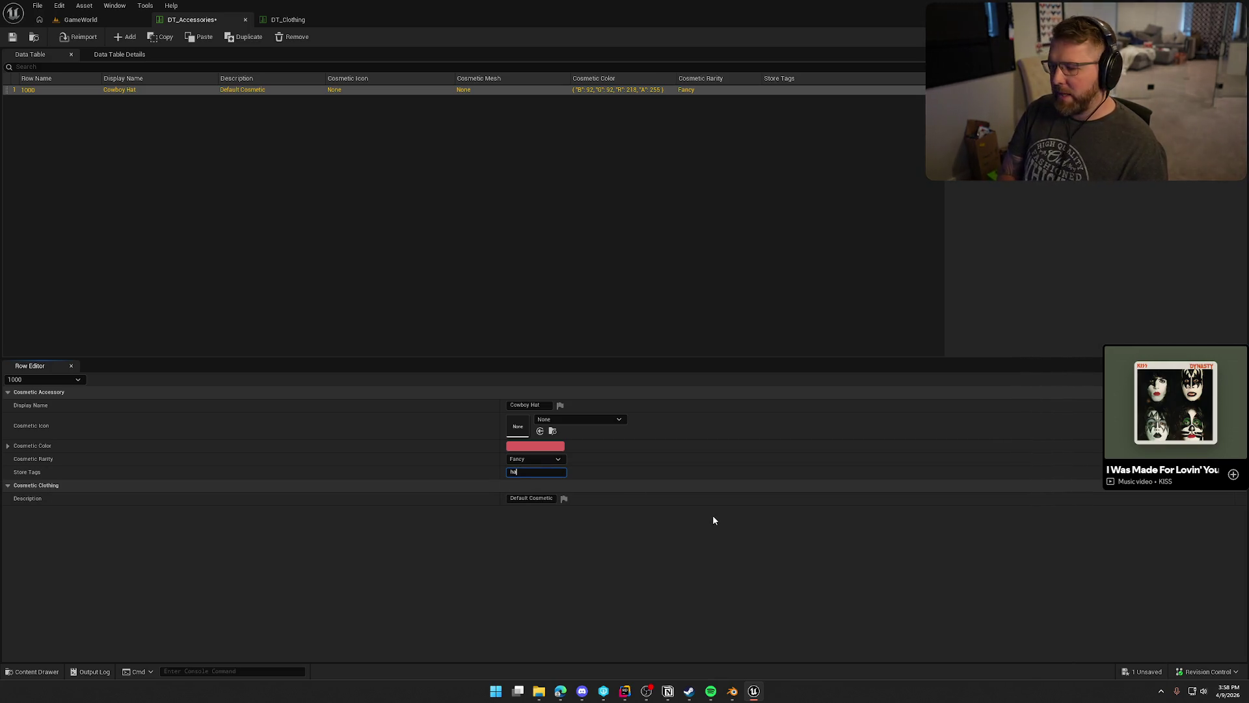
{"action": "type", "text": "t"}
{"action": "key", "text": "Return"}
{"action": "key", "text": "Tab"}
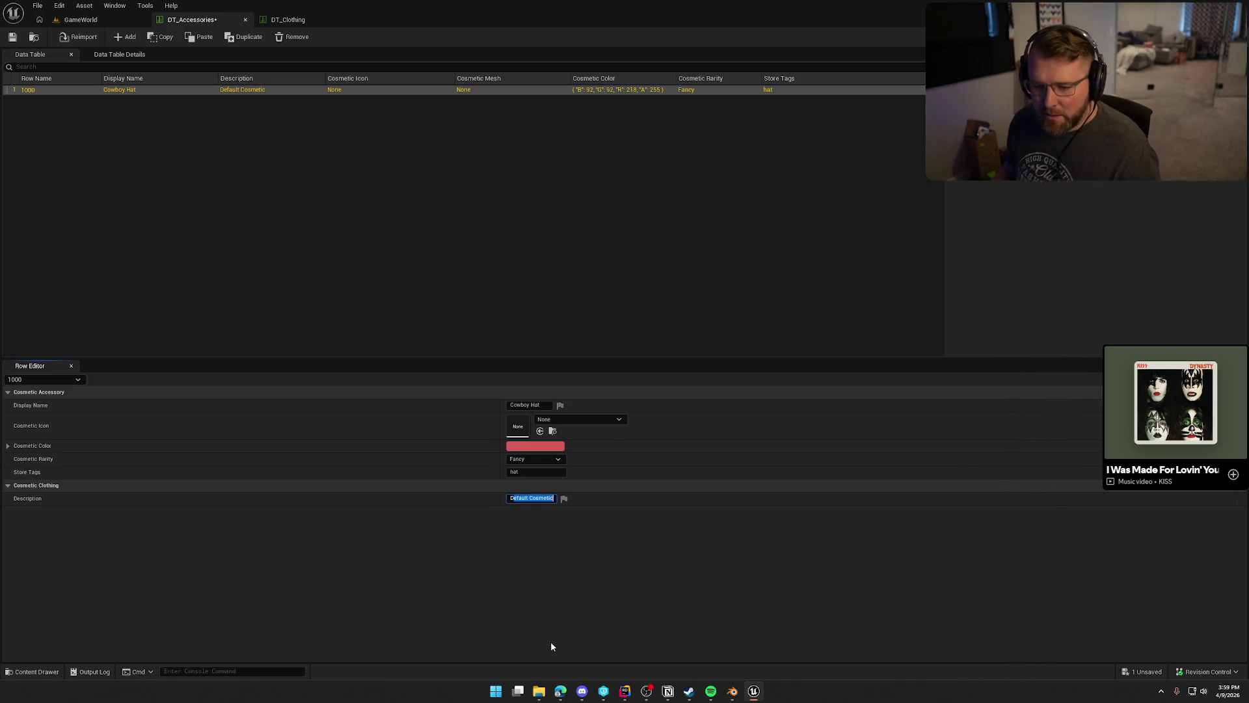
Save DT_Accessories and close the Unreal Editor.
{"action": "left_click", "coordinate": [288, 21]}
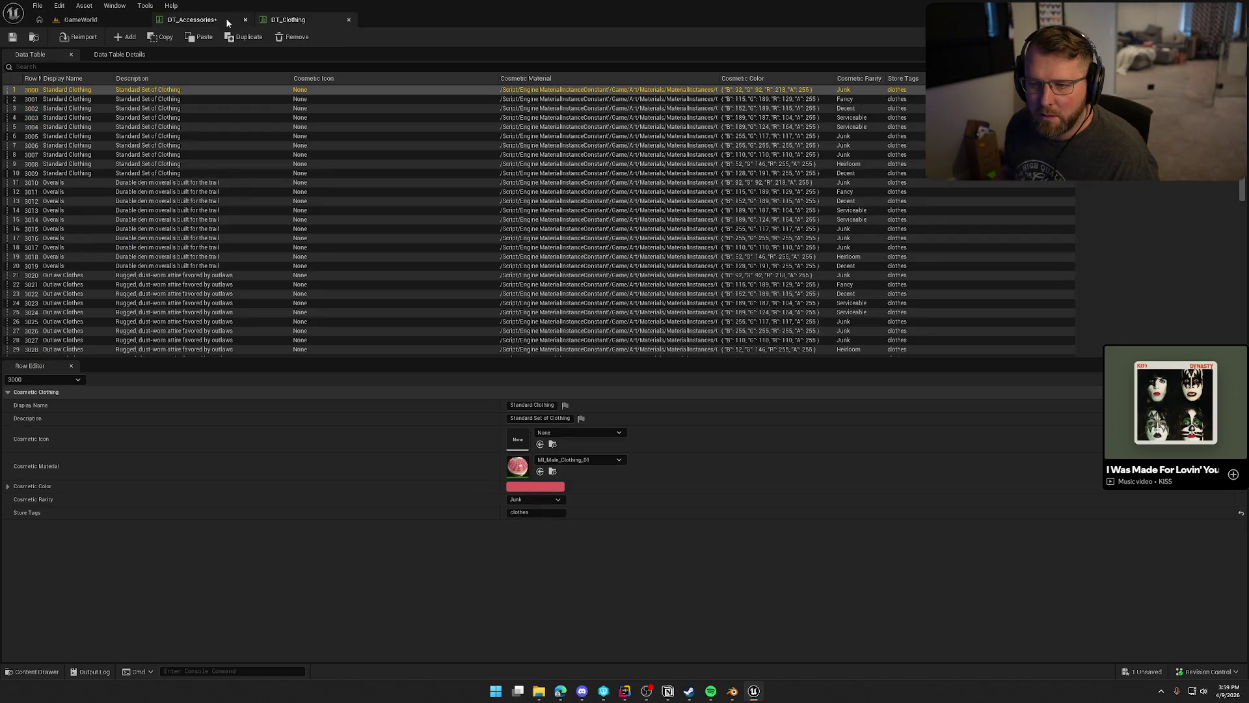
{"action": "left_click", "coordinate": [211, 22]}
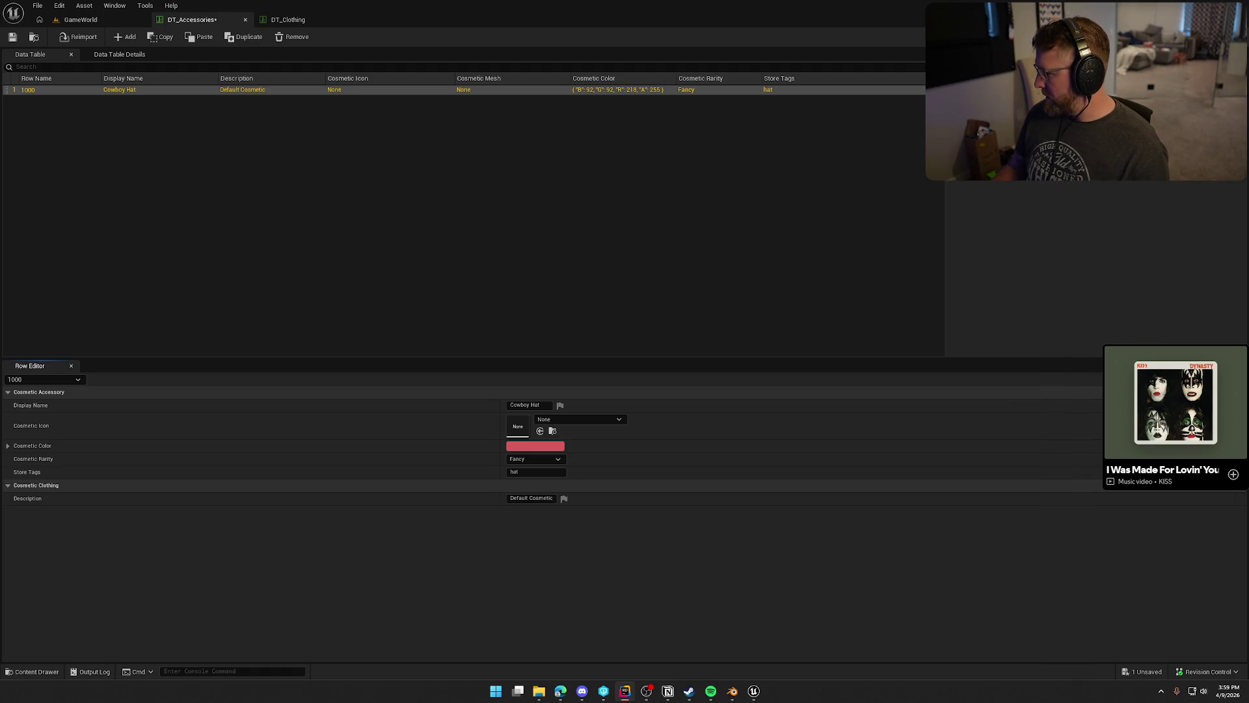
{"action": "left_click", "coordinate": [1096, 281]}
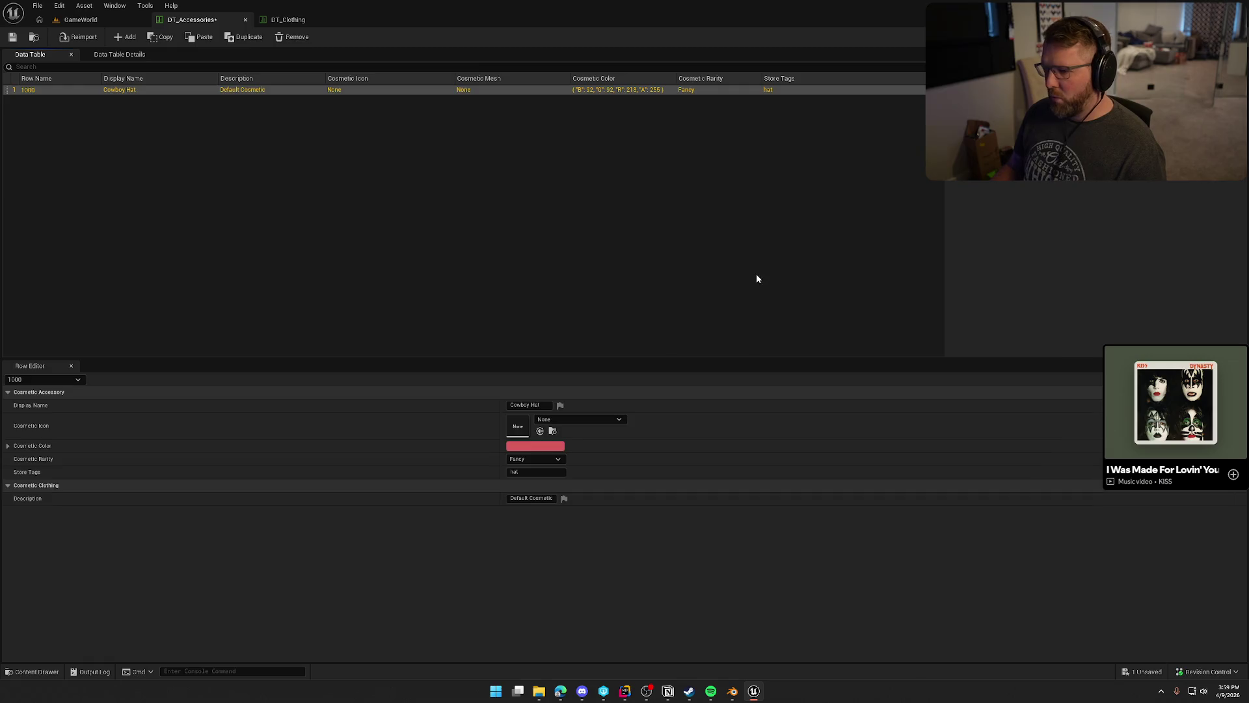
{"action": "left_click", "coordinate": [756, 276]}
{"action": "key", "text": "ctrl+s"}
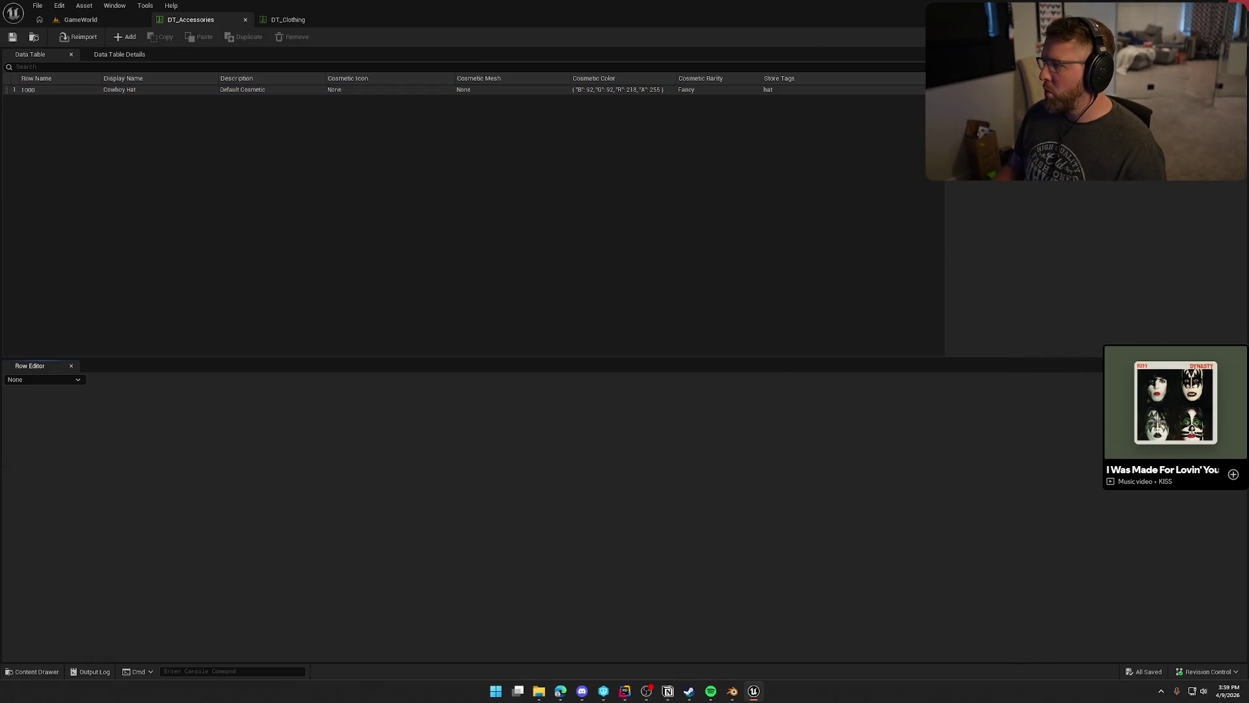
{"action": "key", "text": "alt+F4"}
Quit Blender without saving, maximize Rider, and build the game project with Ctrl+Shift+B.
{"action": "key", "text": "alt+Tab"}
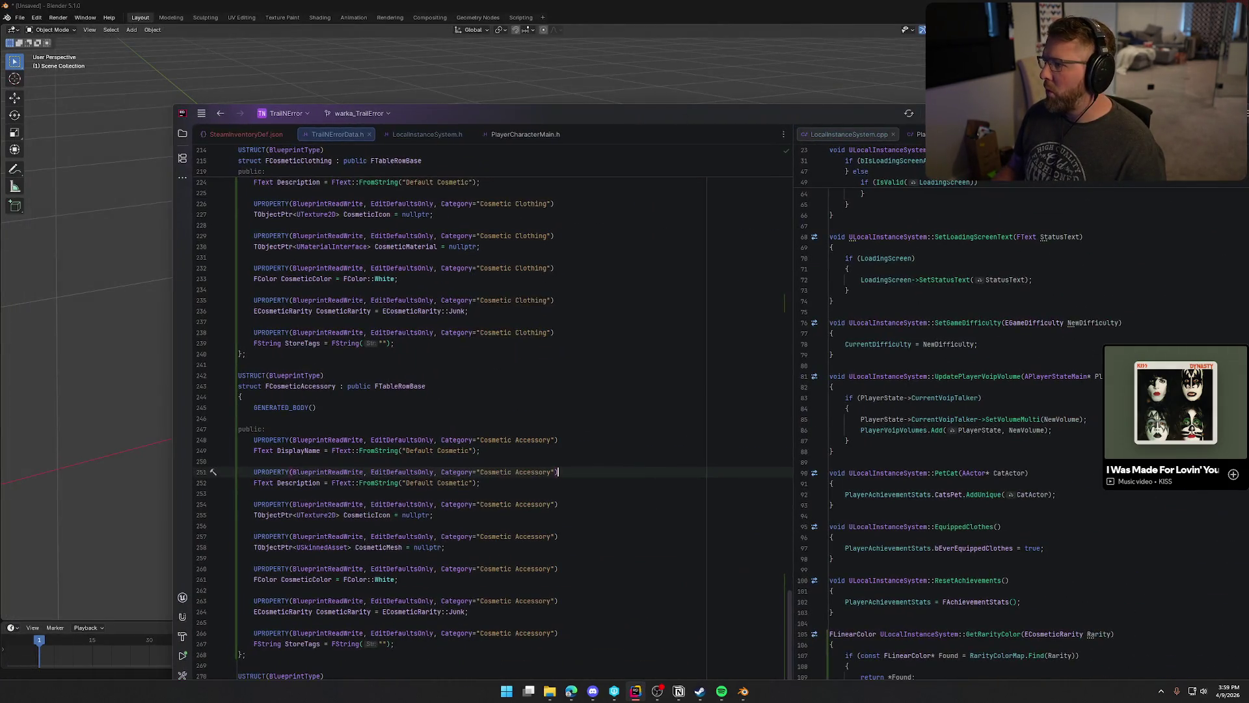
{"action": "key", "text": "alt+Tab"}
{"action": "key", "text": "alt+F4"}
{"action": "left_click", "coordinate": [633, 361]}
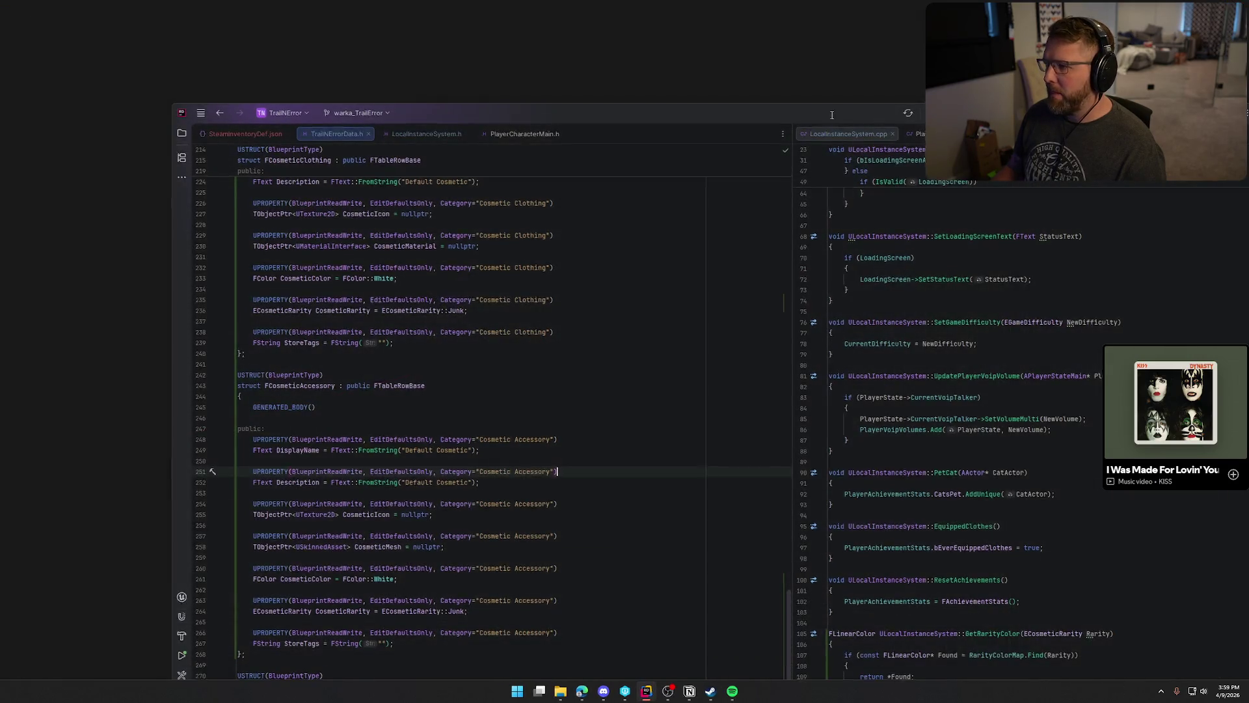
{"action": "double_click", "coordinate": [830, 115]}
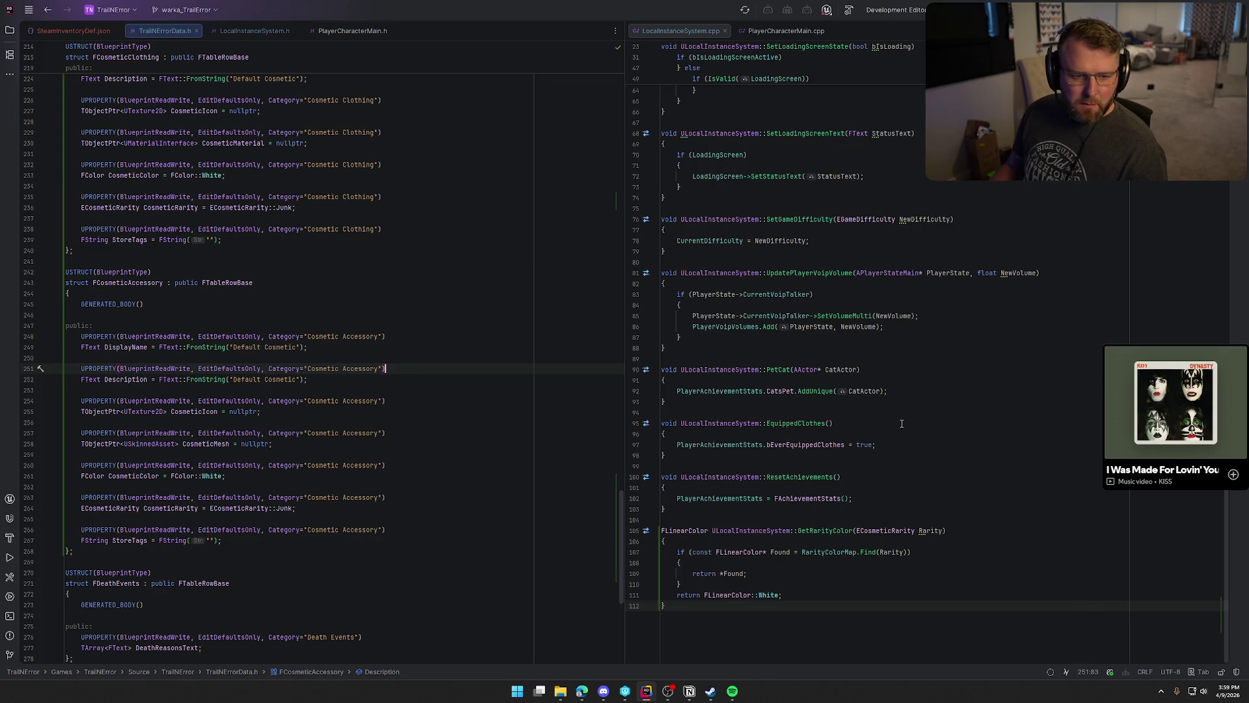
{"action": "key", "text": "alt+Tab"}
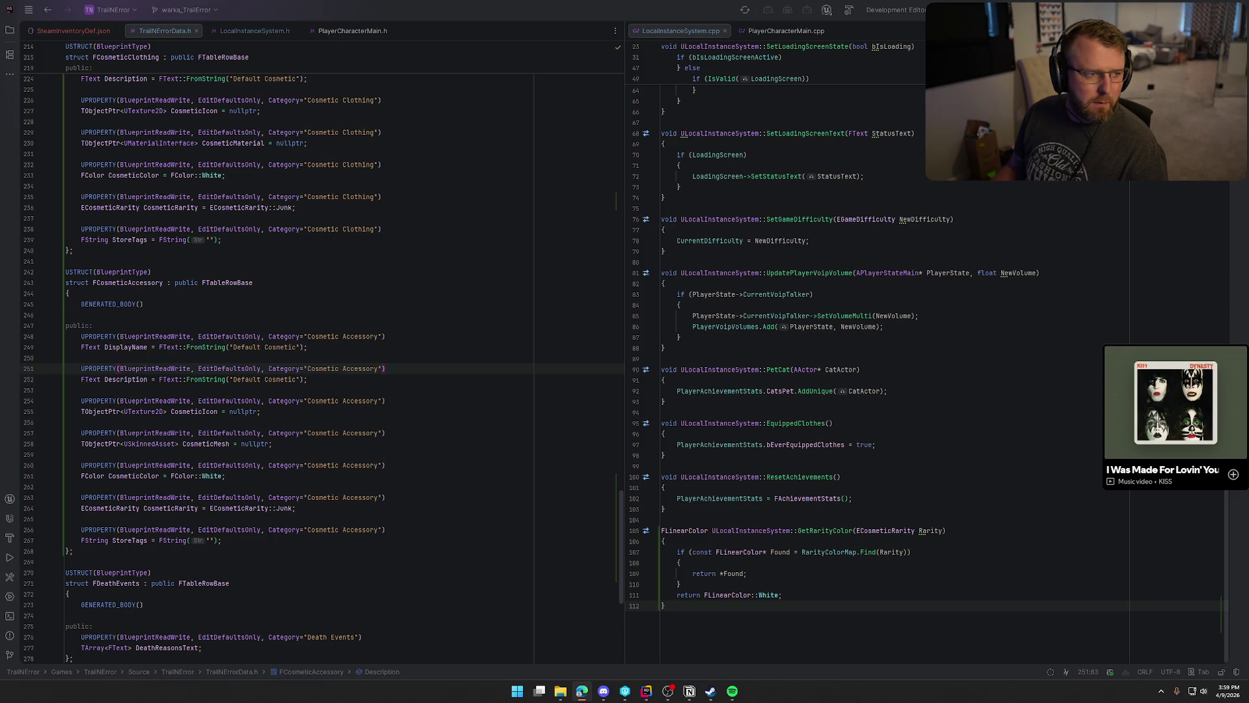
{"action": "key", "text": "alt+Tab"}
{"action": "key", "text": "ctrl+shift+b"}
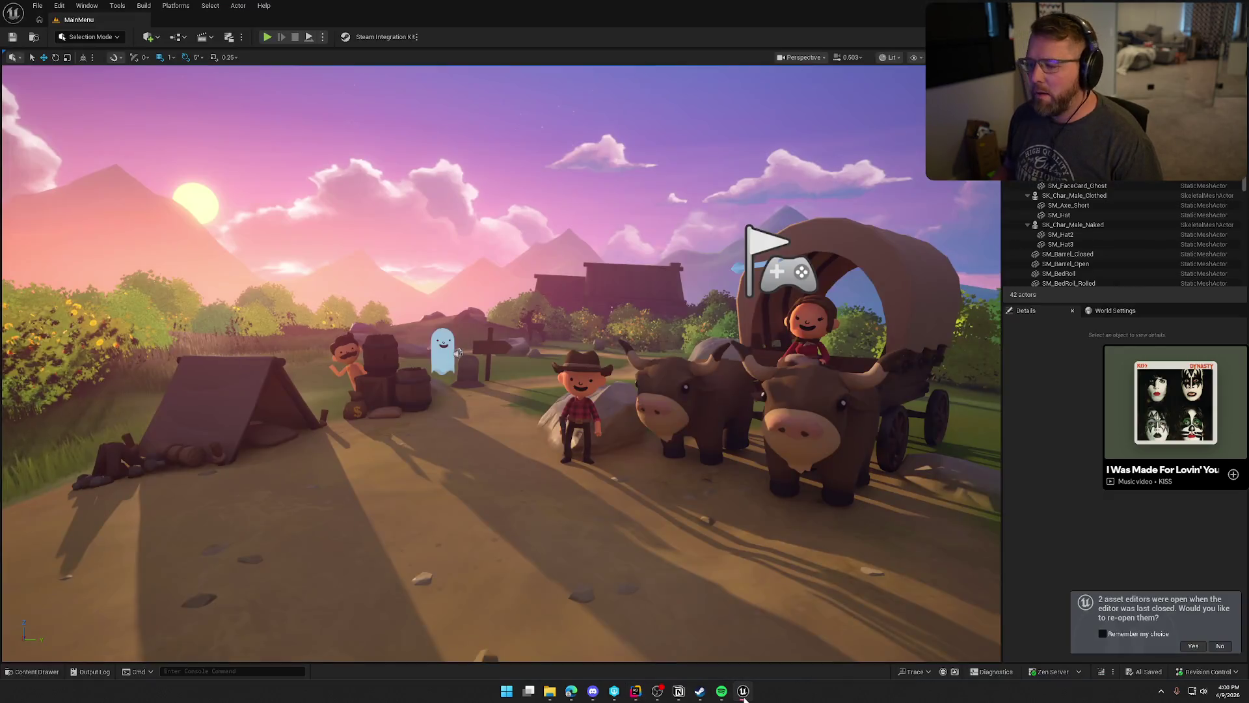
Reopen the editors, set Cowboy Hat's description to 'Classic cowboy hat made for those dusty trails', and locate DT_Accessories.
{"action": "left_click", "coordinate": [1193, 646]}
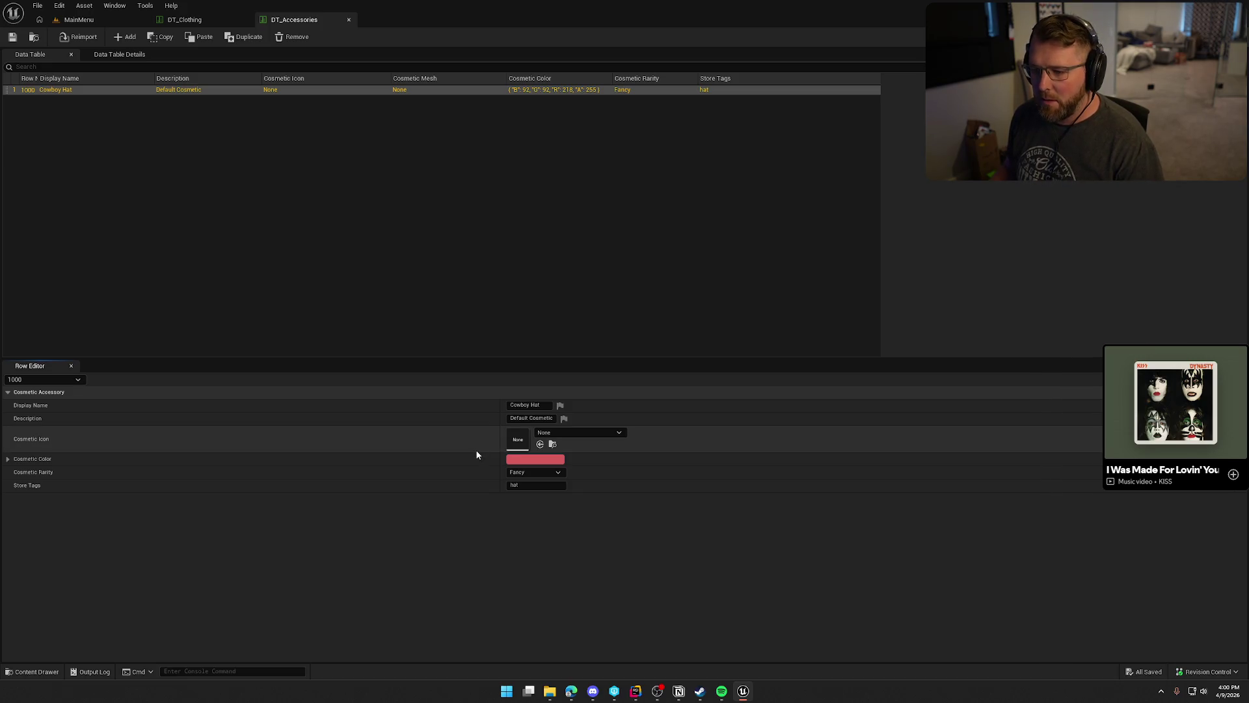
{"action": "double_click", "coordinate": [518, 417]}
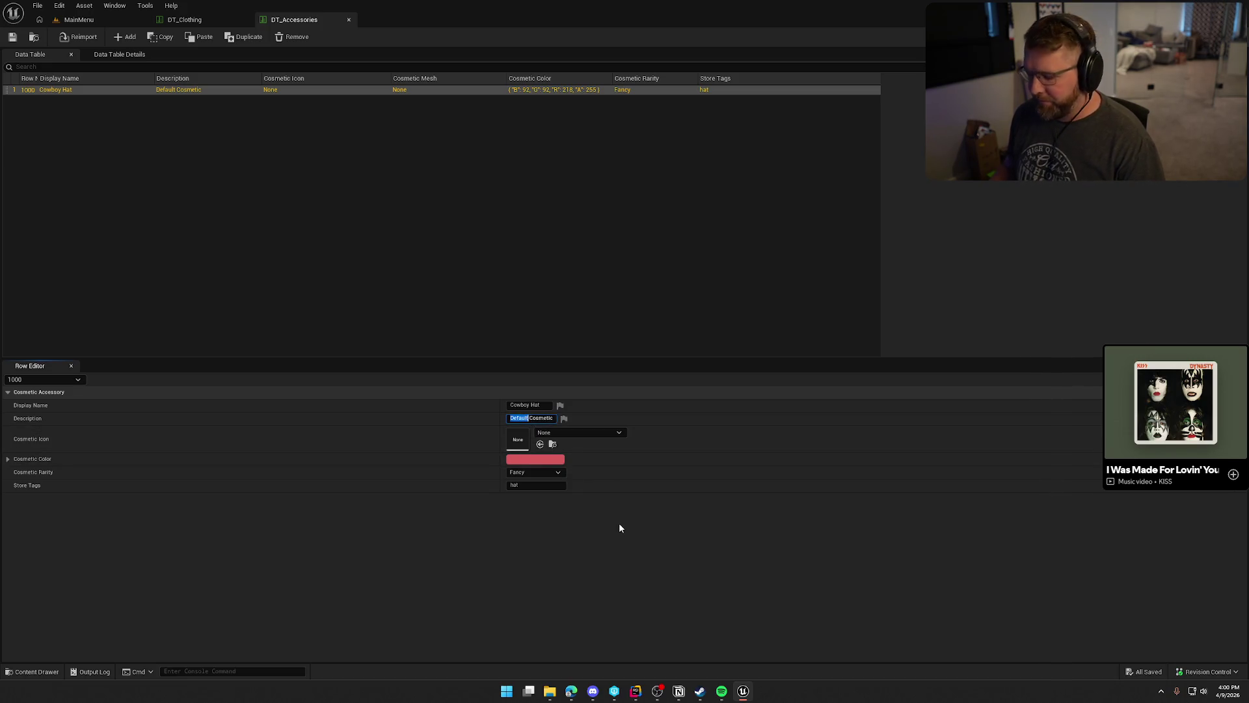
{"action": "key", "text": "ctrl+a"}
{"action": "key", "text": "BackSpace"}
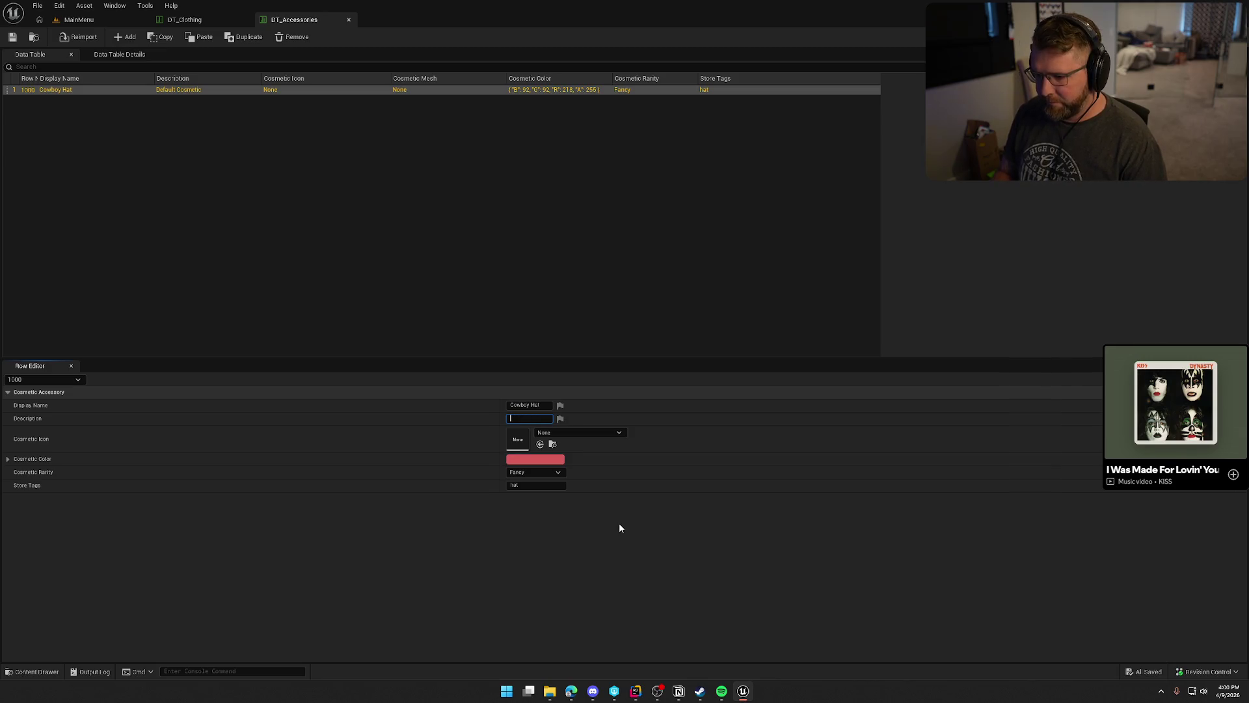
{"action": "type", "text": "Classic "}
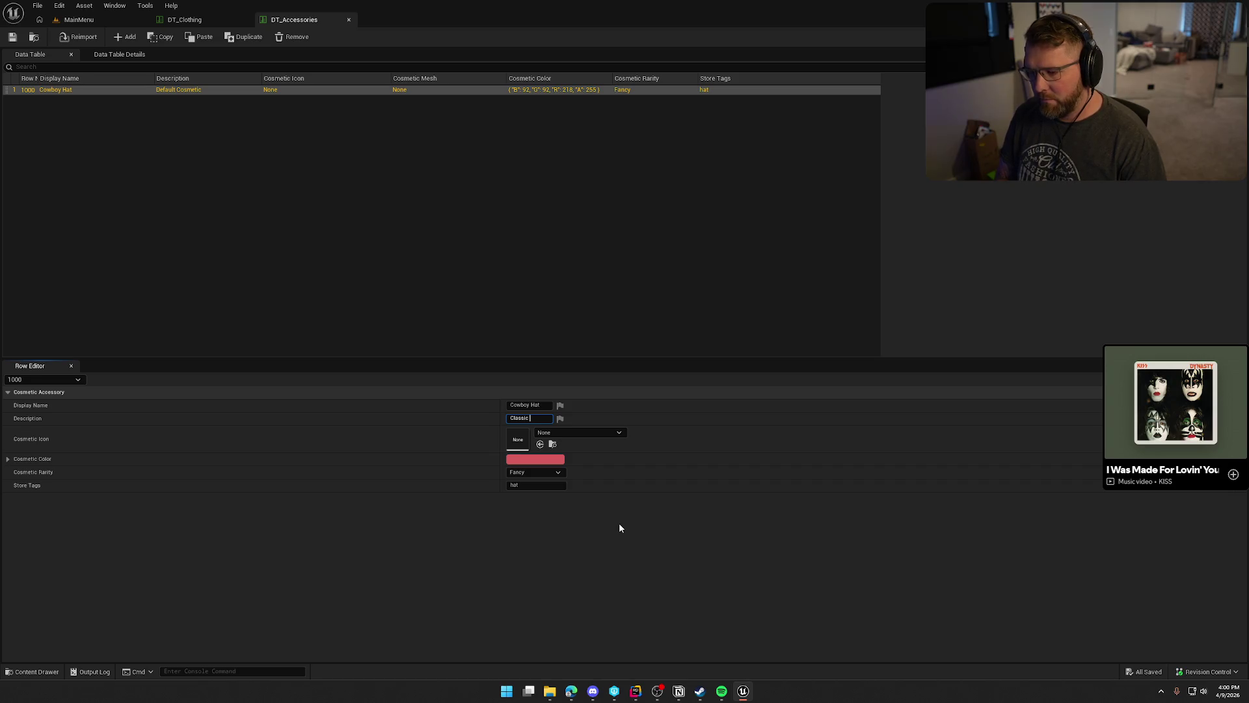
{"action": "type", "text": "cowb"}
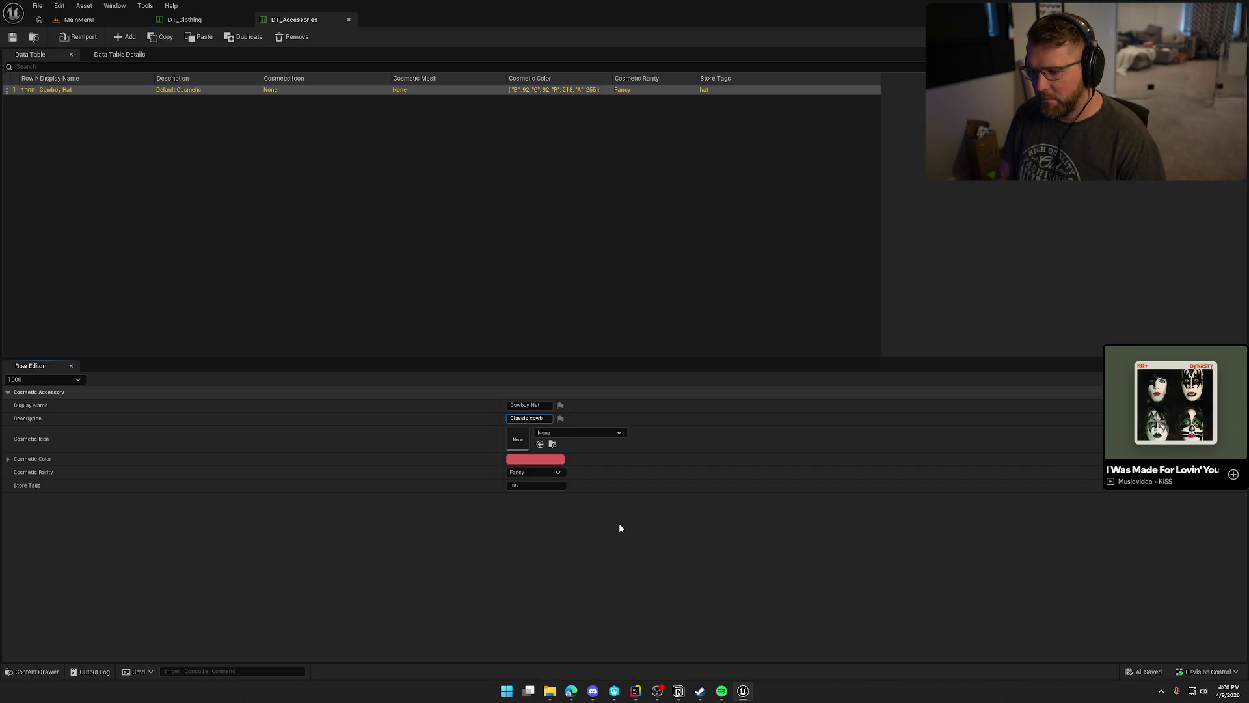
{"action": "type", "text": "oy"}
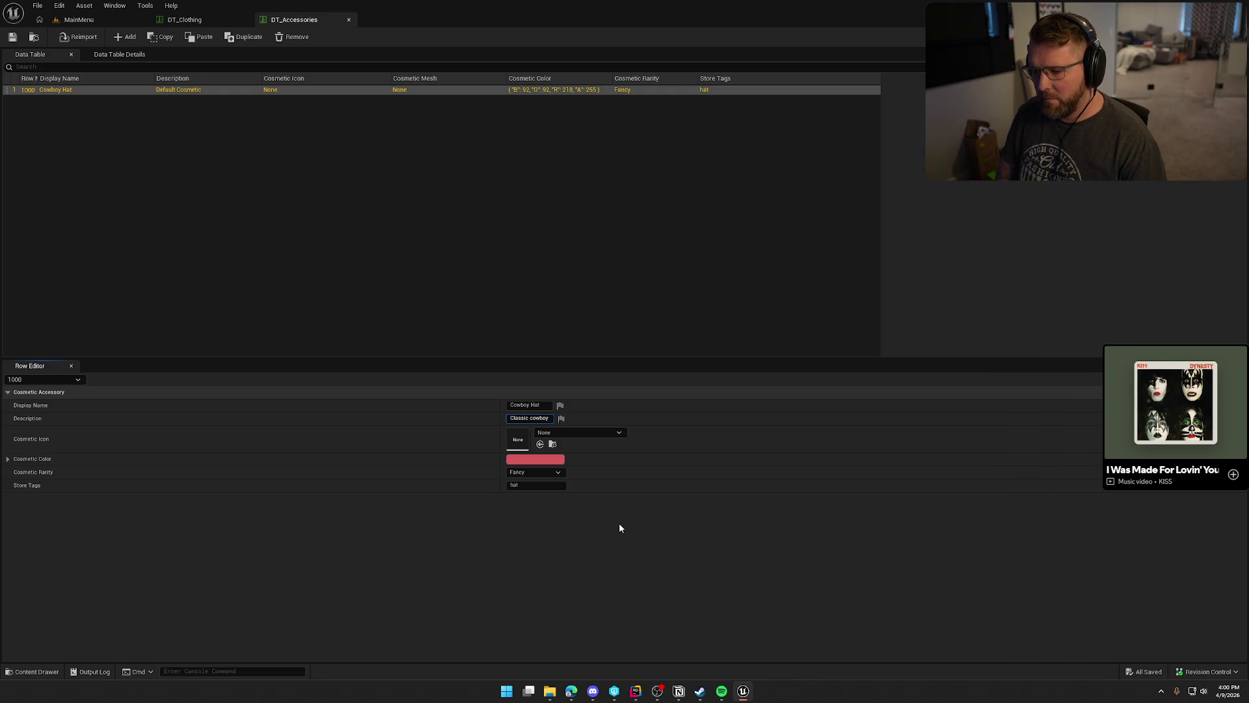
{"action": "type", "text": " hat m"}
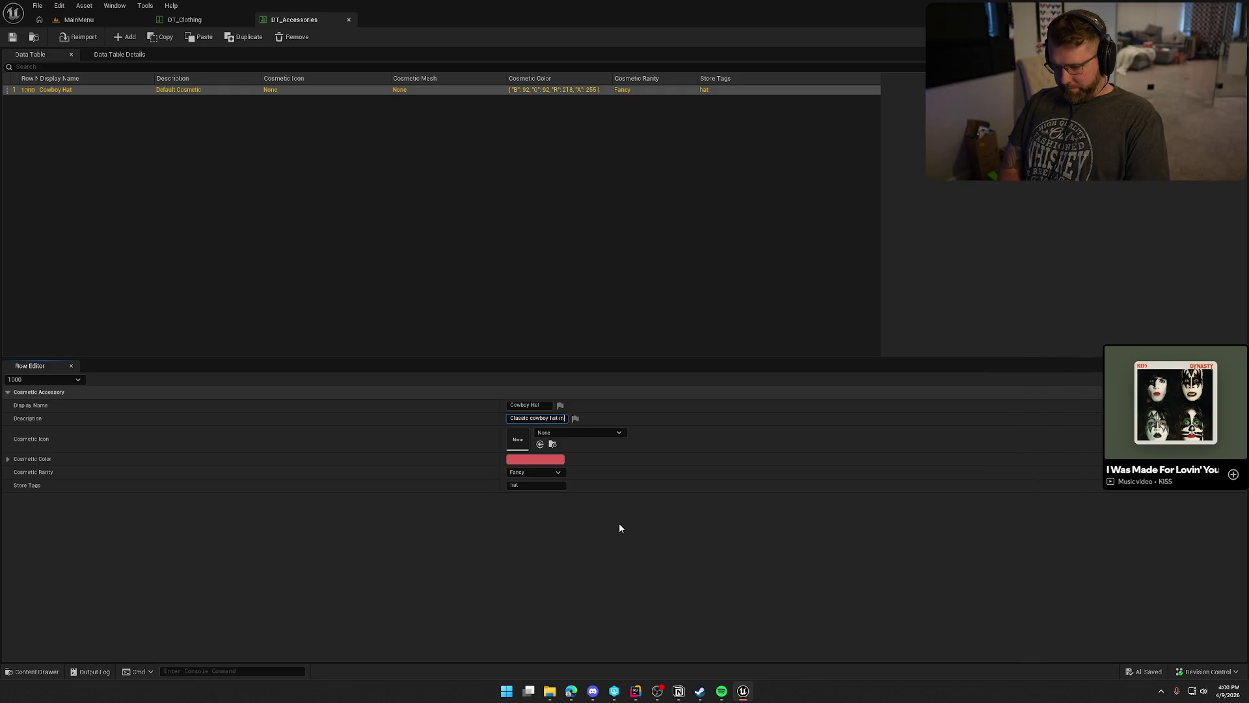
{"action": "type", "text": "ade for tho"}
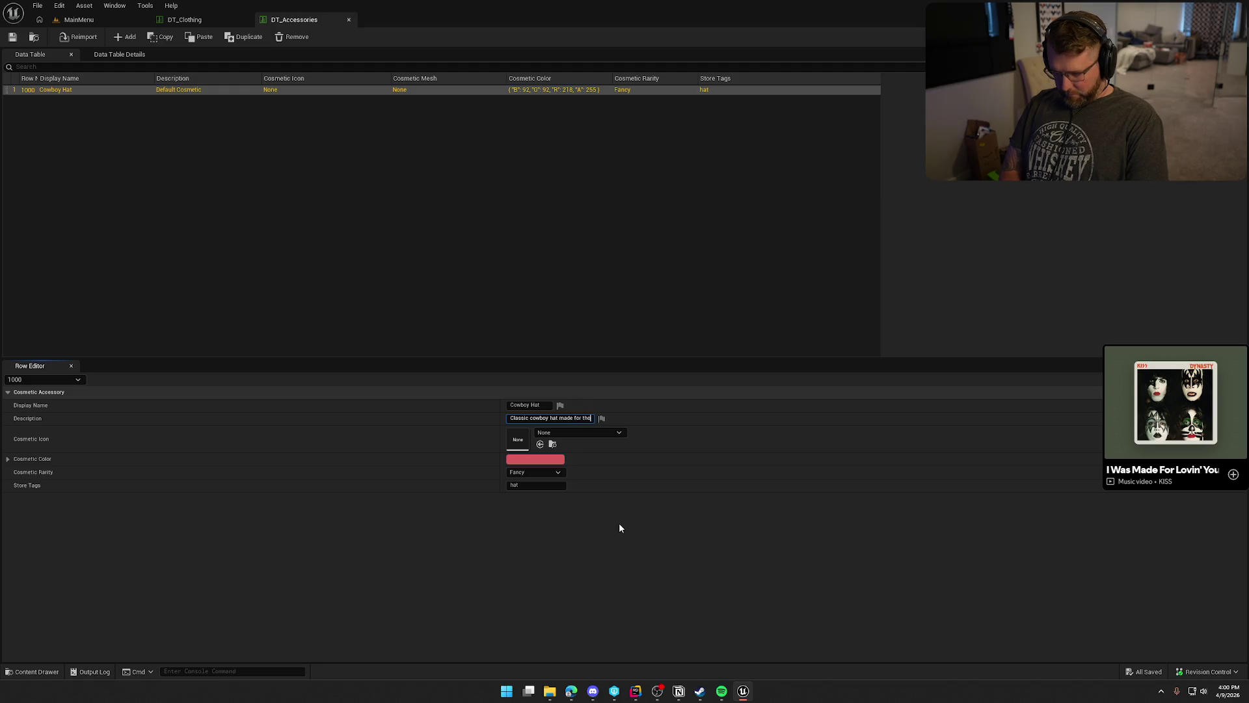
{"action": "type", "text": "se du"}
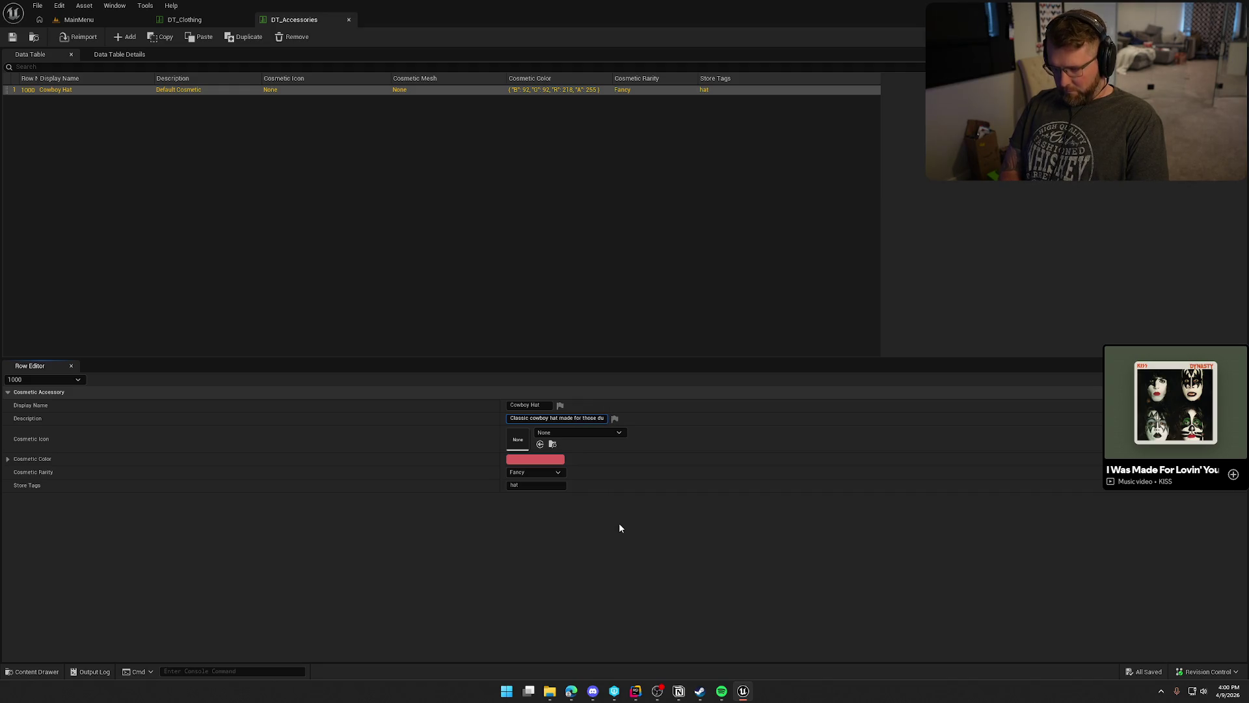
{"action": "type", "text": "sty trails"}
{"action": "key", "text": "Return"}
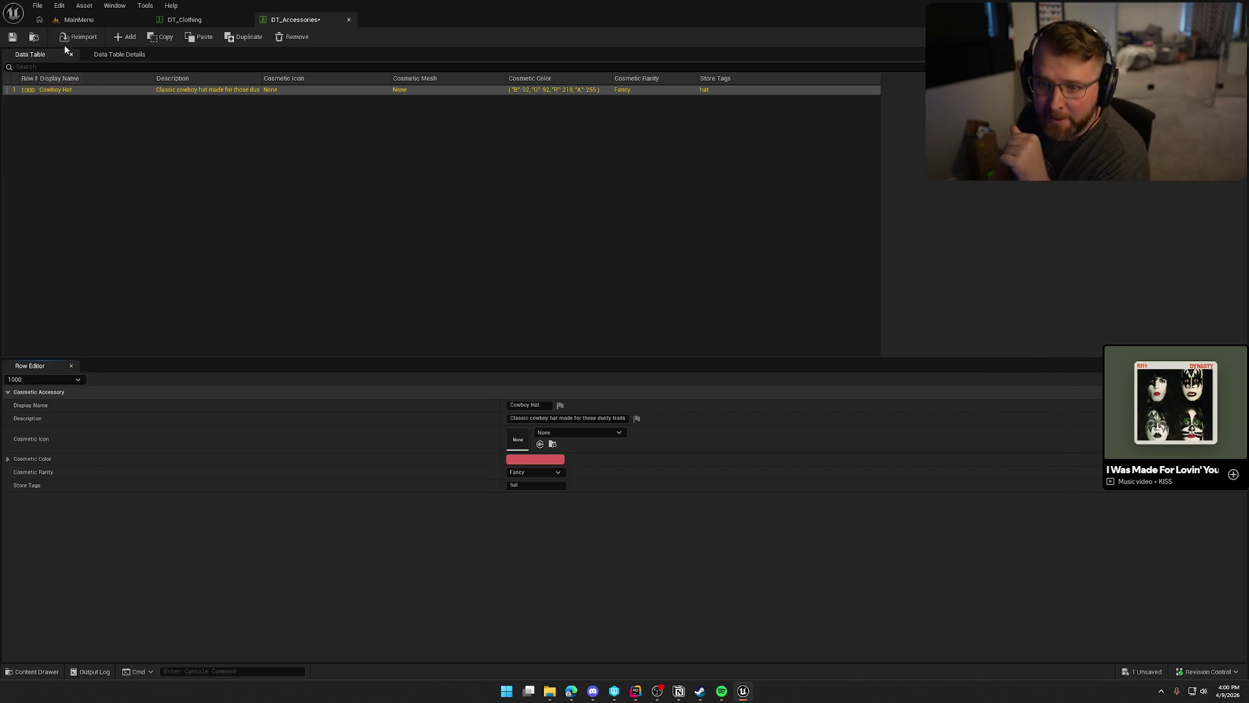
{"action": "left_click", "coordinate": [34, 36]}
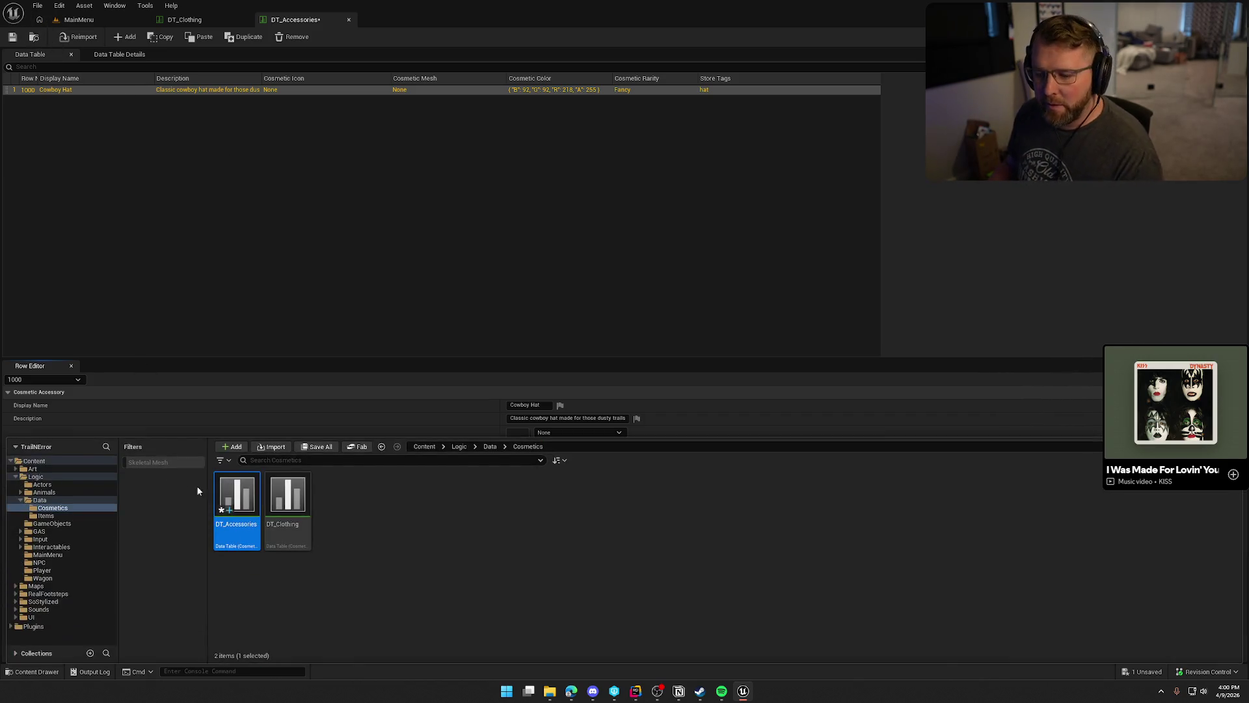
Save the DT_Accessories table and choose to export it as CSV.
{"action": "left_click", "coordinate": [482, 611]}
{"action": "key", "text": "ctrl+s"}
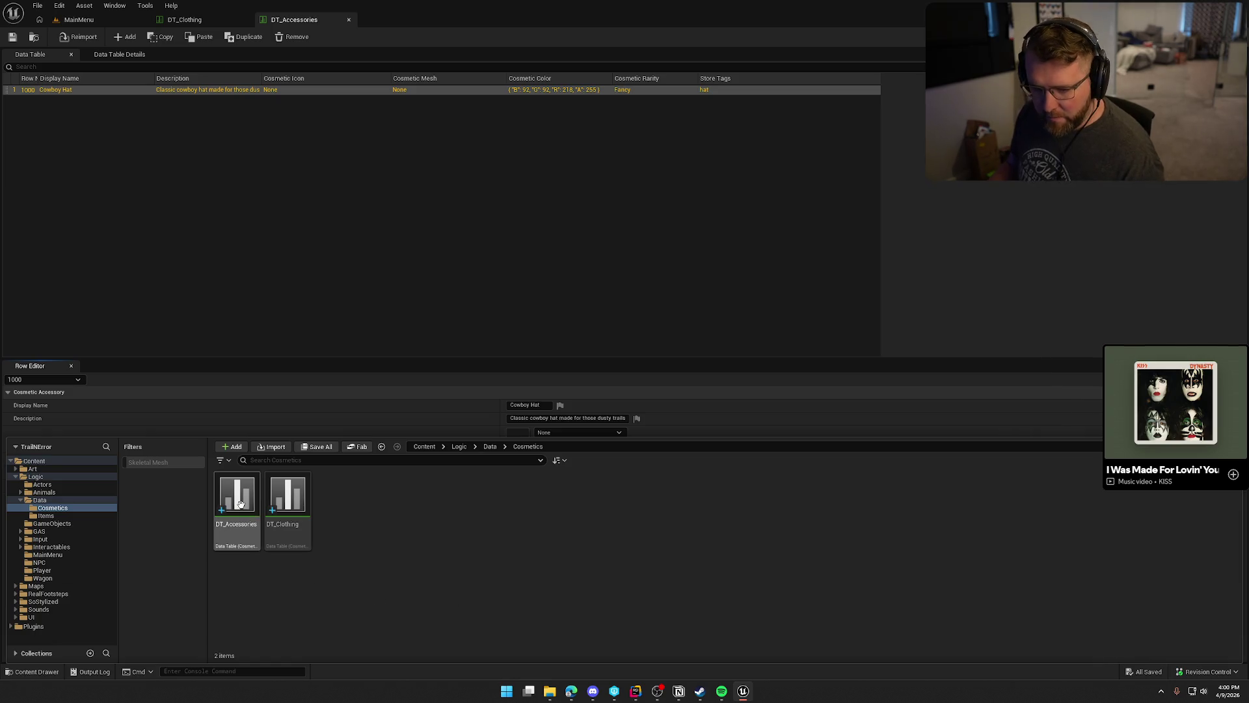
{"action": "right_click", "coordinate": [240, 505]}
{"action": "left_click", "coordinate": [273, 162]}
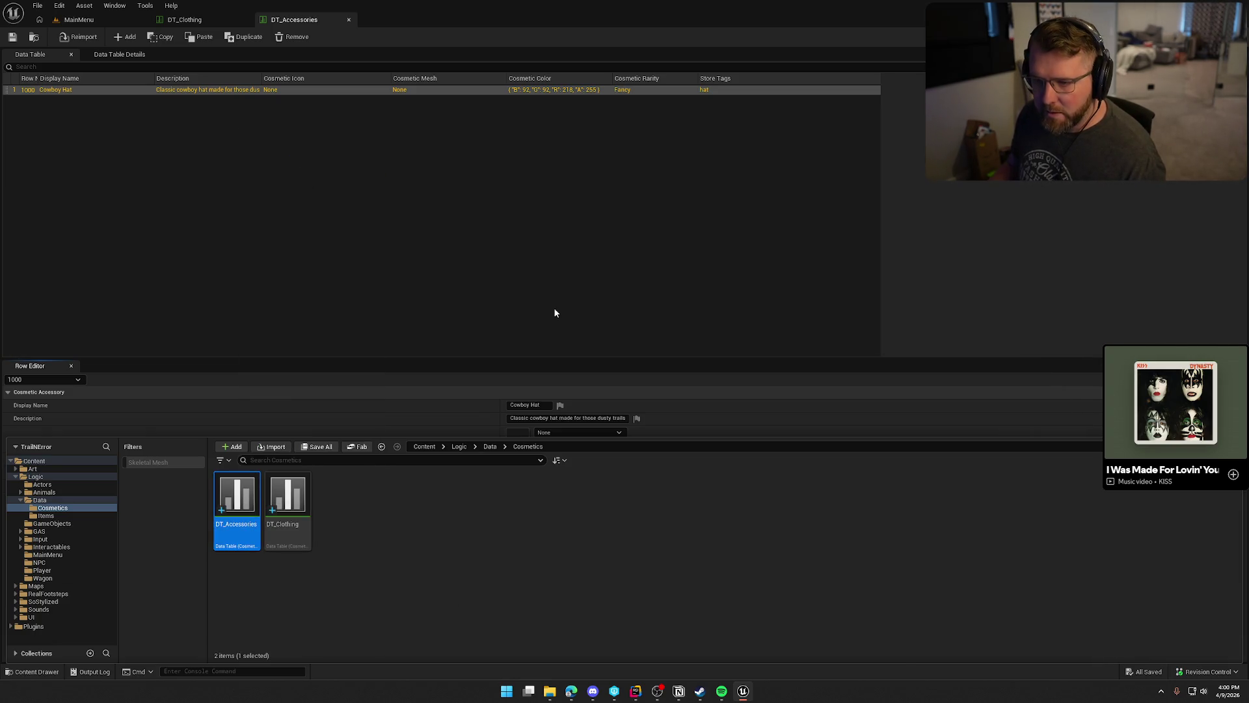
Save the export as AccessoryItems in the network drive's Art/TrailNError folder.
{"action": "left_click", "coordinate": [335, 173]}
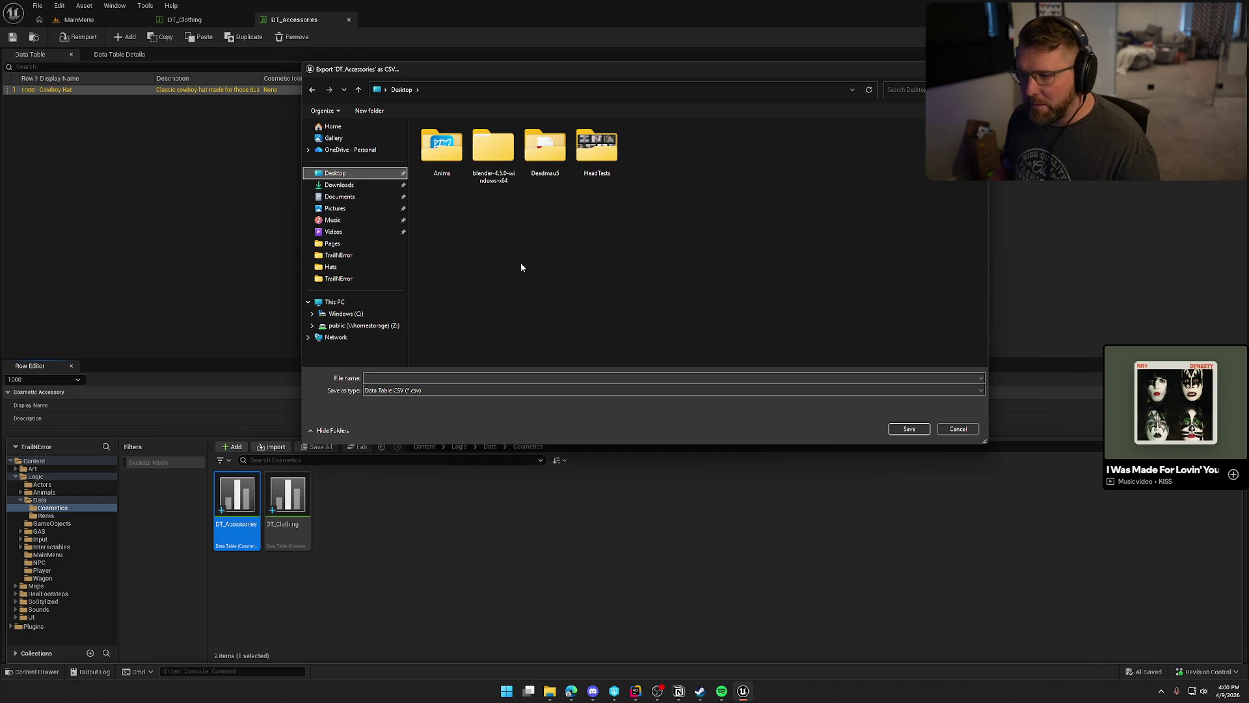
{"action": "left_click", "coordinate": [375, 327]}
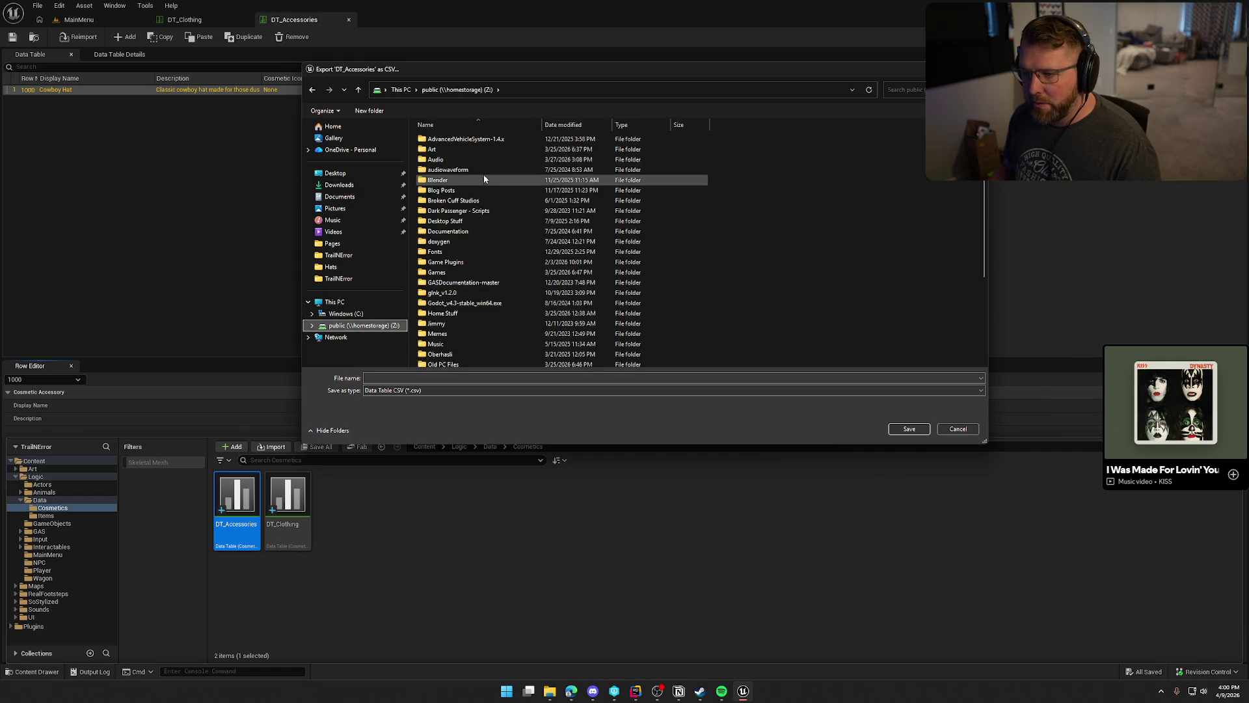
{"action": "double_click", "coordinate": [431, 149]}
{"action": "scroll", "coordinate": [475, 312], "scroll_direction": "down", "scroll_amount": 10}
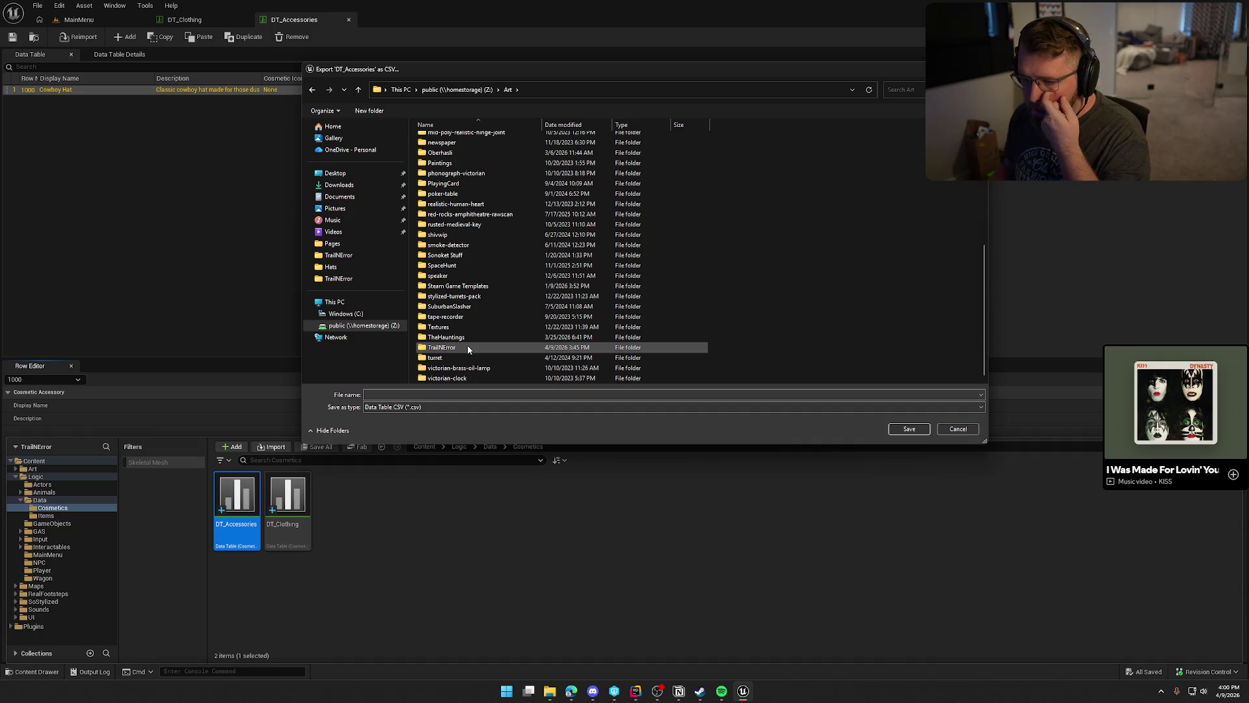
{"action": "double_click", "coordinate": [442, 347]}
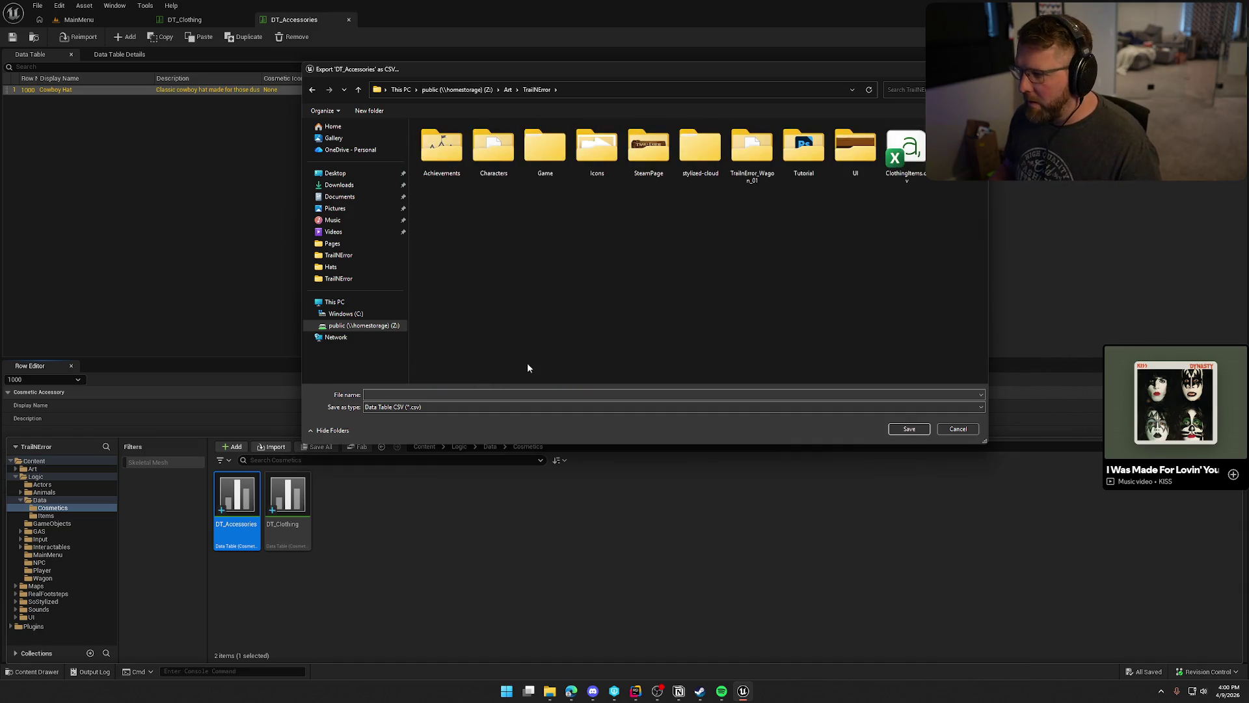
{"action": "type", "text": "AccessoryItems"}
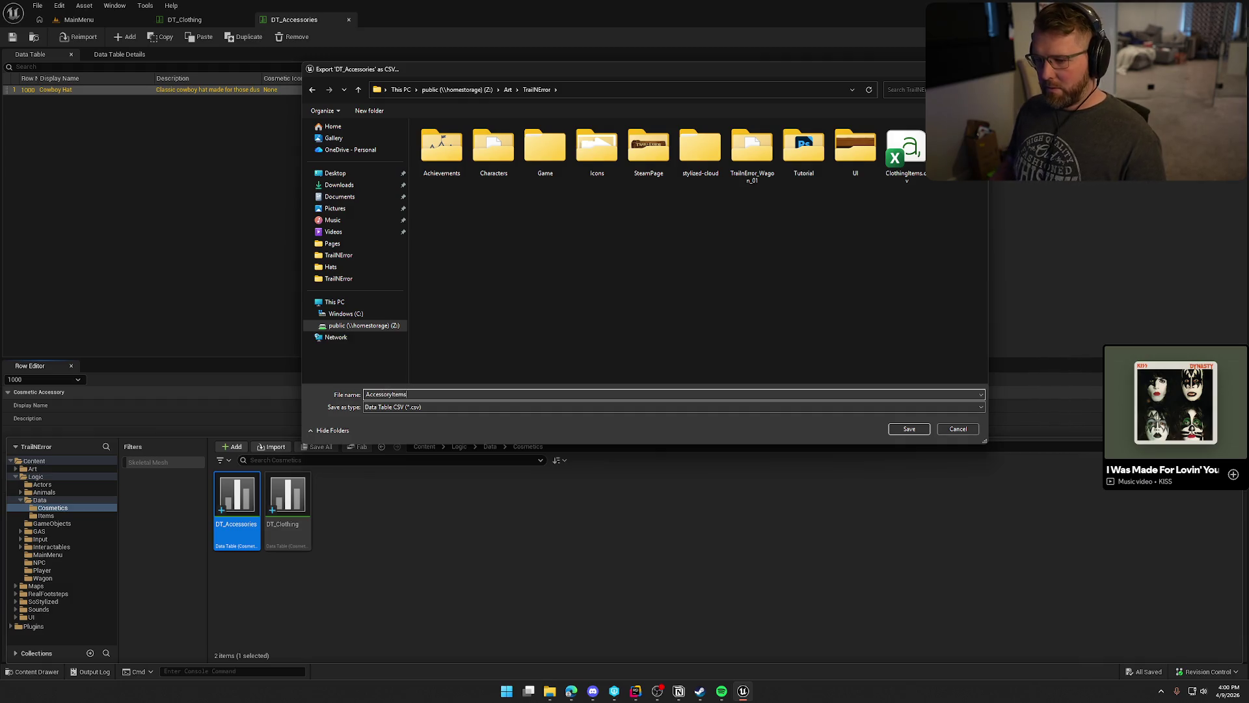
{"action": "left_click", "coordinate": [913, 432]}
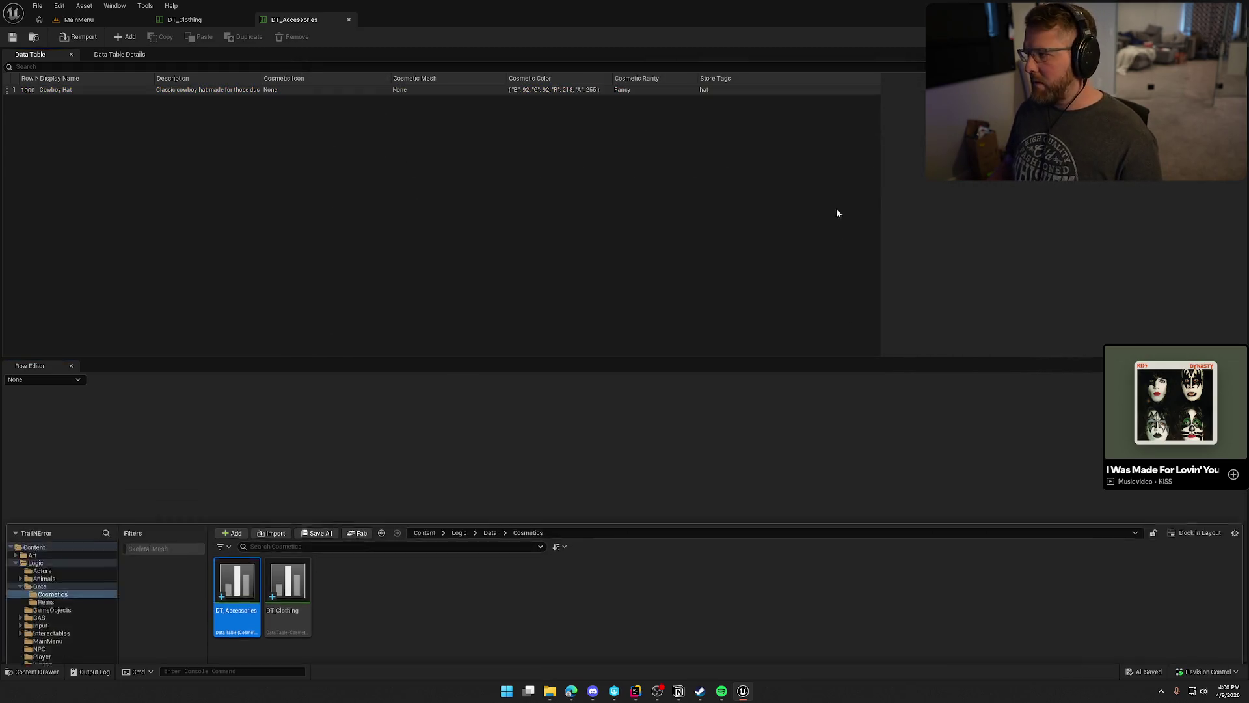
{"action": "key", "text": "alt+Tab"}
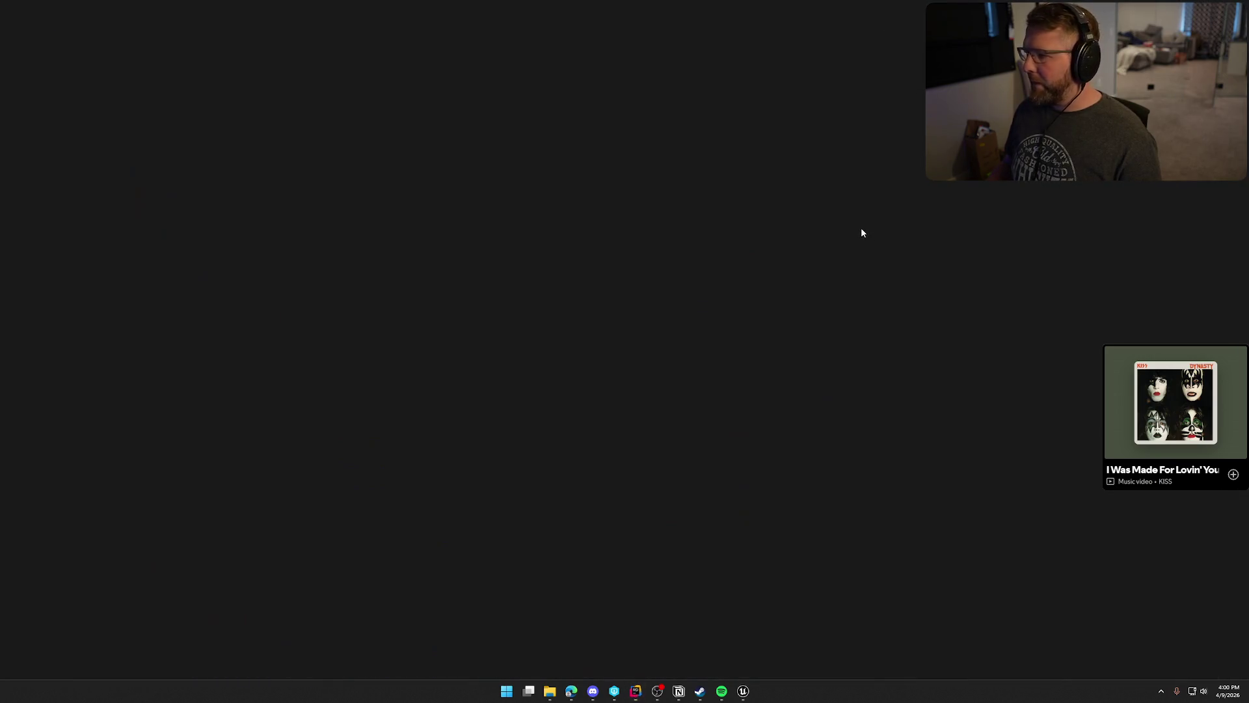
Launch Excel and browse the file system to open a workbook.
{"action": "key", "text": "super"}
{"action": "type", "text": "excel"}
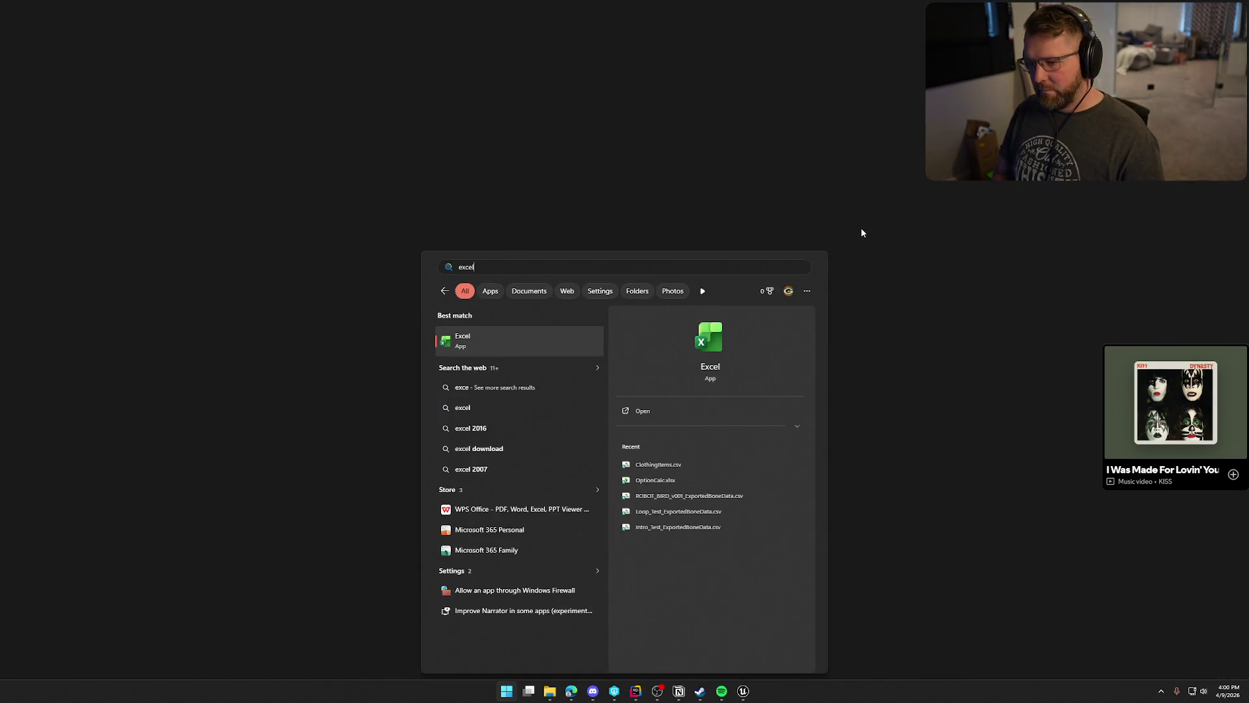
{"action": "key", "text": "Return"}
{"action": "left_click", "coordinate": [16, 92]}
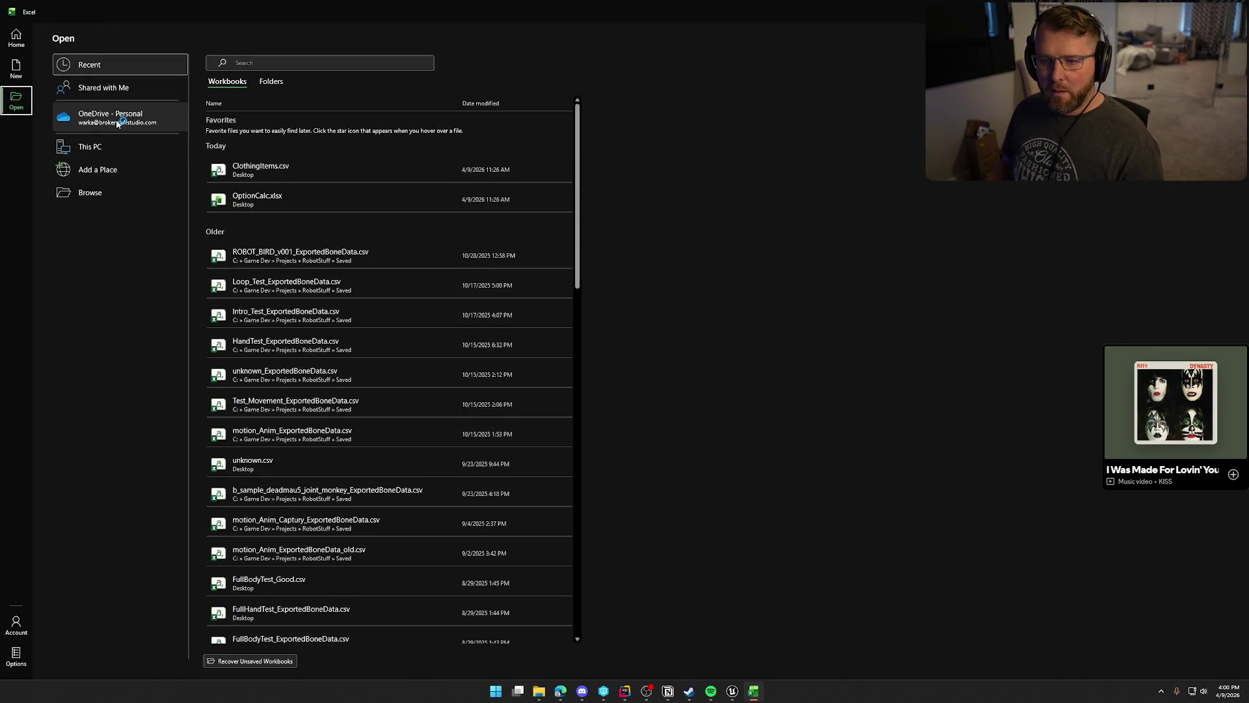
{"action": "left_click", "coordinate": [121, 194]}
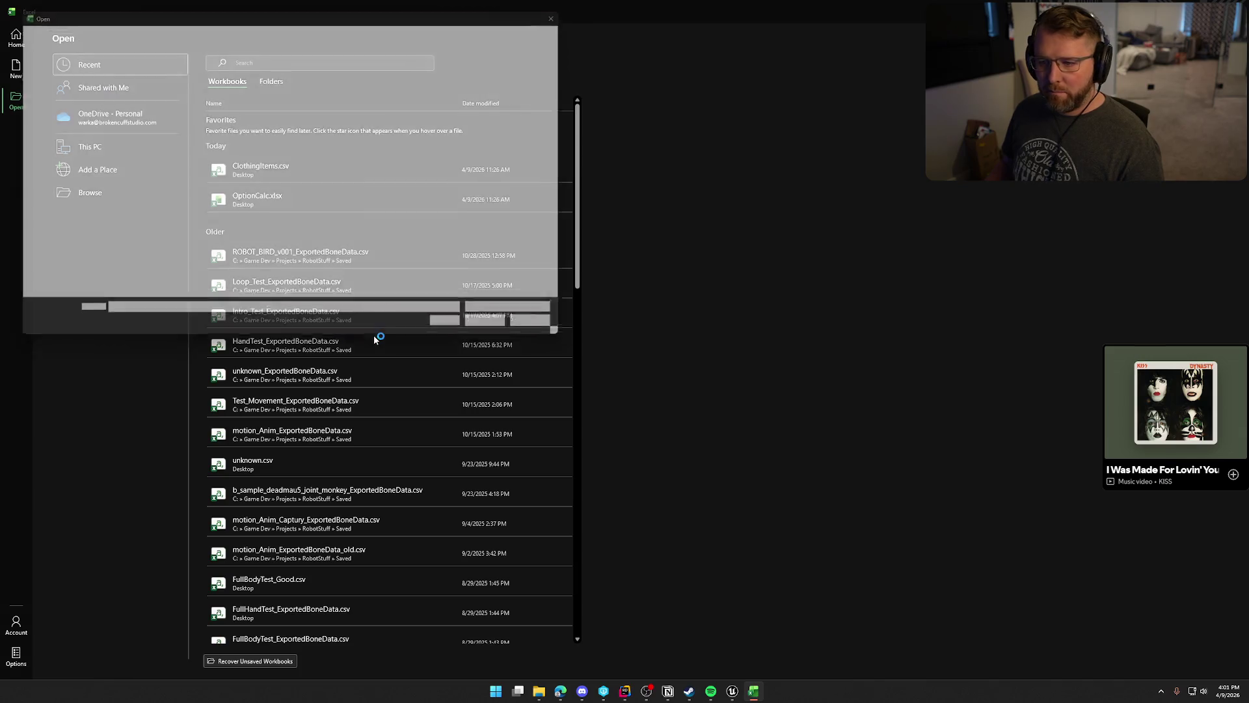
Open AccessoryItems.csv from Z: Art/TrailNError, showing All Files.
{"action": "left_click", "coordinate": [26, 263]}
{"action": "double_click", "coordinate": [134, 88]}
{"action": "scroll", "coordinate": [140, 202], "scroll_direction": "down", "scroll_amount": 10}
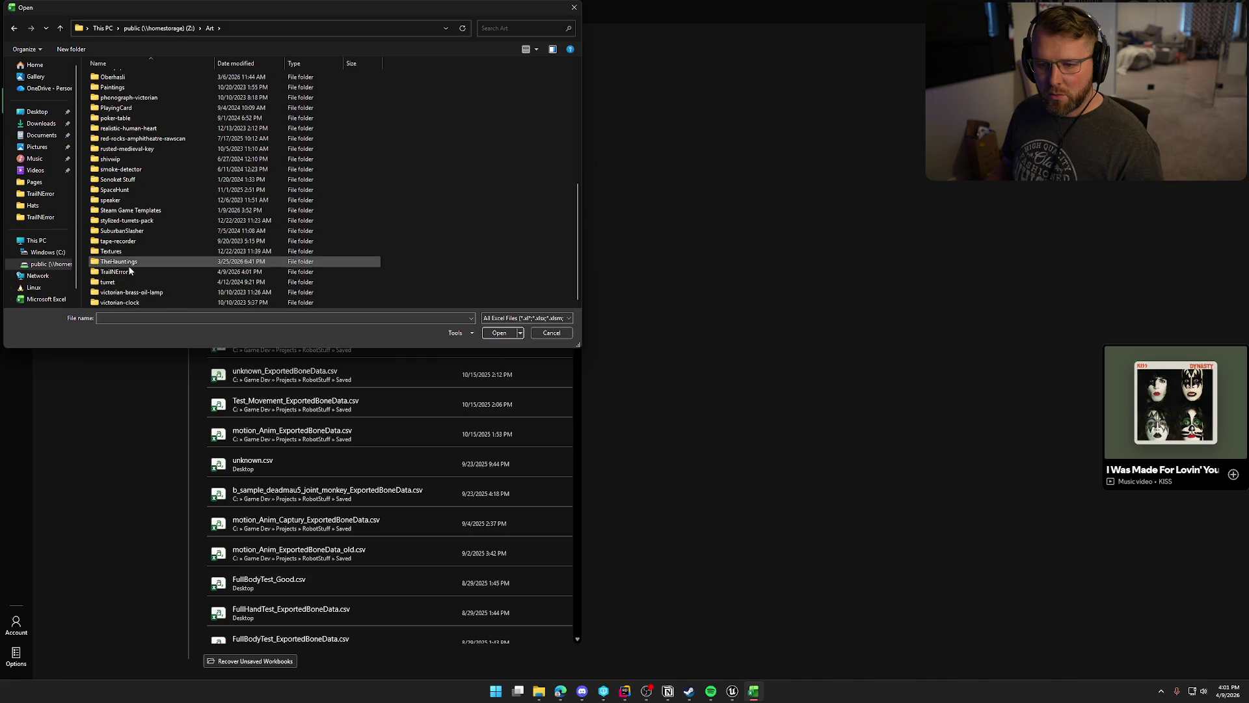
{"action": "double_click", "coordinate": [130, 270]}
{"action": "left_click", "coordinate": [494, 318]}
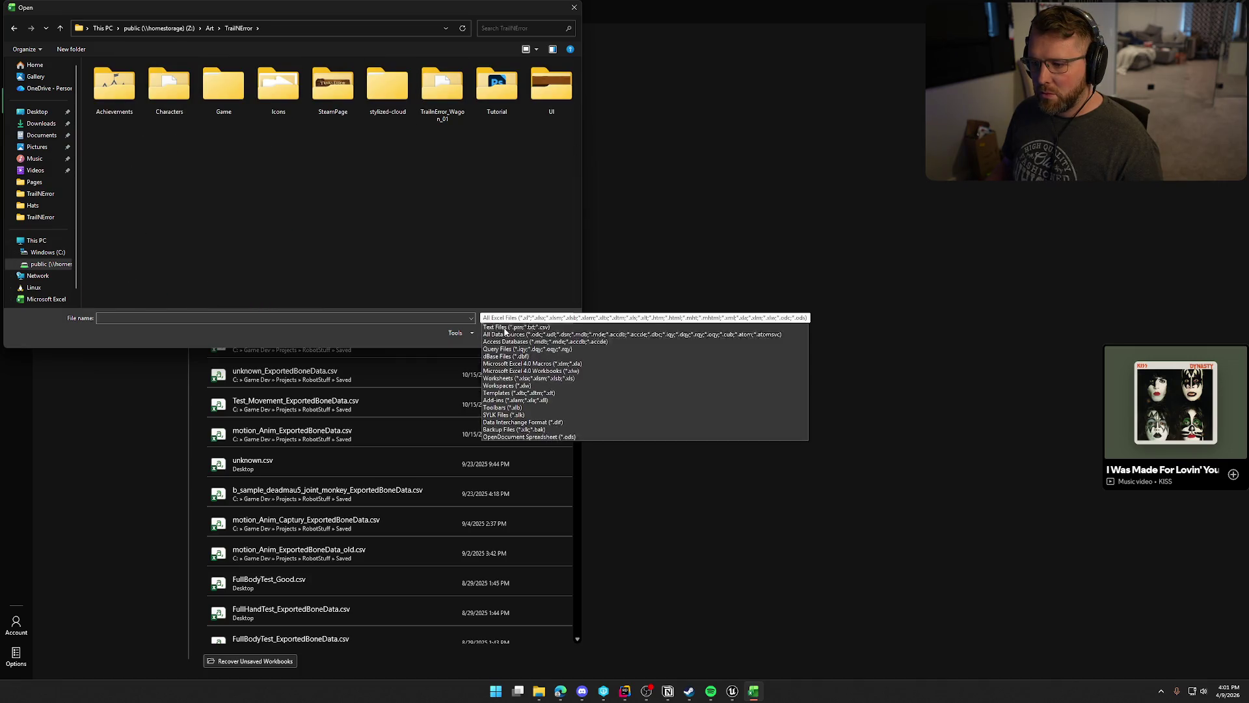
{"action": "left_click", "coordinate": [506, 324]}
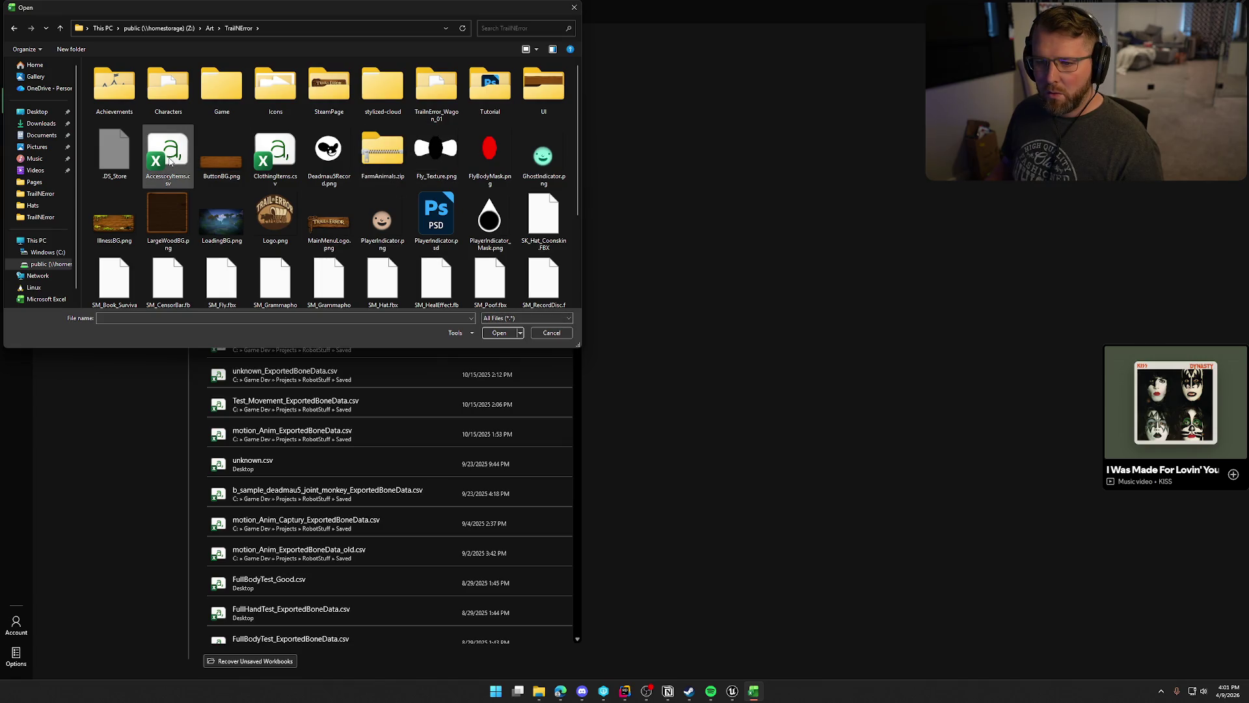
{"action": "double_click", "coordinate": [168, 156]}
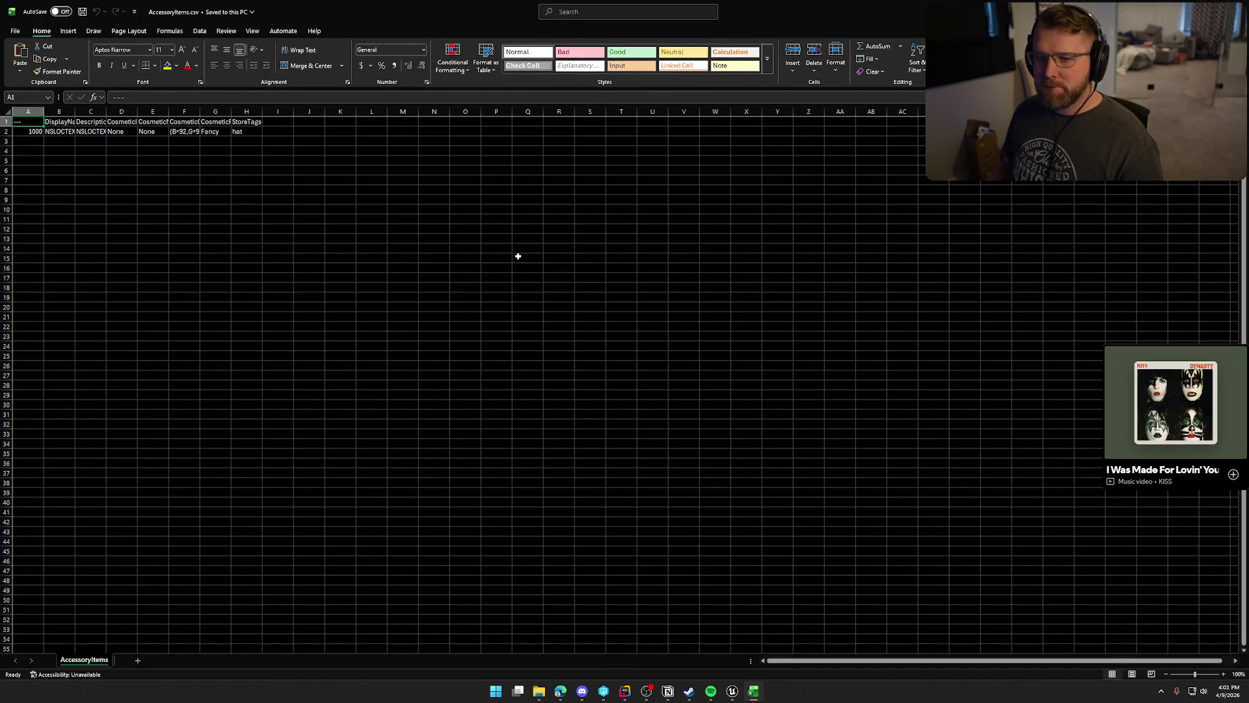
Resize columns A–E to show the description, CosmeticIcon and CosmeticMesh, then go back to Unreal.
{"action": "mouse_move", "coordinate": [43, 111]}
{"action": "left_mouse_down"}
{"action": "mouse_move", "coordinate": [29, 111]}
{"action": "mouse_move", "coordinate": [69, 111]}
{"action": "left_mouse_up"}
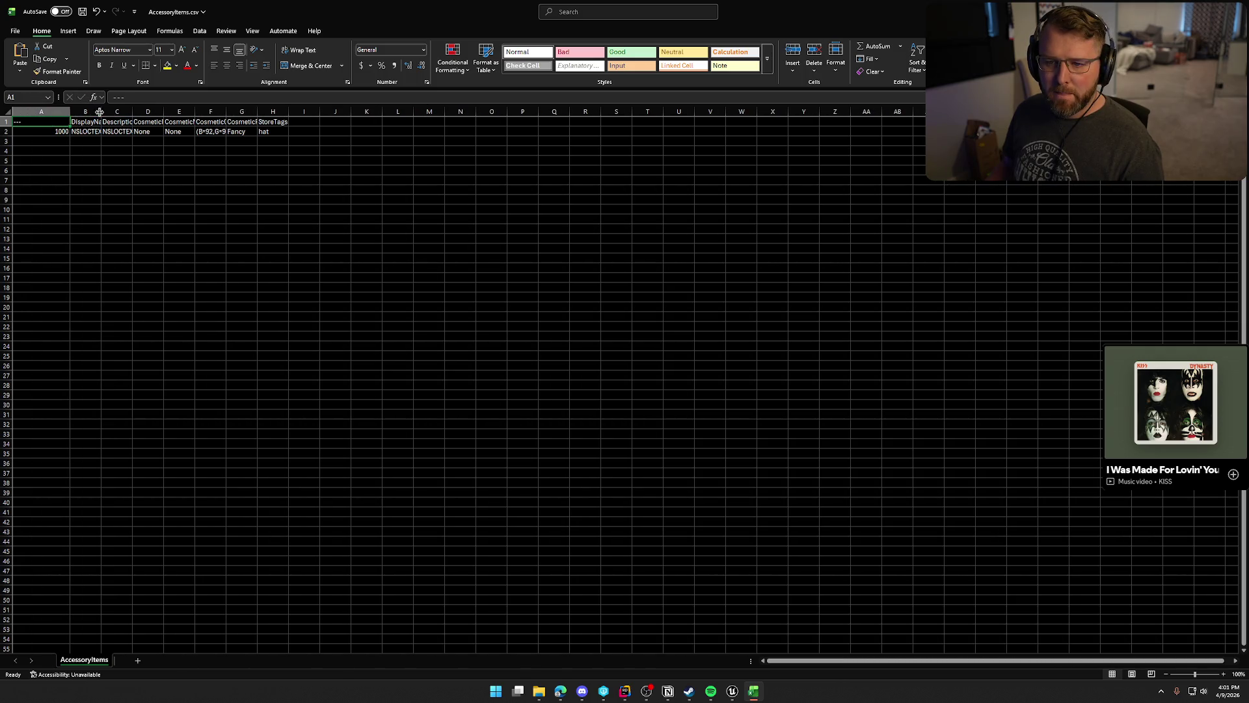
{"action": "double_click", "coordinate": [99, 111]}
{"action": "left_click_drag", "start_coordinate": [415, 111], "coordinate": [303, 112]}
{"action": "double_click", "coordinate": [334, 112]}
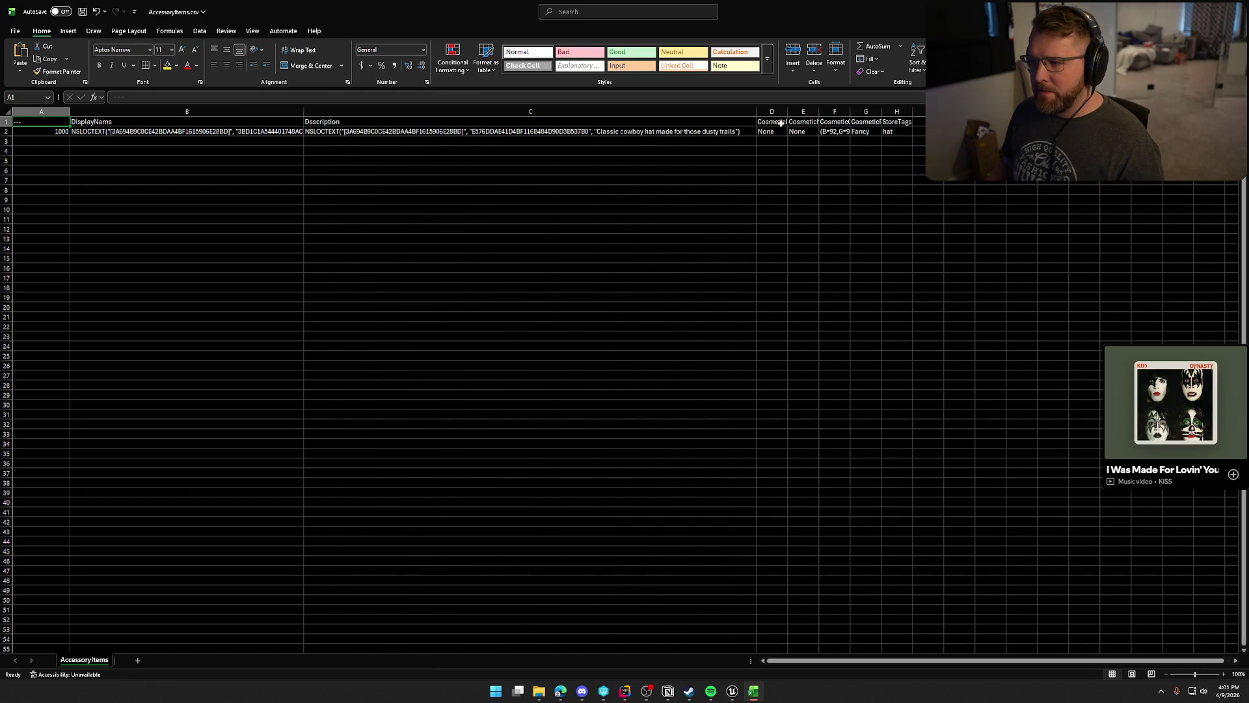
{"action": "left_click_drag", "start_coordinate": [754, 111], "coordinate": [535, 111]}
{"action": "double_click", "coordinate": [565, 112]}
{"action": "double_click", "coordinate": [610, 111]}
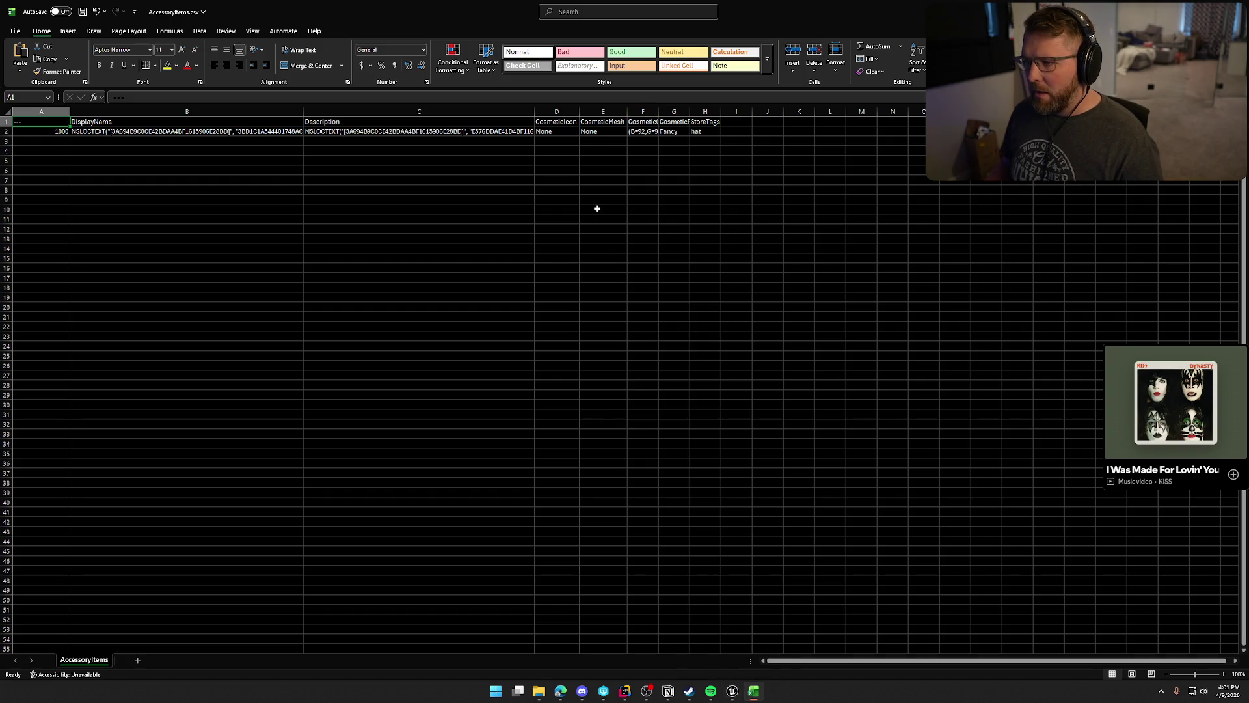
{"action": "left_click", "coordinate": [734, 693]}
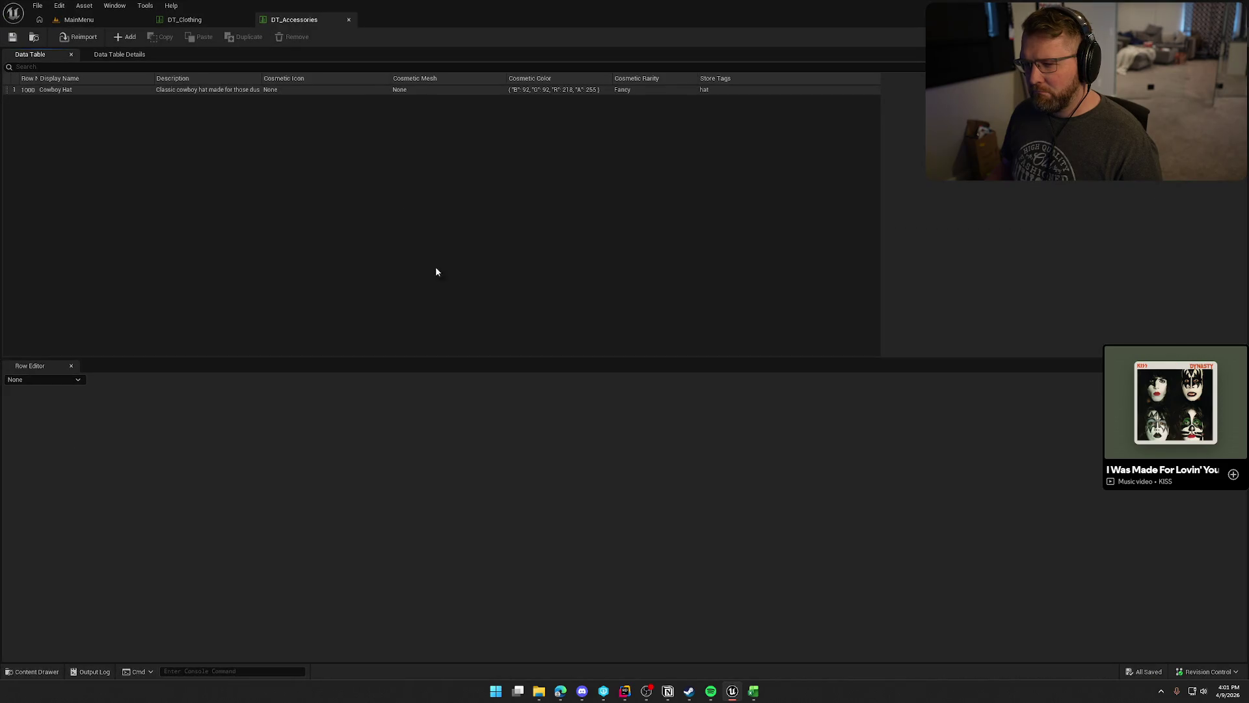
Load the Cowboy Hat row's fields in the Row Editor, then switch to Rider.
{"action": "left_click", "coordinate": [166, 89]}
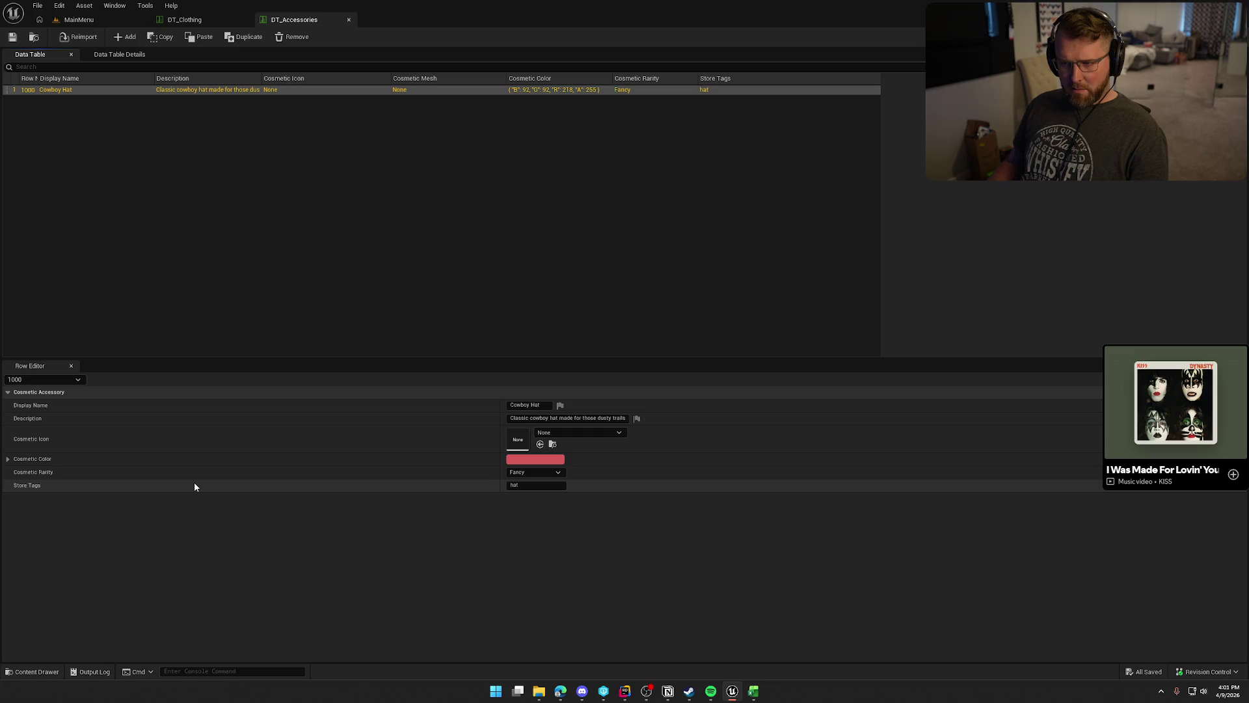
{"action": "left_click", "coordinate": [244, 548]}
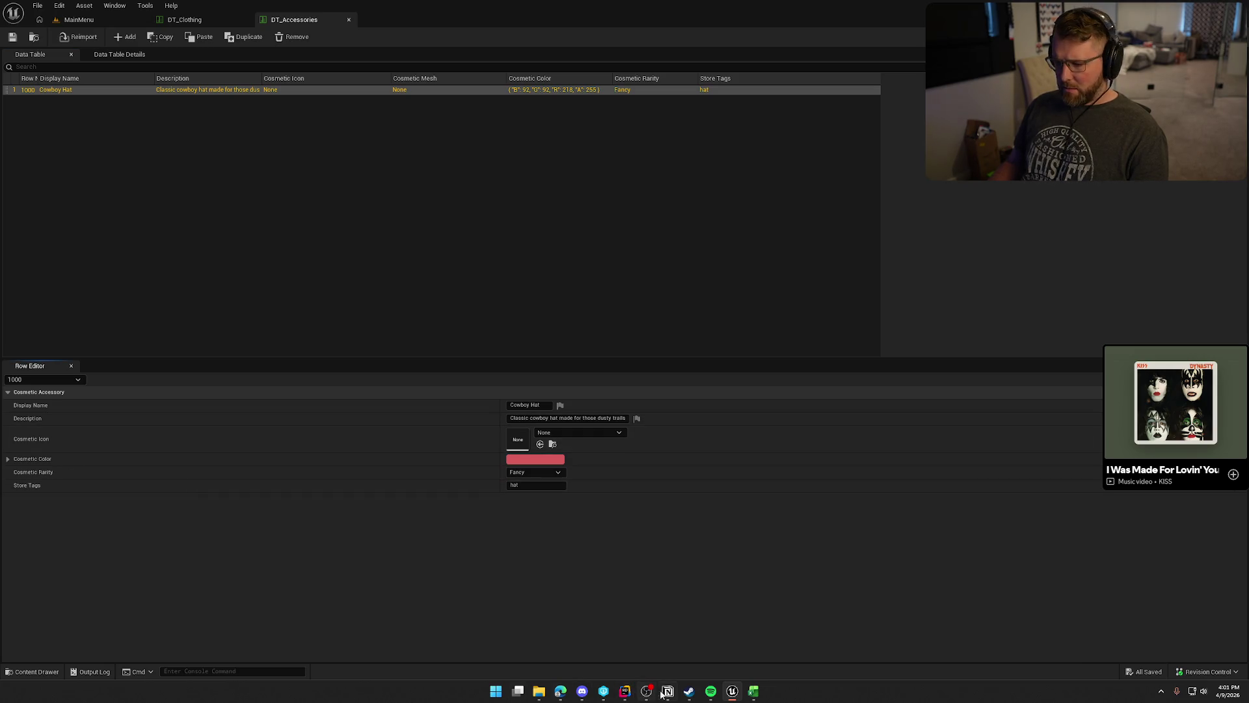
{"action": "left_click", "coordinate": [627, 692]}
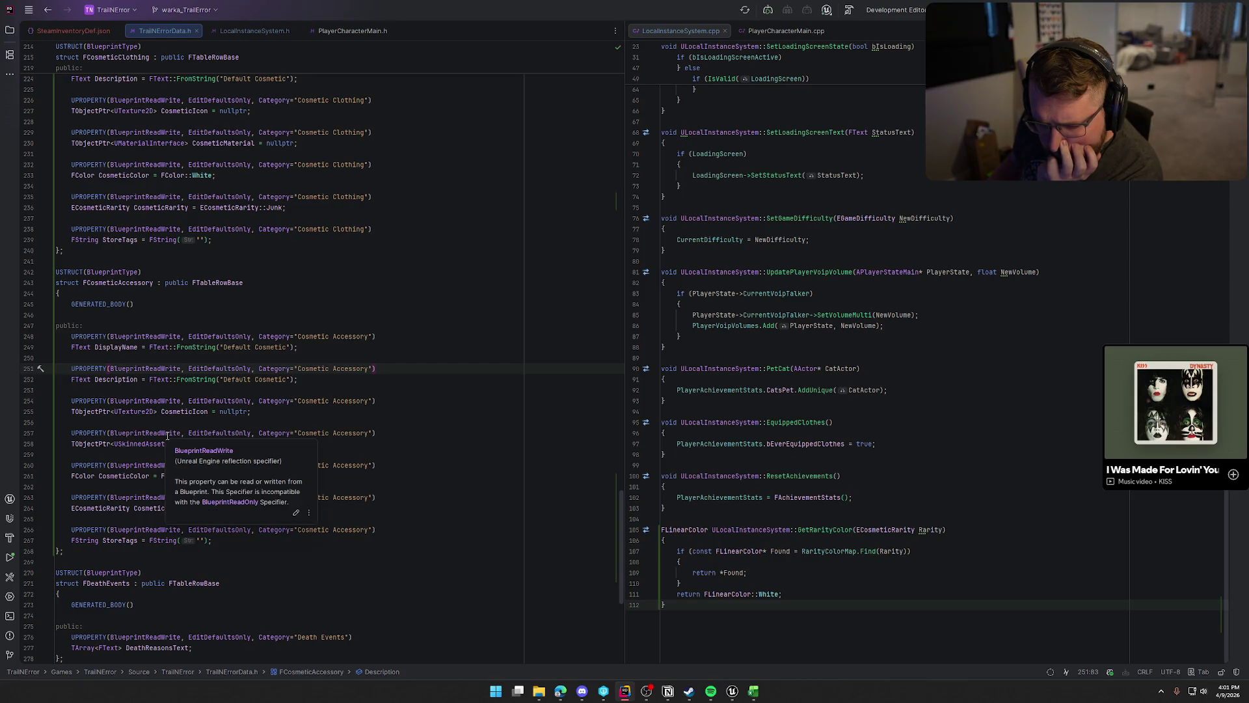
{"action": "left_click", "coordinate": [146, 443]}
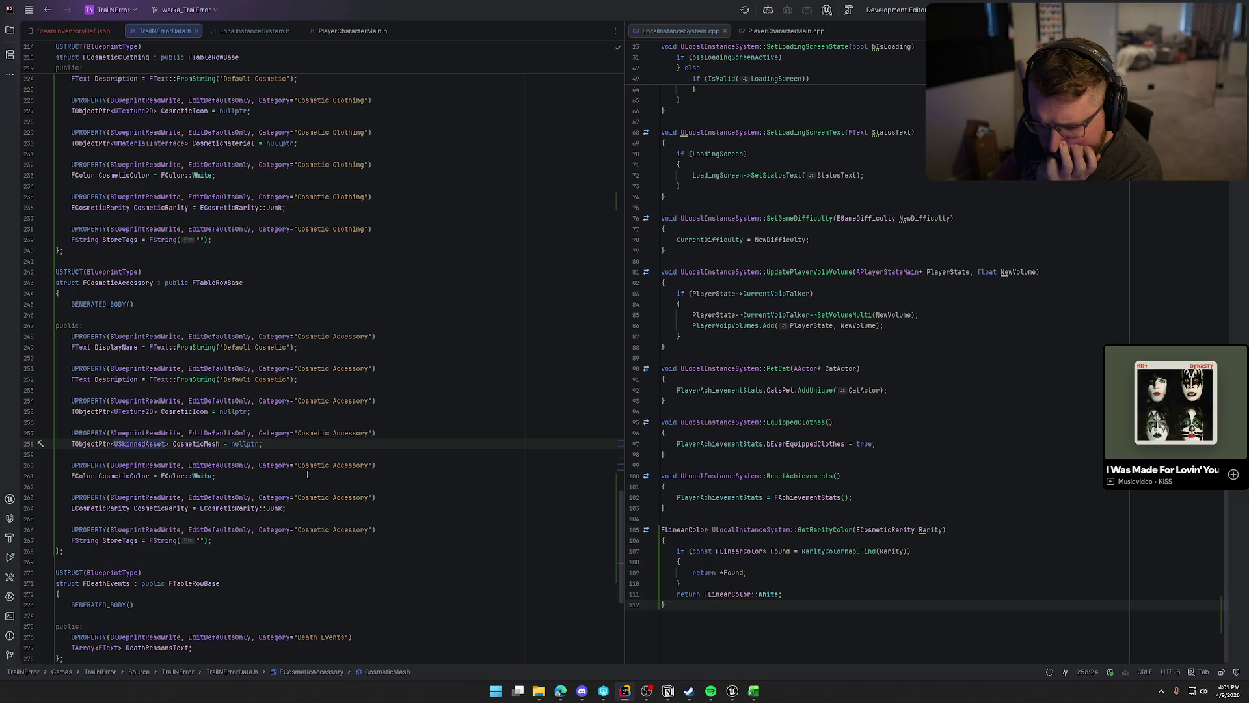
{"action": "left_click", "coordinate": [270, 446]}
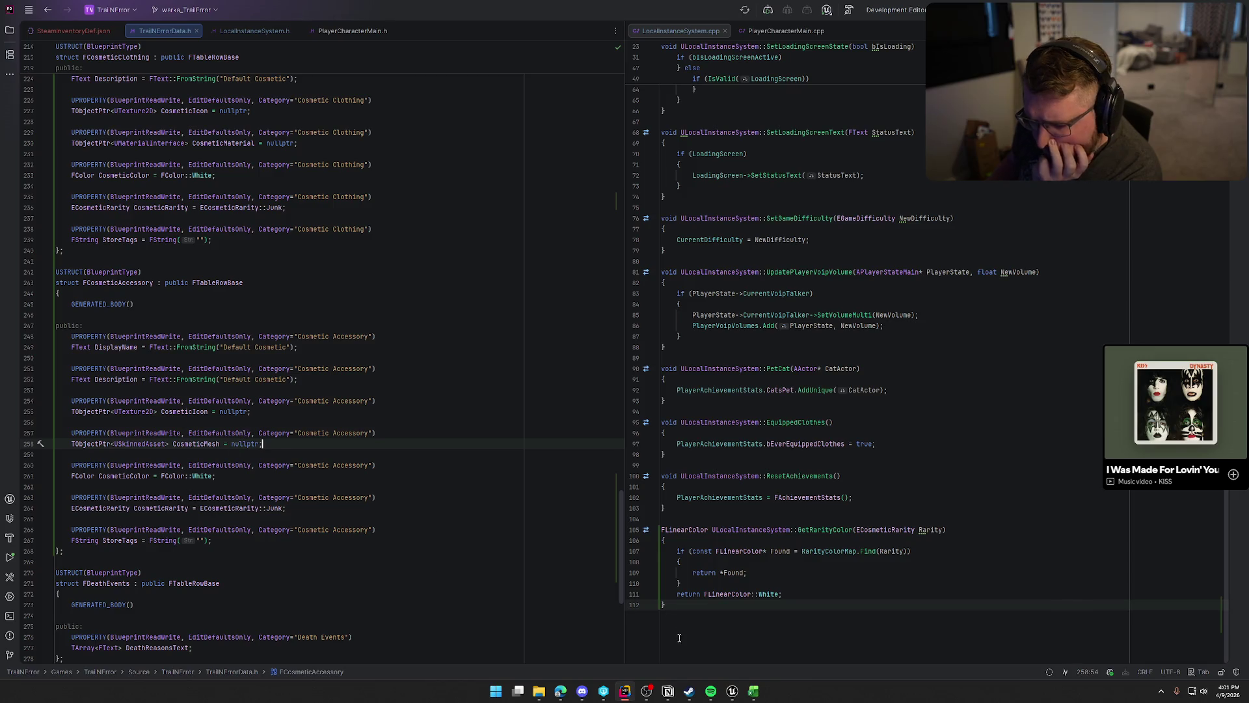
{"action": "left_click", "coordinate": [732, 691]}
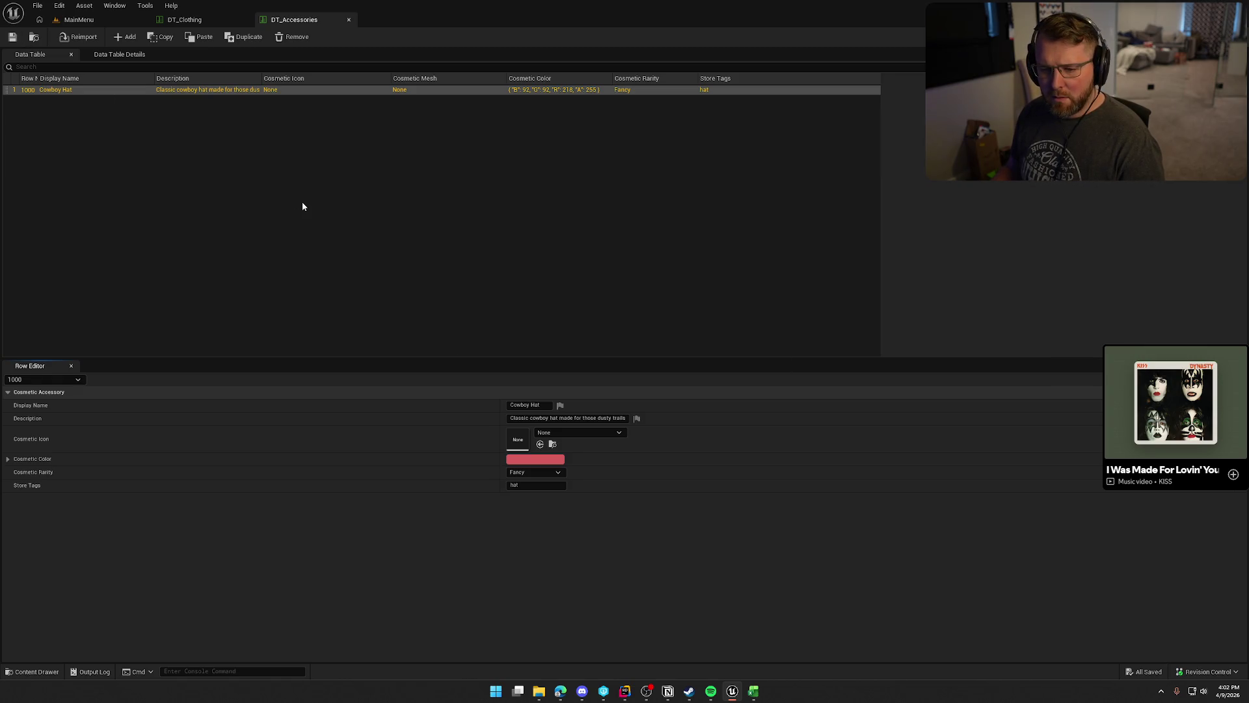
{"action": "key", "text": "alt+Tab"}
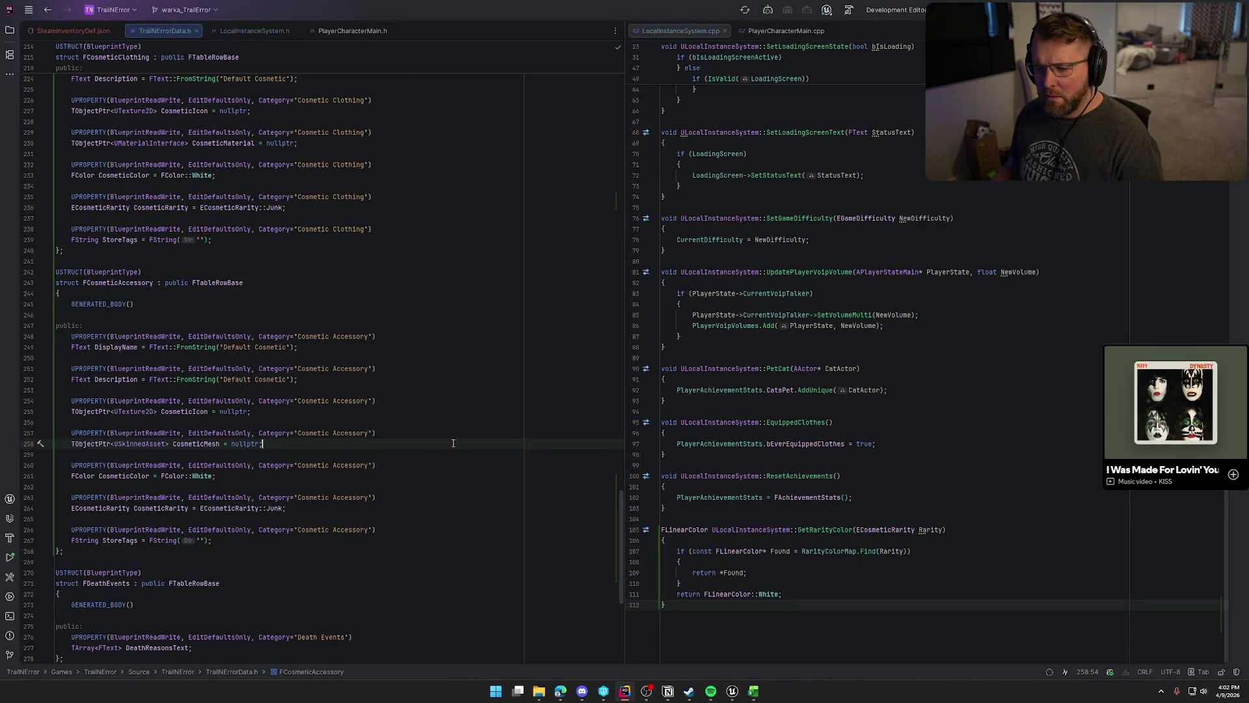
Change CosmeticMesh's type from USkinnedAsset to USkeletalMesh.
{"action": "double_click", "coordinate": [142, 443]}
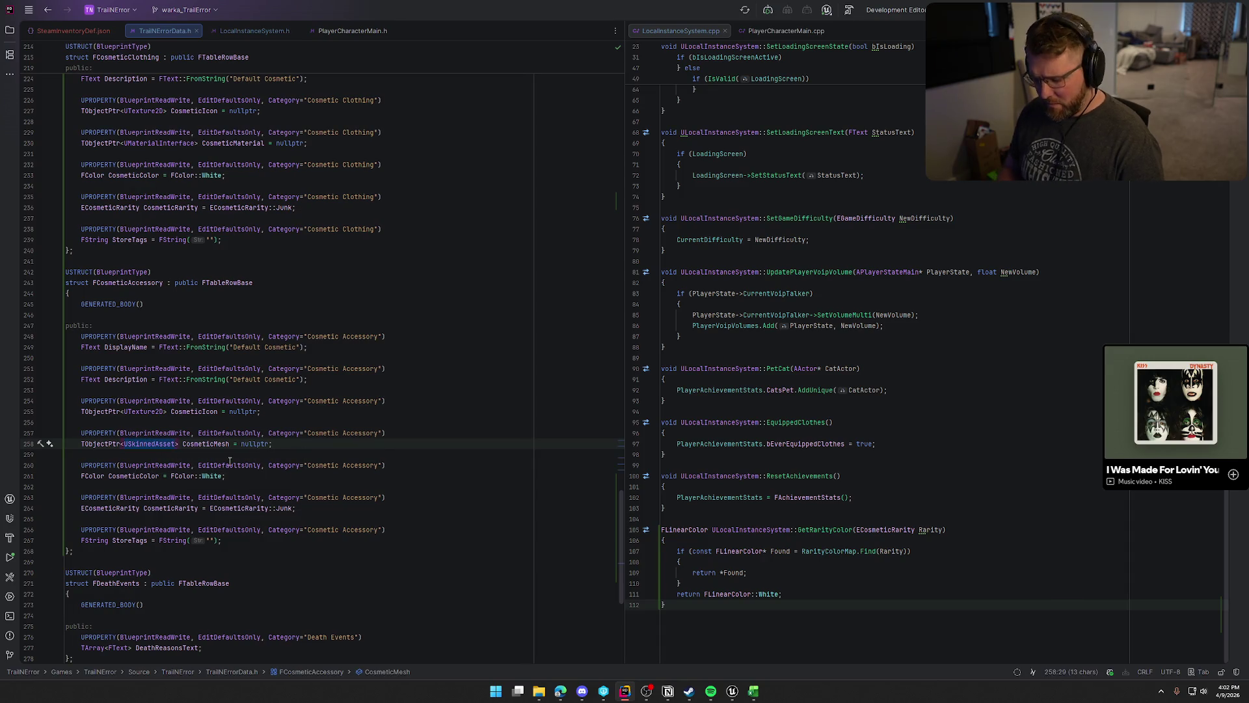
{"action": "type", "text": "USkinned"}
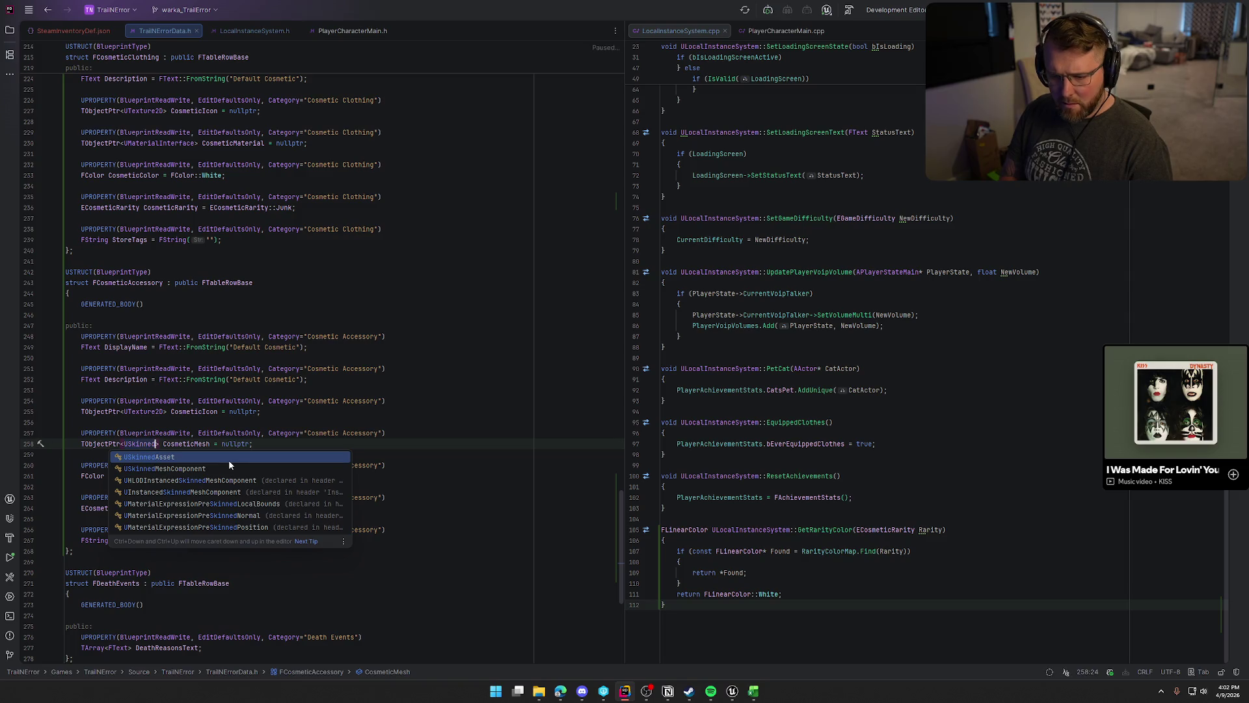
{"action": "key", "text": "BackSpace"}
{"action": "key", "text": "BackSpace"}
{"action": "key", "text": "BackSpace"}
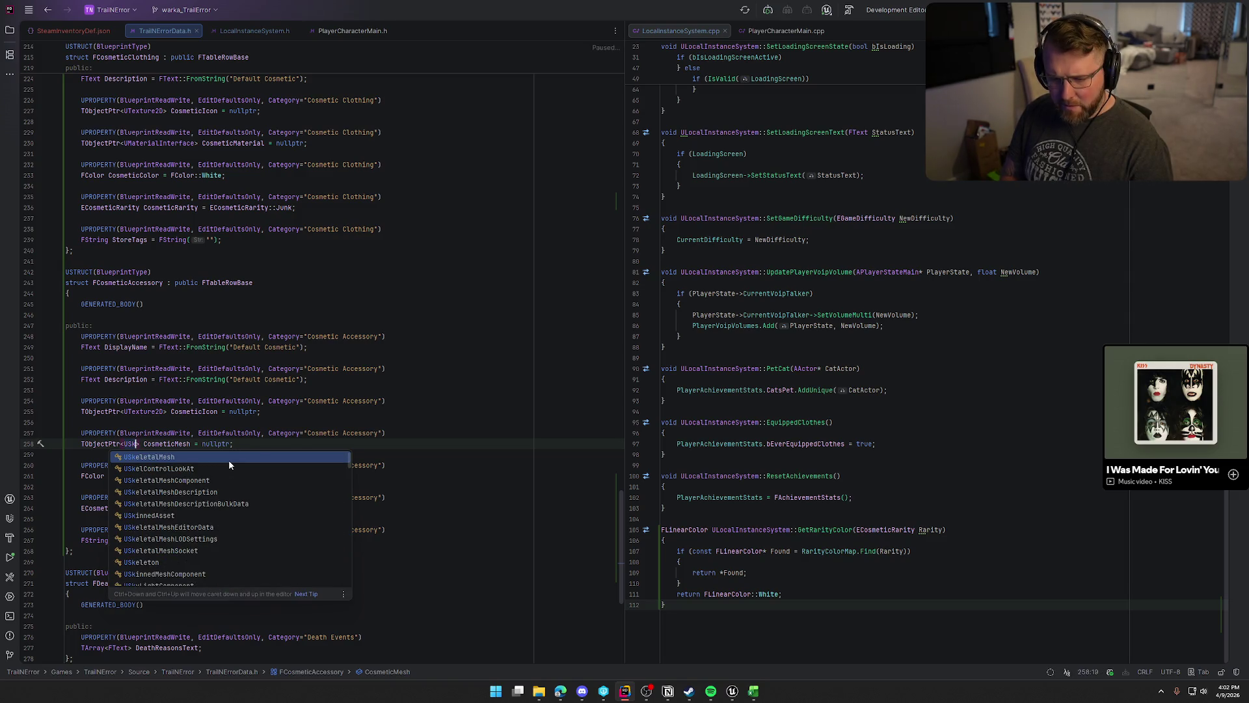
{"action": "key", "text": "Return"}
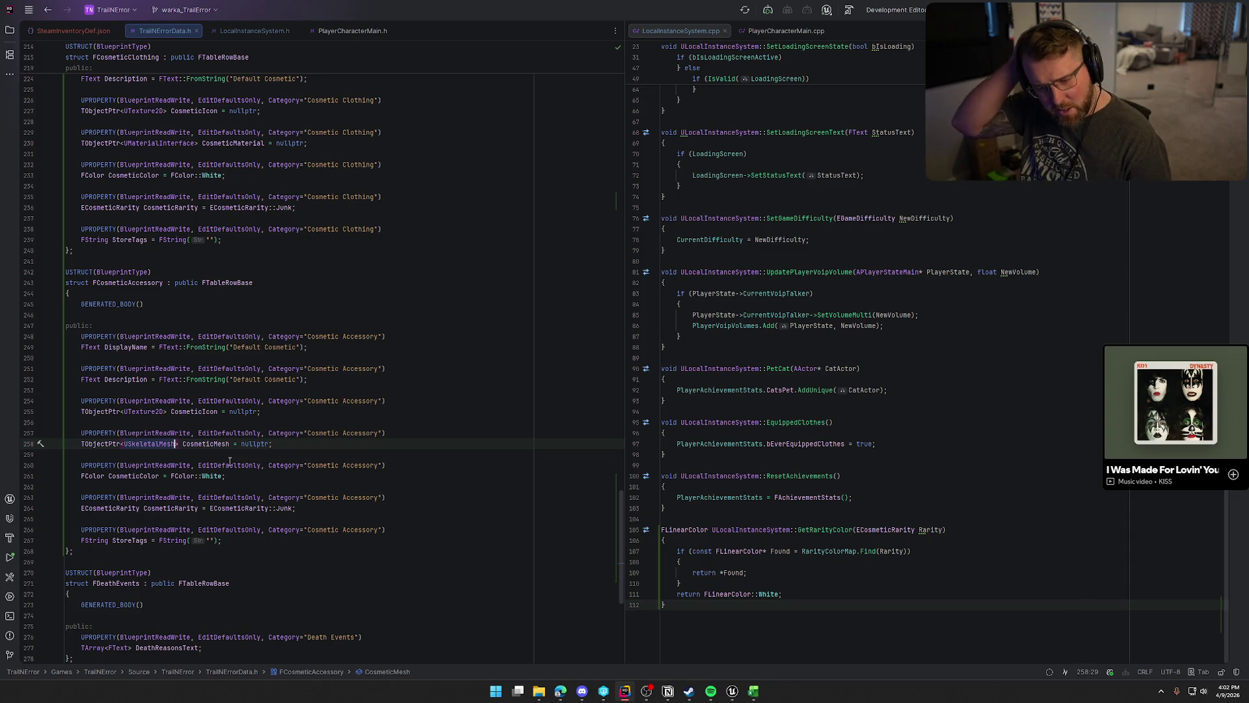
Close Unreal Editor and build the project with Ctrl+Shift+B.
{"action": "left_click", "coordinate": [732, 691]}
{"action": "left_click", "coordinate": [1237, 5]}
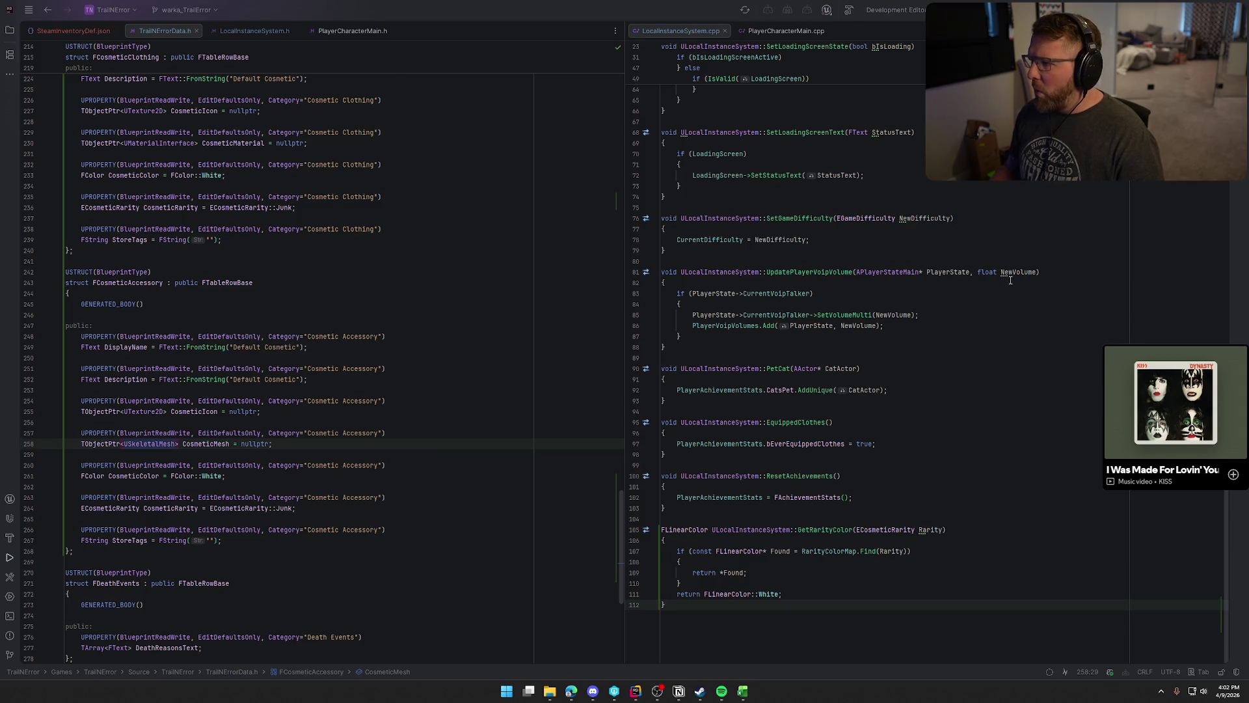
{"action": "left_click", "coordinate": [175, 443]}
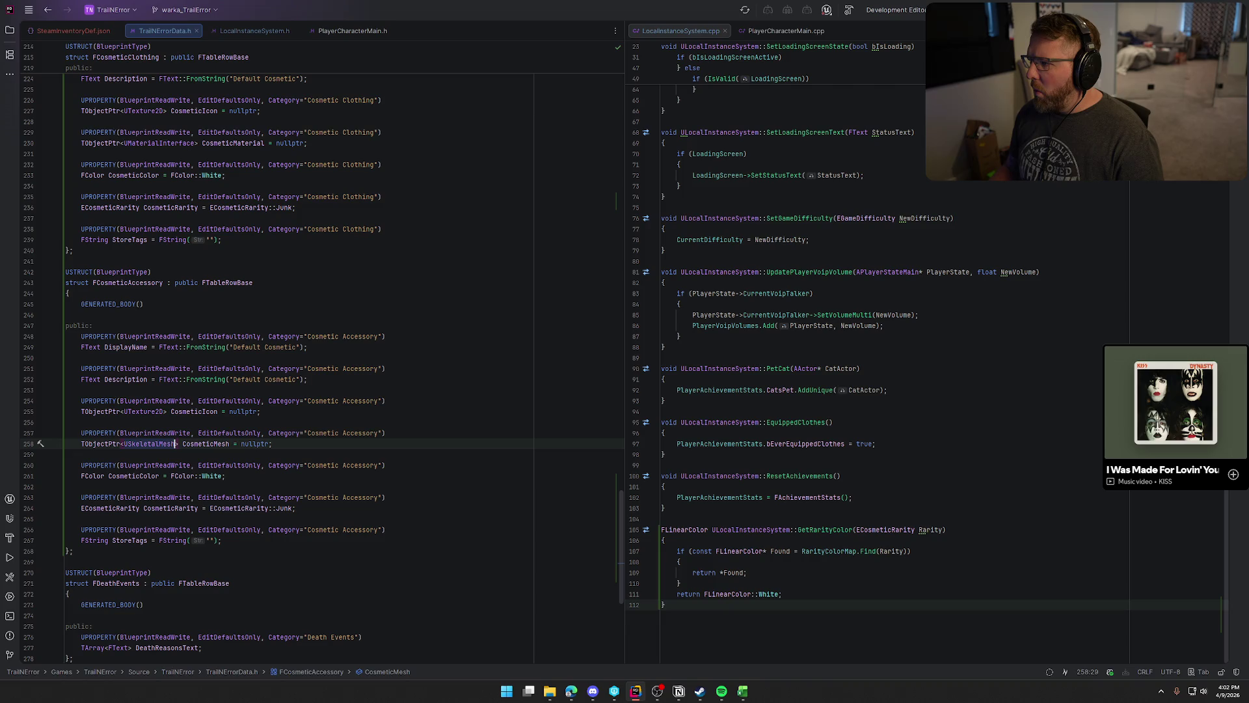
{"action": "key", "text": "ctrl+shift+b"}
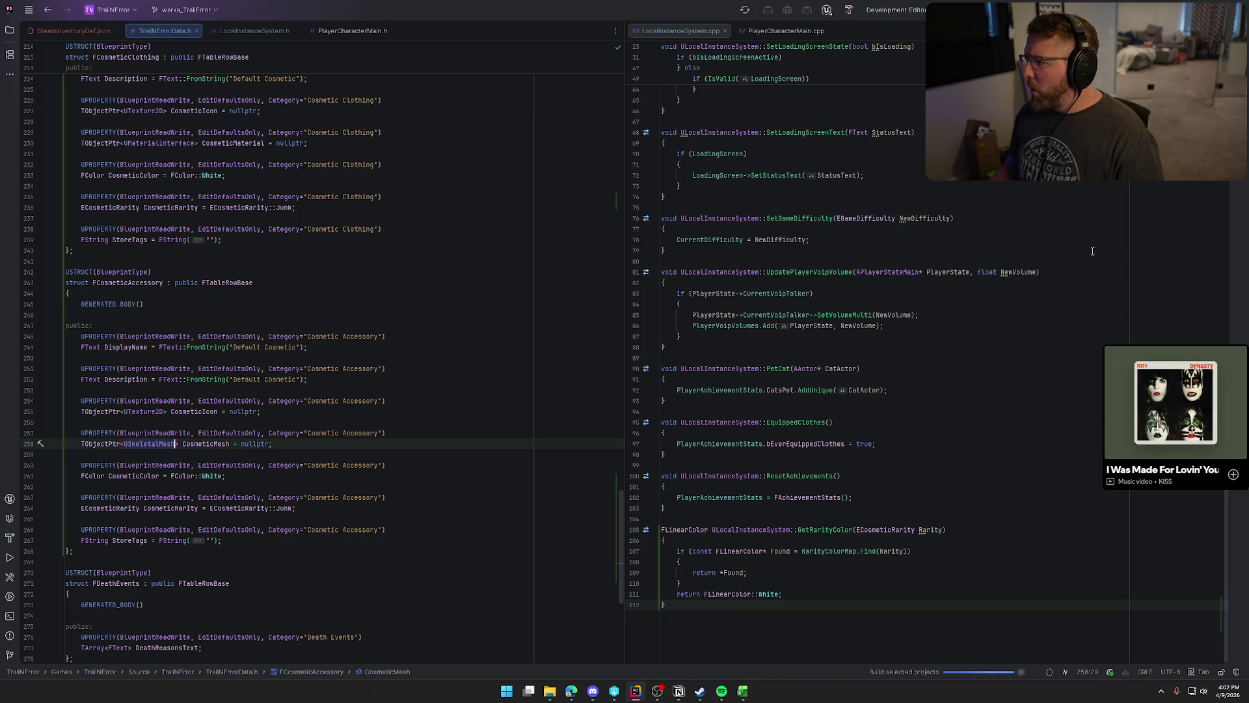
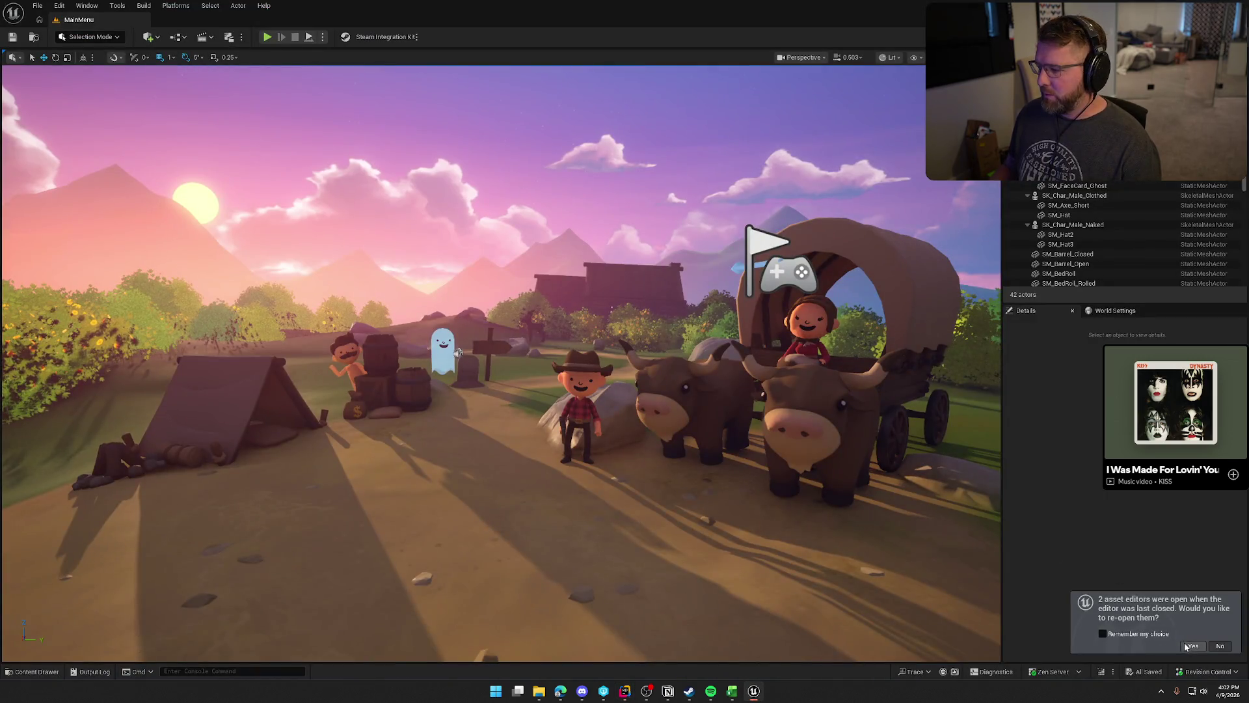
Back in Unreal Editor, reopen the DT_Clothing and DT_Accessories table editors from last session.
{"action": "left_click", "coordinate": [1191, 646]}
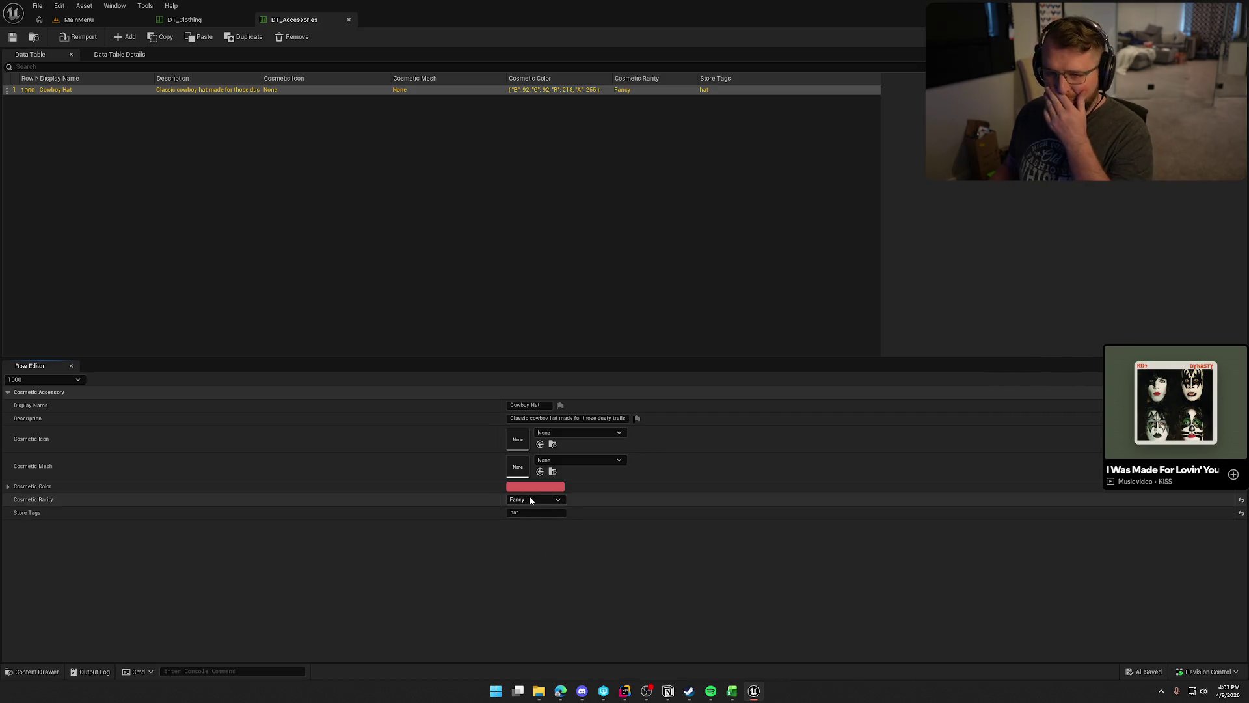
Assign SKM_Hat1 from Art/ClothingAccessories/Hats as the Cowboy Hat's Cosmetic Mesh and save DT_Accessories.
{"action": "left_click", "coordinate": [579, 460]}
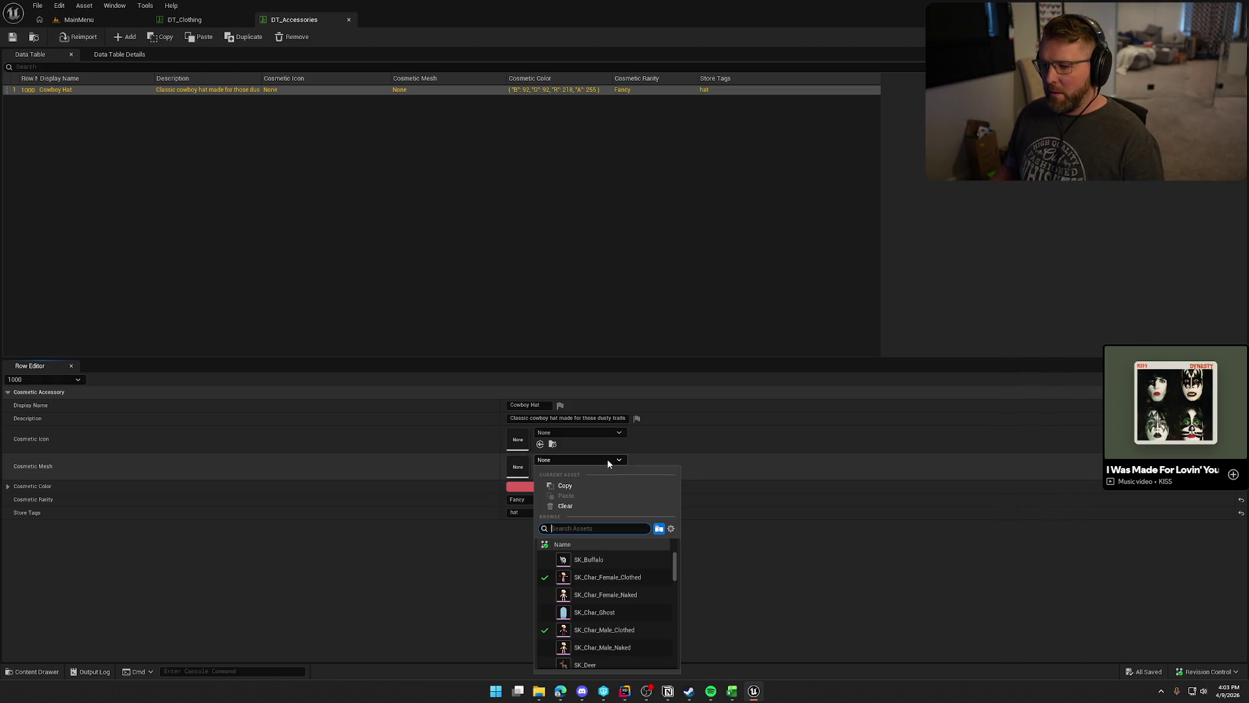
{"action": "key", "text": "ctrl+space"}
{"action": "left_click", "coordinate": [32, 469]}
{"action": "double_click", "coordinate": [333, 495]}
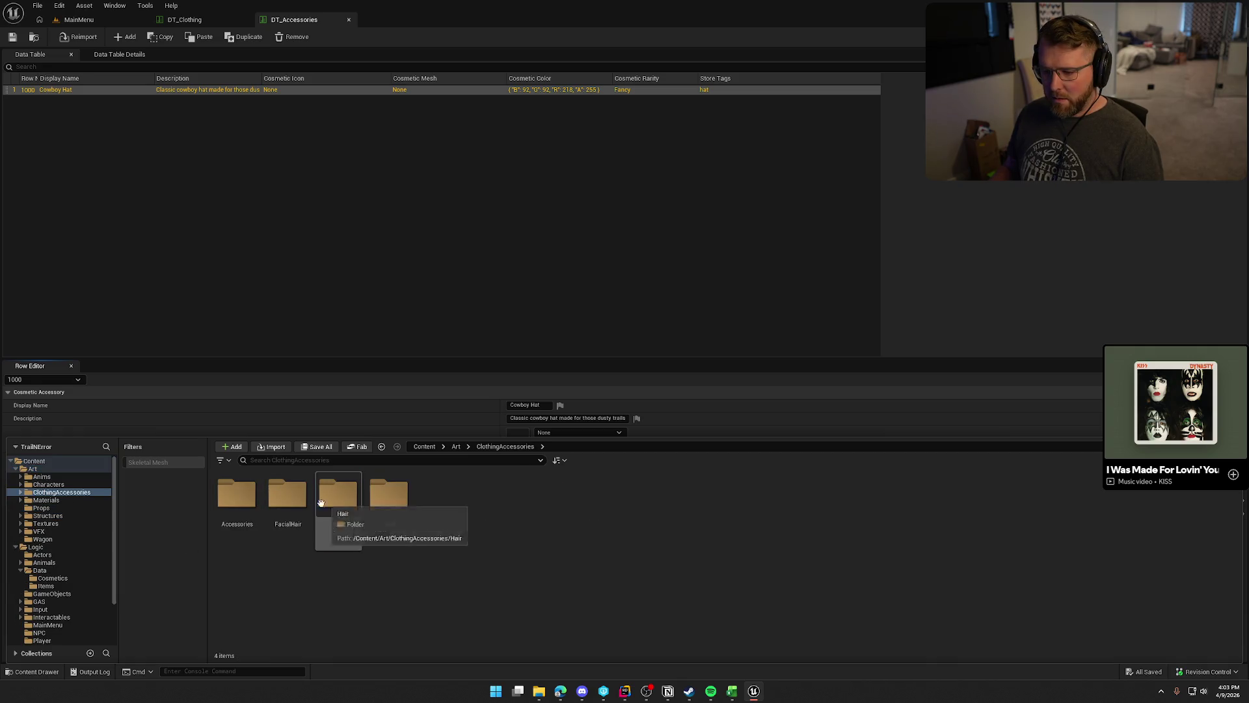
{"action": "double_click", "coordinate": [377, 515]}
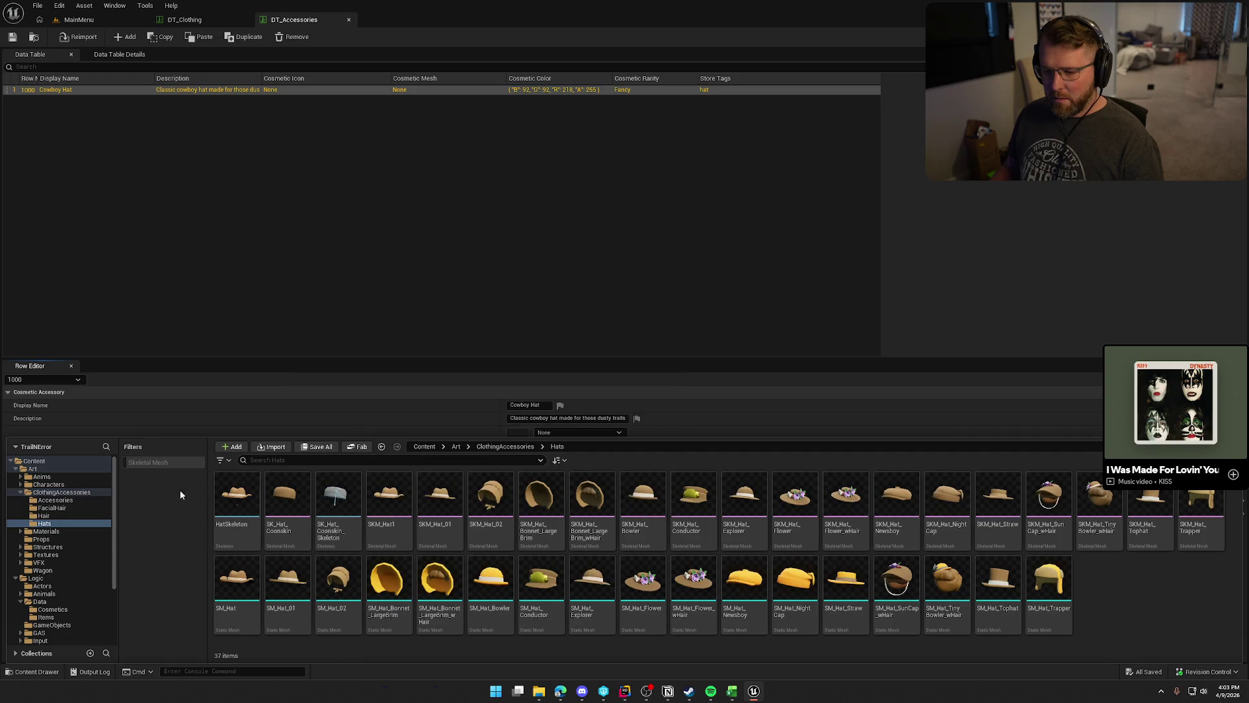
{"action": "left_click", "coordinate": [158, 463]}
{"action": "left_click_drag", "start_coordinate": [302, 500], "coordinate": [518, 466]}
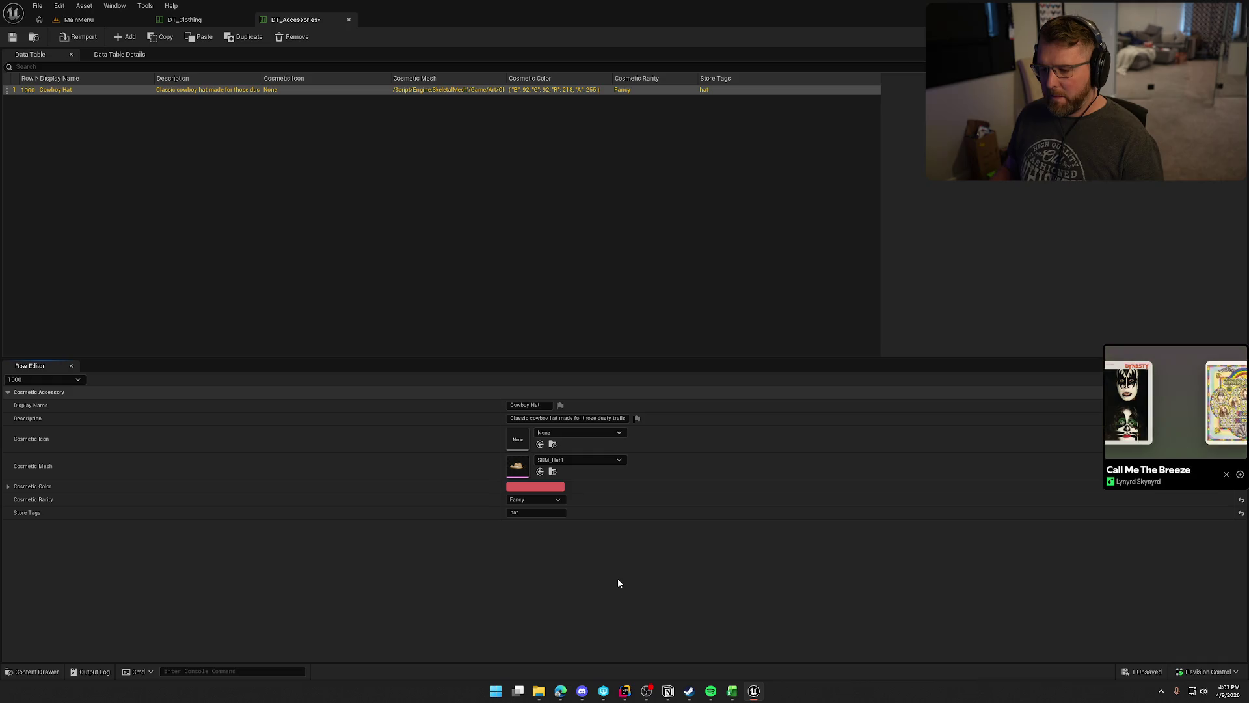
{"action": "key", "text": "ctrl+s"}
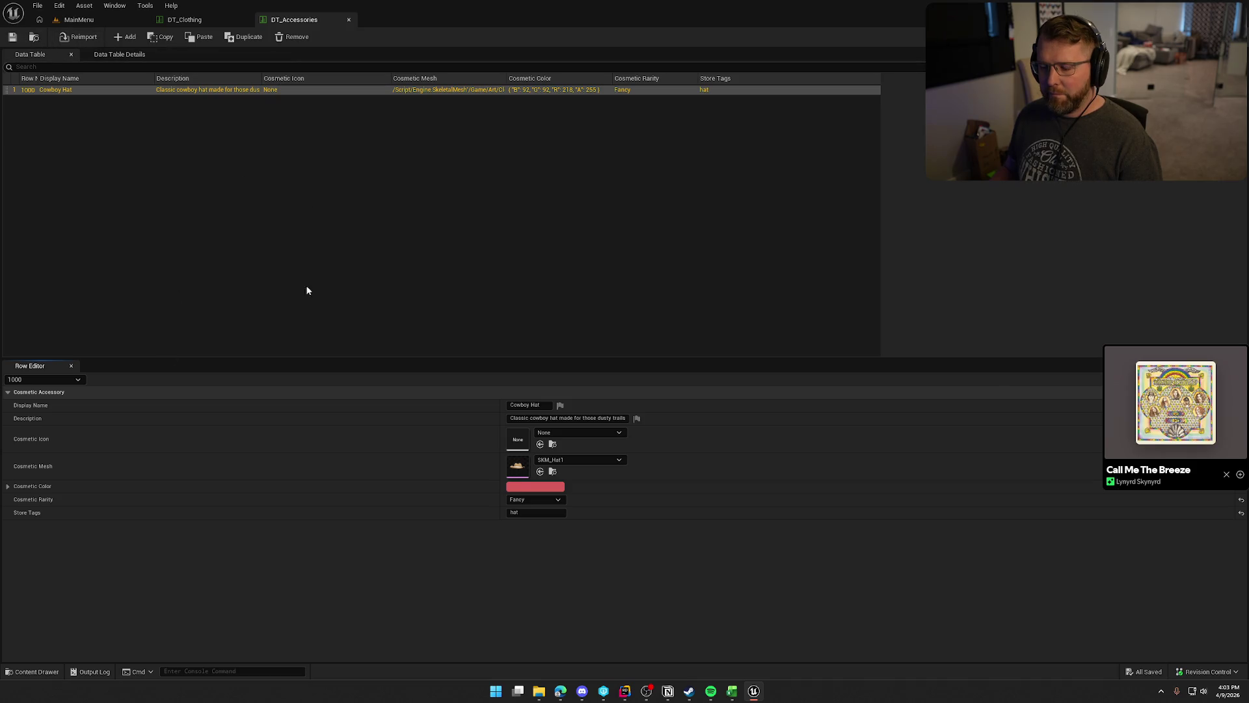
Copy SKM_Hat1's asset reference from the Hats folder in the content browser.
{"action": "key", "text": "ctrl+space"}
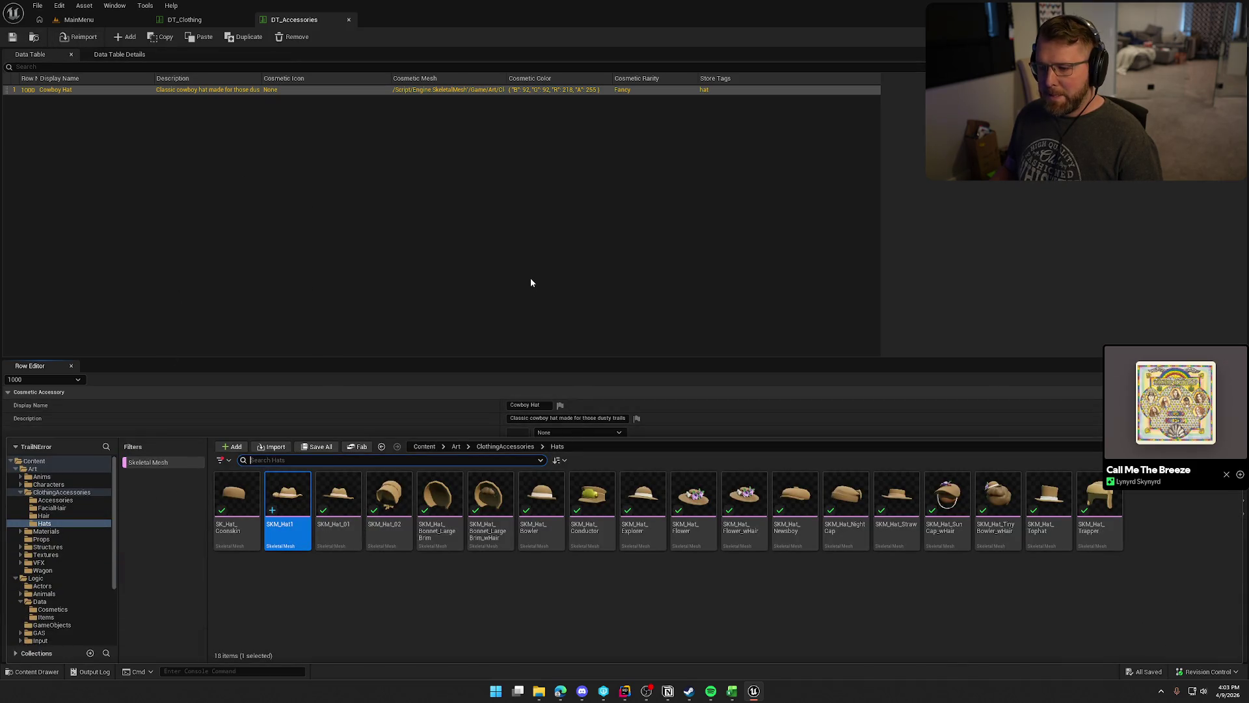
{"action": "right_click", "coordinate": [289, 489]}
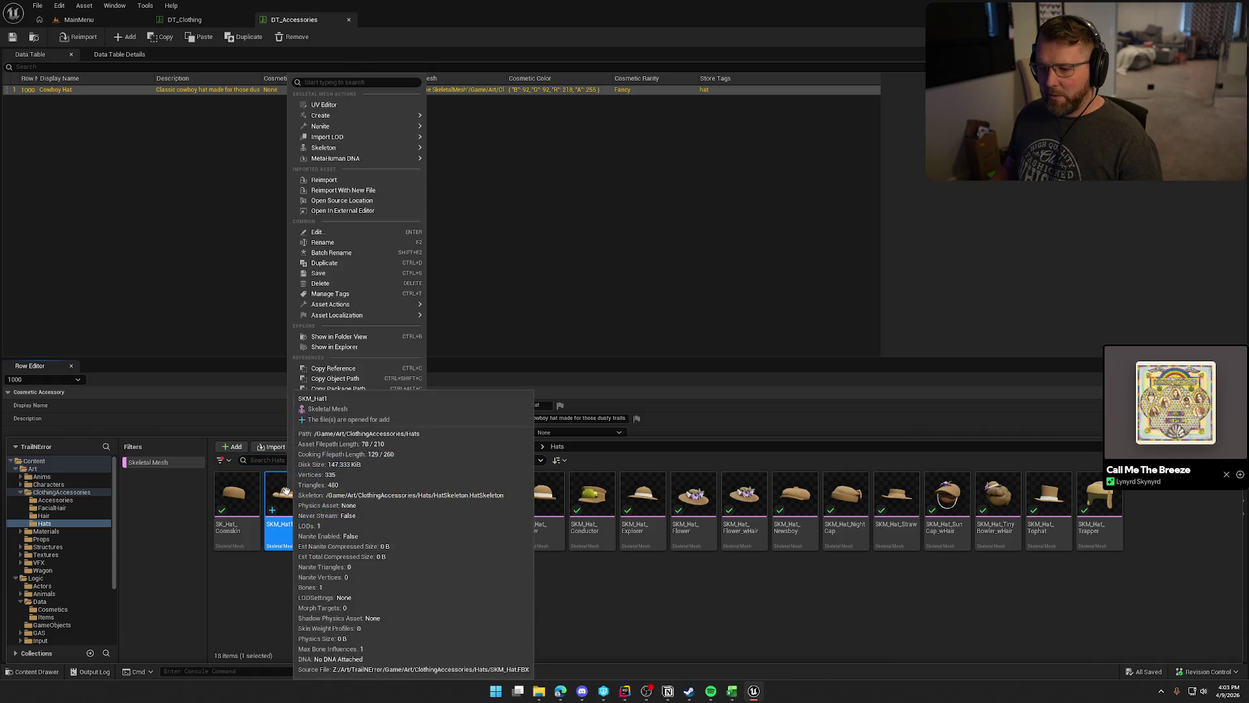
{"action": "left_click", "coordinate": [371, 367]}
{"action": "key", "text": "alt+Tab"}
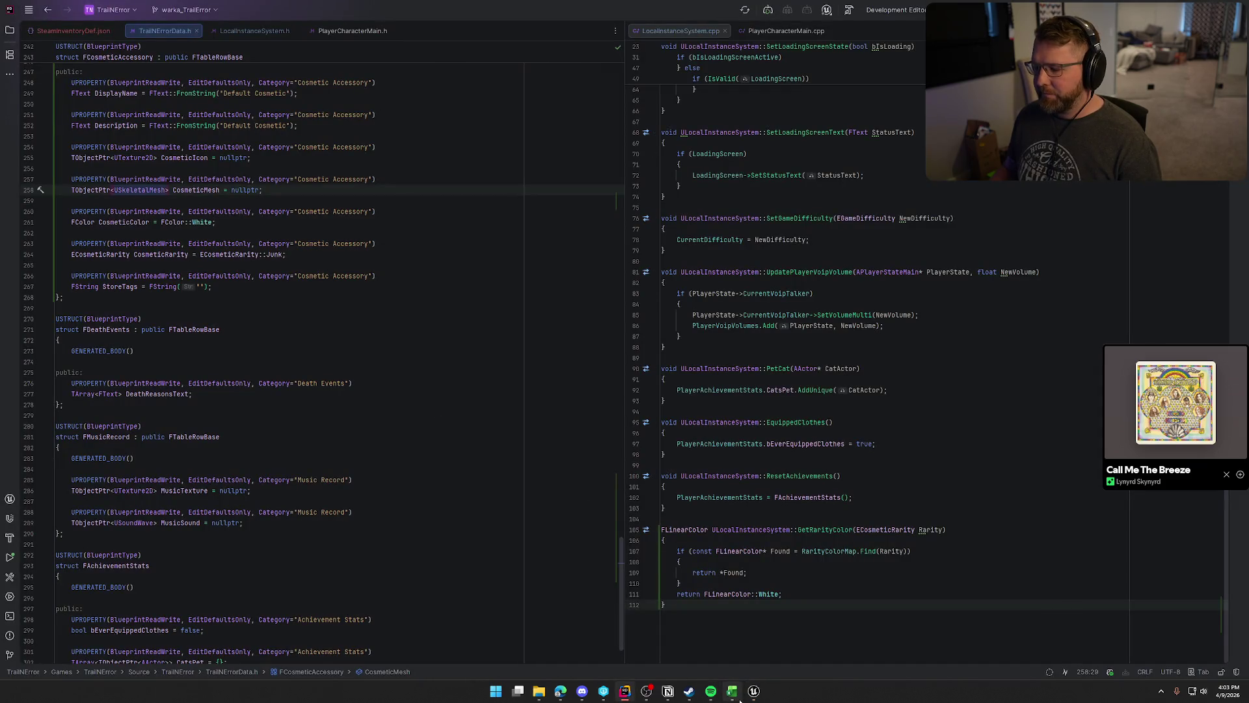
Paste the SKM_Hat1 mesh reference into CosmeticMesh cell E2 of AccessoryItems.
{"action": "left_click", "coordinate": [732, 692]}
{"action": "left_click", "coordinate": [589, 132]}
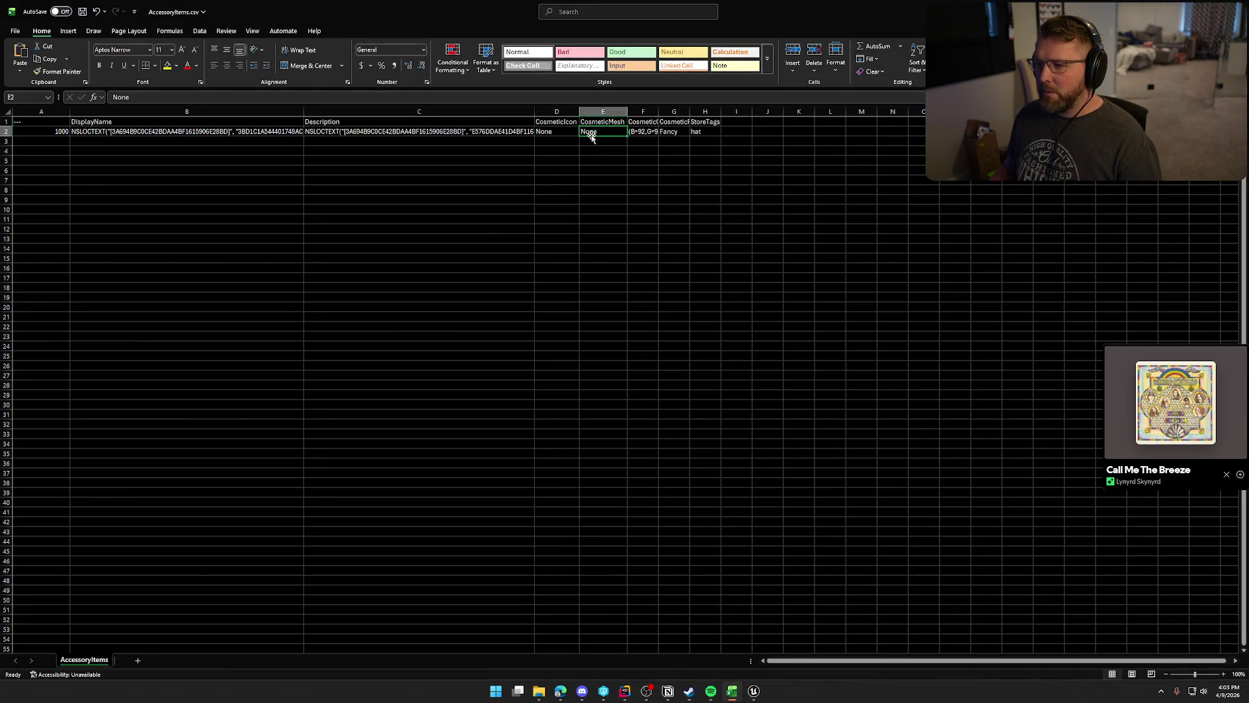
{"action": "key", "text": "ctrl+v"}
{"action": "left_click", "coordinate": [616, 182]}
Widen columns E through H to fit the mesh path, colours and CosmeticRarity header.
{"action": "left_click_drag", "start_coordinate": [630, 114], "coordinate": [732, 114]}
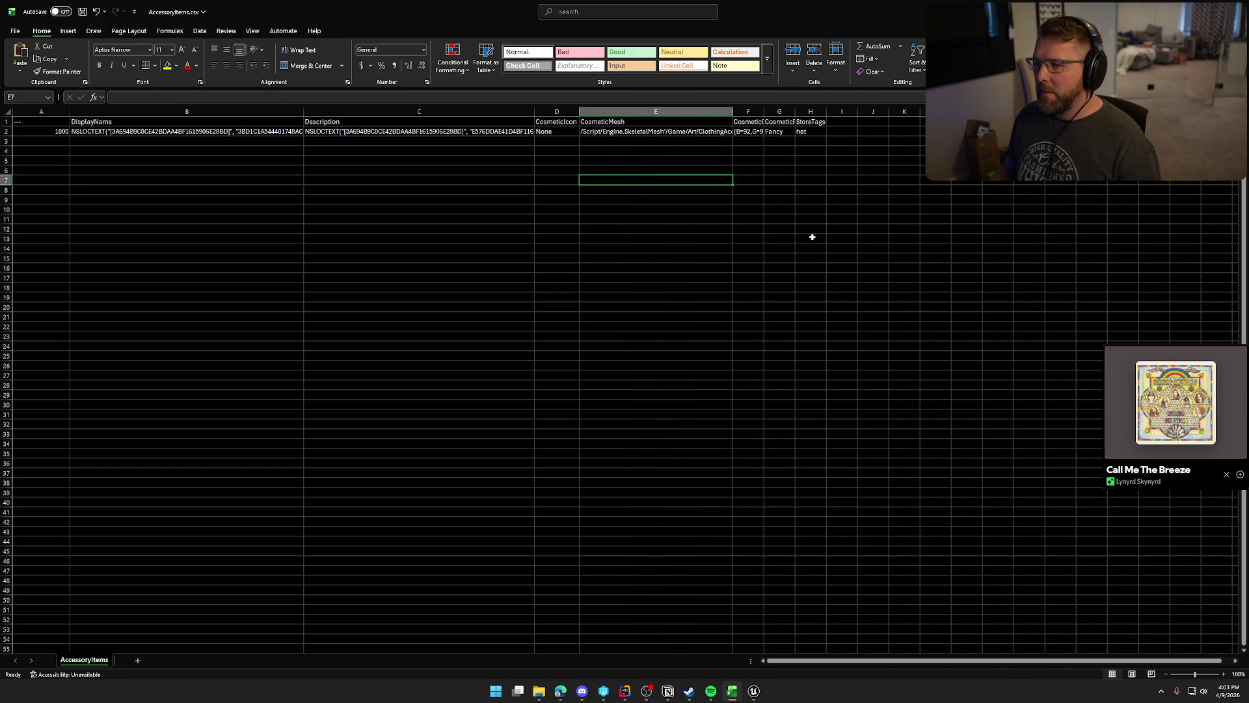
{"action": "double_click", "coordinate": [763, 112]}
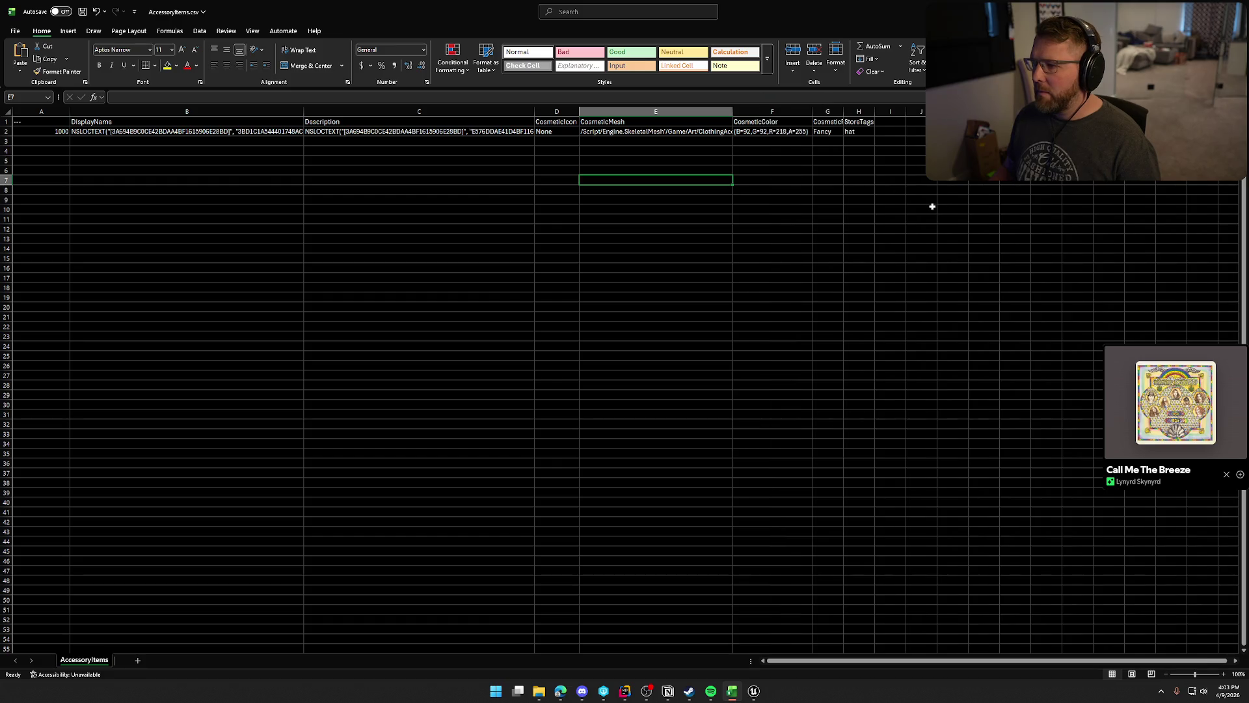
{"action": "left_click_drag", "start_coordinate": [843, 112], "coordinate": [854, 112]}
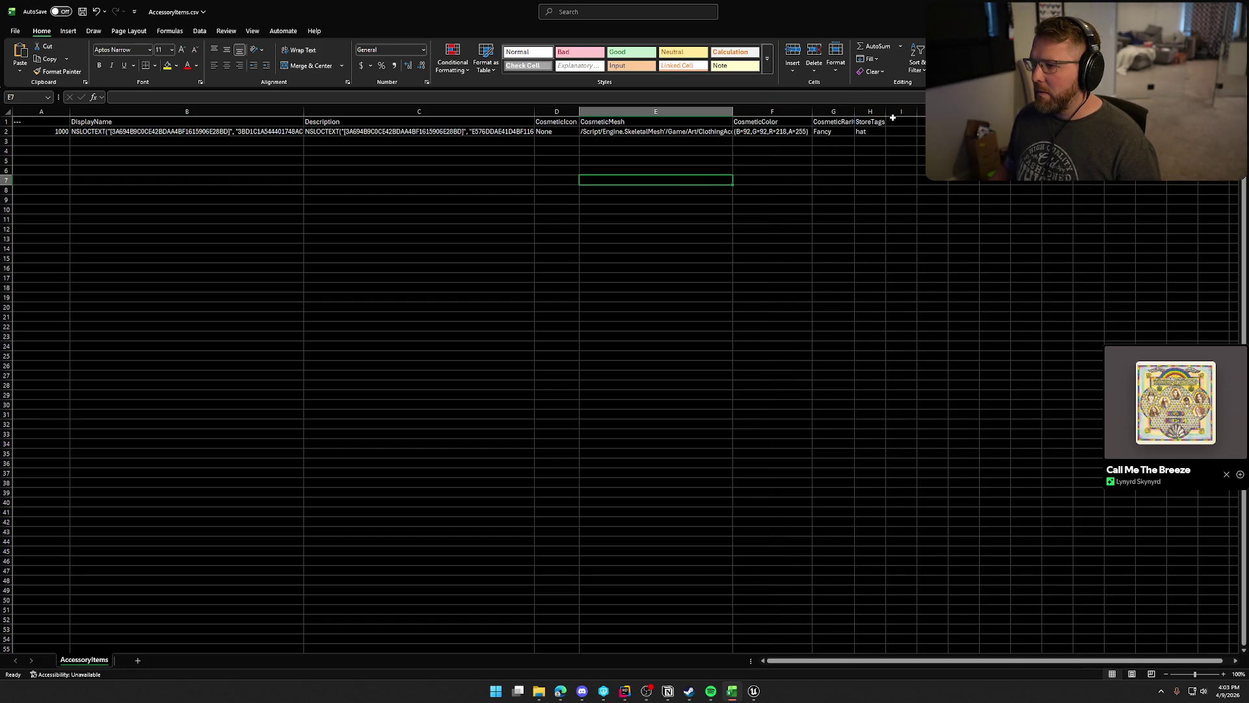
{"action": "double_click", "coordinate": [855, 113]}
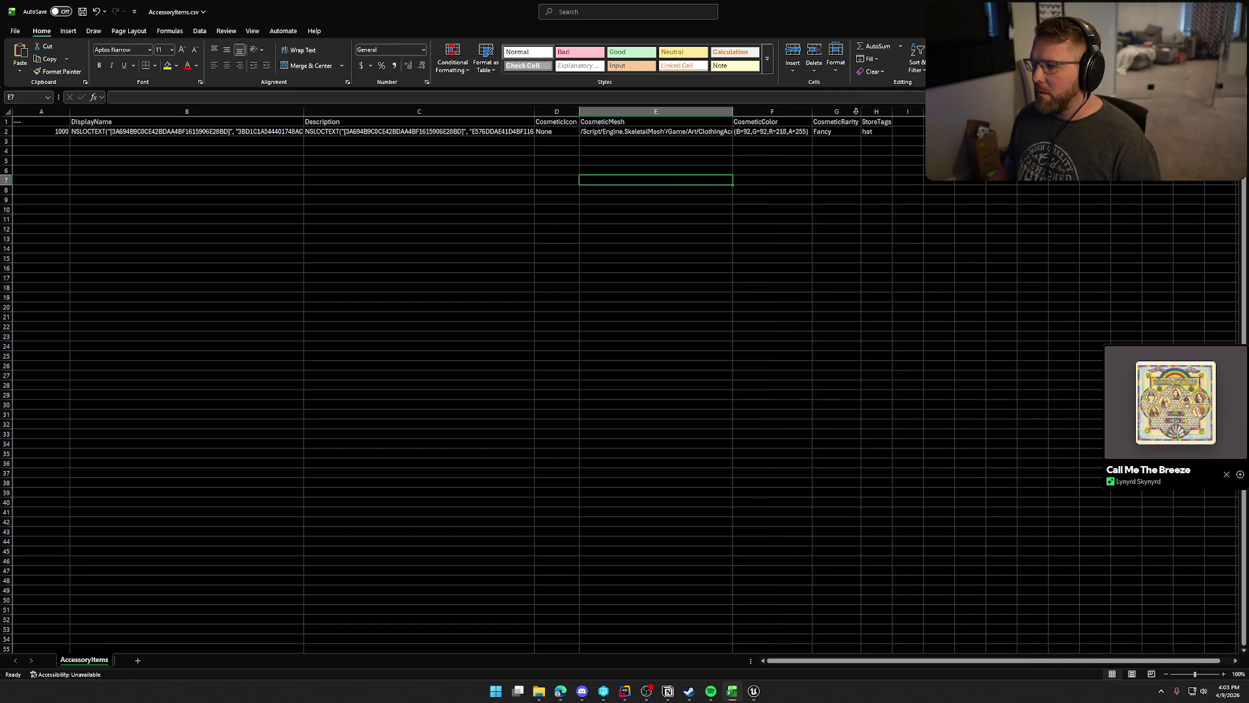
{"action": "double_click", "coordinate": [892, 112]}
{"action": "left_click", "coordinate": [957, 244]}
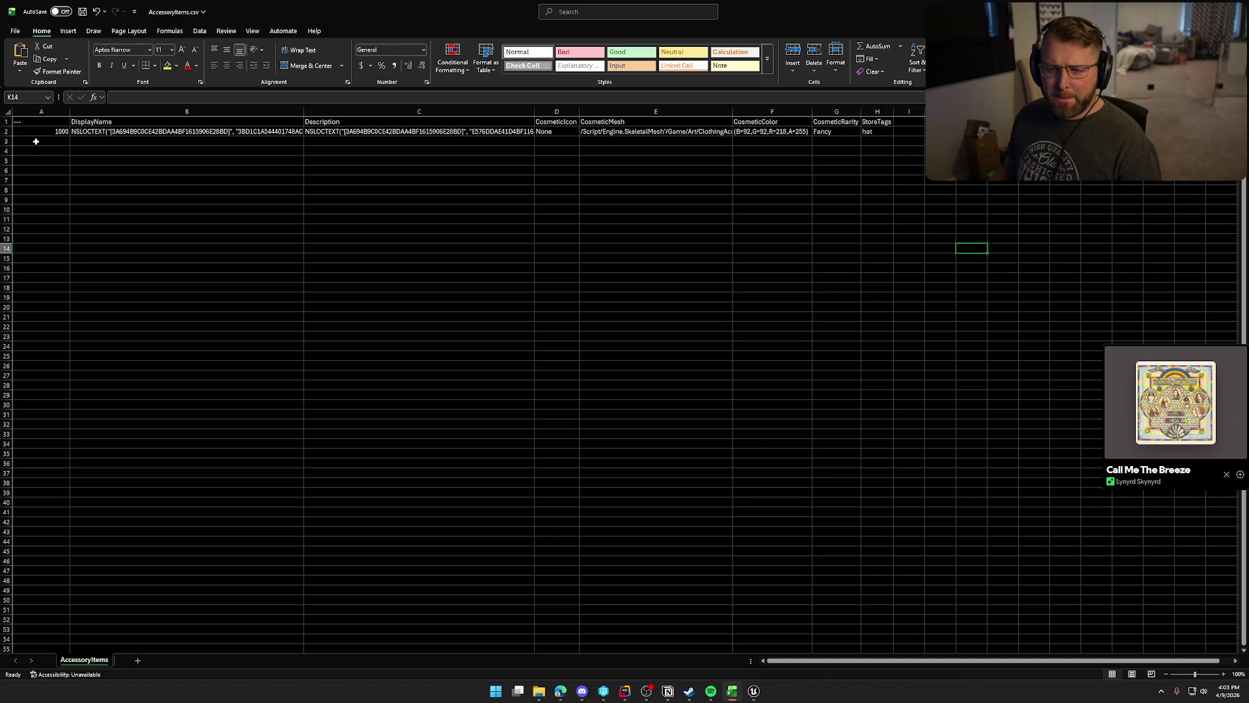
Enter 1001 as the second row's ID in A3, below 1000.
{"action": "left_click", "coordinate": [57, 132]}
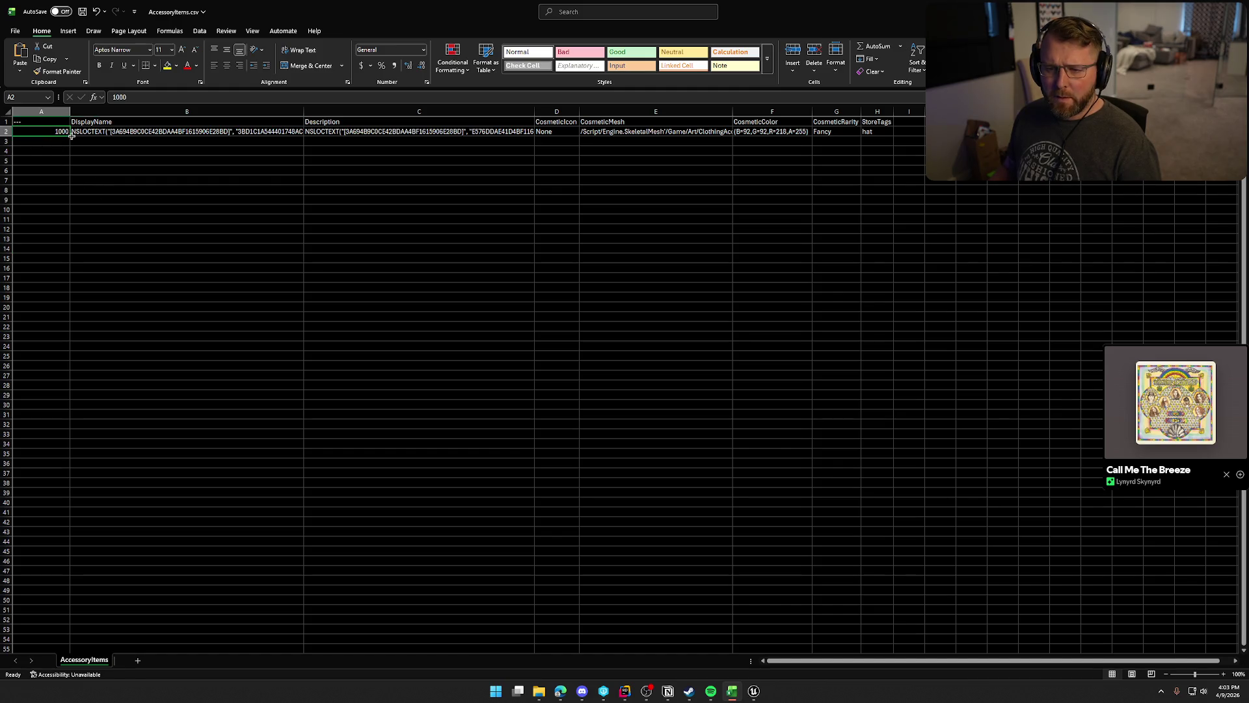
{"action": "left_click_drag", "start_coordinate": [70, 136], "coordinate": [67, 204]}
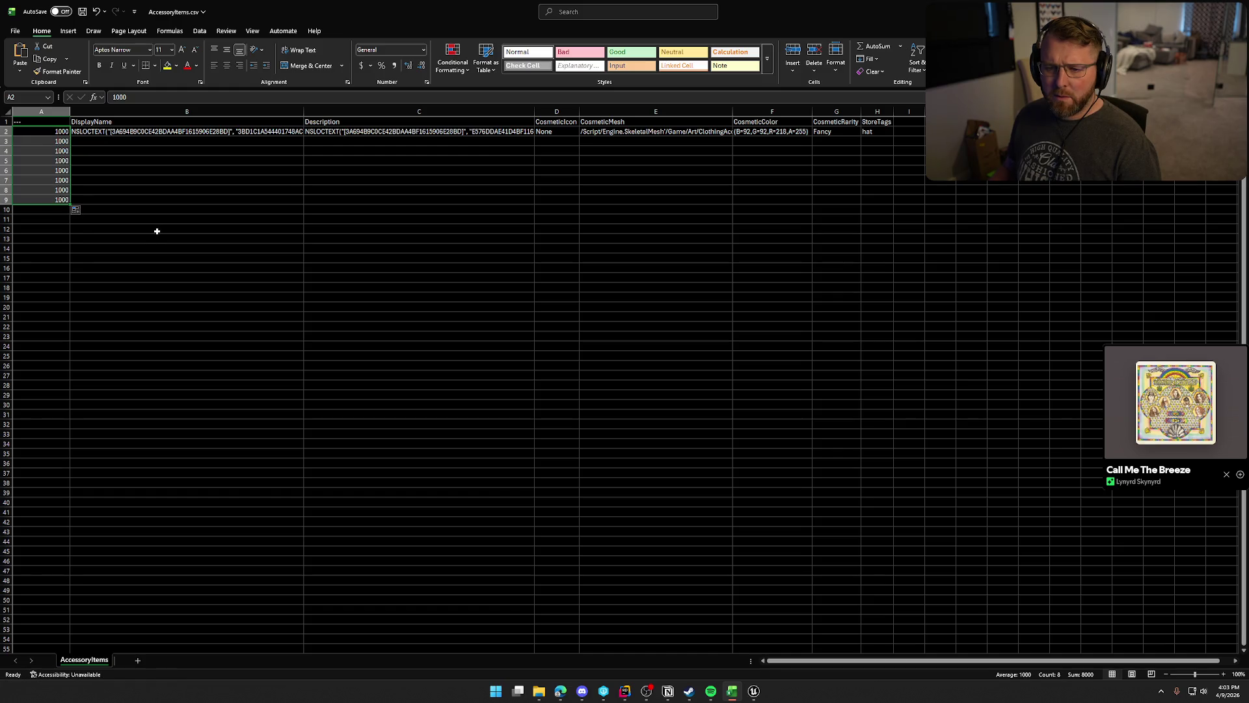
{"action": "key", "text": "ctrl+z"}
{"action": "left_click", "coordinate": [53, 142]}
{"action": "type", "text": "100"}
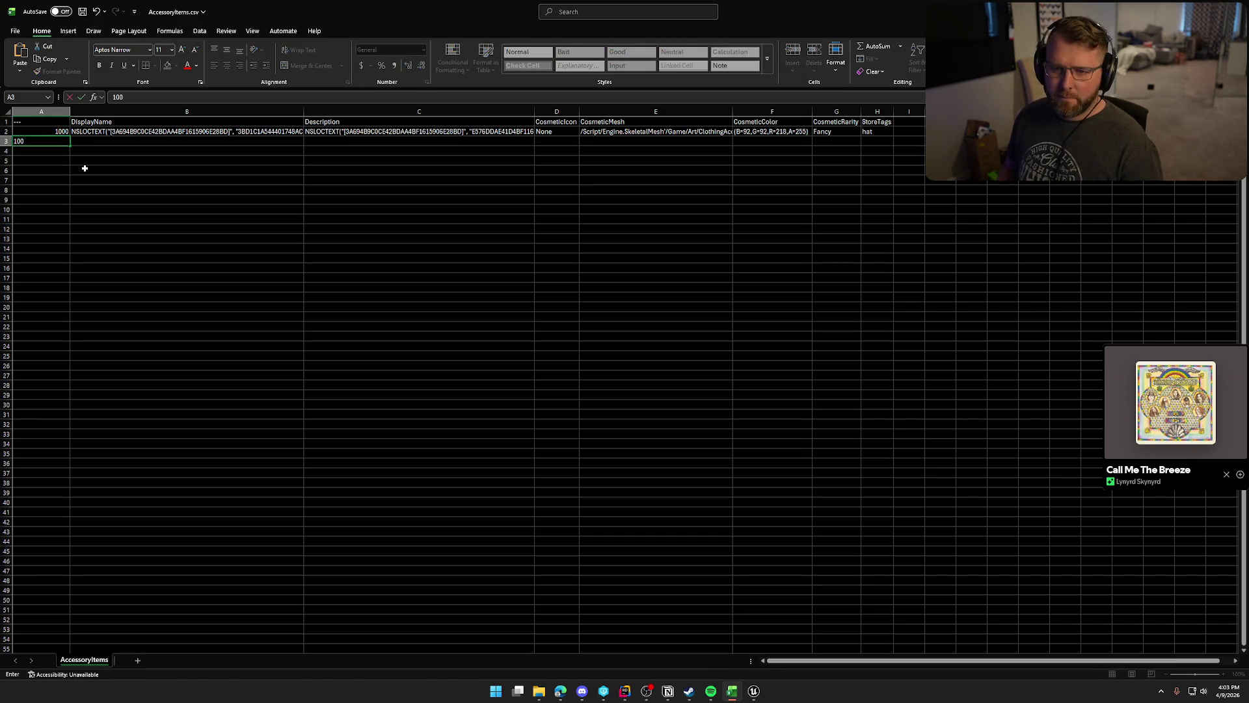
{"action": "type", "text": "1"}
{"action": "key", "text": "Return"}
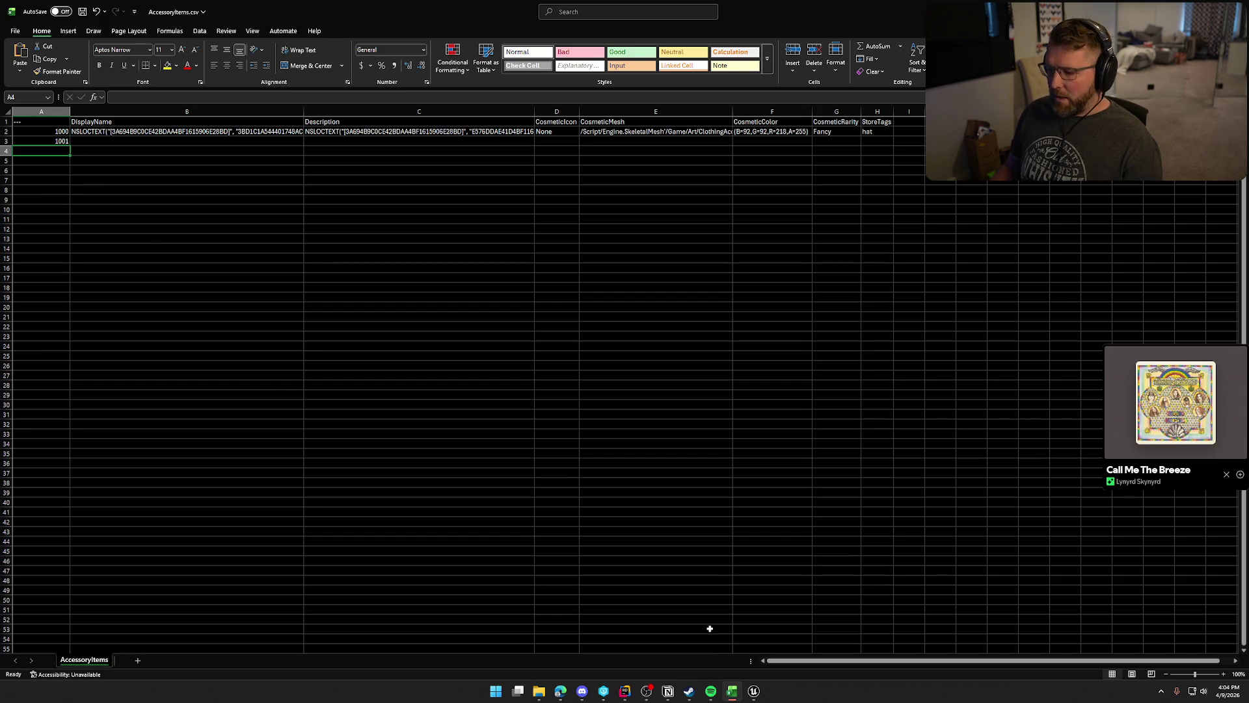
{"action": "left_click", "coordinate": [754, 690]}
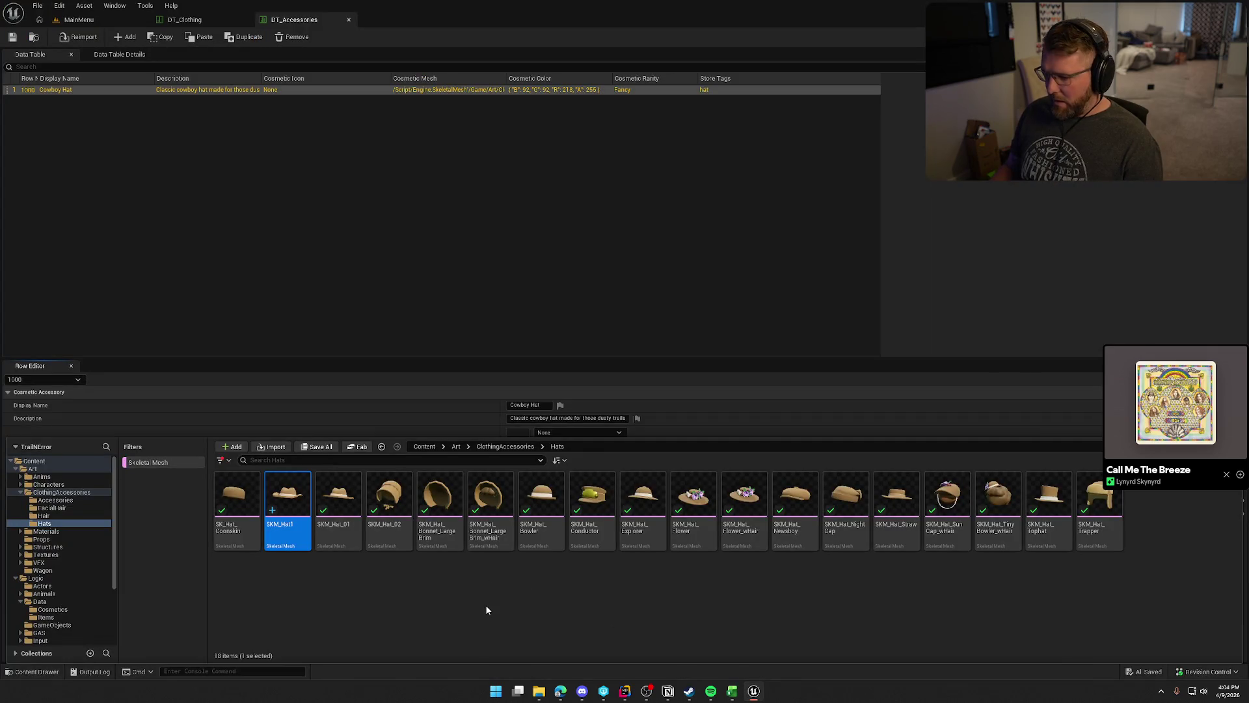
Select all 18 skeletal hat meshes to count them, then select IDs 1000–1001 in Excel.
{"action": "left_click", "coordinate": [244, 508]}
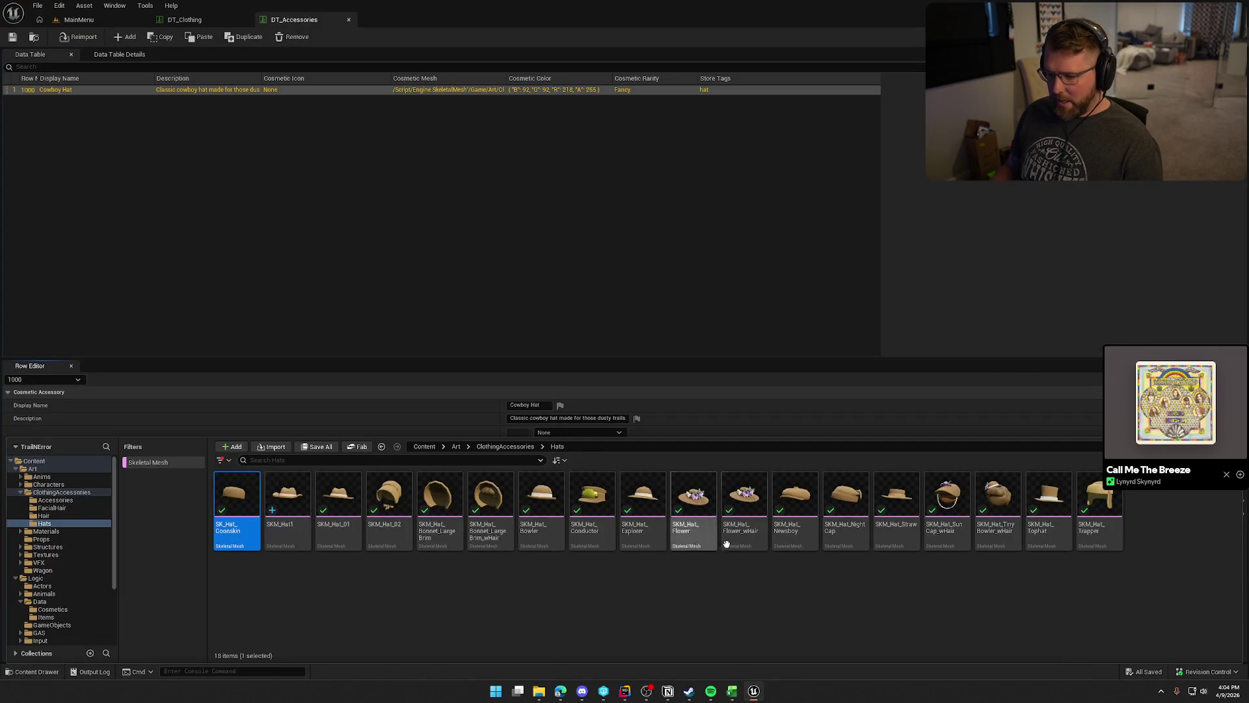
{"action": "left_click", "coordinate": [1092, 507], "text": "shift"}
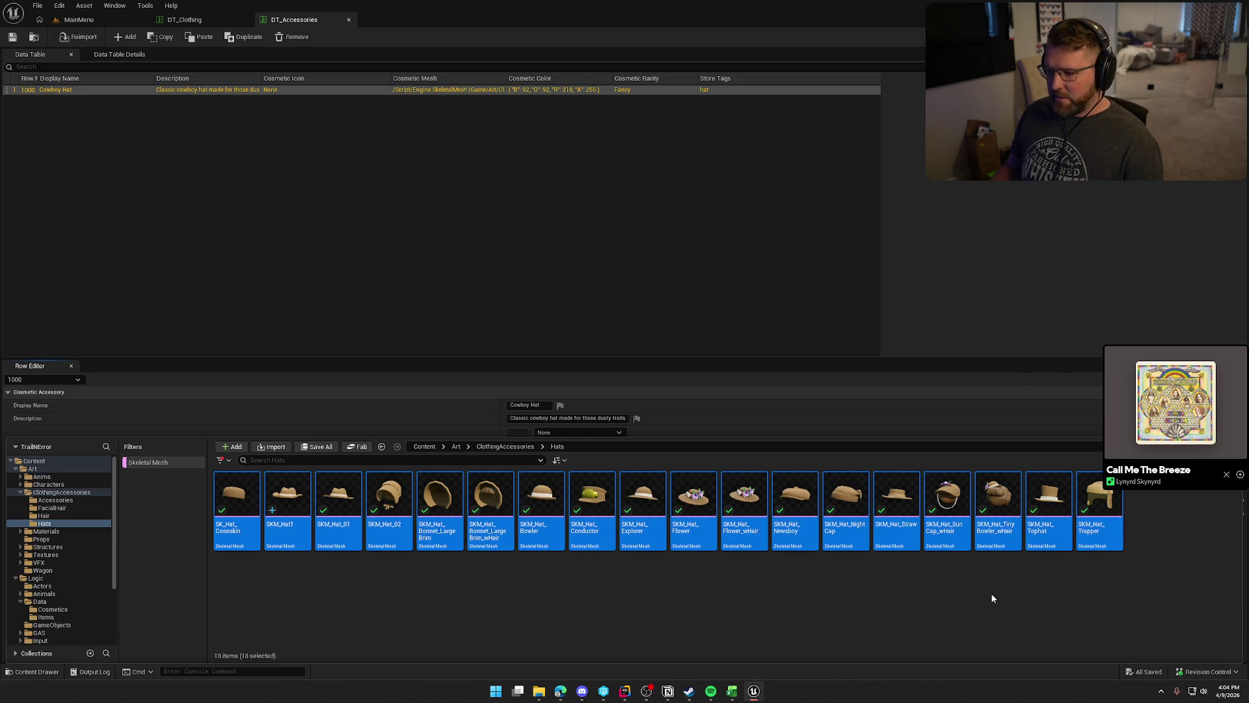
{"action": "left_click", "coordinate": [734, 695]}
{"action": "mouse_move", "coordinate": [61, 132]}
{"action": "left_mouse_down"}
{"action": "mouse_move", "coordinate": [69, 271]}
{"action": "mouse_move", "coordinate": [104, 406]}
{"action": "mouse_move", "coordinate": [93, 421]}
{"action": "mouse_move", "coordinate": [91, 627]}
{"action": "mouse_move", "coordinate": [75, 130]}
{"action": "mouse_move", "coordinate": [69, 153]}
{"action": "mouse_move", "coordinate": [48, 70]}
{"action": "mouse_move", "coordinate": [26, 124]}
{"action": "mouse_move", "coordinate": [34, 175]}
{"action": "mouse_move", "coordinate": [43, 144]}
{"action": "mouse_move", "coordinate": [43, 191]}
{"action": "left_mouse_up"}
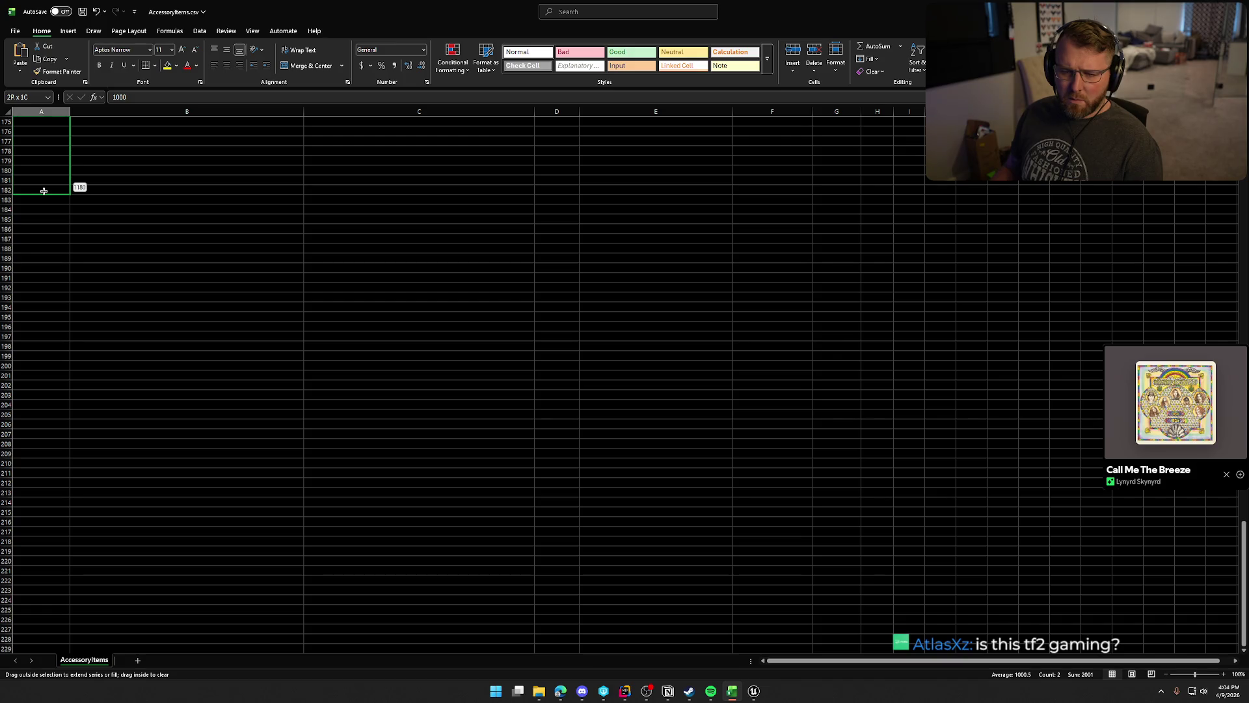
Extend the ID series down column A to 1179, clearing the extra 1180.
{"action": "left_click_drag", "start_coordinate": [43, 190], "coordinate": [44, 191]}
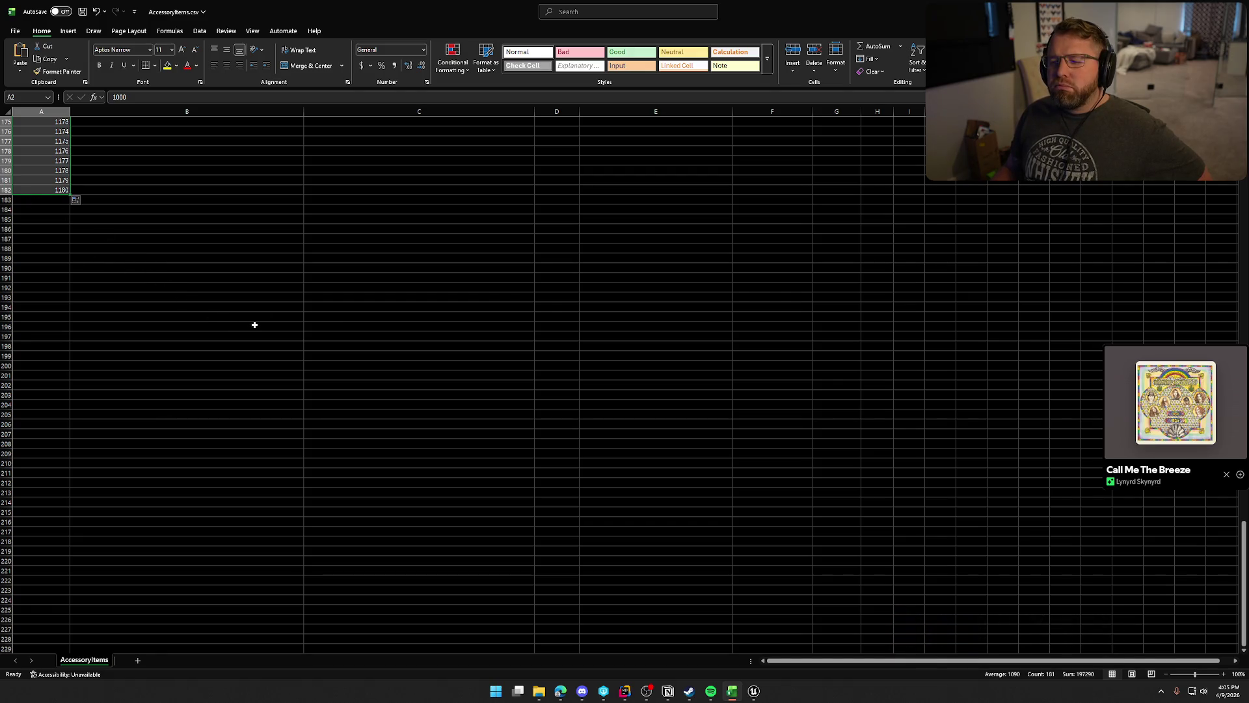
{"action": "scroll", "coordinate": [254, 325], "scroll_direction": "up", "scroll_amount": 14}
{"action": "scroll", "coordinate": [255, 324], "scroll_direction": "up", "scroll_amount": 20}
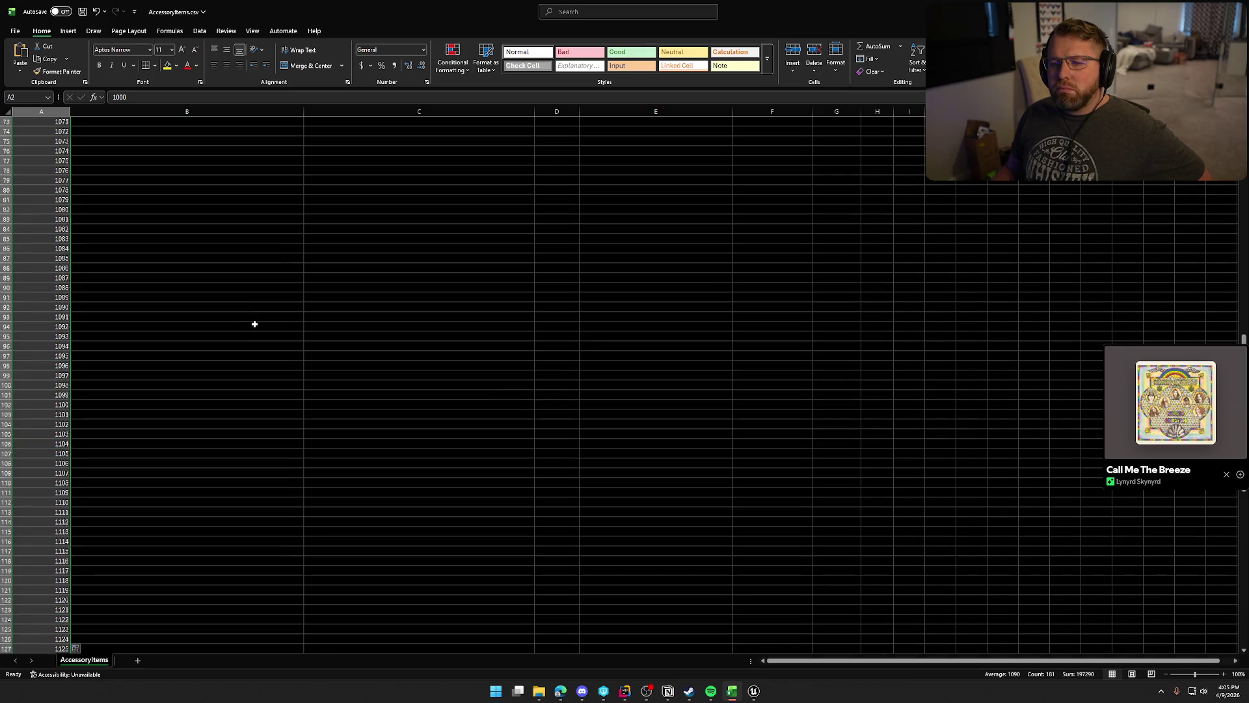
{"action": "scroll", "coordinate": [254, 323], "scroll_direction": "up", "scroll_amount": 1}
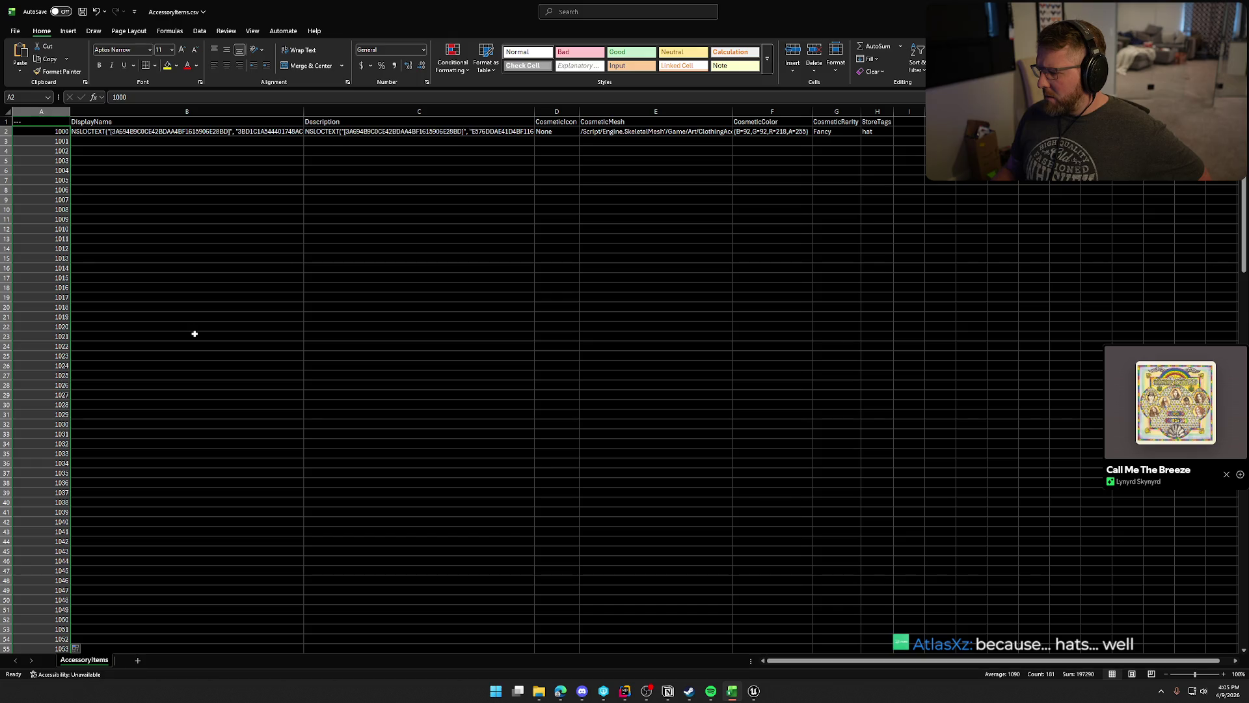
{"action": "scroll", "coordinate": [194, 333], "scroll_direction": "down", "scroll_amount": 20}
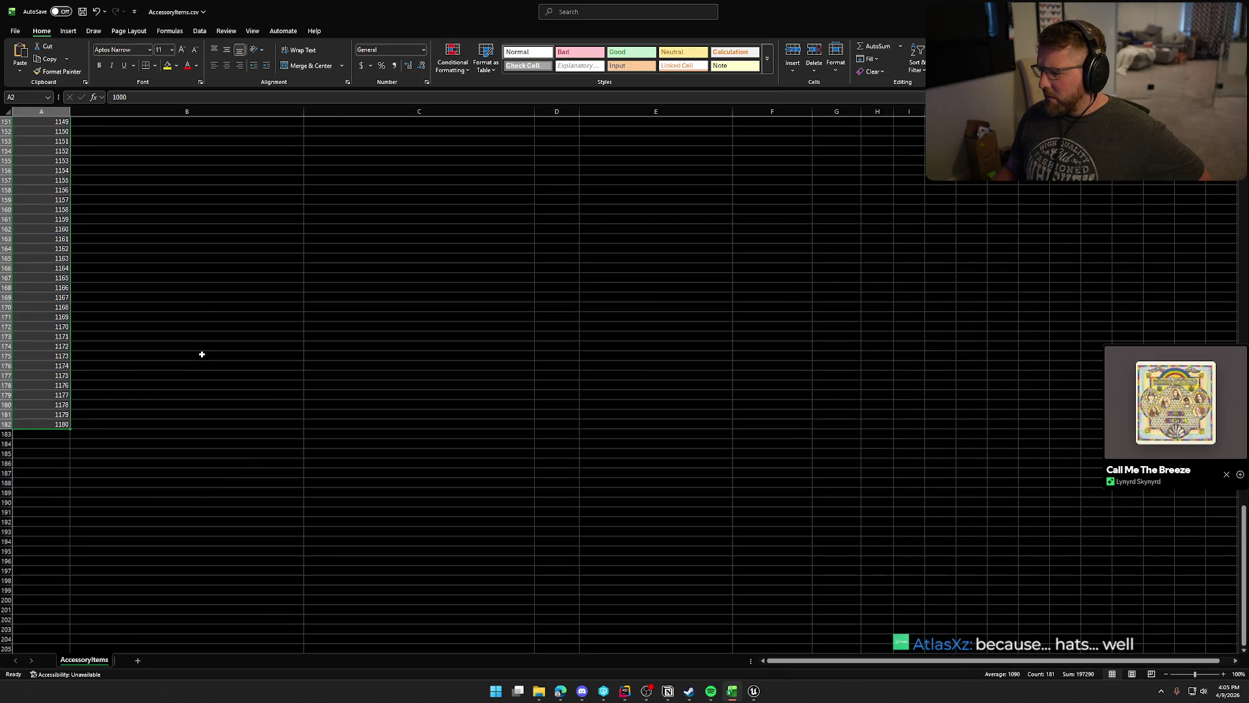
{"action": "left_click", "coordinate": [59, 424]}
{"action": "key", "text": "Delete"}
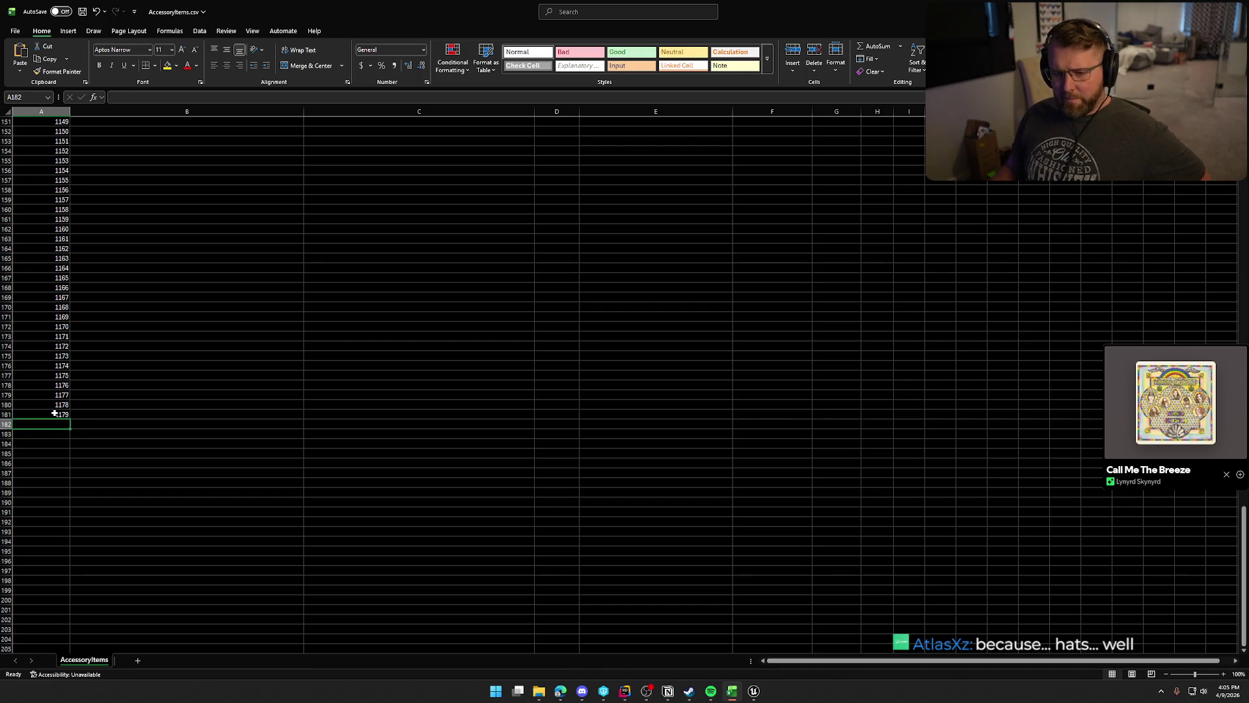
{"action": "left_click", "coordinate": [56, 415]}
Widen column B so the DisplayName entries are more readable.
{"action": "scroll", "coordinate": [146, 437], "scroll_direction": "up", "scroll_amount": 20}
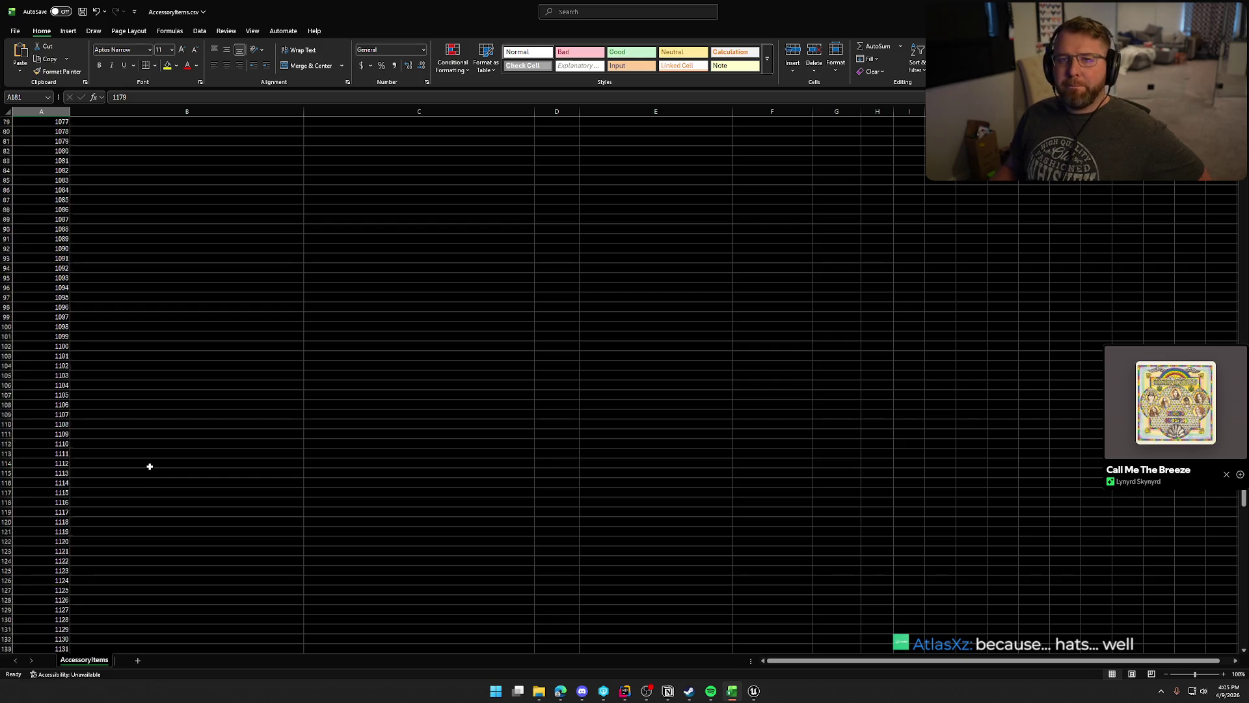
{"action": "scroll", "coordinate": [146, 437], "scroll_direction": "up", "scroll_amount": 10}
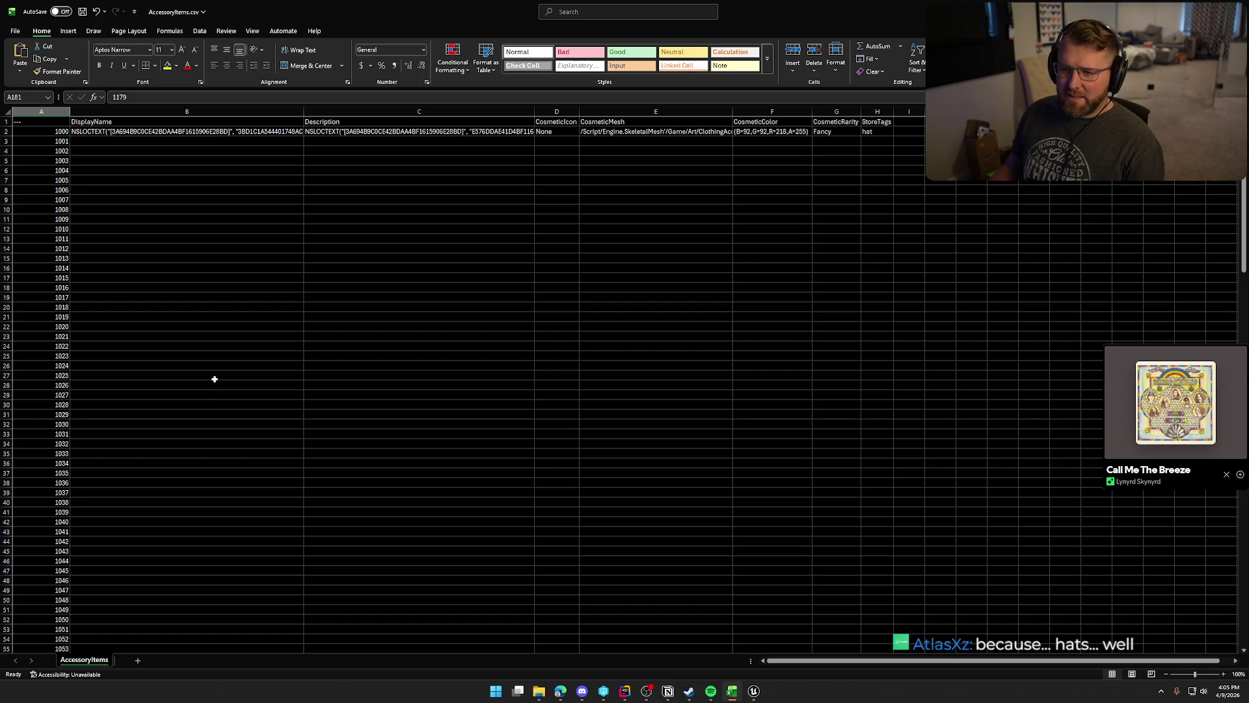
{"action": "mouse_move", "coordinate": [303, 118]}
{"action": "left_mouse_down"}
{"action": "mouse_move", "coordinate": [477, 109]}
{"action": "mouse_move", "coordinate": [414, 111]}
{"action": "left_mouse_up"}
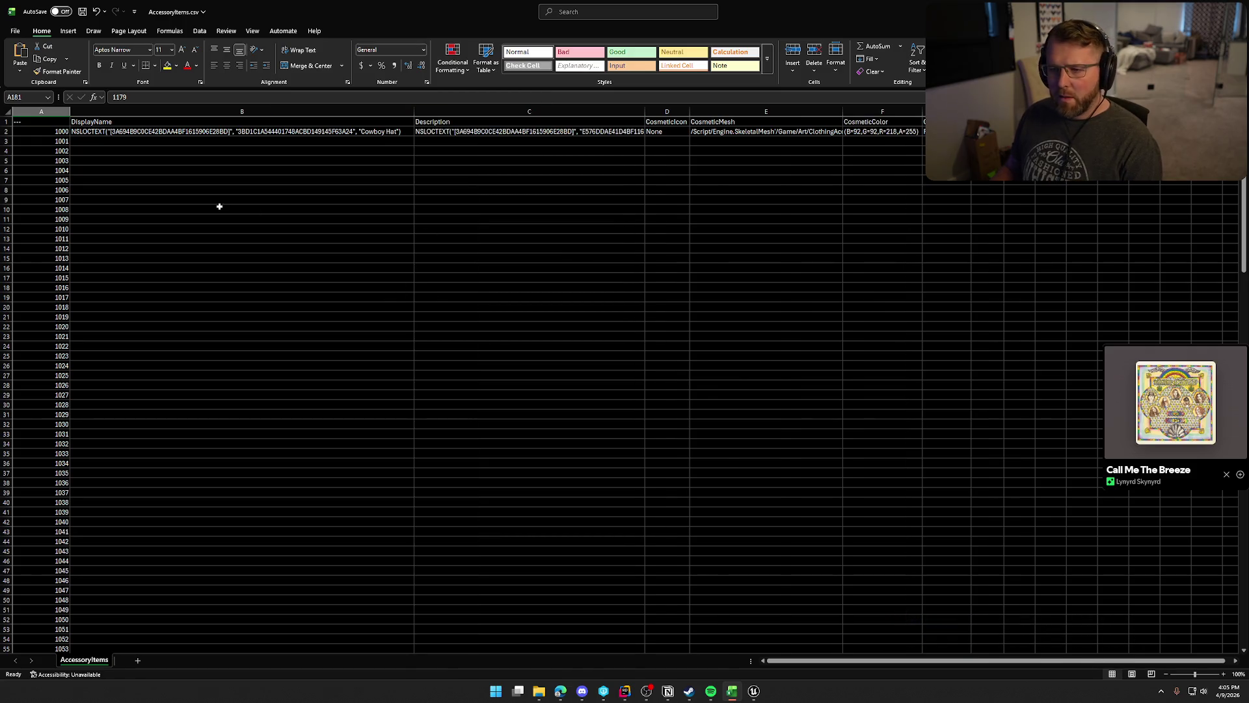
Enter Cowboy Hat as ID 1001's display name and fill it down through ID 1009.
{"action": "left_click", "coordinate": [130, 141]}
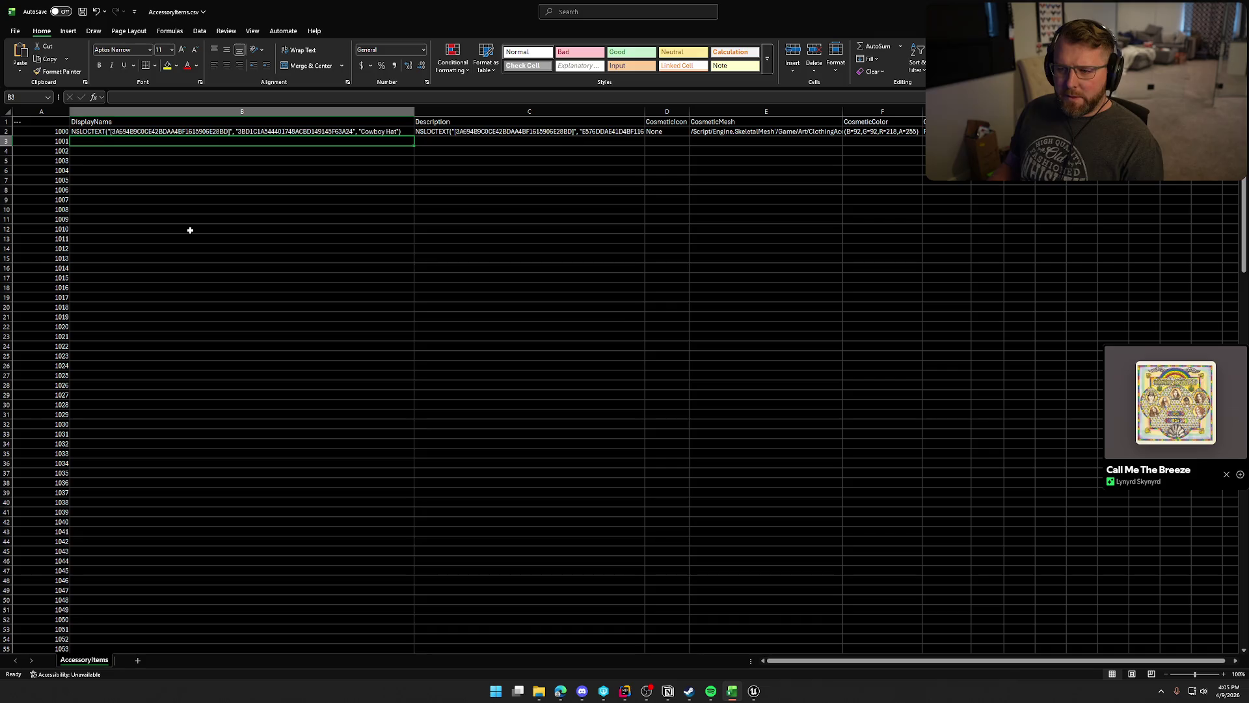
{"action": "type", "text": "Cowboy H"}
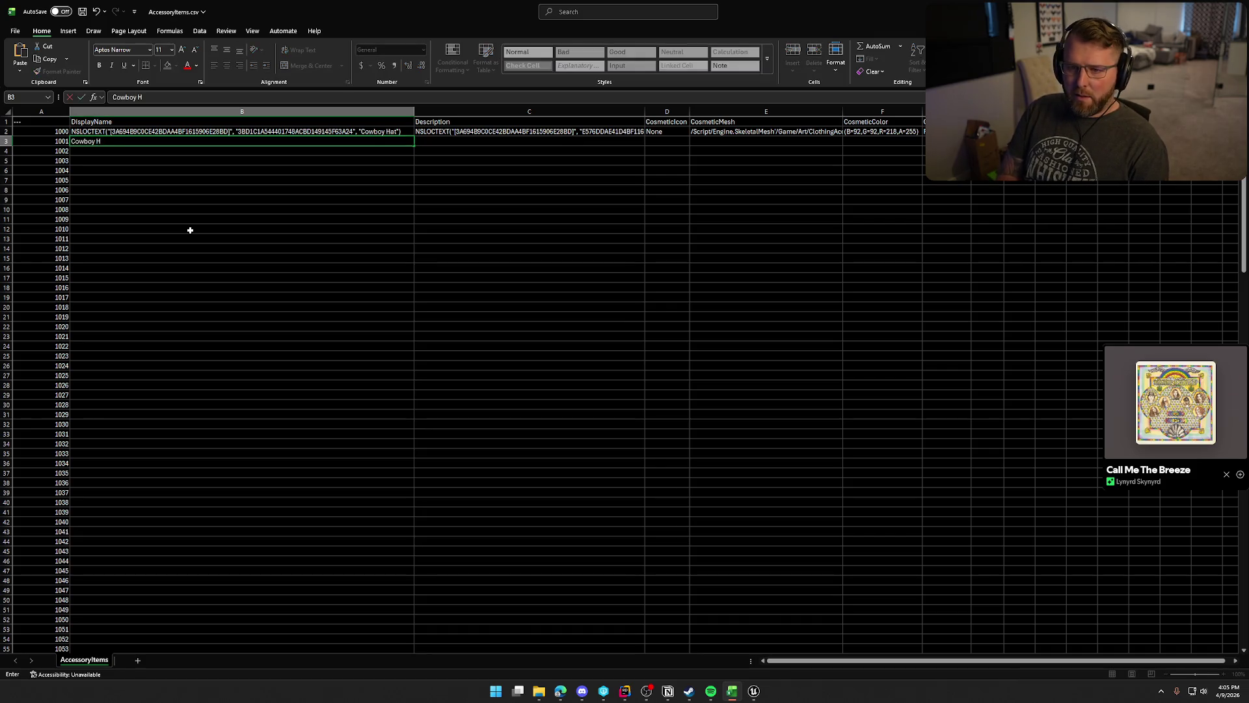
{"action": "type", "text": "at"}
{"action": "key", "text": "Return"}
{"action": "left_click", "coordinate": [122, 141]}
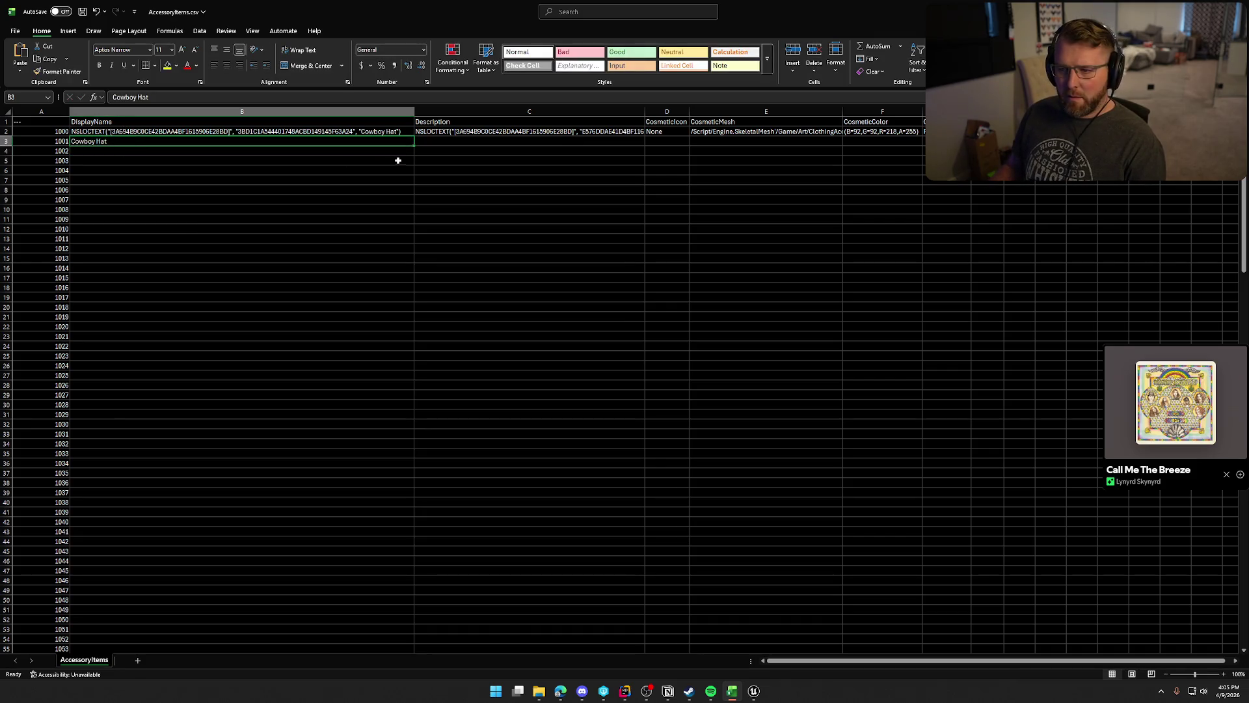
{"action": "left_click_drag", "start_coordinate": [415, 146], "coordinate": [416, 223]}
{"action": "left_click", "coordinate": [86, 133]}
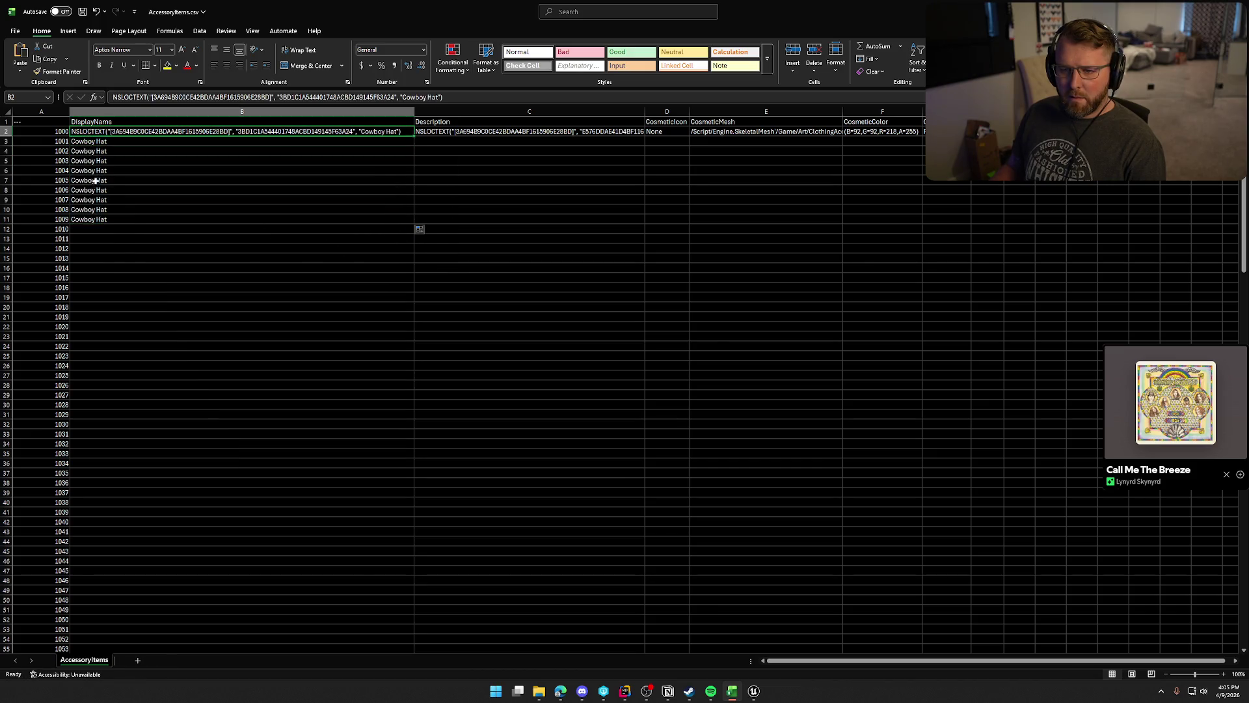
{"action": "left_click", "coordinate": [95, 219], "text": "shift"}
{"action": "left_click", "coordinate": [195, 317]}
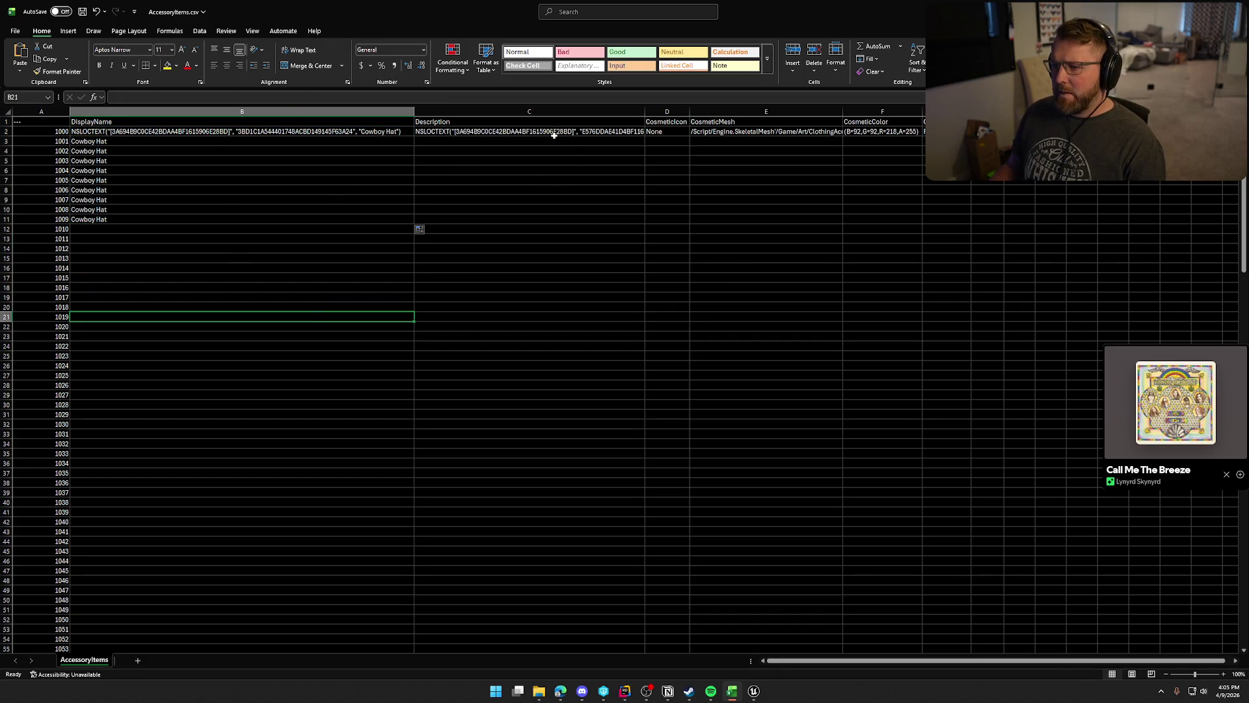
Replace ID 1000's NSLOCTEXT description with its plain text and paste it for ID 1001.
{"action": "double_click", "coordinate": [645, 111]}
{"action": "double_click", "coordinate": [709, 133]}
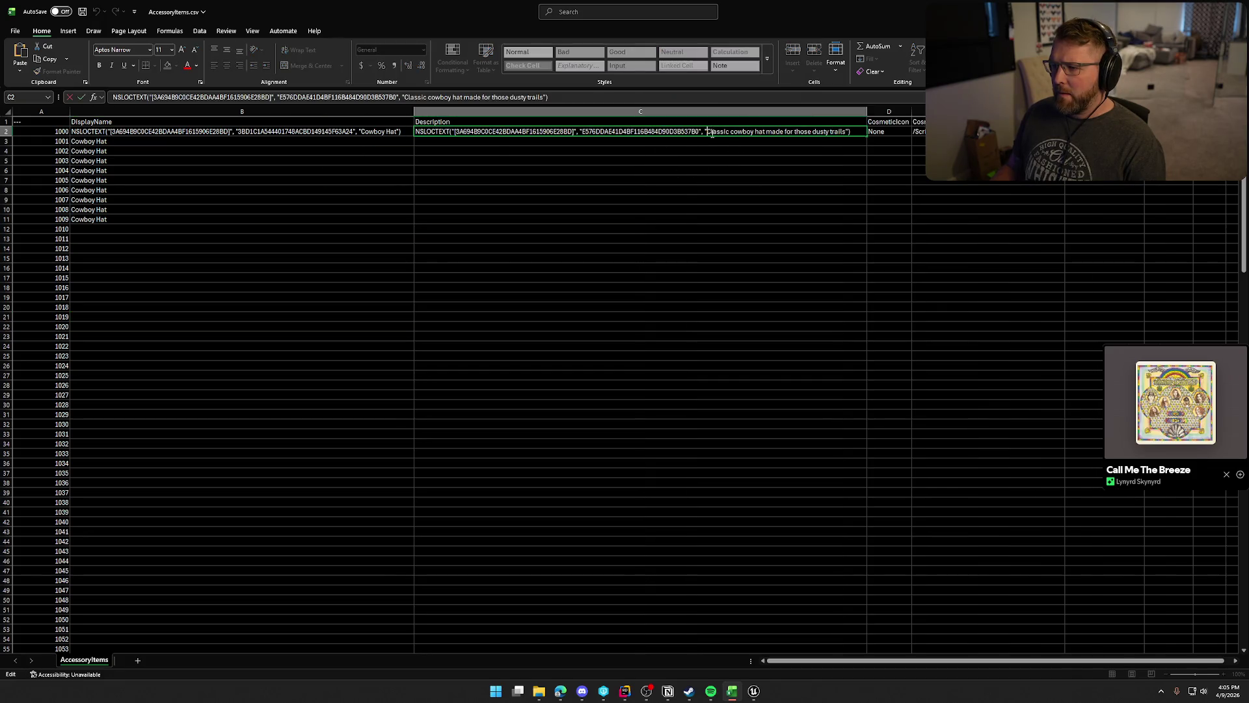
{"action": "left_click_drag", "start_coordinate": [846, 132], "coordinate": [707, 133]}
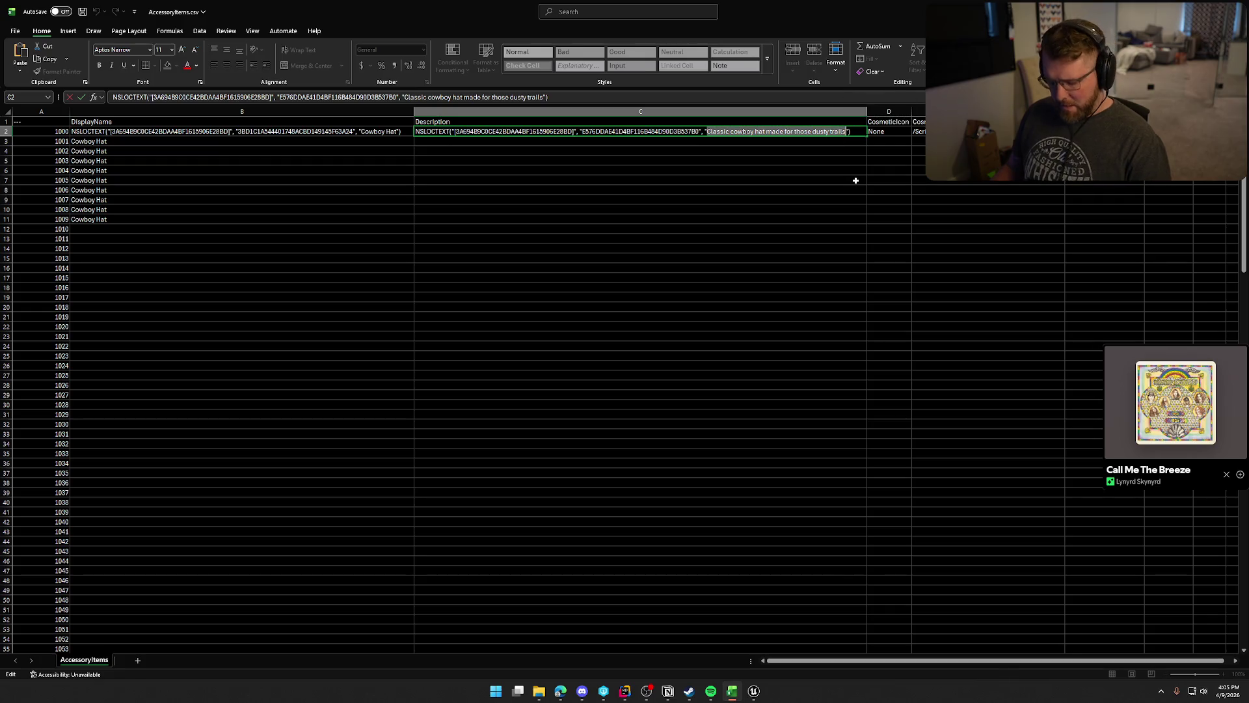
{"action": "key", "text": "ctrl+c"}
{"action": "key", "text": "Return"}
{"action": "key", "text": "ctrl+v"}
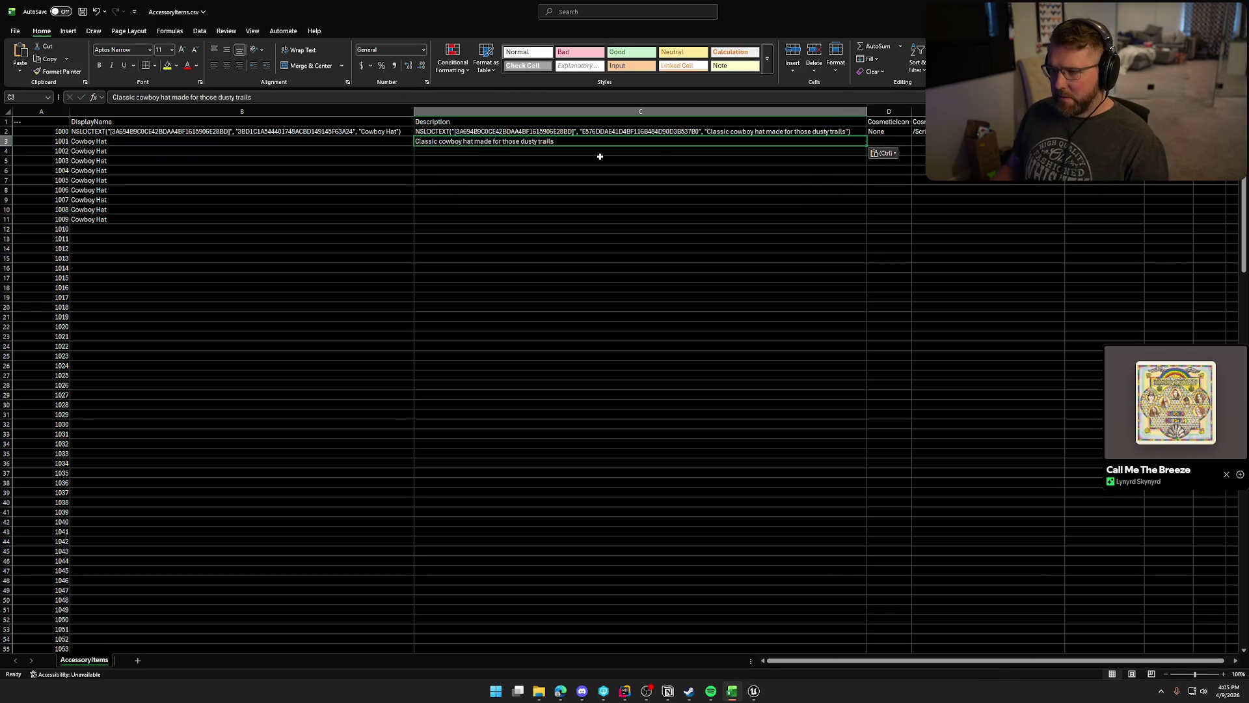
{"action": "left_click", "coordinate": [617, 132]}
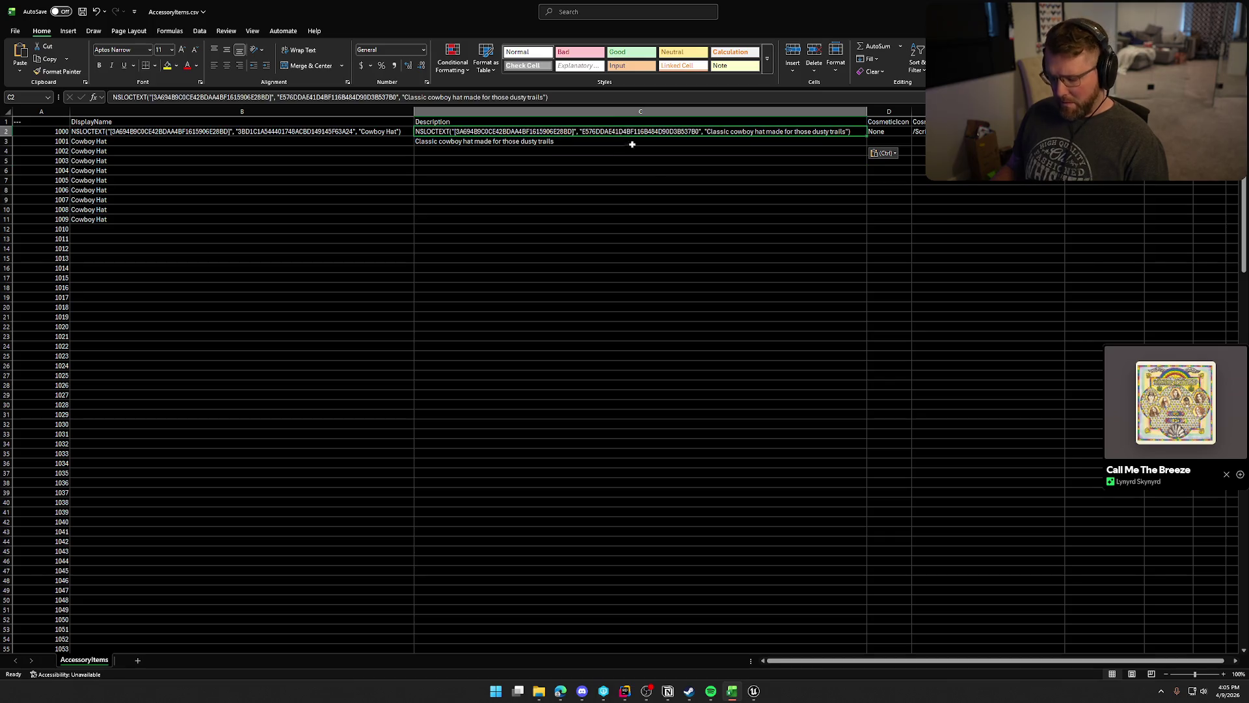
{"action": "key", "text": "ctrl+v"}
{"action": "left_click", "coordinate": [627, 209]}
{"action": "left_click_drag", "start_coordinate": [868, 111], "coordinate": [643, 111]}
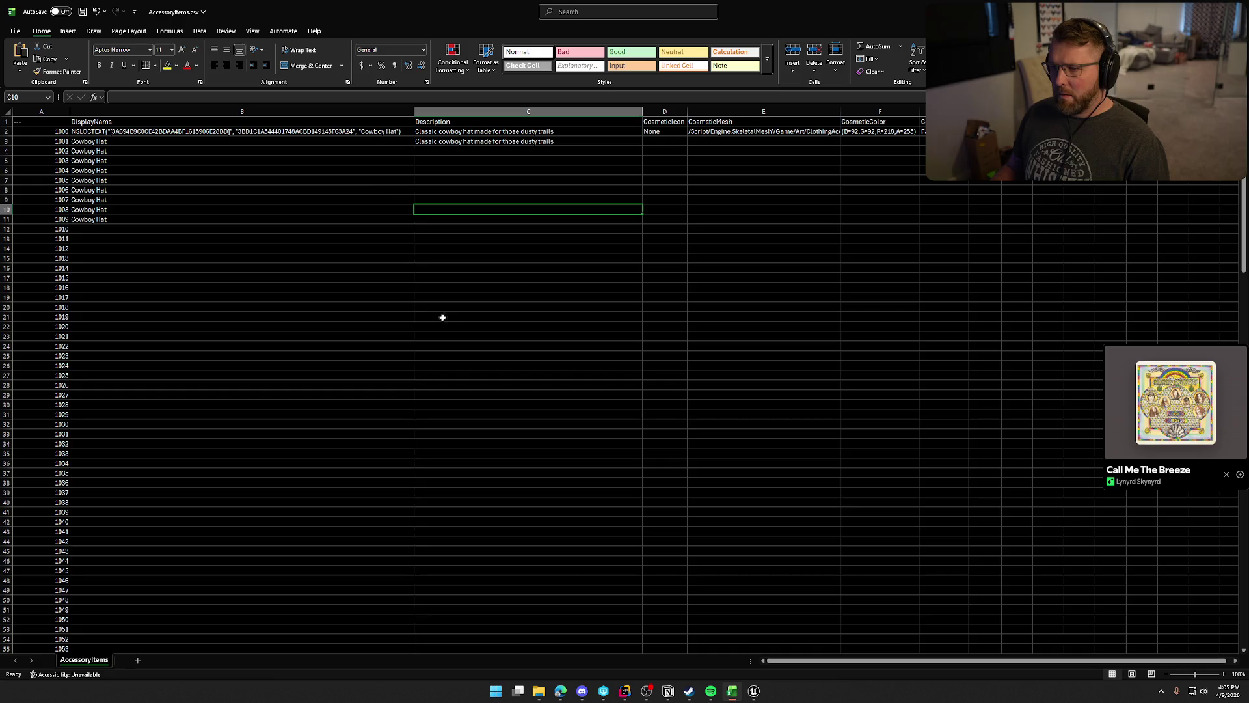
Replace ID 1000's NSLOCTEXT display name with plain Cowboy Hat.
{"action": "left_click", "coordinate": [101, 143]}
{"action": "key", "text": "ctrl+c"}
{"action": "key", "text": "Up"}
{"action": "key", "text": "ctrl+v"}
{"action": "key", "text": "Escape"}
{"action": "left_click", "coordinate": [274, 238]}
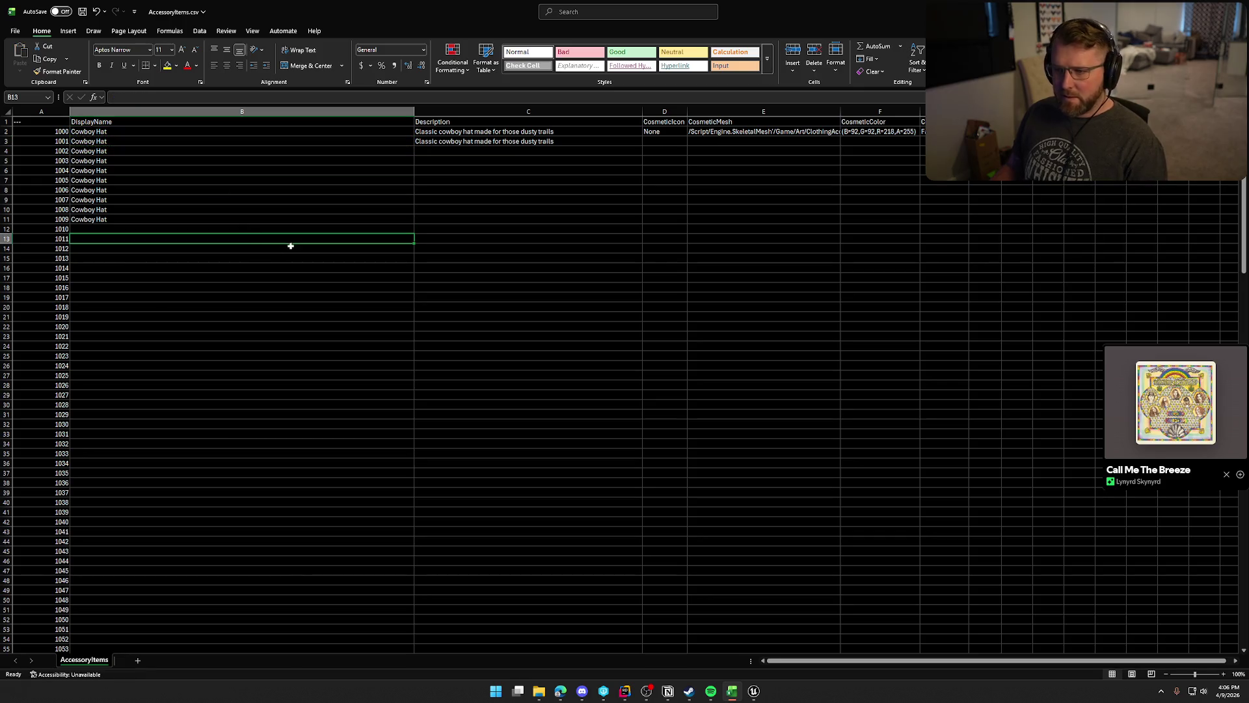
Fill the plain description down through ID 1009.
{"action": "left_click", "coordinate": [617, 143]}
{"action": "left_click_drag", "start_coordinate": [642, 143], "coordinate": [644, 222]}
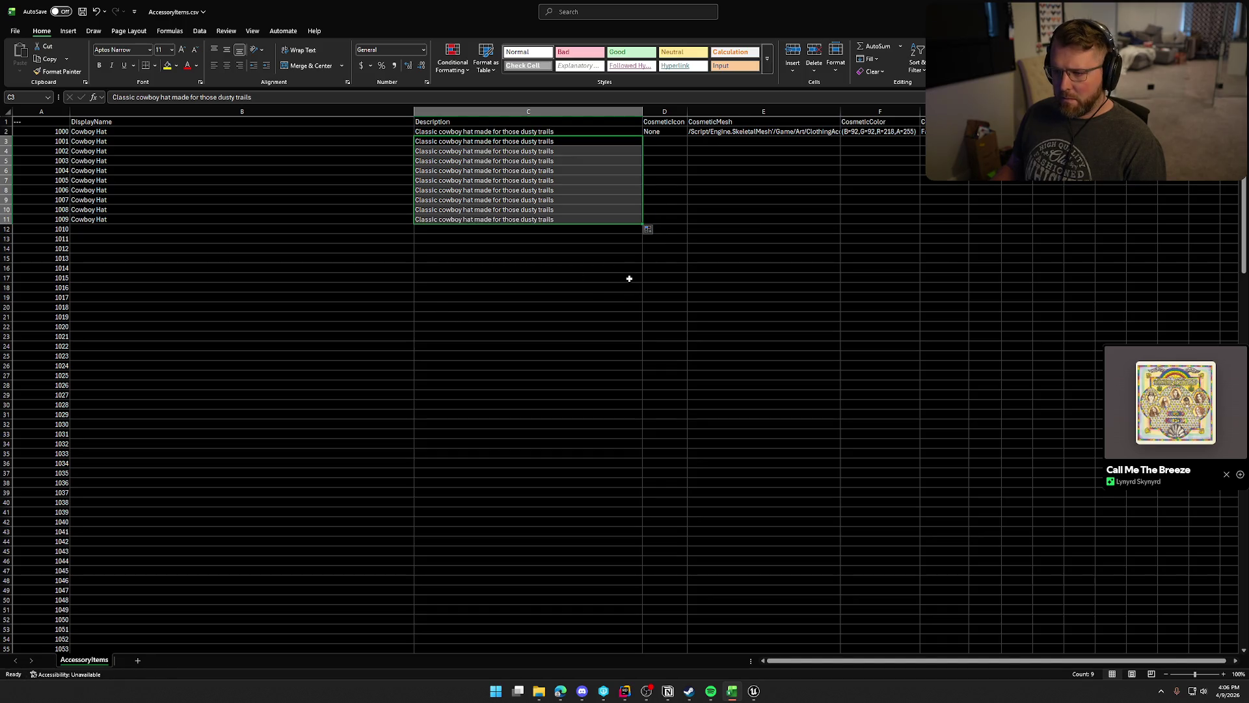
{"action": "left_click", "coordinate": [557, 258]}
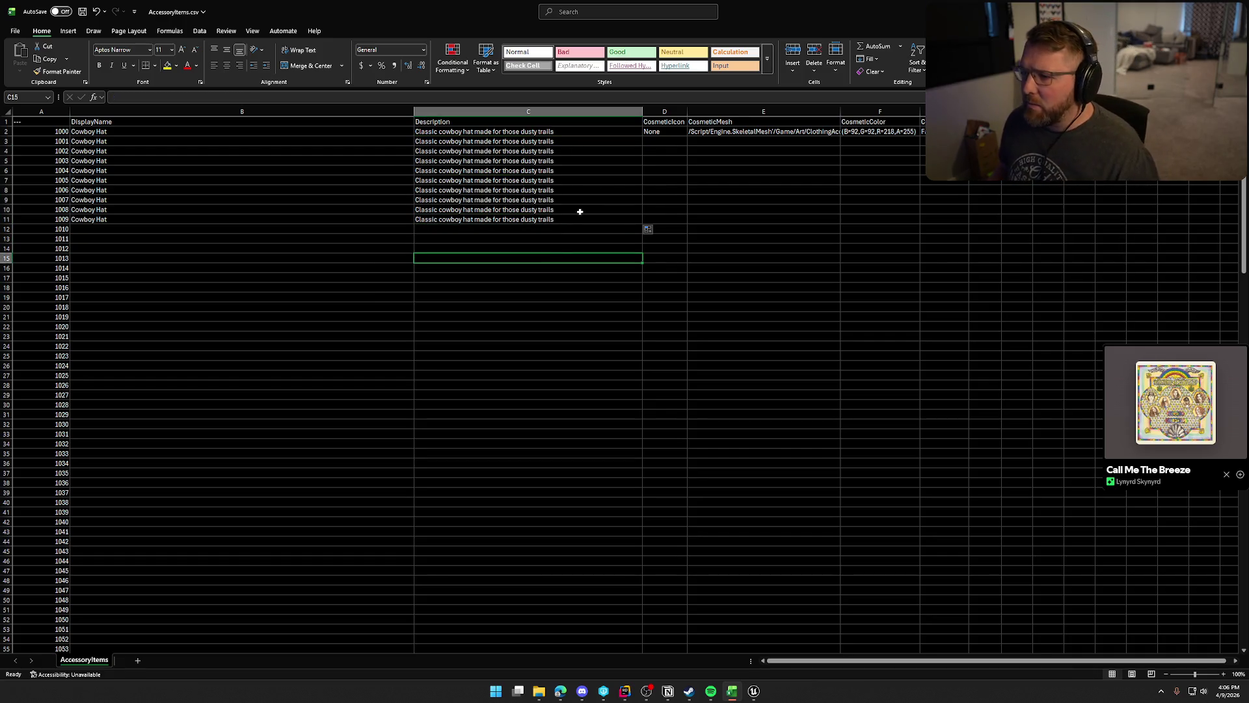
Fill None down the entire CosmeticIcon column.
{"action": "left_click", "coordinate": [666, 132]}
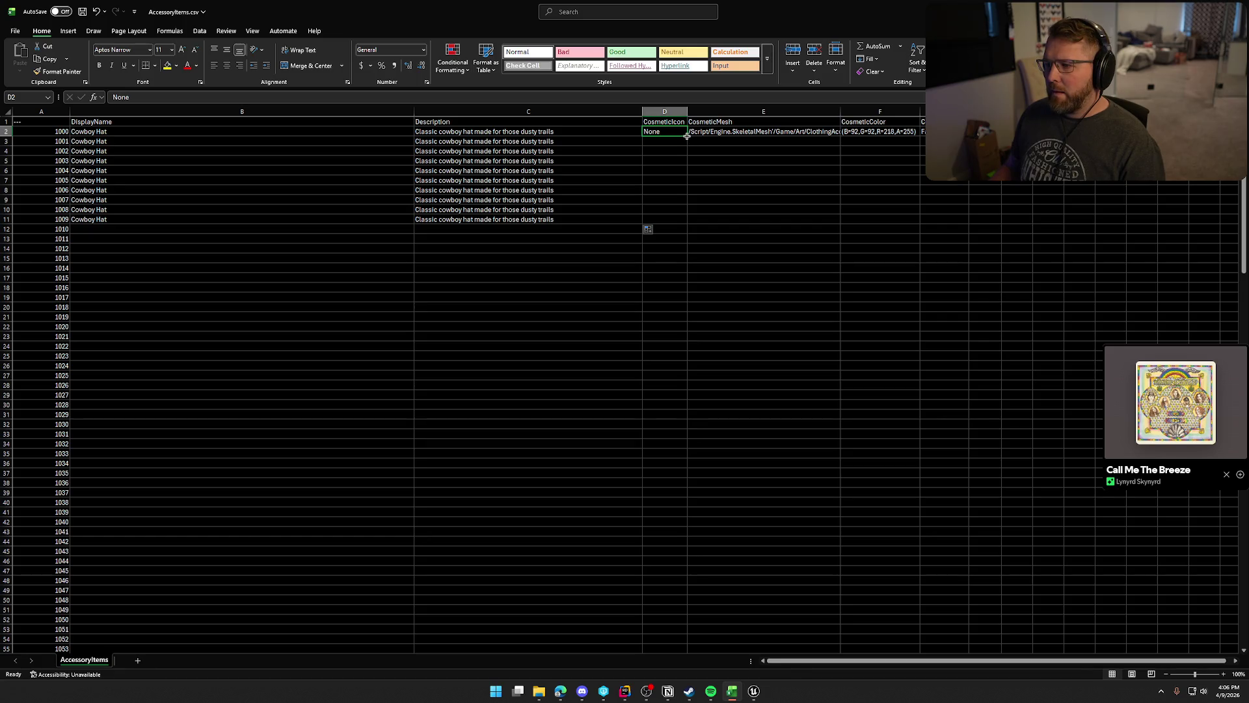
{"action": "mouse_move", "coordinate": [686, 136]}
{"action": "left_mouse_down"}
{"action": "mouse_move", "coordinate": [634, 472]}
{"action": "mouse_move", "coordinate": [621, 674]}
{"action": "mouse_move", "coordinate": [637, 622]}
{"action": "left_mouse_up"}
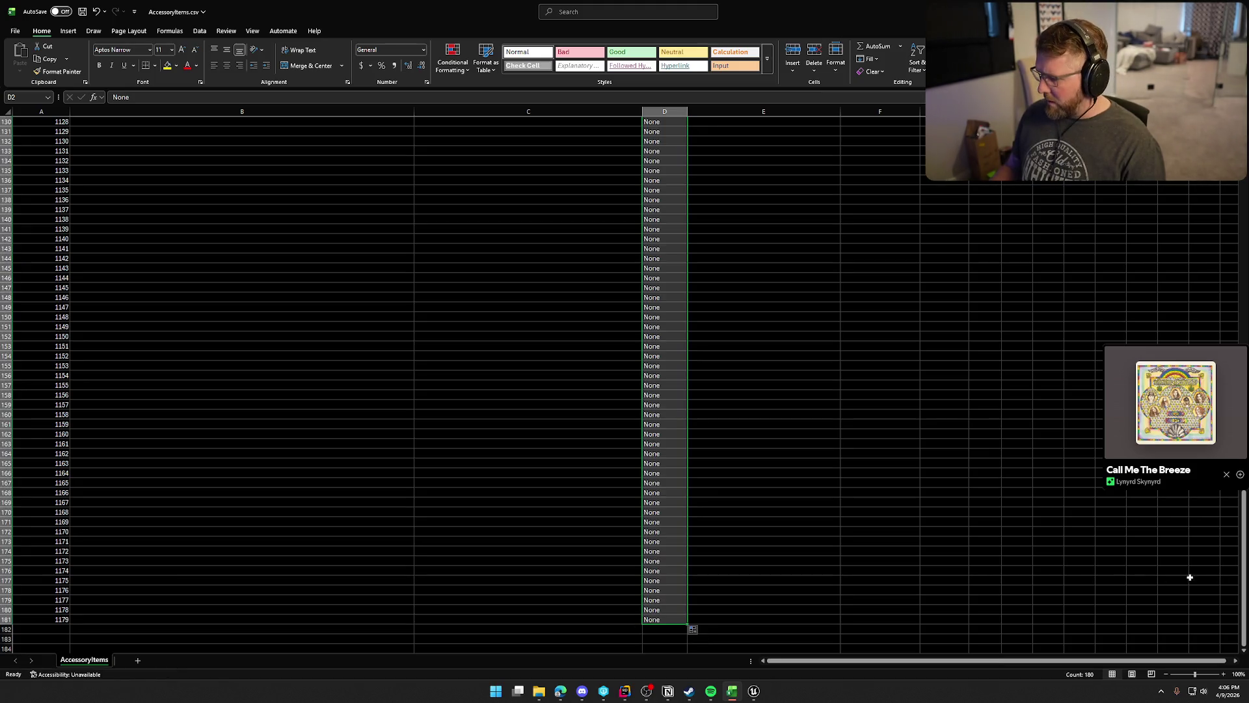
{"action": "left_click_drag", "start_coordinate": [1244, 566], "coordinate": [1244, 224]}
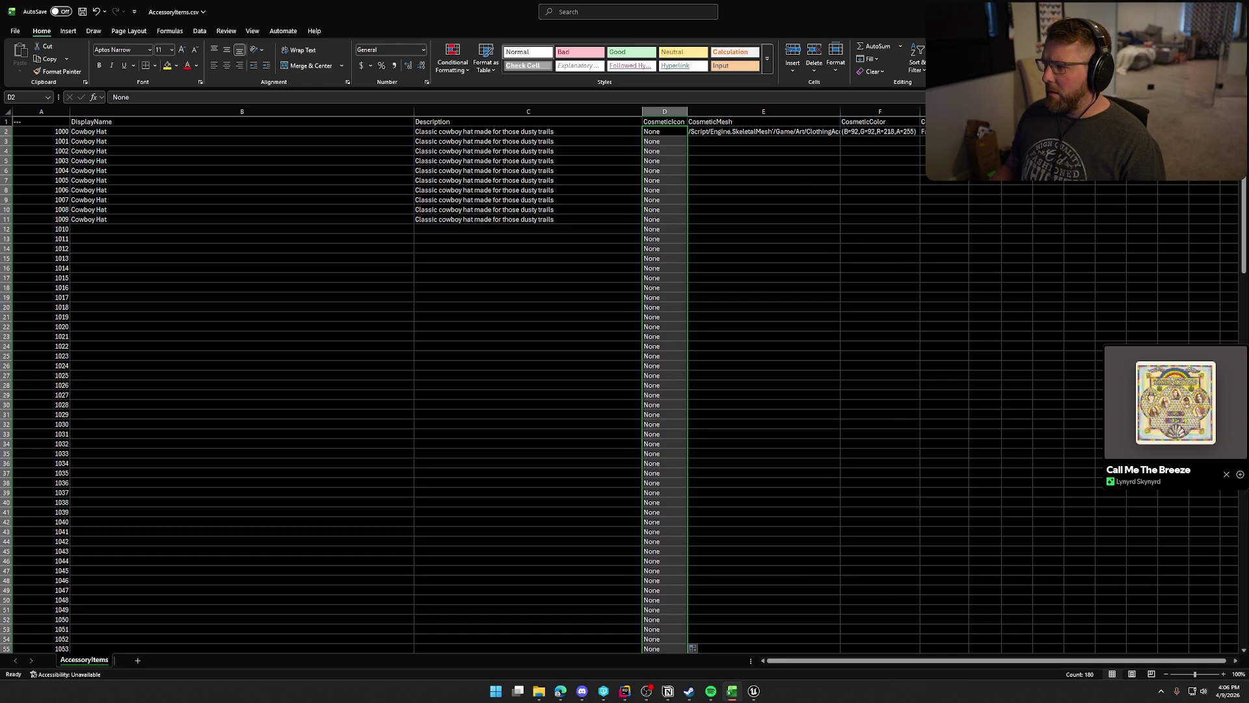
Fill the hat store tag down the StoreTags column to the last row.
{"action": "left_click", "coordinate": [985, 132]}
{"action": "mouse_move", "coordinate": [1001, 136]}
{"action": "left_mouse_down"}
{"action": "mouse_move", "coordinate": [1042, 682]}
{"action": "mouse_move", "coordinate": [1012, 668]}
{"action": "mouse_move", "coordinate": [1001, 641]}
{"action": "left_mouse_up"}
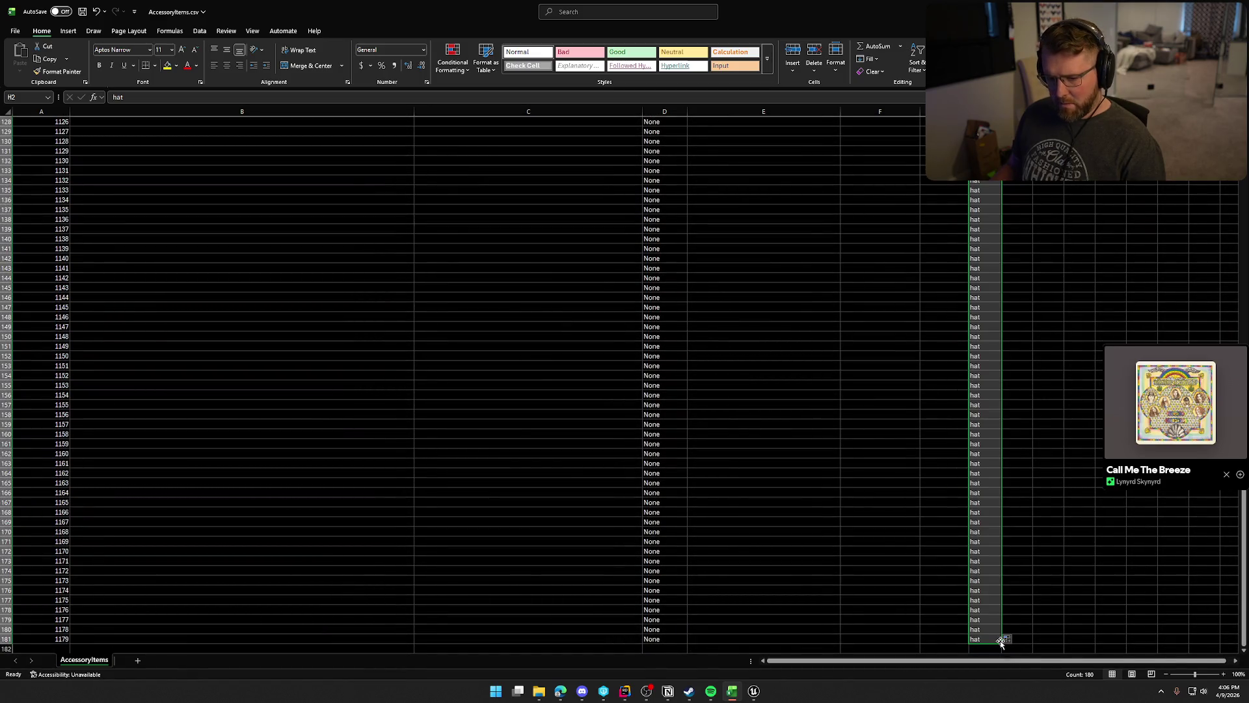
{"action": "left_click_drag", "start_coordinate": [1244, 573], "coordinate": [1244, 188]}
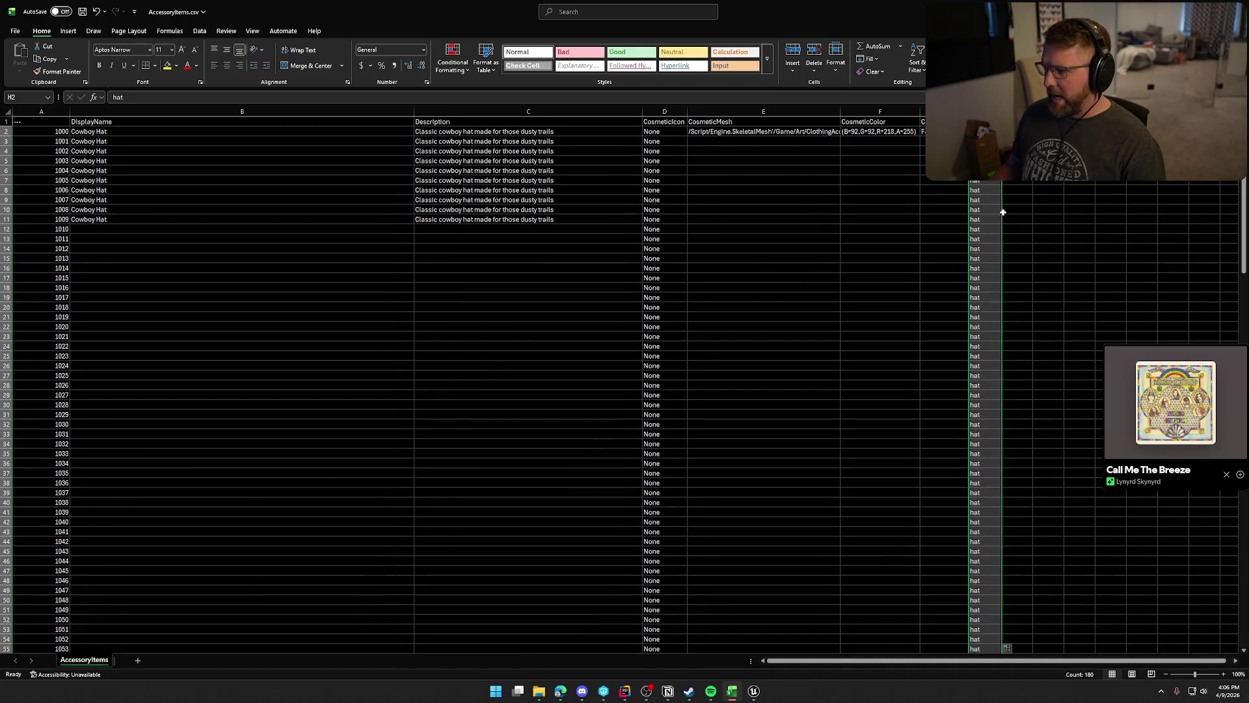
{"action": "left_click", "coordinate": [943, 141]}
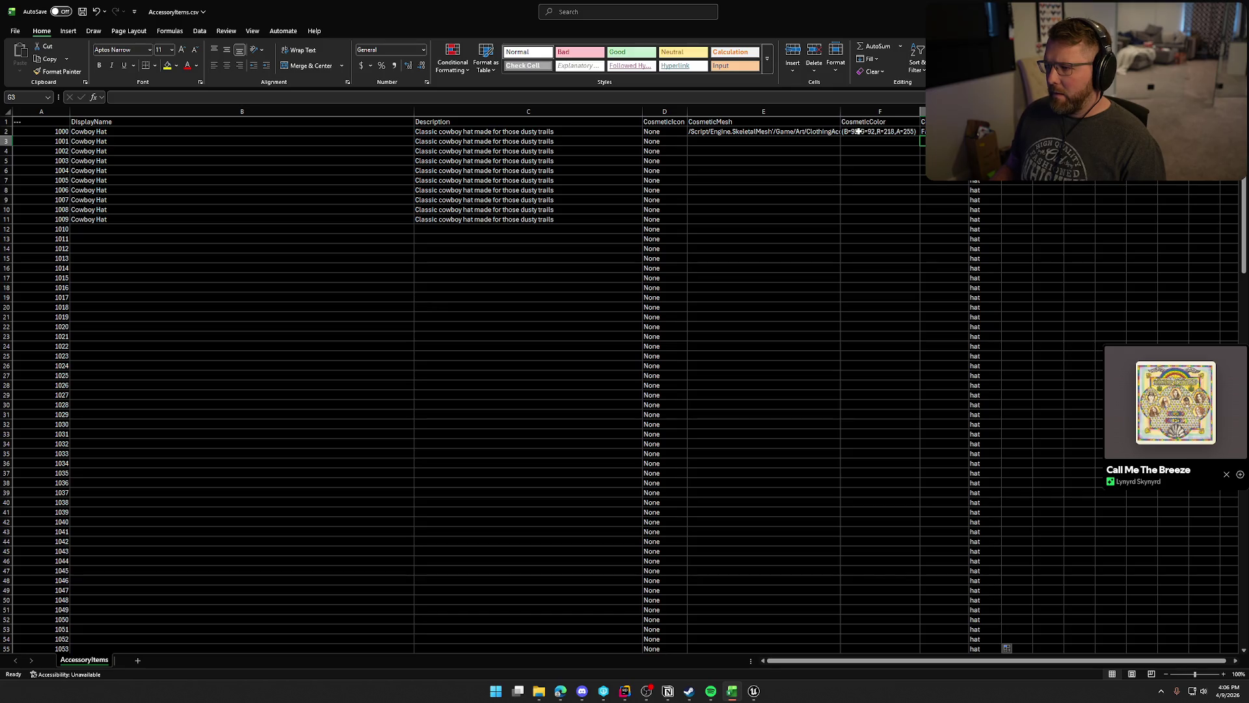
{"action": "left_click", "coordinate": [756, 695]}
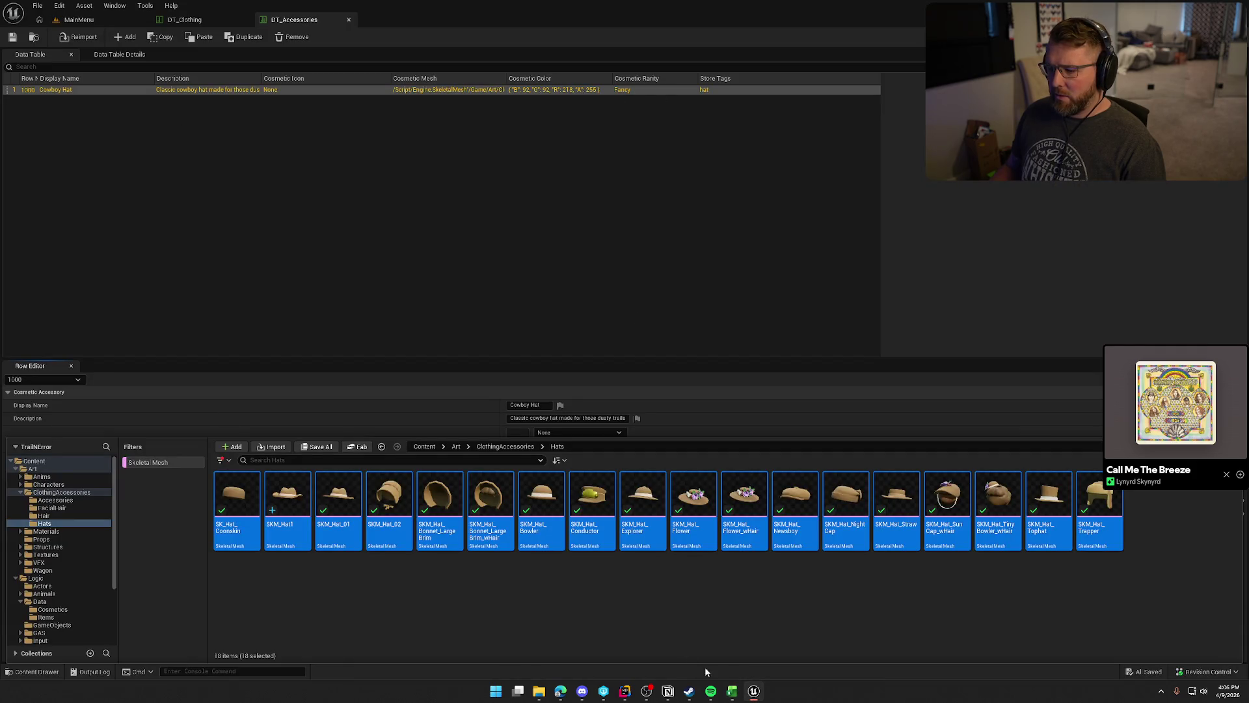
{"action": "left_click", "coordinate": [741, 693]}
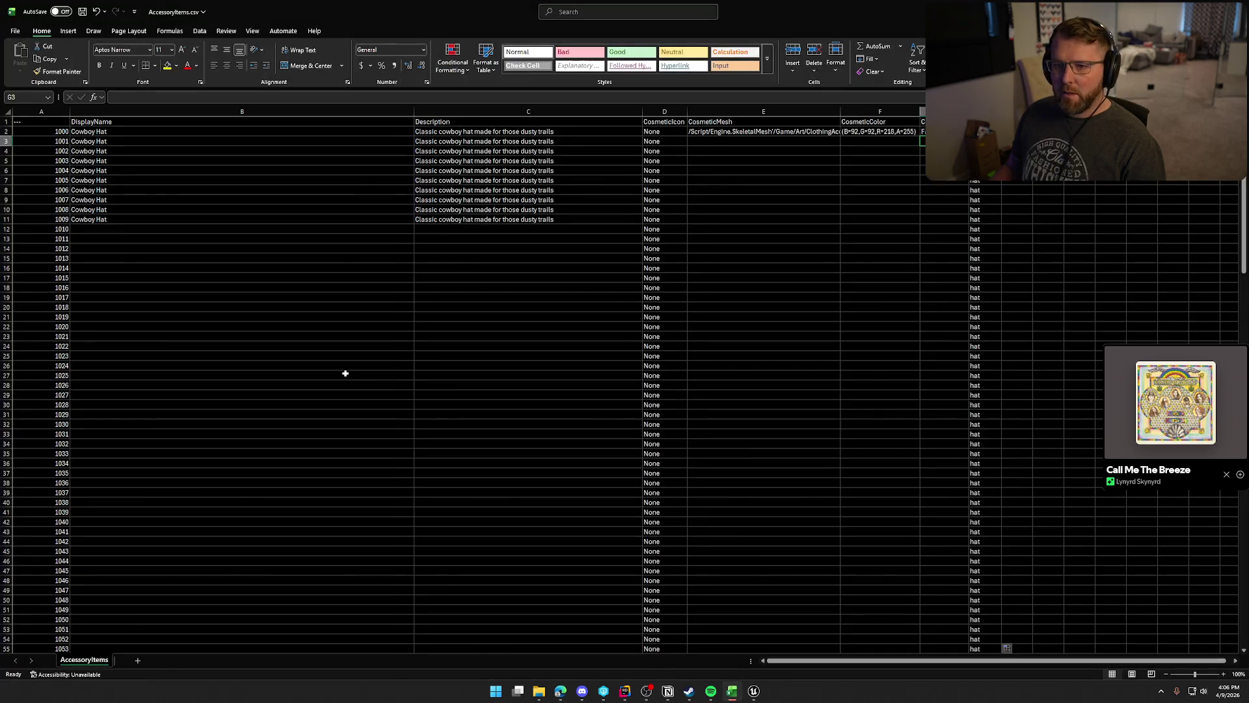
Copy the CosmeticColor values F2:F11 for IDs 3000–3009 from ClothingItems.csv.
{"action": "left_click", "coordinate": [539, 695]}
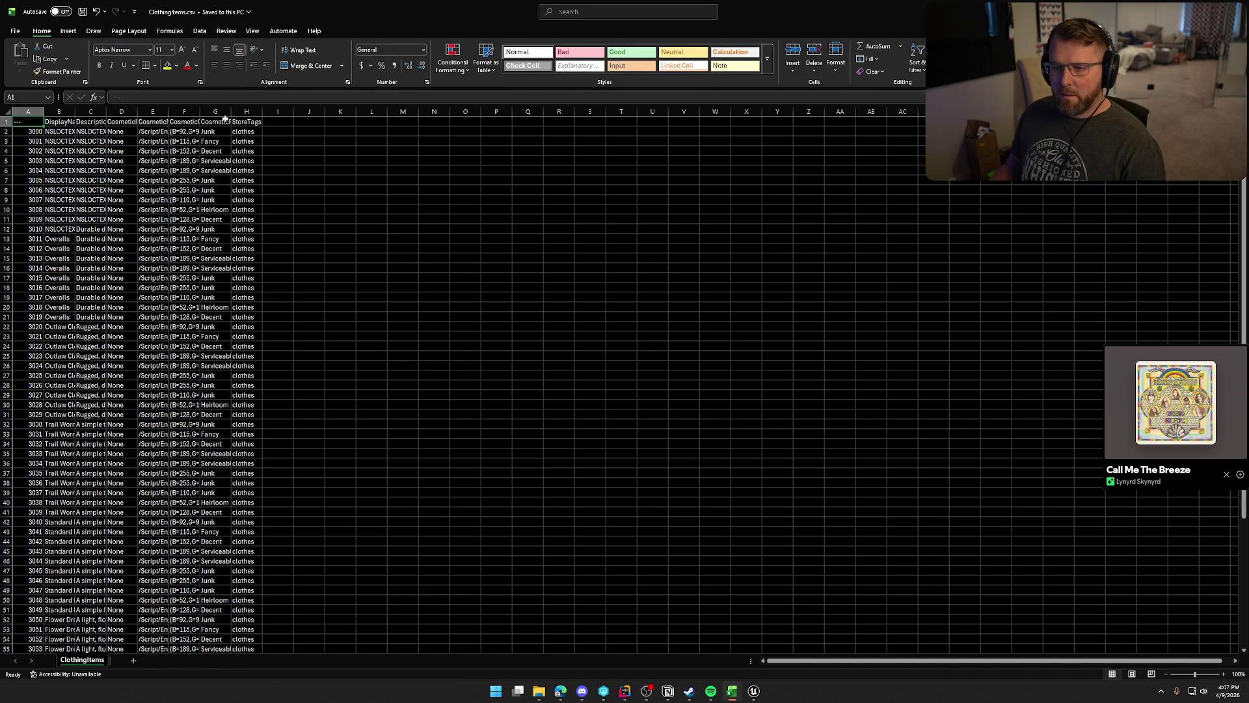
{"action": "double_click", "coordinate": [201, 111]}
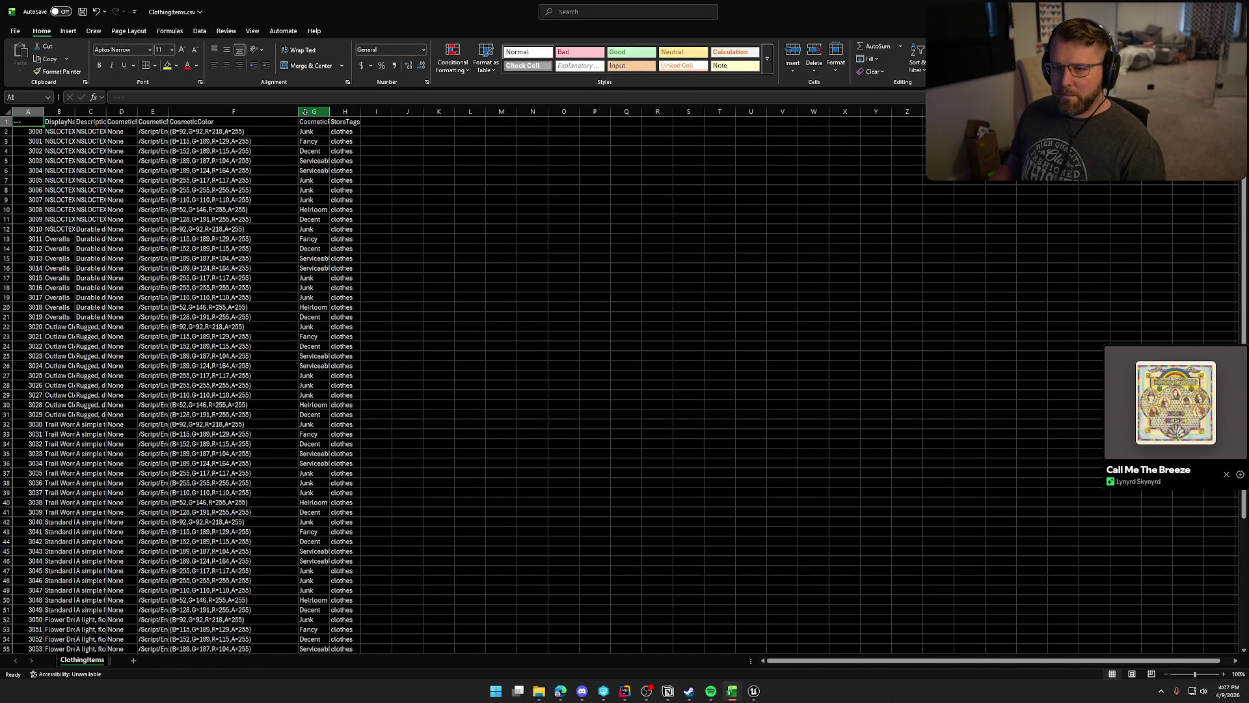
{"action": "left_click", "coordinate": [228, 131]}
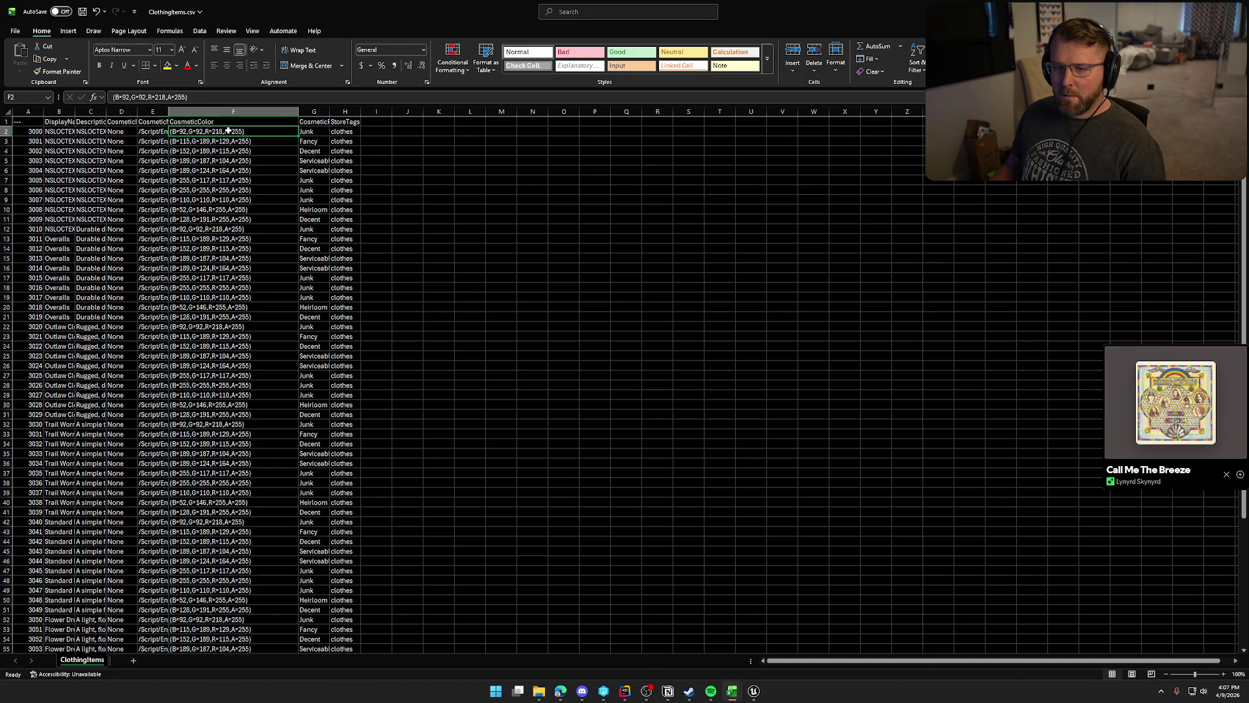
{"action": "left_click_drag", "start_coordinate": [215, 187], "coordinate": [216, 199]}
{"action": "left_click", "coordinate": [215, 208], "text": "shift"}
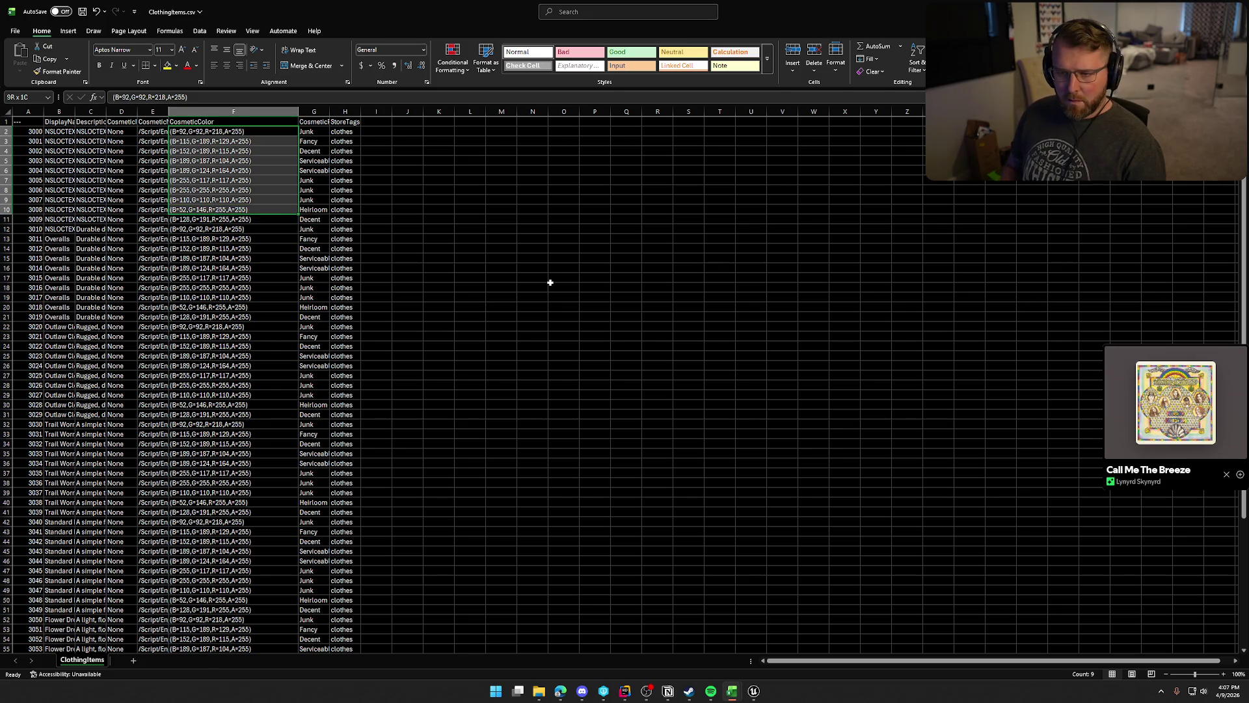
{"action": "key", "text": "shift+Down"}
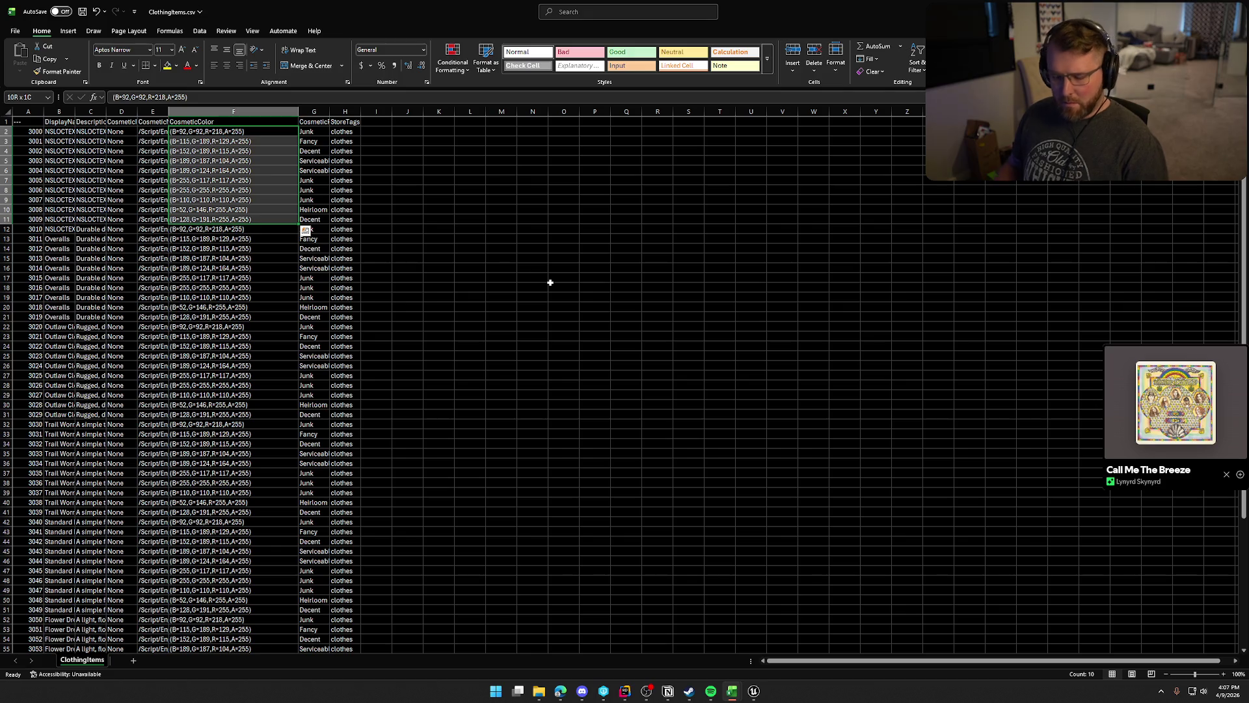
{"action": "key", "text": "ctrl+c"}
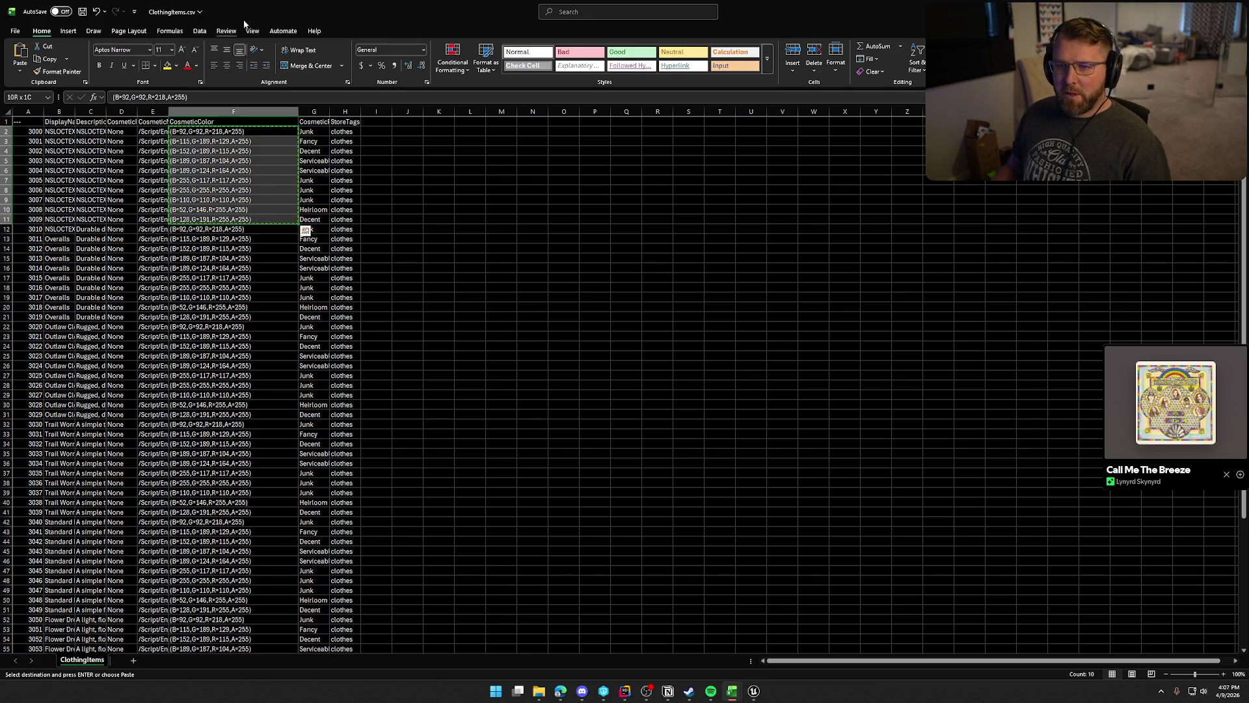
{"action": "key", "text": "super+Down"}
{"action": "key", "text": "super+Down"}
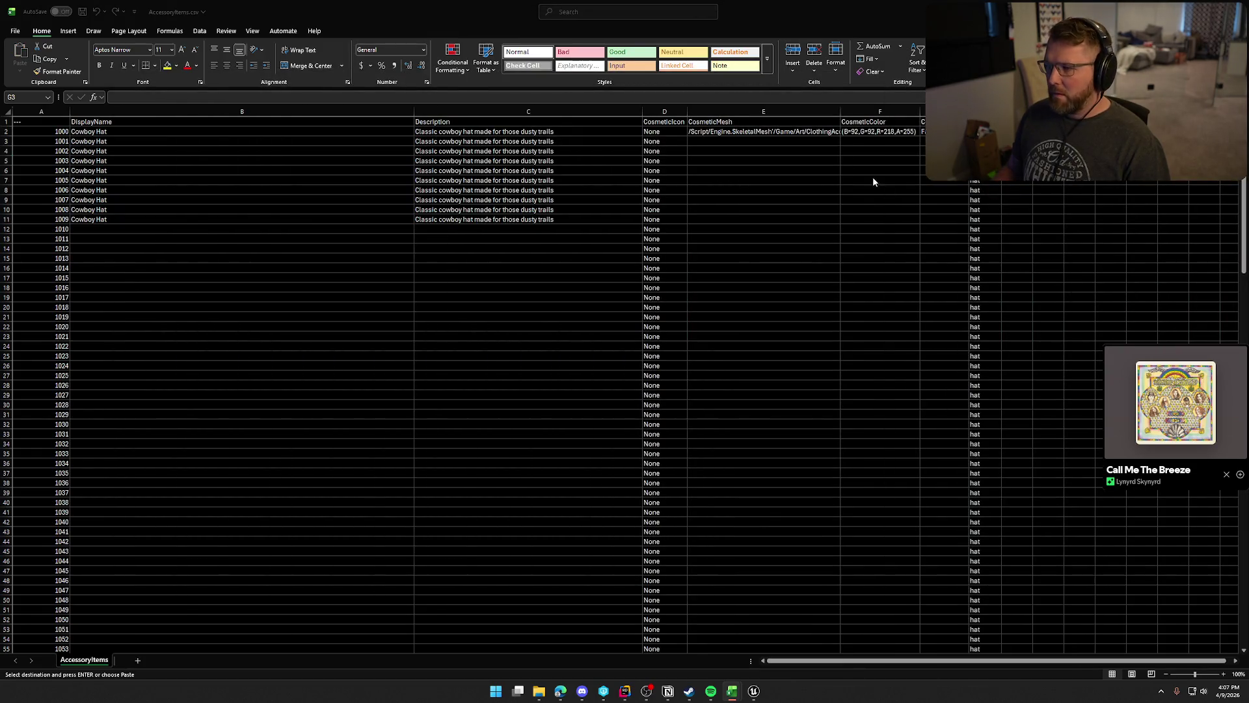
Paste the ten colours into F2, autofit column F, and repeat the block down to F61.
{"action": "left_click", "coordinate": [880, 133]}
{"action": "key", "text": "ctrl+v"}
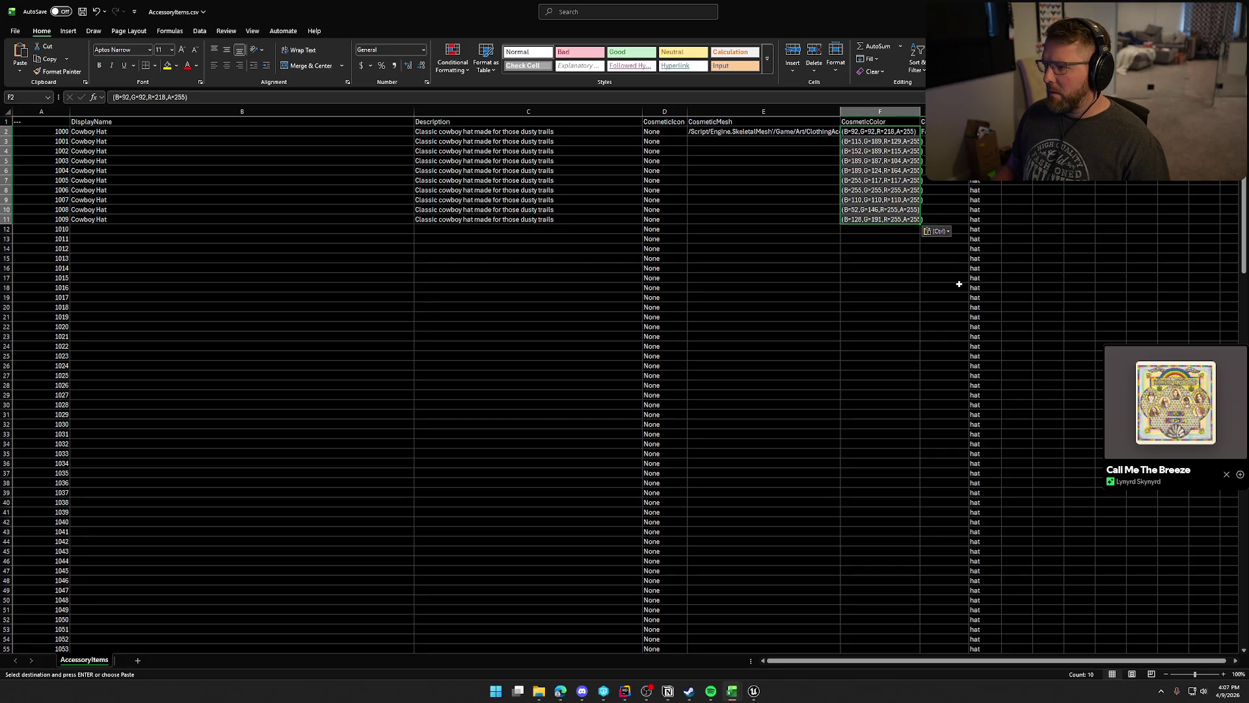
{"action": "double_click", "coordinate": [921, 111]}
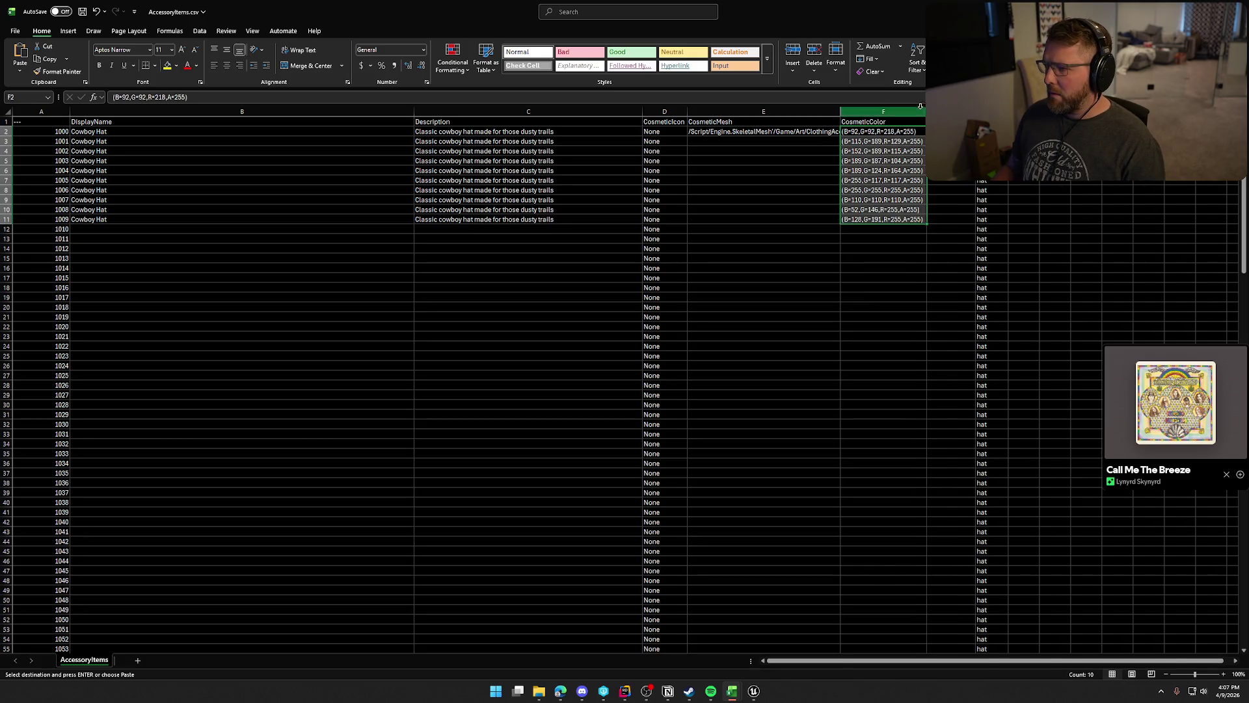
{"action": "left_click", "coordinate": [916, 326]}
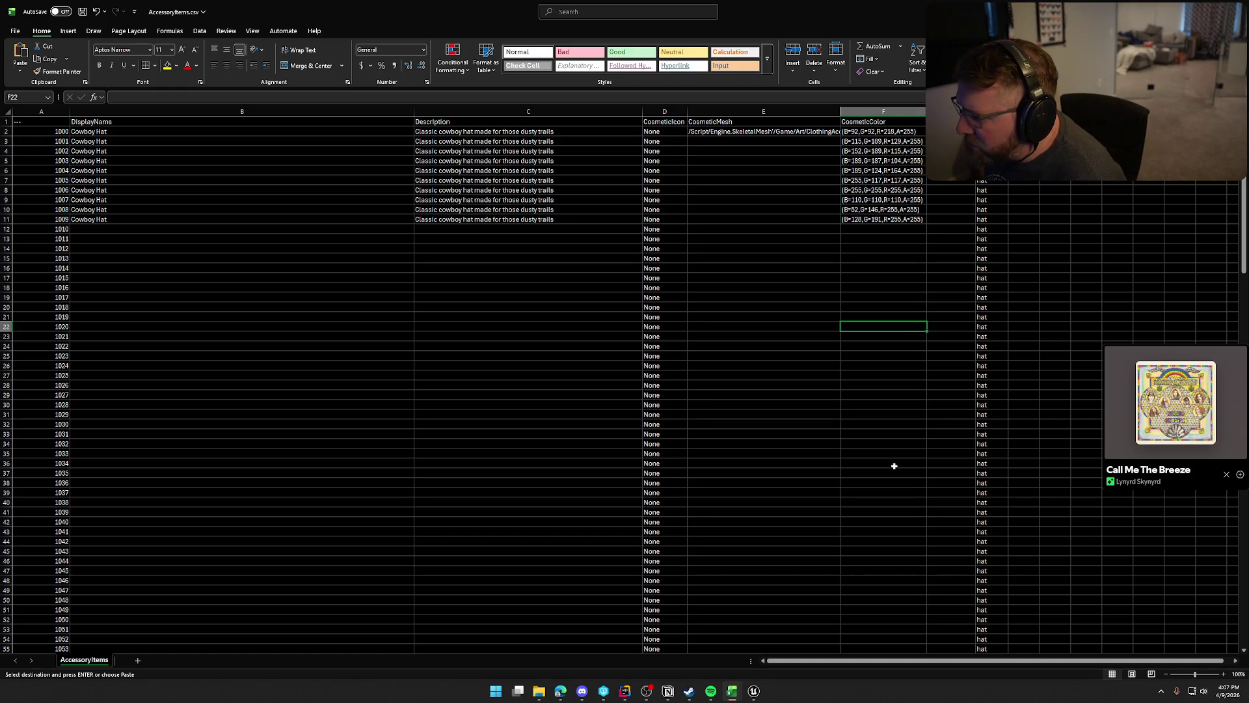
{"action": "left_click", "coordinate": [889, 229]}
{"action": "key", "text": "ctrl+v"}
{"action": "left_click", "coordinate": [888, 328]}
{"action": "key", "text": "ctrl+v"}
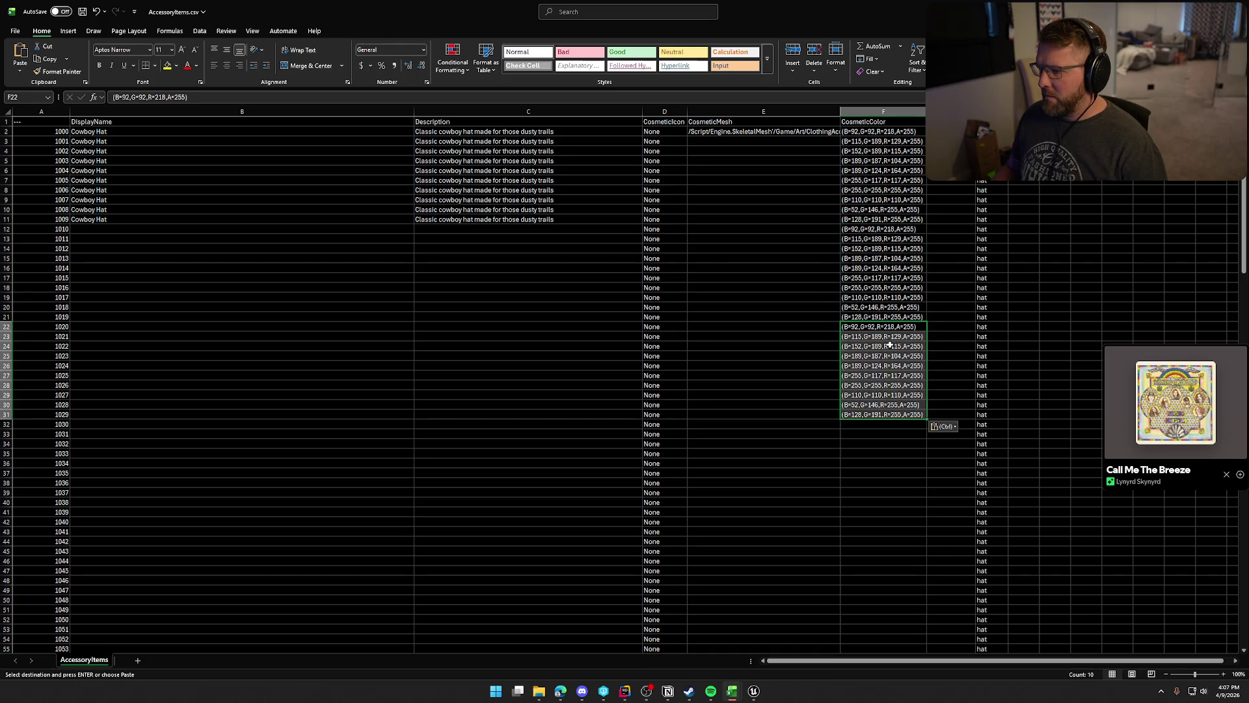
{"action": "left_click", "coordinate": [880, 423]}
{"action": "key", "text": "ctrl+v"}
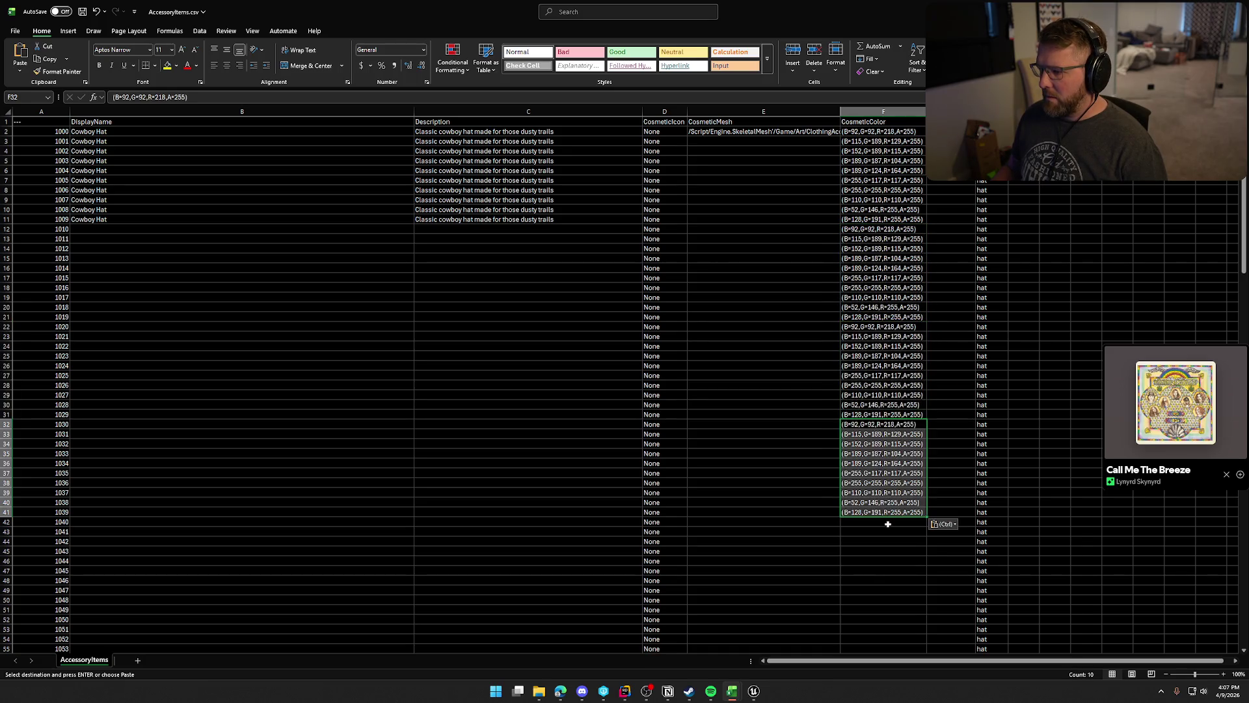
{"action": "left_click", "coordinate": [887, 523]}
{"action": "key", "text": "ctrl+v"}
{"action": "left_click", "coordinate": [886, 626]}
{"action": "key", "text": "ctrl+v"}
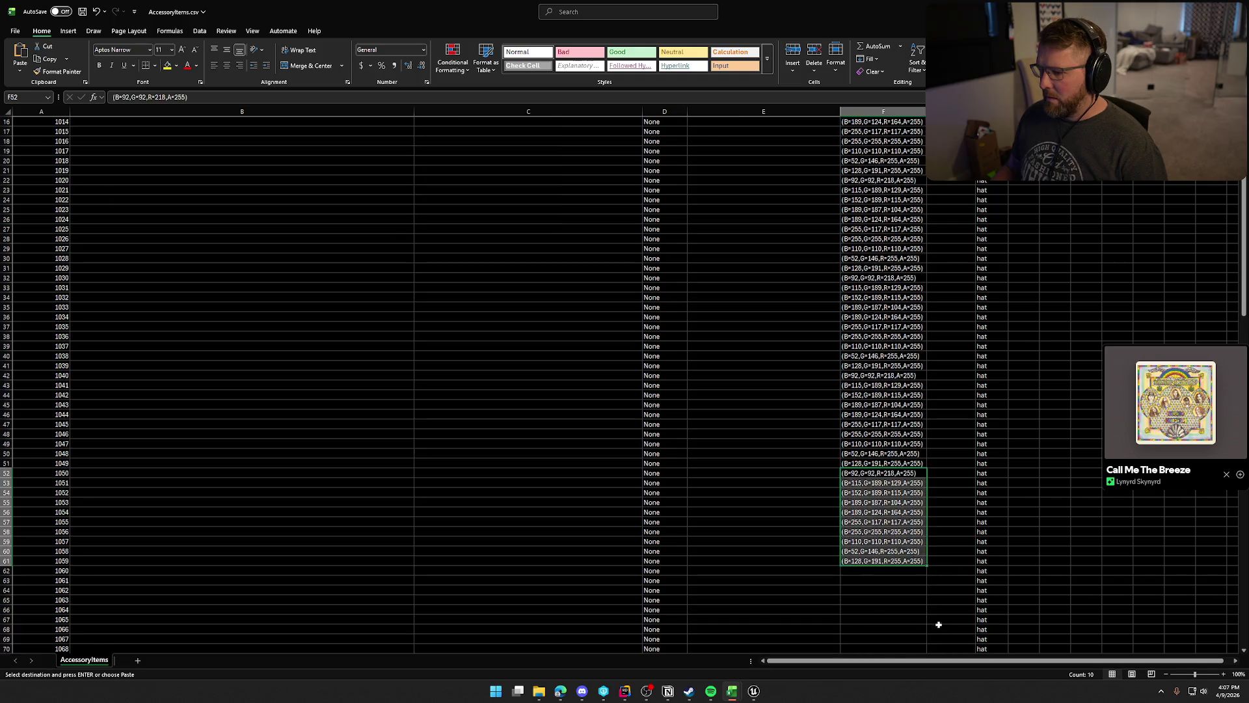
Paste the colour block every ten rows from F62 through F101.
{"action": "scroll", "coordinate": [900, 570], "scroll_direction": "down", "scroll_amount": 18}
{"action": "left_click", "coordinate": [875, 190]}
{"action": "key", "text": "ctrl+v"}
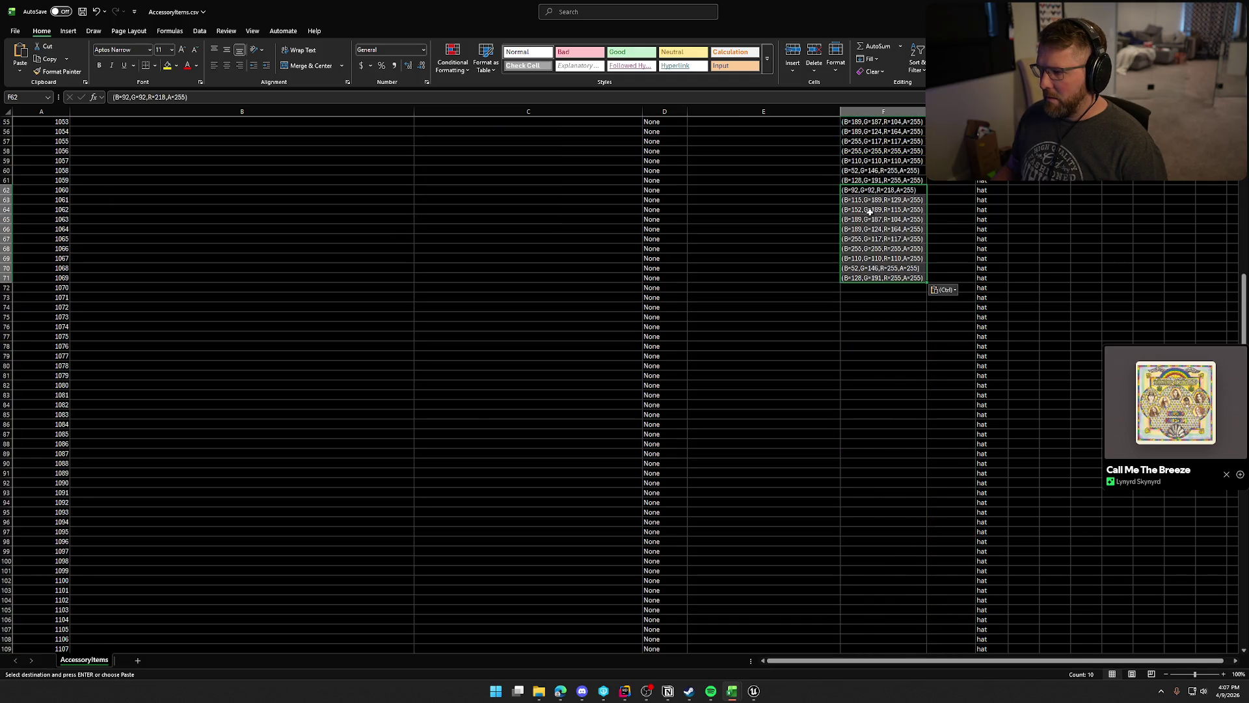
{"action": "left_click", "coordinate": [867, 287]}
{"action": "key", "text": "ctrl+v"}
{"action": "left_click", "coordinate": [870, 385]}
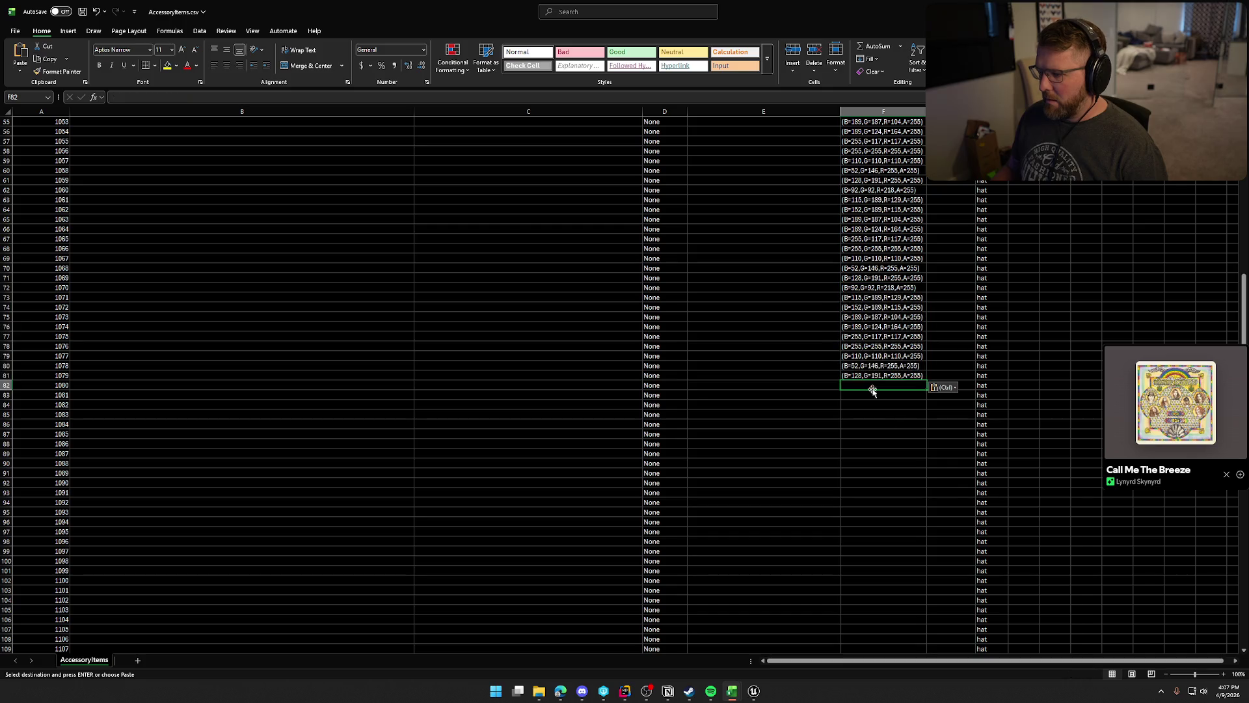
{"action": "key", "text": "ctrl+v"}
{"action": "left_click", "coordinate": [873, 486]}
{"action": "key", "text": "ctrl+v"}
Continue pasting the colour block from F102 down to F181 (ID 1179).
{"action": "scroll", "coordinate": [859, 471], "scroll_direction": "down", "scroll_amount": 4}
{"action": "left_click", "coordinate": [859, 469]}
{"action": "key", "text": "ctrl+v"}
{"action": "scroll", "coordinate": [890, 510], "scroll_direction": "down", "scroll_amount": 4}
{"action": "left_click", "coordinate": [860, 444]}
{"action": "key", "text": "ctrl+v"}
{"action": "scroll", "coordinate": [872, 462], "scroll_direction": "down", "scroll_amount": 3}
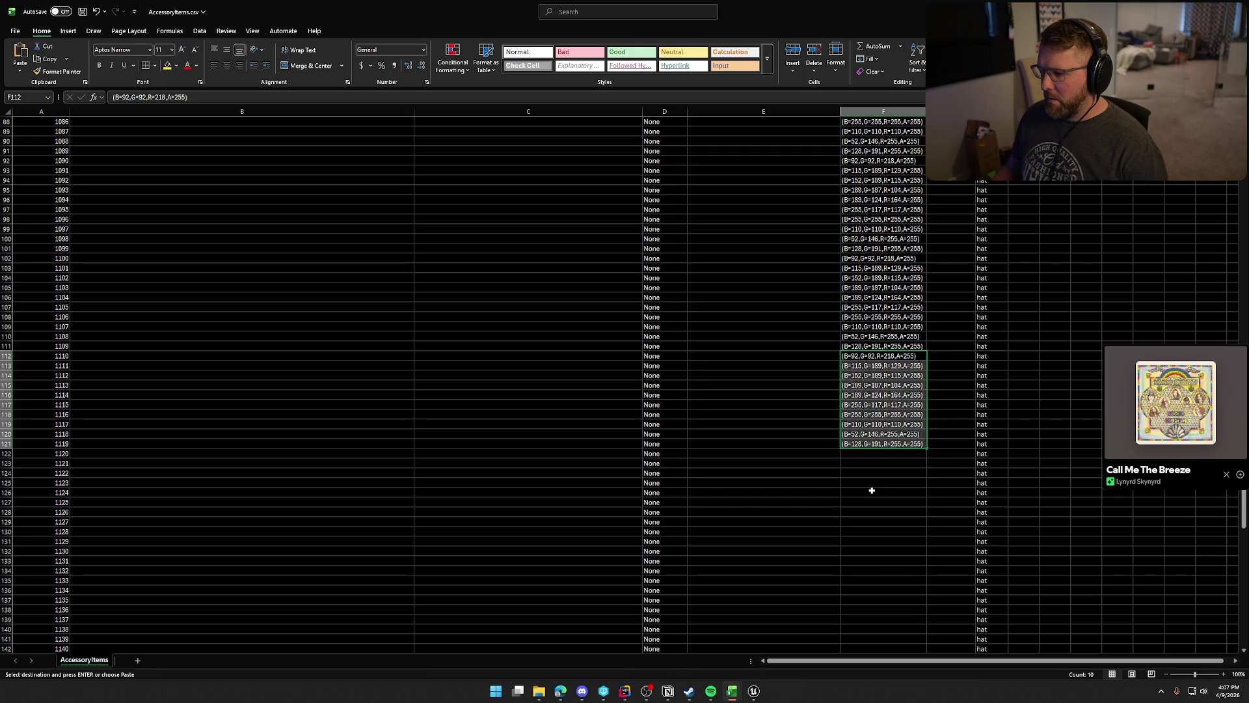
{"action": "left_click", "coordinate": [863, 455]}
{"action": "key", "text": "ctrl+v"}
{"action": "scroll", "coordinate": [865, 469], "scroll_direction": "down", "scroll_amount": 4}
{"action": "left_click", "coordinate": [863, 435]}
{"action": "key", "text": "ctrl+v"}
{"action": "scroll", "coordinate": [874, 481], "scroll_direction": "down", "scroll_amount": 3}
{"action": "left_click", "coordinate": [871, 446]}
{"action": "key", "text": "ctrl+v"}
{"action": "scroll", "coordinate": [868, 456], "scroll_direction": "down", "scroll_amount": 3}
{"action": "left_click", "coordinate": [865, 455]}
{"action": "key", "text": "ctrl+v"}
{"action": "scroll", "coordinate": [866, 462], "scroll_direction": "down", "scroll_amount": 3}
{"action": "left_click", "coordinate": [866, 462]}
{"action": "key", "text": "ctrl+v"}
{"action": "scroll", "coordinate": [872, 472], "scroll_direction": "down", "scroll_amount": 4}
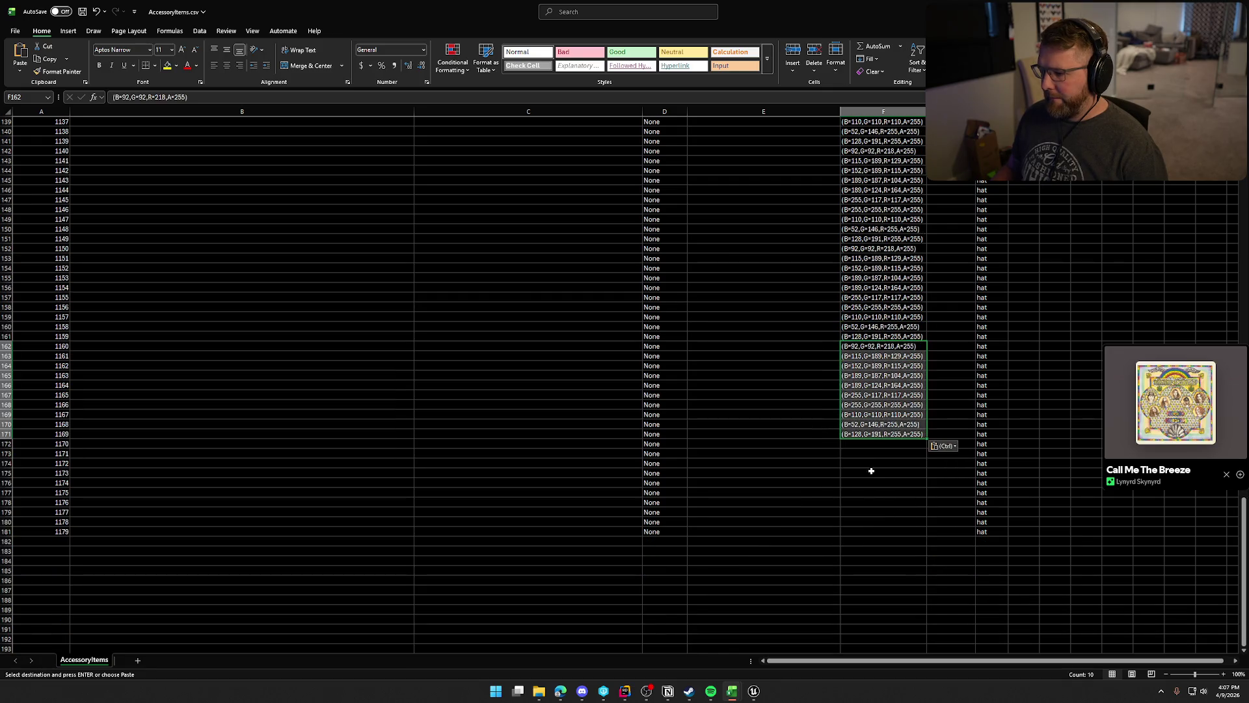
{"action": "left_click", "coordinate": [869, 443]}
{"action": "key", "text": "ctrl+v"}
{"action": "scroll", "coordinate": [1065, 544], "scroll_direction": "up", "scroll_amount": 1}
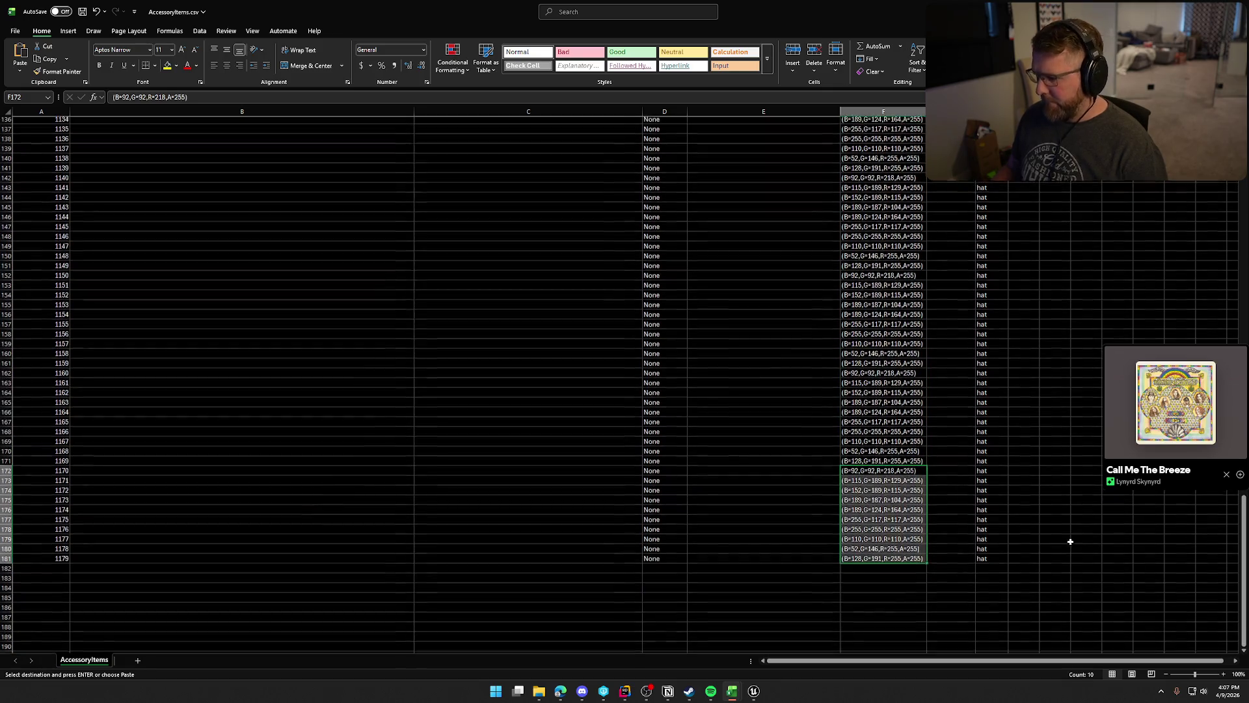
{"action": "left_click_drag", "start_coordinate": [1243, 553], "coordinate": [1214, 251]}
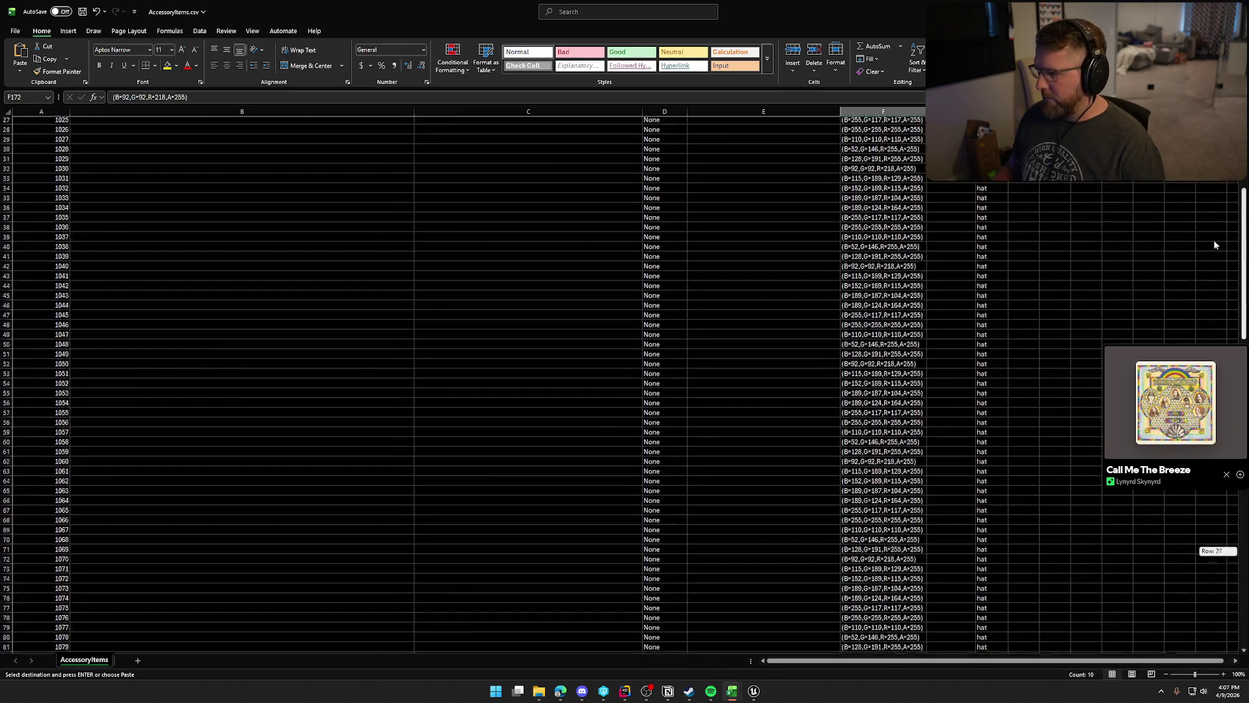
Fill the SKM_Hat1 mesh path from E2 down to E11, then copy the rarity values.
{"action": "left_click", "coordinate": [734, 150]}
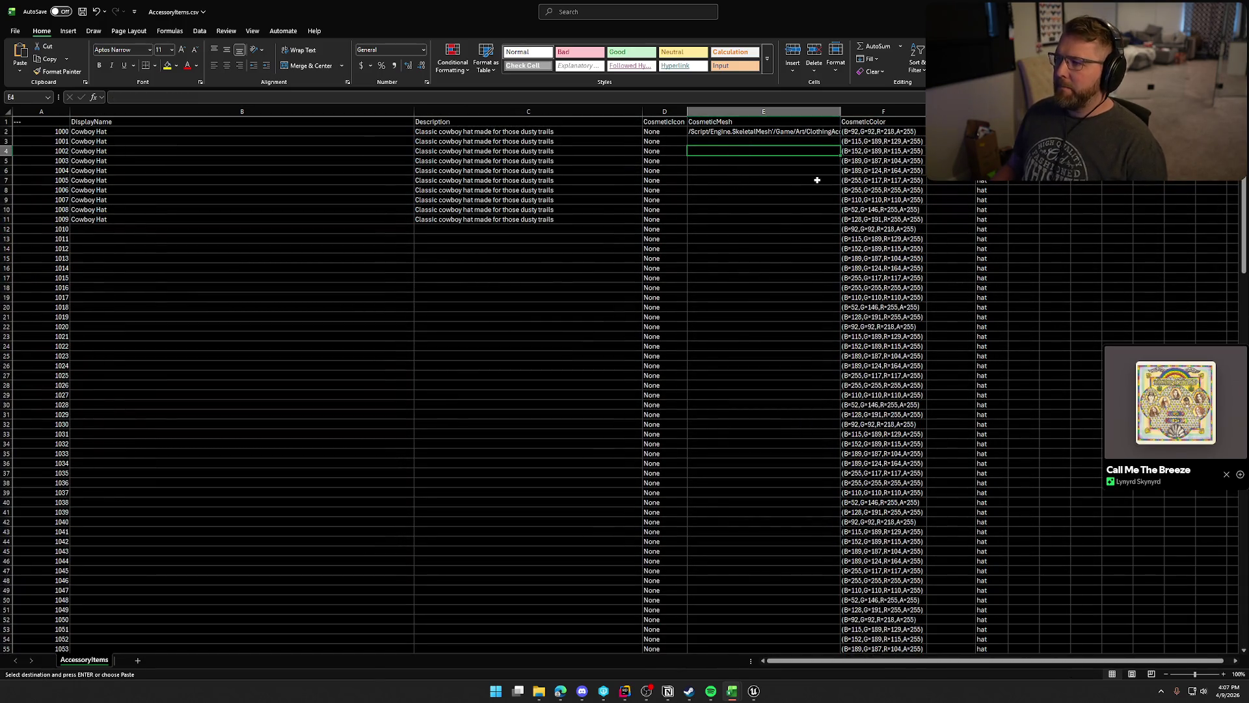
{"action": "left_click", "coordinate": [775, 140]}
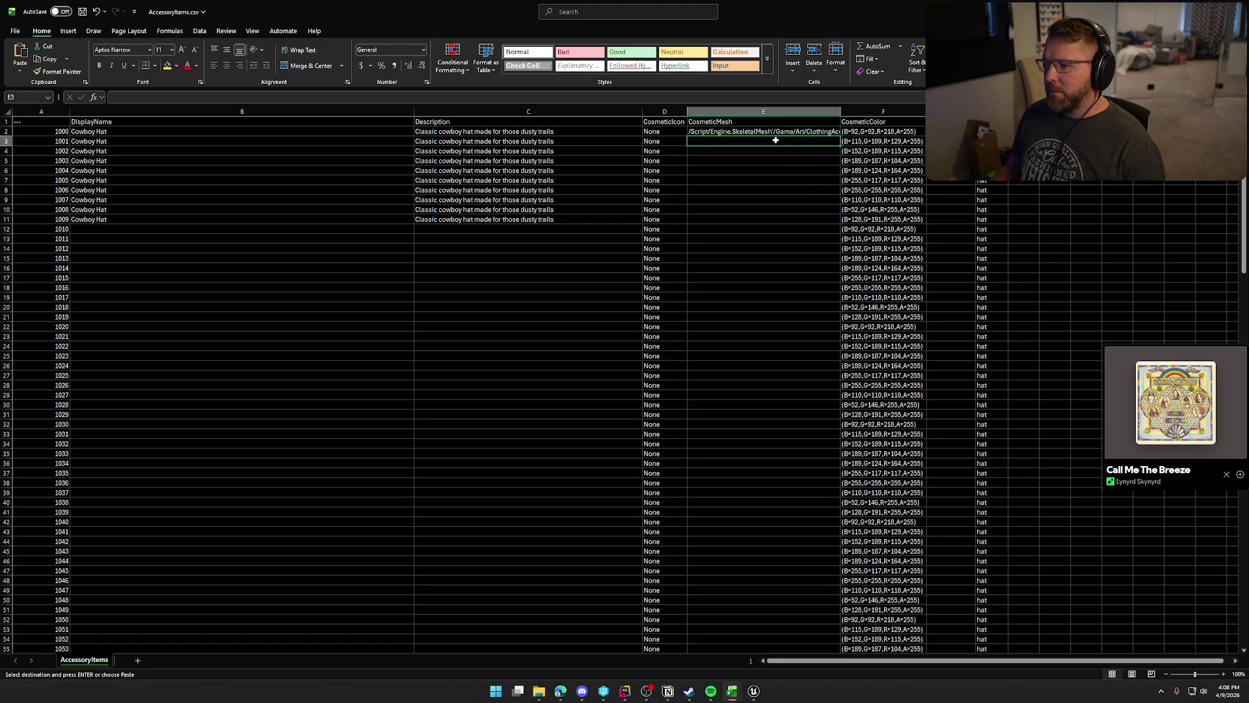
{"action": "left_click", "coordinate": [784, 131]}
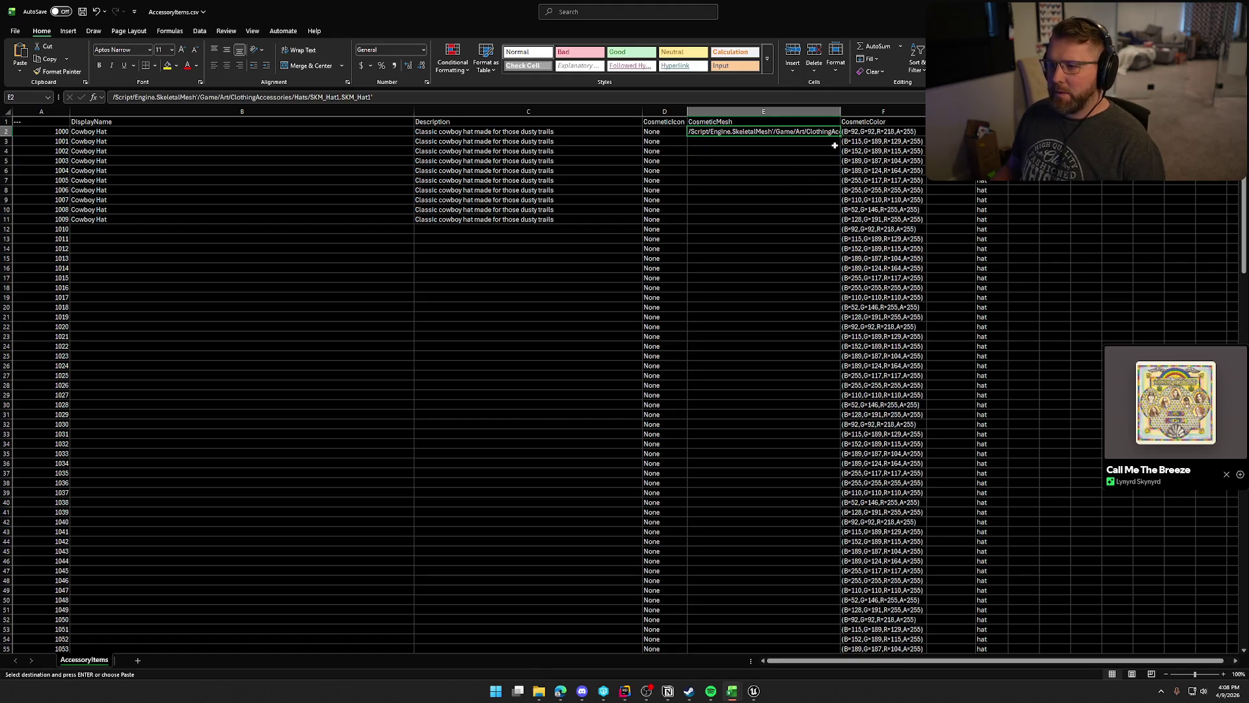
{"action": "left_click_drag", "start_coordinate": [842, 135], "coordinate": [836, 226]}
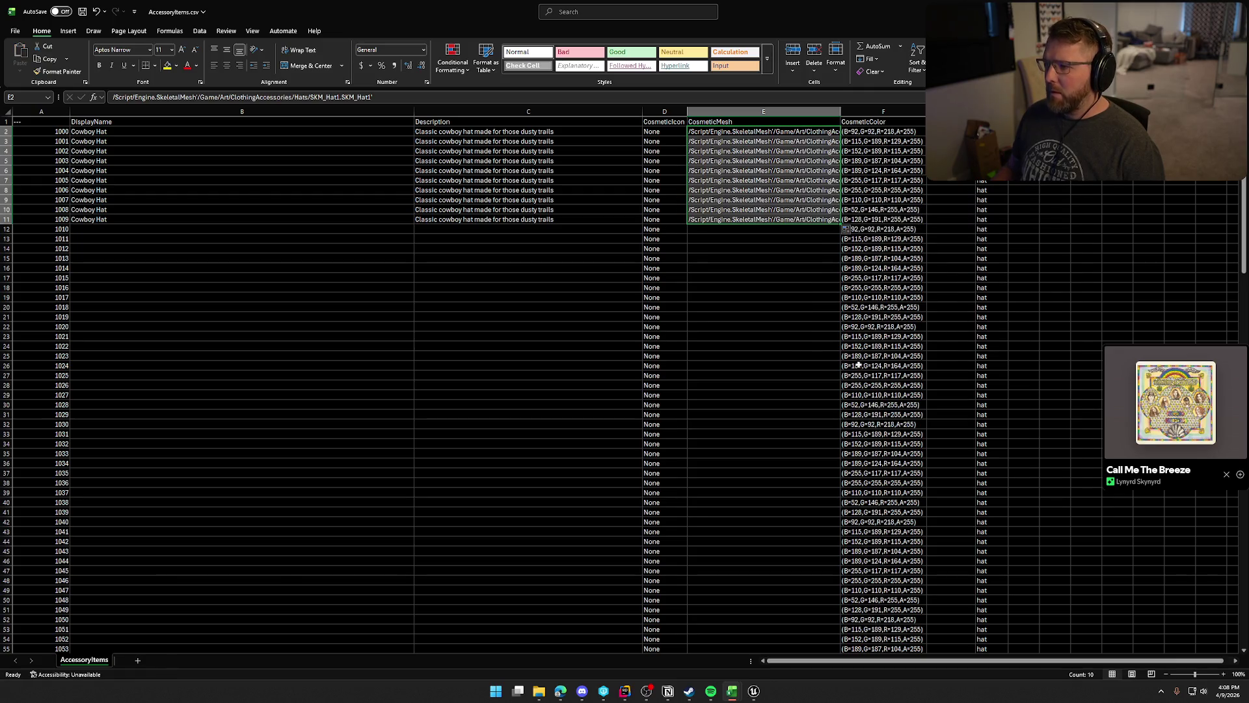
{"action": "left_click", "coordinate": [950, 151]}
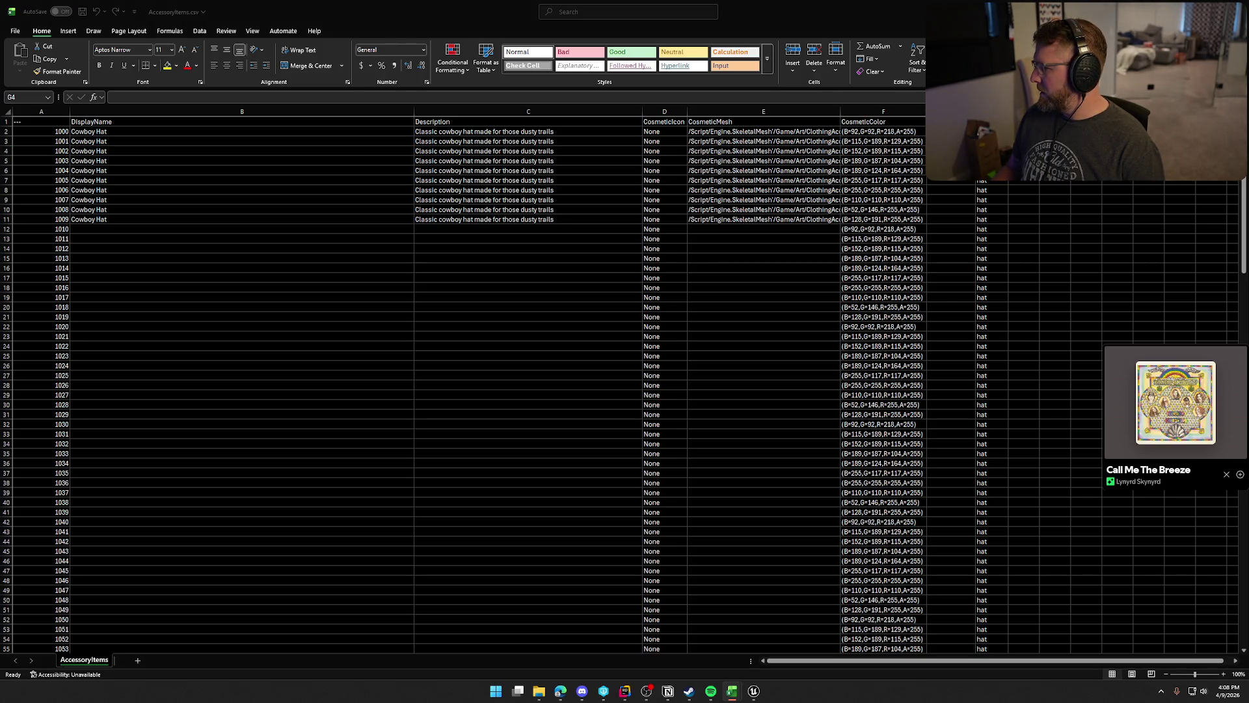
{"action": "key", "text": "ctrl+c"}
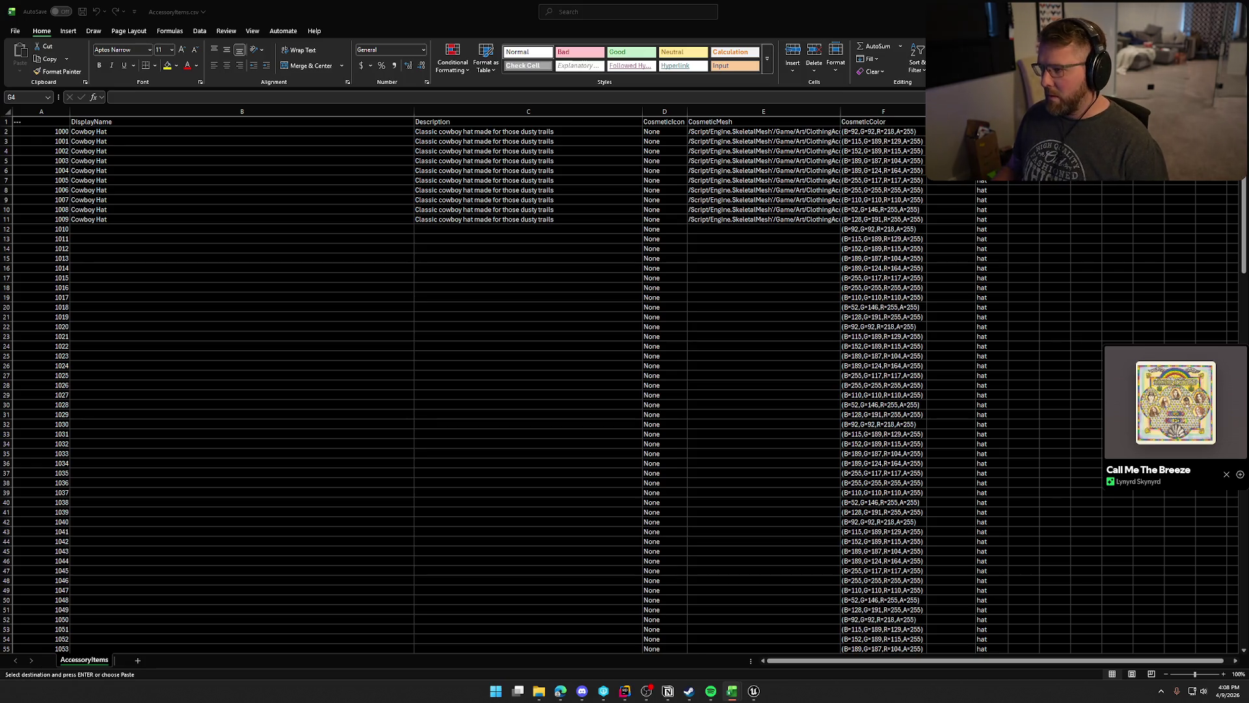
Paste the ten rarity values into column G blocks from G2 through G51.
{"action": "key", "text": "alt+Tab"}
{"action": "key", "text": "Up"}
{"action": "key", "text": "Up"}
{"action": "key", "text": "ctrl+v"}
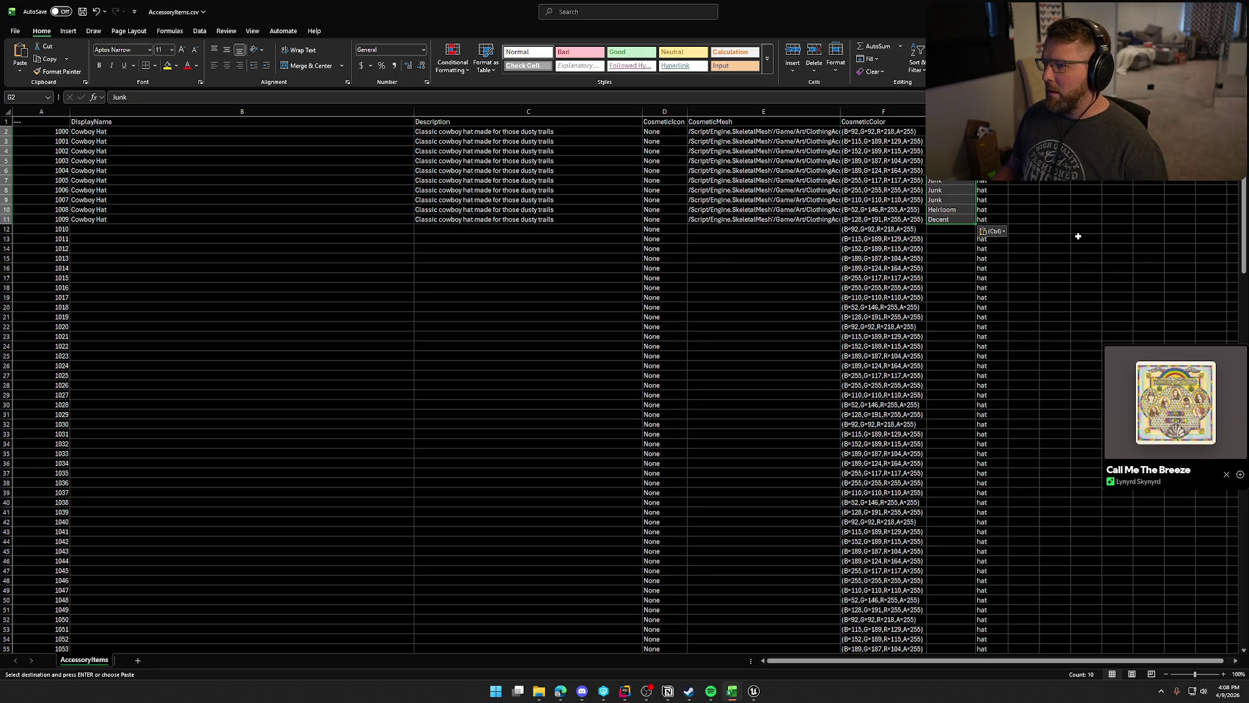
{"action": "left_click", "coordinate": [931, 232]}
{"action": "key", "text": "ctrl+v"}
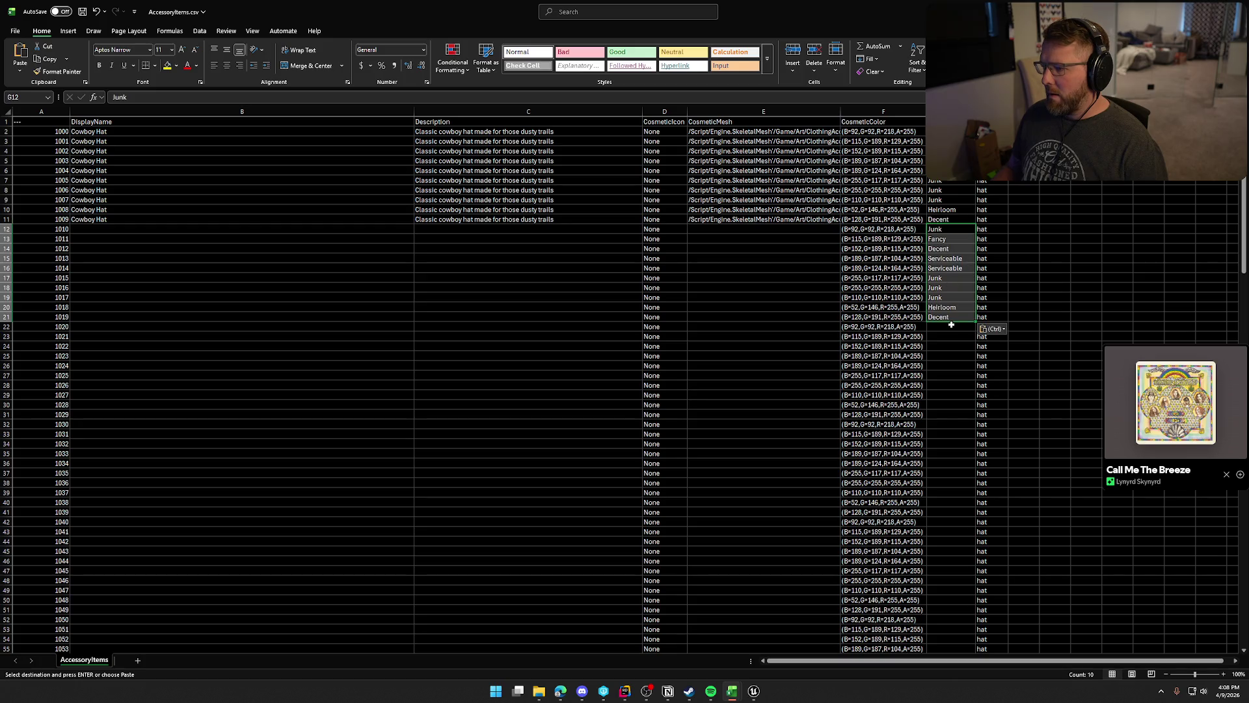
{"action": "left_click", "coordinate": [951, 325]}
{"action": "key", "text": "ctrl+v"}
{"action": "left_click", "coordinate": [946, 426]}
{"action": "key", "text": "ctrl+v"}
{"action": "left_click", "coordinate": [940, 522]}
{"action": "key", "text": "ctrl+v"}
Continue pasting the rarity block every ten rows from G52 down to G121.
{"action": "scroll", "coordinate": [941, 523], "scroll_direction": "down", "scroll_amount": 13}
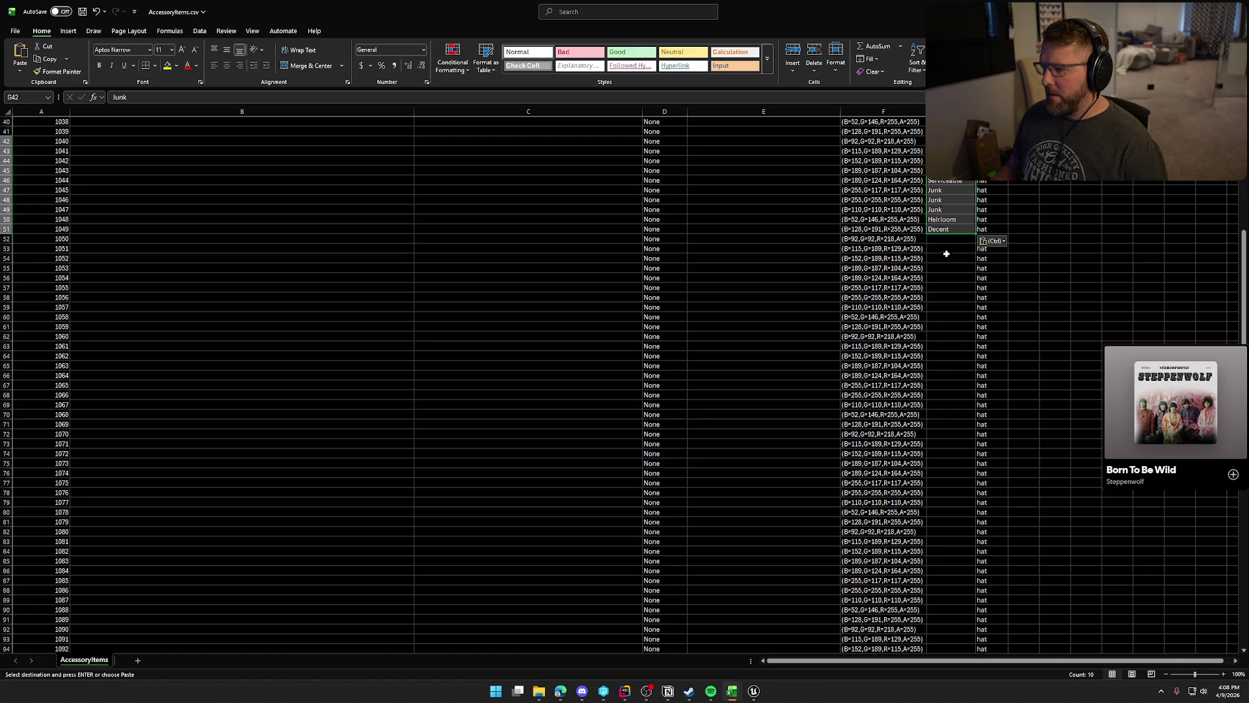
{"action": "left_click", "coordinate": [945, 240]}
{"action": "key", "text": "ctrl+v"}
{"action": "left_click", "coordinate": [943, 335]}
{"action": "key", "text": "ctrl+v"}
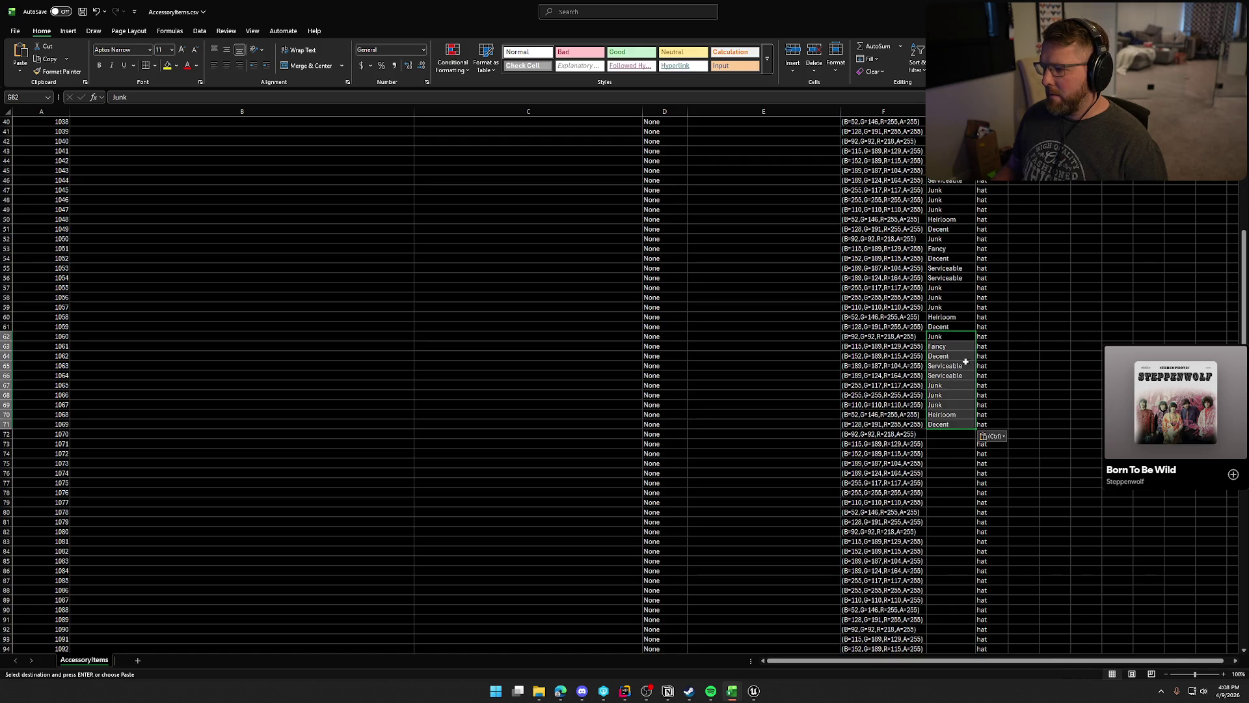
{"action": "left_click", "coordinate": [946, 434]}
{"action": "key", "text": "ctrl+v"}
{"action": "scroll", "coordinate": [937, 305], "scroll_direction": "down", "scroll_amount": 8}
{"action": "left_click", "coordinate": [937, 305]}
{"action": "key", "text": "ctrl+v"}
{"action": "left_click", "coordinate": [940, 395]}
{"action": "key", "text": "ctrl+v"}
{"action": "scroll", "coordinate": [940, 395], "scroll_direction": "down", "scroll_amount": 5}
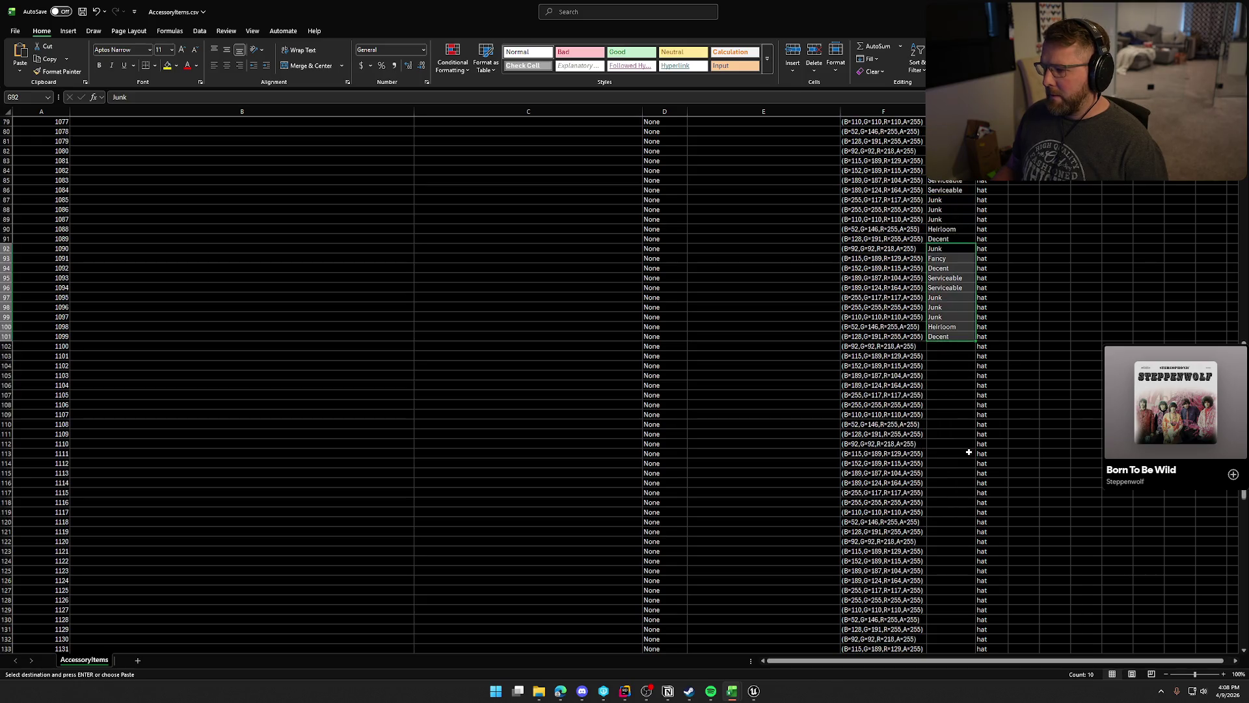
{"action": "left_click", "coordinate": [941, 350]}
{"action": "key", "text": "ctrl+v"}
{"action": "left_click", "coordinate": [950, 448]}
{"action": "key", "text": "ctrl+v"}
Paste the remaining rarity blocks from G122 down to G181.
{"action": "scroll", "coordinate": [969, 410], "scroll_direction": "down", "scroll_amount": 8}
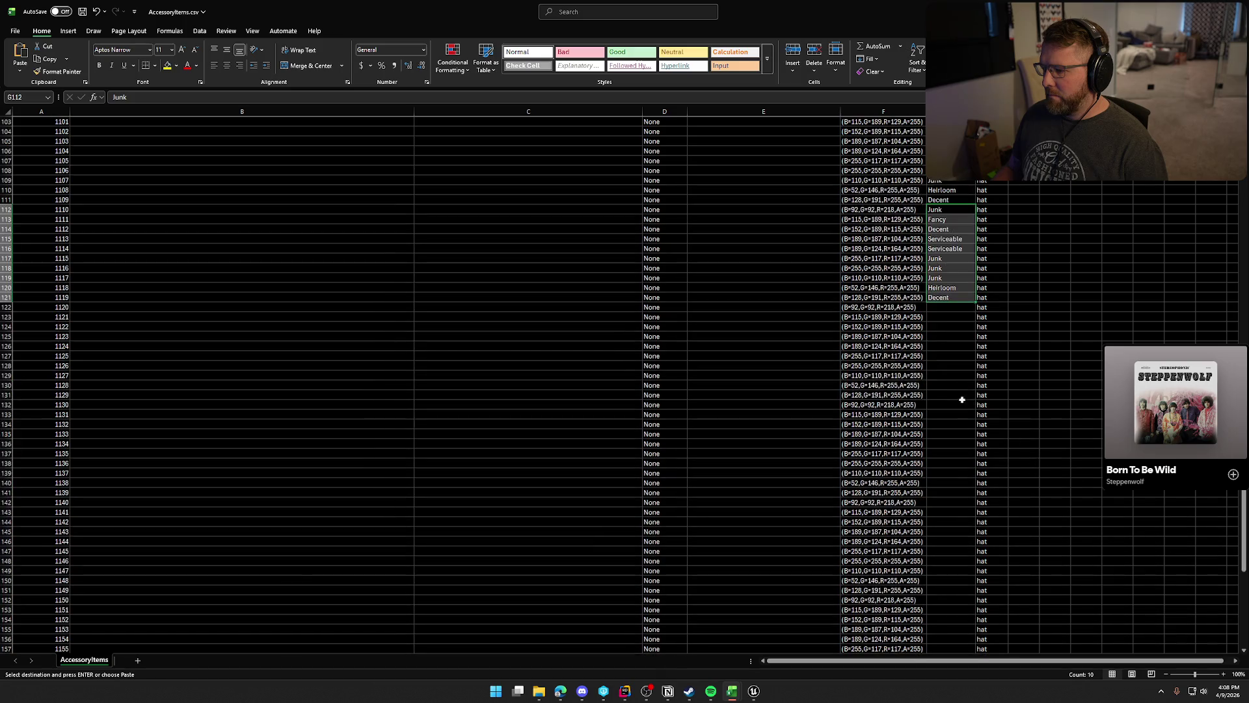
{"action": "left_click", "coordinate": [940, 307]}
{"action": "key", "text": "ctrl+v"}
{"action": "left_click", "coordinate": [953, 405]}
{"action": "key", "text": "ctrl+v"}
{"action": "scroll", "coordinate": [943, 384], "scroll_direction": "down", "scroll_amount": 4}
{"action": "left_click", "coordinate": [937, 388]}
{"action": "key", "text": "ctrl+v"}
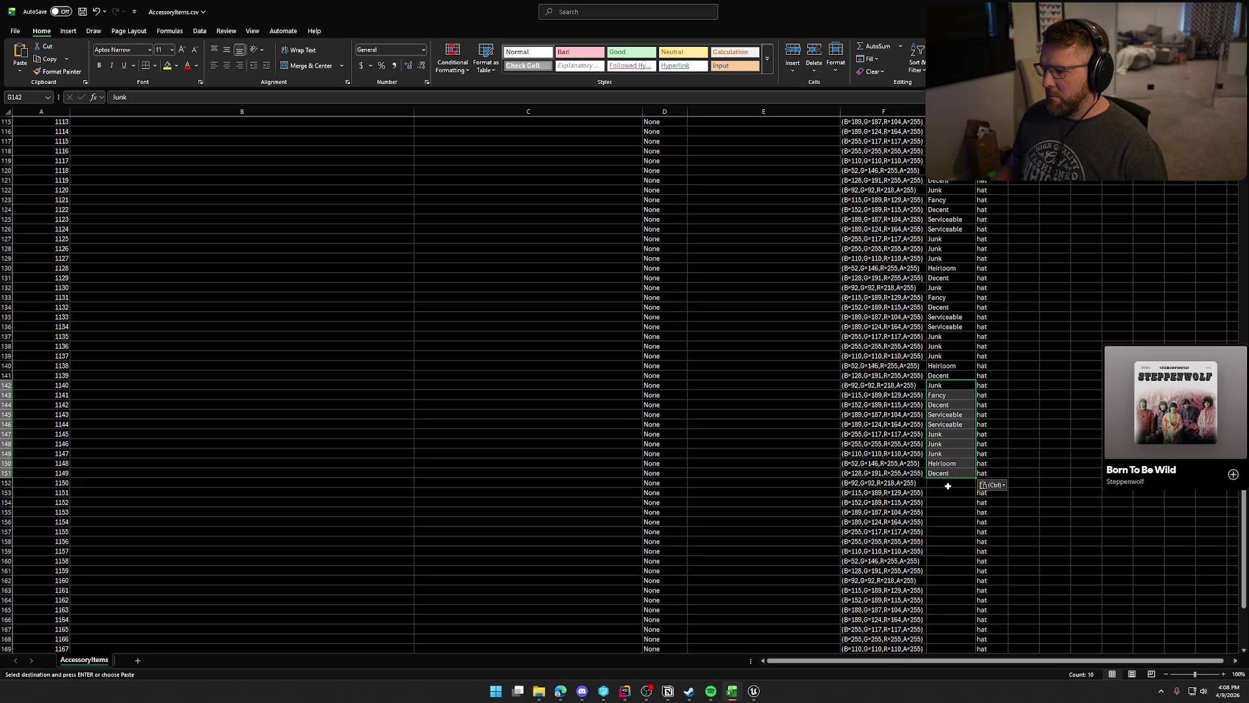
{"action": "left_click", "coordinate": [948, 486]}
{"action": "key", "text": "ctrl+v"}
{"action": "scroll", "coordinate": [953, 423], "scroll_direction": "down", "scroll_amount": 10}
{"action": "left_click", "coordinate": [944, 288]}
{"action": "key", "text": "ctrl+v"}
{"action": "left_click", "coordinate": [943, 384]}
{"action": "key", "text": "ctrl+v"}
Scroll back to the top and select the empty name cell B12 for ID 1010.
{"action": "left_click_drag", "start_coordinate": [1242, 552], "coordinate": [1242, 228]}
{"action": "left_click", "coordinate": [727, 229]}
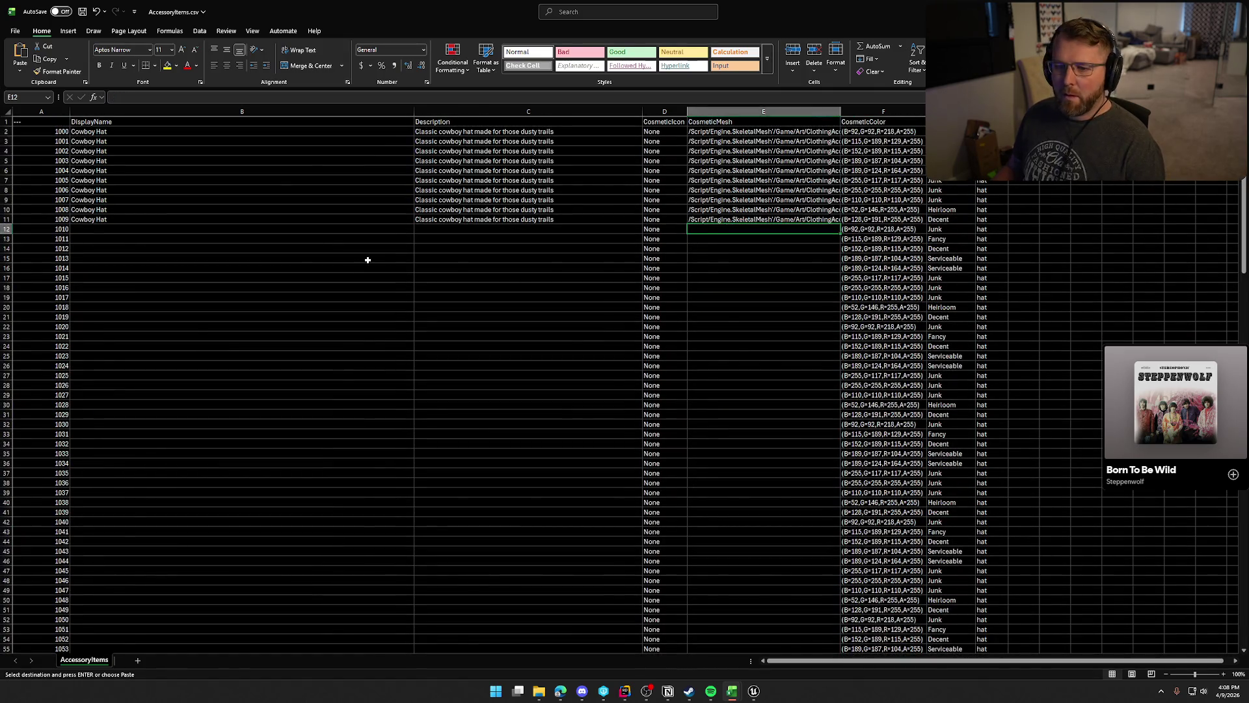
{"action": "left_click", "coordinate": [168, 229]}
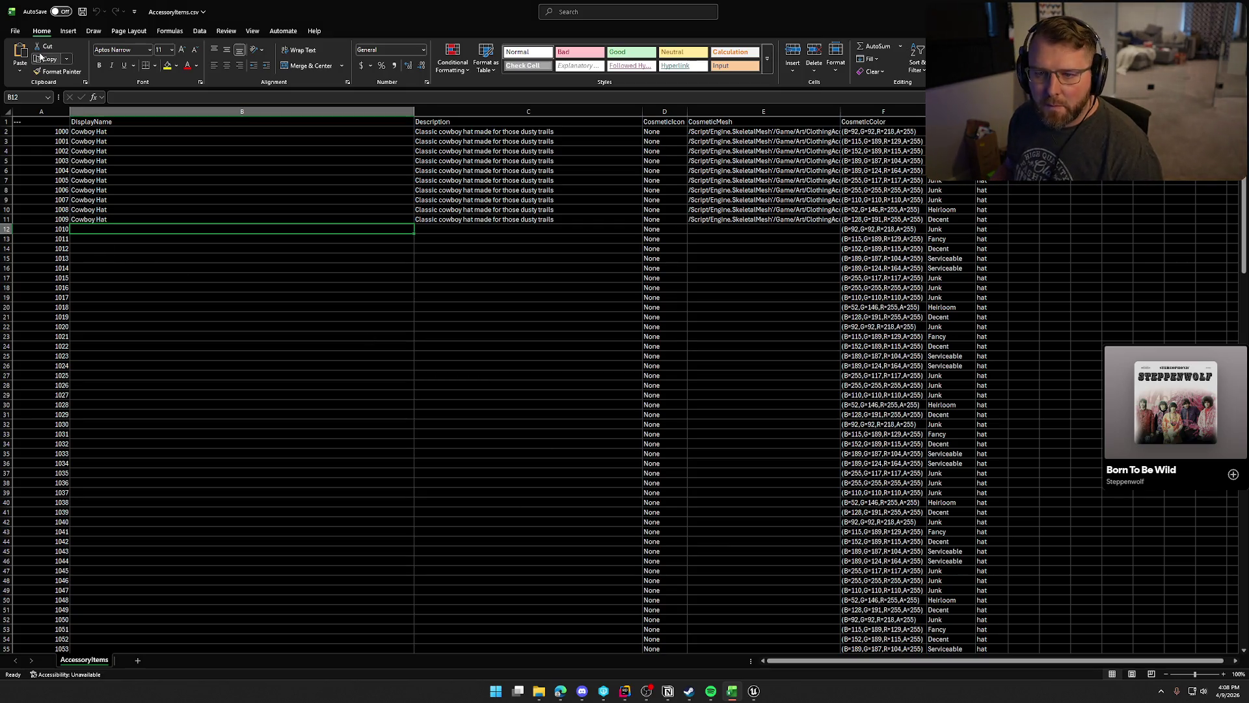
Save the AccessoryItems CSV and bring the Unreal data table alongside the spreadsheet.
{"action": "key", "text": "ctrl+s"}
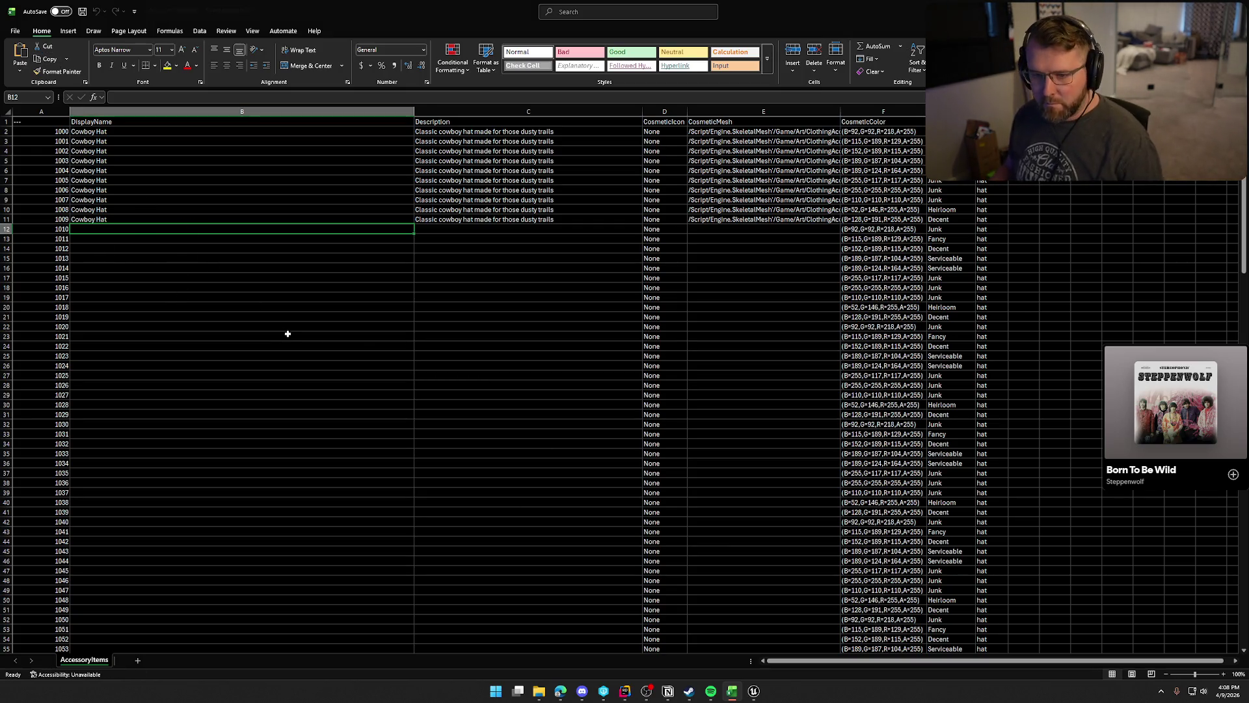
{"action": "left_click", "coordinate": [754, 690]}
{"action": "mouse_move", "coordinate": [685, 8]}
{"action": "left_mouse_down"}
{"action": "mouse_move", "coordinate": [650, 36]}
{"action": "mouse_move", "coordinate": [1145, 149]}
{"action": "mouse_move", "coordinate": [1248, 156]}
{"action": "left_mouse_up"}
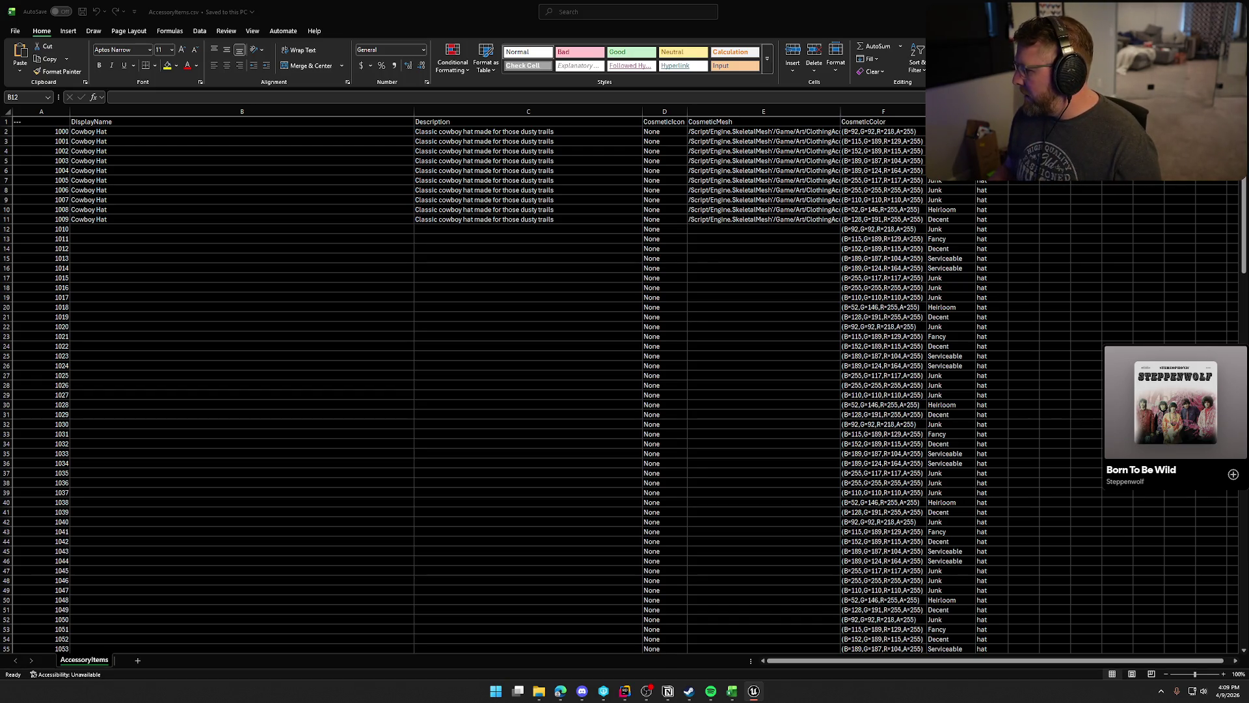
Enter Coonskin Hat as the name for ID 1010 and fetch its description.
{"action": "left_click", "coordinate": [103, 229]}
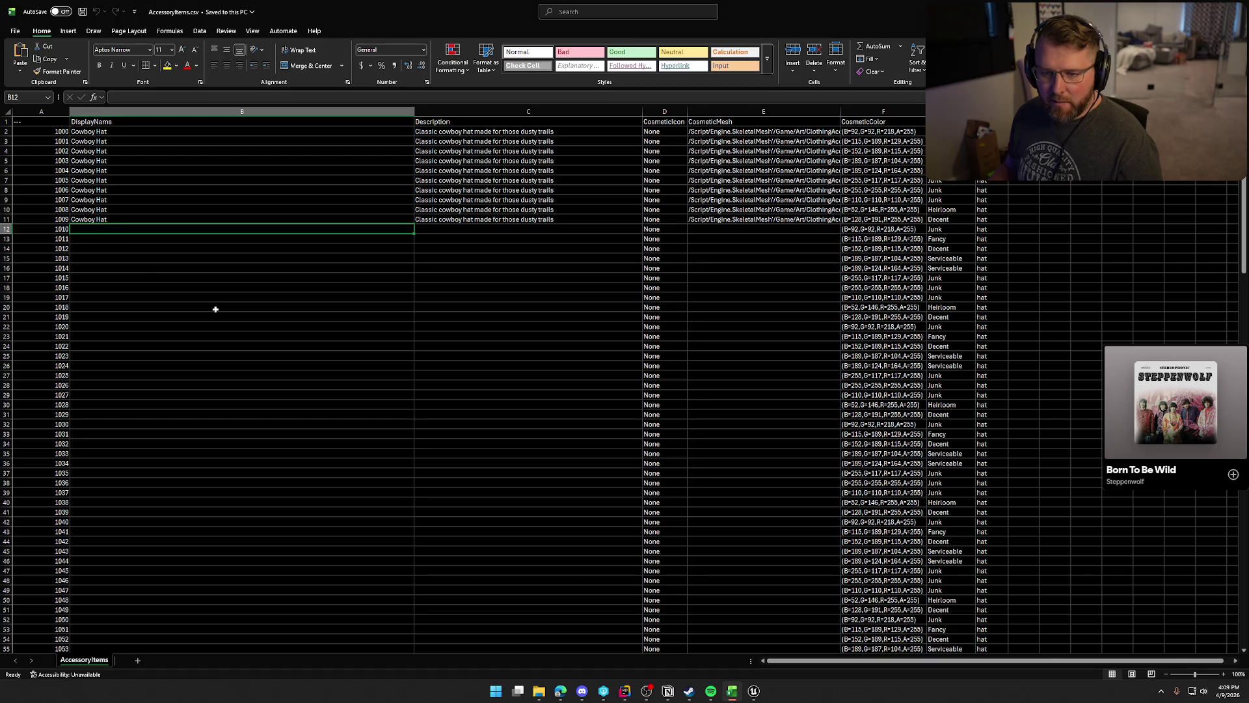
{"action": "type", "text": "Coonskin Hat"}
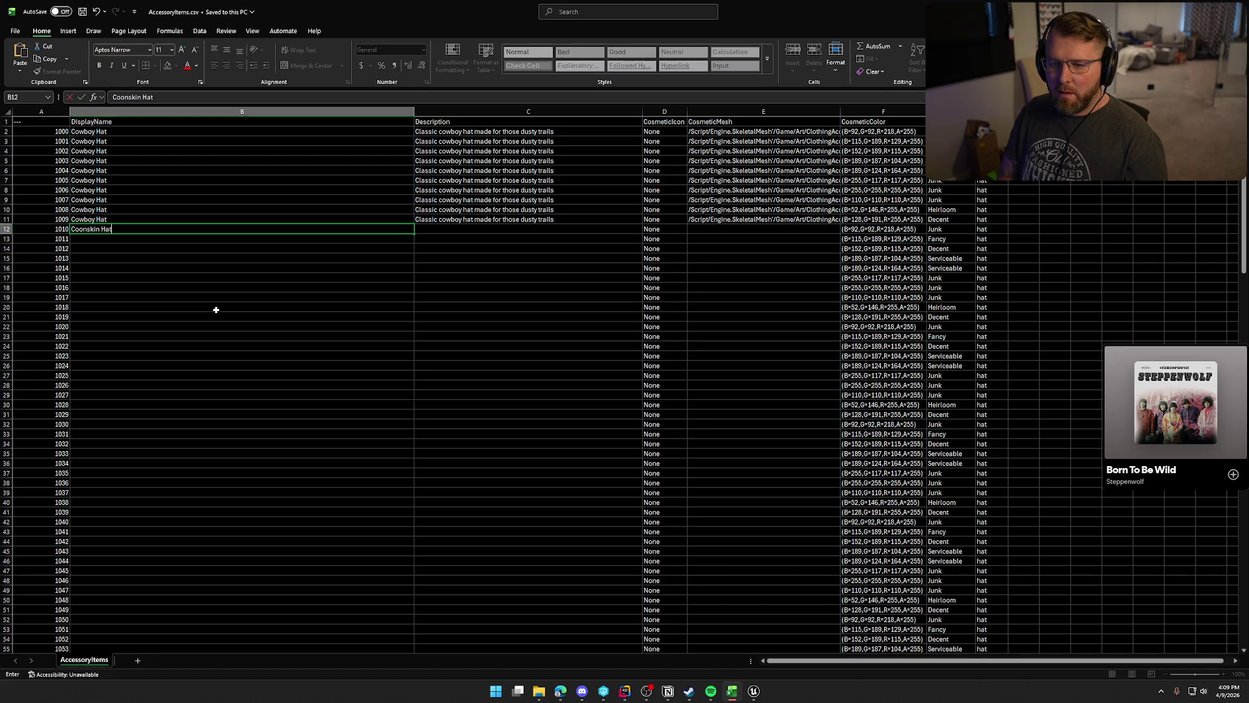
{"action": "key", "text": "Return"}
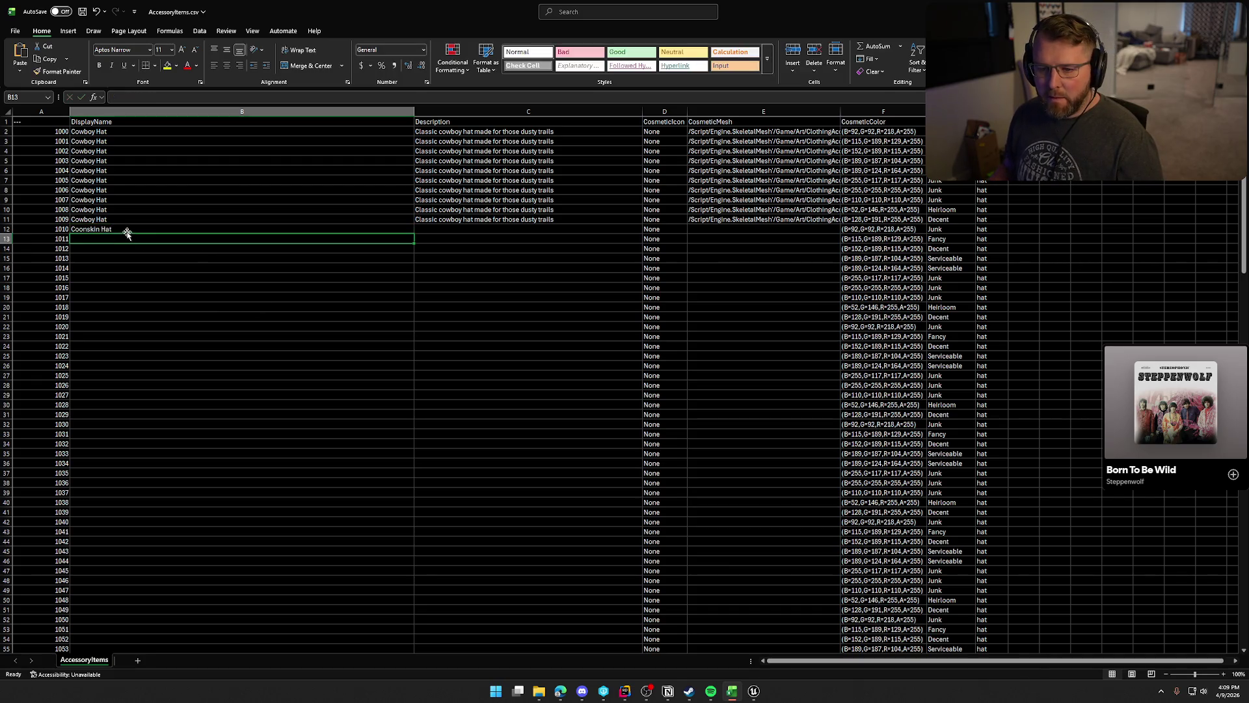
{"action": "left_click", "coordinate": [213, 230]}
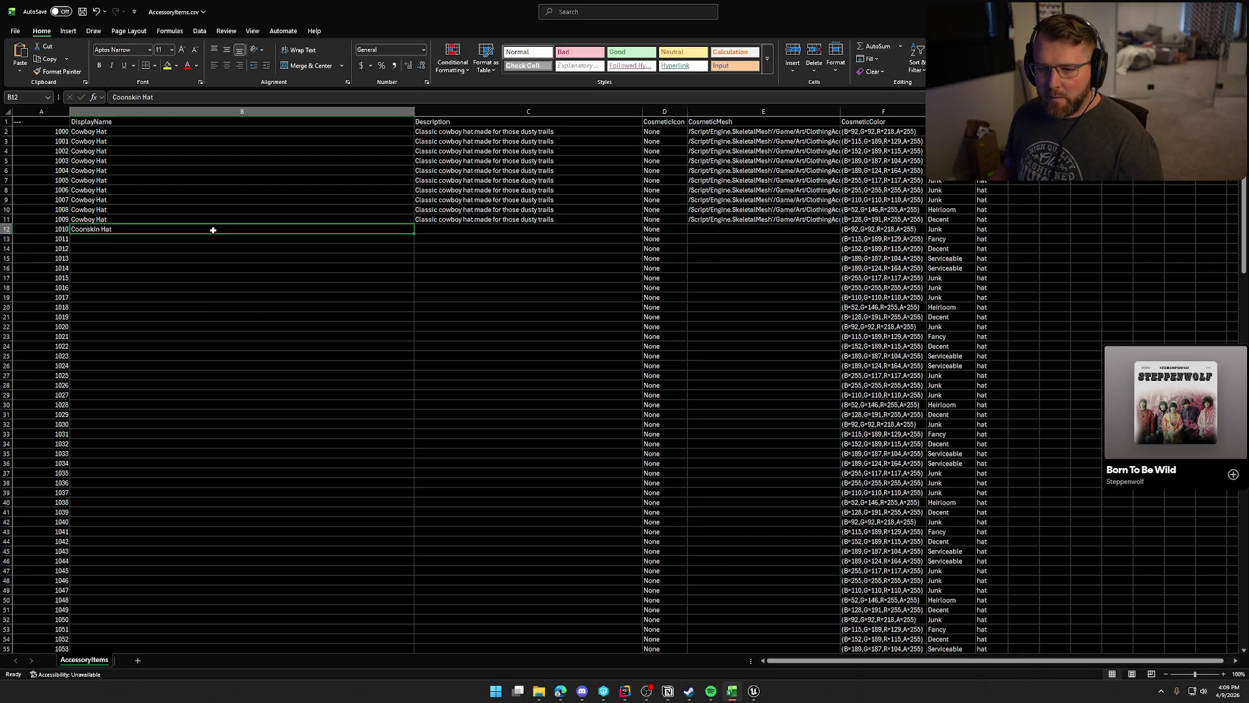
{"action": "left_click", "coordinate": [513, 231]}
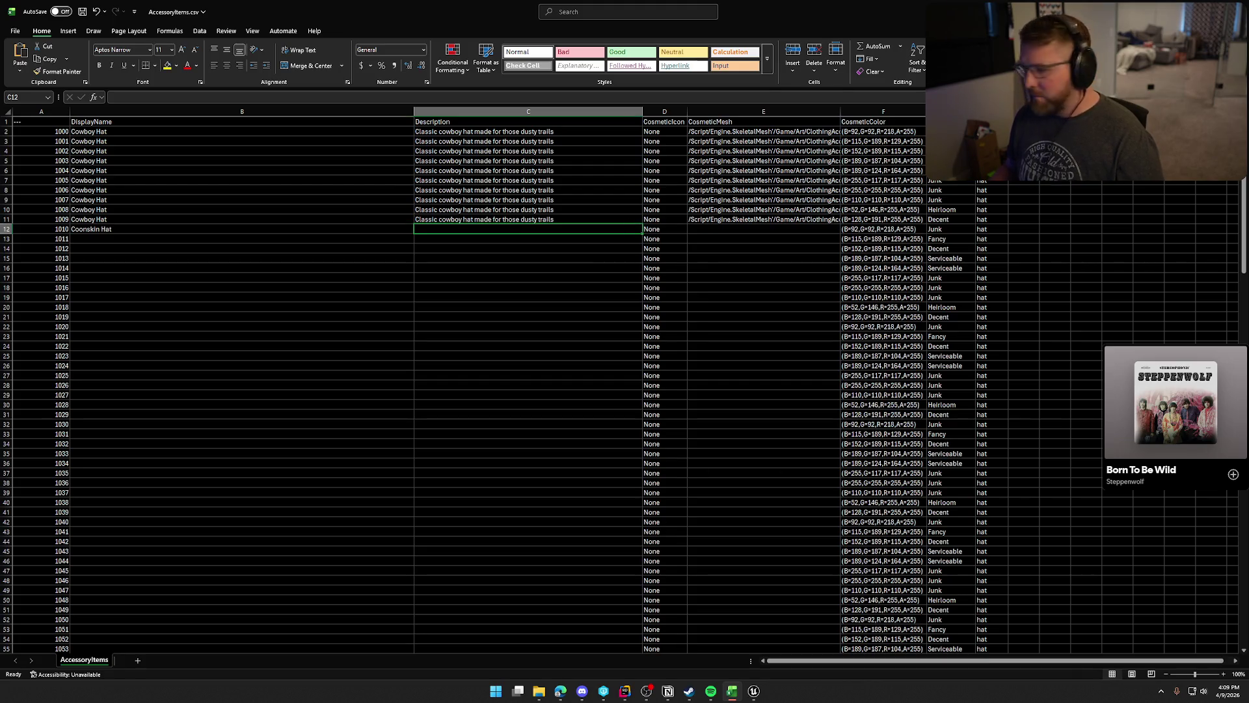
{"action": "key", "text": "alt+Tab"}
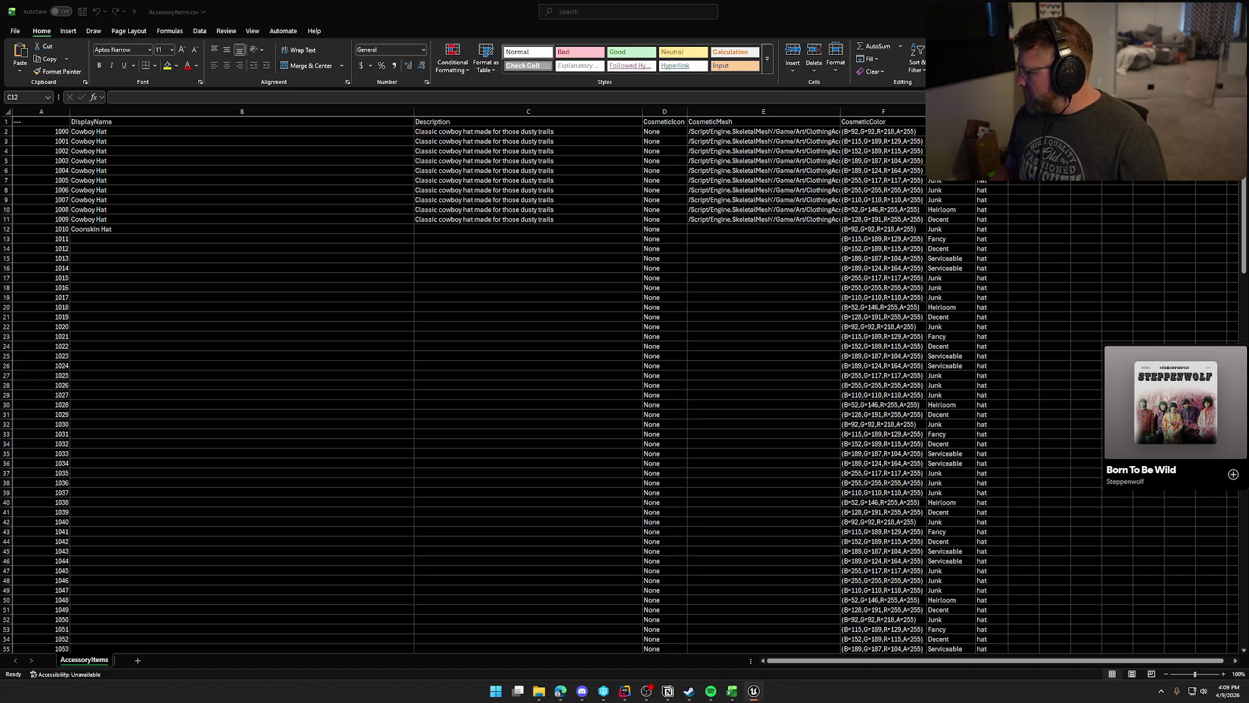
Paste the SK_Hat_Coonskin mesh path into E12 and fill it down the rows below.
{"action": "left_click", "coordinate": [752, 228]}
{"action": "type", "text": "/Script/Engine.SkeletalMesh'/Game/Art/ClothingAccessories/Hats/SK_Hat_Coonskin.SK_Hat_Coonskin'"}
{"action": "left_click_drag", "start_coordinate": [840, 234], "coordinate": [834, 277]}
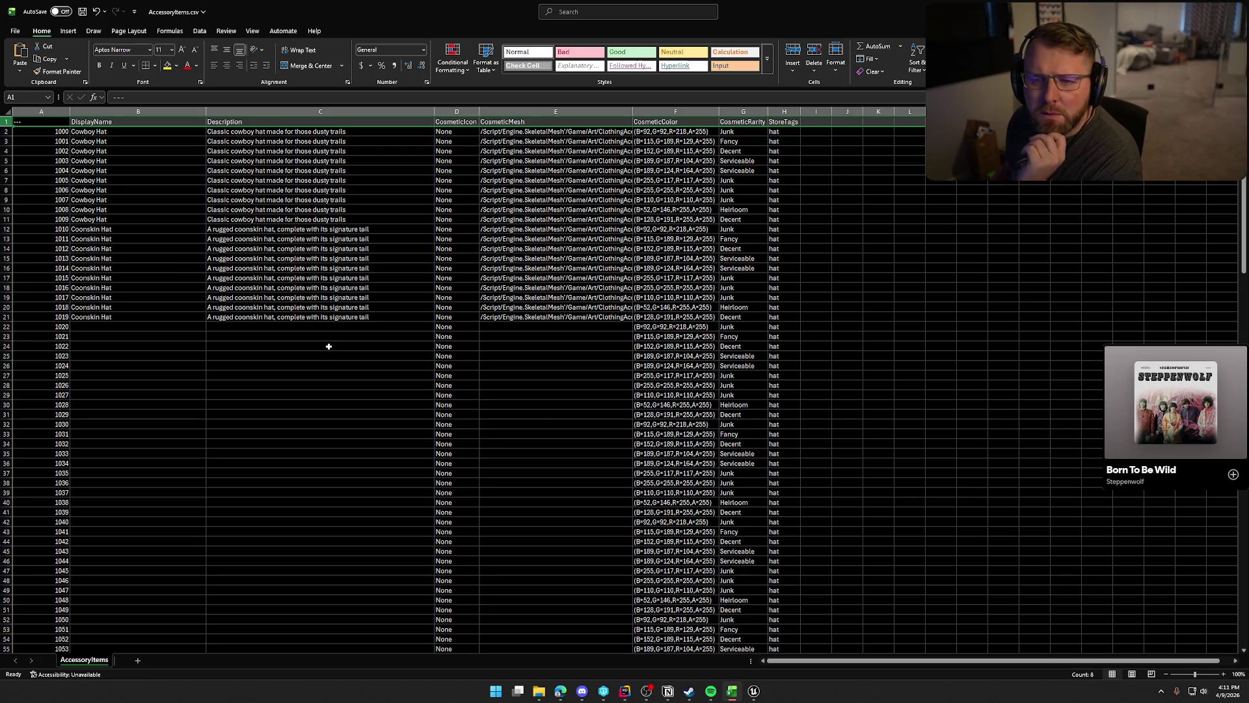
{"action": "key", "text": "alt+Tab"}
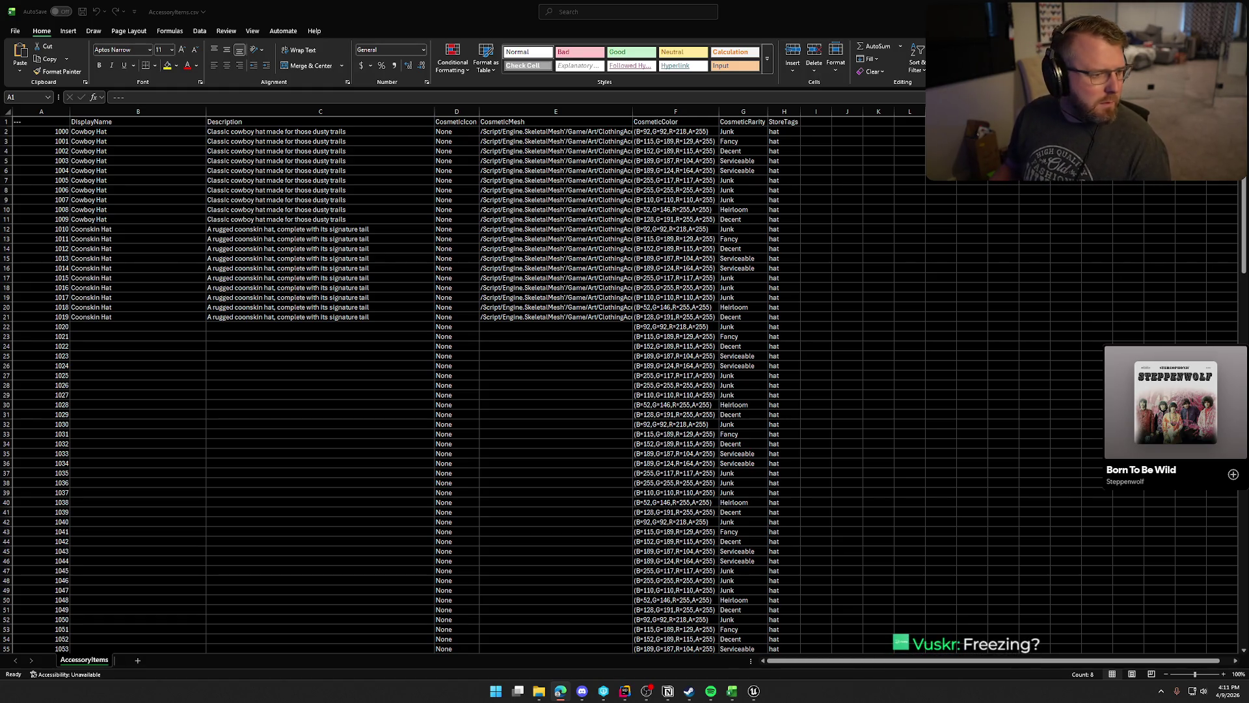
Freeze the top header row using View > Freeze Panes > Freeze Top Row.
{"action": "left_click", "coordinate": [243, 27]}
{"action": "left_click", "coordinate": [252, 32]}
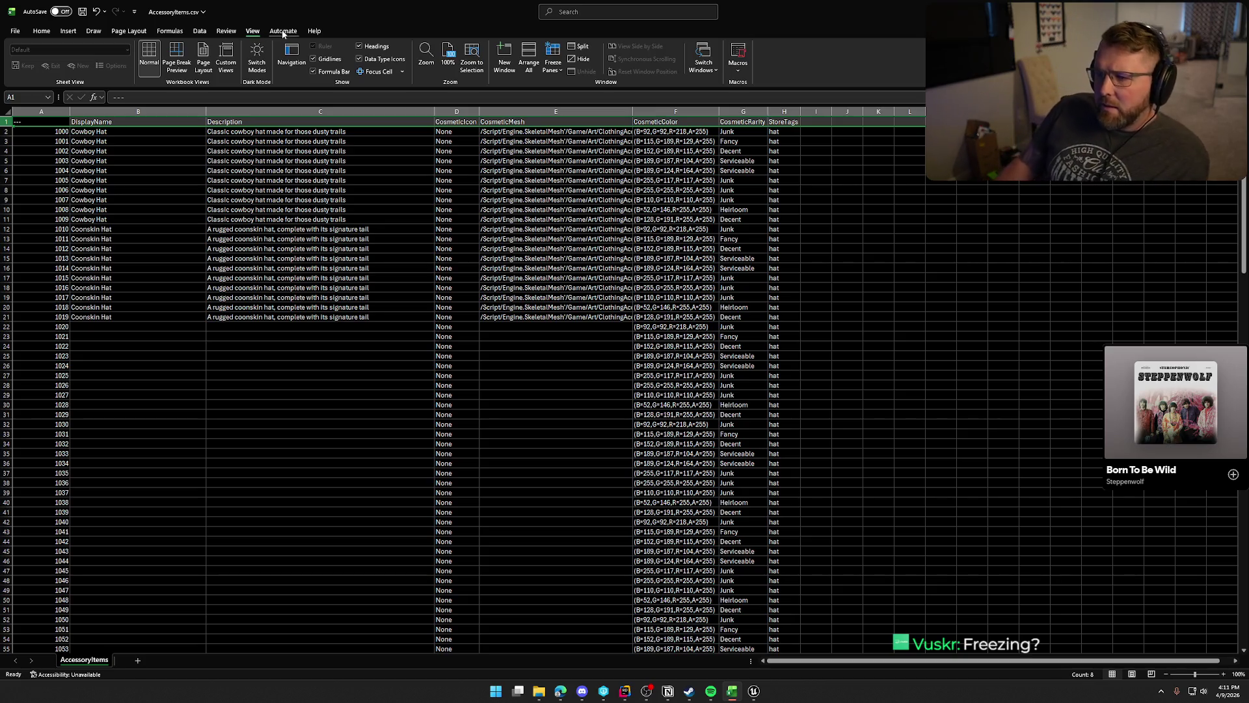
{"action": "left_click", "coordinate": [557, 65]}
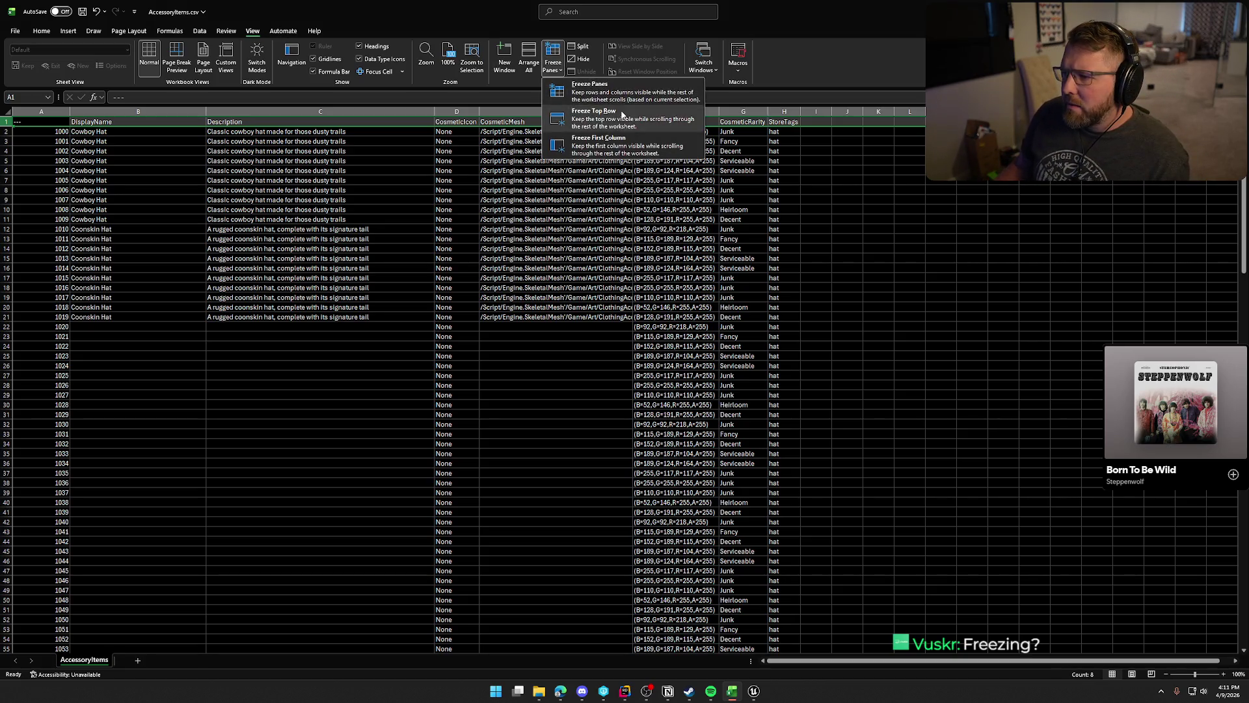
{"action": "left_click", "coordinate": [593, 115]}
Return to the Home tab and select B22, the name cell for ID 1020.
{"action": "left_click", "coordinate": [371, 383]}
{"action": "scroll", "coordinate": [371, 383], "scroll_direction": "down", "scroll_amount": 5}
{"action": "scroll", "coordinate": [371, 383], "scroll_direction": "up", "scroll_amount": 4}
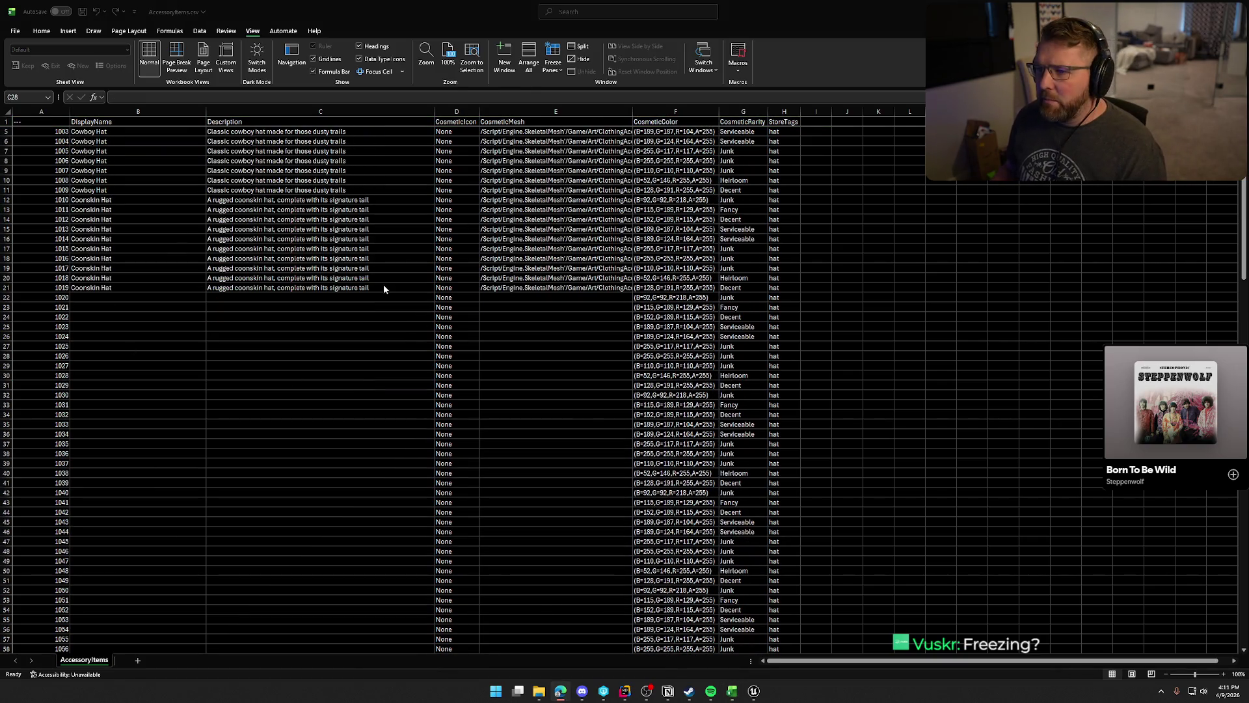
{"action": "left_click", "coordinate": [41, 31]}
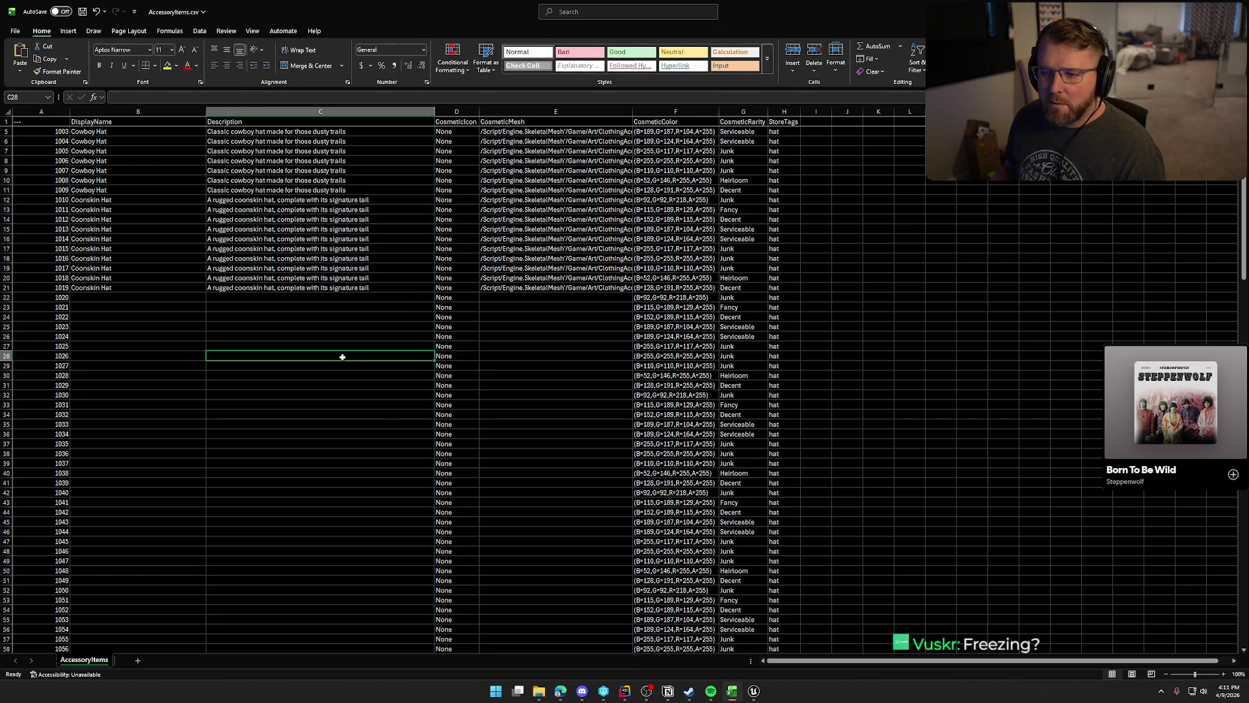
{"action": "left_click", "coordinate": [103, 299]}
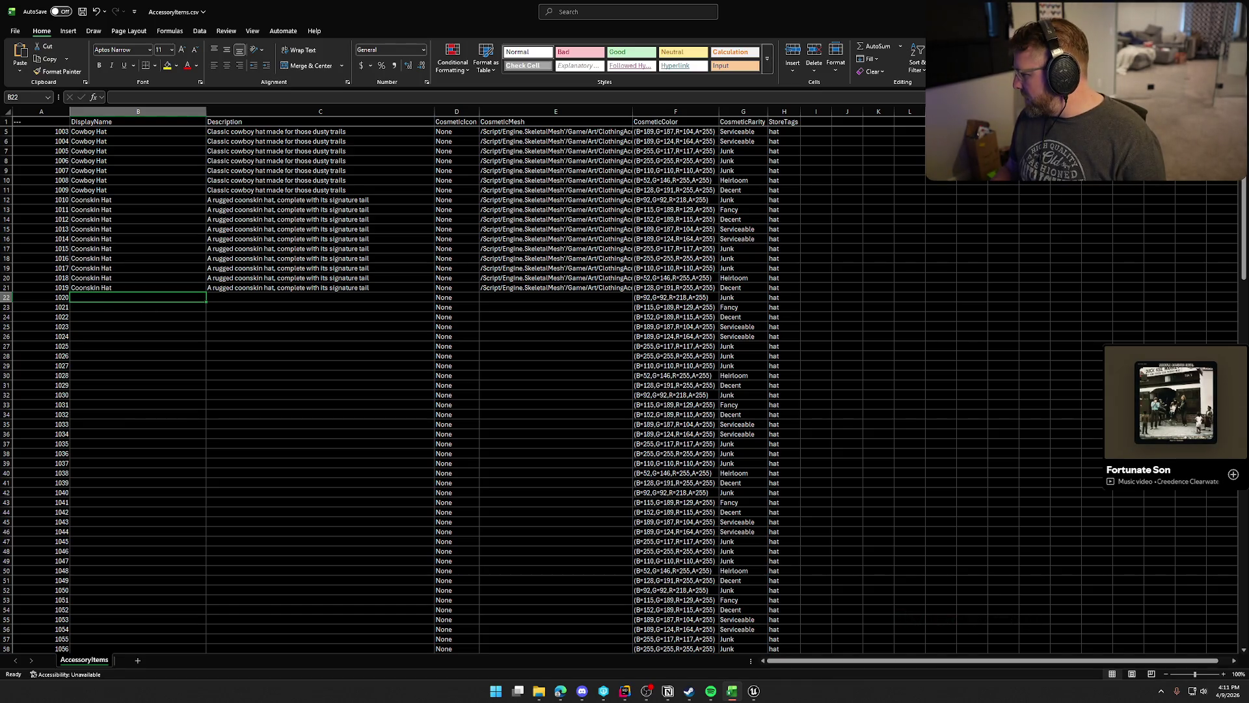
{"action": "key", "text": "alt+Tab"}
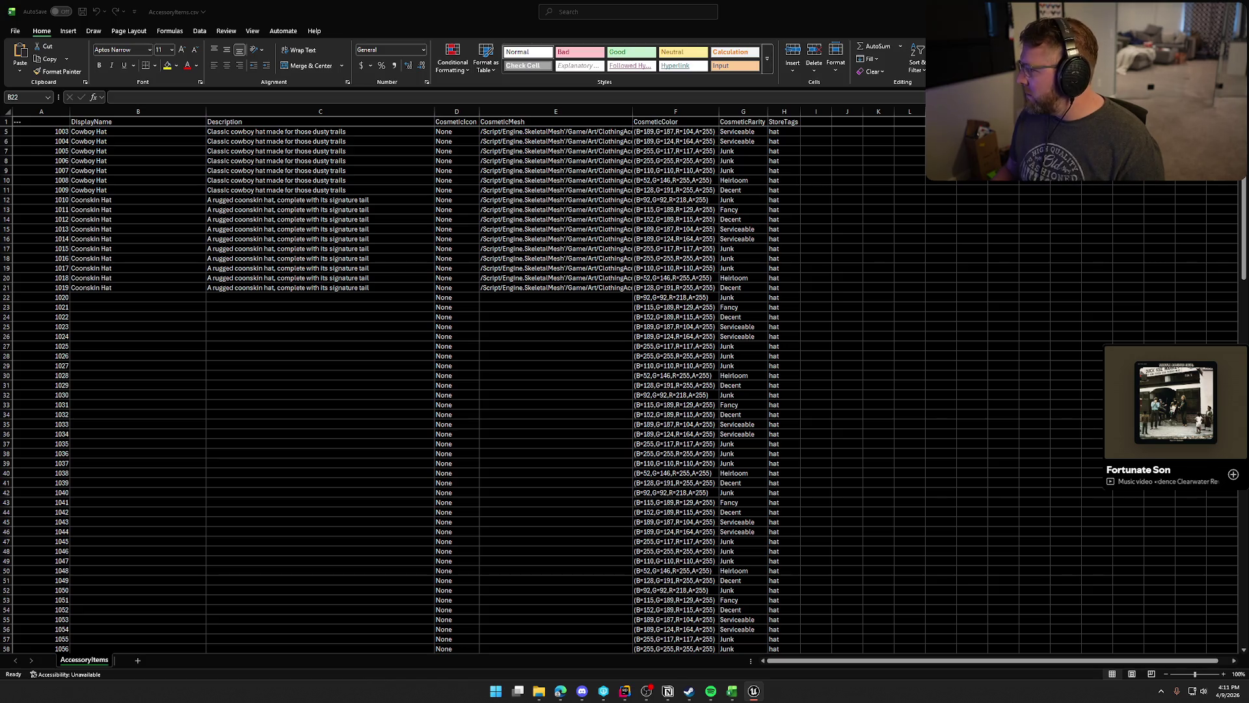
Type Flat Brim Hat into B22 as the name for ID 1020.
{"action": "left_click", "coordinate": [83, 297]}
{"action": "type", "text": "Flt"}
{"action": "key", "text": "BackSpace"}
{"action": "key", "text": "BackSpace"}
{"action": "type", "text": "at"}
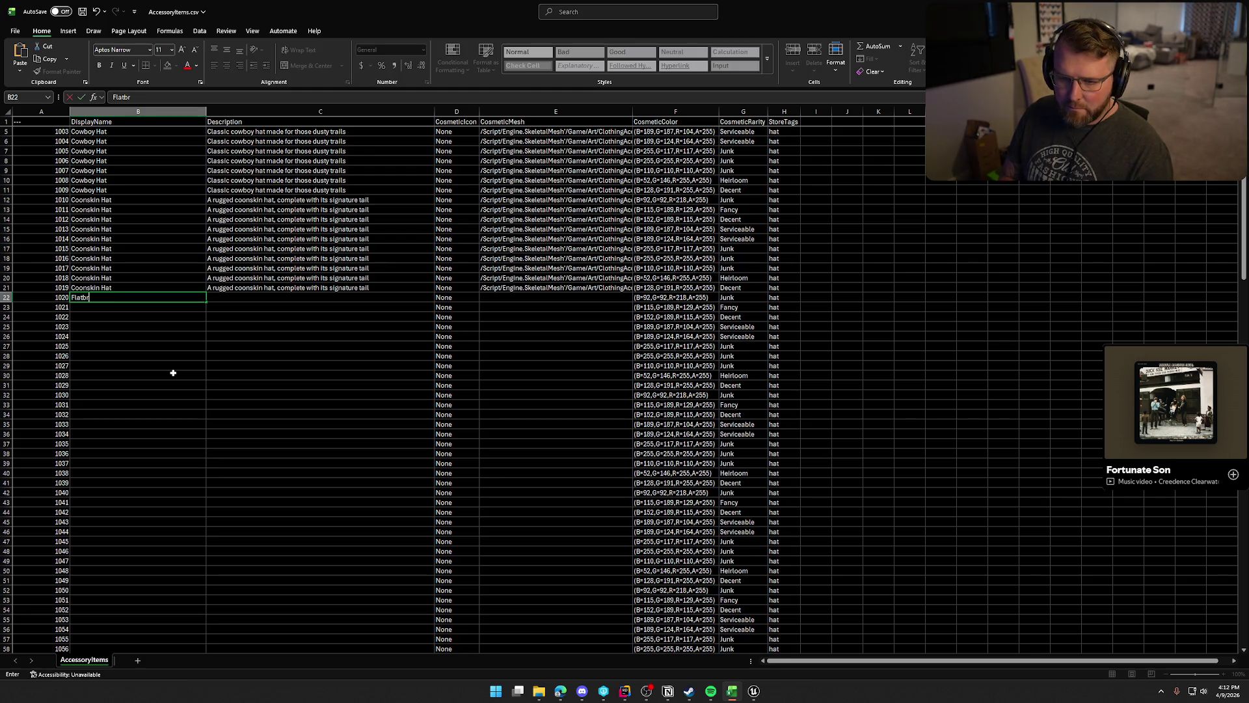
{"action": "type", "text": " Brim Hat"}
{"action": "key", "text": "Return"}
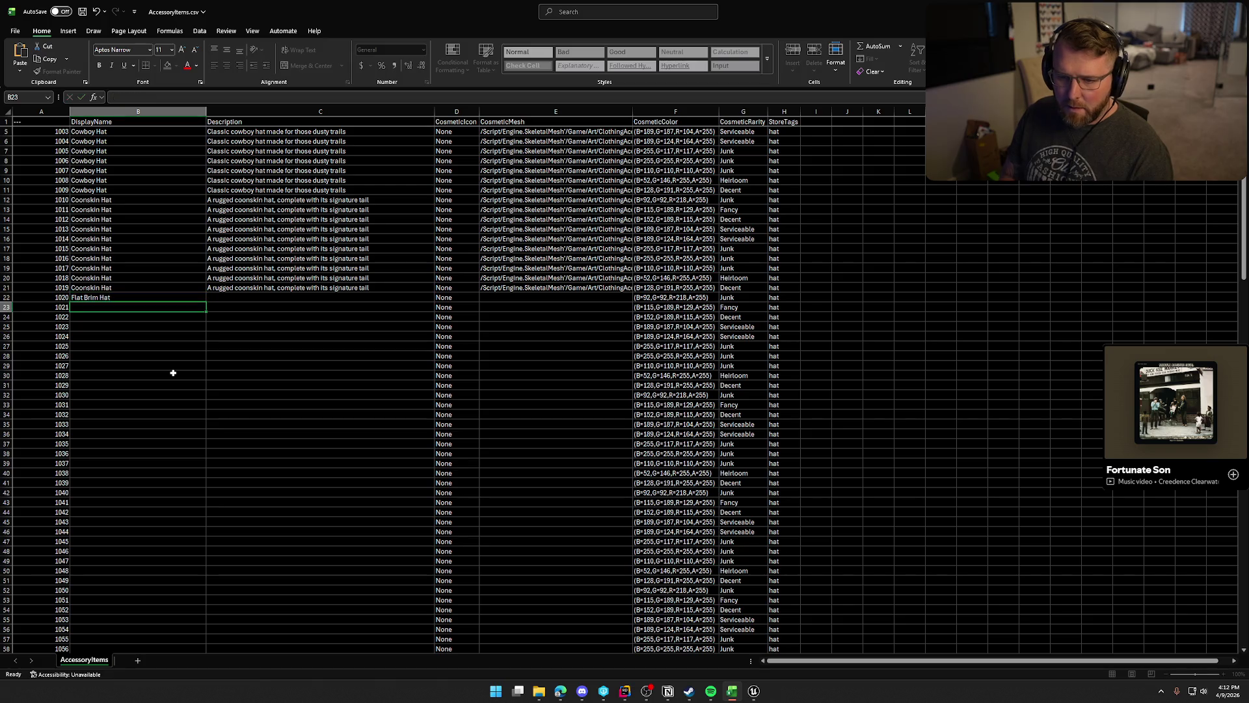
Paste the wide flat-brim description into C22 and the SKM_Hat_01 mesh path into E22.
{"action": "key", "text": "alt+Tab"}
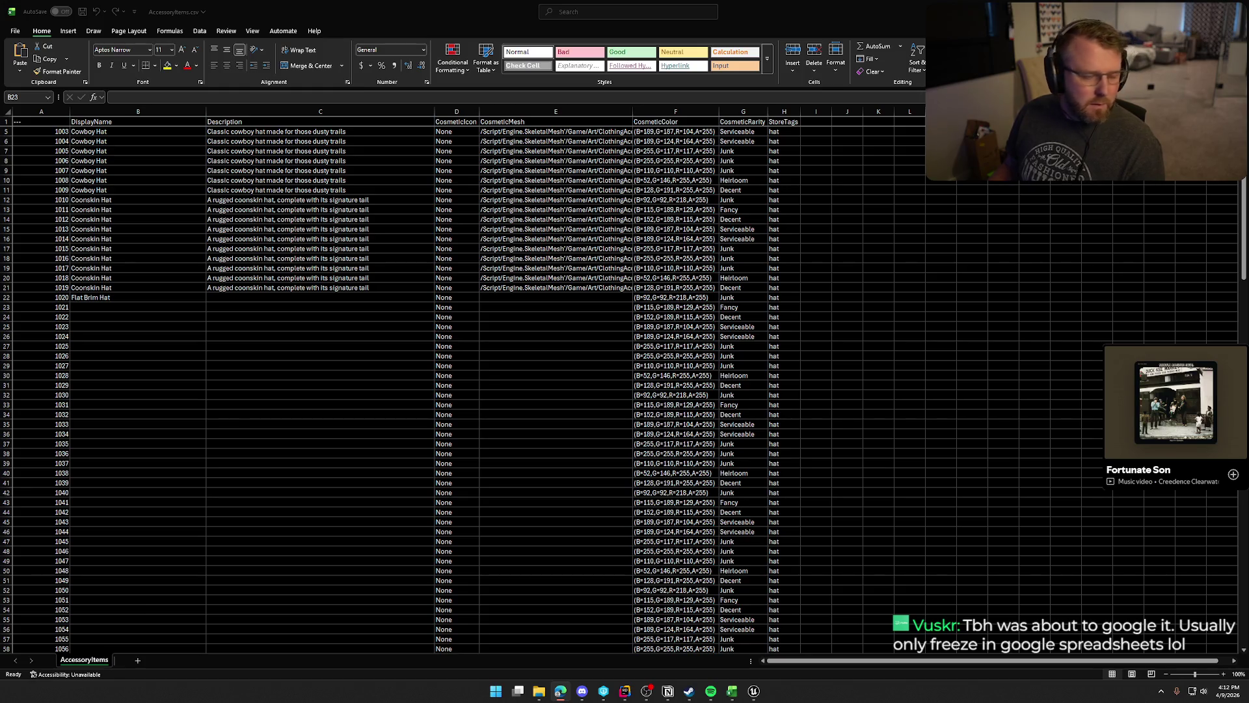
{"action": "left_click", "coordinate": [267, 294]}
{"action": "type", "text": "A wide flat-brim hat with a bold frontier style"}
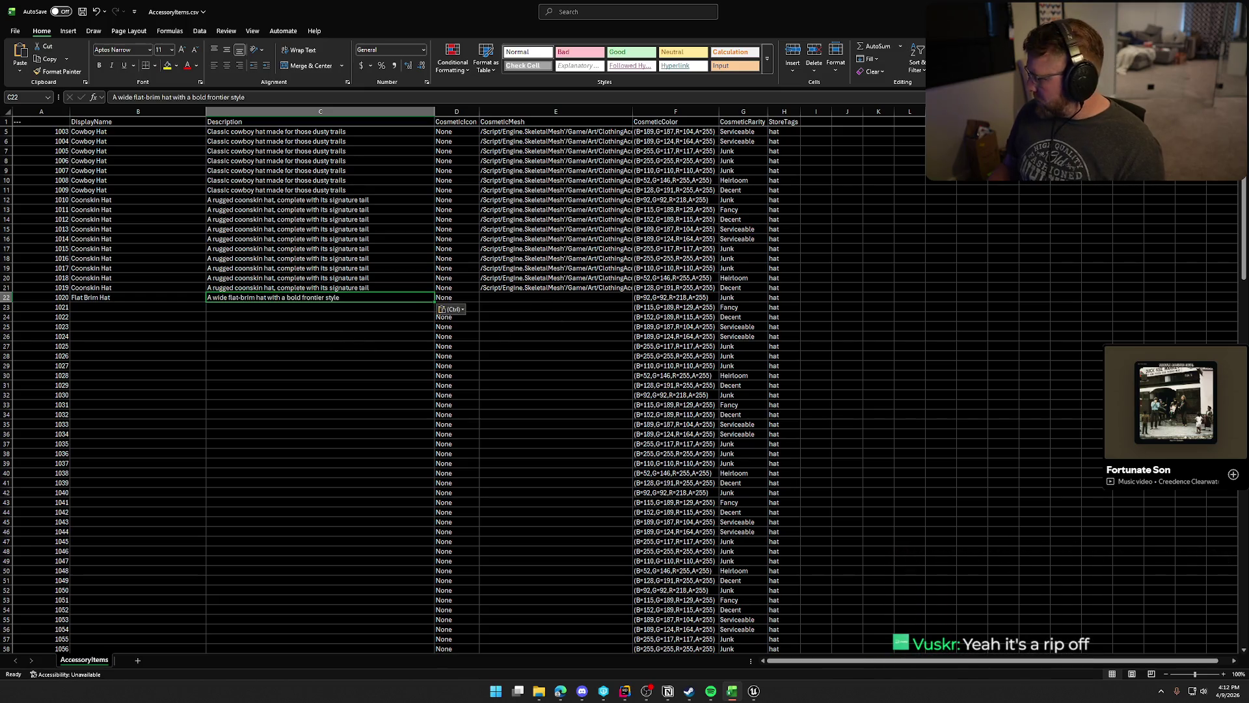
{"action": "key", "text": "alt+Tab"}
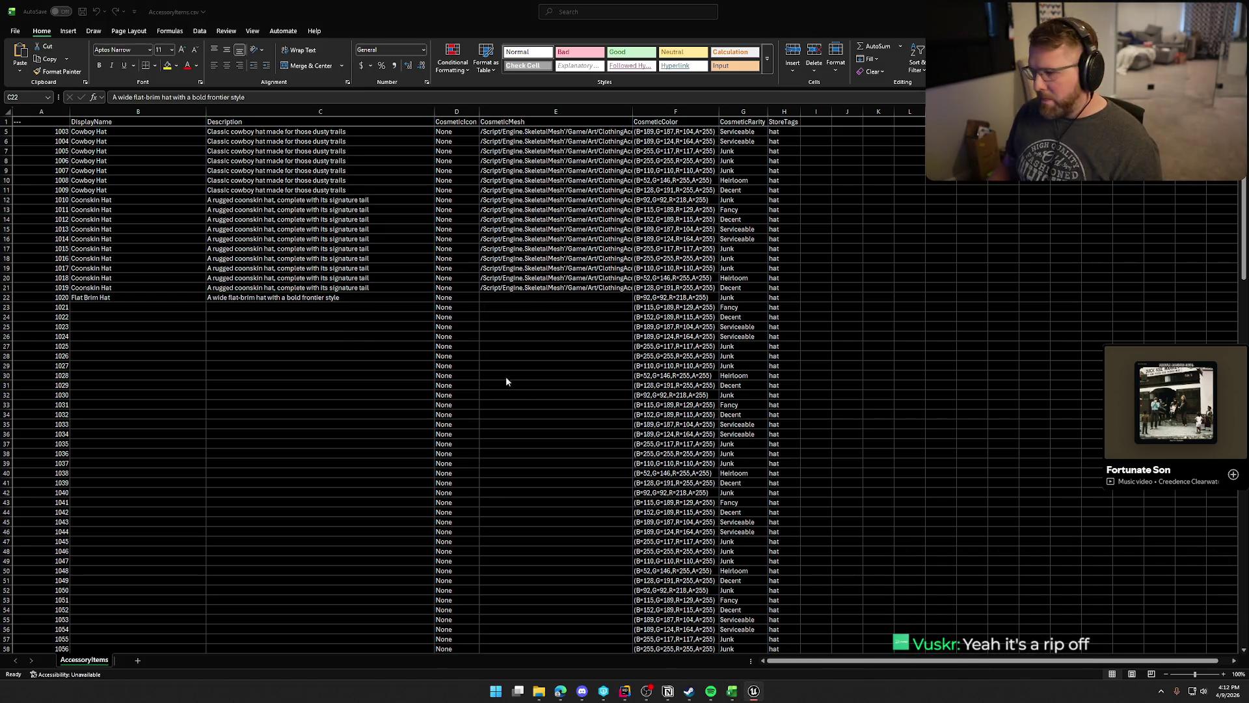
{"action": "key", "text": "alt+Tab"}
{"action": "left_click", "coordinate": [536, 296]}
{"action": "type", "text": "/Script/Engine.SkeletalMesh'/Game/Art/ClothingAccessories/Hats/SKM_Hat_01.SKM_Hat_01'"}
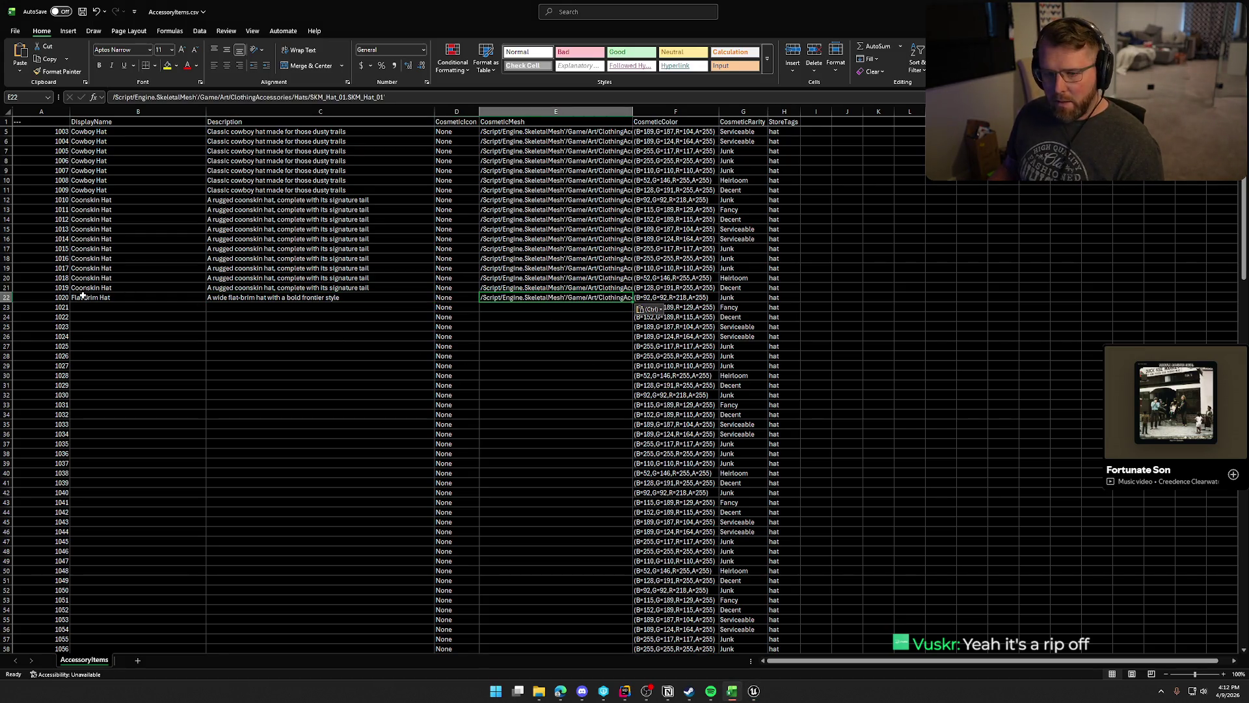
Fill B22:E22 down through row 31 to cover IDs 1020–1029.
{"action": "left_click", "coordinate": [83, 301], "text": "shift"}
{"action": "left_click_drag", "start_coordinate": [631, 302], "coordinate": [622, 389]}
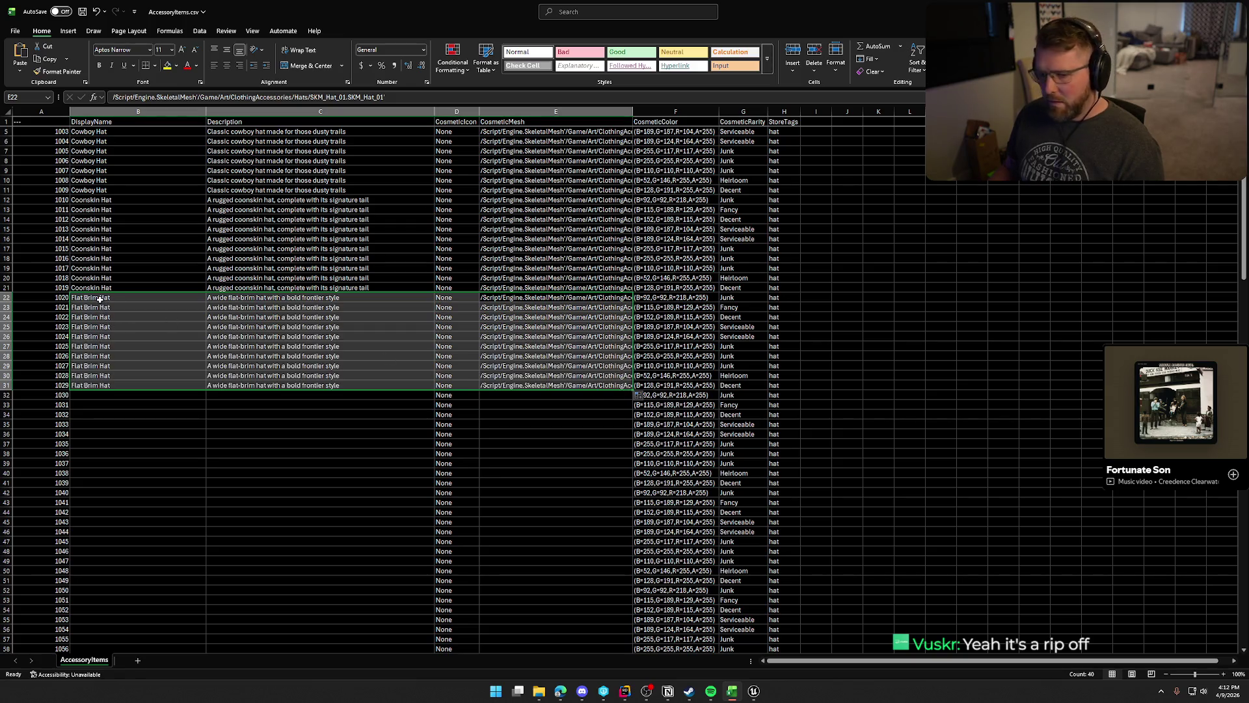
{"action": "left_click", "coordinate": [99, 299]}
{"action": "left_click", "coordinate": [101, 385], "text": "shift"}
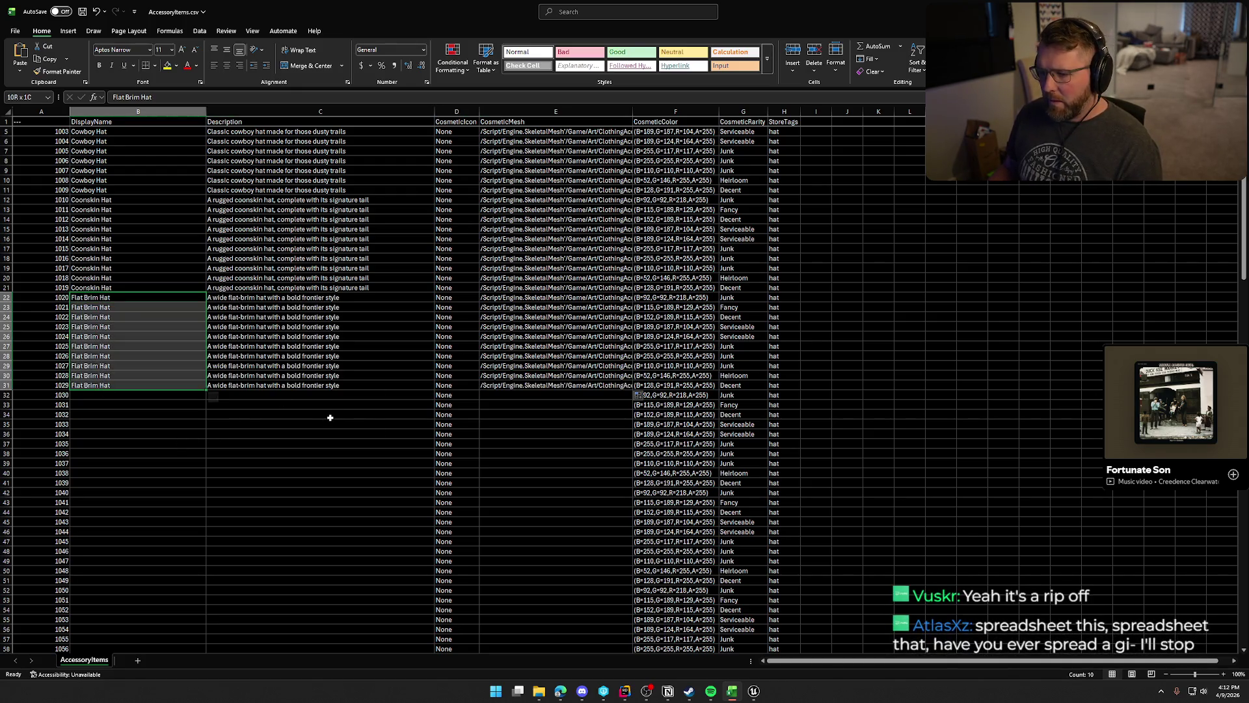
Type Bonnet into B32 as the name for ID 1030.
{"action": "left_click", "coordinate": [119, 395]}
{"action": "scroll", "coordinate": [280, 408], "scroll_direction": "down", "scroll_amount": 6}
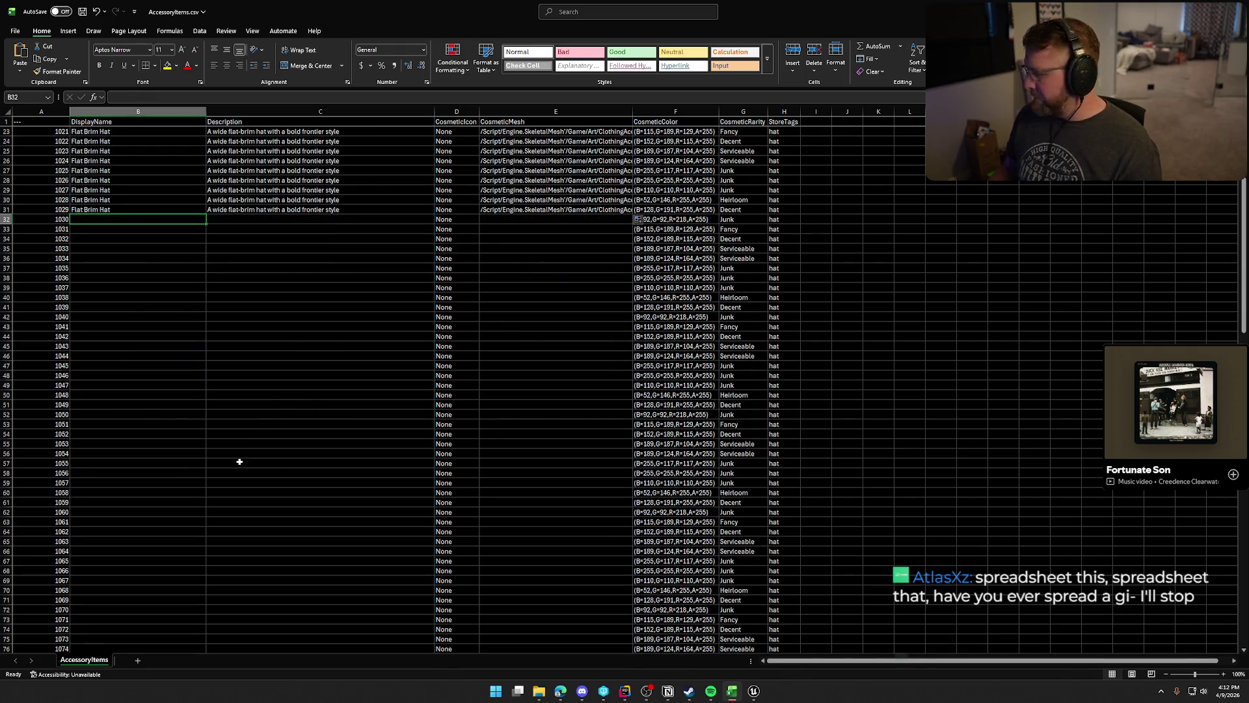
{"action": "scroll", "coordinate": [227, 390], "scroll_direction": "up", "scroll_amount": 1}
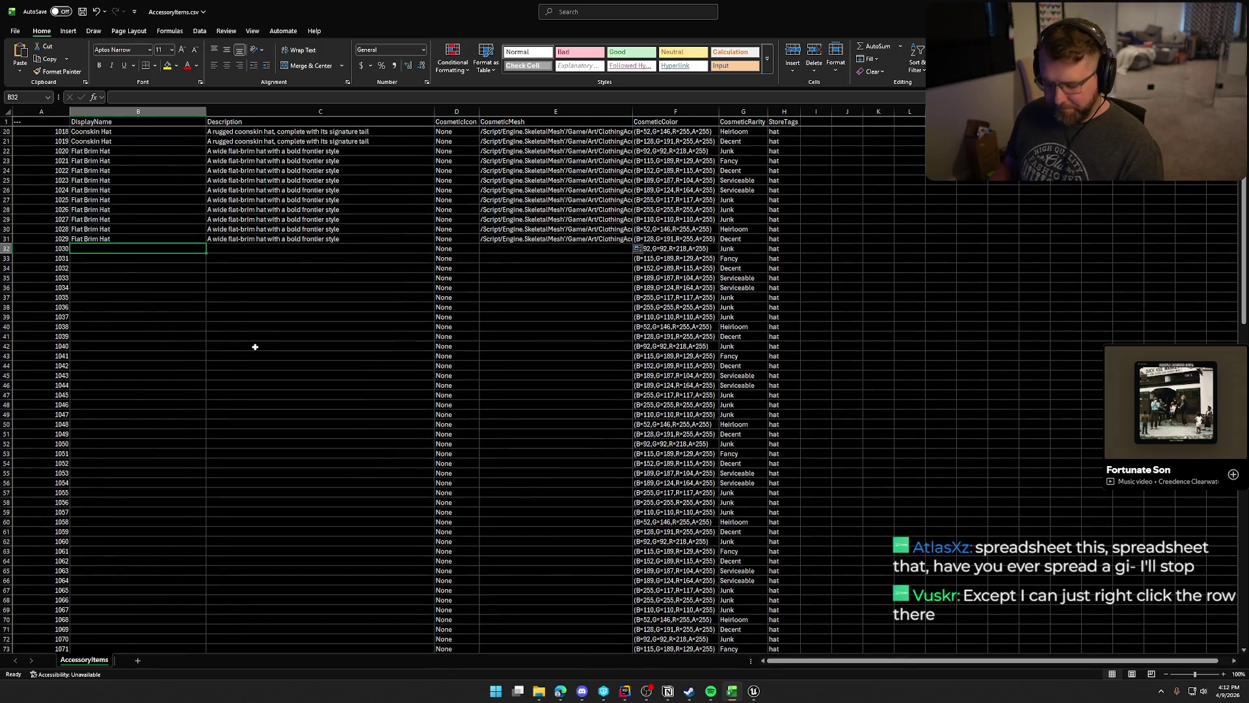
{"action": "type", "text": "Bonnet"}
{"action": "key", "text": "alt+Tab"}
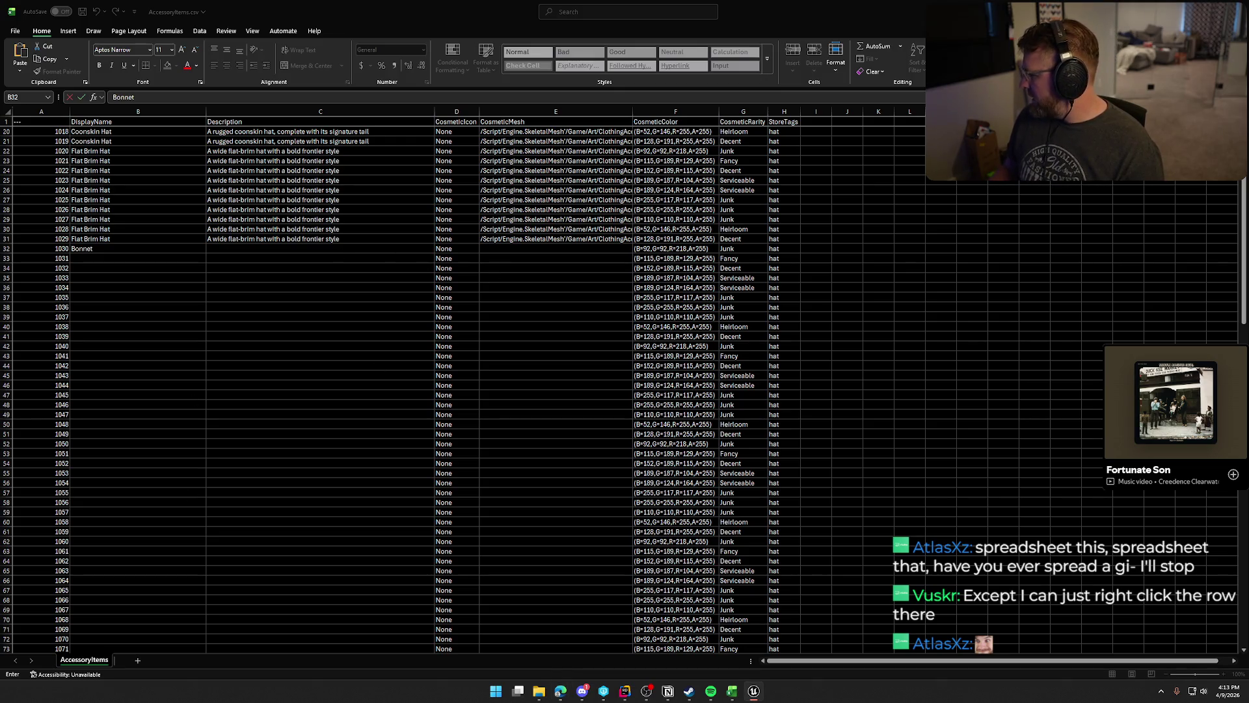
Paste the bonnet mesh path into E32 and the soft ribbon-tied description into C32.
{"action": "left_click", "coordinate": [540, 249]}
{"action": "type", "text": "/Script/Engine.SkeletalMesh'/Game/Art/ClothingAccessories/Hats/SKM_Hat_02.SKM_Hat_02'"}
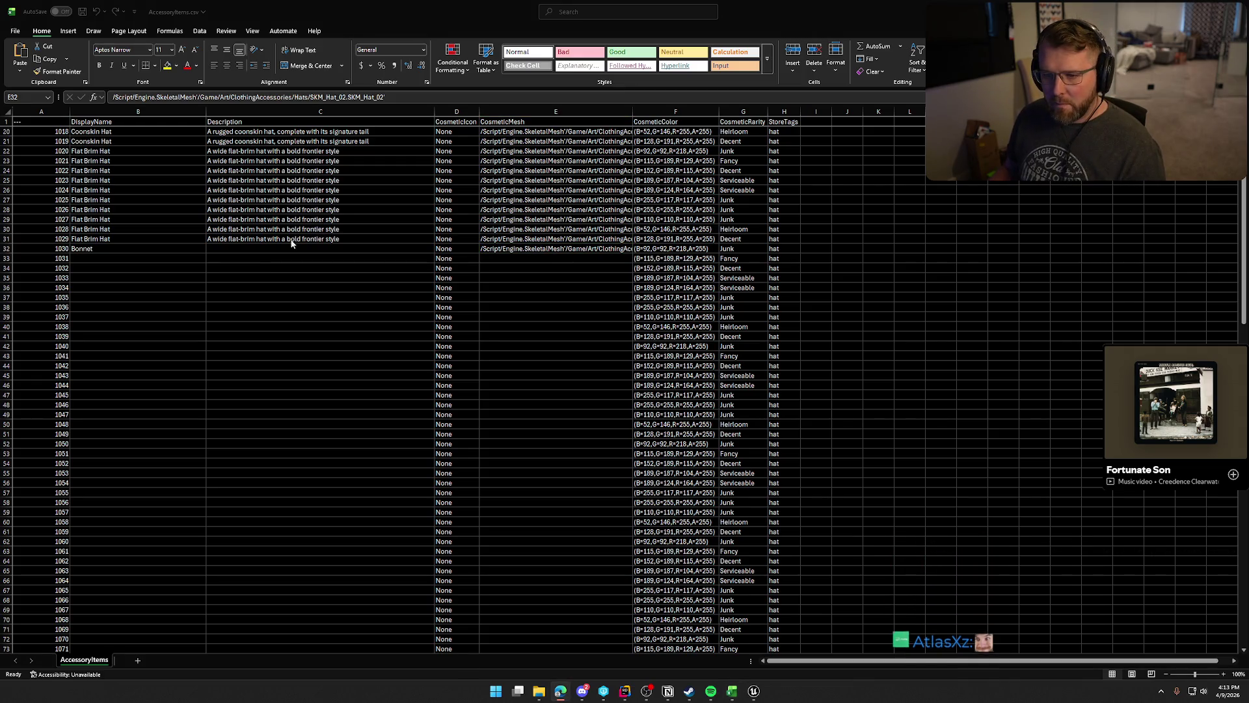
{"action": "left_click", "coordinate": [268, 252]}
{"action": "type", "text": "A soft, brimmed bonnet tied with ribbon"}
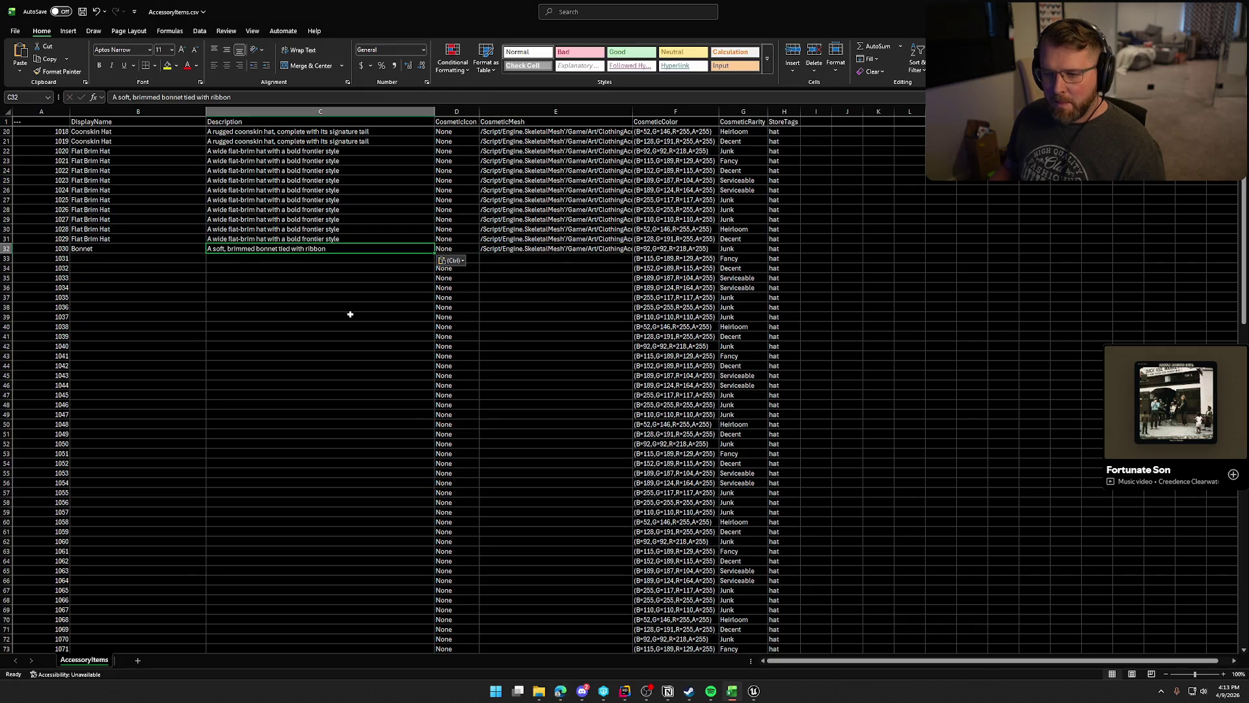
Fill B32:E32 down to row 41, then select B42 for ID 1040.
{"action": "left_click", "coordinate": [92, 256]}
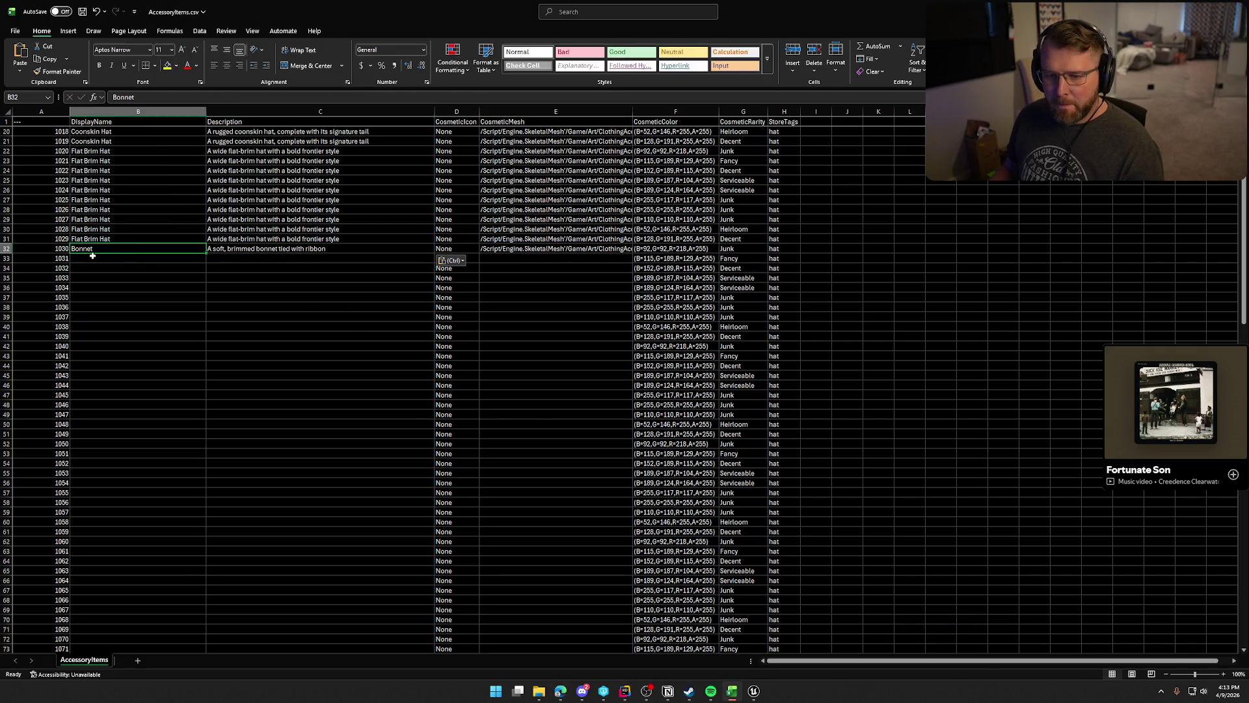
{"action": "left_click", "coordinate": [608, 253], "text": "shift"}
{"action": "left_click_drag", "start_coordinate": [633, 254], "coordinate": [621, 339]}
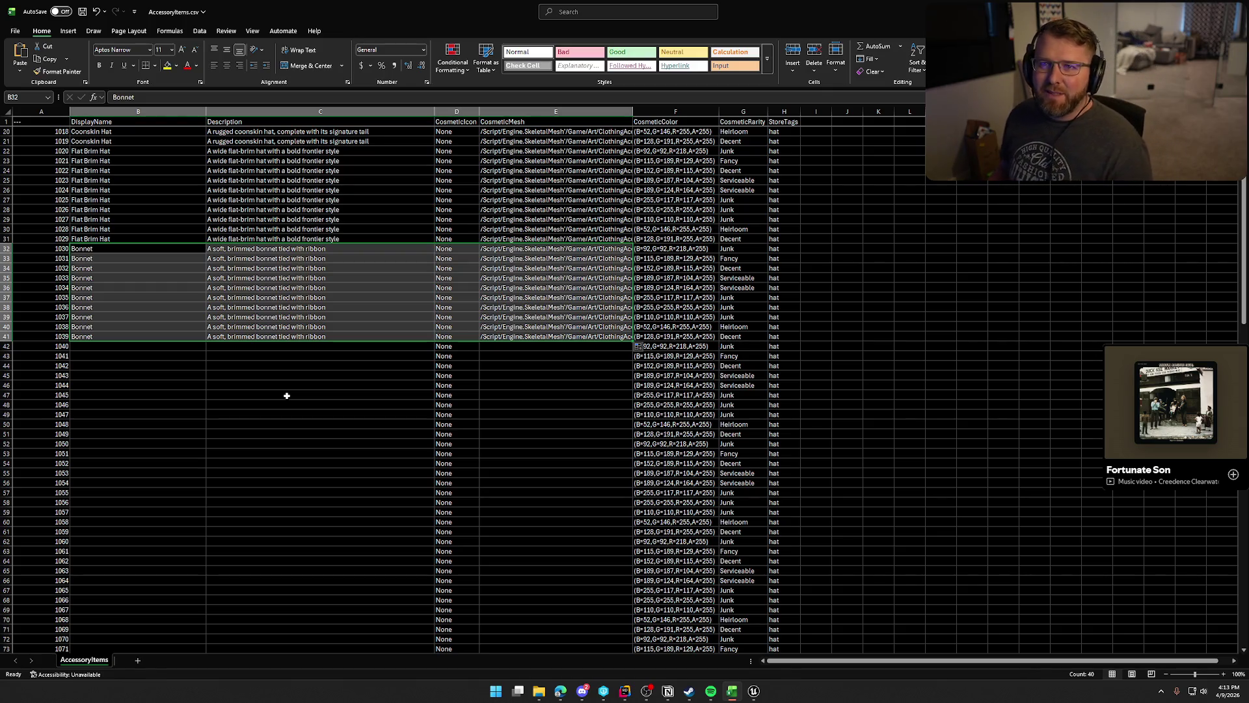
{"action": "left_click", "coordinate": [106, 346]}
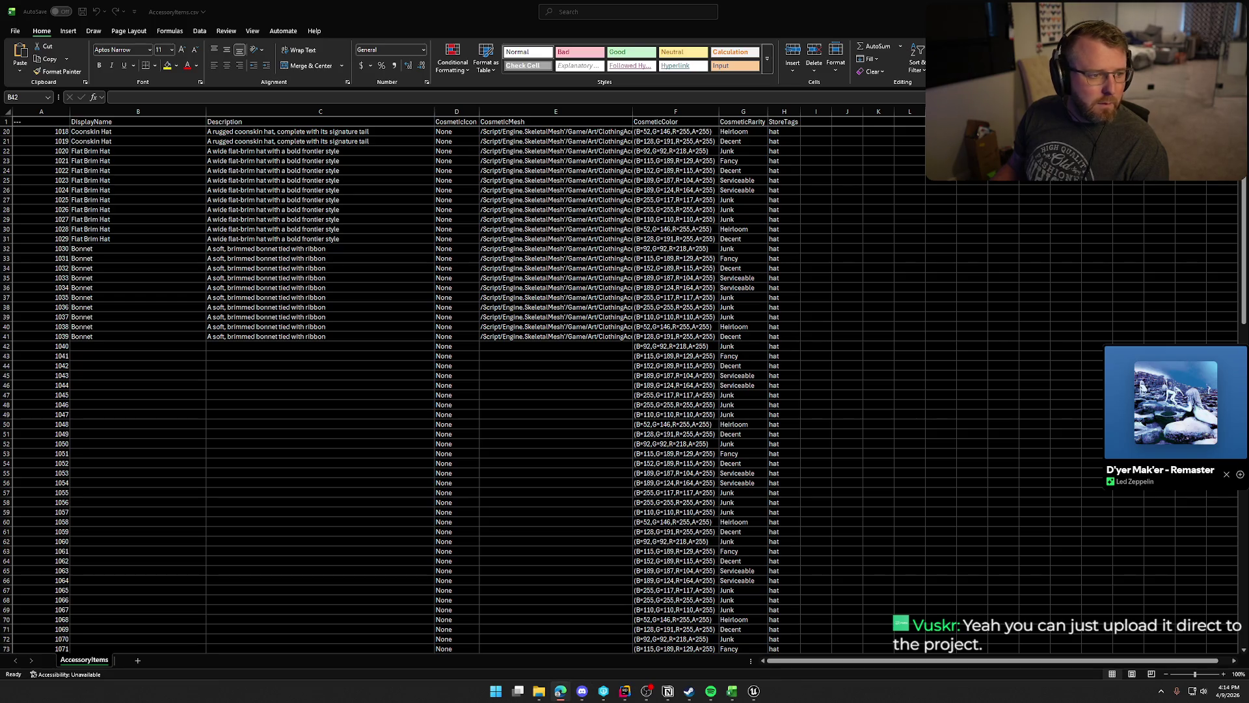
Select B42 for ID 1040 and switch to Unreal Engine to look up the next hat.
{"action": "left_click", "coordinate": [137, 347]}
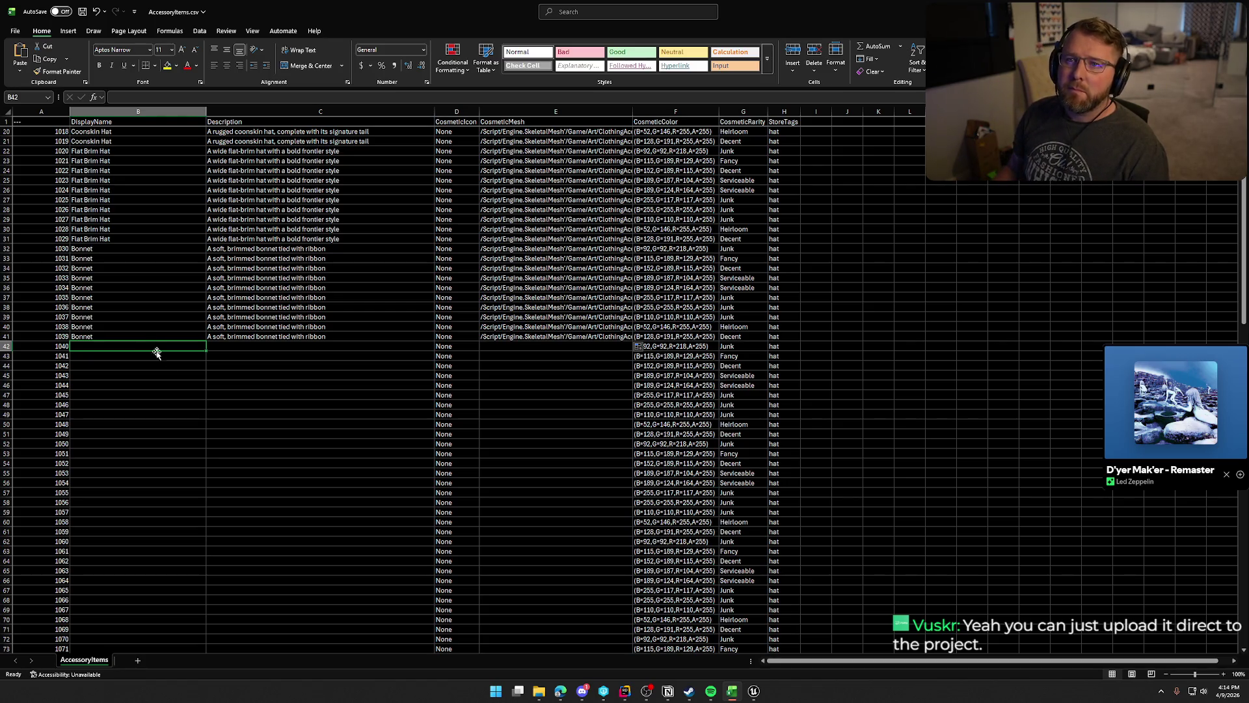
{"action": "key", "text": "alt+Tab"}
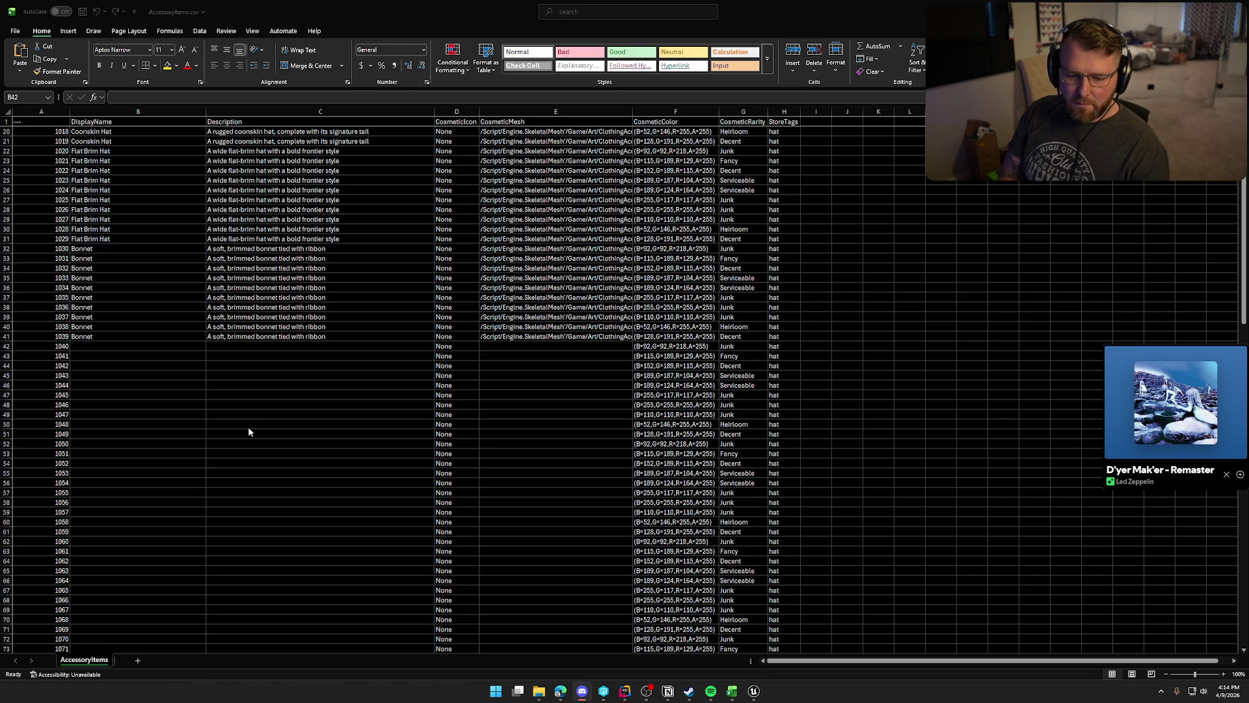
{"action": "left_click", "coordinate": [75, 343]}
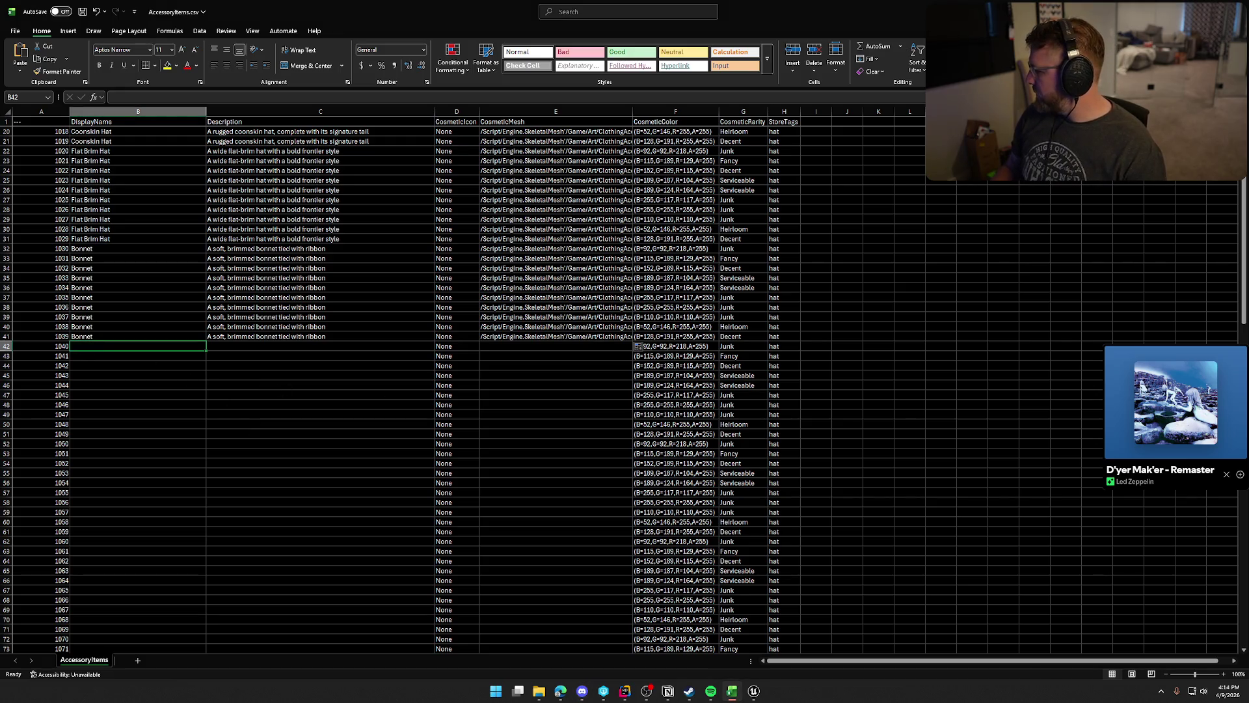
{"action": "key", "text": "alt+Tab"}
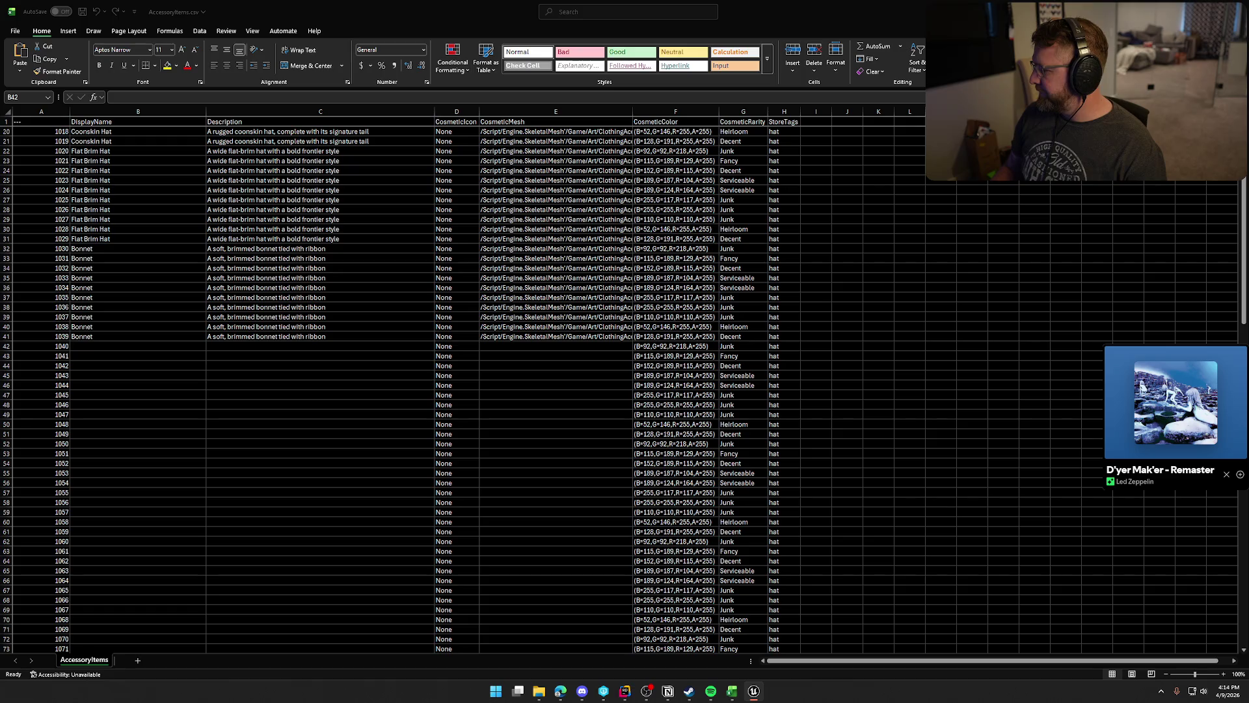
Name ID 1040 Large Bonnet in B42.
{"action": "left_click", "coordinate": [122, 348]}
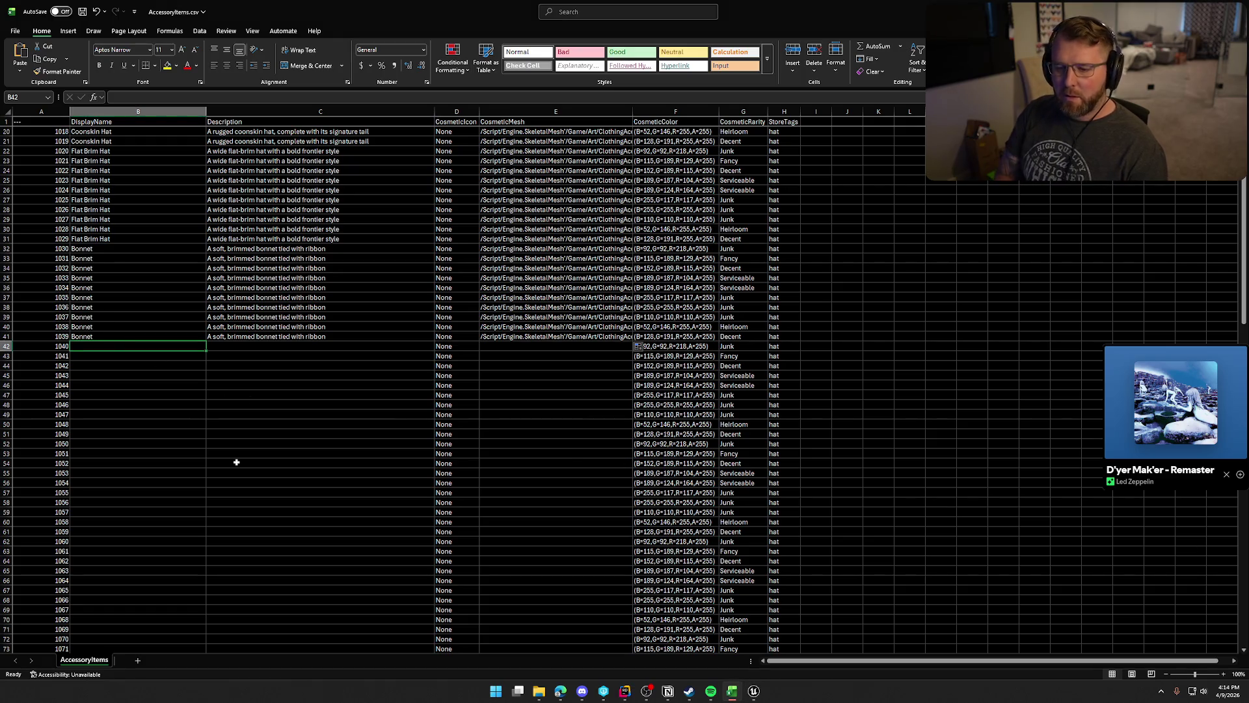
{"action": "type", "text": "Large Bonnet"}
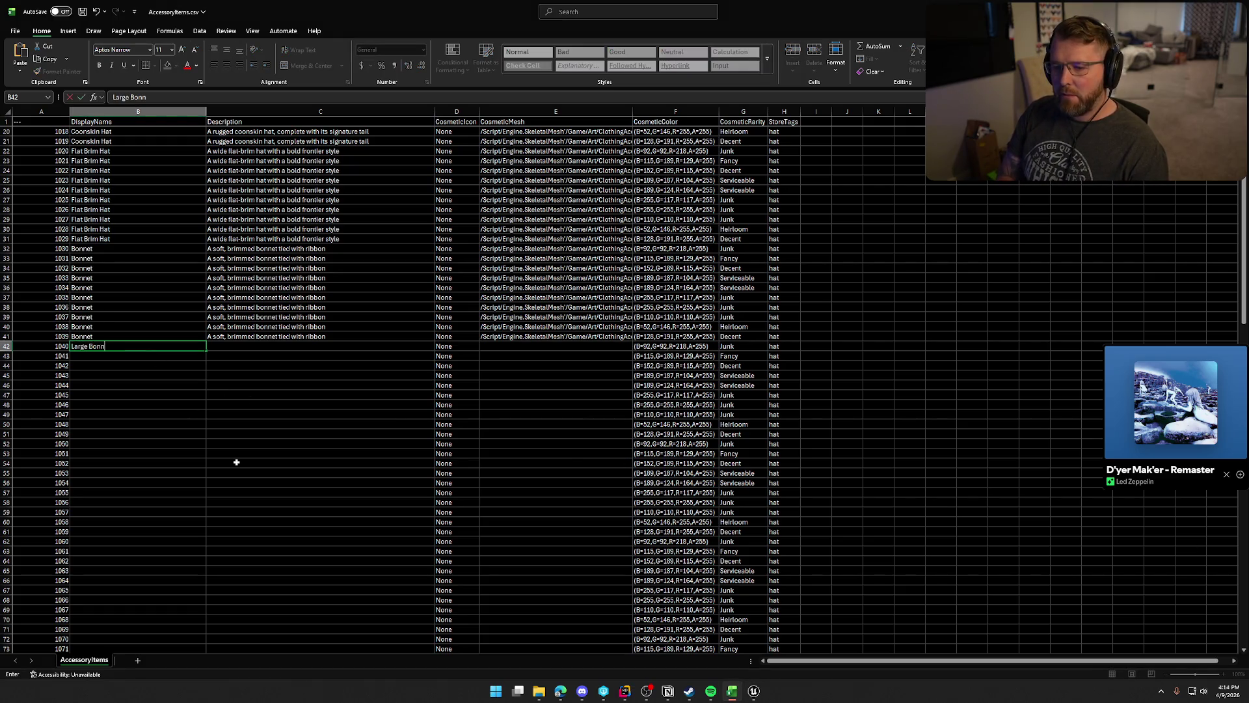
{"action": "left_click", "coordinate": [254, 345]}
{"action": "key", "text": "alt+Tab"}
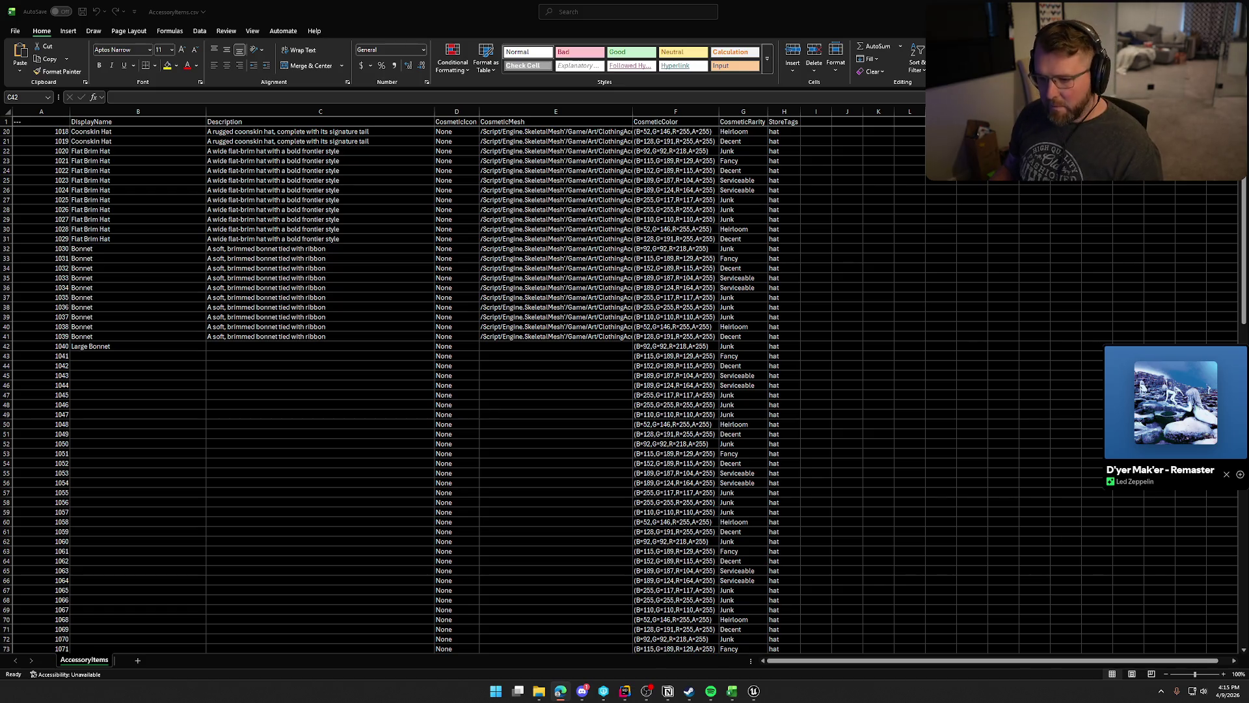
Paste the flowing-fabric description into C42 and the large-brim bonnet mesh path into E42.
{"action": "left_click", "coordinate": [294, 348]}
{"action": "type", "text": "A wide-brimmed bonnet with flowing fabric"}
{"action": "key", "text": "ctrl"}
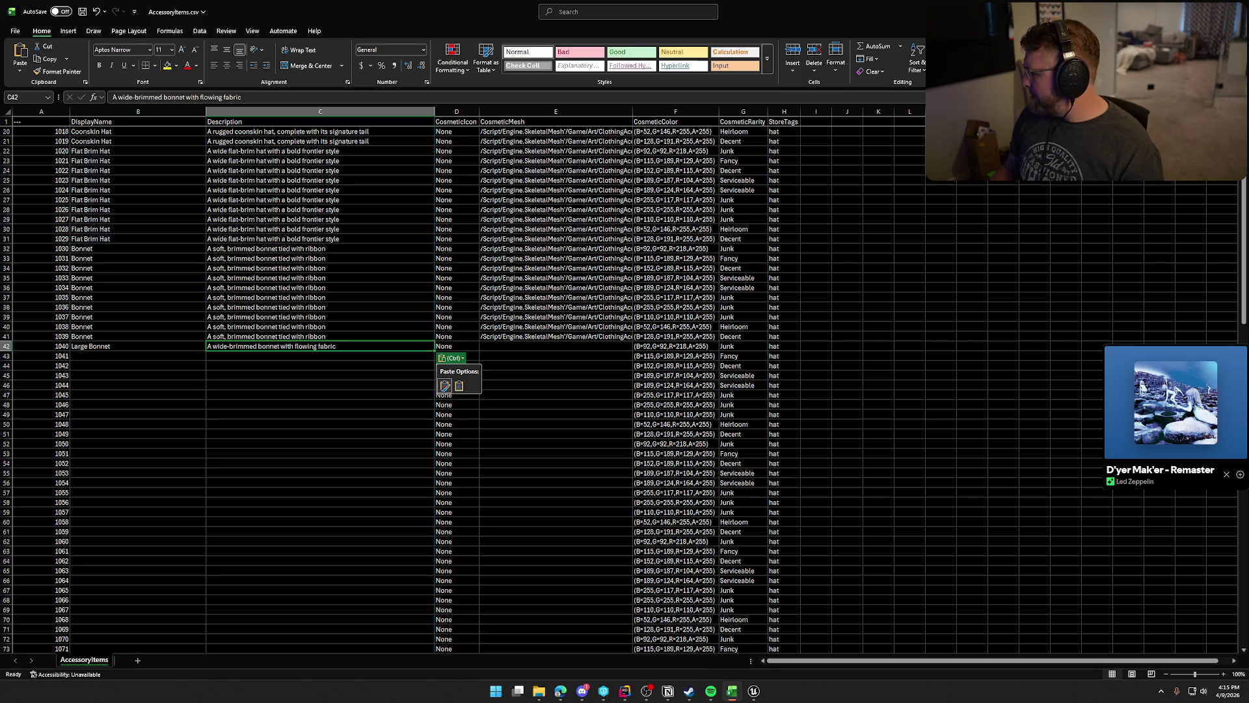
{"action": "key", "text": "alt+Tab"}
{"action": "key", "text": "alt+Tab"}
{"action": "left_click", "coordinate": [493, 345]}
{"action": "type", "text": "/Script/Engine.SkeletalMesh'/Game/Art/ClothingAccessories/Hats/SKM_Hat_Bonnet_LargeBrim.SKM_Hat_Bonnet_LargeBrim'"}
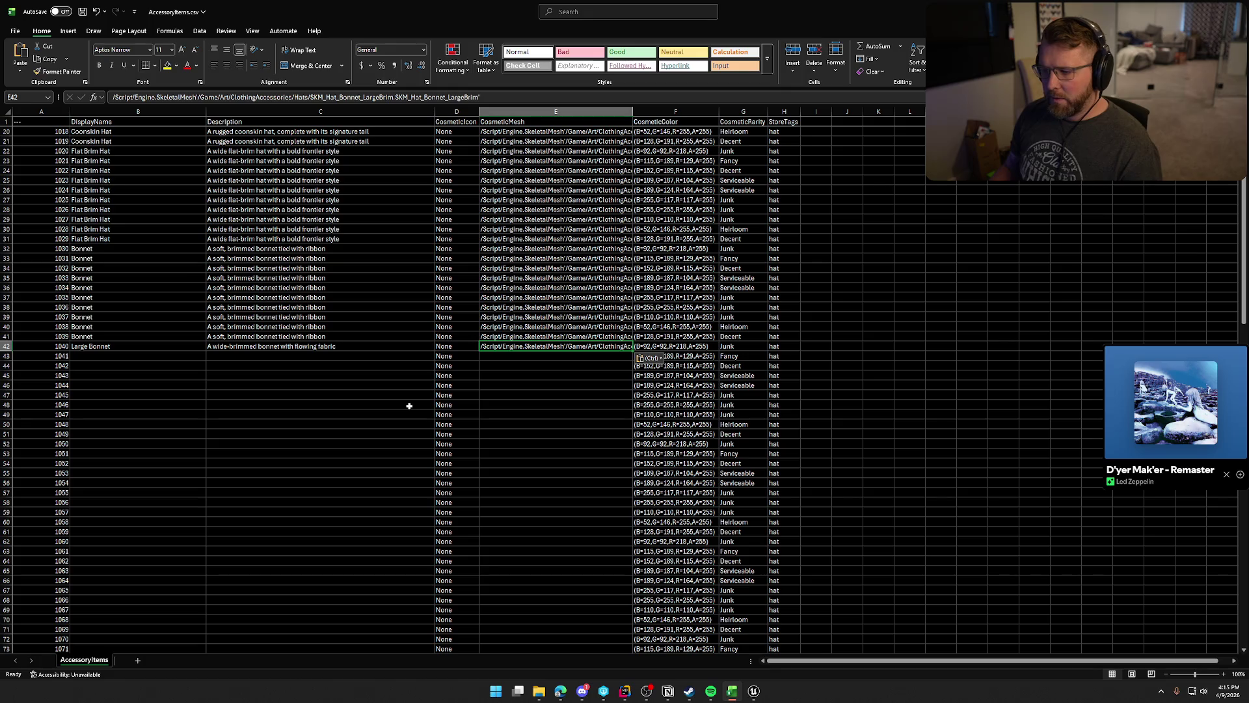
Fill B42:E42 down to row 51, then select B52 for ID 1050.
{"action": "left_click", "coordinate": [91, 347]}
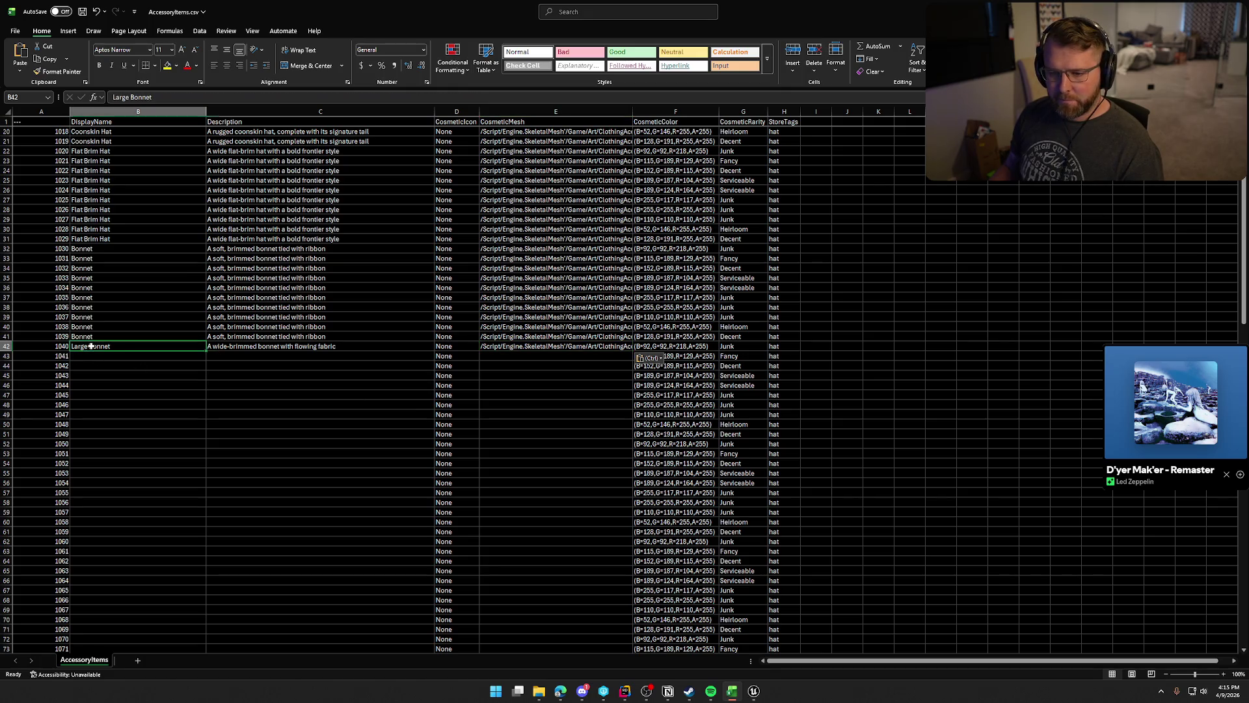
{"action": "left_click", "coordinate": [585, 349], "text": "shift"}
{"action": "left_click_drag", "start_coordinate": [633, 352], "coordinate": [621, 441]}
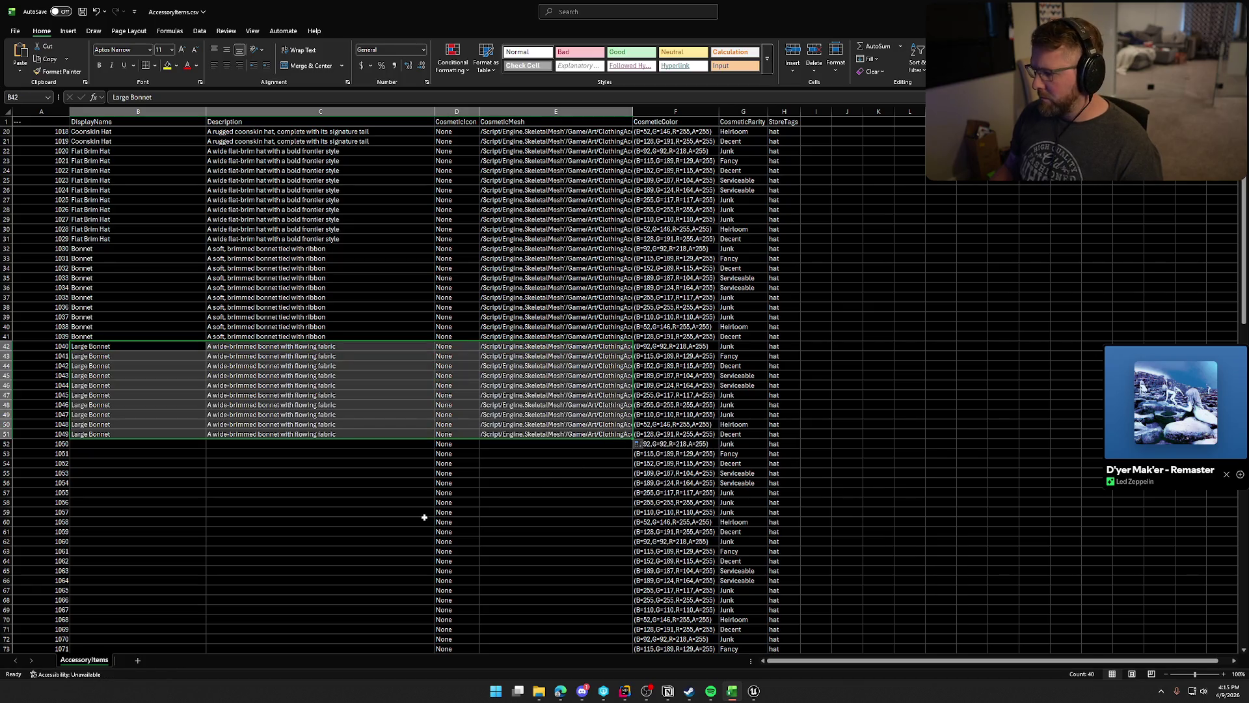
{"action": "left_click", "coordinate": [114, 448]}
{"action": "scroll", "coordinate": [163, 467], "scroll_direction": "down", "scroll_amount": 8}
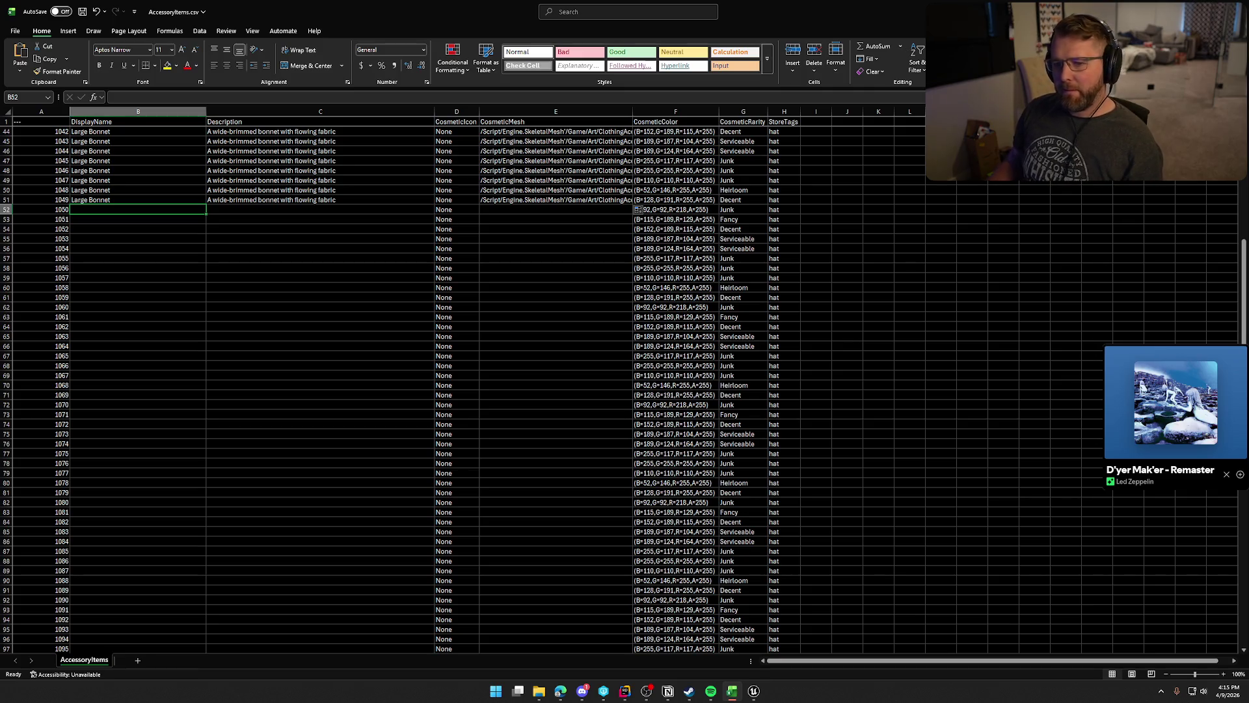
{"action": "key", "text": "alt+Tab"}
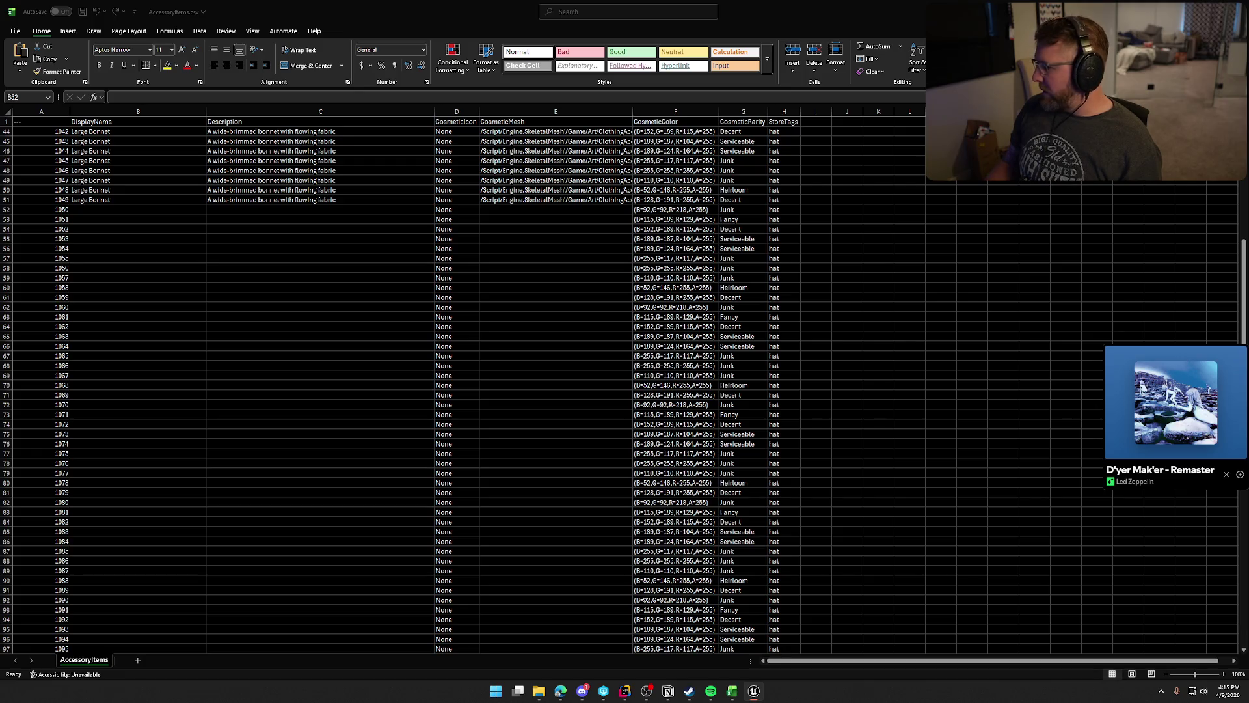
{"action": "key", "text": "alt+Tab"}
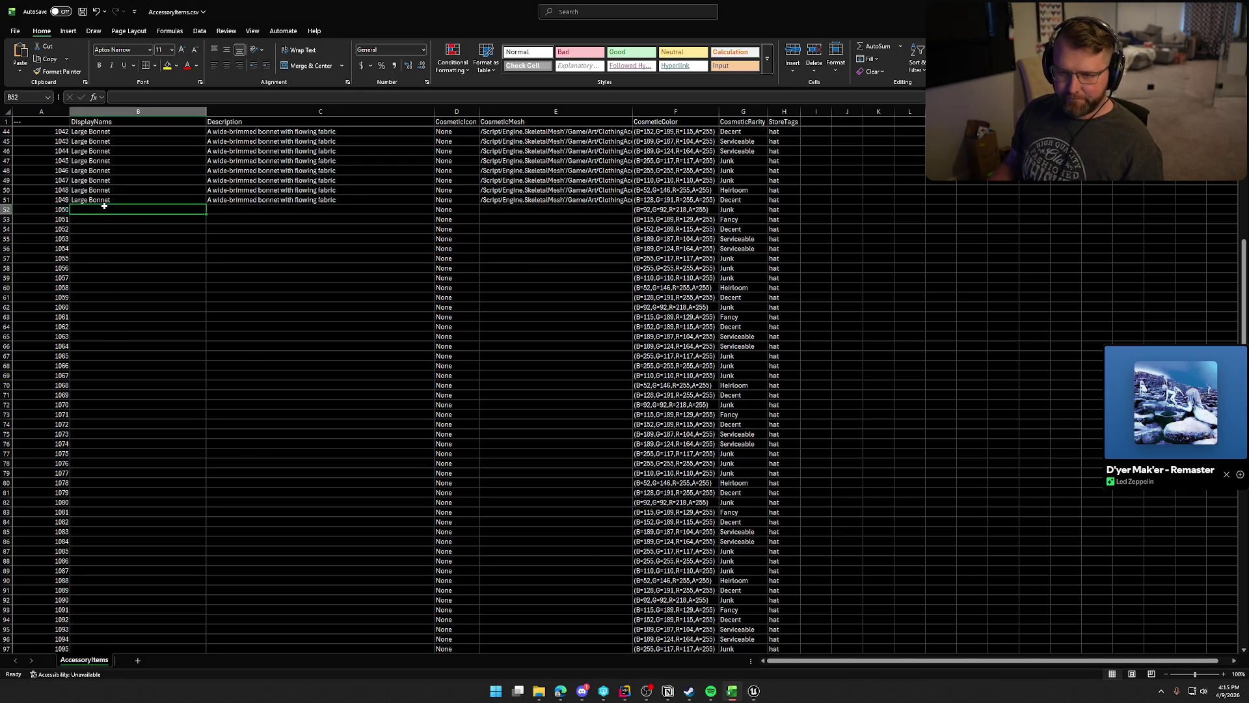
Name ID 1050 'Large Bonnet with Hair' in B52.
{"action": "type", "text": "Large Bonnet"}
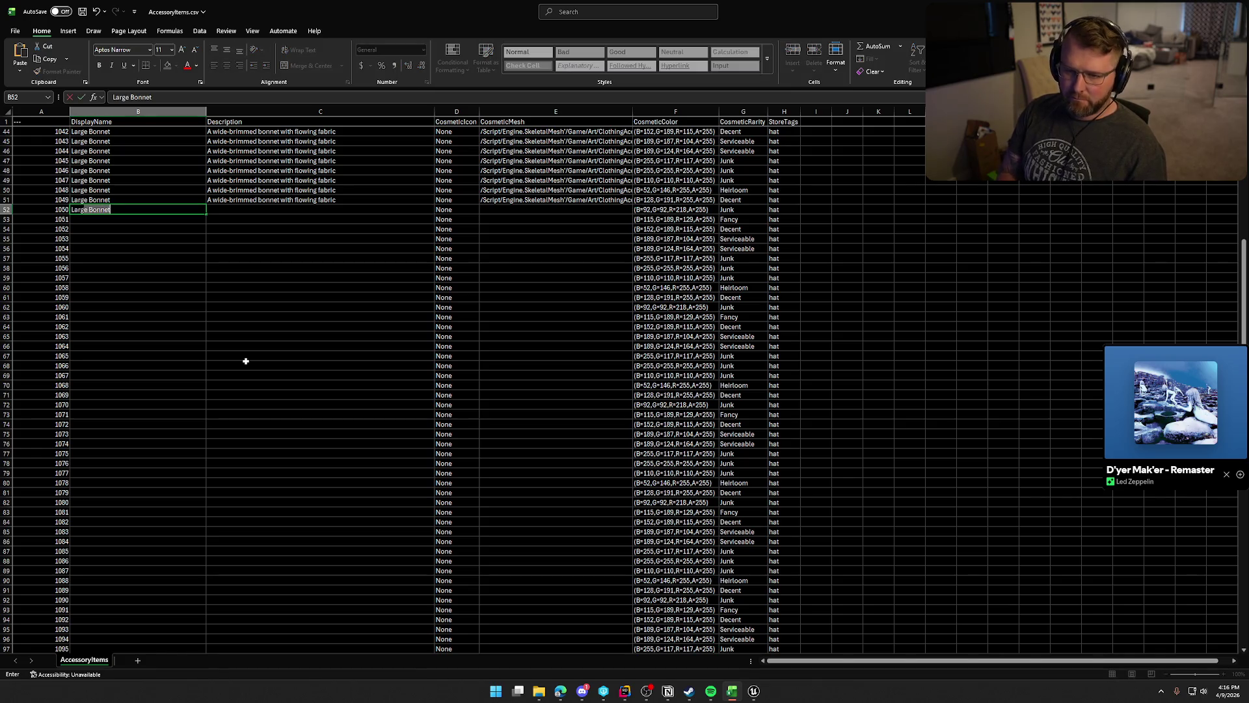
{"action": "key", "text": "Return"}
{"action": "key", "text": "Up"}
{"action": "left_click", "coordinate": [178, 97]}
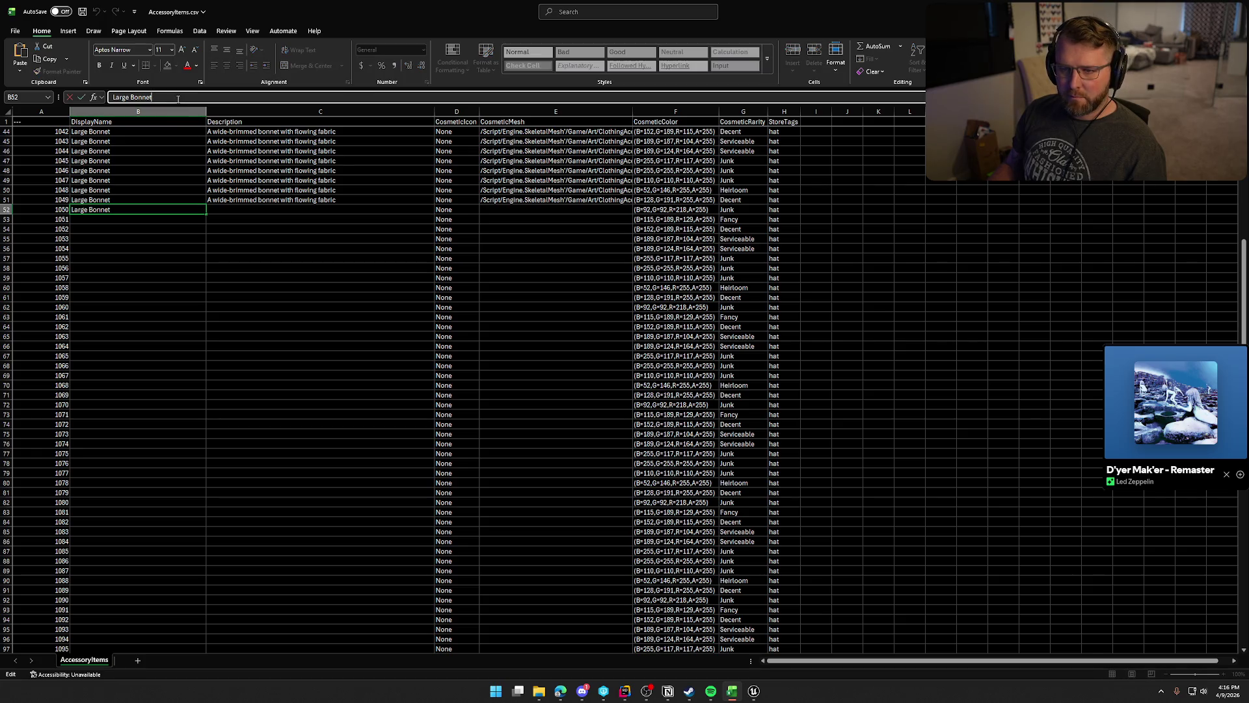
{"action": "type", "text": " with Hair"}
{"action": "key", "text": "Return"}
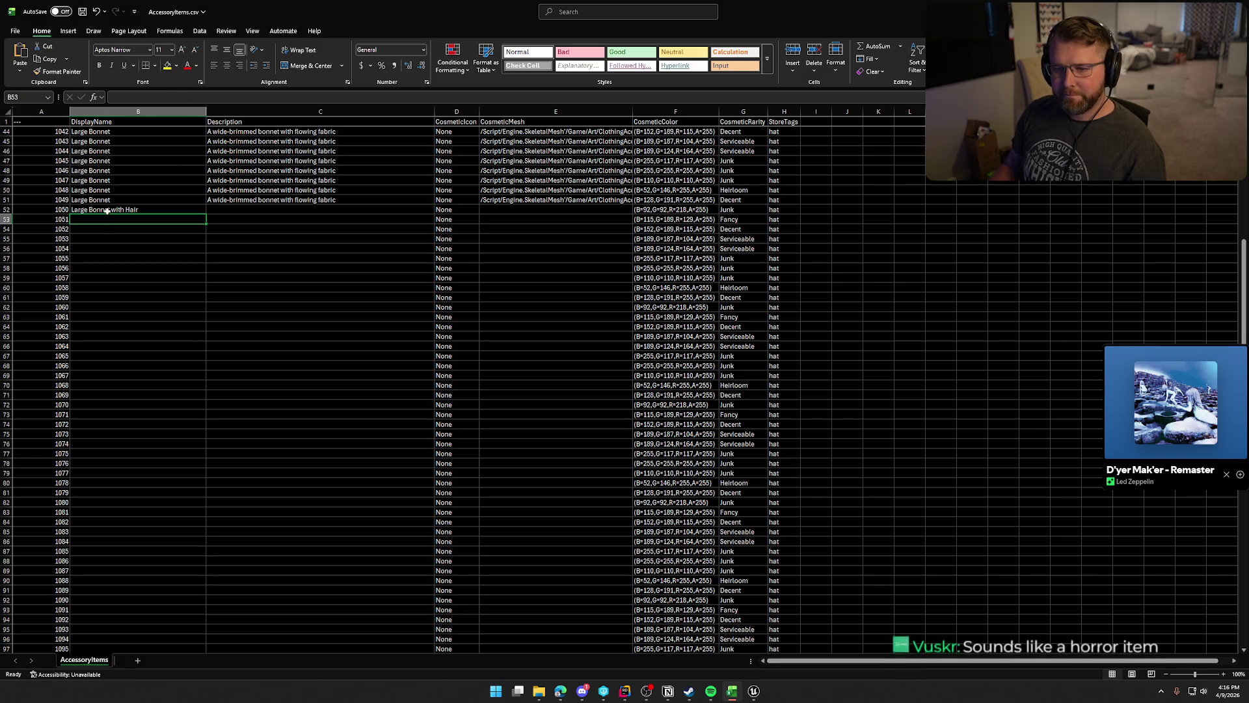
Copy ID 1049's description into C52 and begin rewording it.
{"action": "left_click", "coordinate": [280, 201]}
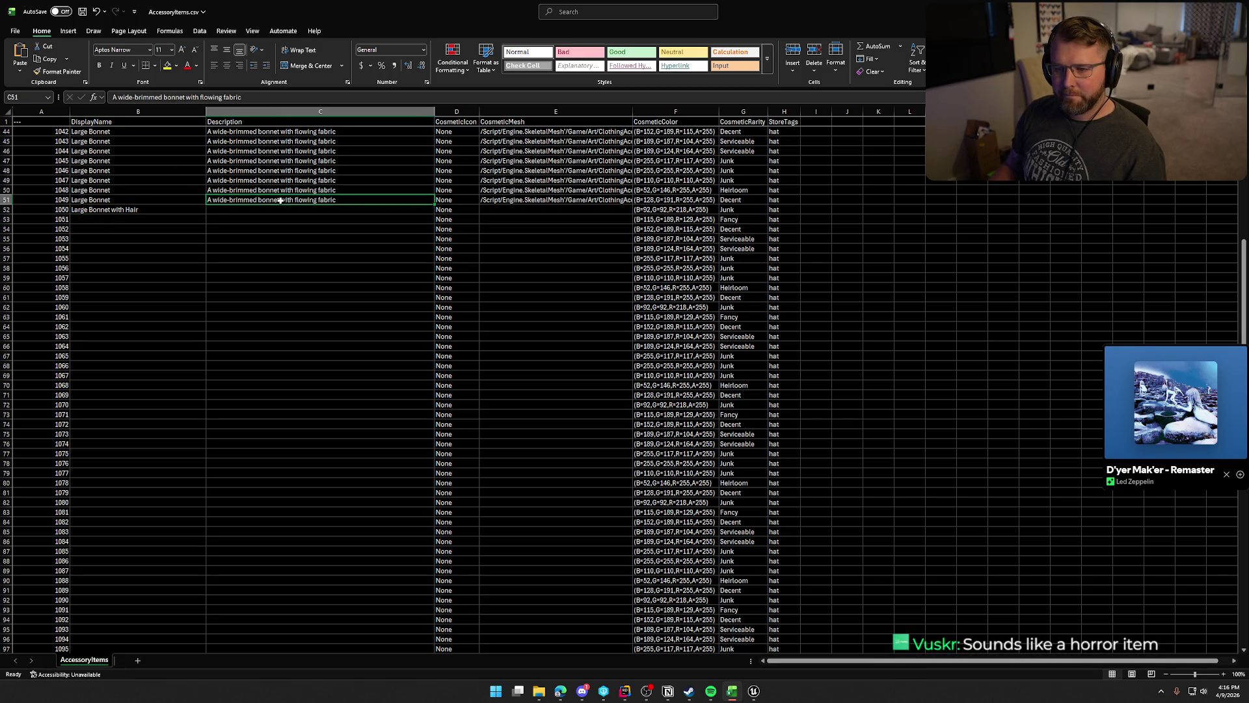
{"action": "key", "text": "ctrl+c"}
{"action": "left_click", "coordinate": [285, 208]}
{"action": "key", "text": "ctrl+v"}
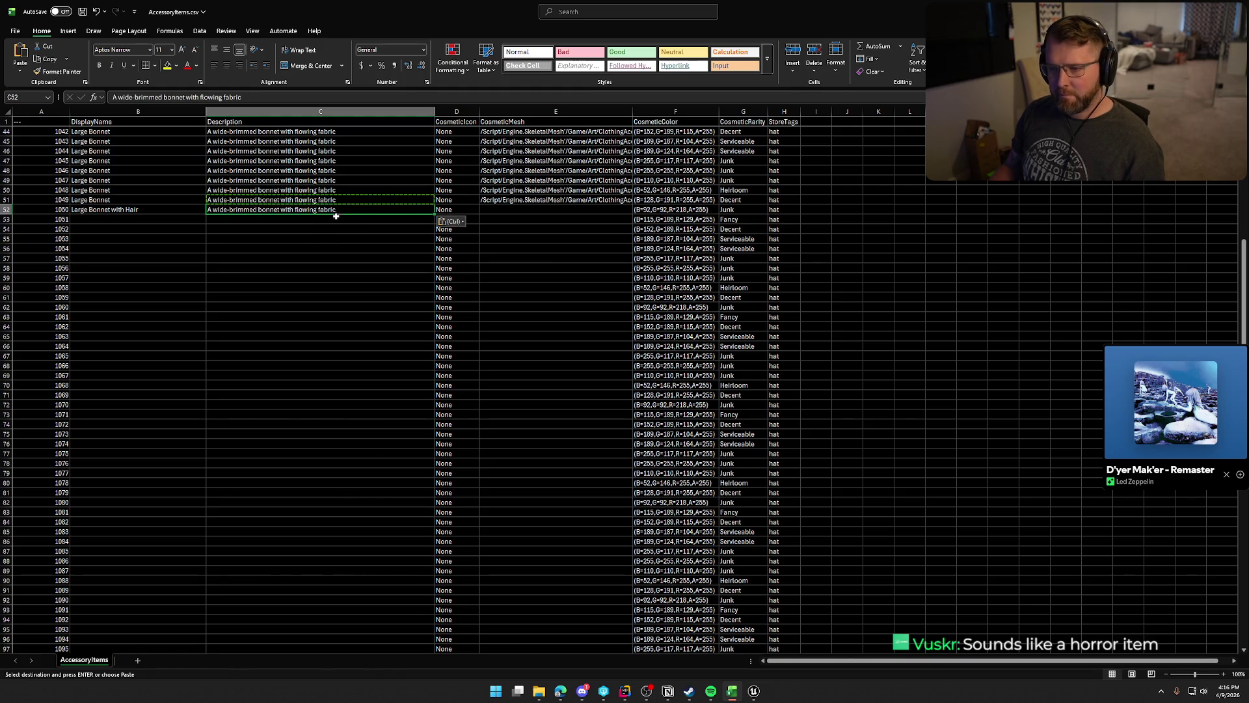
{"action": "key", "text": "F2"}
{"action": "type", "text": " and"}
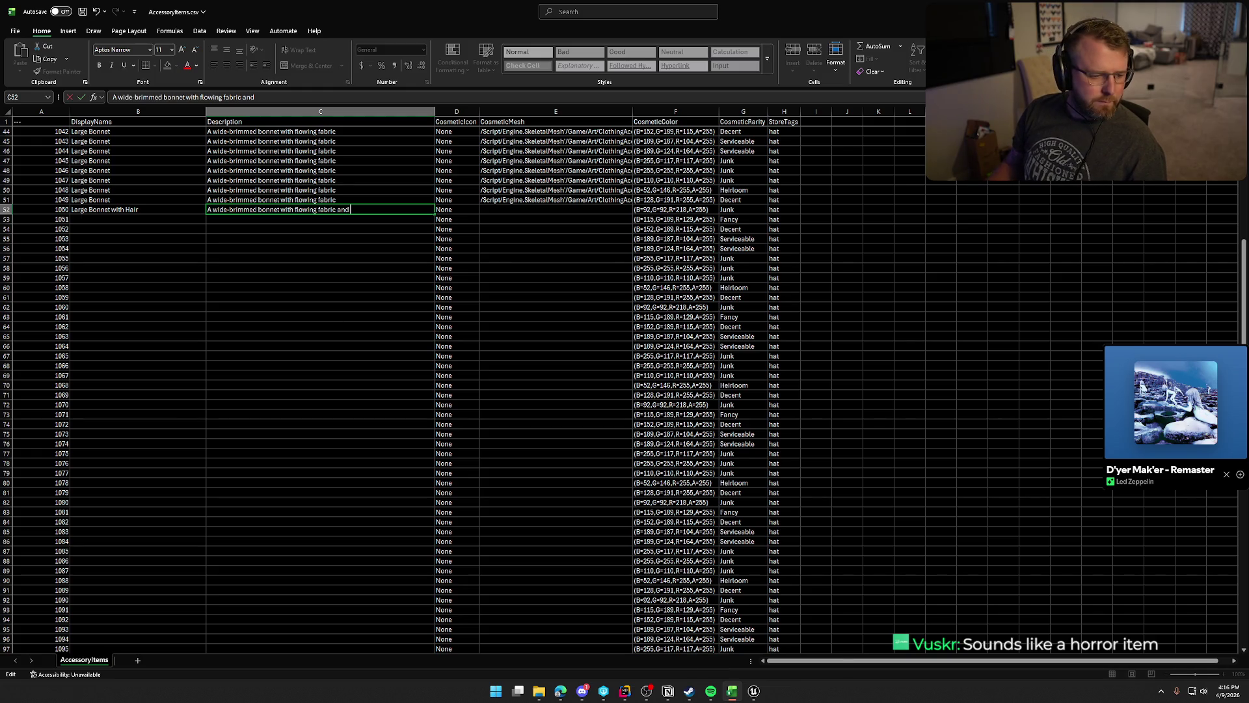
Paste the bonnet-with-hair mesh path into E52 and the neatly-tucked-hair description into C52.
{"action": "key", "text": "alt+Tab"}
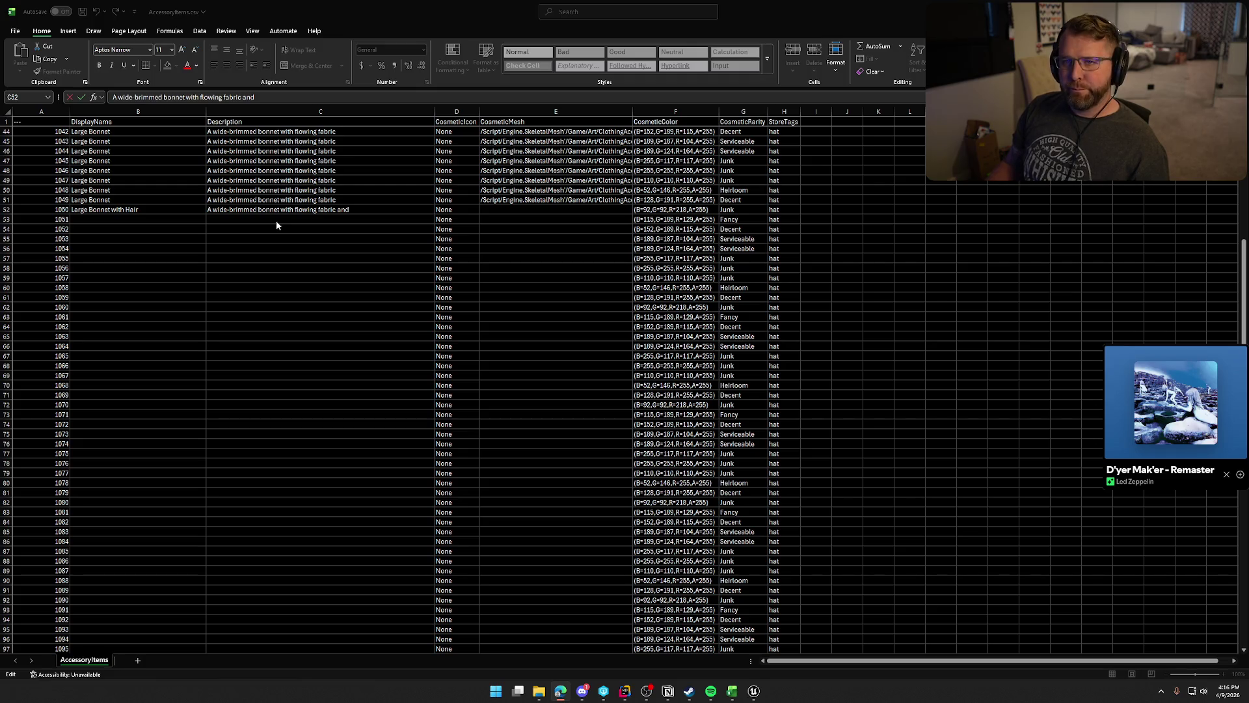
{"action": "key", "text": "alt+Tab"}
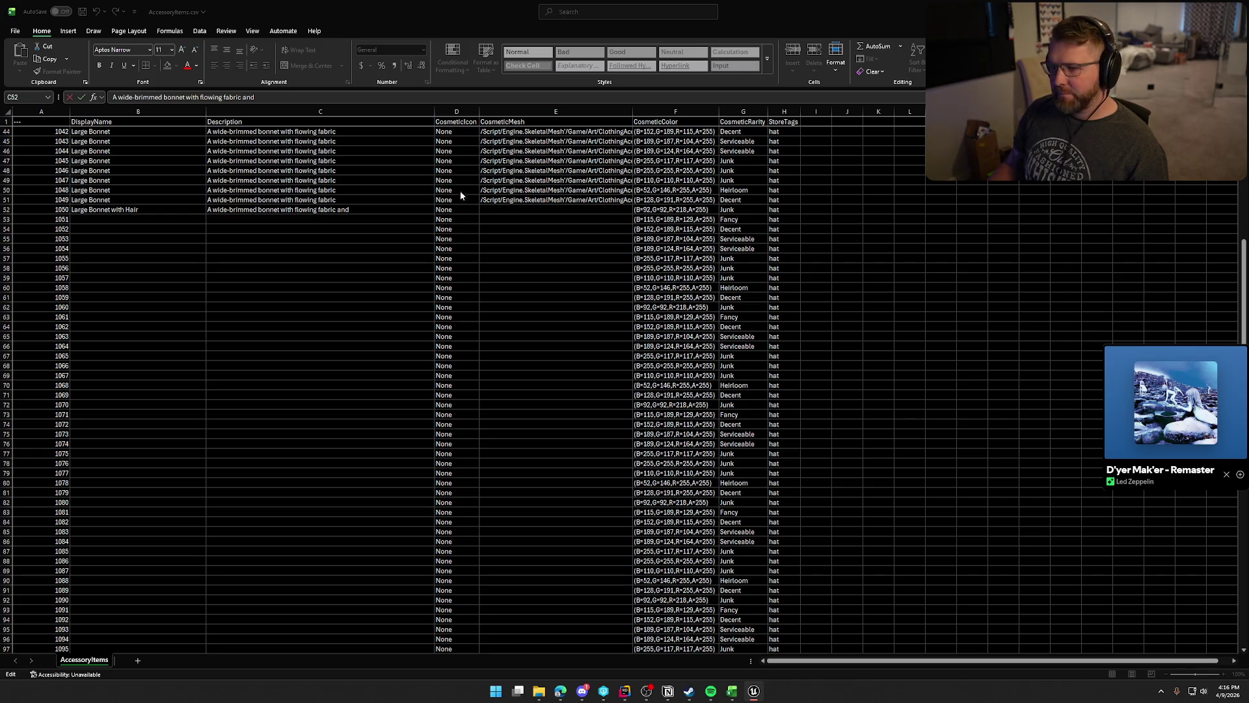
{"action": "left_click", "coordinate": [519, 209]}
{"action": "key", "text": "ctrl+v"}
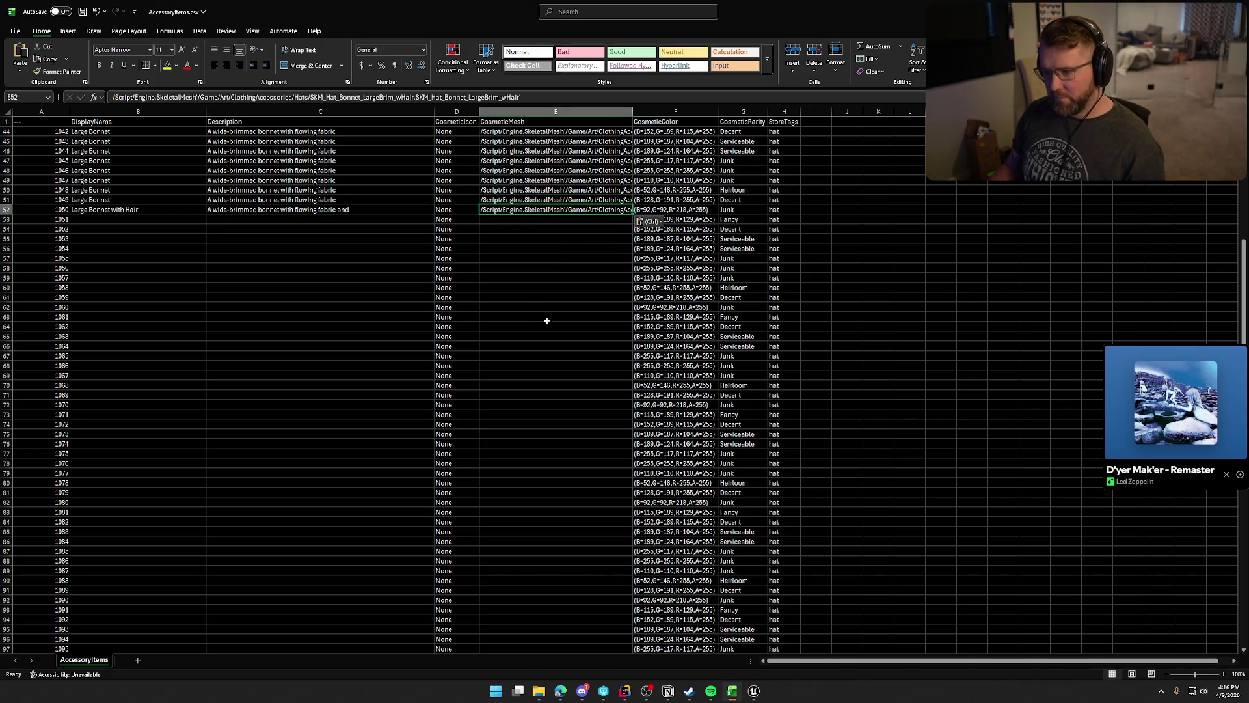
{"action": "key", "text": "alt+Tab"}
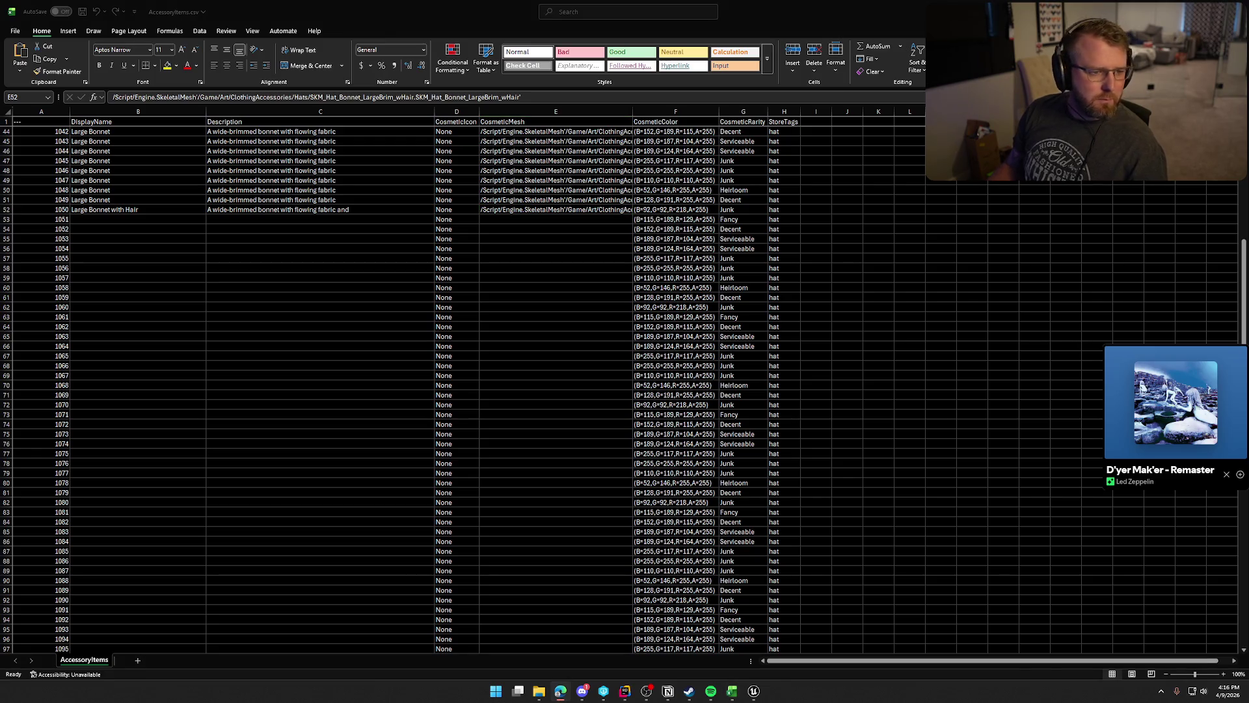
{"action": "key", "text": "alt+Tab"}
{"action": "left_click", "coordinate": [294, 209]}
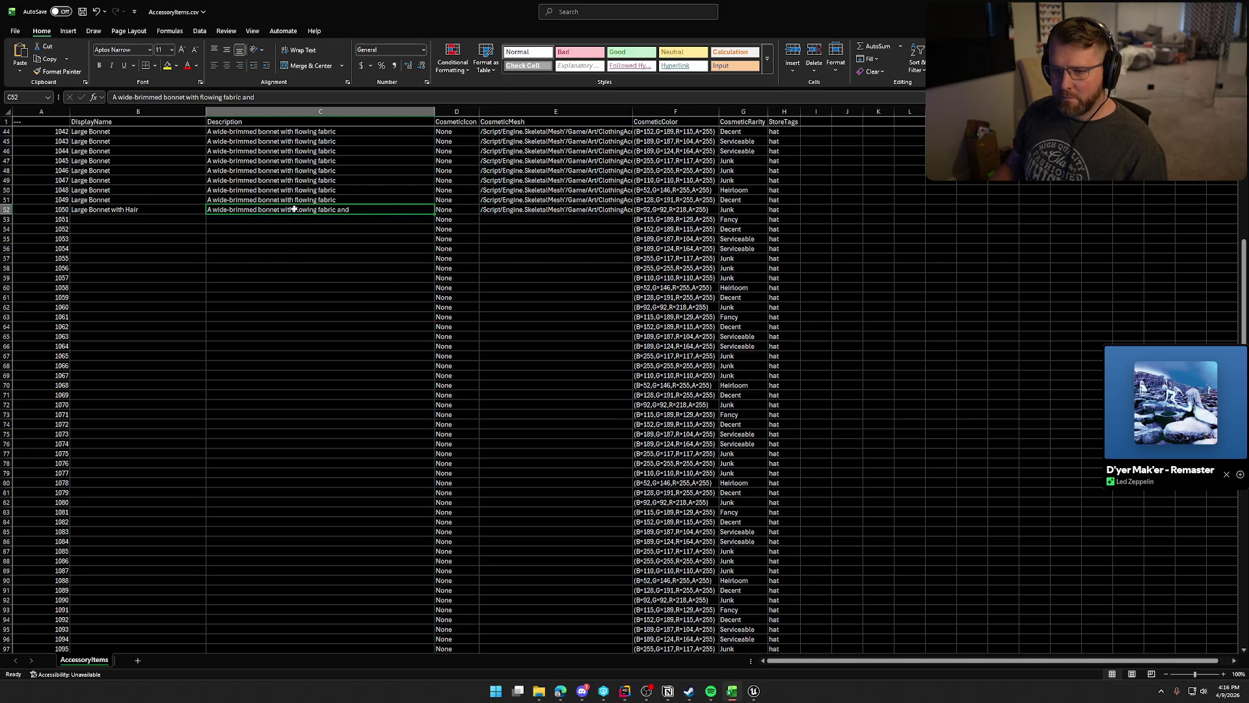
{"action": "key", "text": "ctrl+v"}
Fill the Large Bonnet with Hair row B52:E52 down through ID 1059.
{"action": "left_click", "coordinate": [77, 210]}
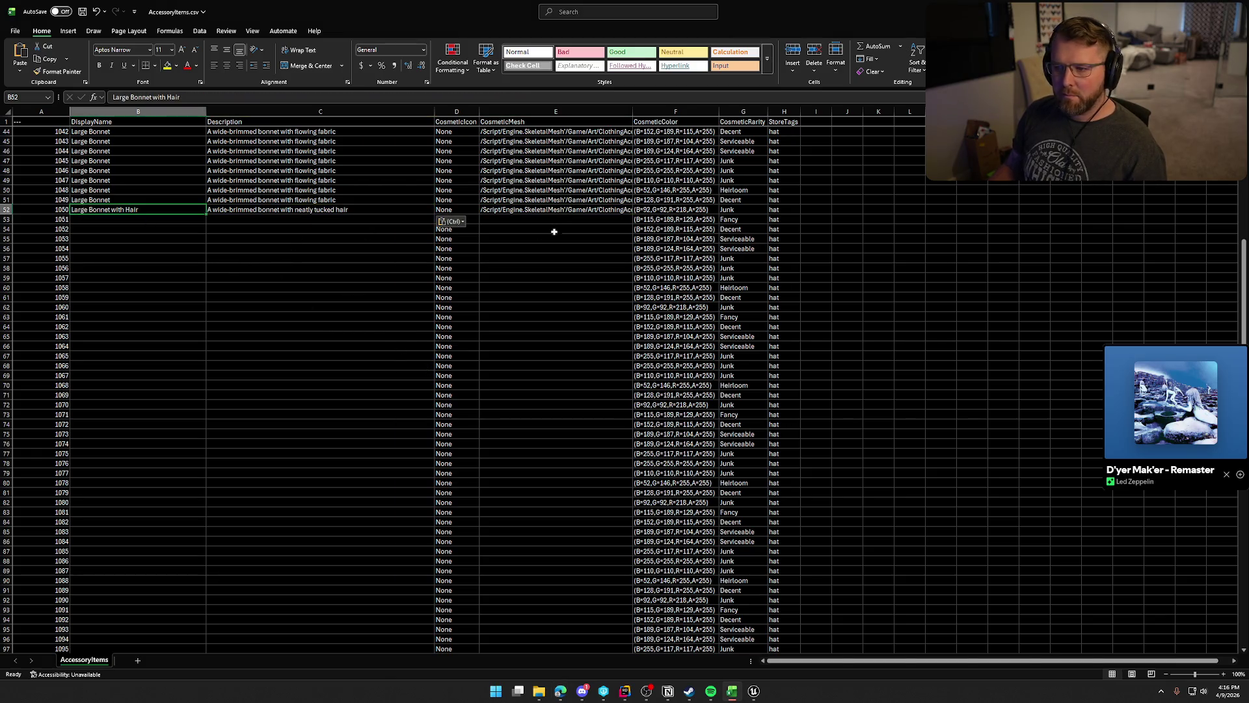
{"action": "left_click", "coordinate": [555, 211], "text": "shift"}
{"action": "left_click_drag", "start_coordinate": [635, 214], "coordinate": [614, 303]}
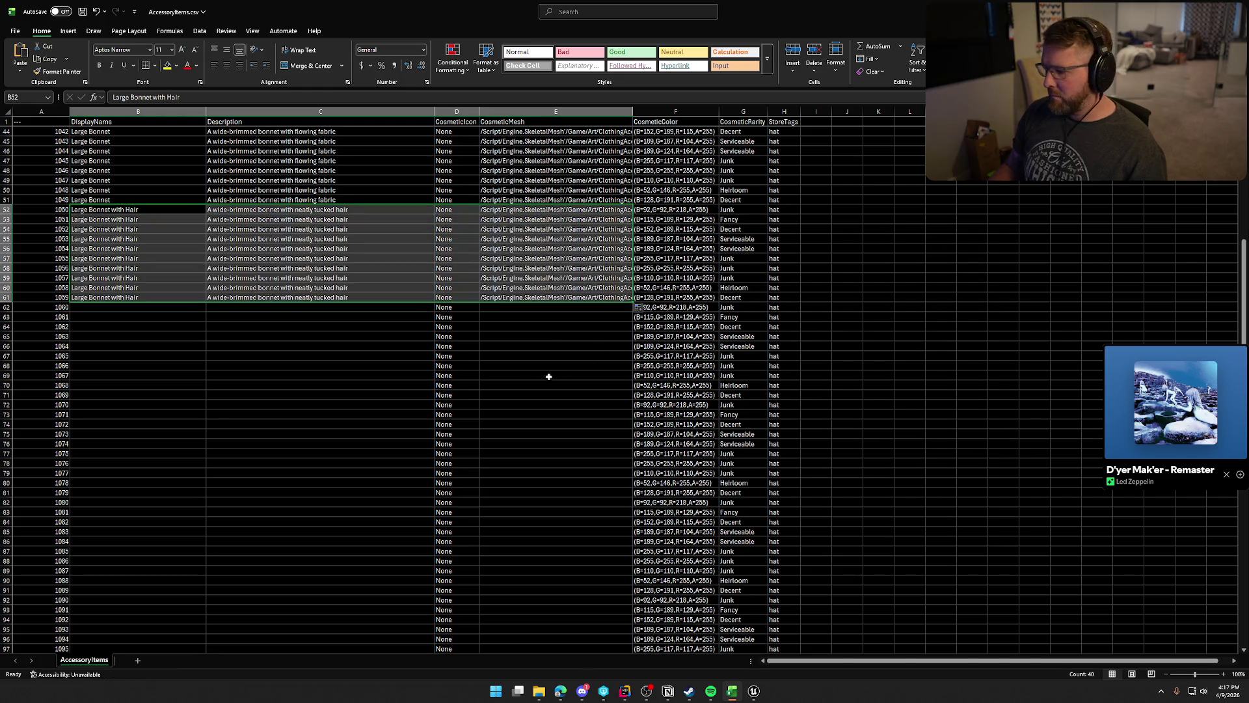
{"action": "left_click", "coordinate": [98, 309]}
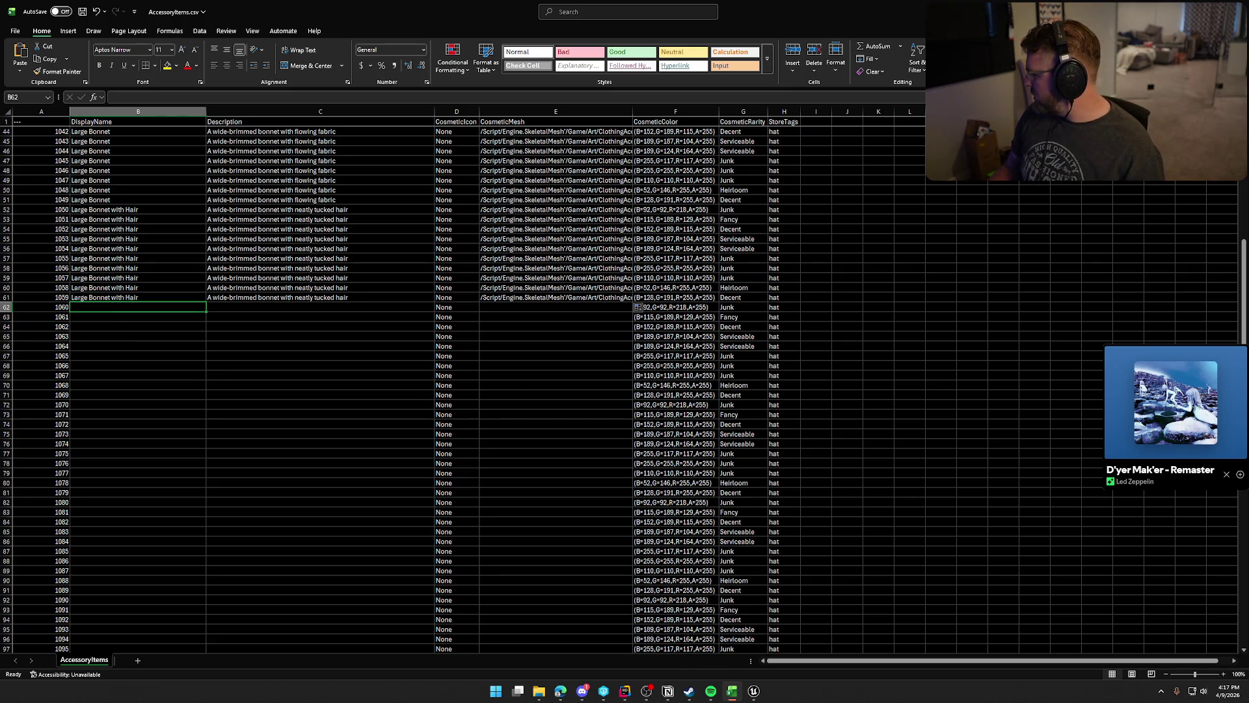
Paste the bowler mesh path into E62 and name B62 'Bowler Hat'.
{"action": "key", "text": "alt+Tab"}
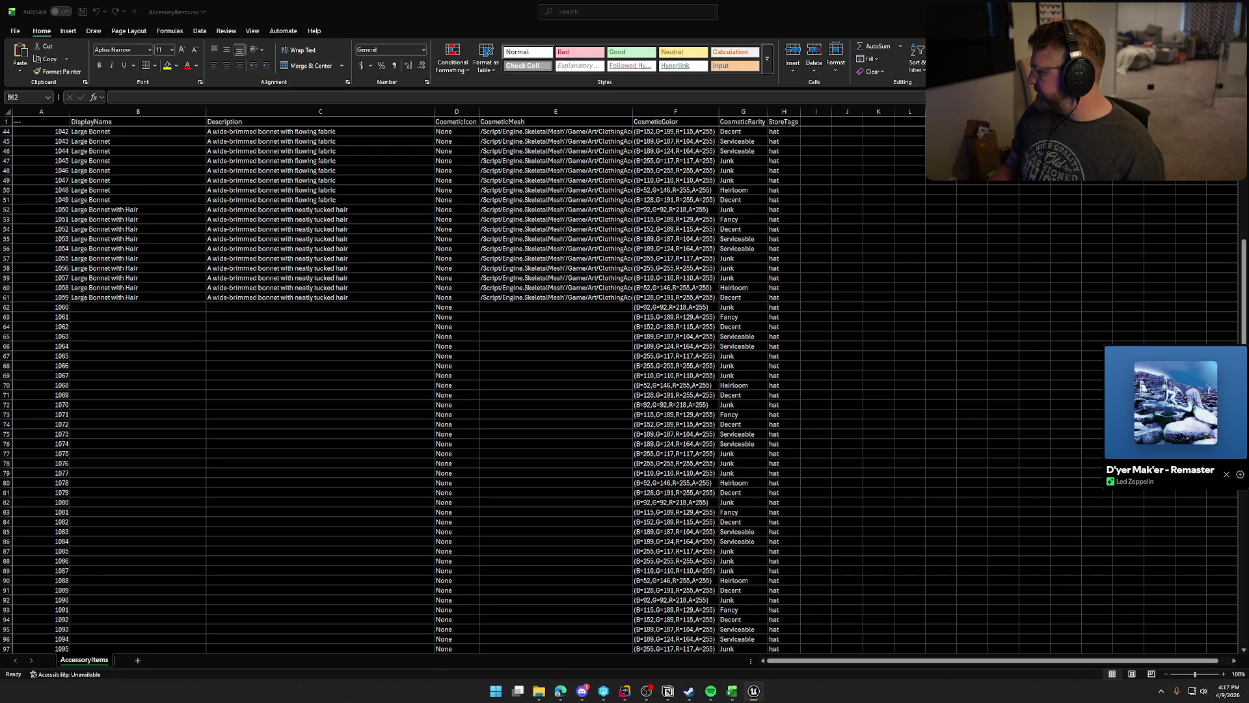
{"action": "key", "text": "alt+Tab"}
{"action": "left_click", "coordinate": [510, 306]}
{"action": "key", "text": "ctrl+v"}
{"action": "left_click", "coordinate": [106, 307]}
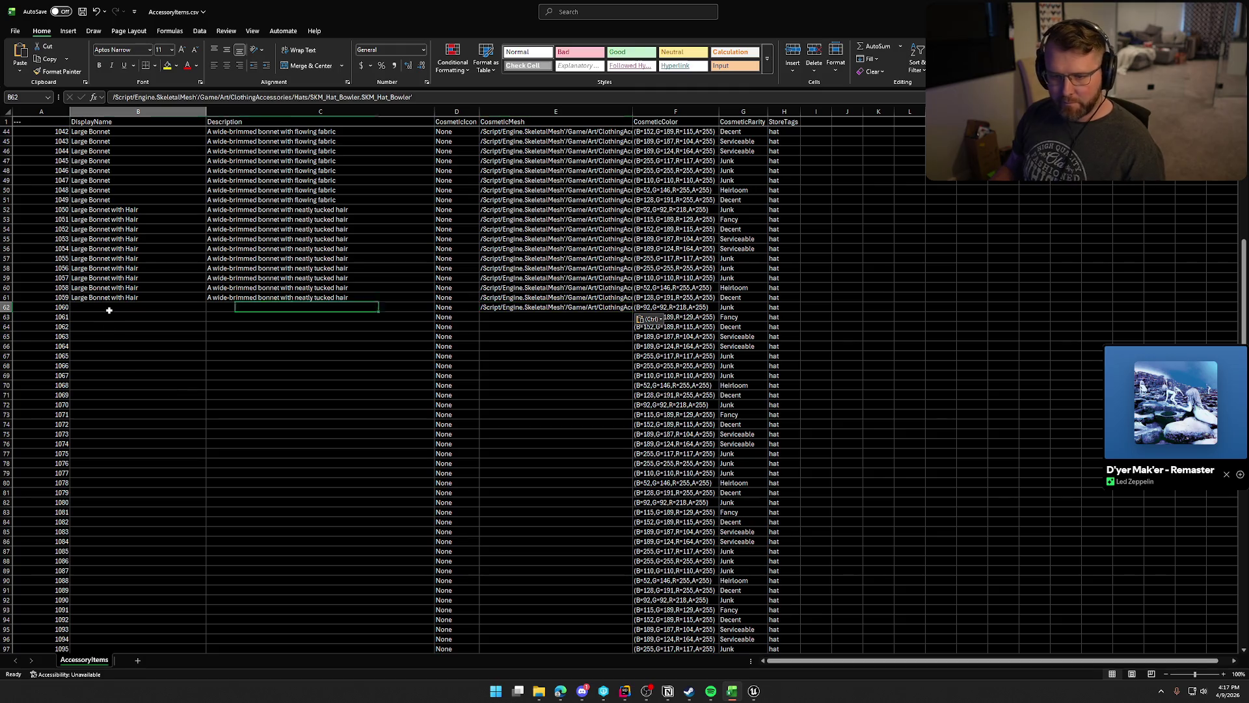
{"action": "type", "text": "Bowler h"}
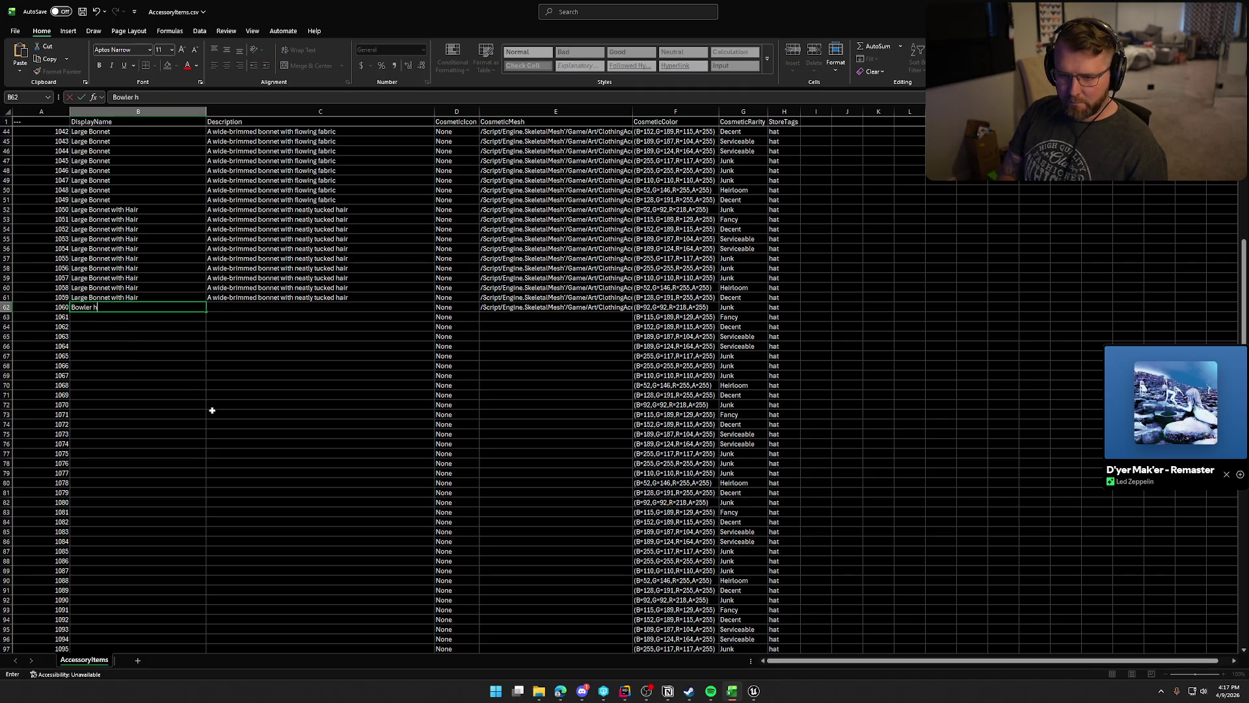
{"action": "type", "text": " Hat"}
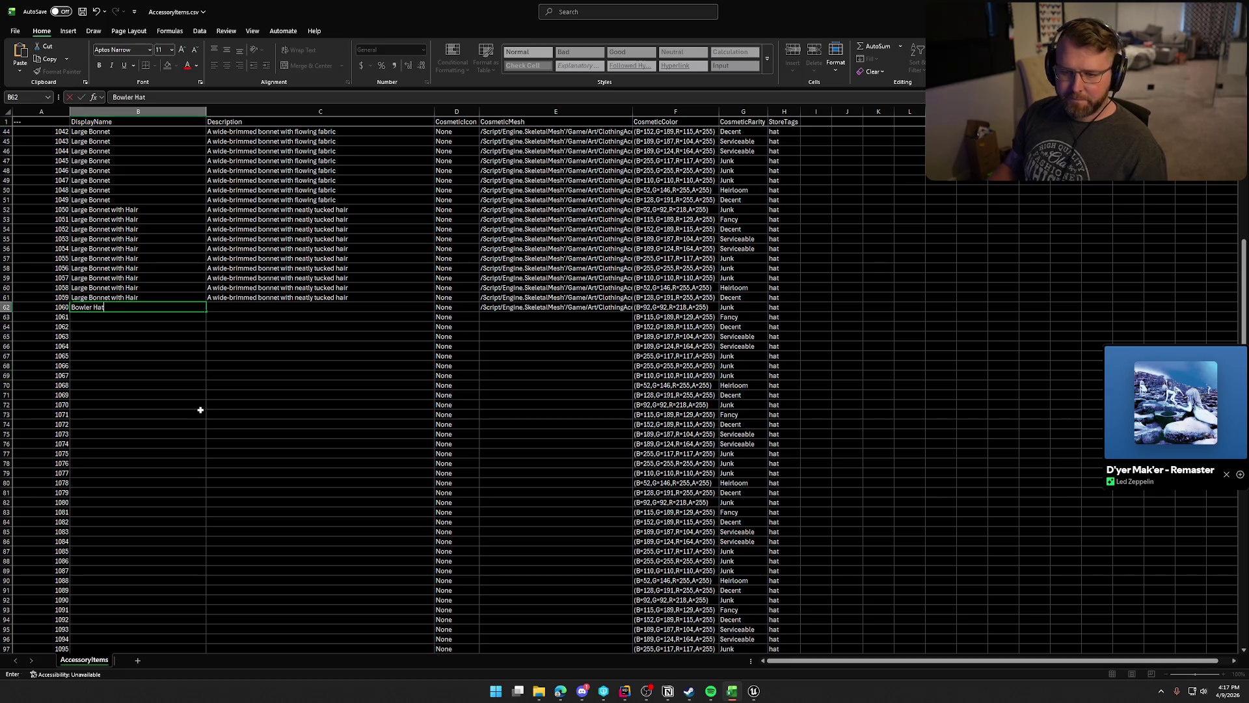
{"action": "left_click", "coordinate": [195, 410]}
Paste the Bowler Hat description into C62 and fill B62:E62 down to row 71.
{"action": "key", "text": "alt+Tab"}
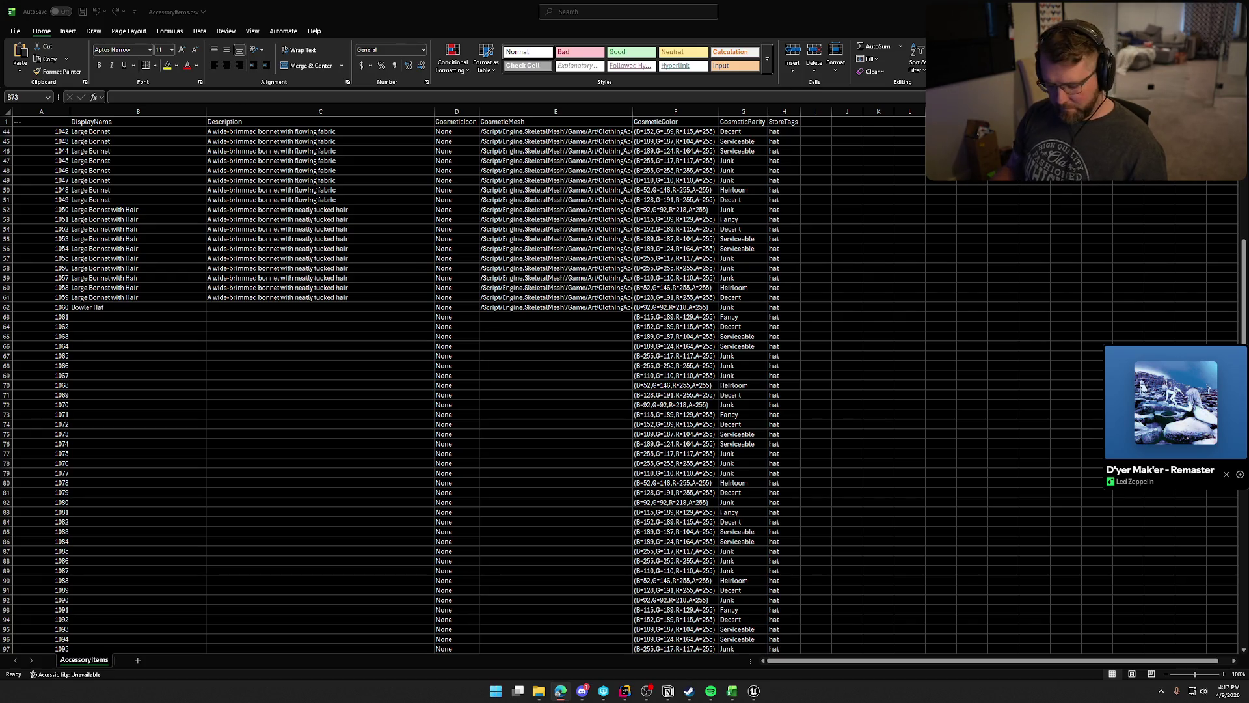
{"action": "left_click", "coordinate": [260, 306]}
{"action": "type", "text": "A rounded bowler hat with a clean, structured look"}
{"action": "left_click_drag", "start_coordinate": [119, 307], "coordinate": [633, 312]}
{"action": "mouse_move", "coordinate": [624, 366]}
{"action": "left_mouse_down"}
{"action": "mouse_move", "coordinate": [619, 398]}
{"action": "mouse_move", "coordinate": [607, 393]}
{"action": "left_mouse_up"}
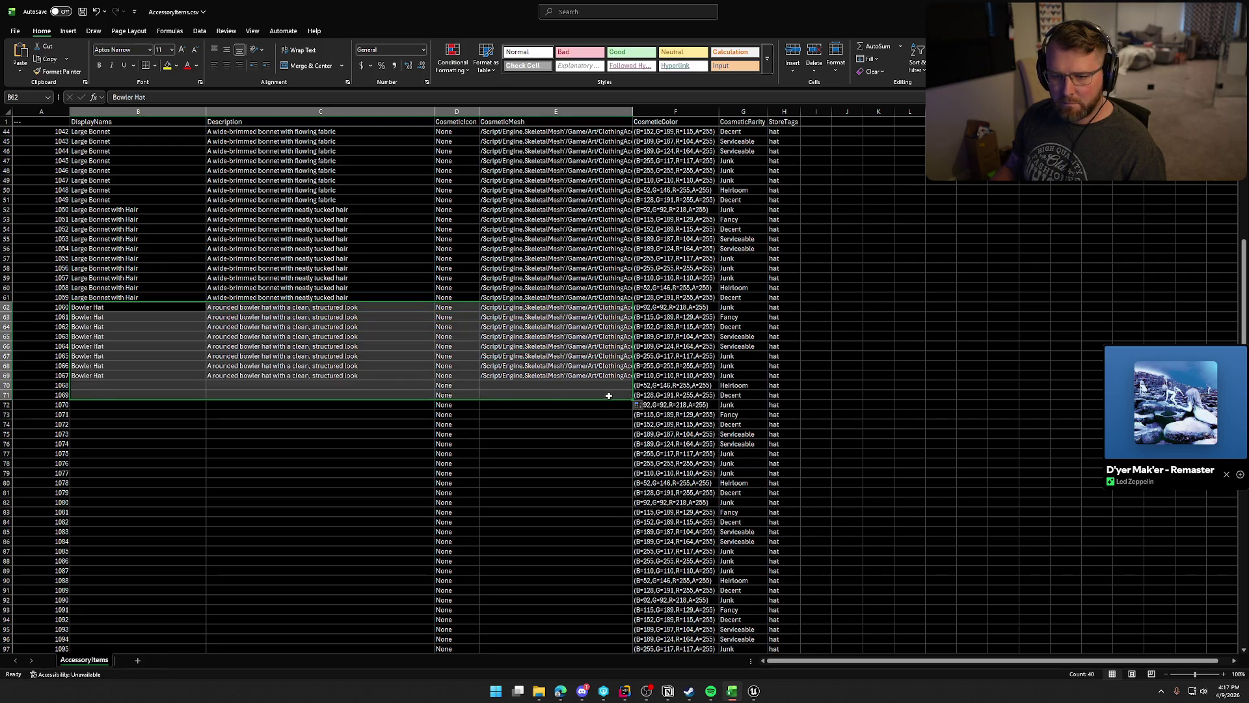
{"action": "left_click", "coordinate": [110, 410]}
{"action": "scroll", "coordinate": [215, 406], "scroll_direction": "down", "scroll_amount": 4}
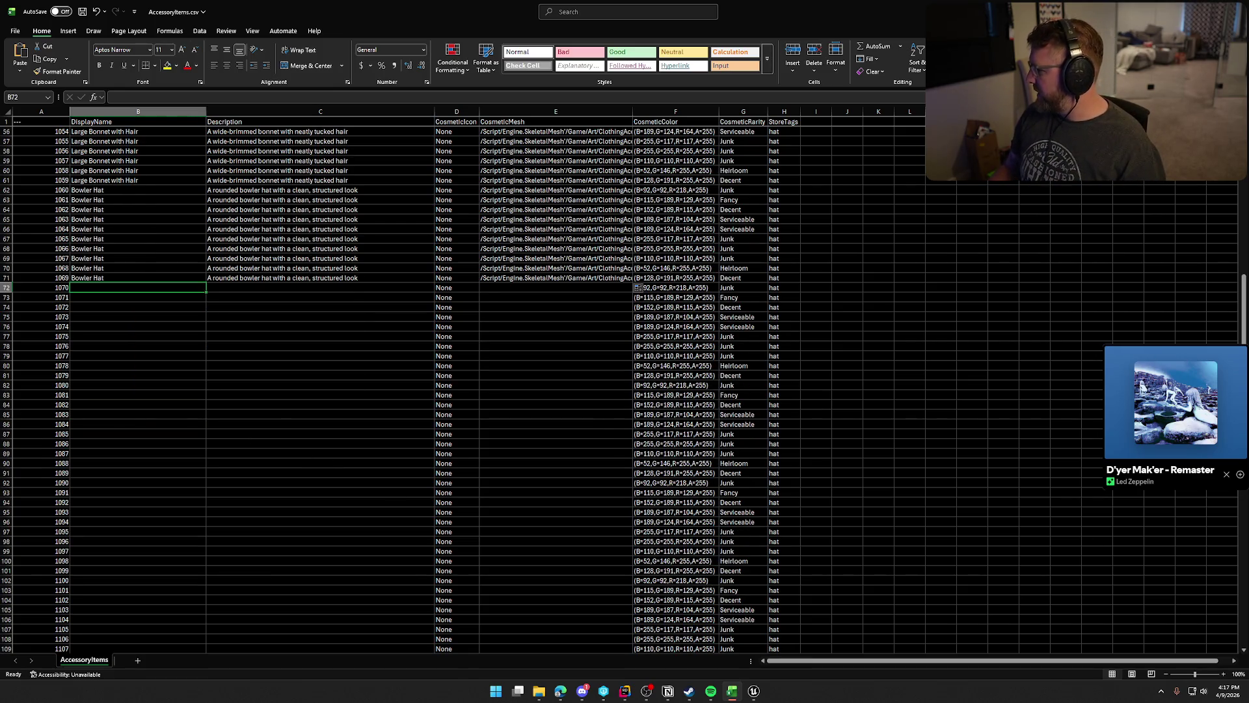
Paste the conductor mesh path into E72 and name B72 'Conductor Hat'.
{"action": "key", "text": "alt+Tab"}
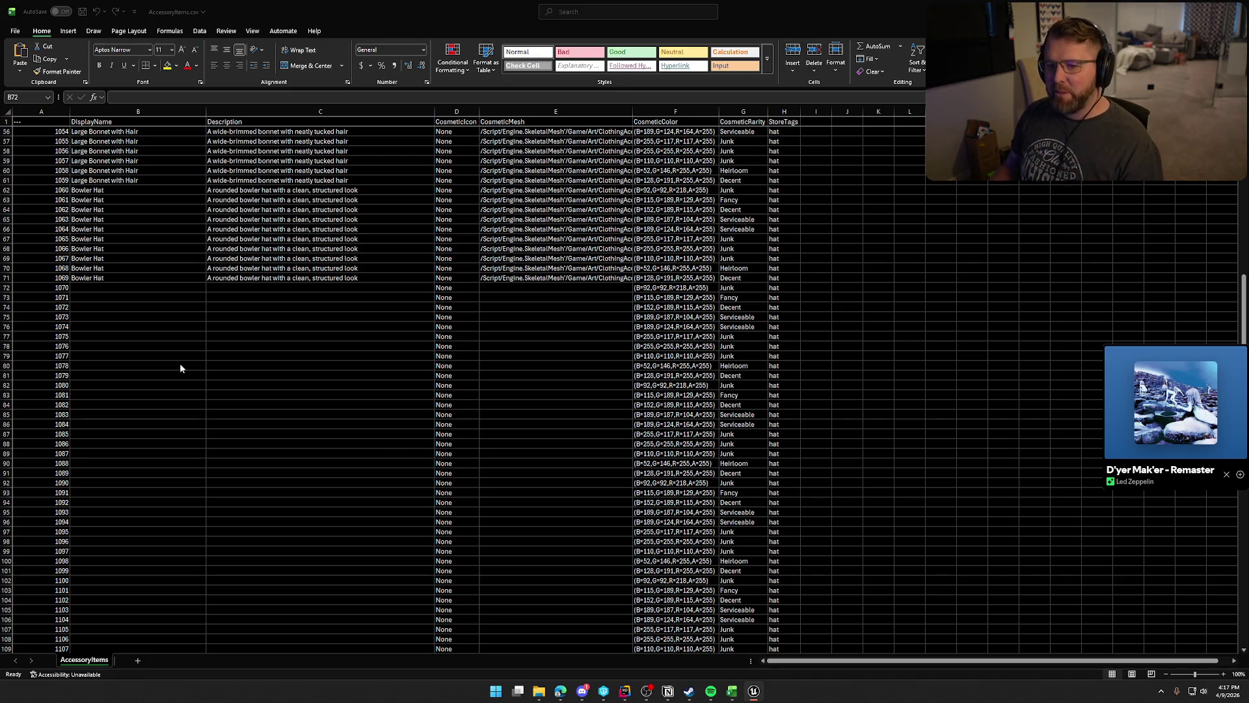
{"action": "key", "text": "alt+Tab"}
{"action": "left_click", "coordinate": [533, 288]}
{"action": "type", "text": "/Script/Engine.SkeletalMesh'/Game/Art/ClothingAccessories/Hats/SKM_Hat_Conductor.SKM_Hat_Conductor'"}
{"action": "left_click", "coordinate": [134, 287]}
{"action": "type", "text": "Conductor Hat"}
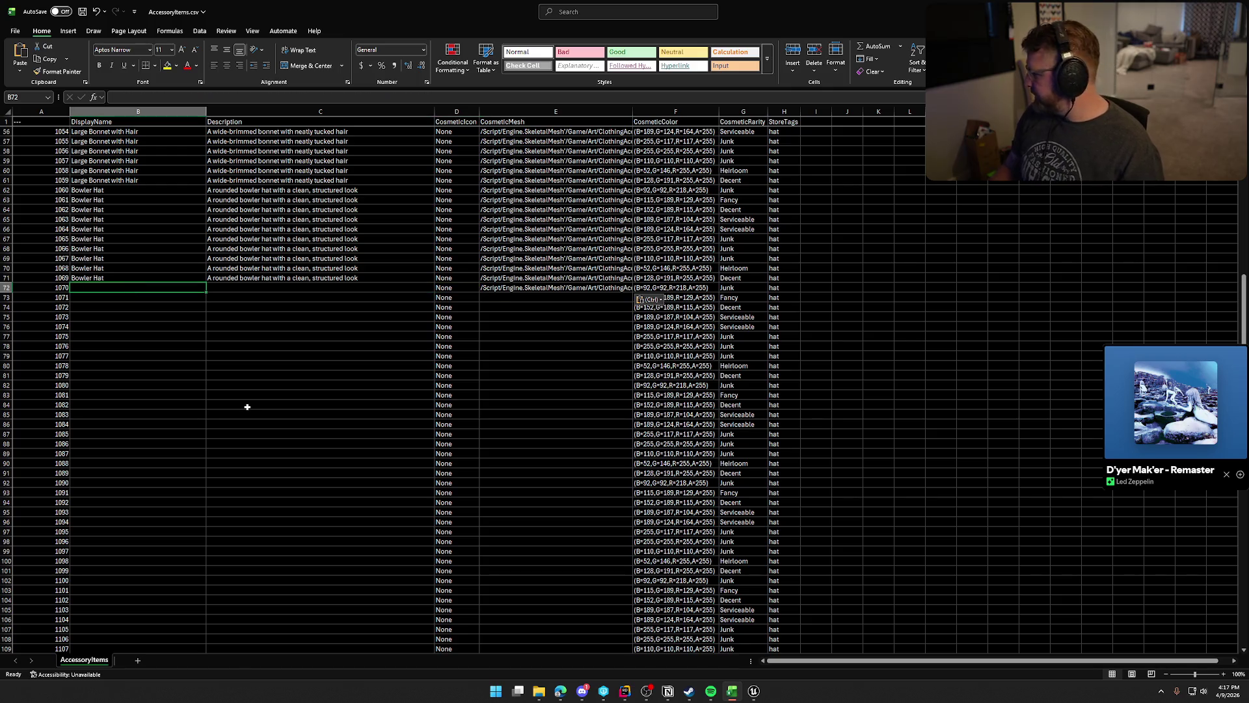
{"action": "key", "text": "Return"}
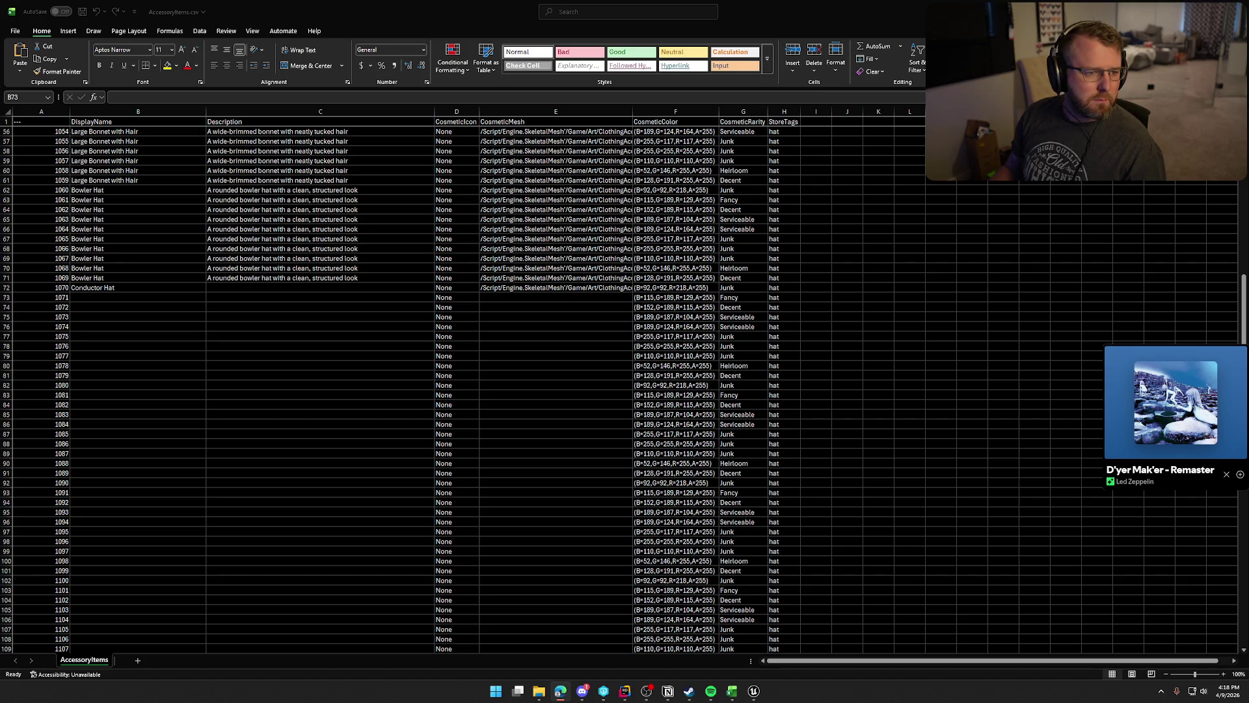
Paste the Conductor Hat description into C72 and fill B72:E72 down to row 81.
{"action": "key", "text": "alt+Tab"}
{"action": "left_click", "coordinate": [281, 287]}
{"action": "type", "text": "A classic conductor's cap with a short brim and fitted band"}
{"action": "left_click", "coordinate": [104, 291]}
{"action": "left_click", "coordinate": [592, 289], "text": "shift"}
{"action": "left_click_drag", "start_coordinate": [632, 292], "coordinate": [627, 376]}
{"action": "left_click", "coordinate": [111, 385]}
{"action": "scroll", "coordinate": [175, 410], "scroll_direction": "down", "scroll_amount": 4}
{"action": "key", "text": "alt+Tab"}
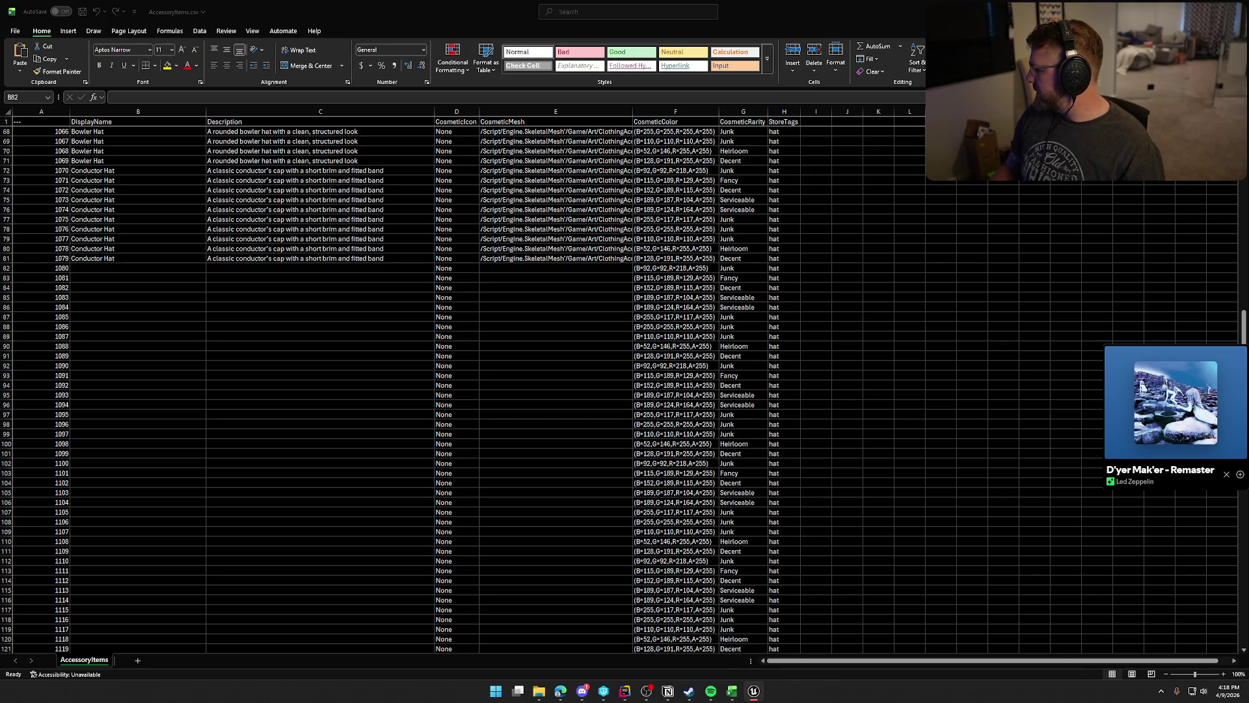
{"action": "left_click", "coordinate": [507, 266]}
Paste the explorer mesh path into E82 and name B82 'Explorer Hat'.
{"action": "type", "text": "/Script/Engine.SkeletalMesh'/Game/Art/ClothingAccessories/Hats/SKM_Hat_Explorer.SKM_Hat_Explorer'"}
{"action": "left_click", "coordinate": [130, 268]}
{"action": "type", "text": "Ex"}
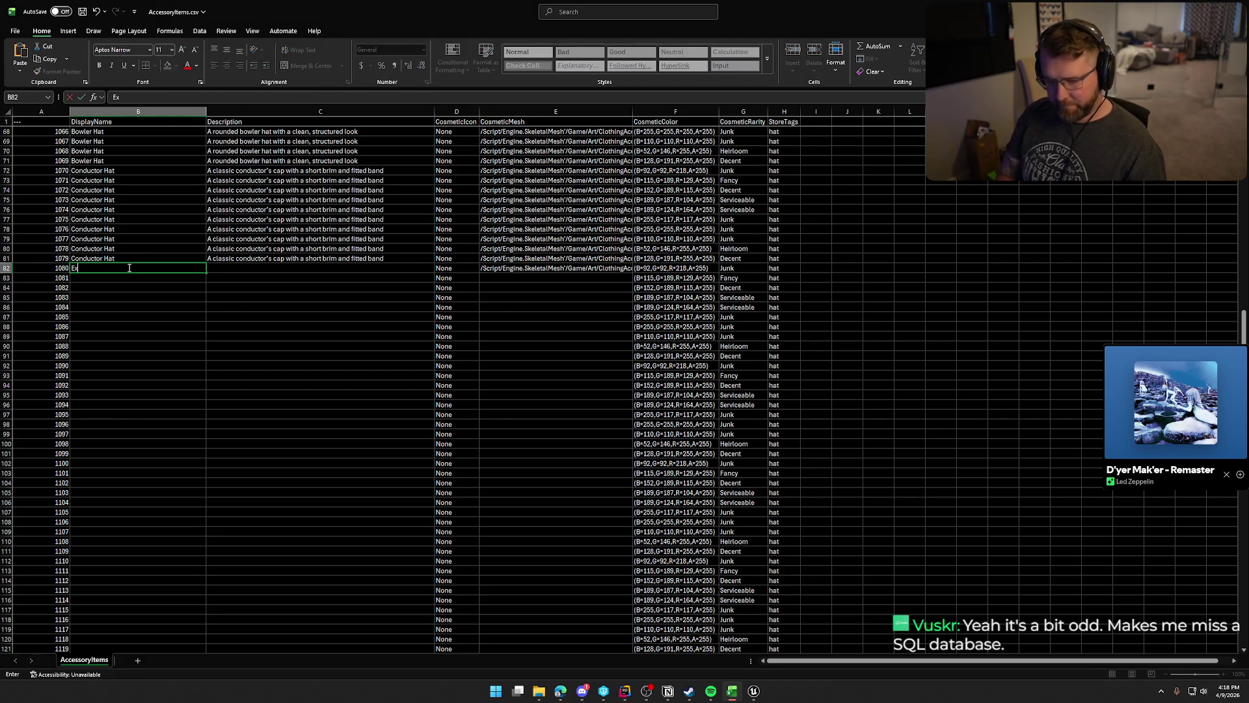
{"action": "type", "text": "plorer Hat"}
{"action": "key", "text": "Return"}
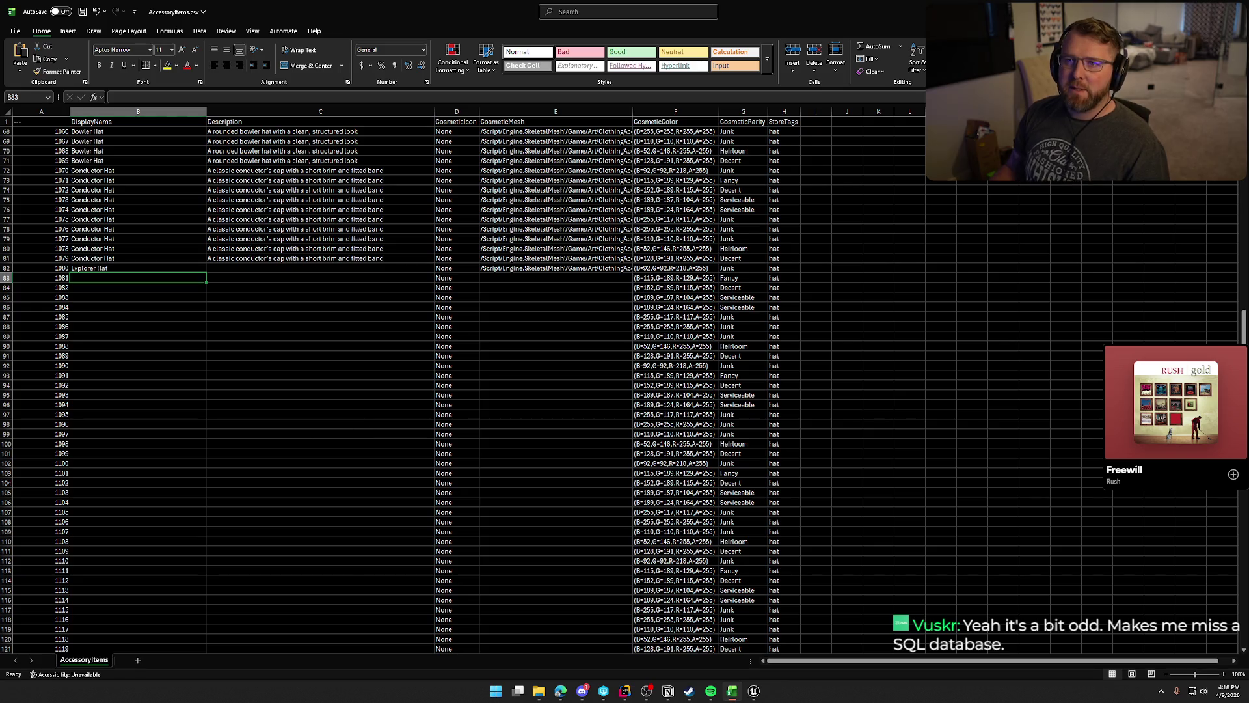
Paste the rugged wide-brim description into C82 and fill B82:E82 down to row 91.
{"action": "key", "text": "alt+Tab"}
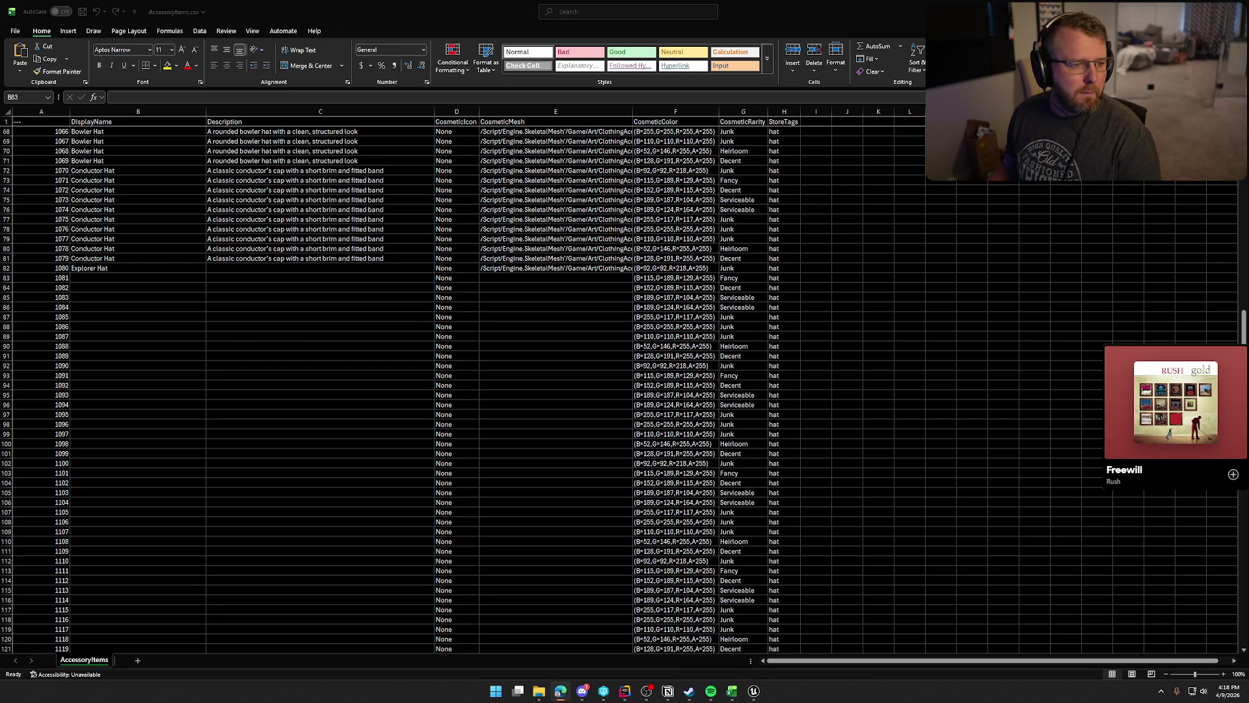
{"action": "left_click", "coordinate": [281, 267]}
{"action": "type", "text": "A rugged explorer's hat with a wide brim"}
{"action": "mouse_move", "coordinate": [89, 267]}
{"action": "left_mouse_down"}
{"action": "mouse_move", "coordinate": [607, 265]}
{"action": "mouse_move", "coordinate": [633, 272]}
{"action": "mouse_move", "coordinate": [620, 359]}
{"action": "left_mouse_up"}
{"action": "left_click", "coordinate": [113, 367]}
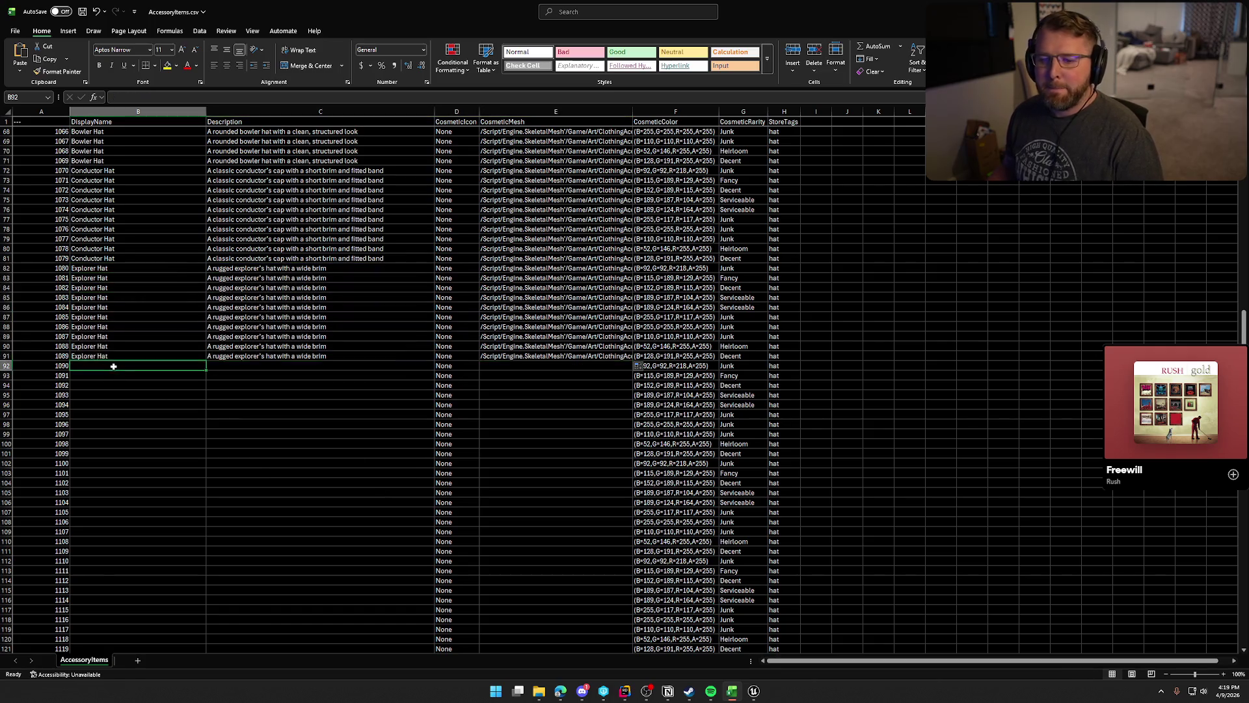
{"action": "scroll", "coordinate": [331, 403], "scroll_direction": "down", "scroll_amount": 3}
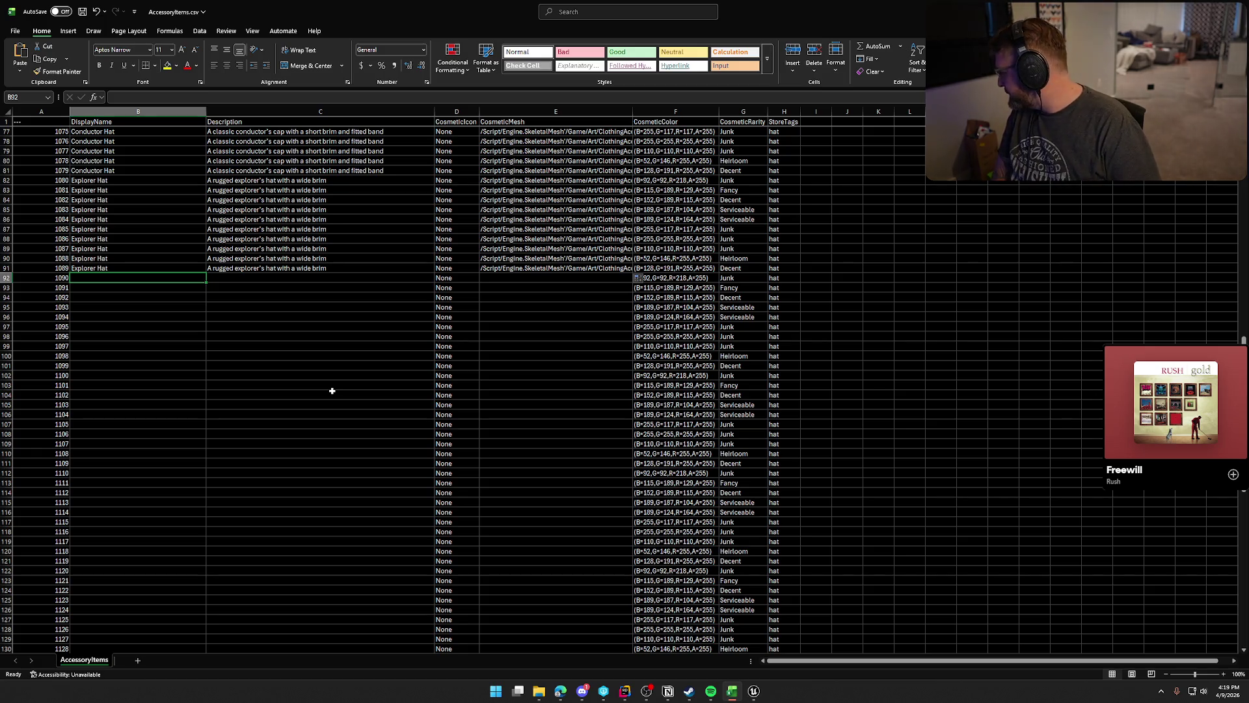
Name B92 'Flower Hat' and screenshot the hat in Unreal Engine.
{"action": "type", "text": "Flower hat"}
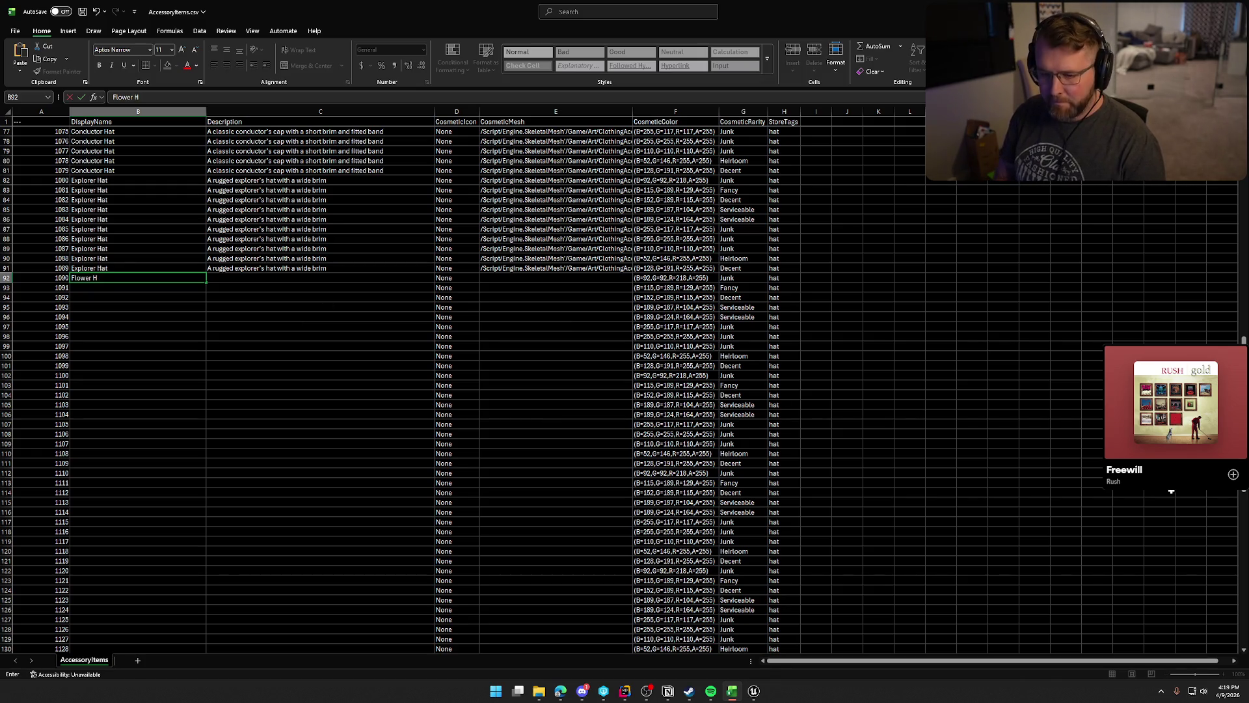
{"action": "type", "text": "at"}
{"action": "key", "text": "Return"}
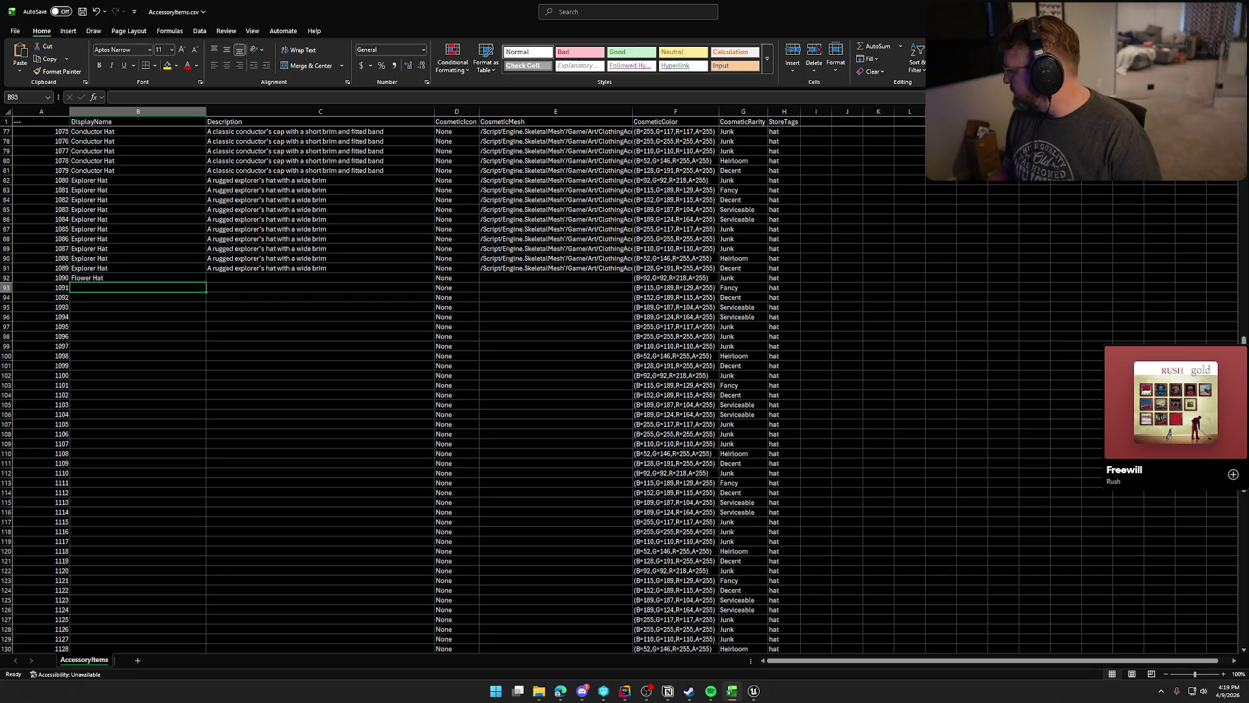
{"action": "key", "text": "alt+Tab"}
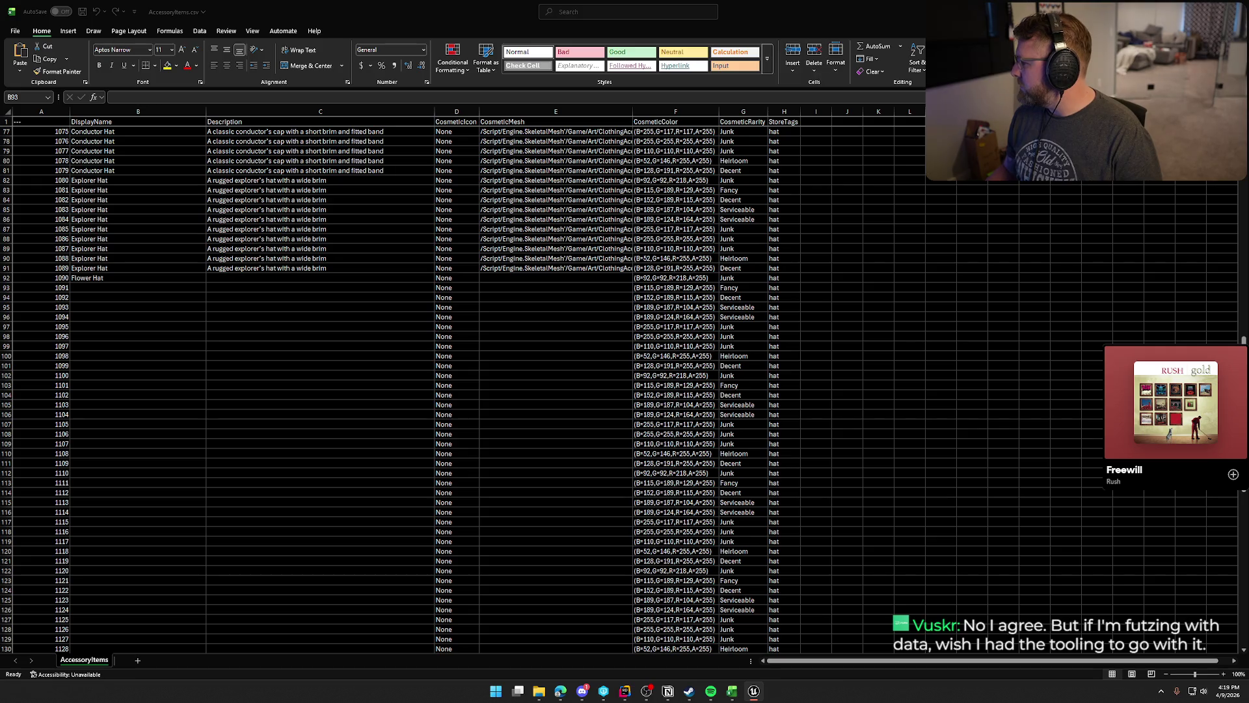
{"action": "key", "text": "super+shift+s"}
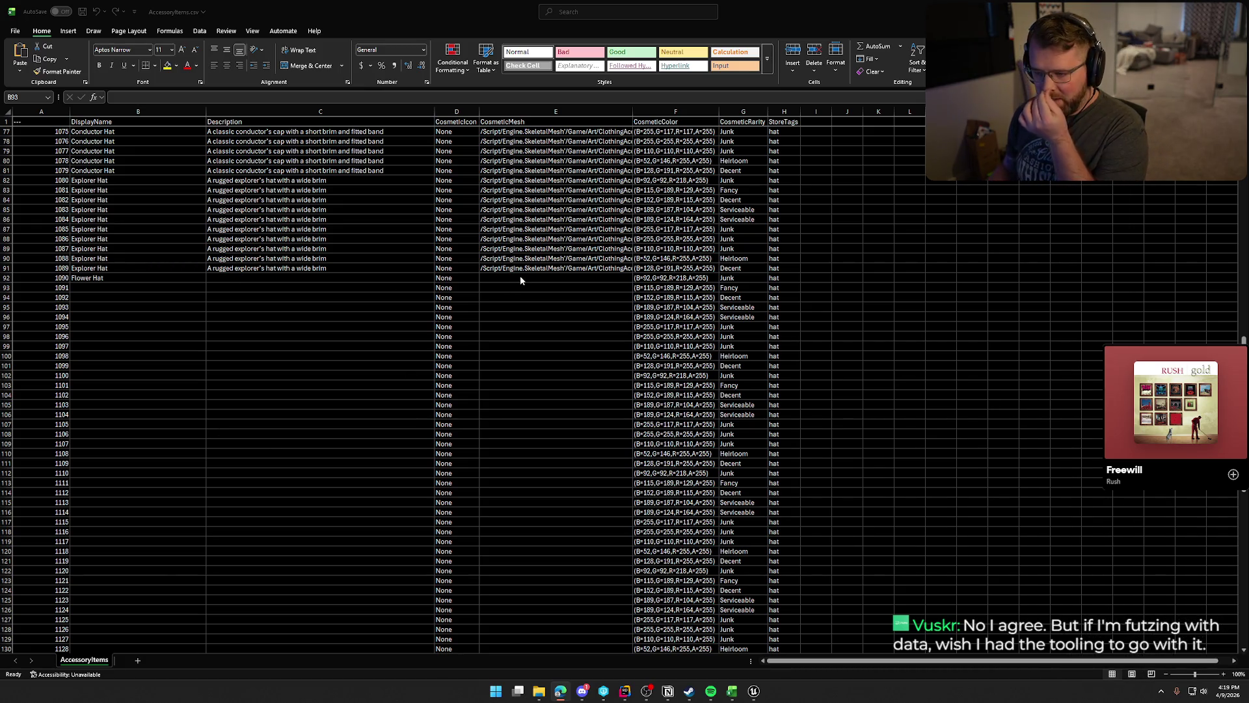
{"action": "key", "text": "alt+Tab"}
{"action": "key", "text": "alt+Tab"}
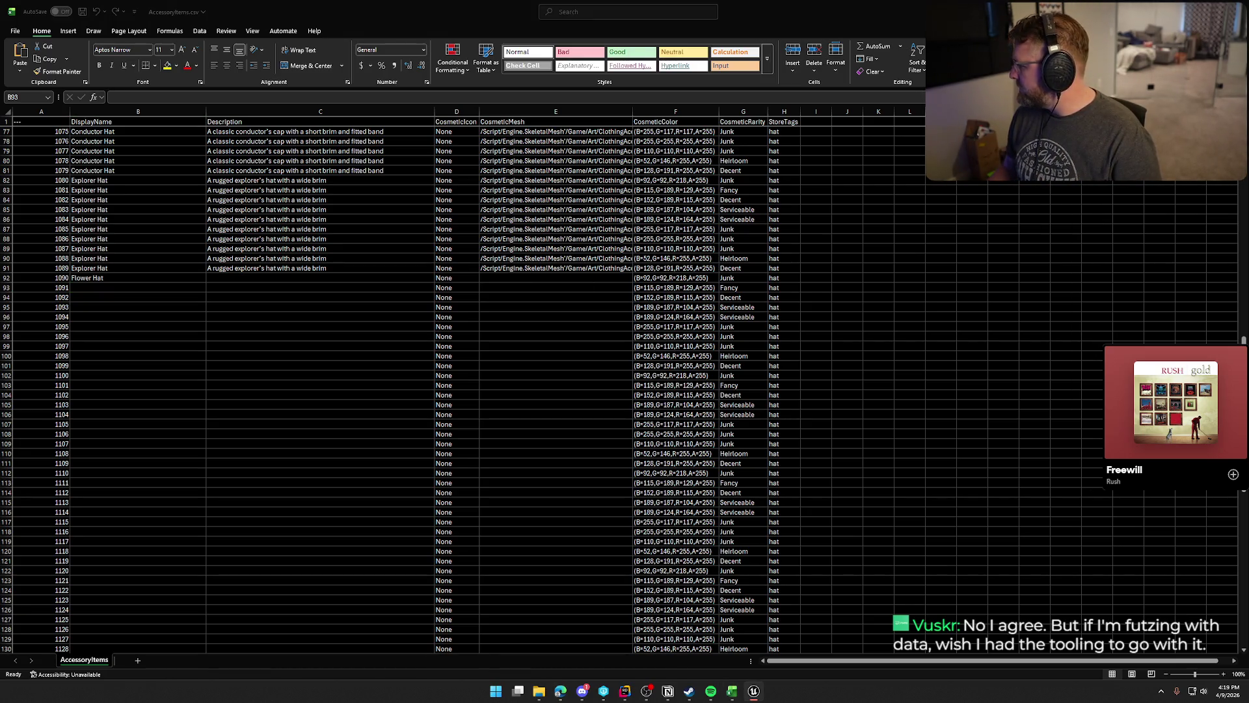
{"action": "key", "text": "alt+Tab"}
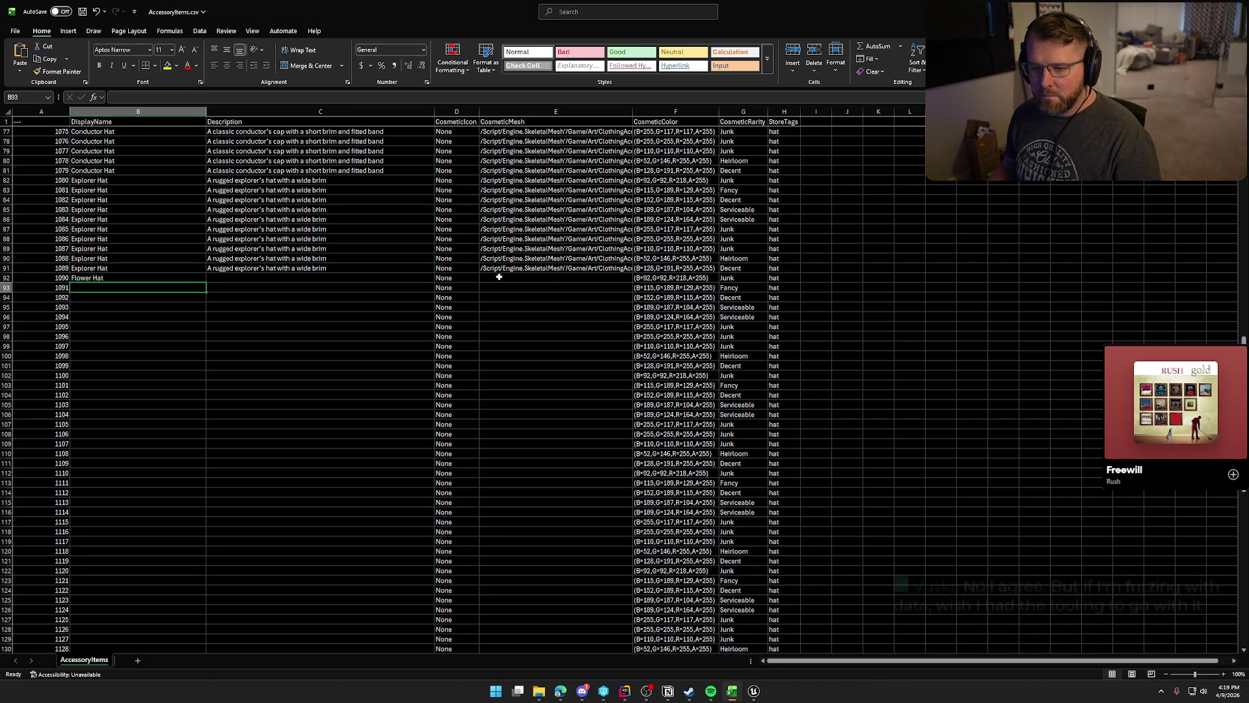
Paste the Flower Hat mesh path into E92 and the ribbon-and-flowers description into C92.
{"action": "left_click", "coordinate": [502, 277]}
{"action": "type", "text": "/Script/Engine.SkeletalMesh'/Game/Art/ClothingAccessories/Hats/SKM_Hat_Flower.SKM_Hat_Flower'"}
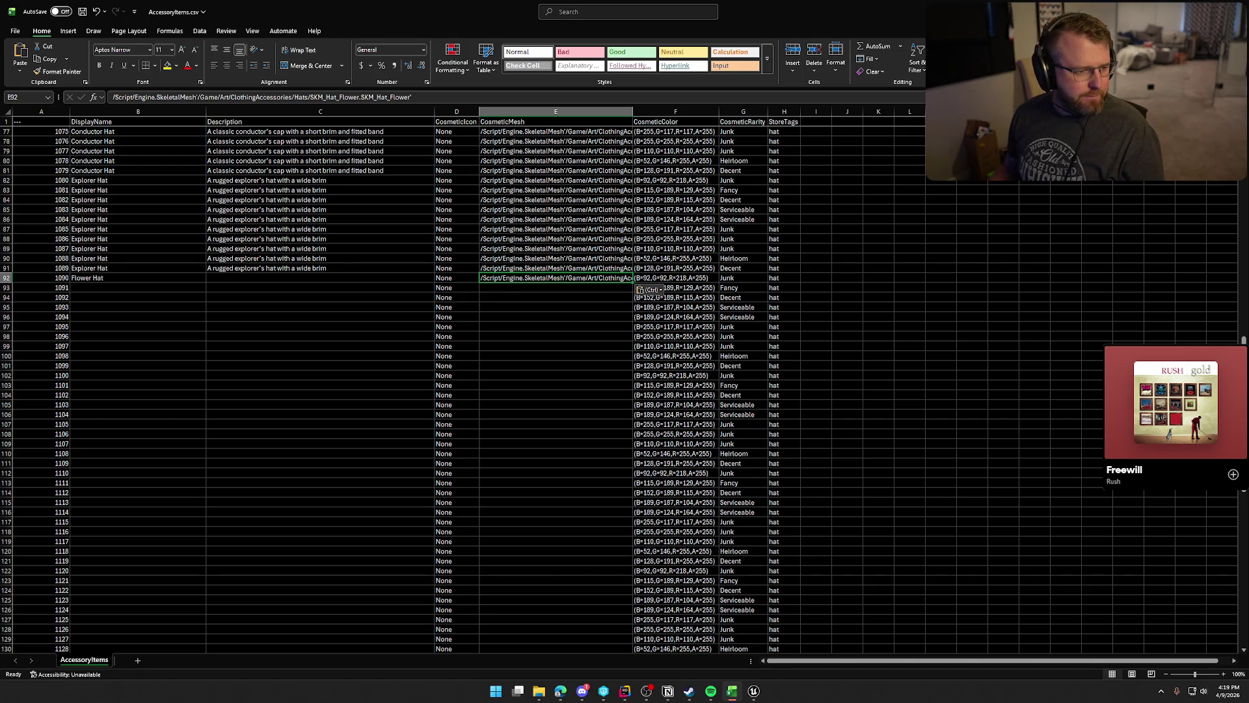
{"action": "key", "text": "alt+Tab"}
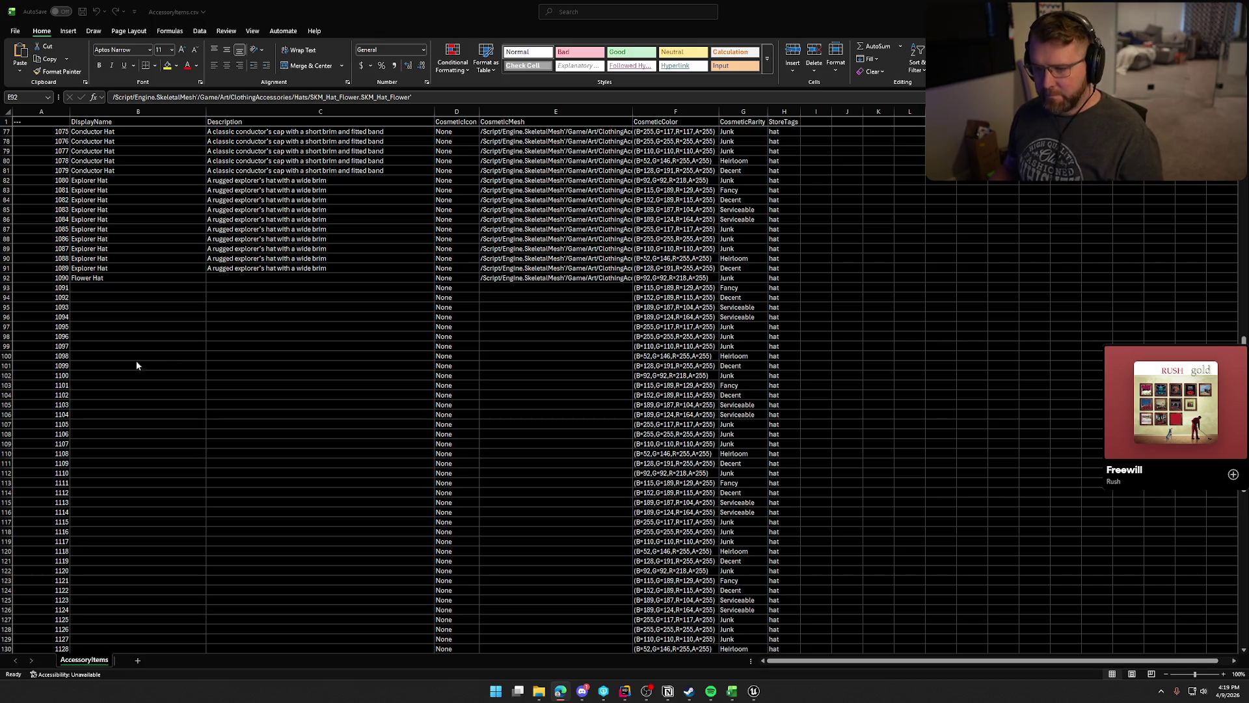
{"action": "key", "text": "alt+Tab"}
{"action": "left_click", "coordinate": [273, 278]}
{"action": "type", "text": "A wide-brimmed hat adorned with a ribbon and fresh flowers"}
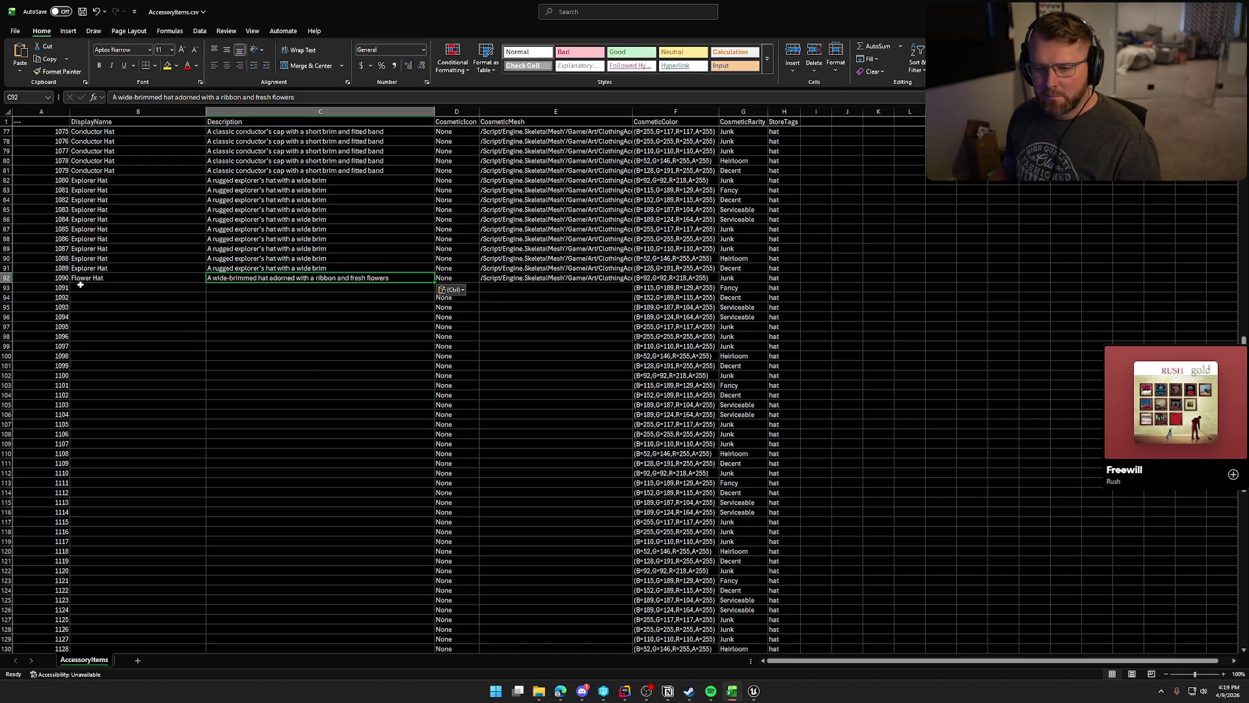
Fill the Flower Hat row B92:E92 down through row 101.
{"action": "left_click", "coordinate": [87, 279]}
{"action": "left_click", "coordinate": [512, 277], "text": "shift"}
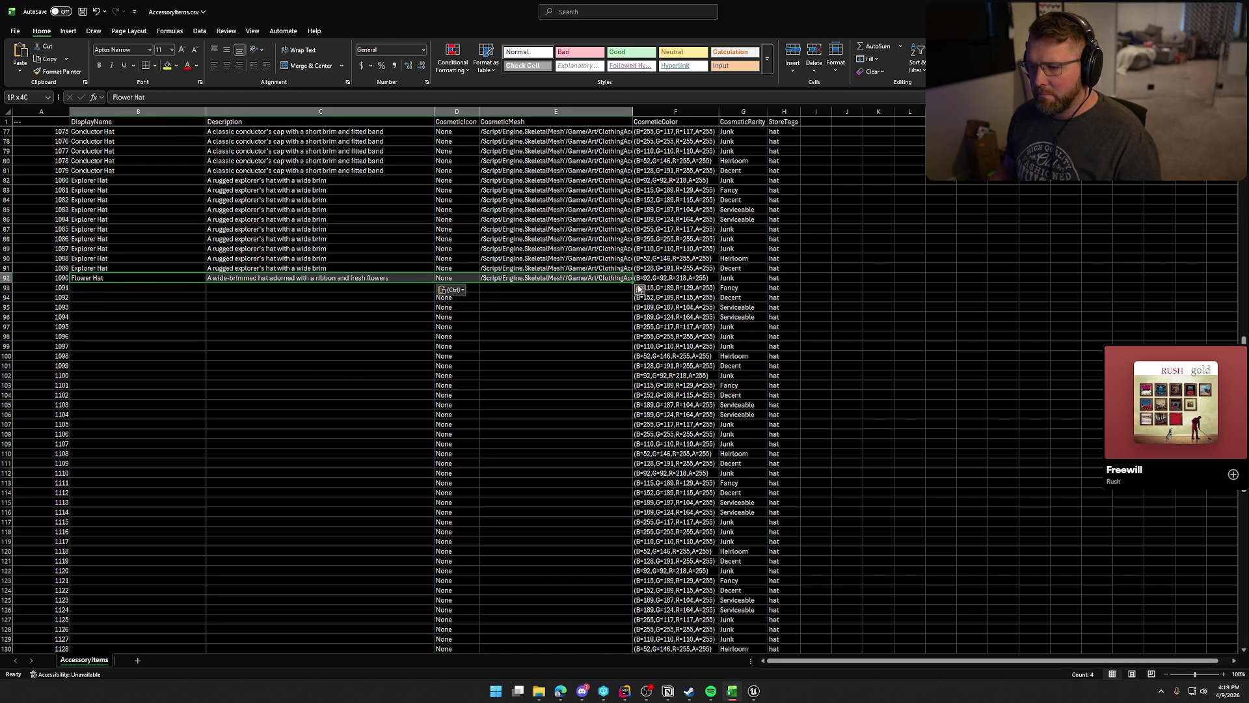
{"action": "left_click_drag", "start_coordinate": [632, 282], "coordinate": [618, 369]}
{"action": "left_click", "coordinate": [112, 376]}
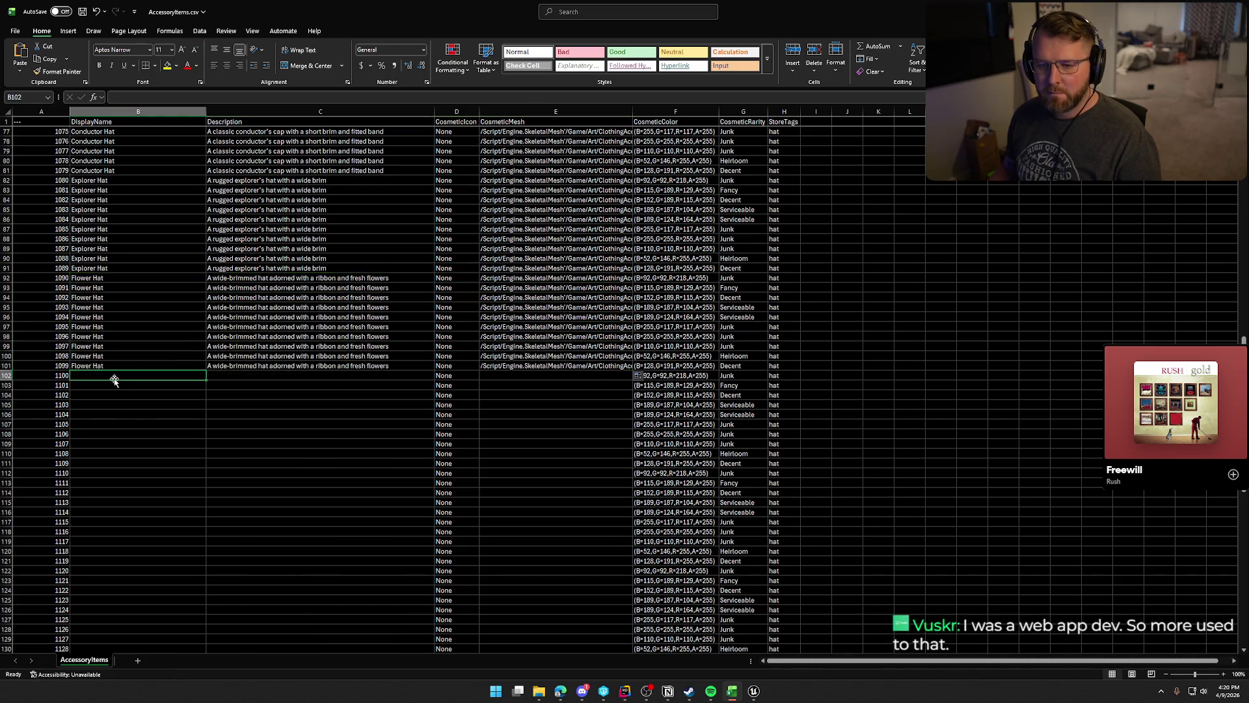
{"action": "scroll", "coordinate": [130, 383], "scroll_direction": "down", "scroll_amount": 2}
{"action": "scroll", "coordinate": [273, 433], "scroll_direction": "down", "scroll_amount": 1}
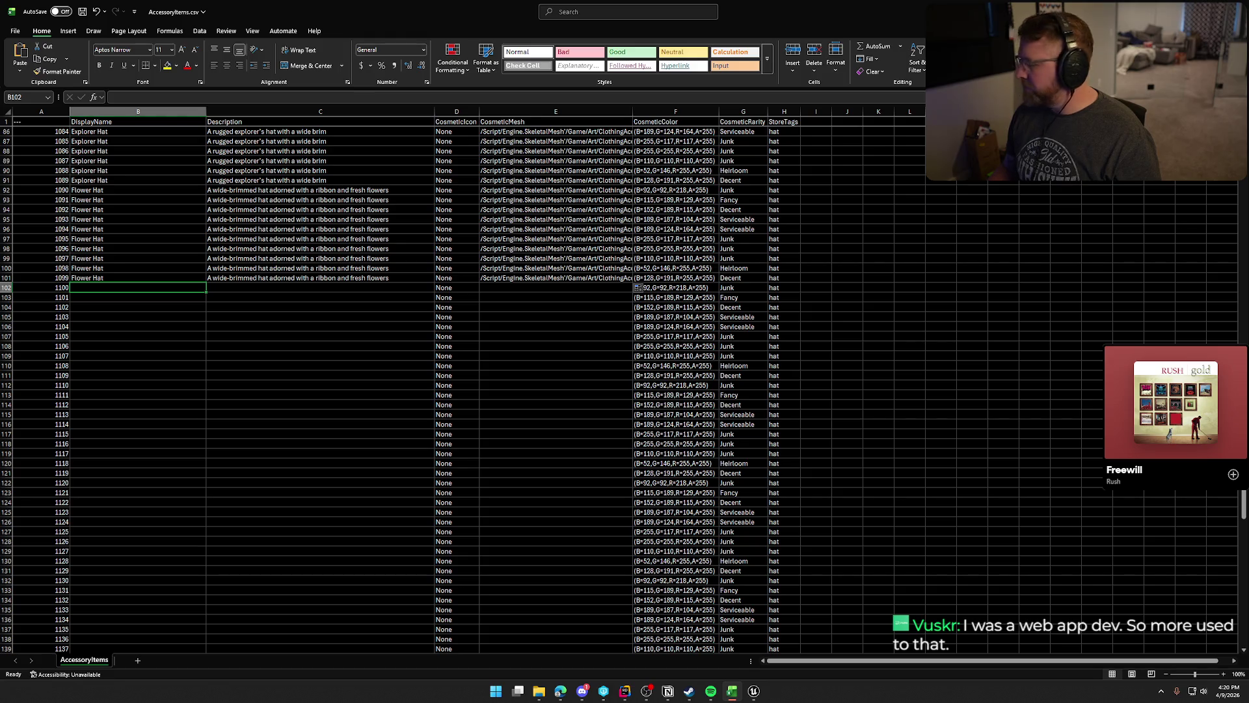
{"action": "key", "text": "alt+Tab"}
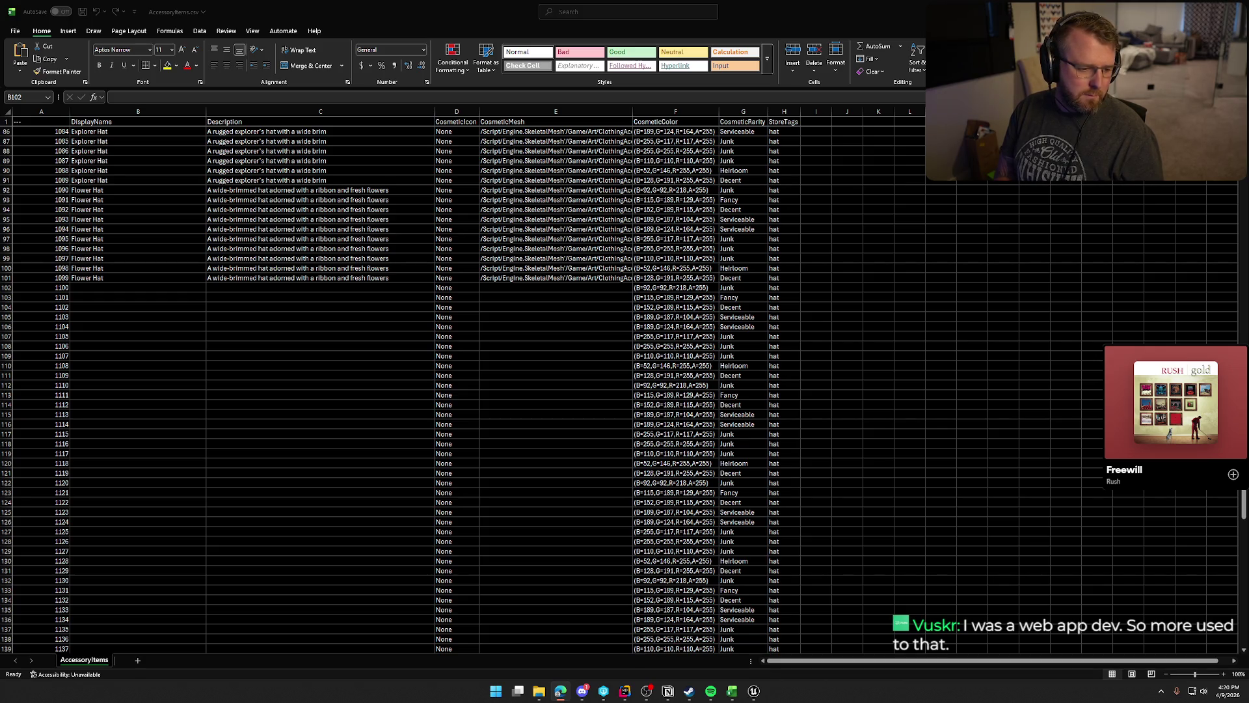
Name B102 'Flower Hat with Hair'.
{"action": "left_click", "coordinate": [127, 289]}
{"action": "type", "text": "Flower Hat"}
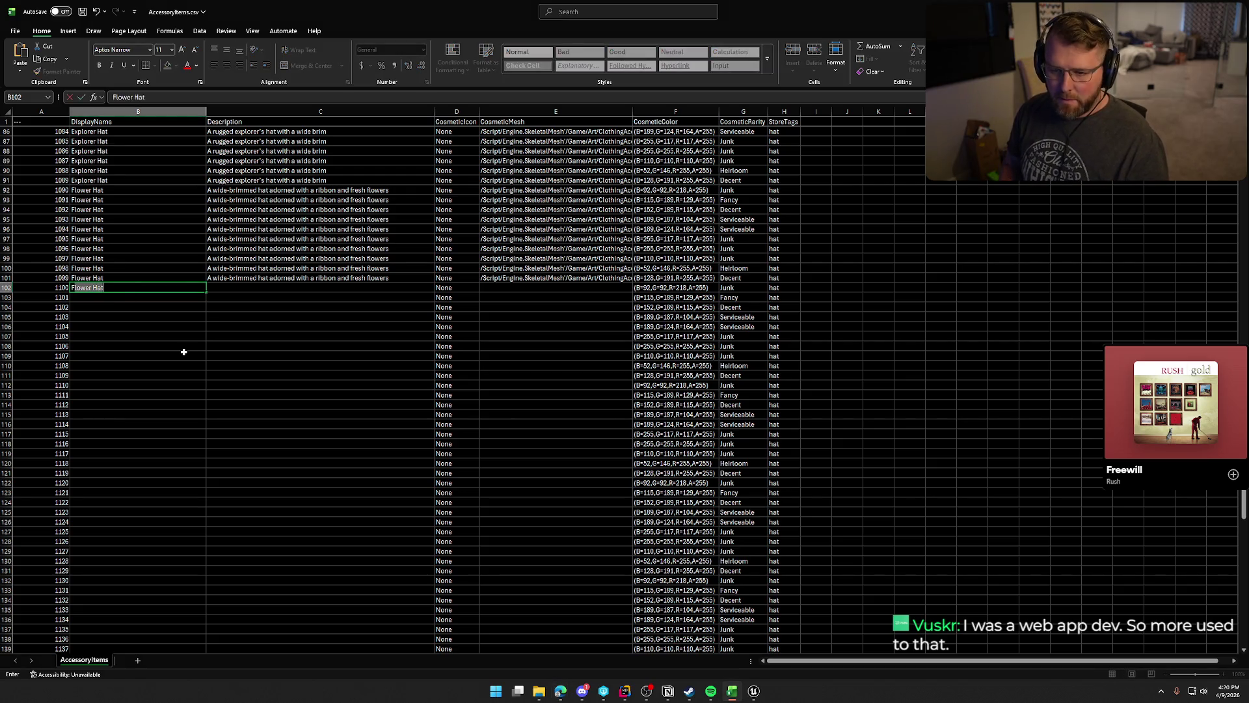
{"action": "key", "text": "Tab"}
{"action": "key", "text": "shift+Tab"}
{"action": "double_click", "coordinate": [135, 288]}
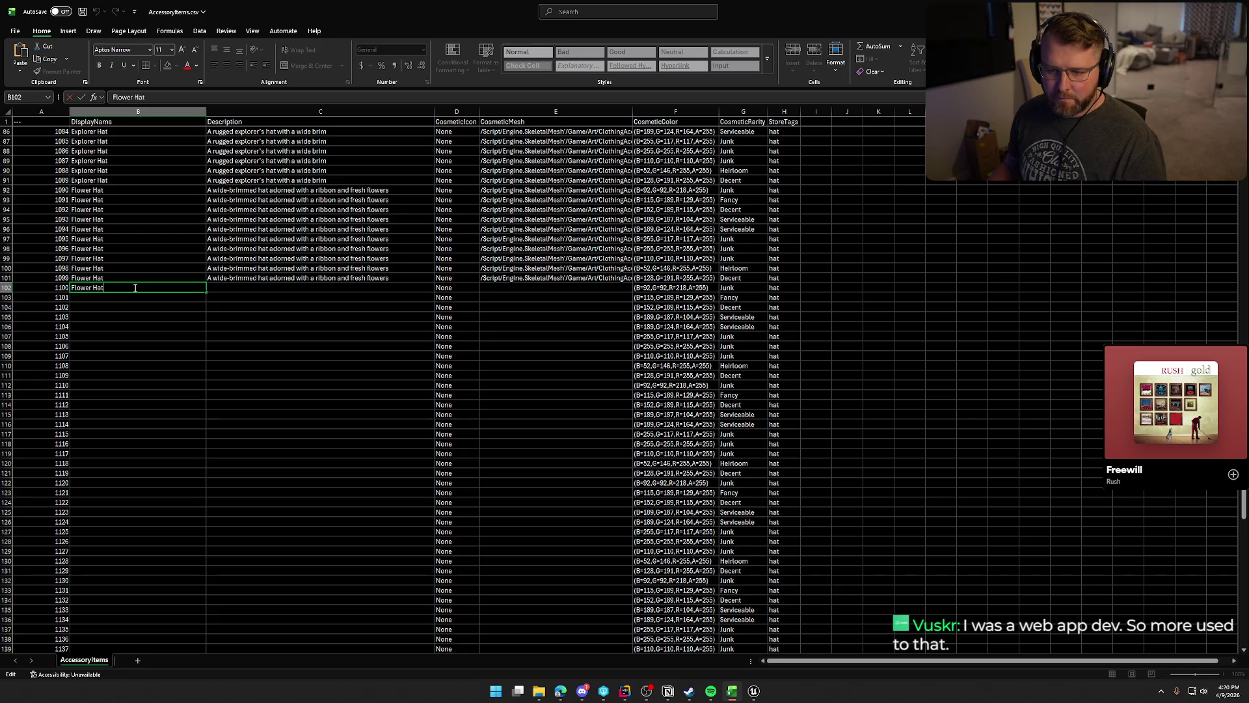
{"action": "scroll", "coordinate": [455, 415], "scroll_direction": "up", "scroll_amount": 3}
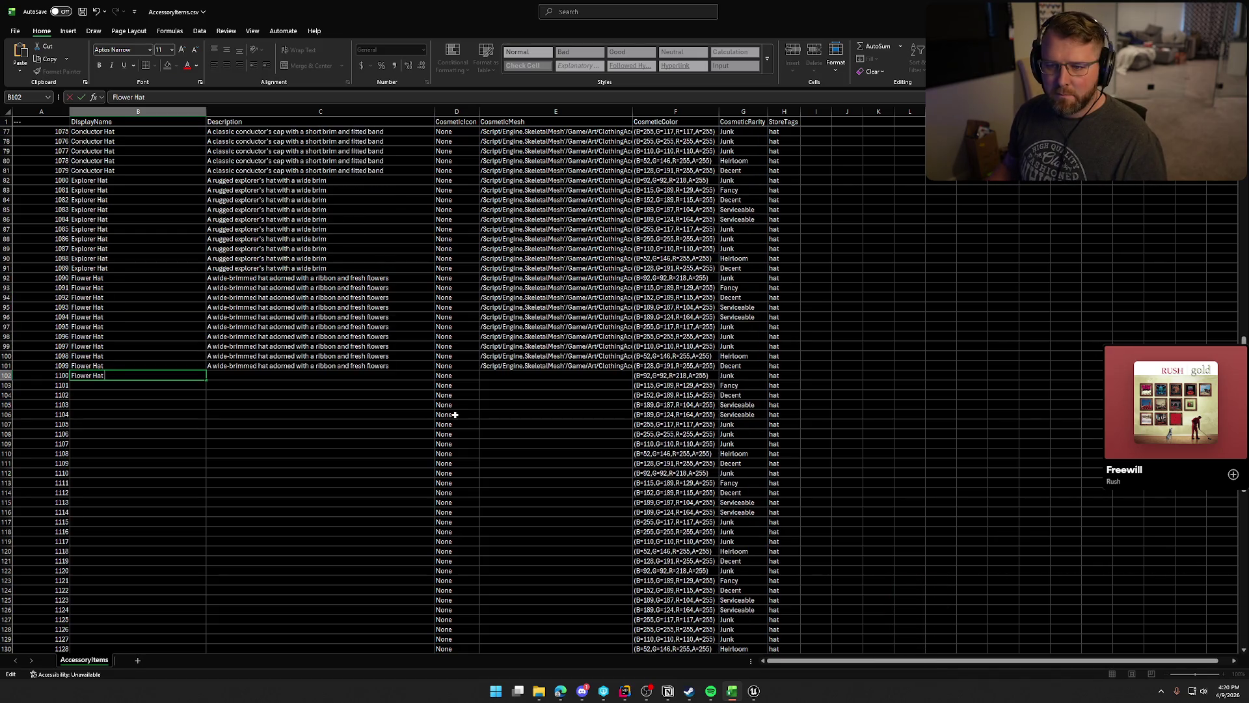
{"action": "scroll", "coordinate": [455, 414], "scroll_direction": "up", "scroll_amount": 5}
{"action": "type", "text": "wi"}
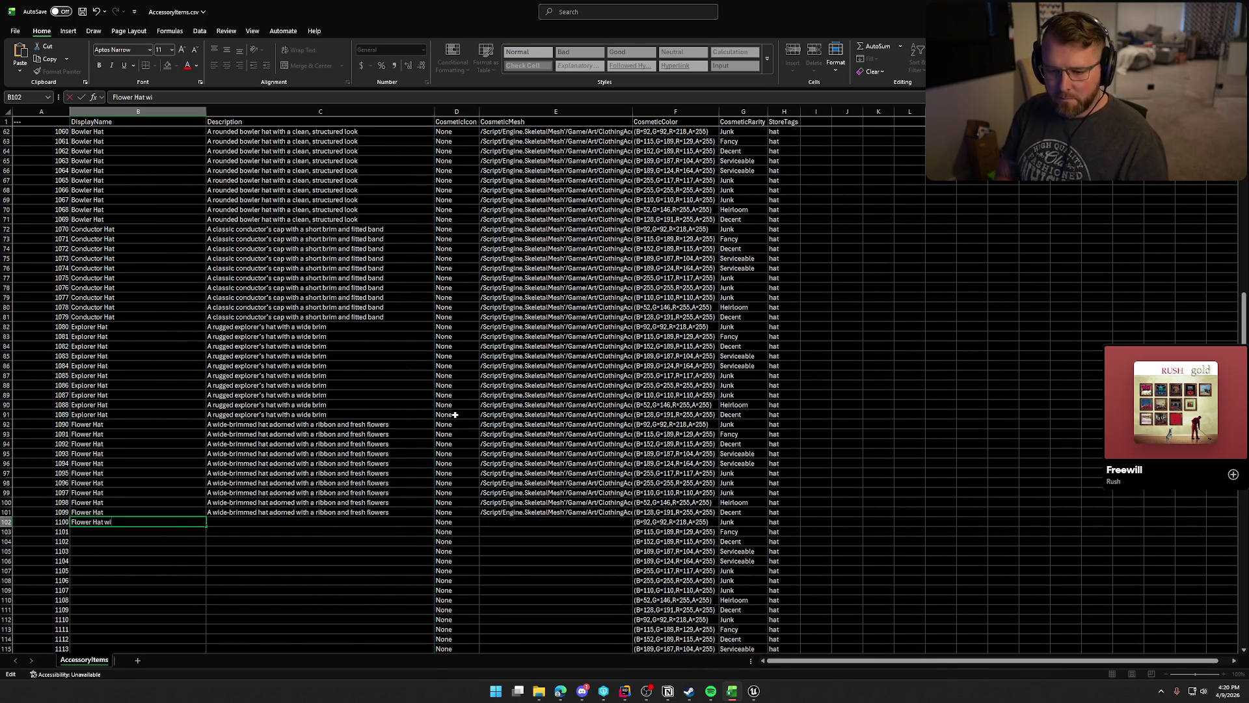
{"action": "type", "text": "th Hair"}
{"action": "key", "text": "Return"}
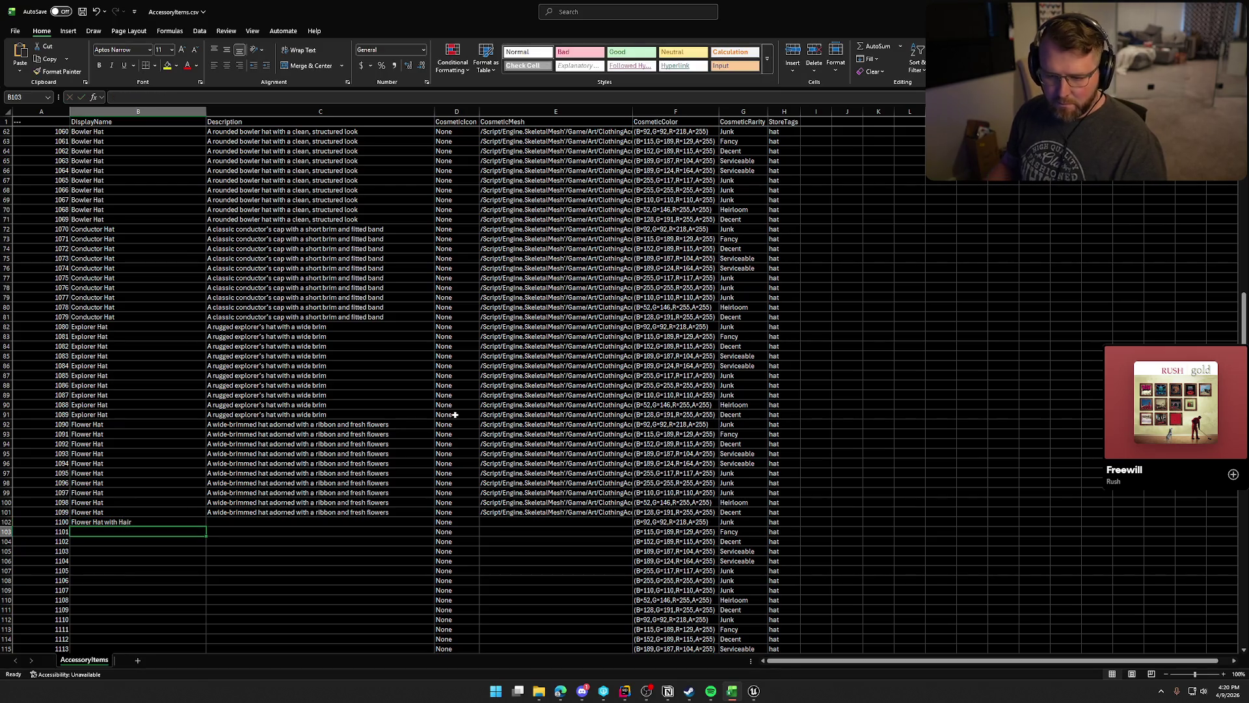
{"action": "scroll", "coordinate": [456, 415], "scroll_direction": "down", "scroll_amount": 5}
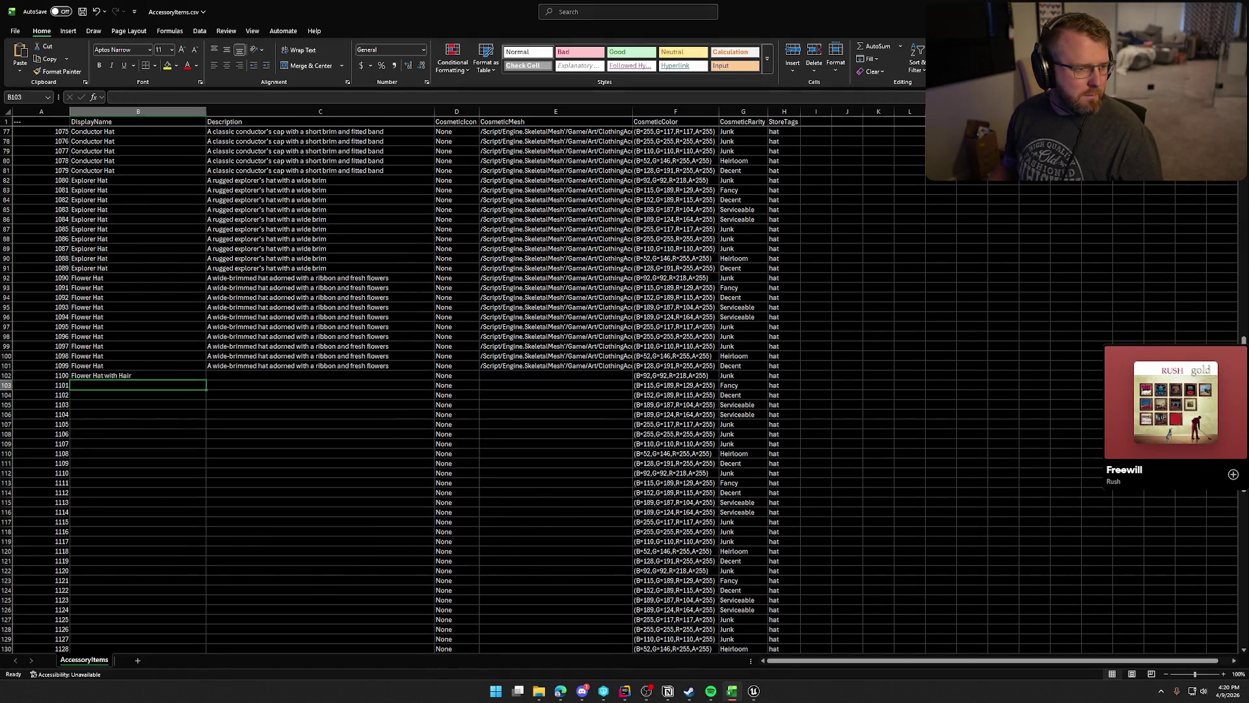
Paste the soft-hair description into C102 and the SKM_Hat_Flower_wHair mesh path into E102.
{"action": "key", "text": "alt+Tab"}
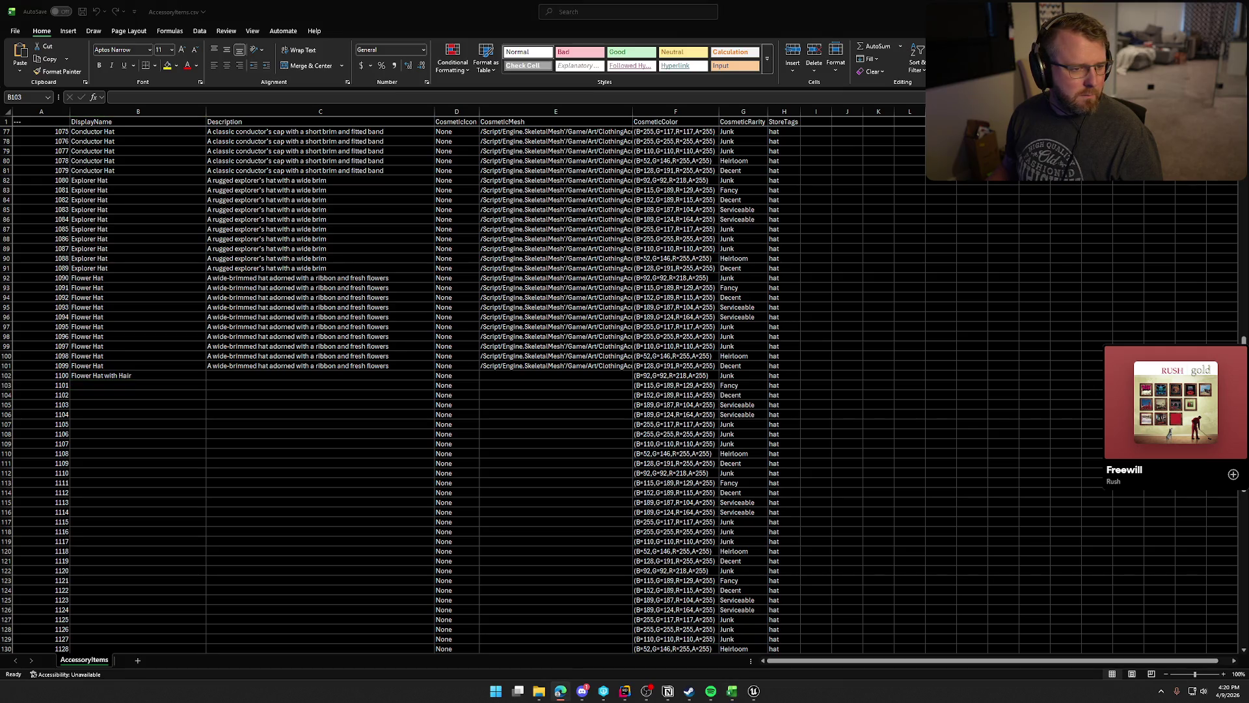
{"action": "left_click", "coordinate": [298, 373]}
{"action": "type", "text": "A wide-brimmed hat adorned with ribbon and flowers, with soft hair tucked beneath"}
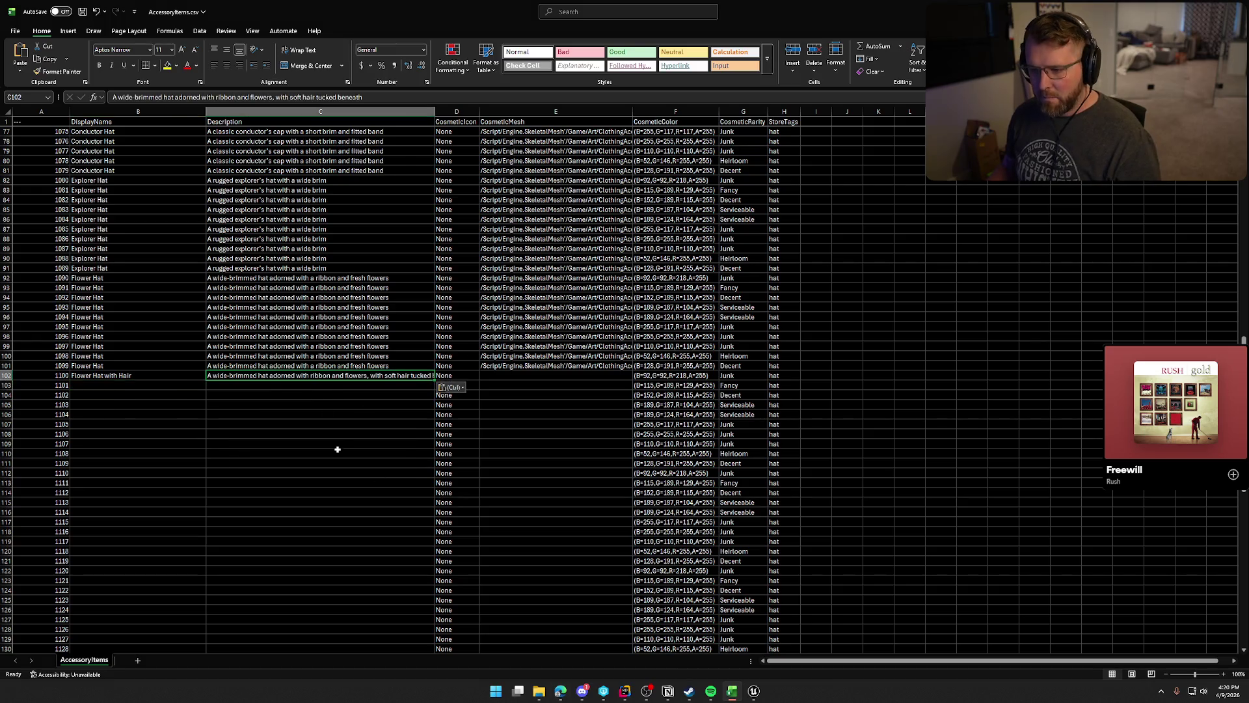
{"action": "left_click", "coordinate": [127, 377]}
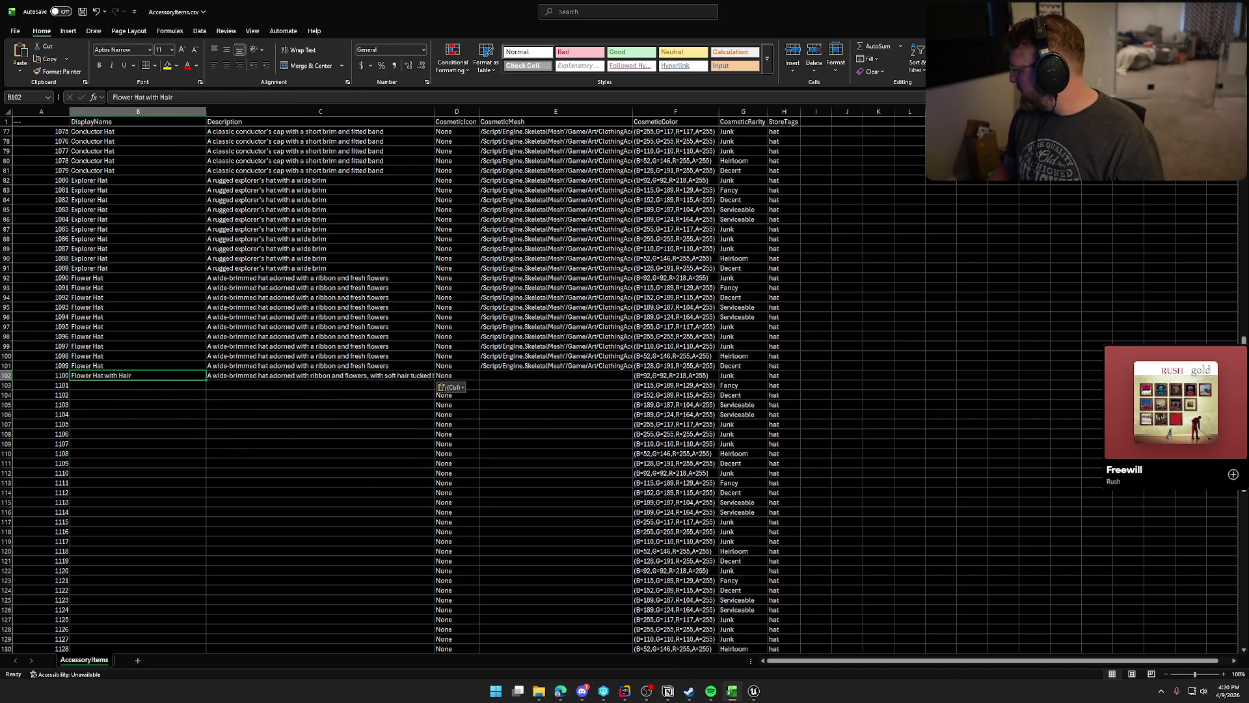
{"action": "key", "text": "alt+Tab"}
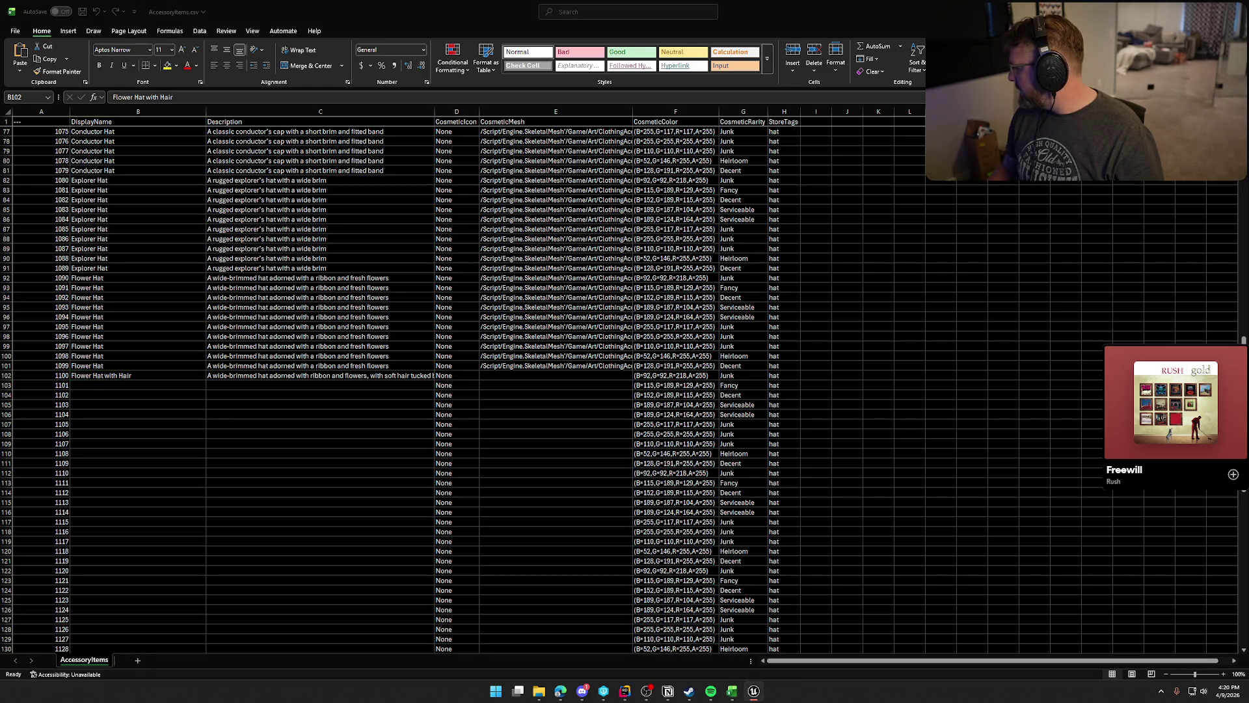
{"action": "left_click", "coordinate": [513, 374]}
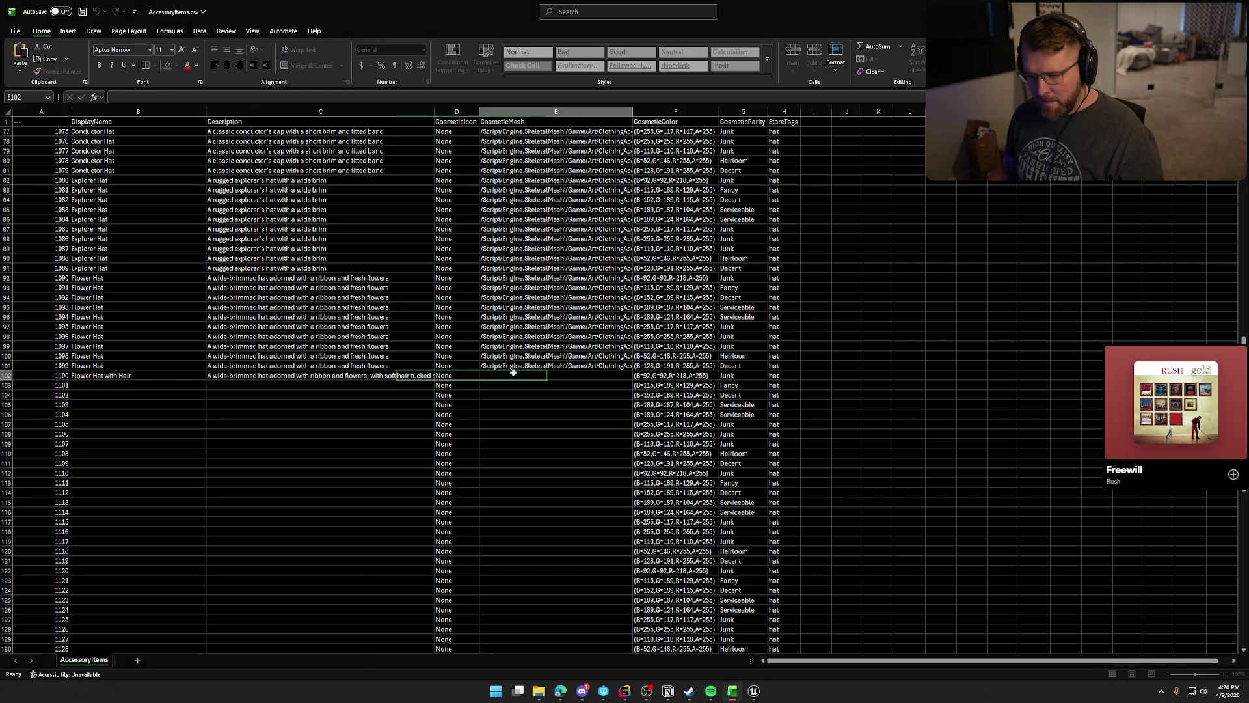
{"action": "type", "text": "/Script/Engine.SkeletalMesh'/Game/Art/ClothingAccessories/Hats/SKM_Hat_Flower_wHair.SKM_Hat_Flower_wHair'"}
Fill the Flower Hat with Hair row down through ID 1109.
{"action": "left_click", "coordinate": [117, 377], "text": "shift"}
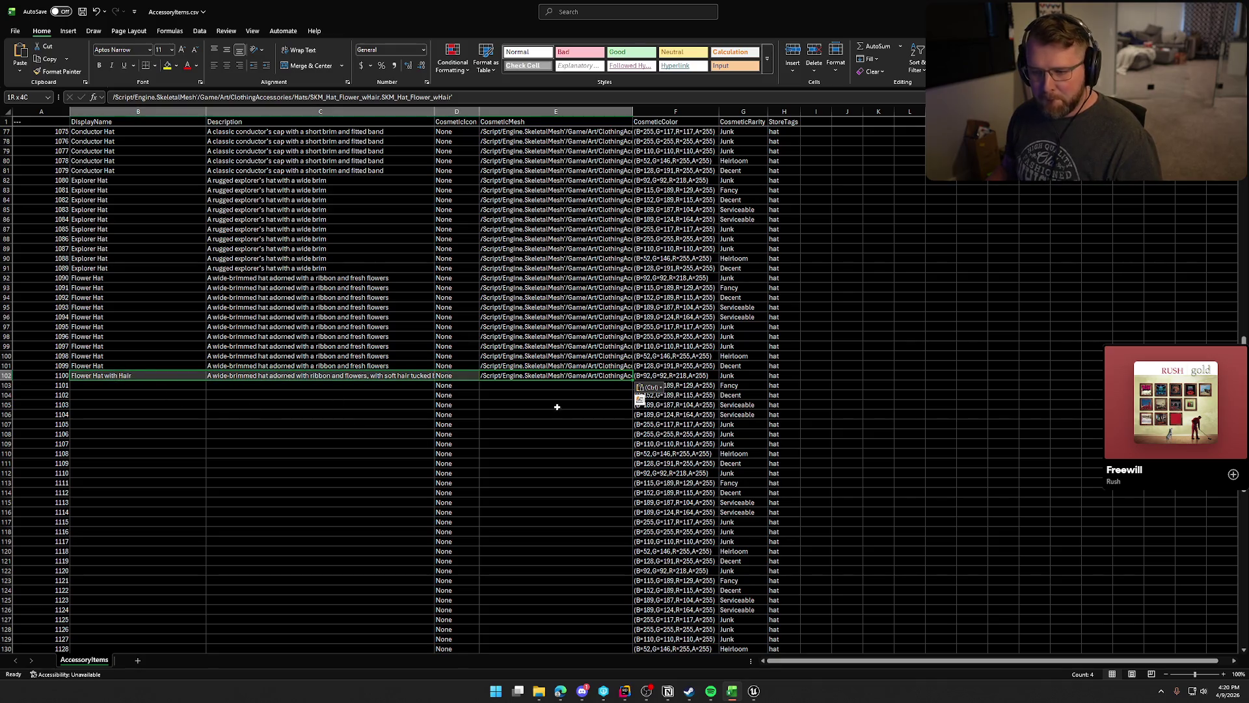
{"action": "left_click_drag", "start_coordinate": [631, 380], "coordinate": [623, 465]}
{"action": "scroll", "coordinate": [299, 462], "scroll_direction": "down", "scroll_amount": 4}
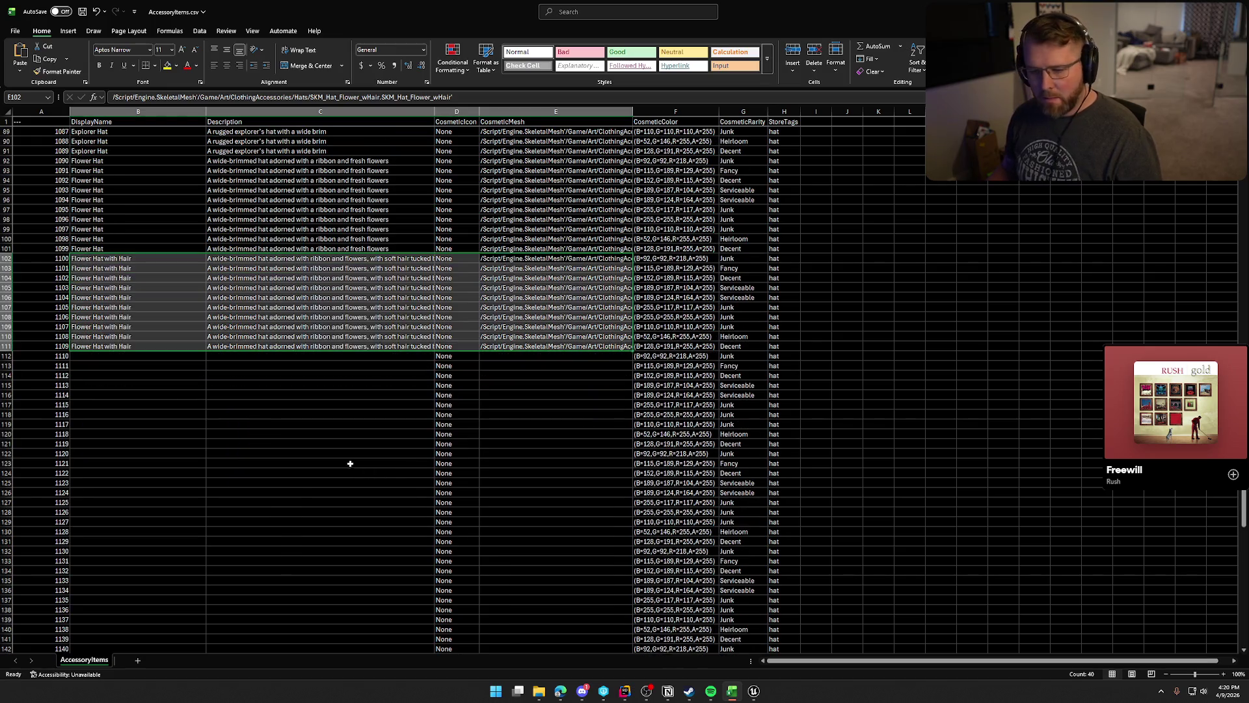
Name B112 'News Boy Hat' after screenshotting the newsboy hat in Unreal Engine.
{"action": "left_click", "coordinate": [112, 356]}
{"action": "scroll", "coordinate": [274, 447], "scroll_direction": "down", "scroll_amount": 6}
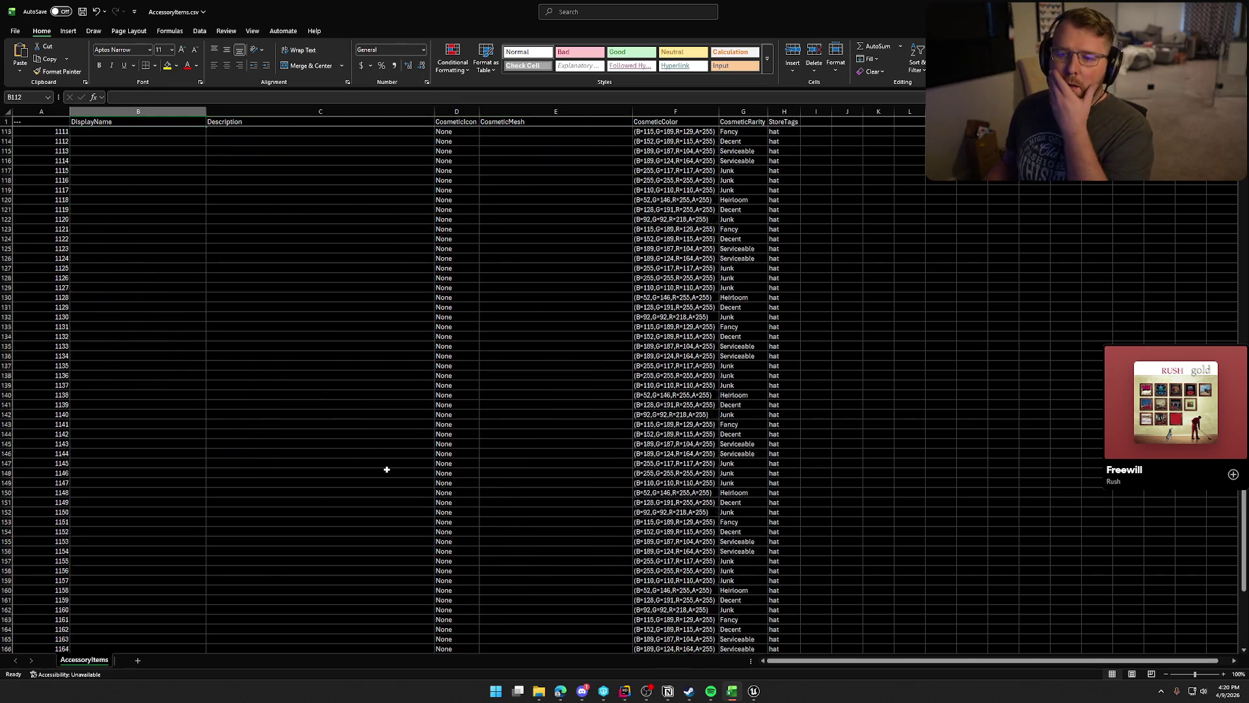
{"action": "scroll", "coordinate": [407, 494], "scroll_direction": "up", "scroll_amount": 3}
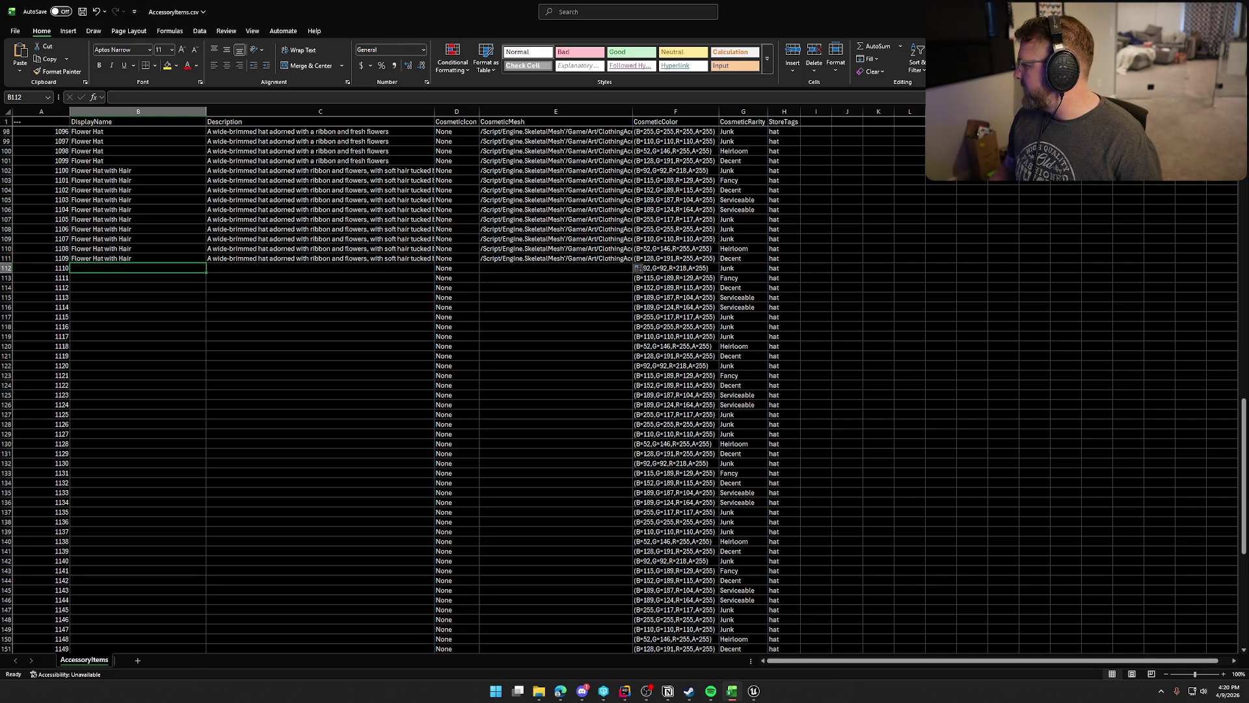
{"action": "key", "text": "alt+Tab"}
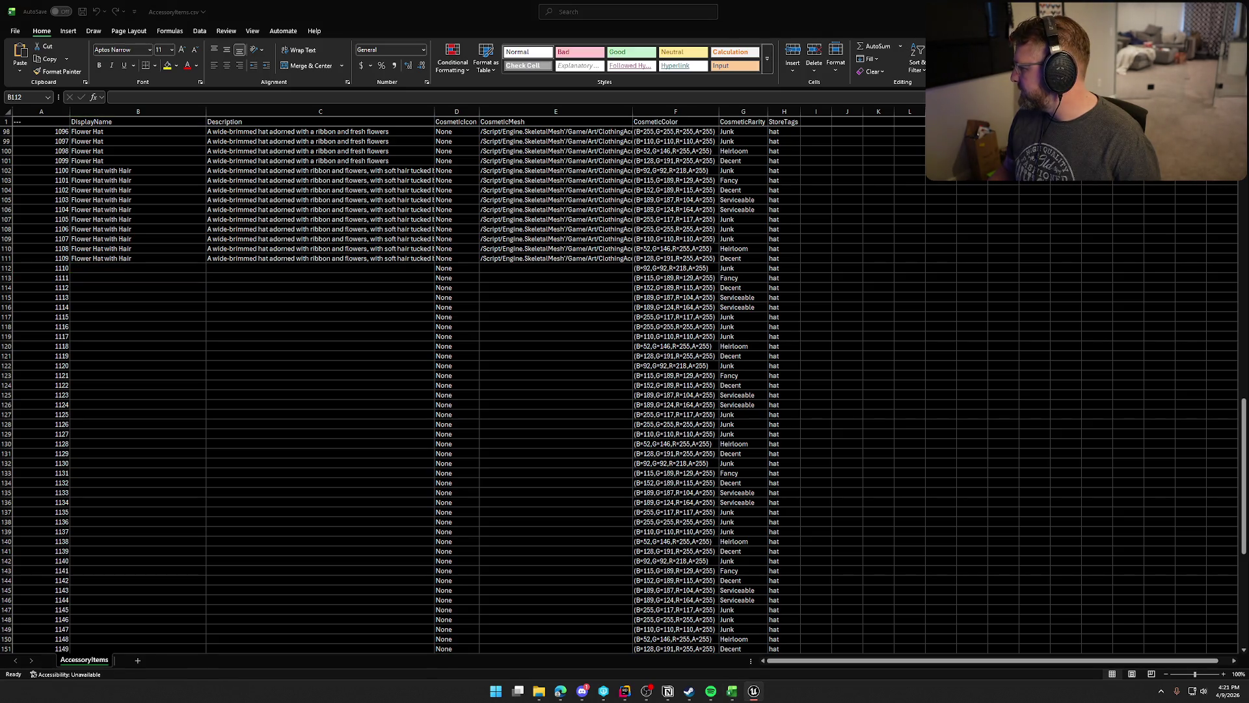
{"action": "left_click", "coordinate": [121, 265]}
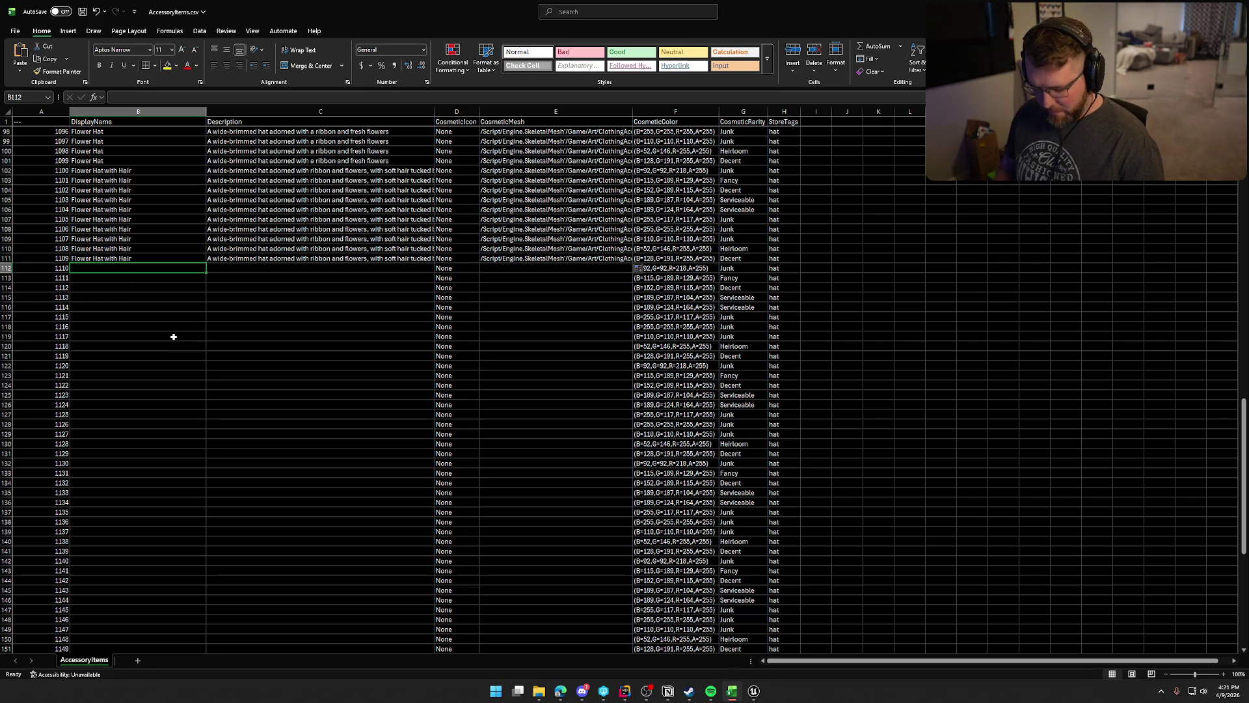
{"action": "type", "text": "News Boy Hat"}
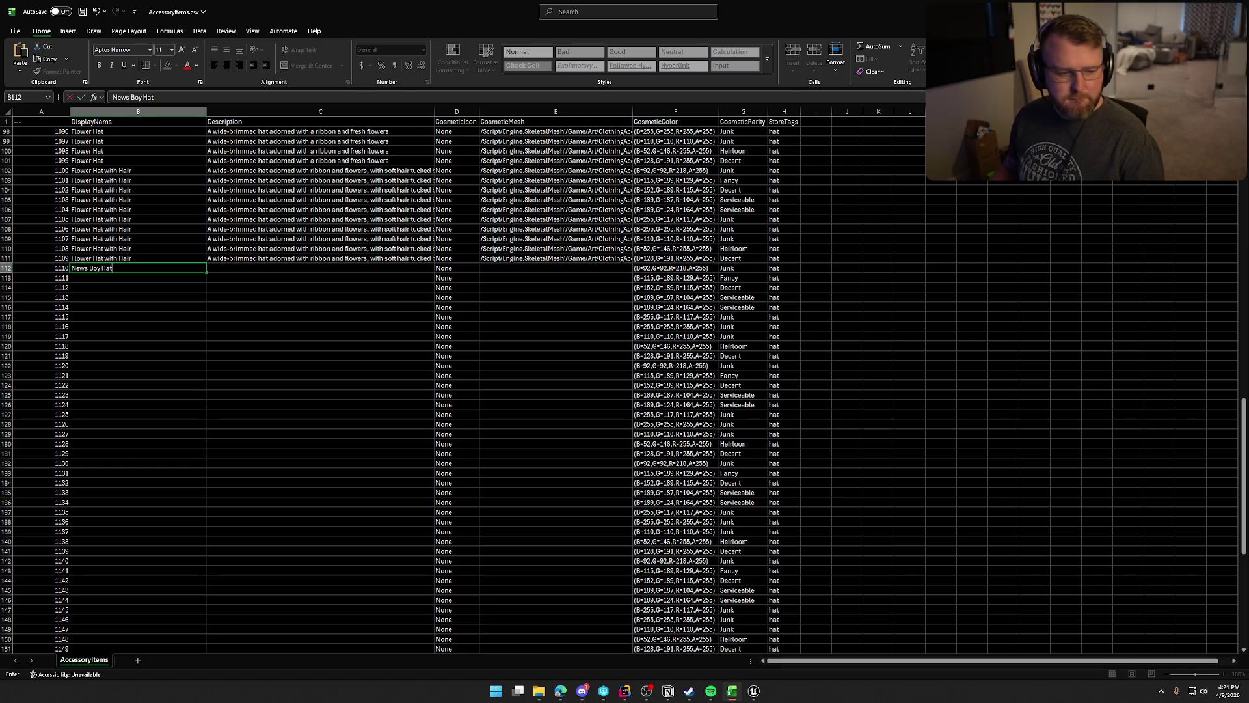
{"action": "key", "text": "alt+Tab"}
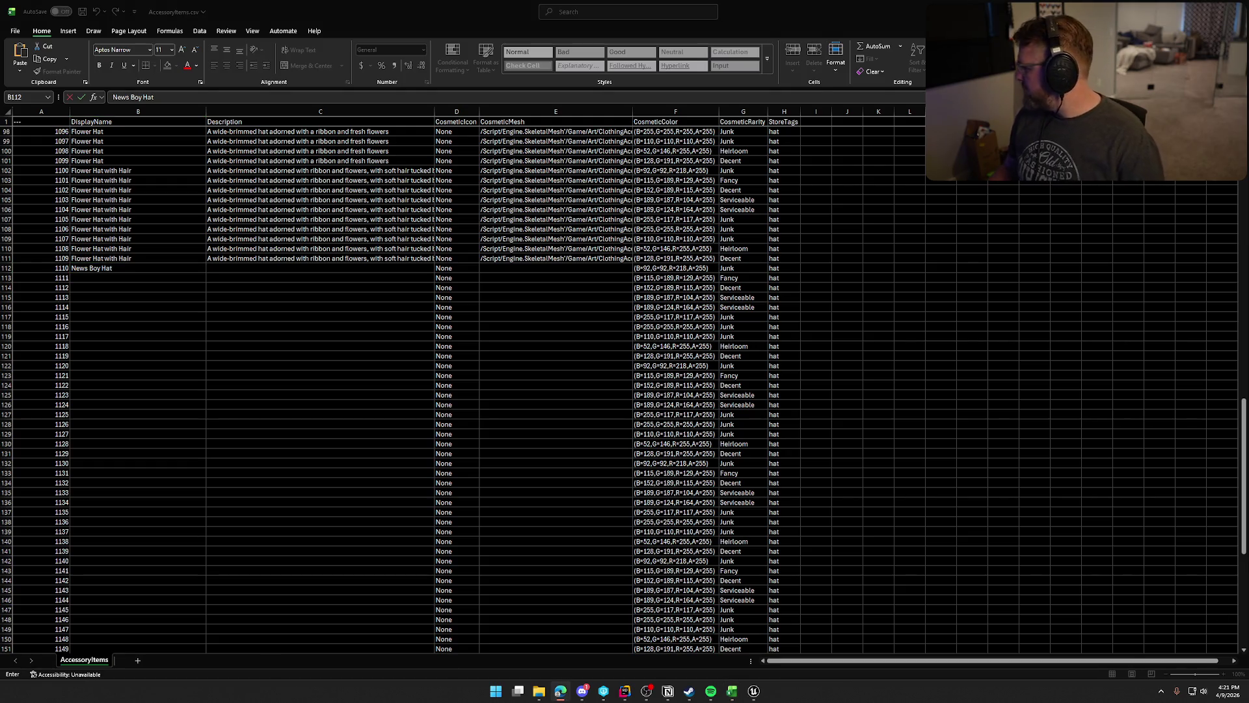
{"action": "left_click", "coordinate": [753, 691]}
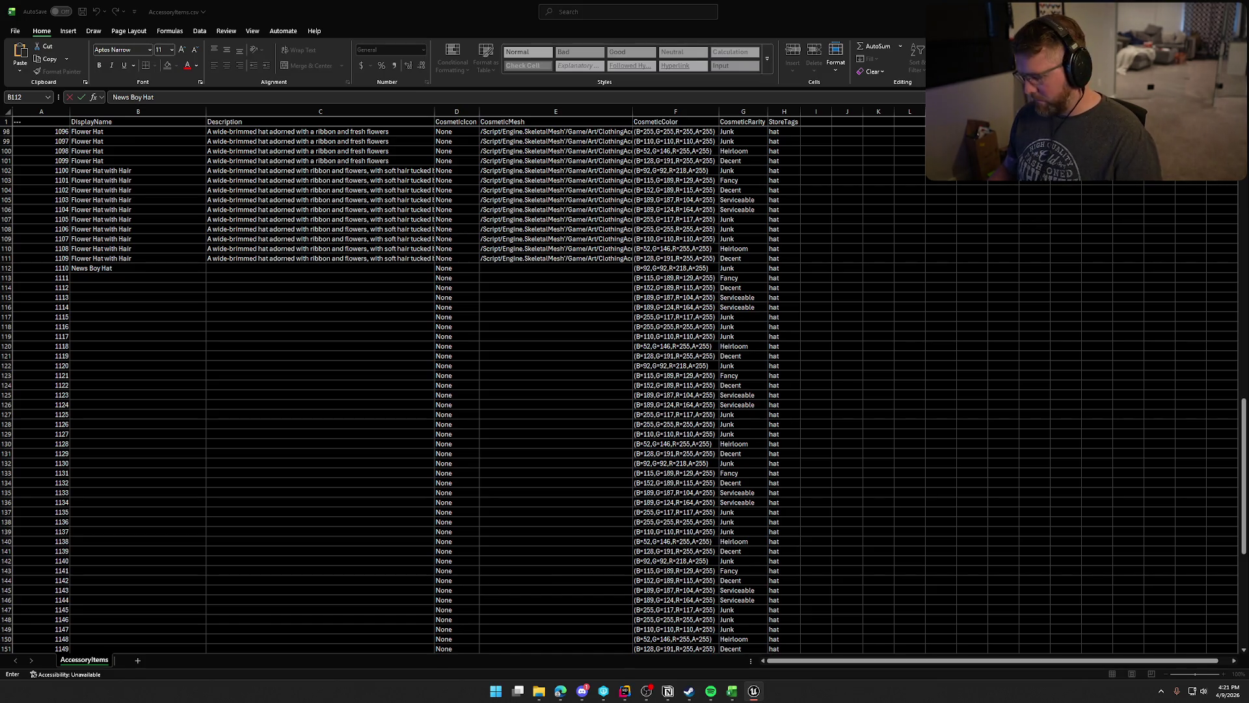
{"action": "key", "text": "super+shift+s"}
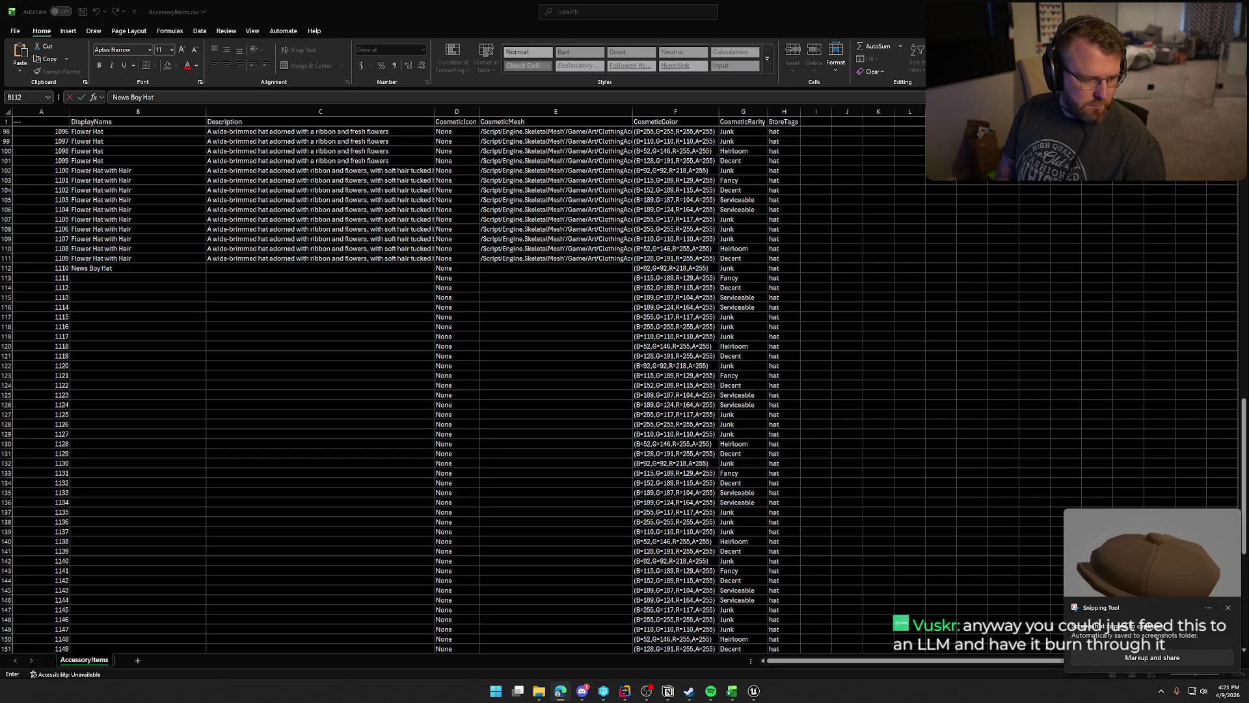
{"action": "key", "text": "ctrl+Return"}
Remove the picture accidentally pasted into mesh cell E112.
{"action": "left_click", "coordinate": [525, 268]}
{"action": "key", "text": "ctrl+v"}
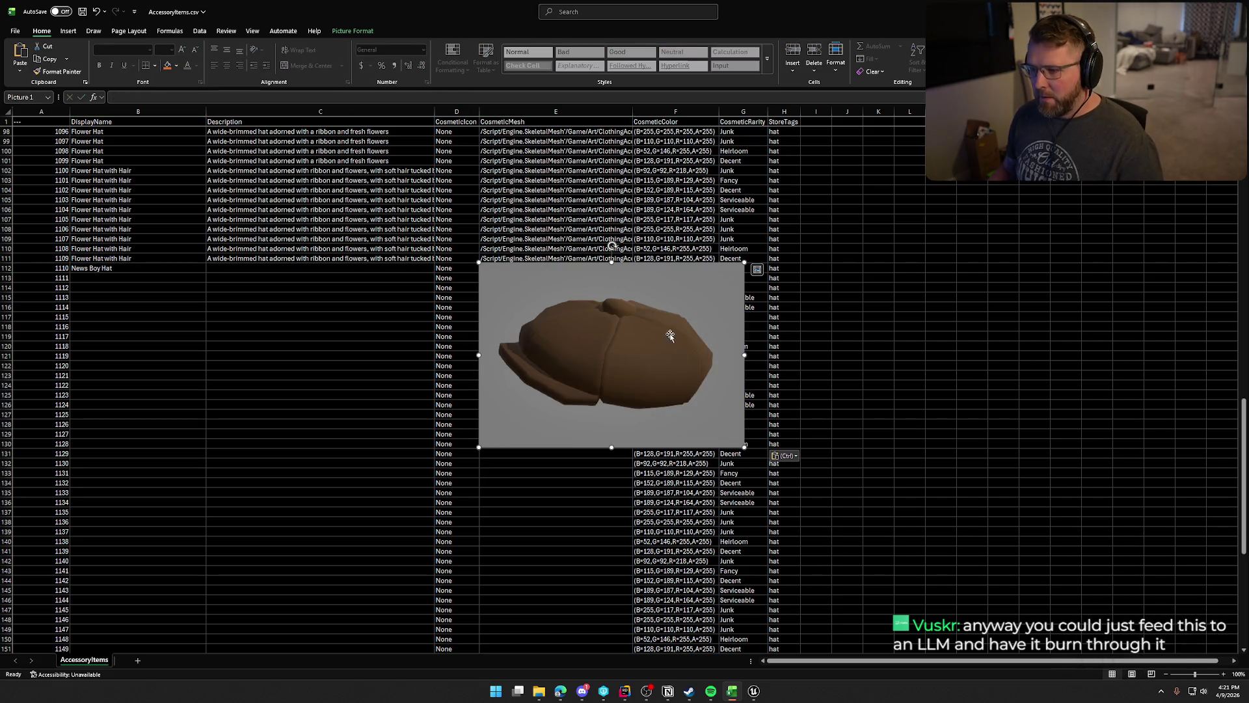
{"action": "key", "text": "Delete"}
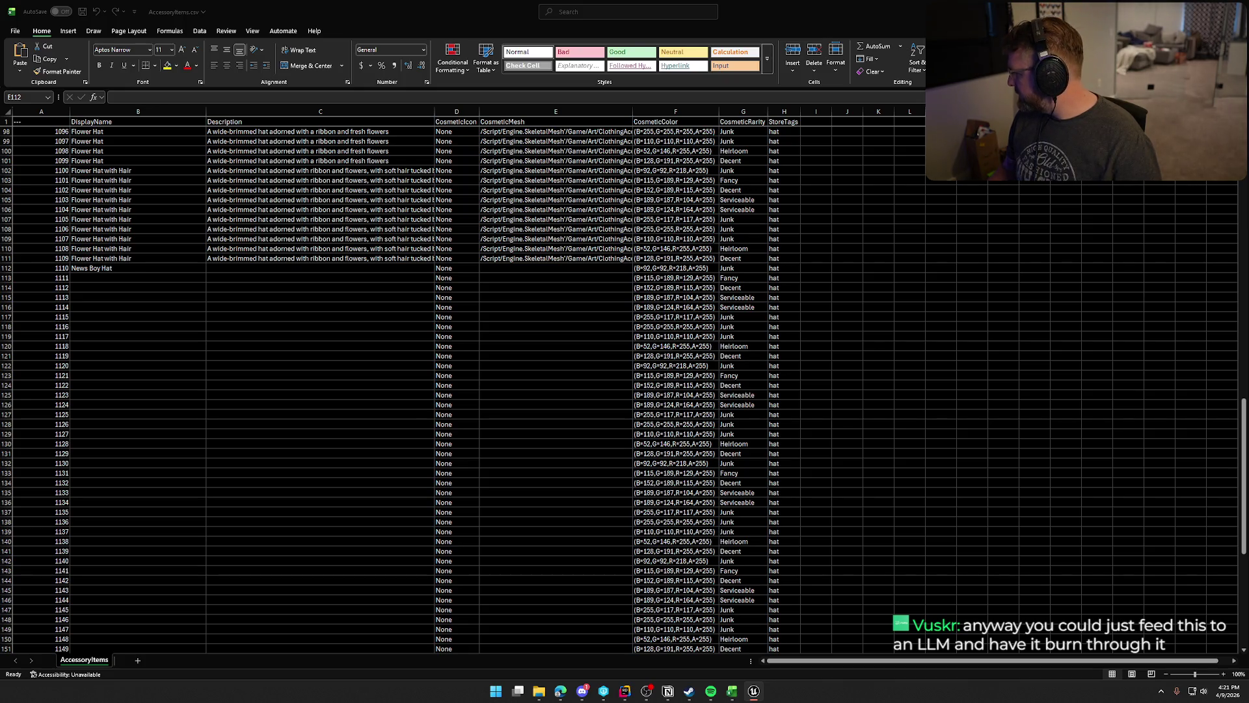
{"action": "left_click", "coordinate": [514, 266]}
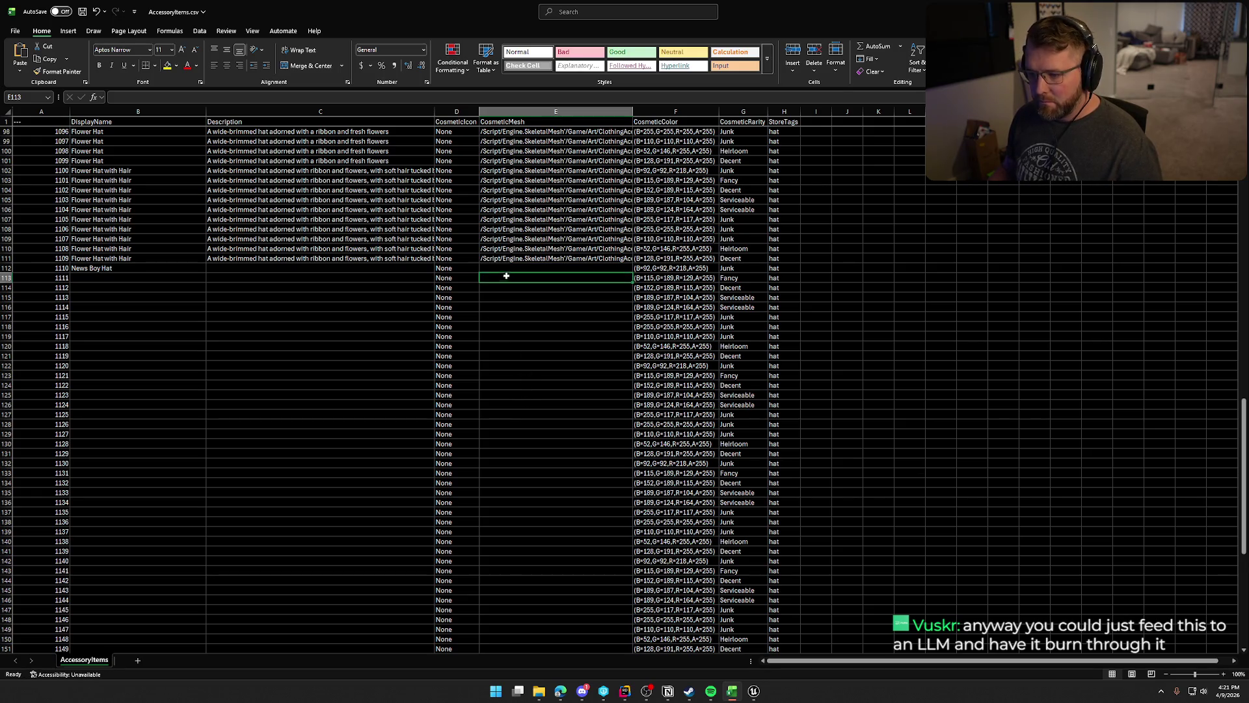
Paste the newsboy mesh path into E112 and the soft, rounded cap description into C112.
{"action": "type", "text": "/Script/Engine.SkeletalMesh'/Game/Art/ClothingAccessories/Hats/SKM_Hat_Newsboy.SKM_Hat_Newsboy'"}
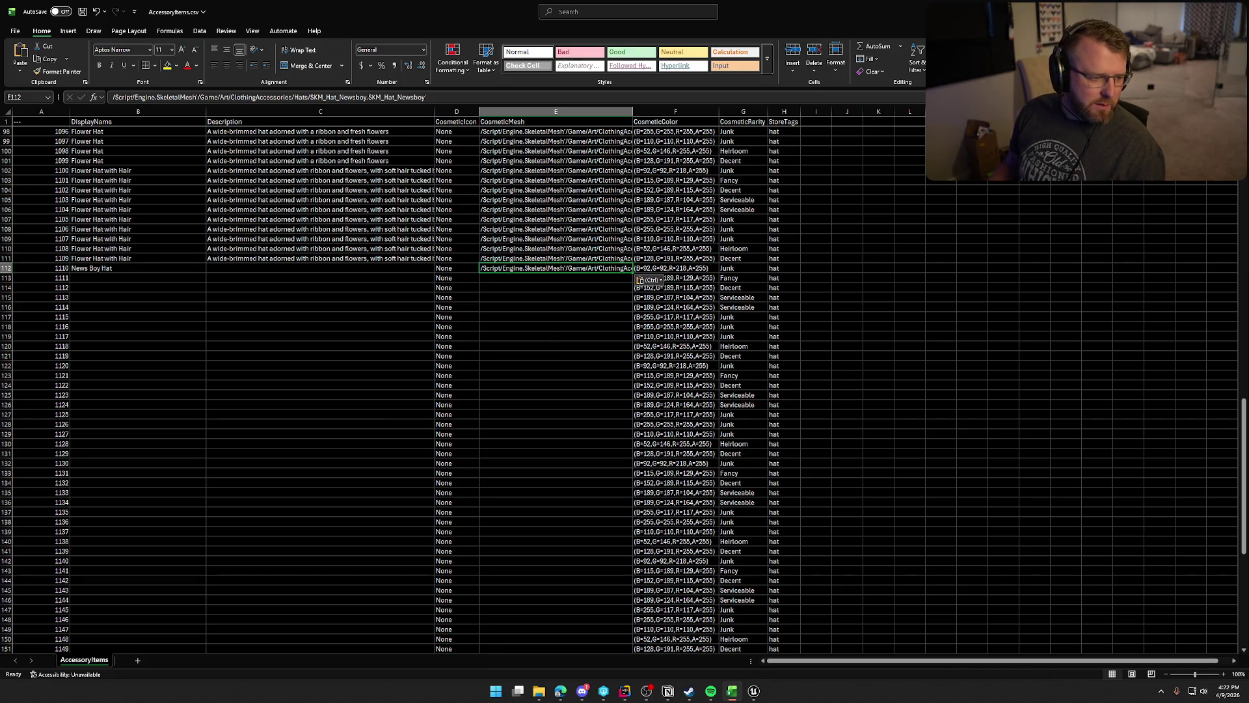
{"action": "key", "text": "alt+Tab"}
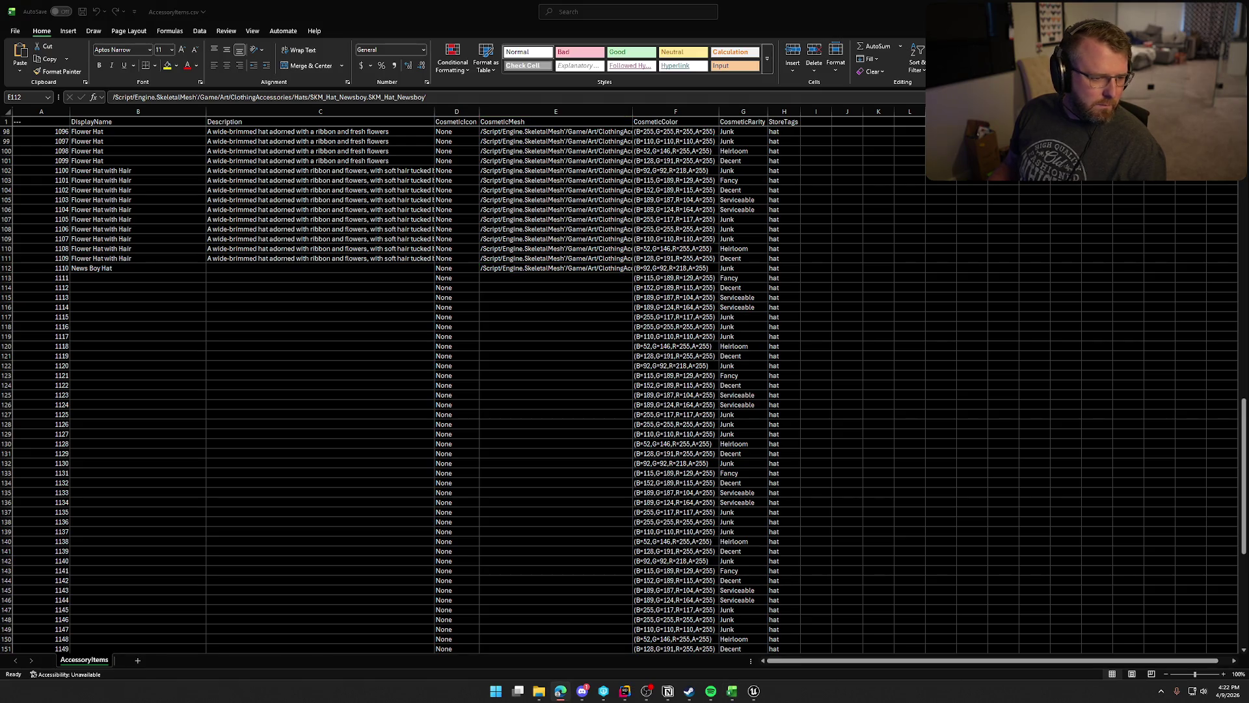
{"action": "key", "text": "alt+Tab"}
{"action": "key", "text": "F2"}
{"action": "left_click", "coordinate": [289, 268]}
{"action": "type", "text": "A classic newsboy cap with a soft, rounded fit"}
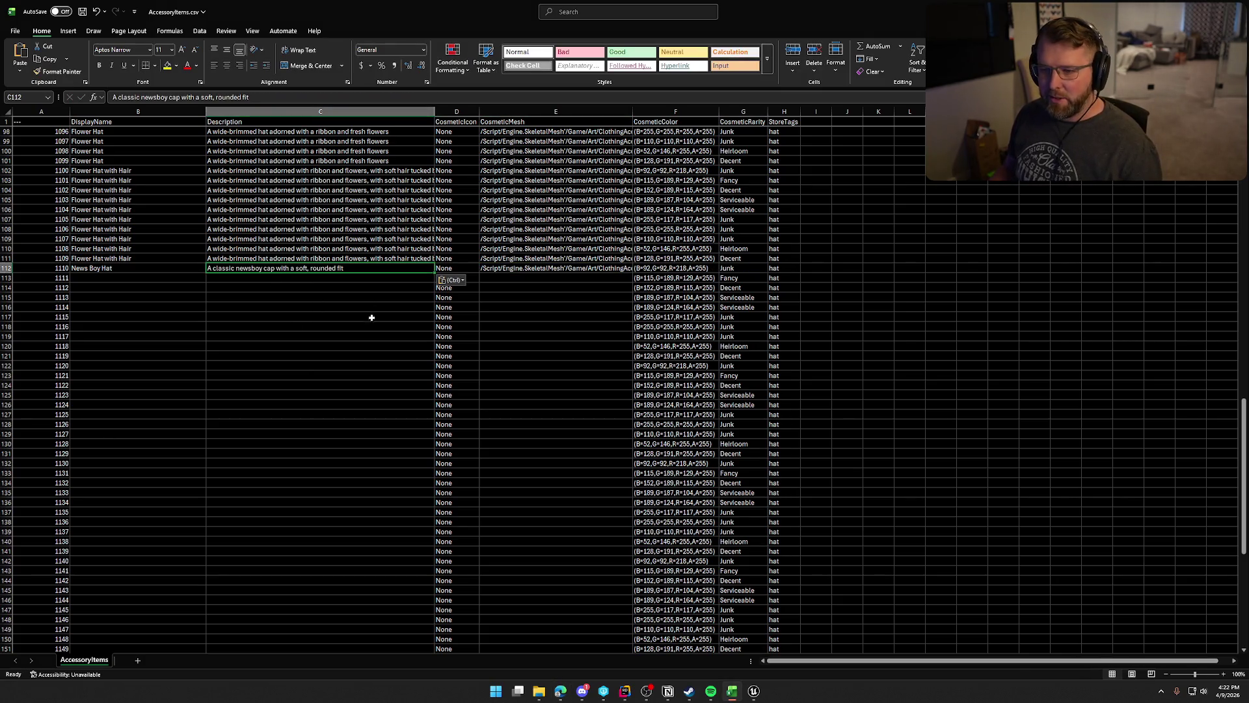
Fill the News Boy Hat row B112:E112 down through ID 1119.
{"action": "left_click", "coordinate": [84, 267]}
{"action": "left_click", "coordinate": [545, 269], "text": "shift"}
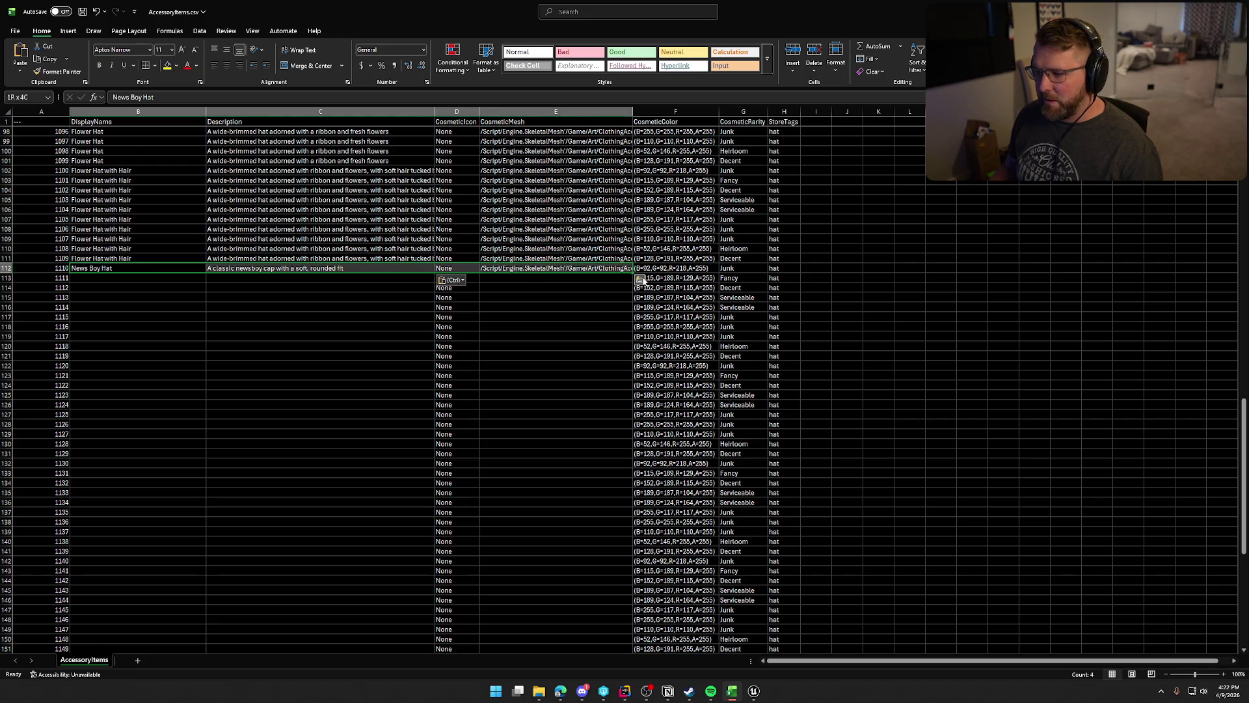
{"action": "left_click_drag", "start_coordinate": [634, 273], "coordinate": [622, 360]}
{"action": "left_click", "coordinate": [154, 365]}
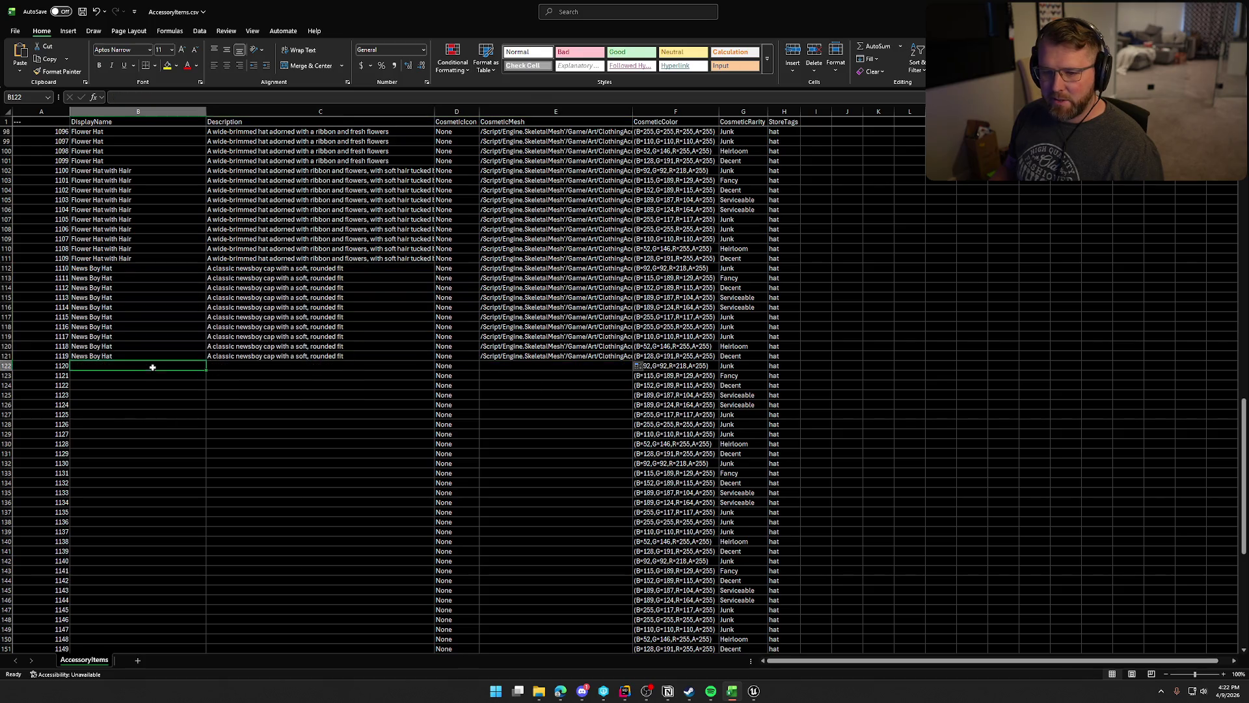
{"action": "scroll", "coordinate": [239, 396], "scroll_direction": "down", "scroll_amount": 3}
{"action": "key", "text": "alt+Tab"}
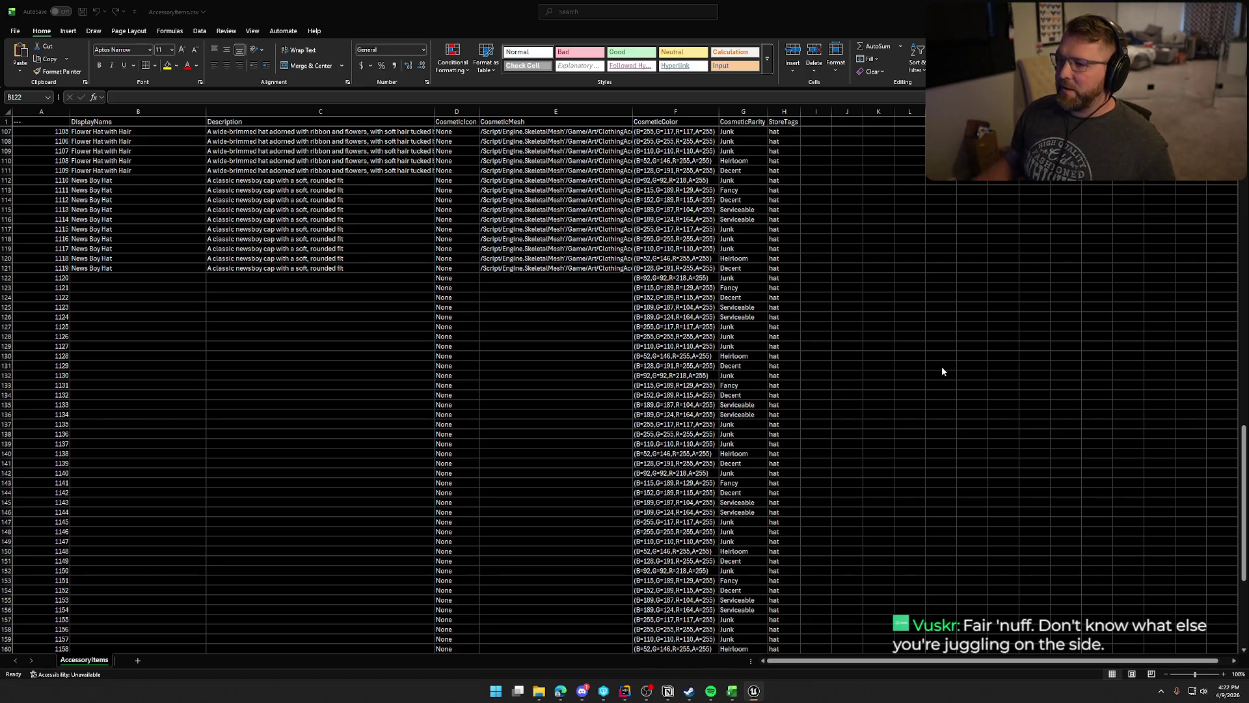
Fill row 122 with the Night Cap mesh path, name and warmth-and-comfort description.
{"action": "left_click", "coordinate": [501, 278]}
{"action": "type", "text": "/Script/Engine.SkeletalMesh'/Game/Art/ClothingAccessories/Hats/SKM_Hat_NightCap.SKM_Hat_NightCap'"}
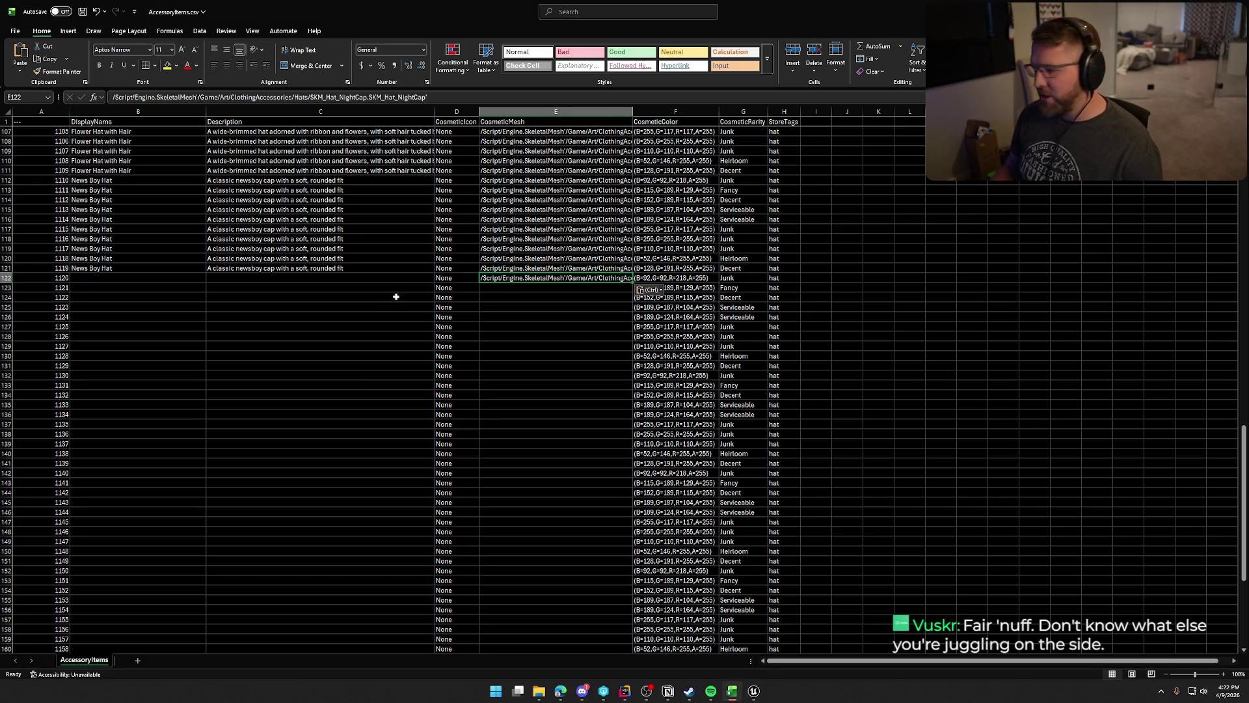
{"action": "left_click", "coordinate": [111, 279]}
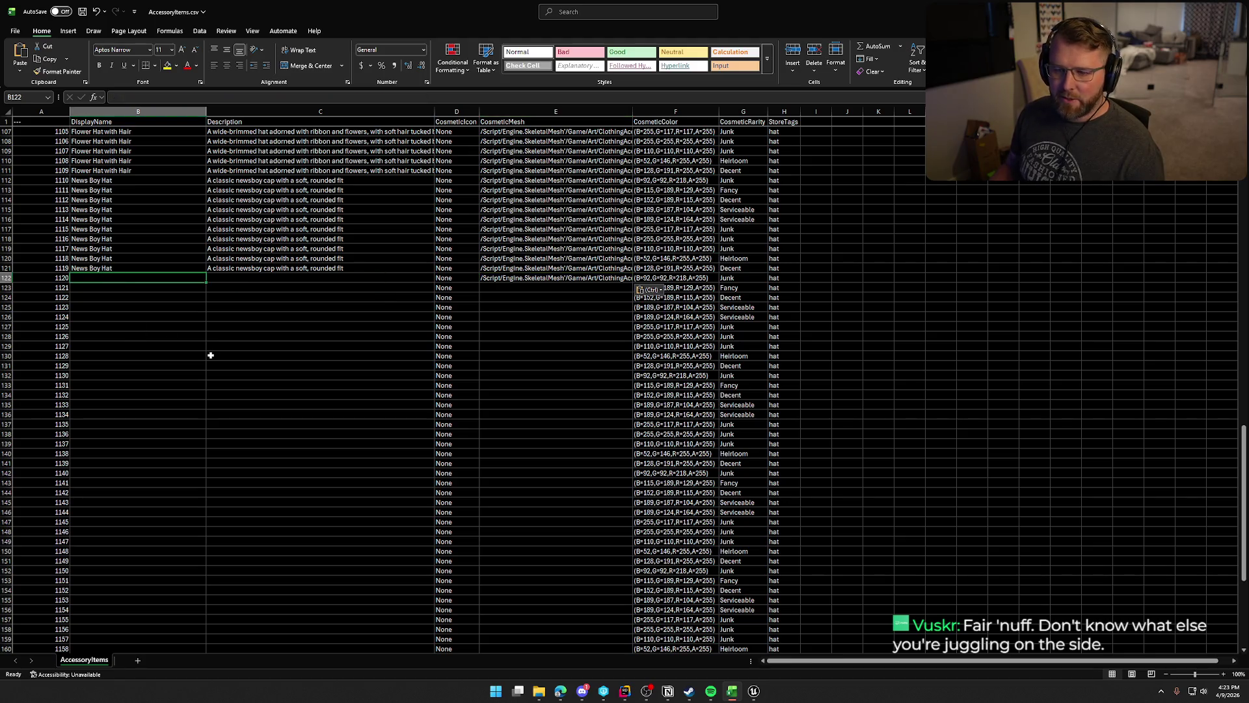
{"action": "type", "text": "Night Cap"}
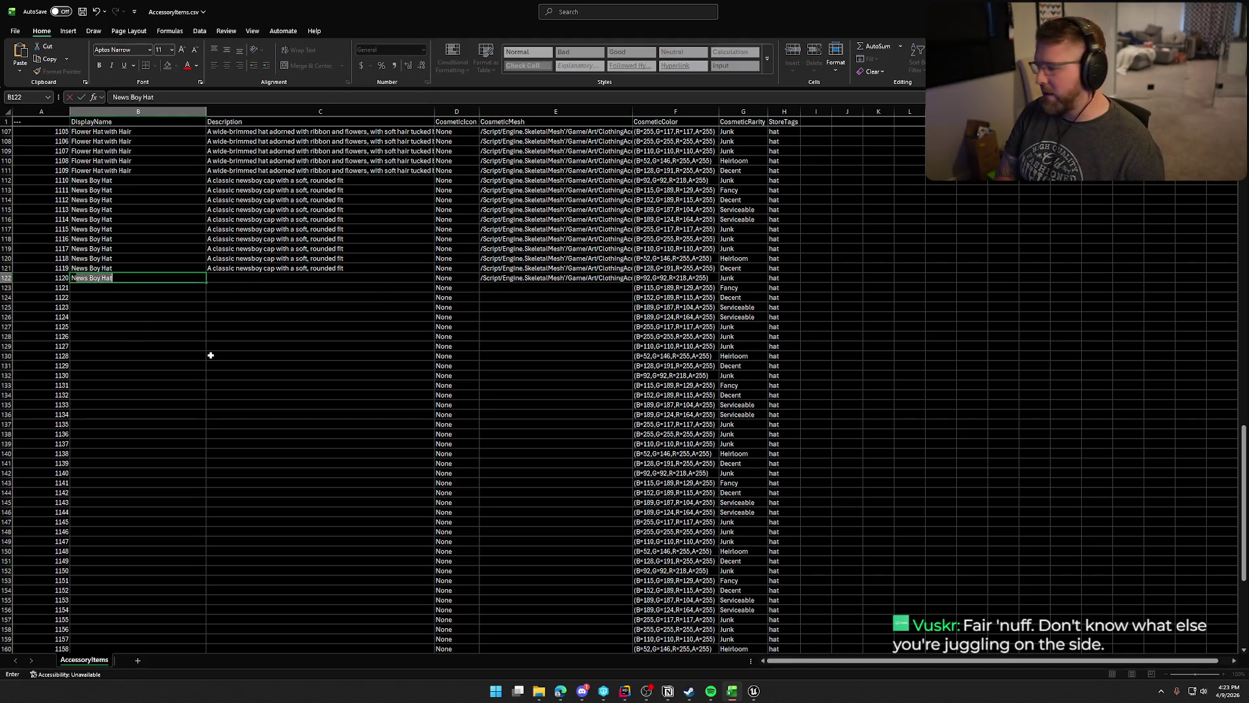
{"action": "key", "text": "Return"}
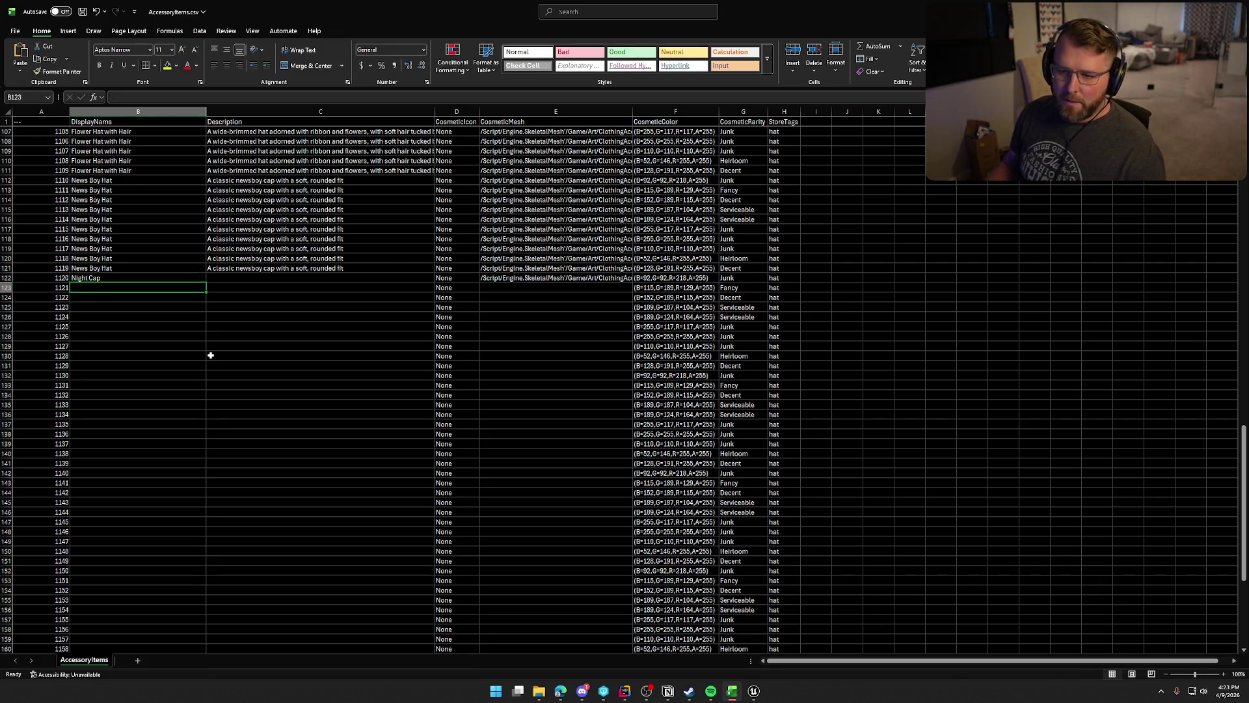
{"action": "key", "text": "alt+Tab"}
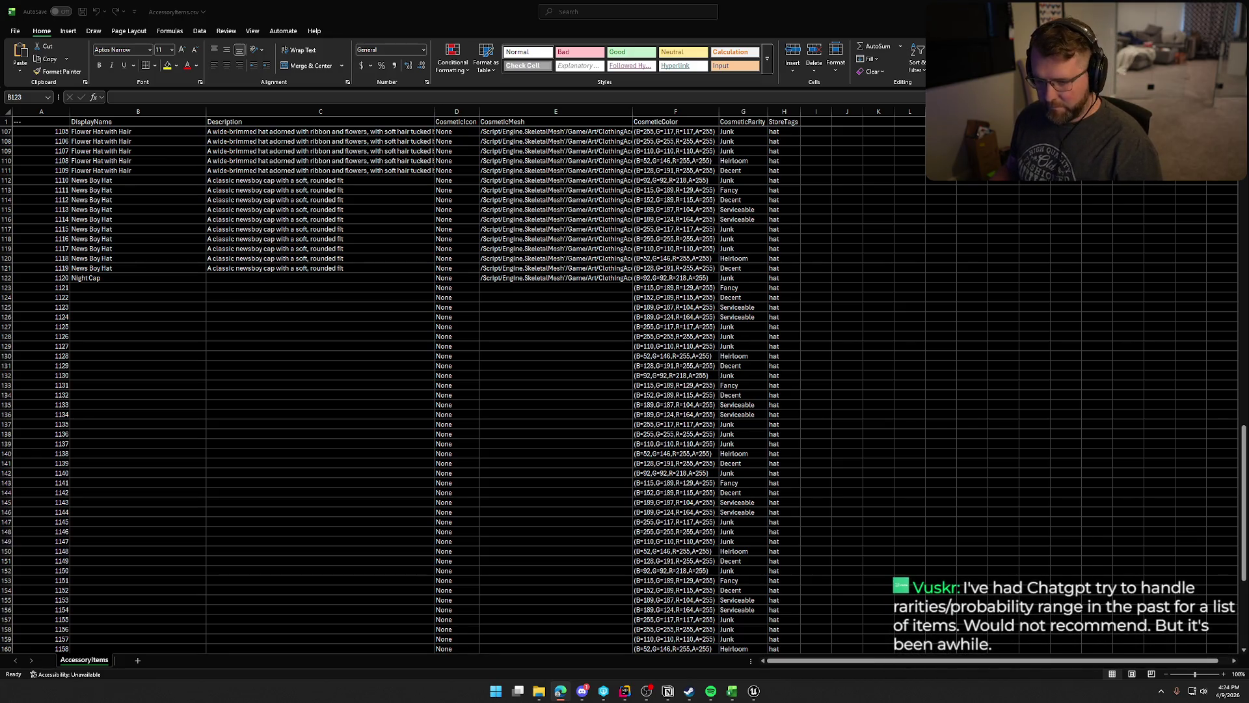
{"action": "left_click", "coordinate": [217, 278]}
{"action": "type", "text": "A soft nightcap designed for warmth and comfort"}
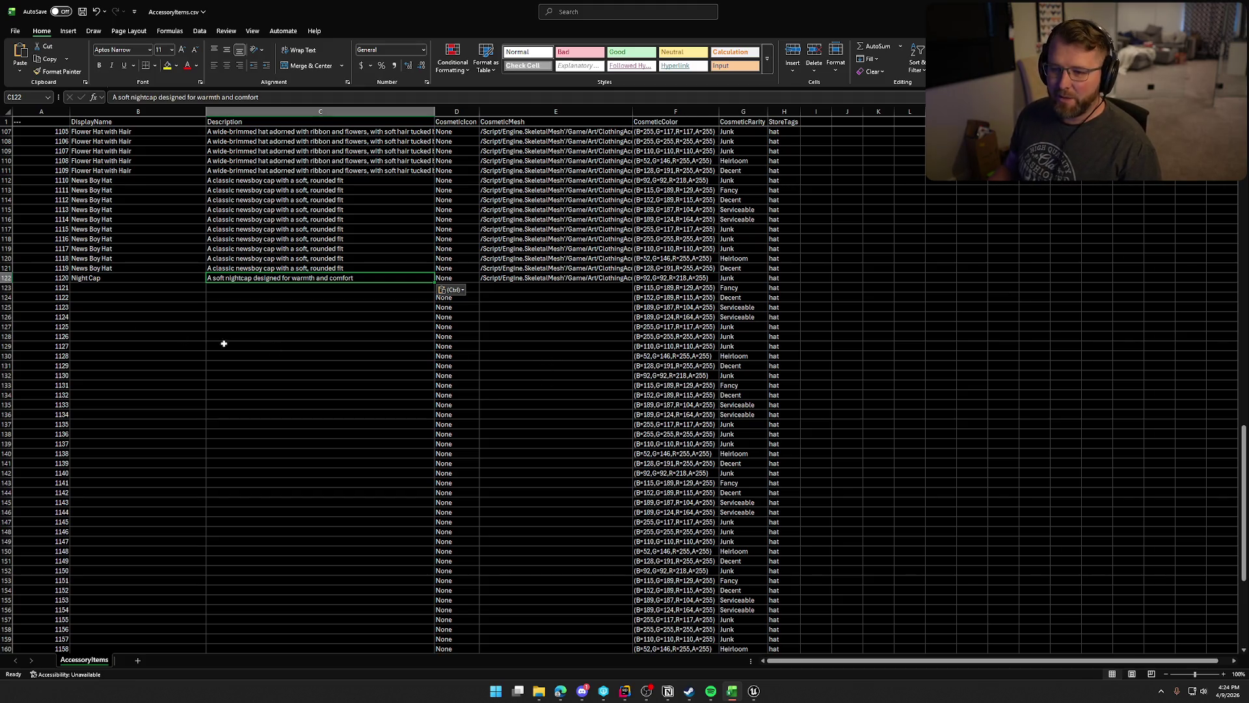
Copy the Night Cap entry B122:E122 down through row 131 and name row 132 Straw Hat.
{"action": "left_click", "coordinate": [104, 281]}
{"action": "left_click", "coordinate": [556, 281], "text": "shift"}
{"action": "left_click_drag", "start_coordinate": [634, 283], "coordinate": [616, 368]}
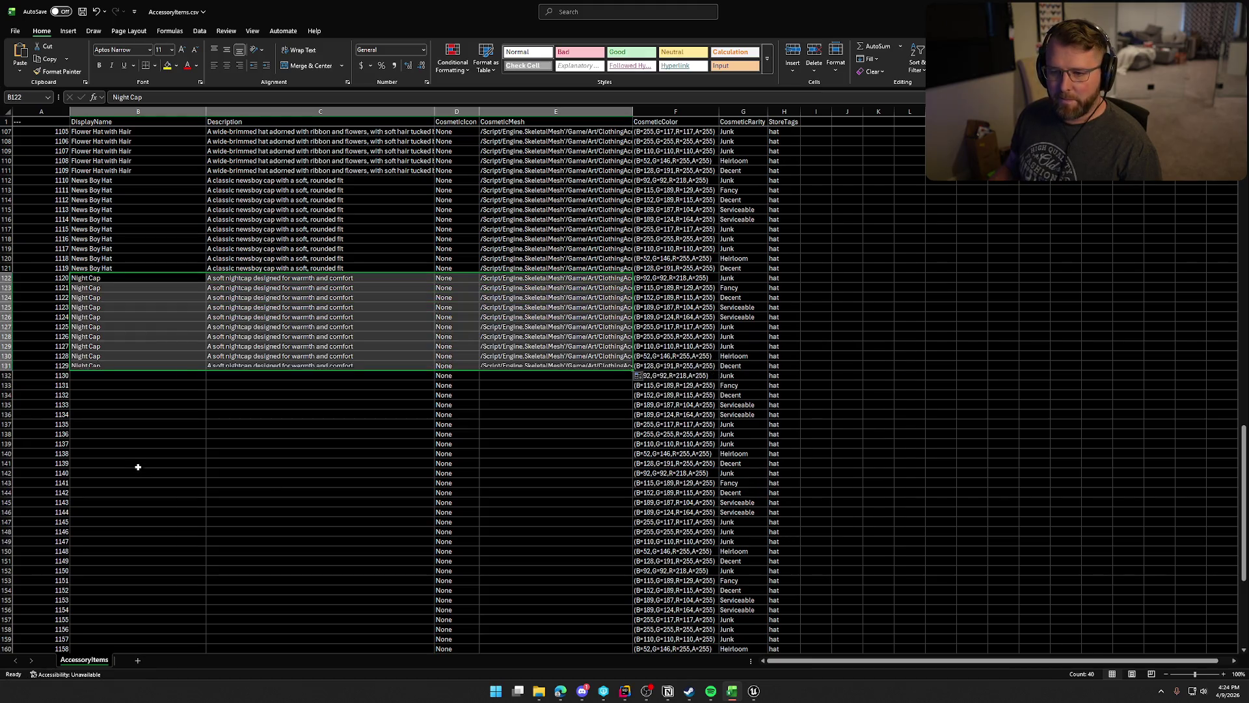
{"action": "left_click", "coordinate": [130, 374]}
{"action": "scroll", "coordinate": [244, 446], "scroll_direction": "down", "scroll_amount": 1}
{"action": "scroll", "coordinate": [243, 446], "scroll_direction": "down", "scroll_amount": 3}
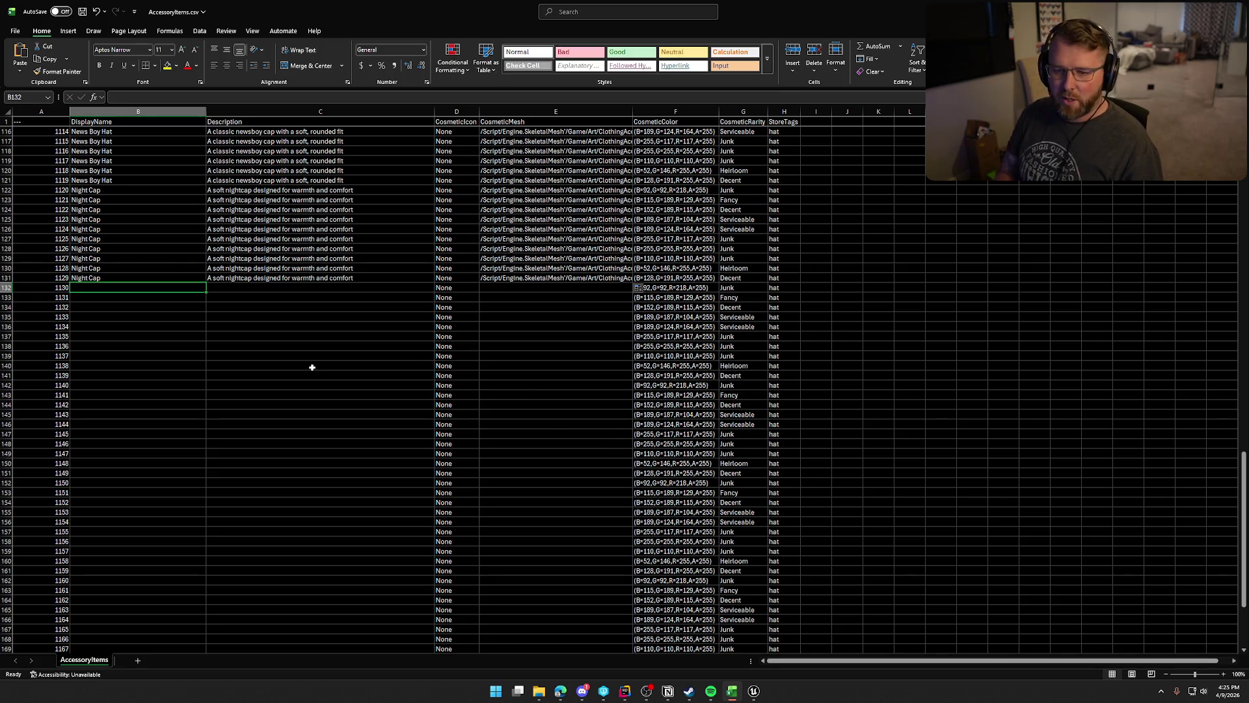
{"action": "type", "text": "Straw Hat"}
{"action": "key", "text": "Return"}
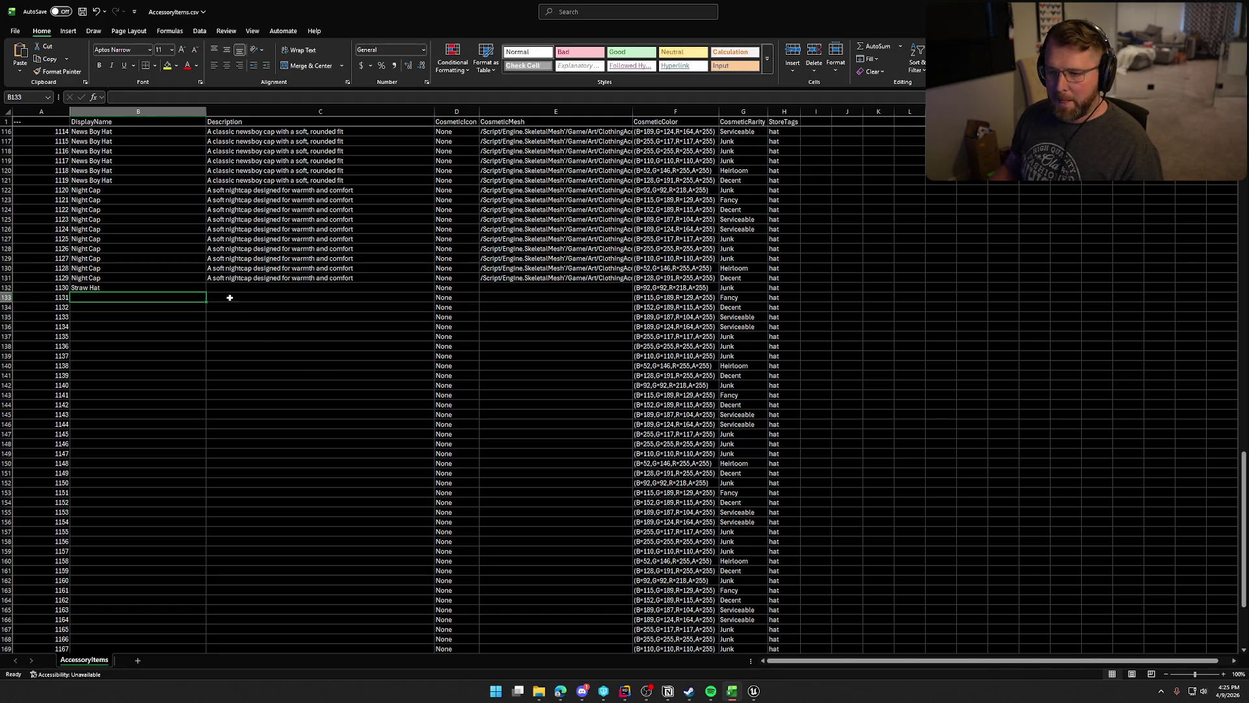
{"action": "key", "text": "Up"}
{"action": "key", "text": "Right"}
{"action": "key", "text": "alt+Tab"}
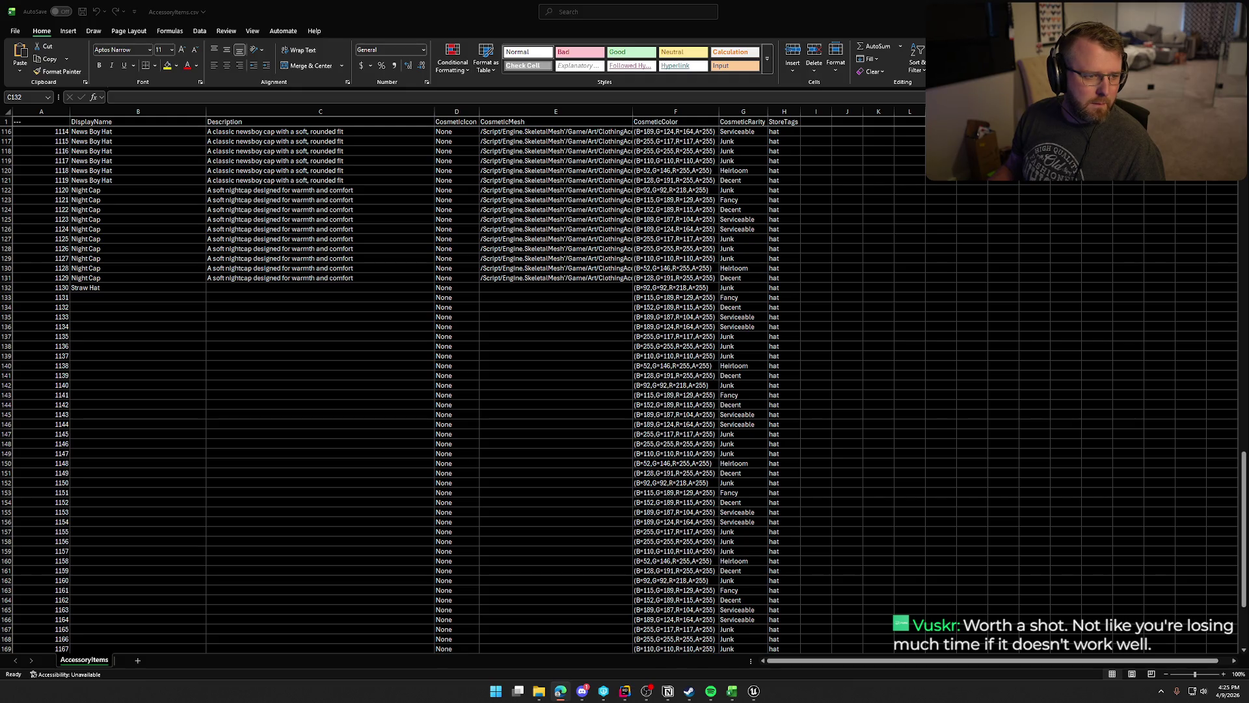
Paste the breathable-weave description and SKM_Hat_Straw mesh path into row 132, then fill down to row 141.
{"action": "left_click", "coordinate": [262, 286]}
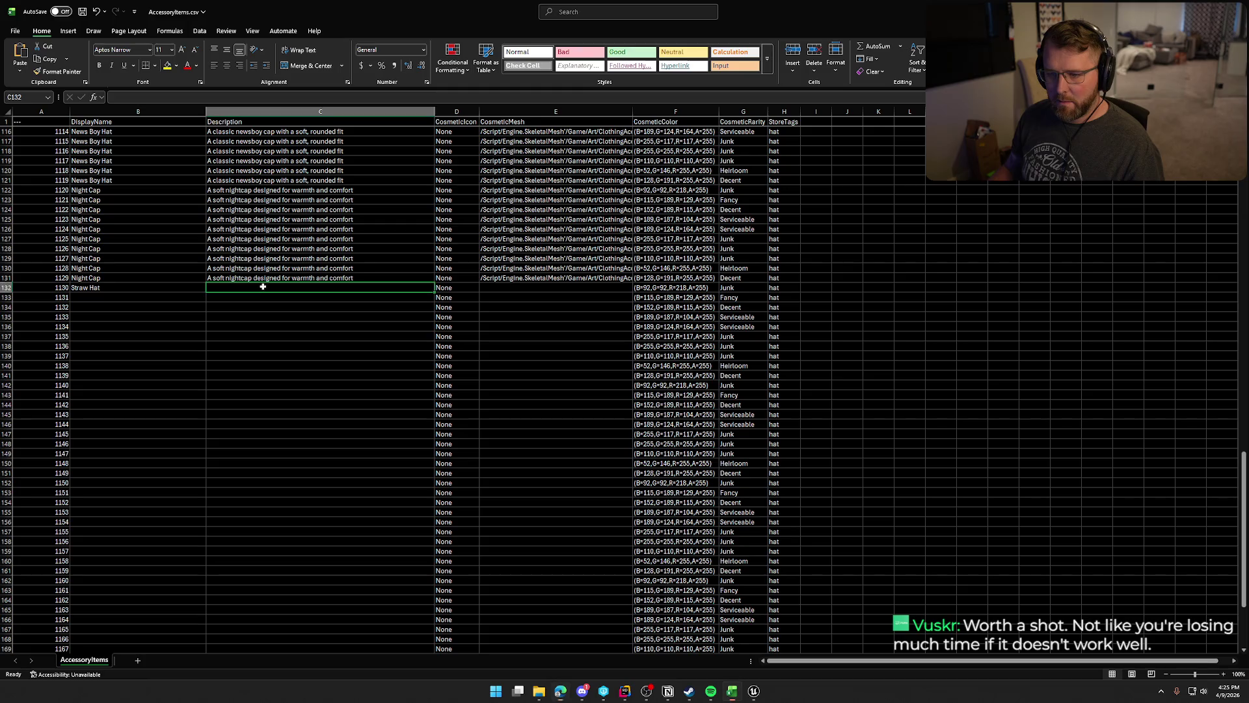
{"action": "type", "text": "A lightweight straw hat with a breathable weave"}
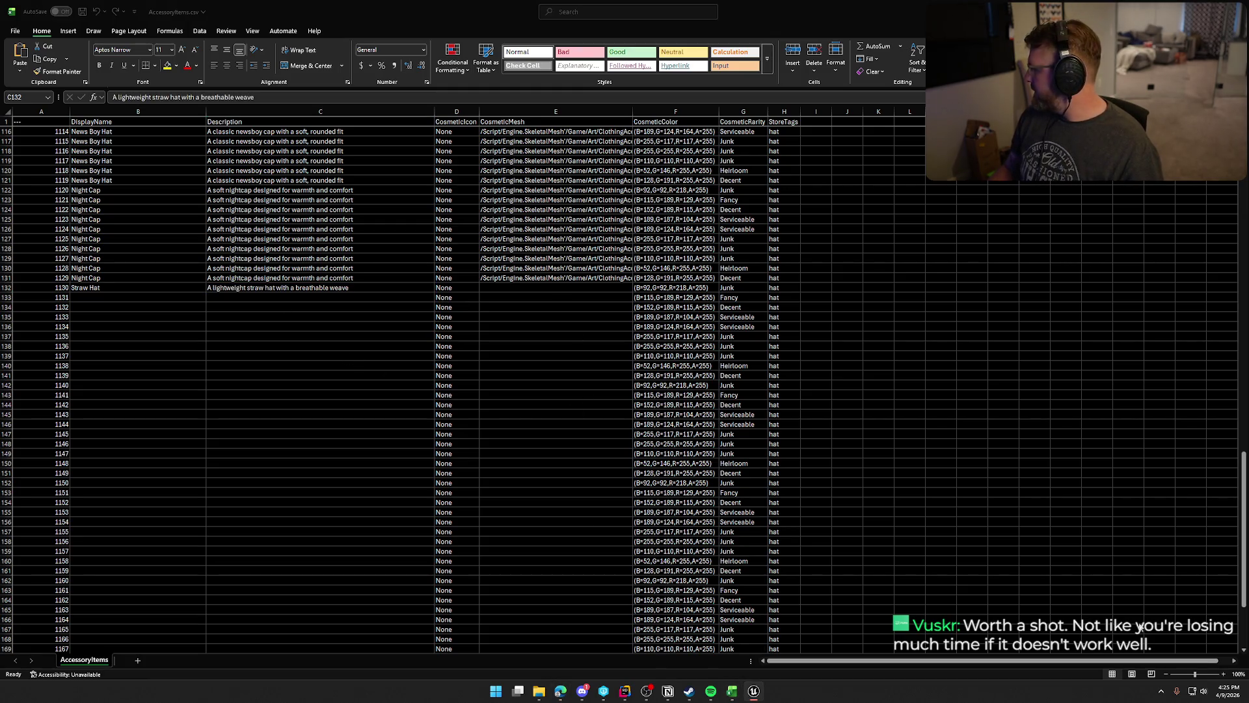
{"action": "left_click", "coordinate": [517, 287]}
{"action": "type", "text": "/Script/Engine.SkeletalMesh'/Game/Art/ClothingAccessories/Hats/SKM_Hat_Straw.SKM_Hat_Straw'"}
{"action": "left_click", "coordinate": [73, 287], "text": "shift"}
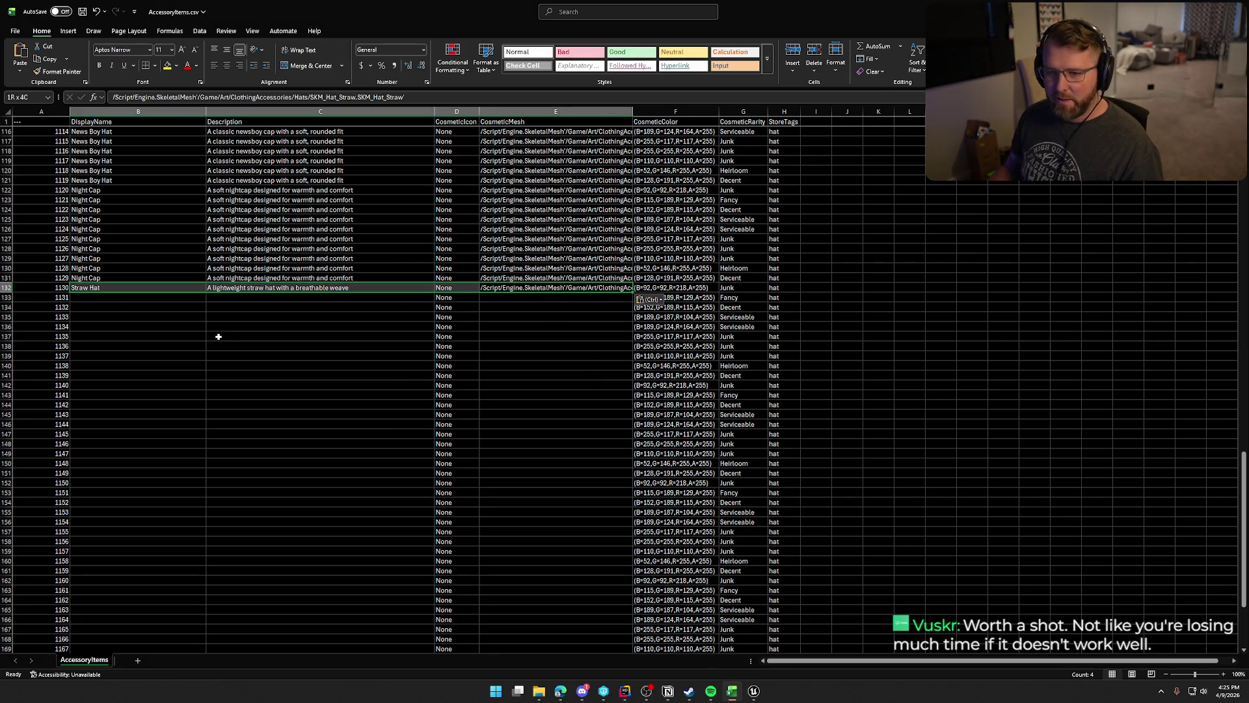
{"action": "left_click_drag", "start_coordinate": [634, 292], "coordinate": [623, 376]}
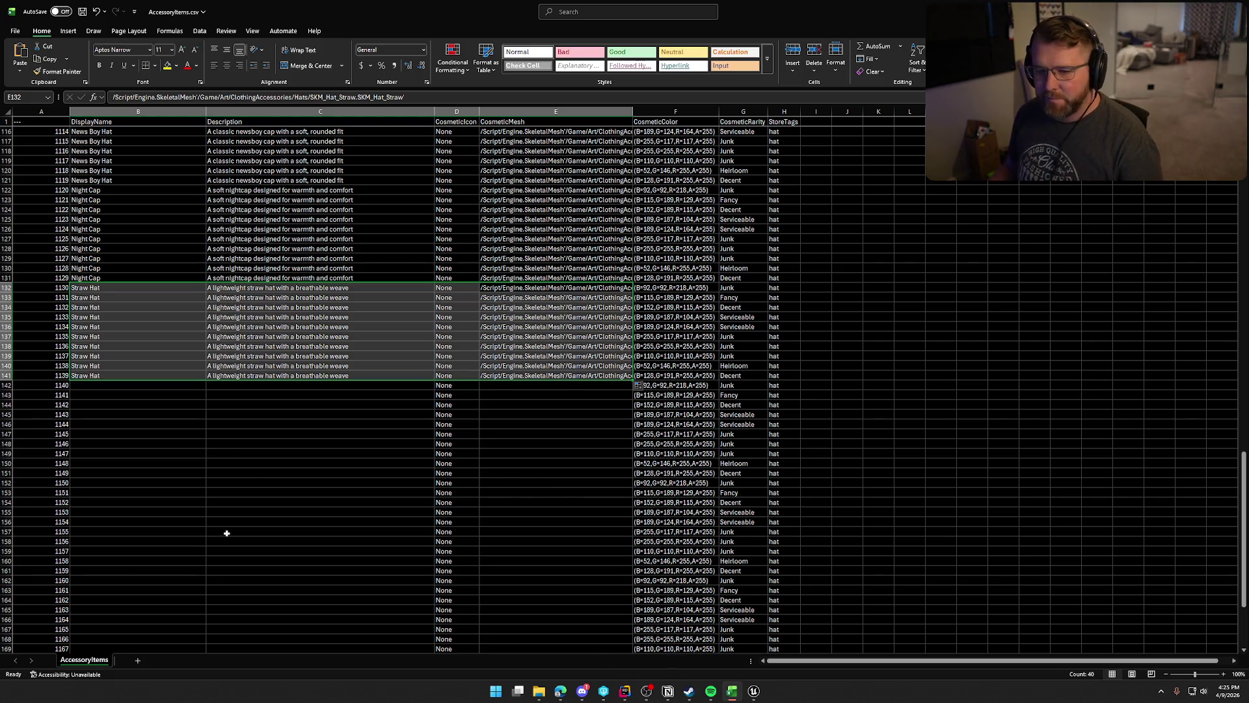
{"action": "left_click", "coordinate": [105, 388]}
{"action": "scroll", "coordinate": [338, 490], "scroll_direction": "down", "scroll_amount": 5}
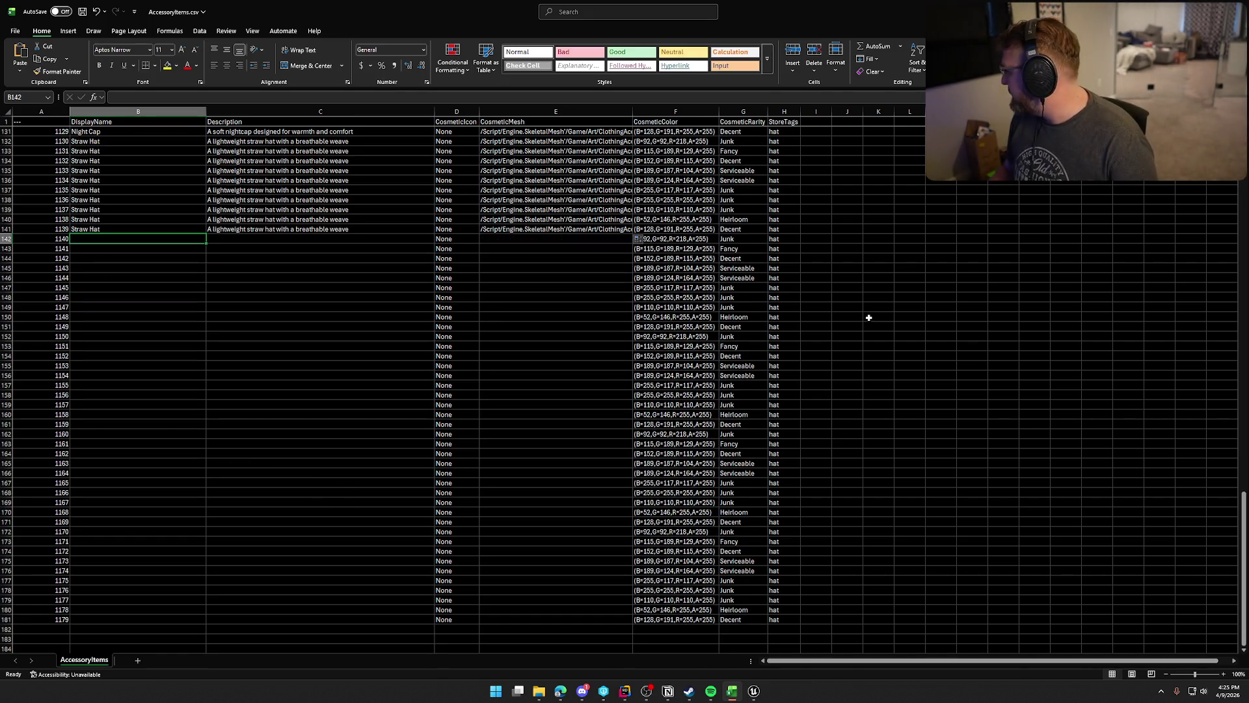
{"action": "key", "text": "alt+Tab"}
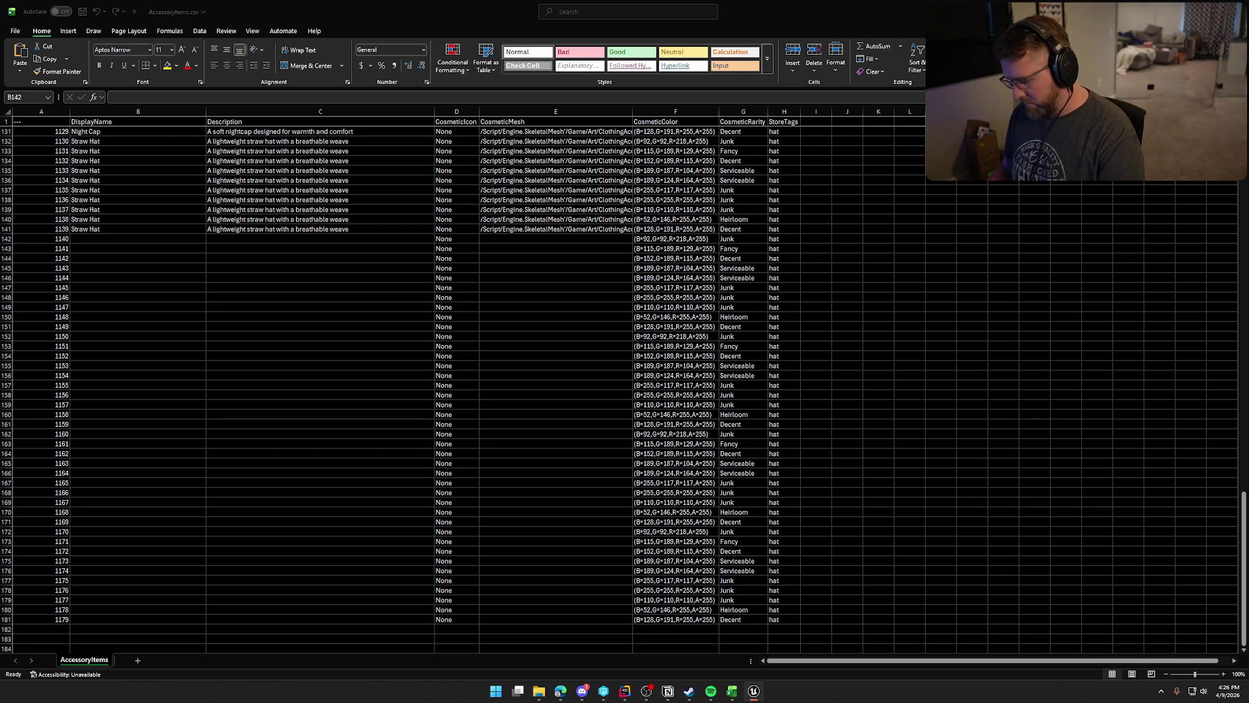
{"action": "key", "text": "super+shift+s"}
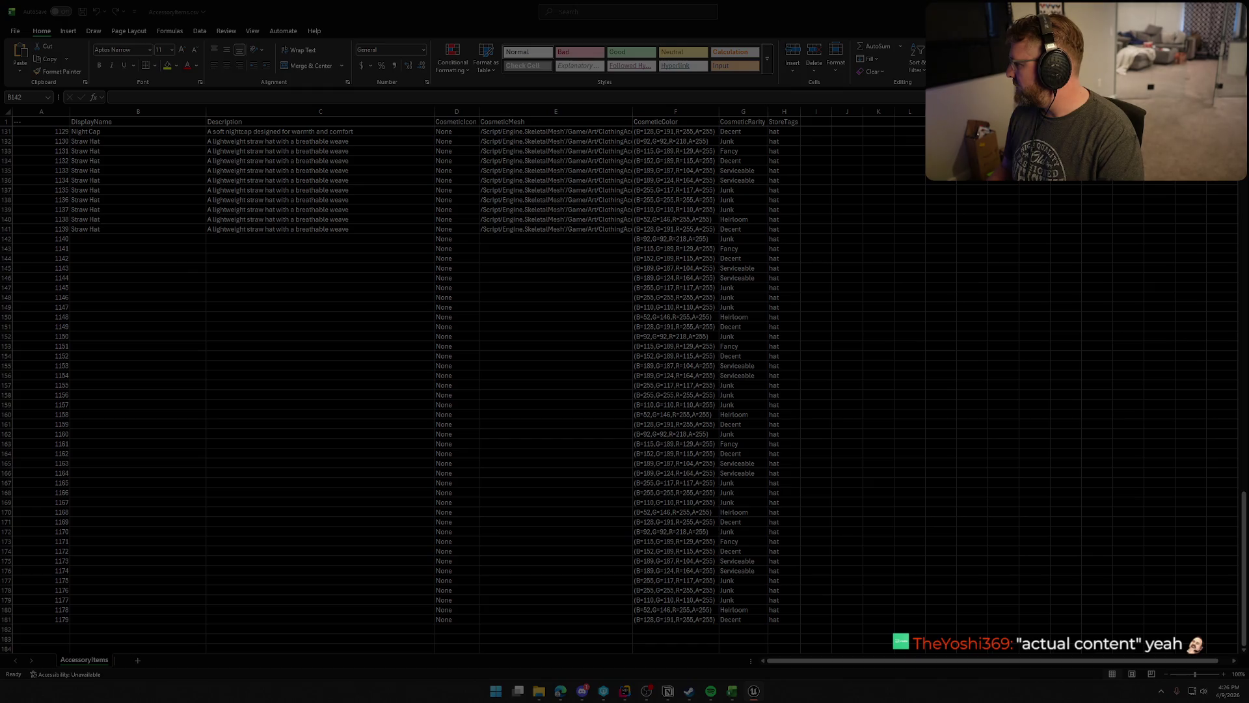
{"action": "key", "text": "Escape"}
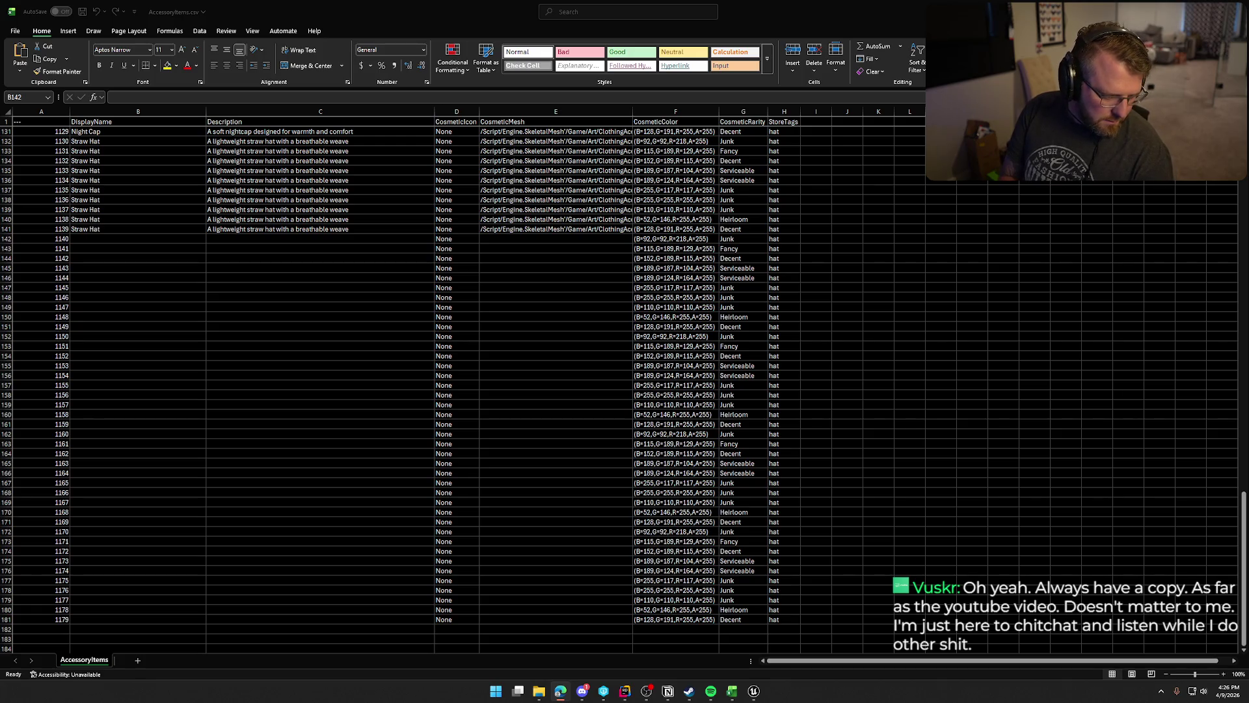
Name row 142 Sun Cap with Hair and paste its floral, tucked-hair description.
{"action": "left_click", "coordinate": [99, 241]}
{"action": "type", "text": "Sun Cap with Hair"}
{"action": "key", "text": "Return"}
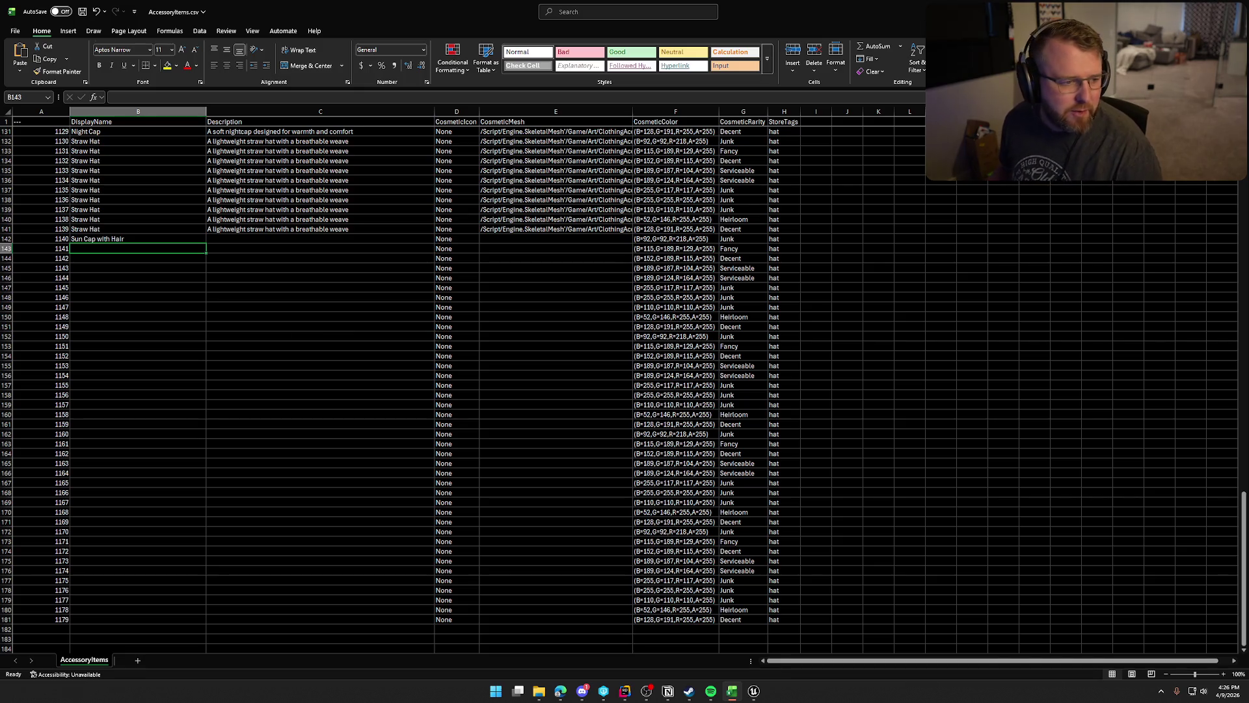
{"action": "key", "text": "alt+Tab"}
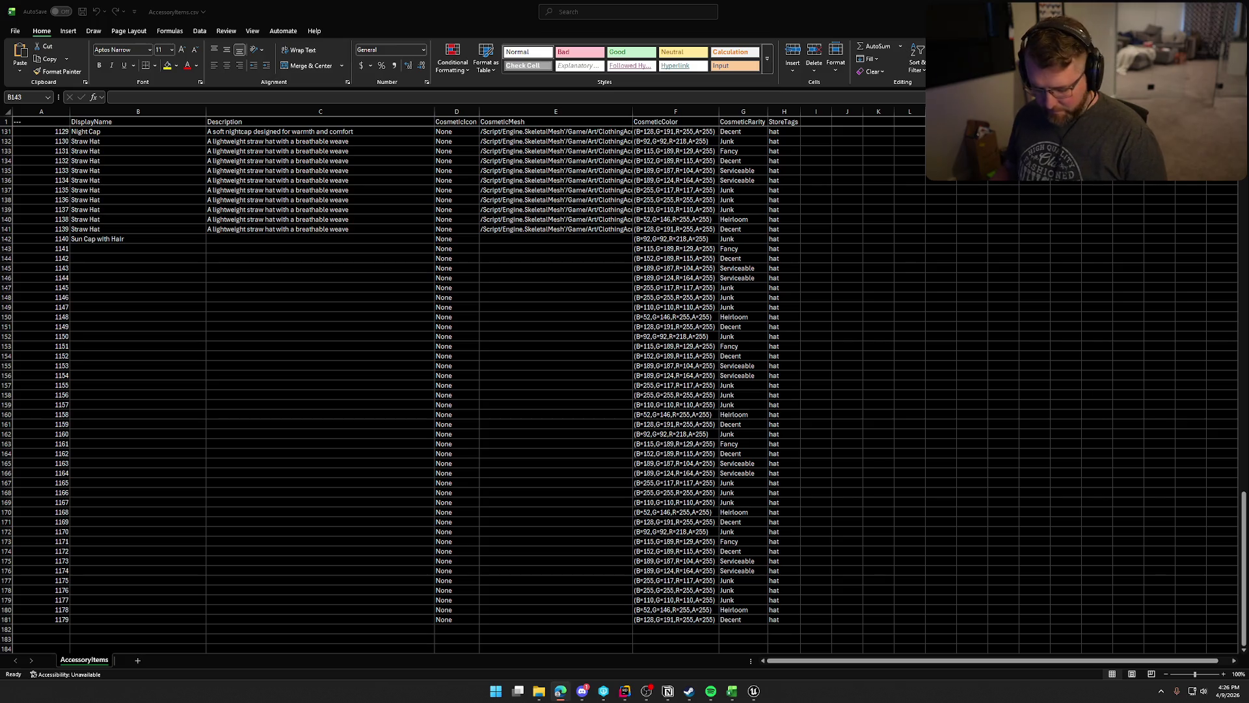
{"action": "key", "text": "alt+Tab"}
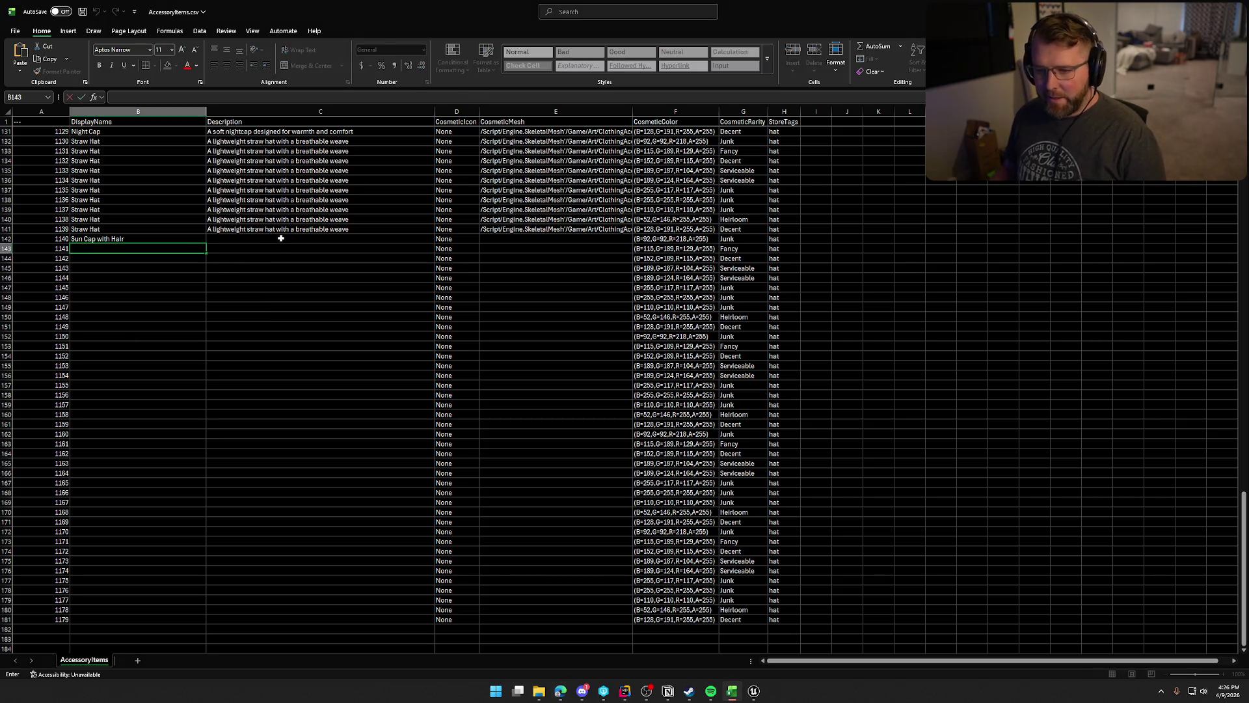
{"action": "left_click", "coordinate": [280, 238]}
{"action": "type", "text": "A wide-brimmed sun cap with a soft tie and floral accents, with hair tucked beneath"}
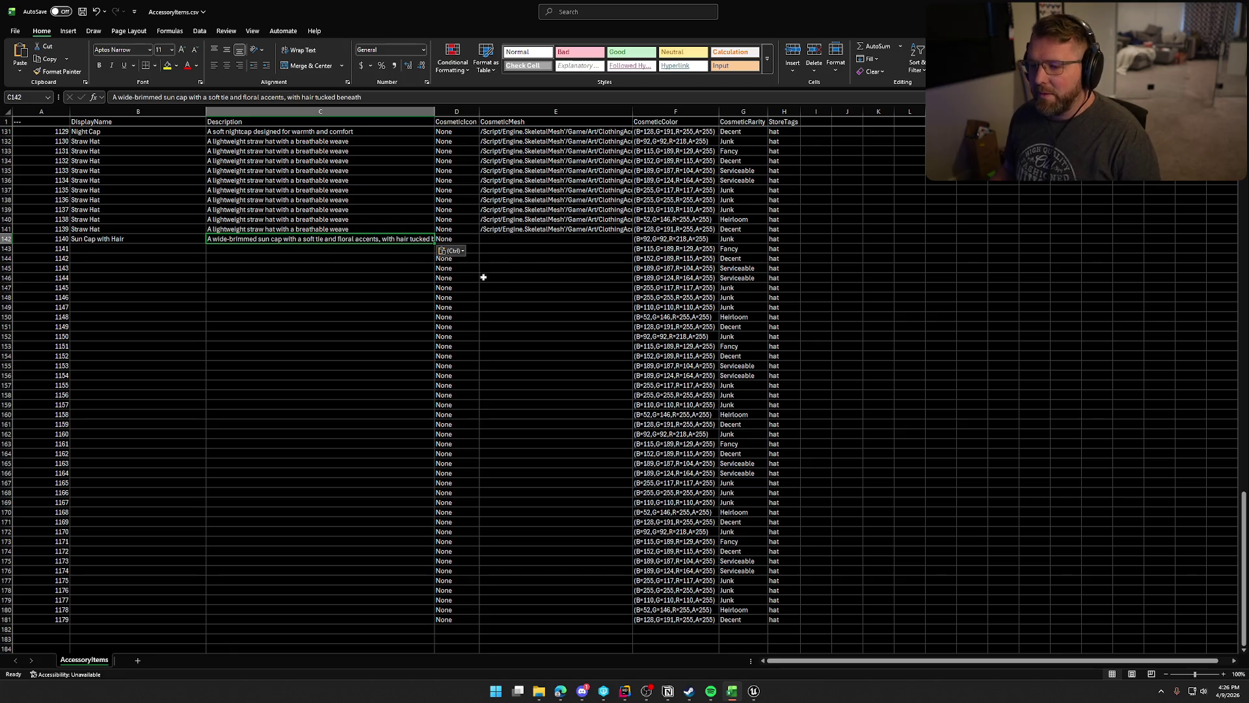
Paste the SKM_Hat_SunCap_wHair mesh path and fill the Sun Cap entry down to row 151.
{"action": "key", "text": "alt+Tab"}
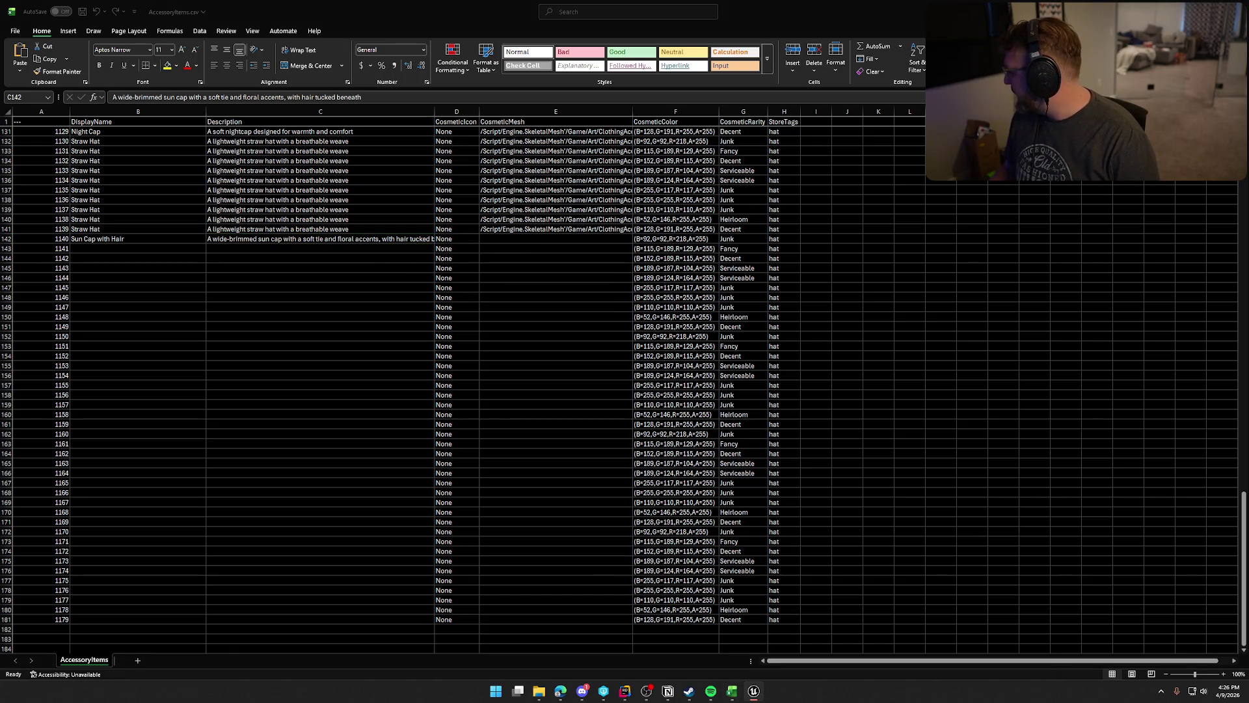
{"action": "key", "text": "alt+Tab"}
{"action": "left_click", "coordinate": [533, 238]}
{"action": "type", "text": "/Script/Engine.SkeletalMesh'/Game/Art/ClothingAccessories/Hats/SKM_Hat_SunCap_wHair.SKM_Hat_SunCap_wHair'"}
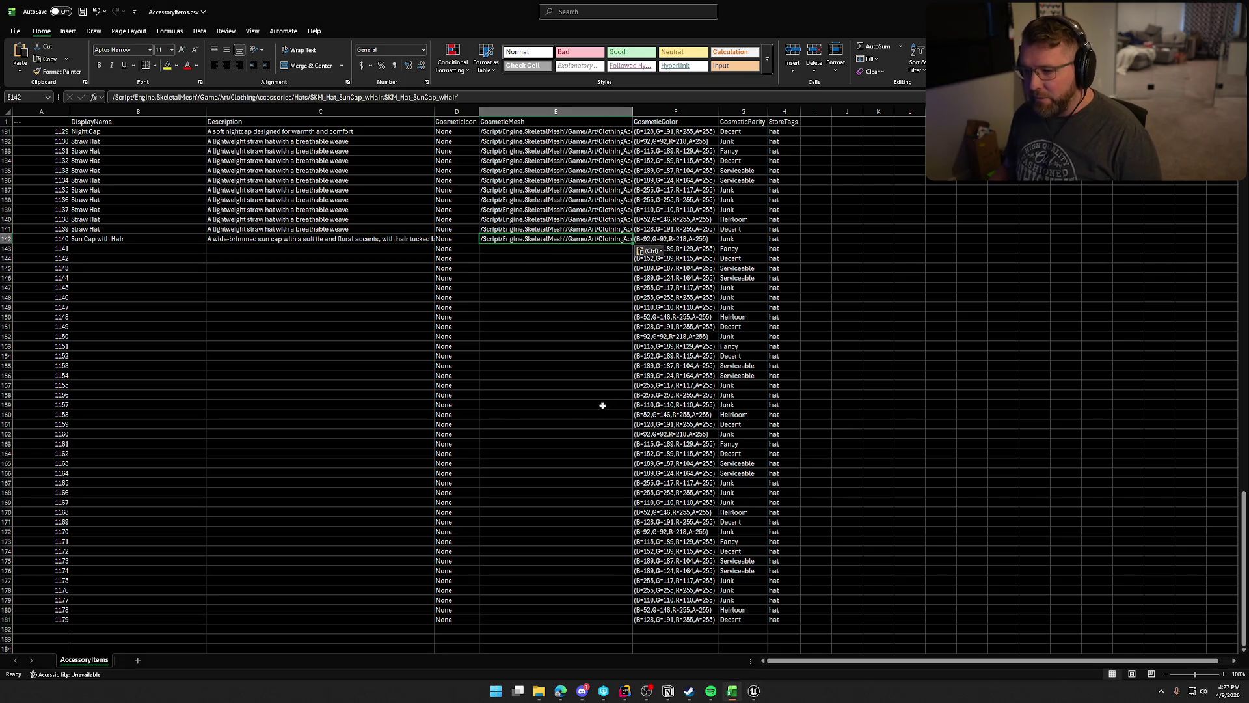
{"action": "left_click", "coordinate": [124, 238], "text": "shift"}
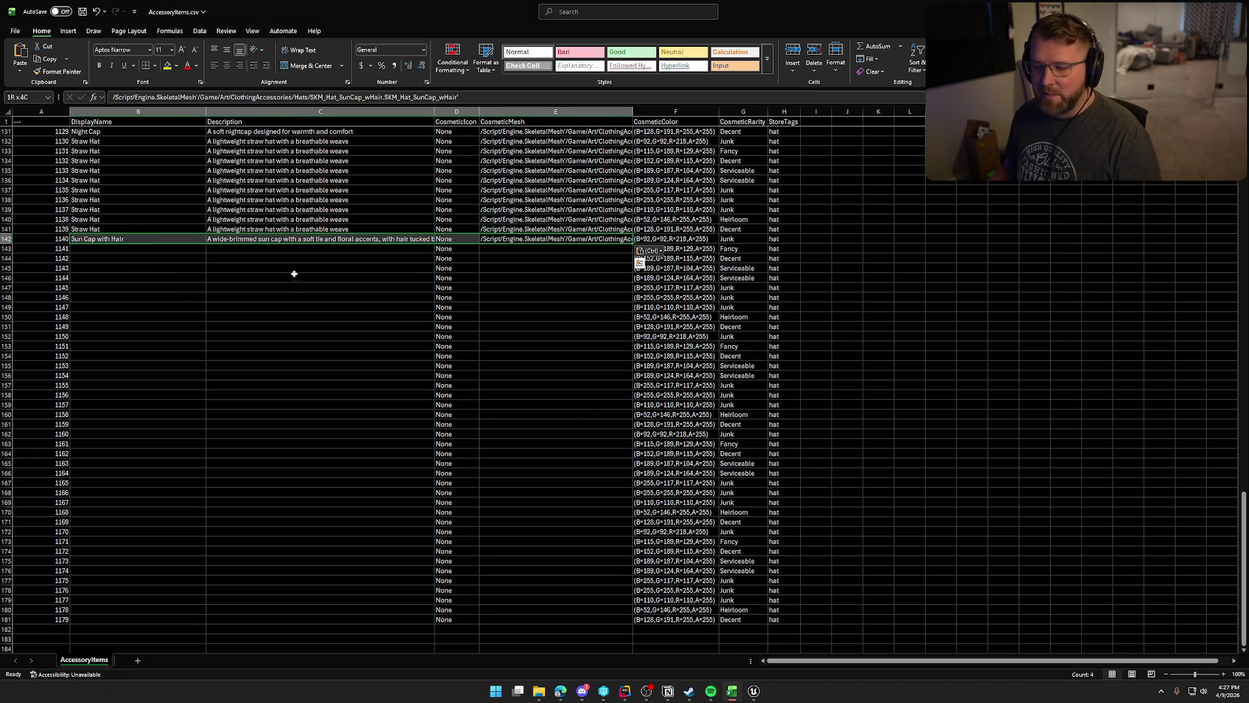
{"action": "left_click_drag", "start_coordinate": [631, 244], "coordinate": [618, 329]}
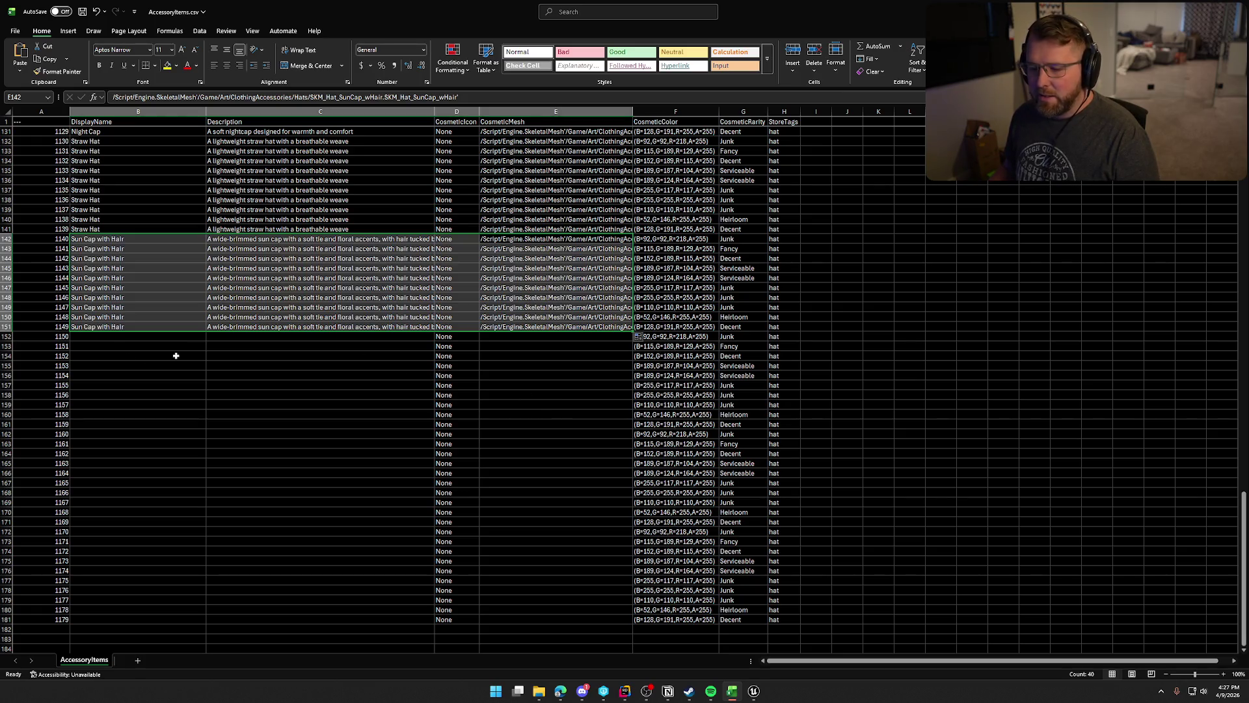
{"action": "left_click", "coordinate": [103, 337]}
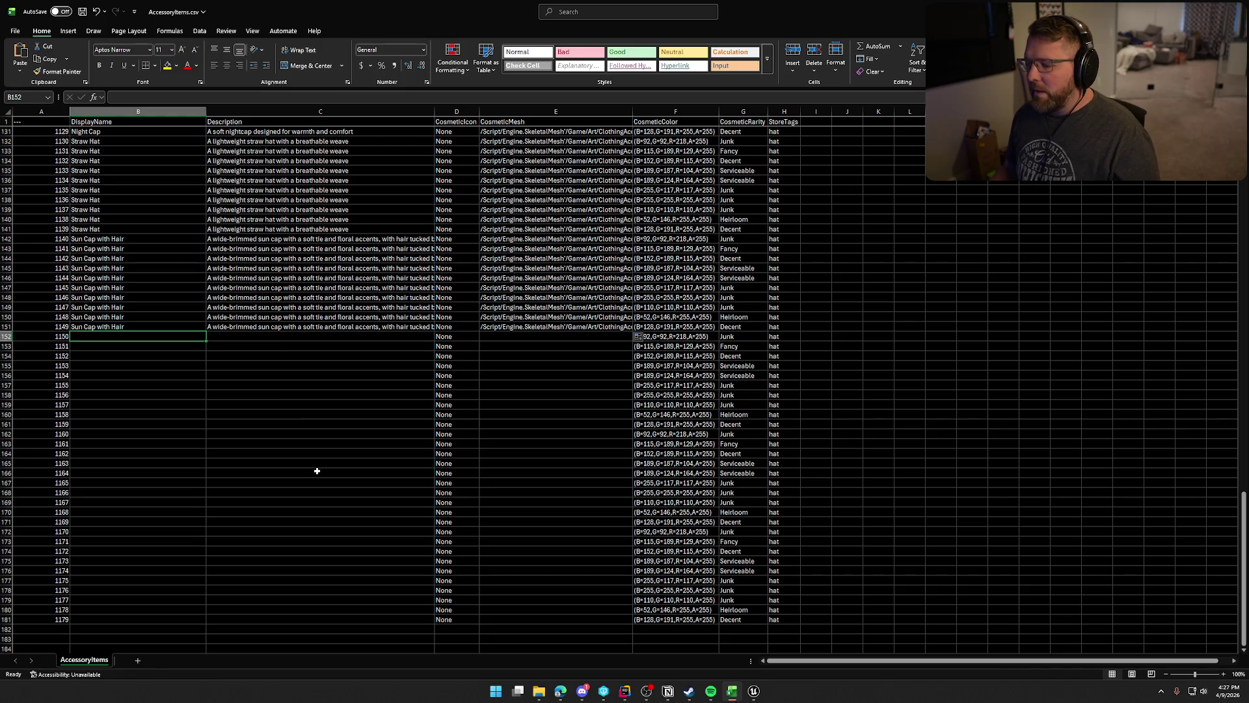
{"action": "key", "text": "alt+Tab"}
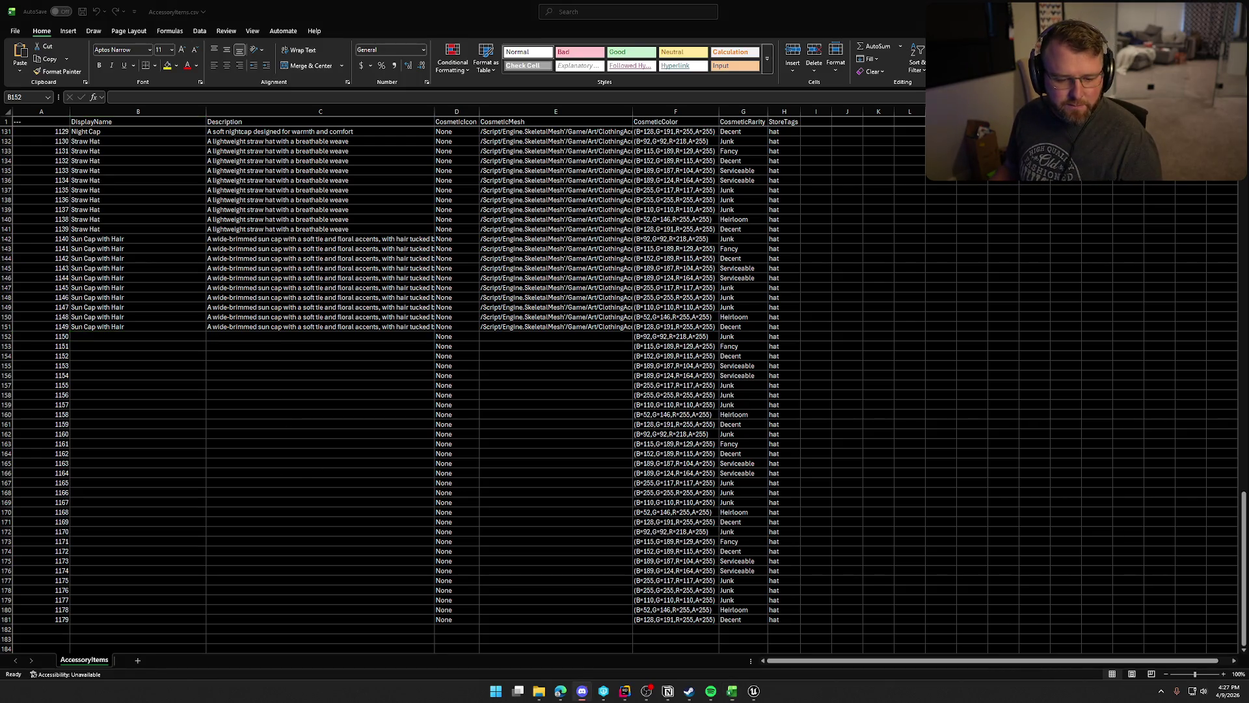
{"action": "key", "text": "alt+Tab"}
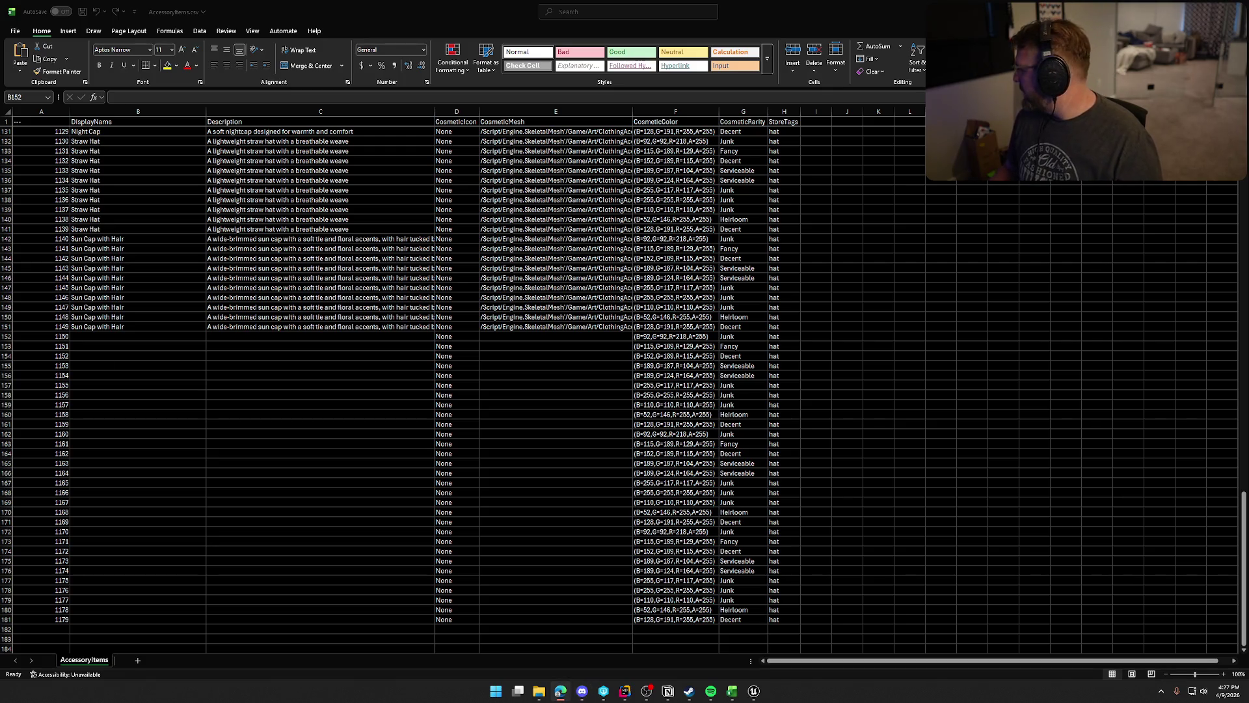
{"action": "key", "text": "alt+Tab"}
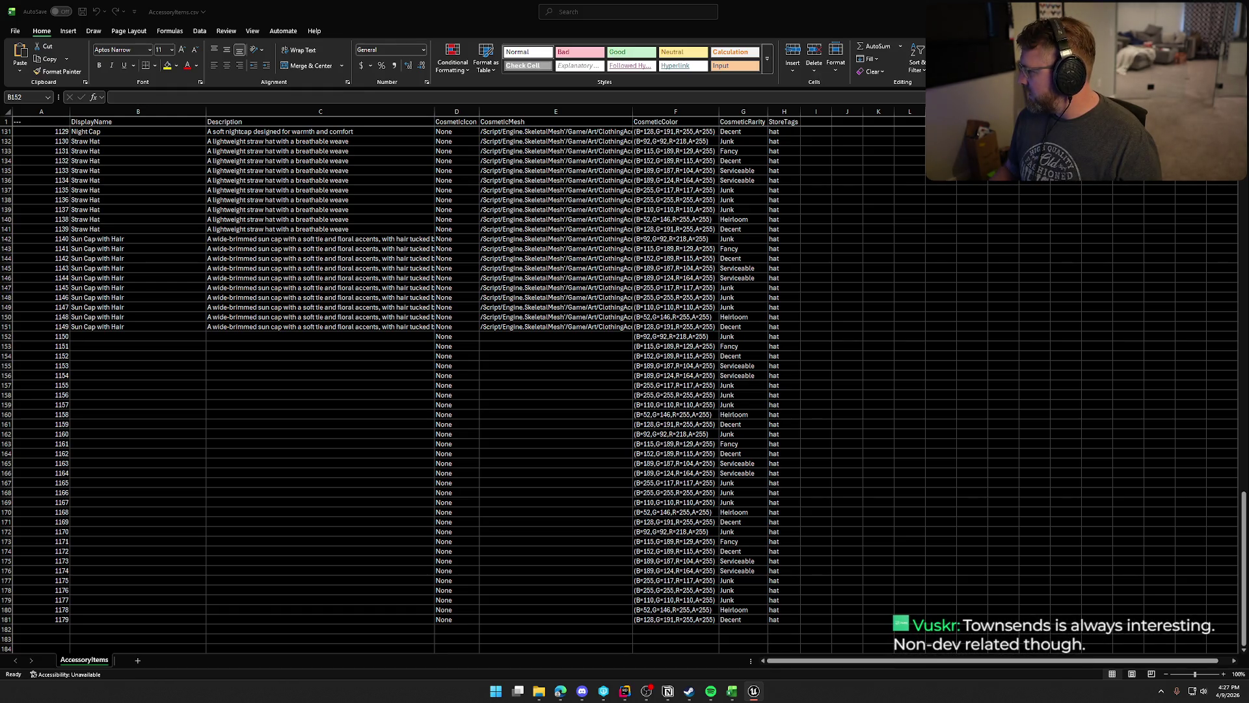
{"action": "key", "text": "super+shift+s"}
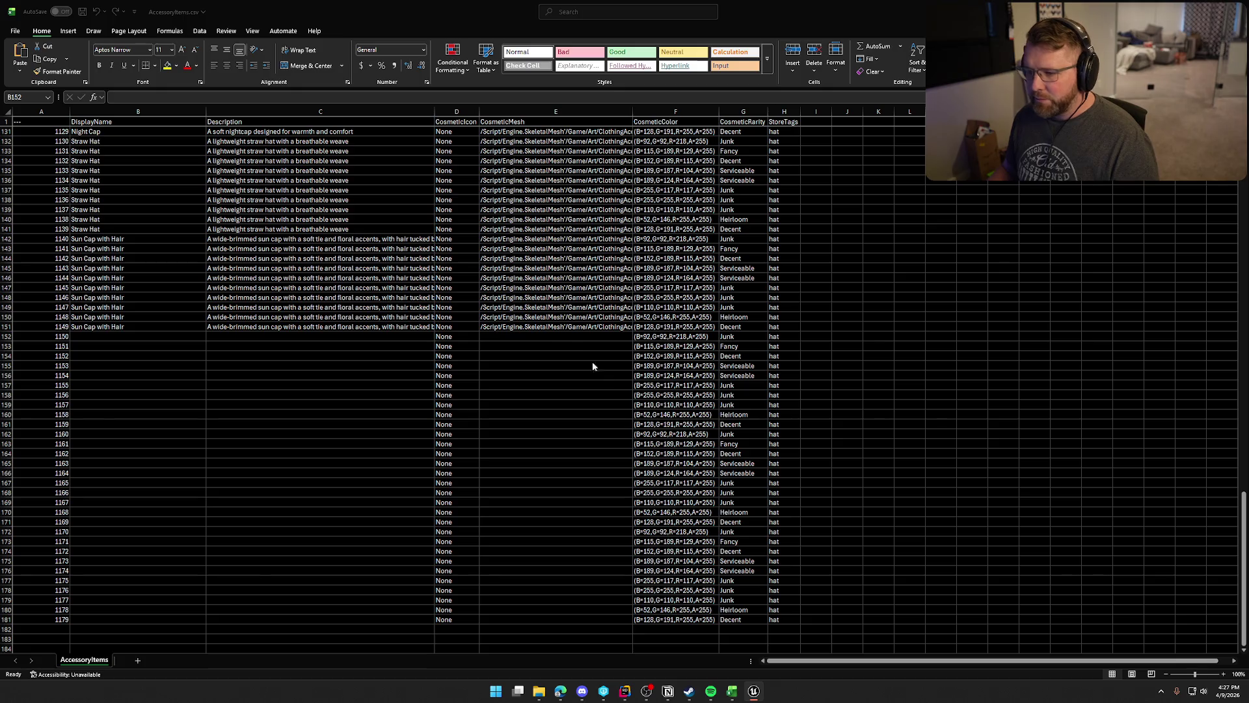
Paste the tiny bowler mesh path into row 152 and name it Tiny Bowler with Hair.
{"action": "key", "text": "alt+Tab"}
{"action": "left_click", "coordinate": [530, 337]}
{"action": "type", "text": "/Script/Engine.SkeletalMesh'/Game/Art/ClothingAccessories/Hats/SKM_Hat_TinyBowler_wHair.SKM_Hat_TinyBowler_wHair'"}
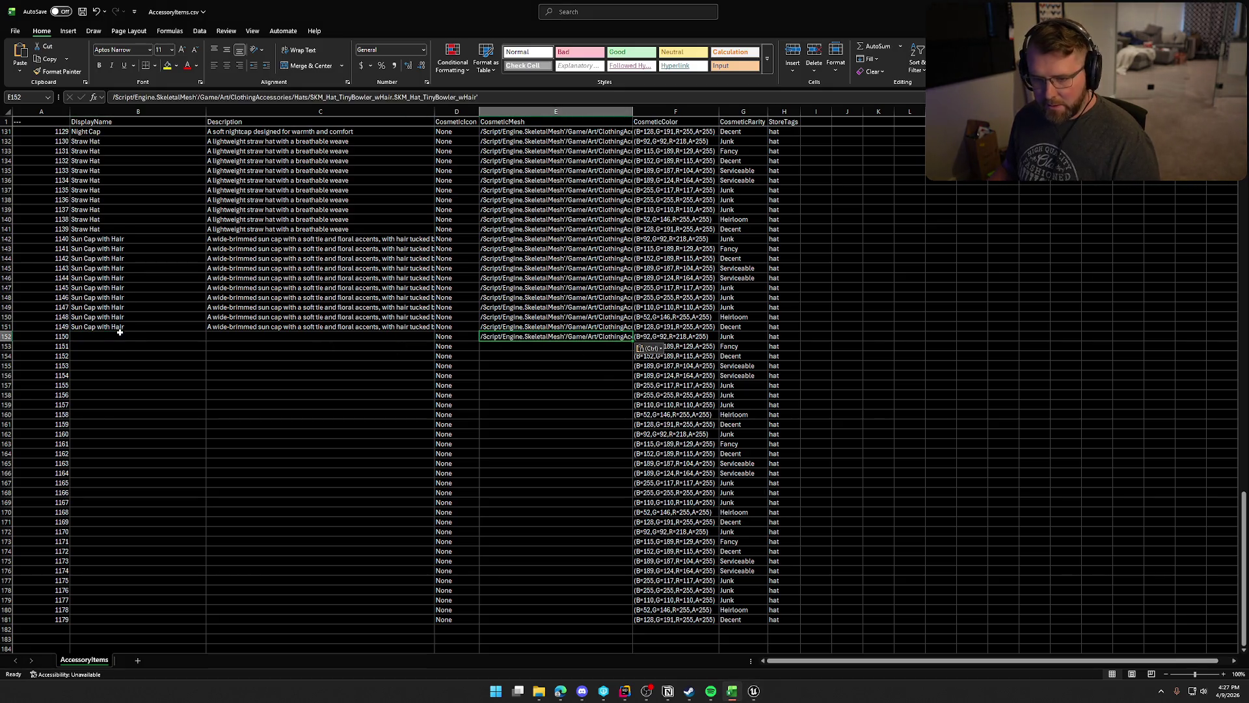
{"action": "left_click", "coordinate": [120, 332]}
{"action": "type", "text": "Tiny Bow"}
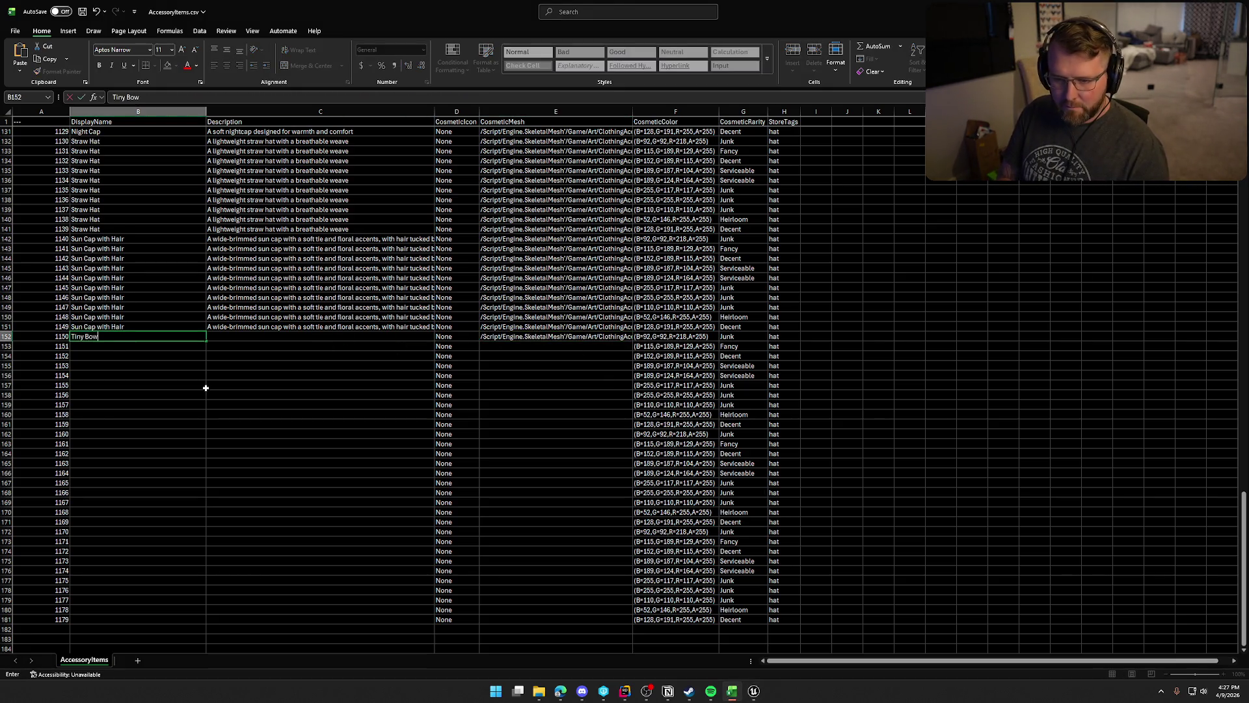
{"action": "type", "text": "ler with H"}
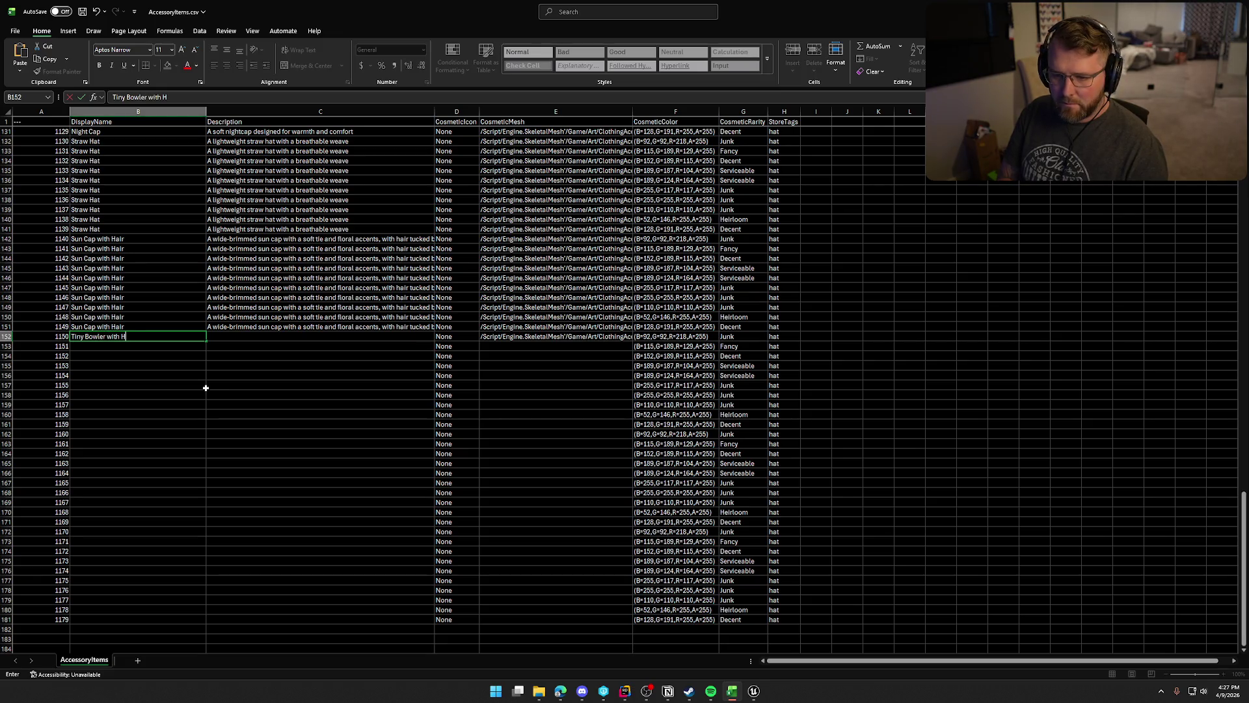
{"action": "type", "text": "air"}
{"action": "key", "text": "Return"}
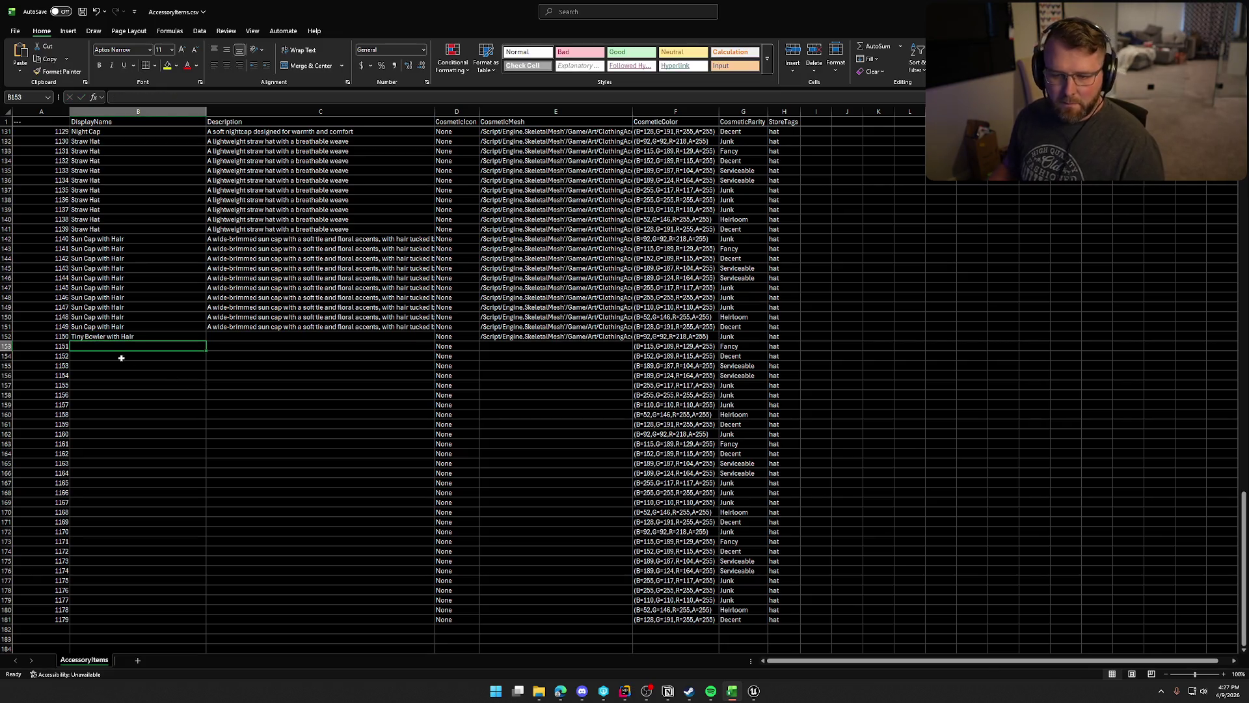
Add the petite ribbon-and-flowers bowler description and fill the entry down to row 161.
{"action": "left_click", "coordinate": [165, 337]}
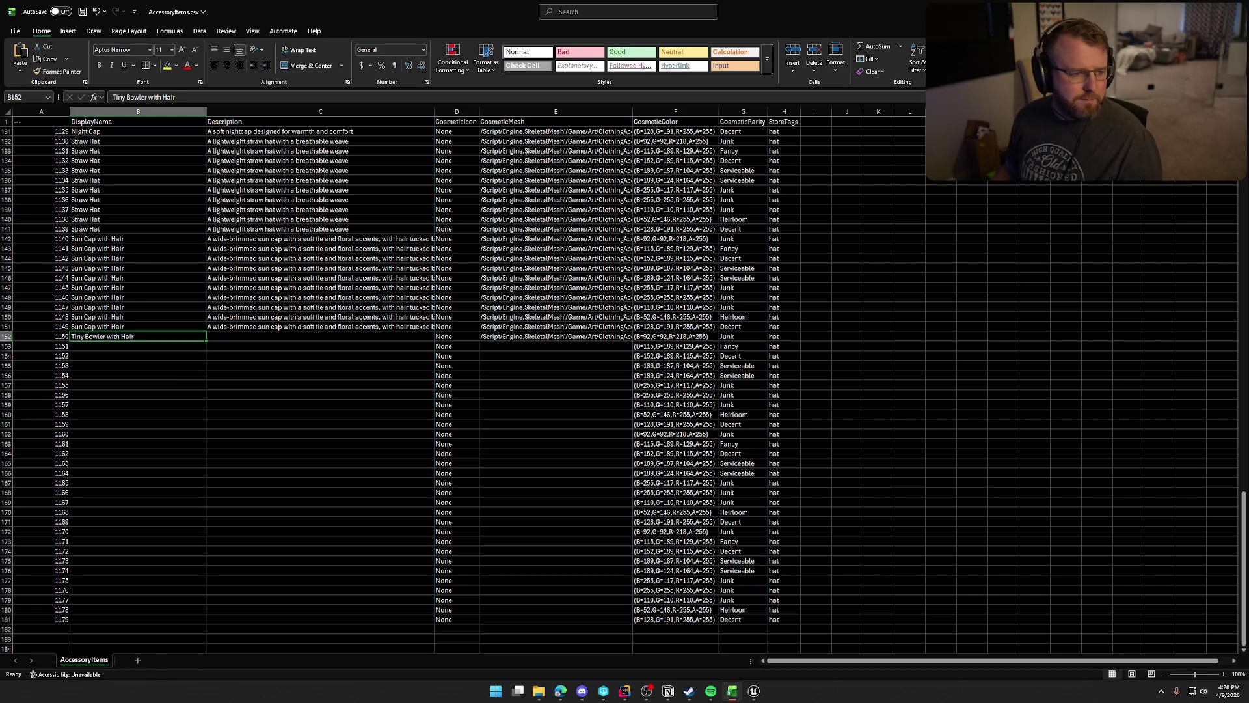
{"action": "key", "text": "alt+Tab"}
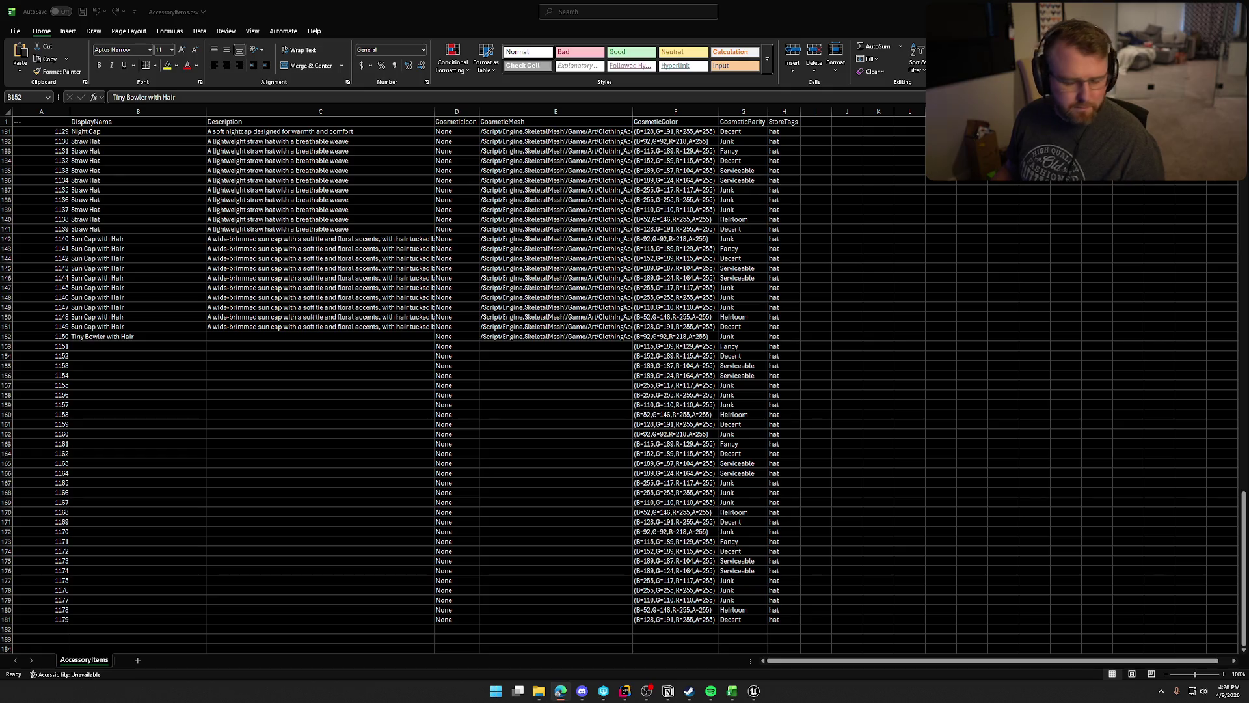
{"action": "key", "text": "alt+Tab"}
{"action": "key", "text": "Right"}
{"action": "type", "text": "A petite bowler hat adorned with a ribbon and flowers, paired with neatly styled hair"}
{"action": "mouse_move", "coordinate": [166, 337]}
{"action": "left_mouse_down"}
{"action": "mouse_move", "coordinate": [630, 338]}
{"action": "mouse_move", "coordinate": [616, 427]}
{"action": "left_mouse_up"}
{"action": "left_click", "coordinate": [142, 434]}
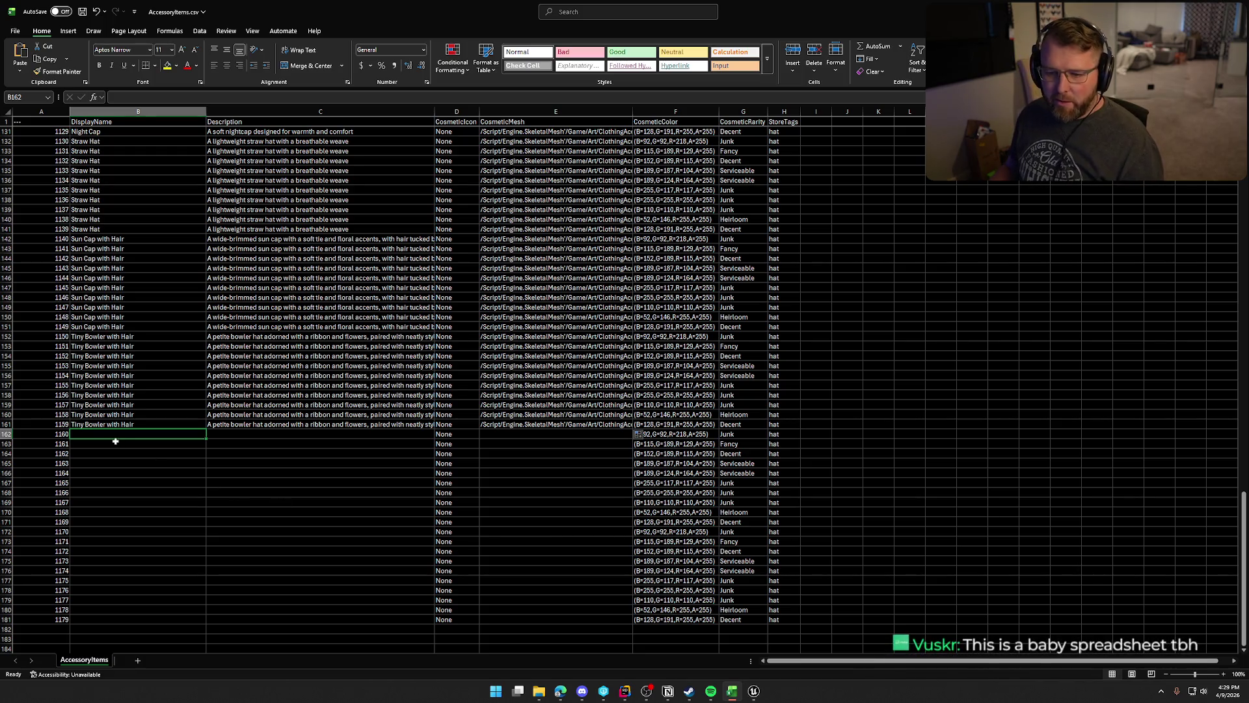
Enter Top Hat as the name in row 162, then edit it to Tophat.
{"action": "type", "text": "Top "}
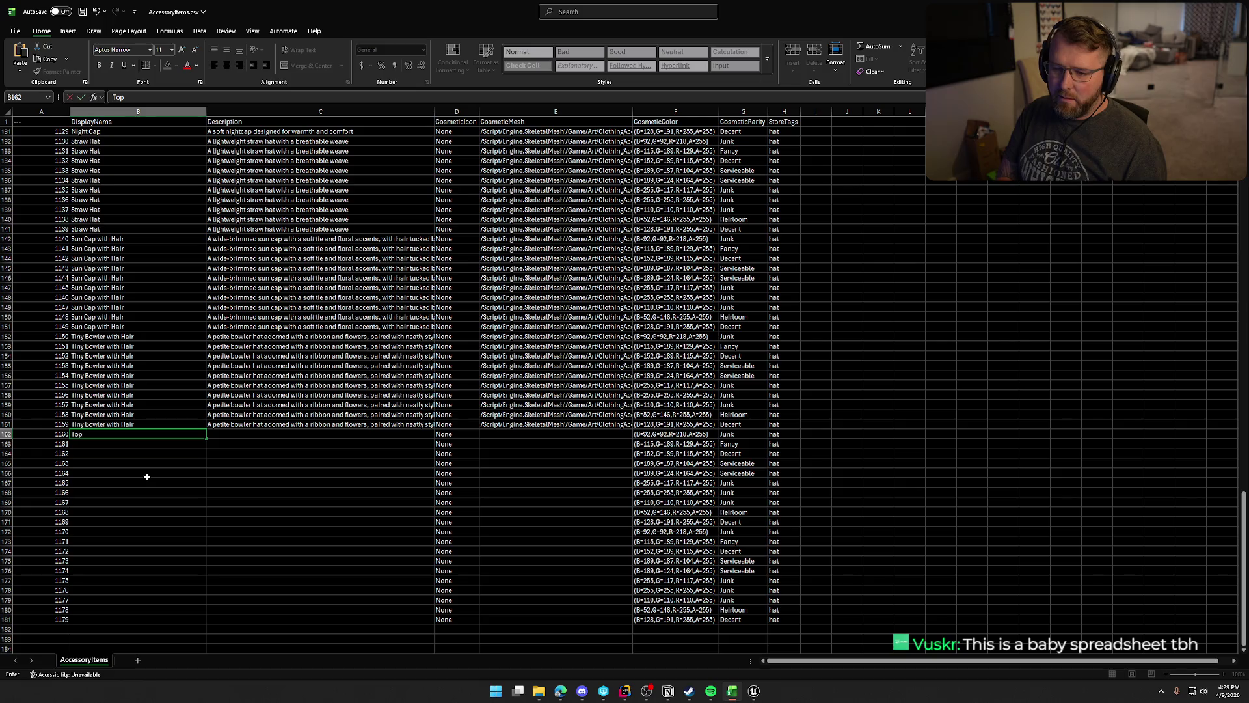
{"action": "type", "text": "Hat"}
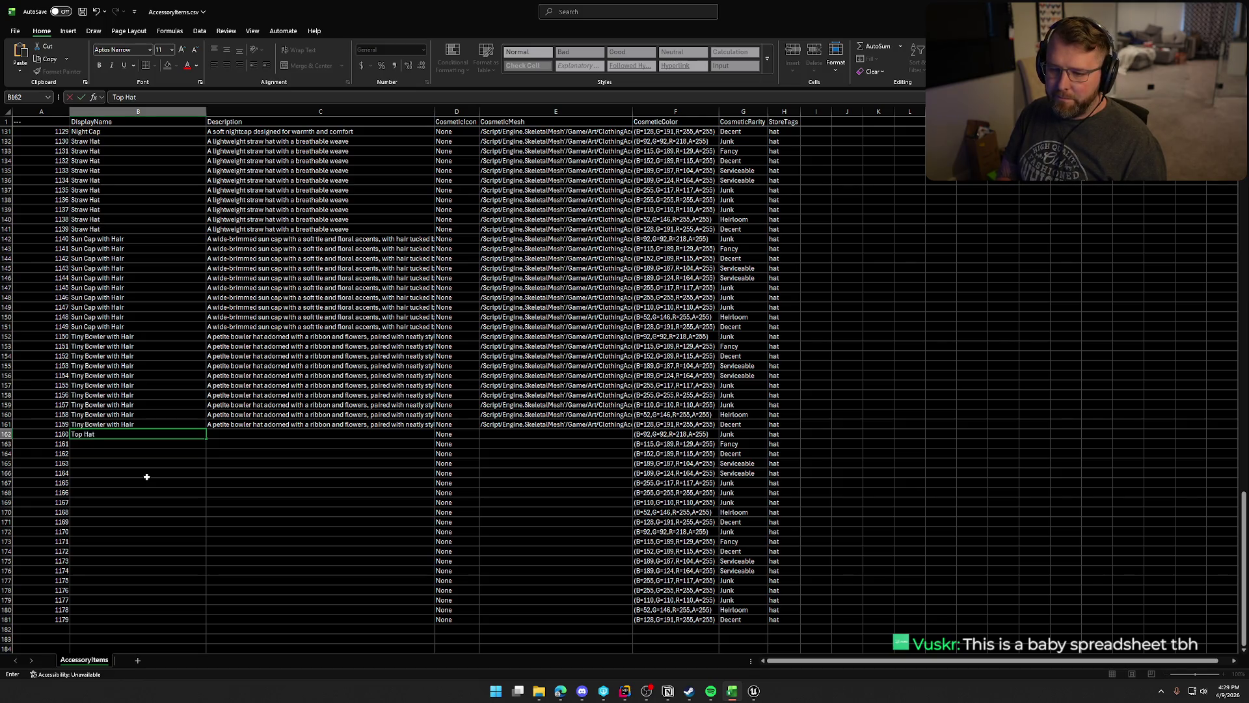
{"action": "key", "text": "Return"}
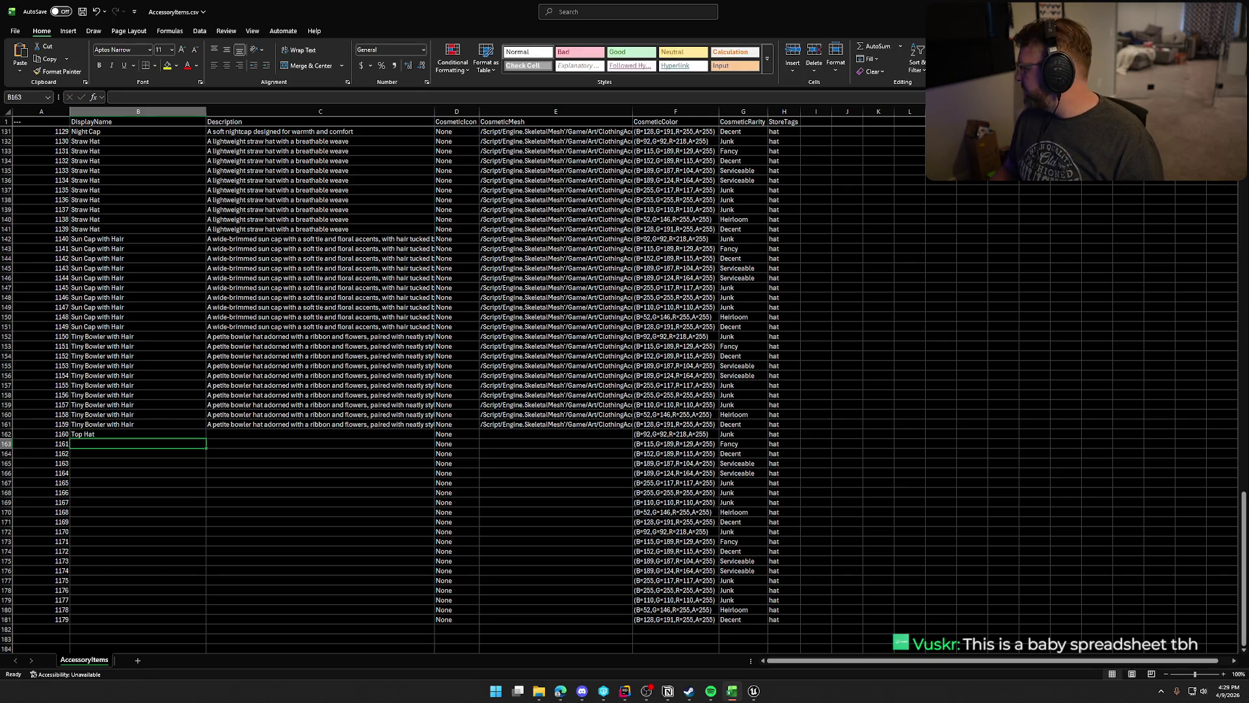
{"action": "key", "text": "Up"}
{"action": "key", "text": "F2"}
{"action": "key", "text": "BackSpace"}
{"action": "key", "text": "BackSpace"}
{"action": "key", "text": "BackSpace"}
{"action": "key", "text": "BackSpace"}
{"action": "type", "text": "hat"}
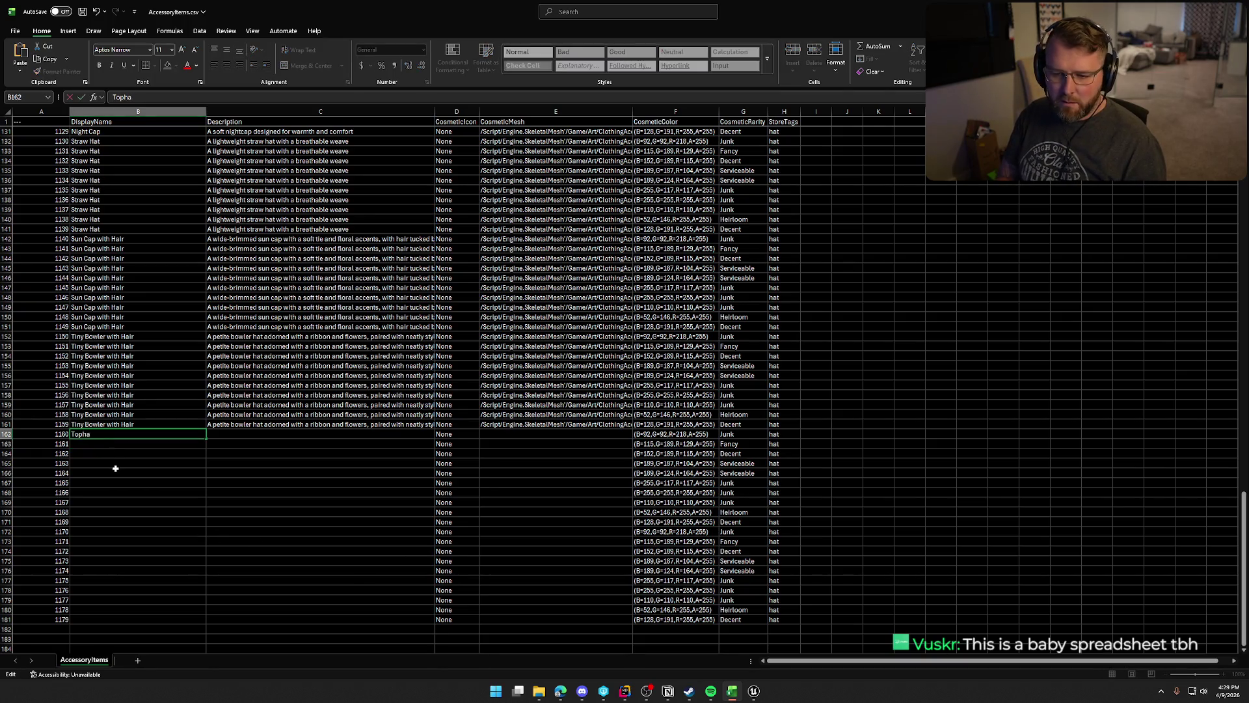
{"action": "key", "text": "Return"}
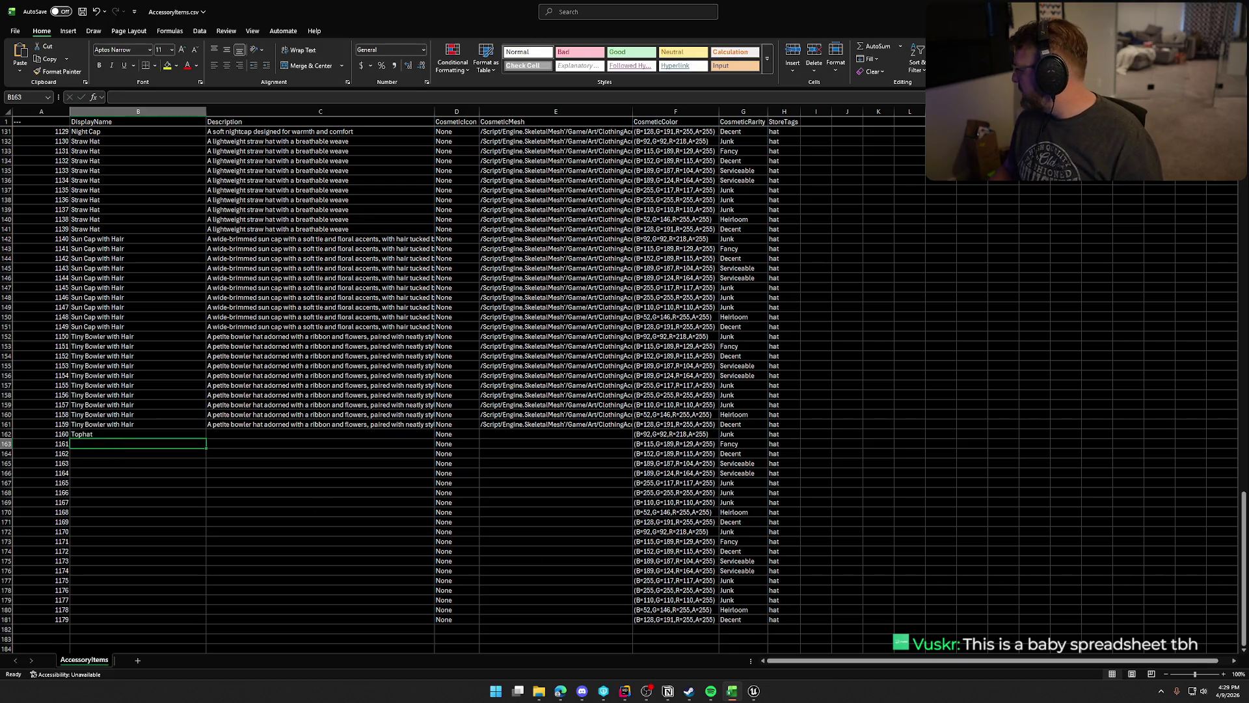
Paste the Tophat mesh path for ID 1160 and correct the name back to Top Hat.
{"action": "key", "text": "alt+Tab"}
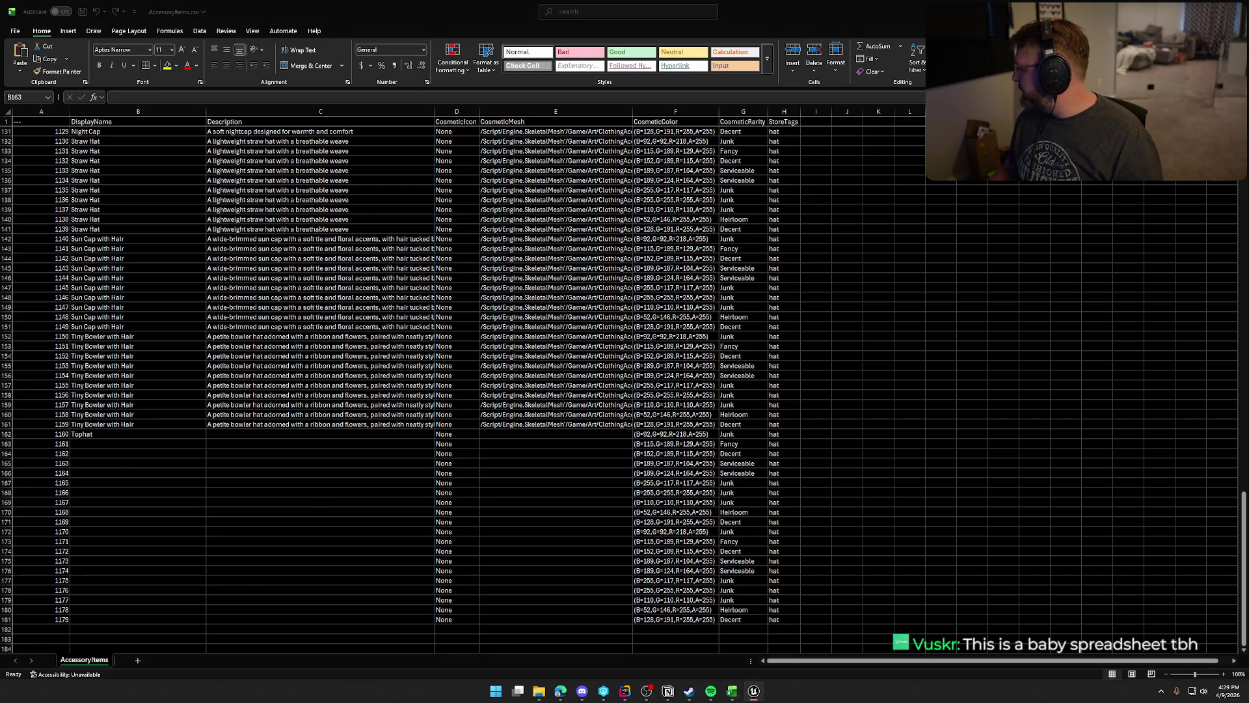
{"action": "left_click", "coordinate": [575, 433]}
{"action": "type", "text": "/Script/Engine.SkeletalMesh'/Game/Art/ClothingAccessories/Hats/SKM_Hat_Tophat.SKM_Hat_Tophat'"}
{"action": "key", "text": "alt+Tab"}
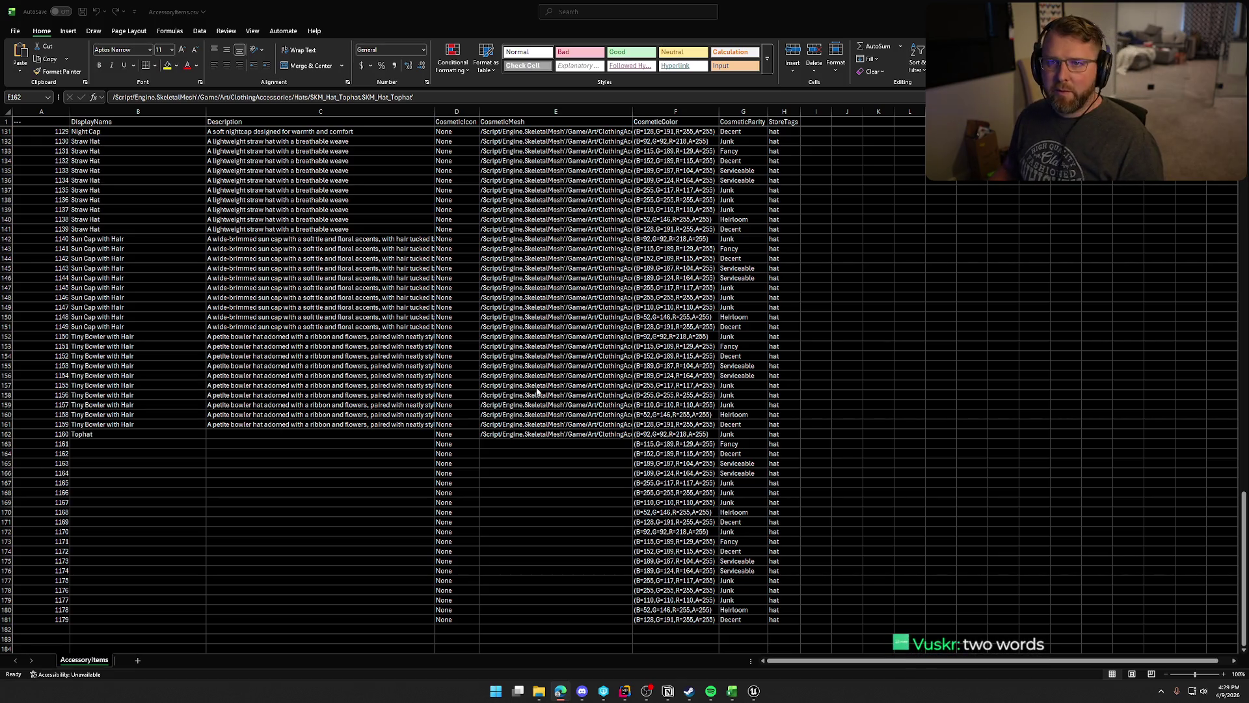
{"action": "double_click", "coordinate": [137, 434]}
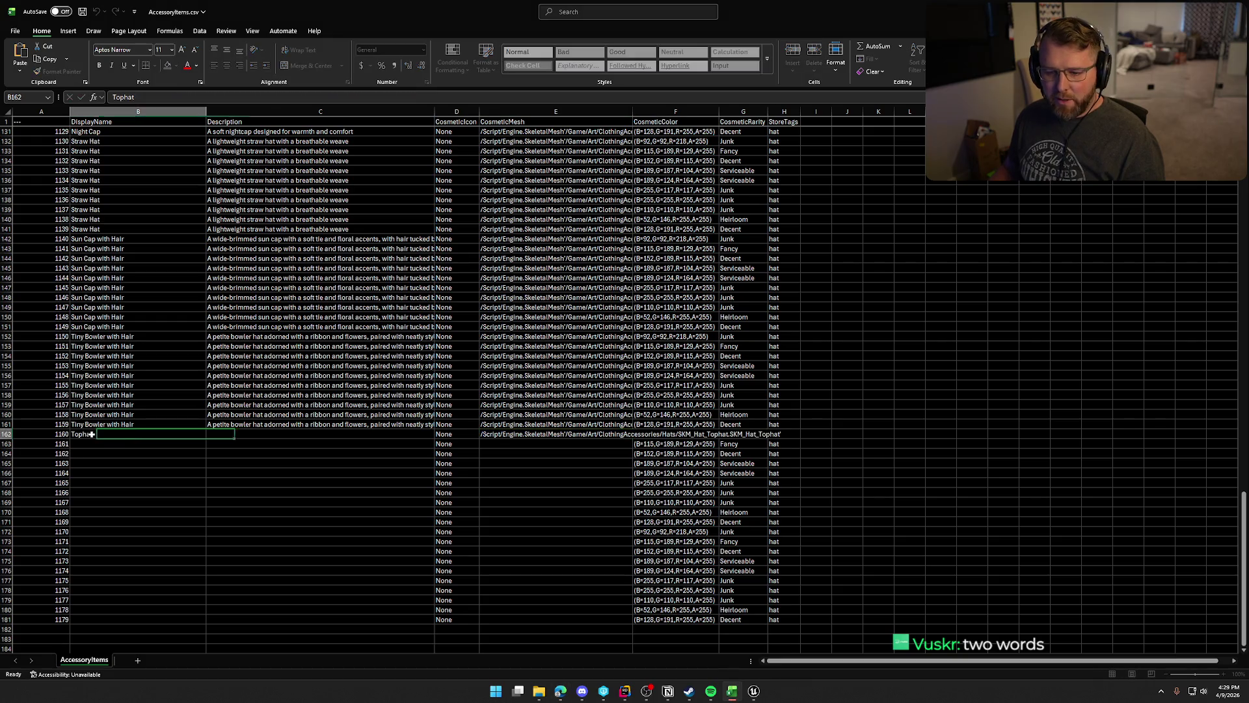
{"action": "key", "text": "BackSpace"}
{"action": "key", "text": "BackSpace"}
{"action": "key", "text": "BackSpace"}
{"action": "type", "text": "Hat"}
{"action": "key", "text": "Return"}
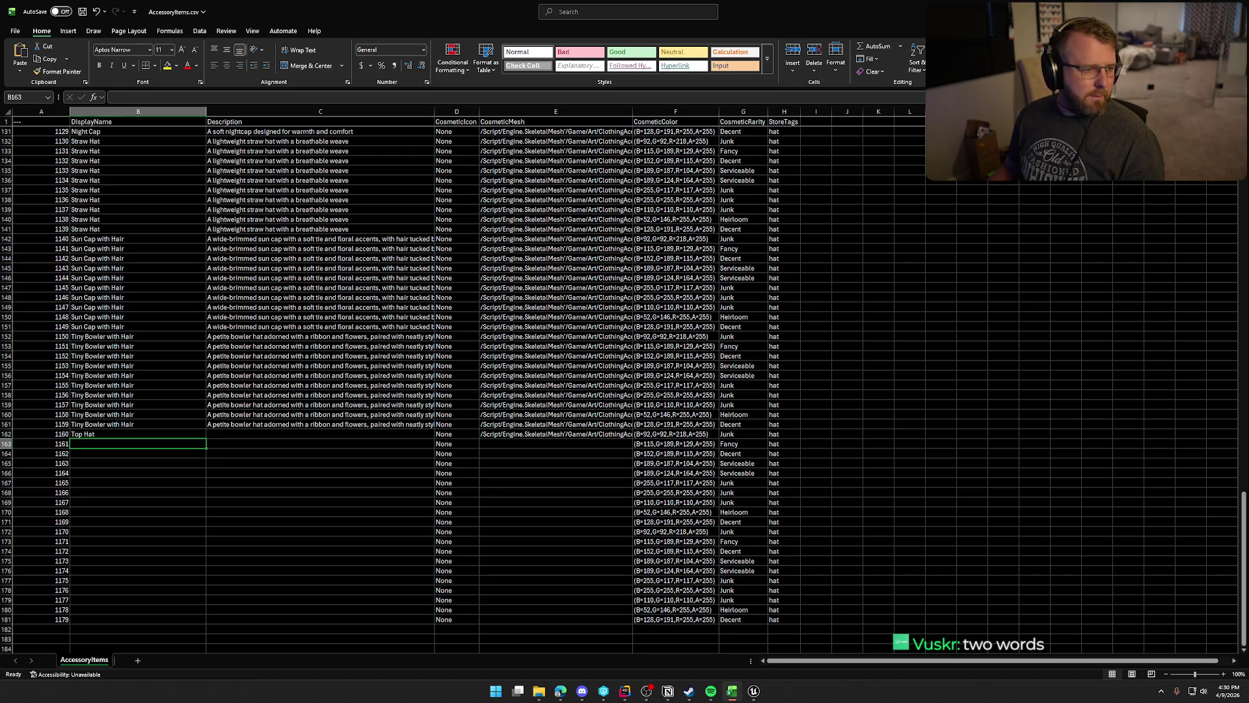
Paste the tall classic top hat description and fill the entry down to row 171.
{"action": "key", "text": "alt+Tab"}
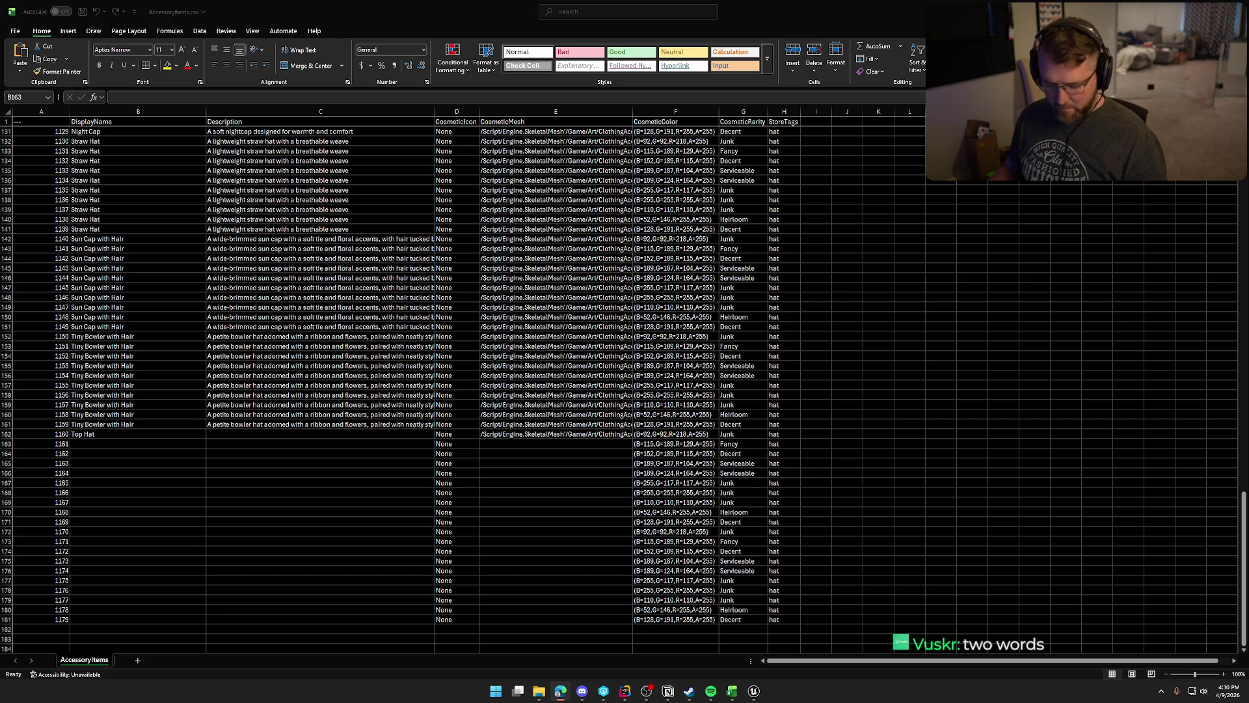
{"action": "left_click", "coordinate": [281, 434]}
{"action": "type", "text": "A tall, classic top hat with a refined silhouette"}
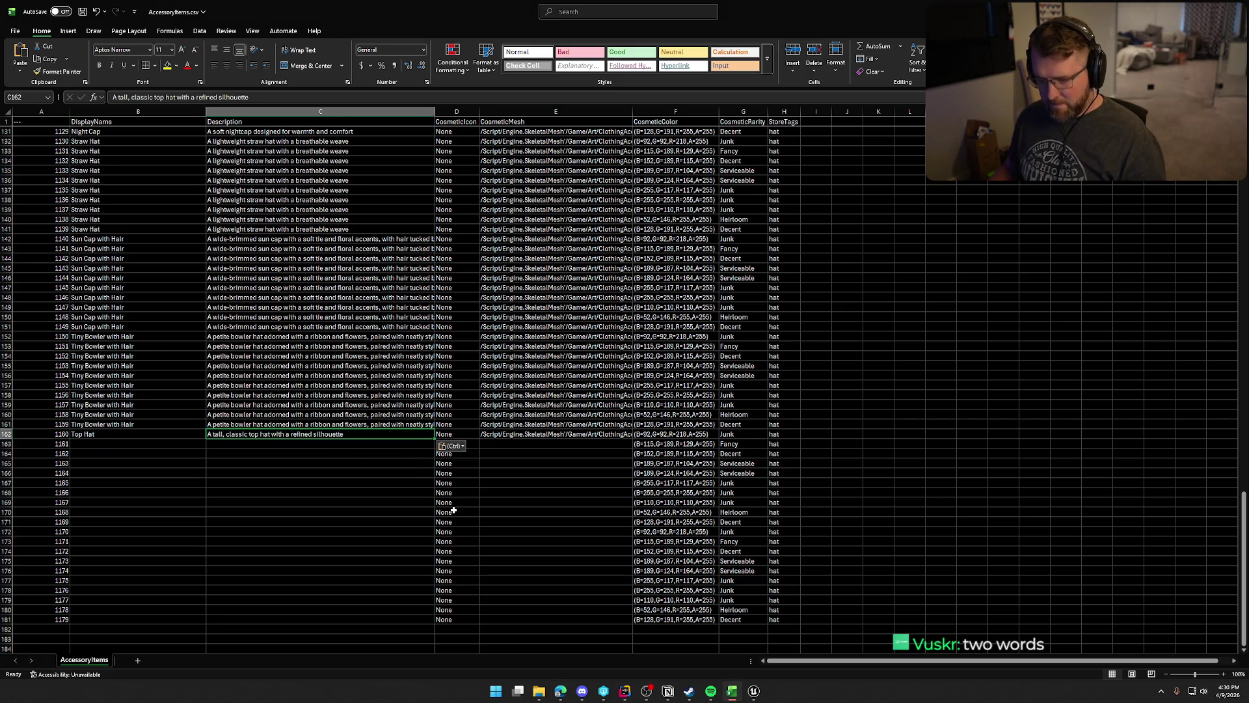
{"action": "mouse_move", "coordinate": [112, 434]}
{"action": "left_mouse_down"}
{"action": "mouse_move", "coordinate": [635, 440]}
{"action": "mouse_move", "coordinate": [631, 524]}
{"action": "left_mouse_up"}
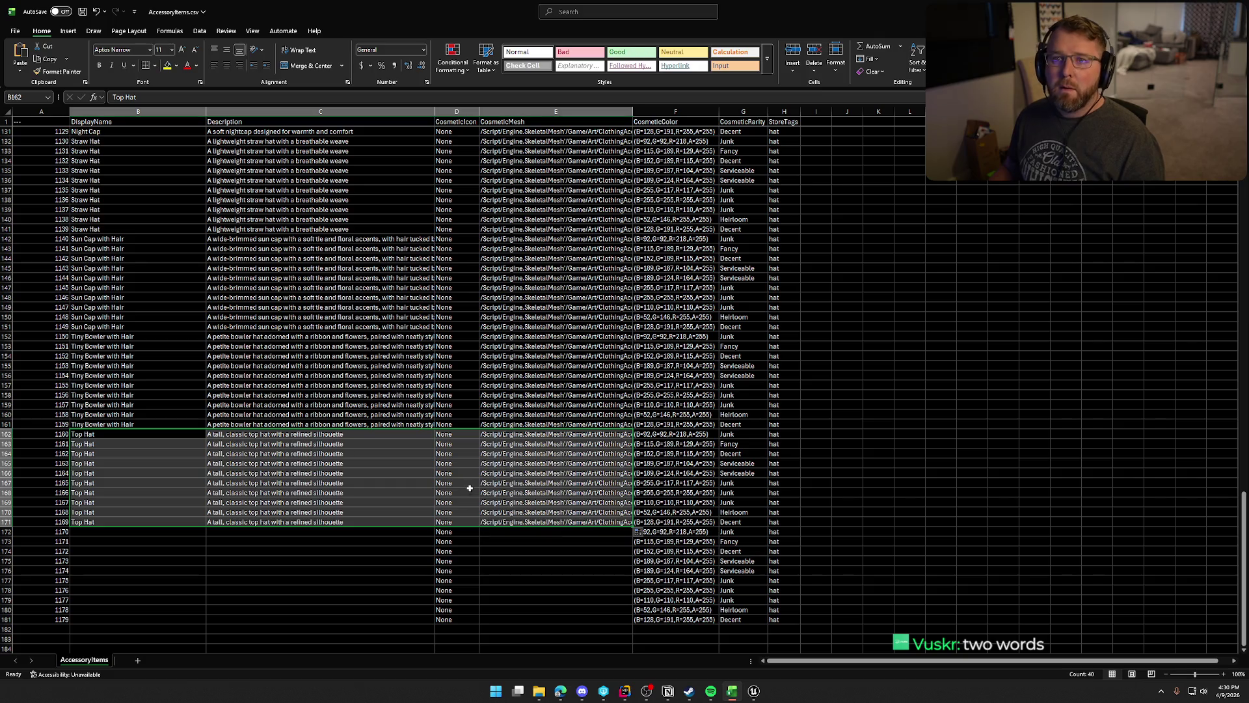
{"action": "scroll", "coordinate": [468, 488], "scroll_direction": "down", "scroll_amount": 4}
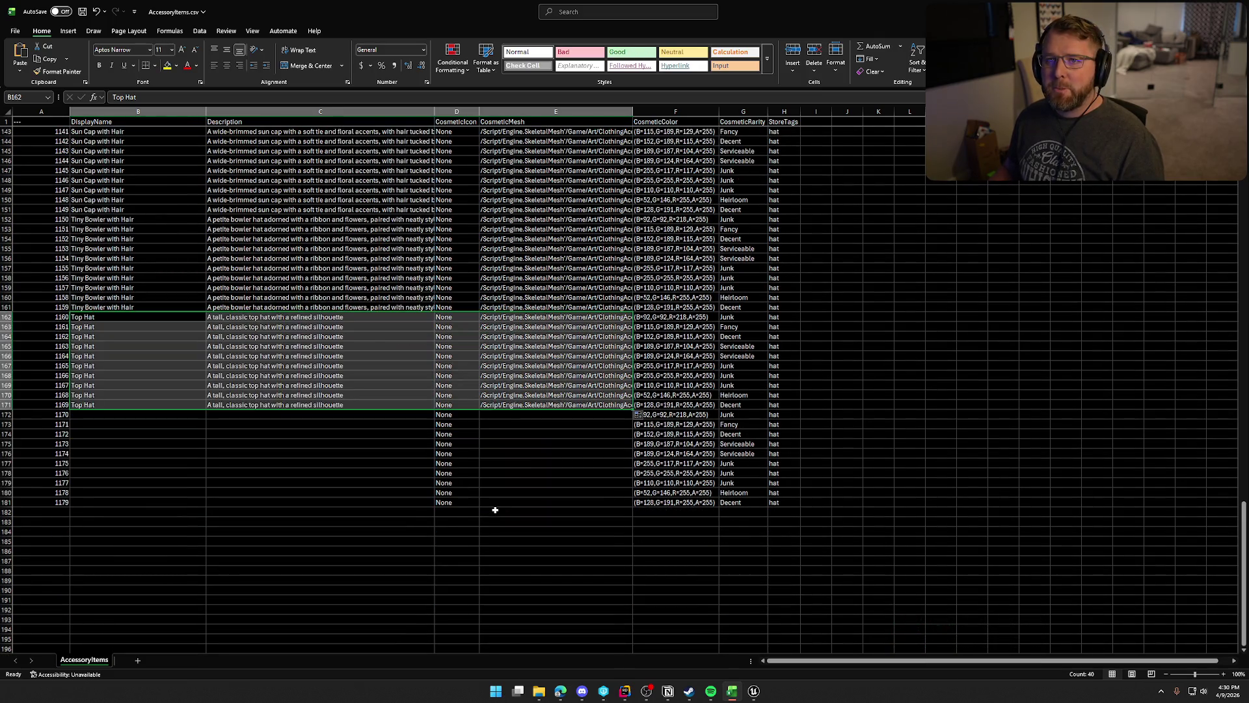
{"action": "key", "text": "alt+Tab"}
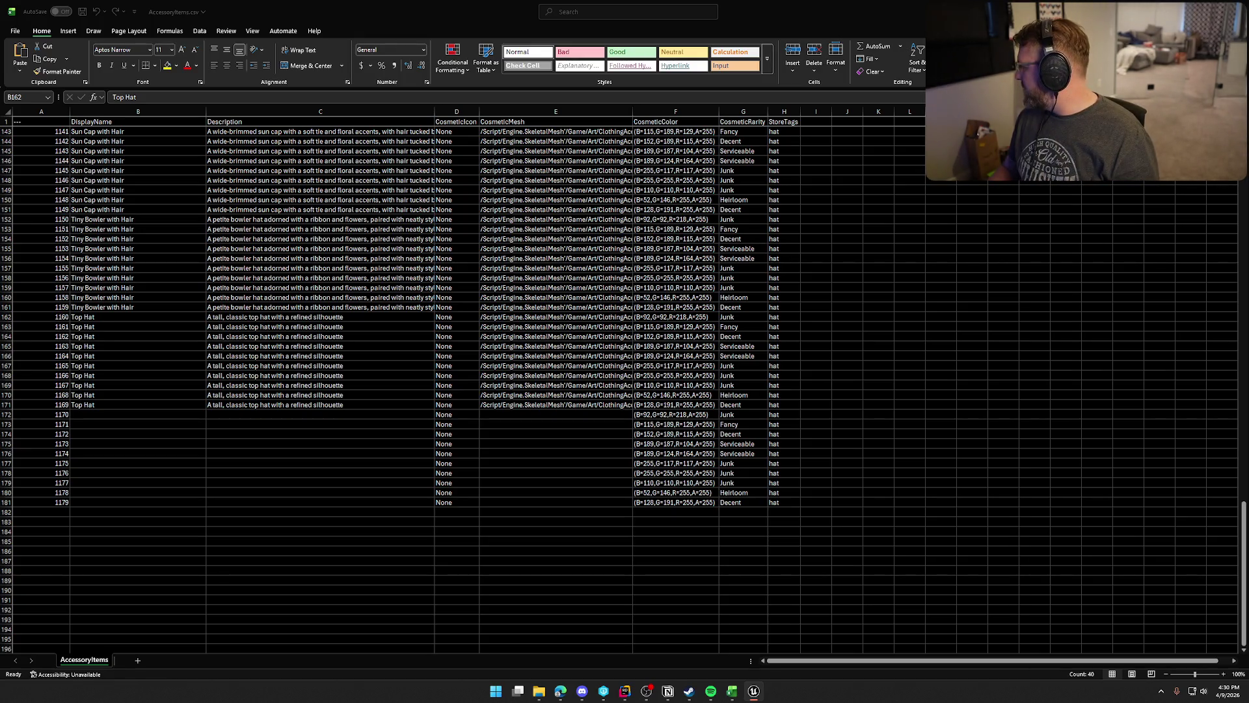
{"action": "left_click", "coordinate": [101, 415]}
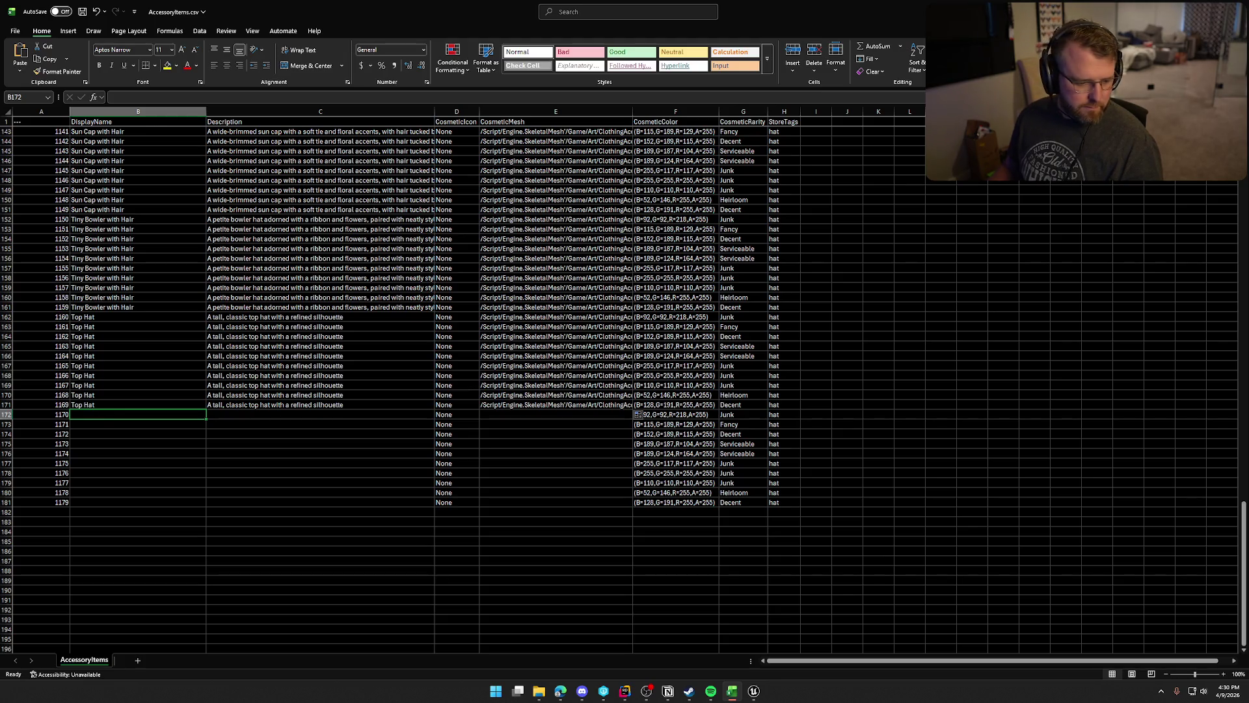
Paste the SKM_Hat_Trapper mesh path into row 172 and name it Trapper Hat.
{"action": "key", "text": "alt+Tab"}
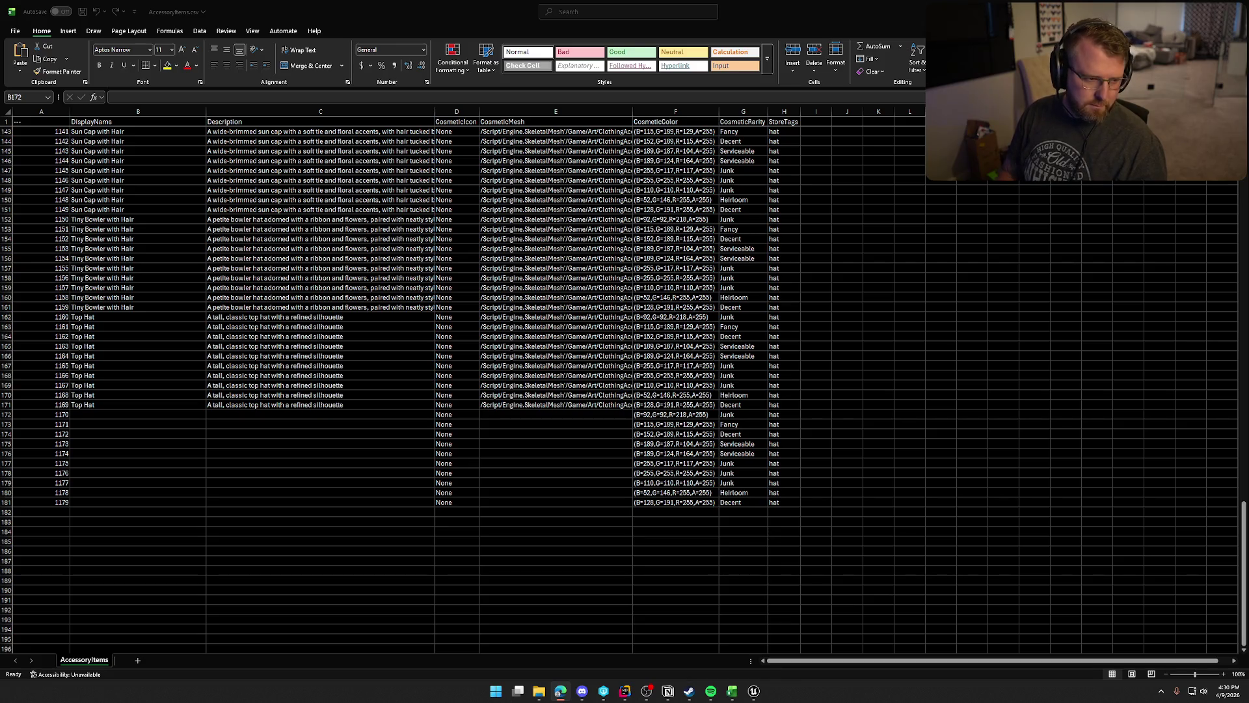
{"action": "key", "text": "alt+Tab"}
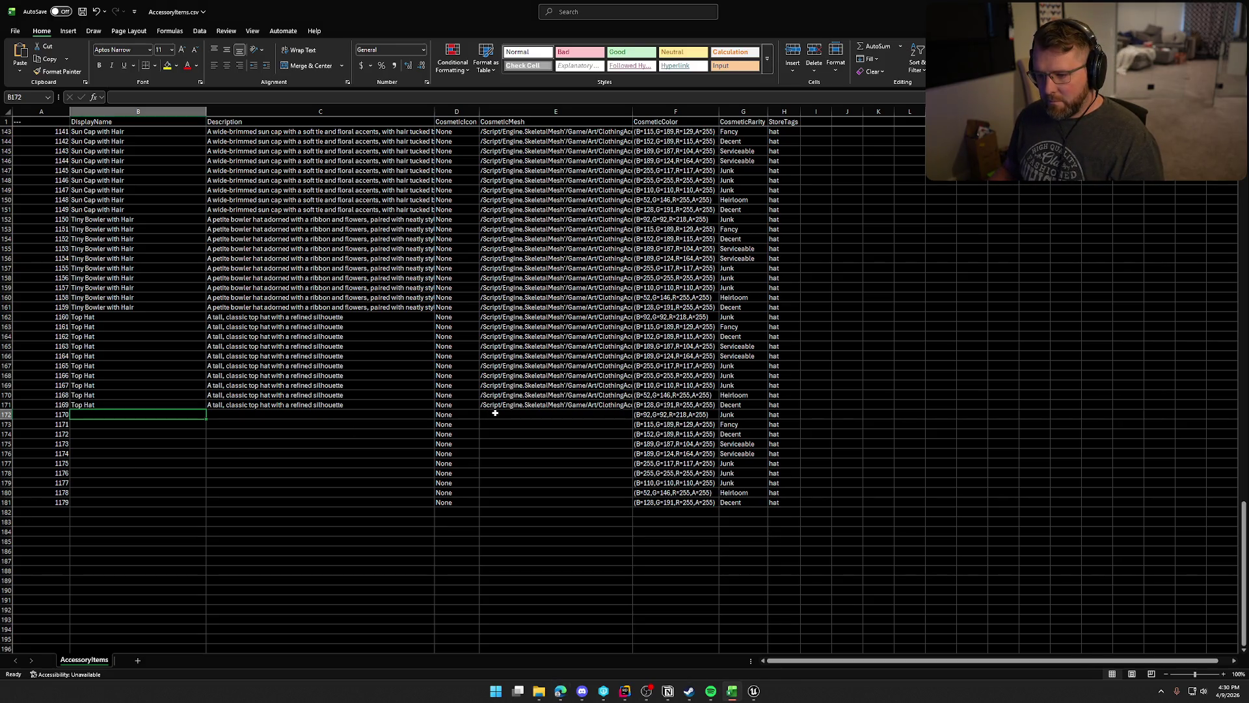
{"action": "left_click", "coordinate": [495, 413]}
{"action": "type", "text": "/Script/Engine.SkeletalMesh'/Game/Art/ClothingAccessories/Hats/SKM_Hat_Trapper.SKM_Hat_Trapper'"}
{"action": "left_click", "coordinate": [159, 420]}
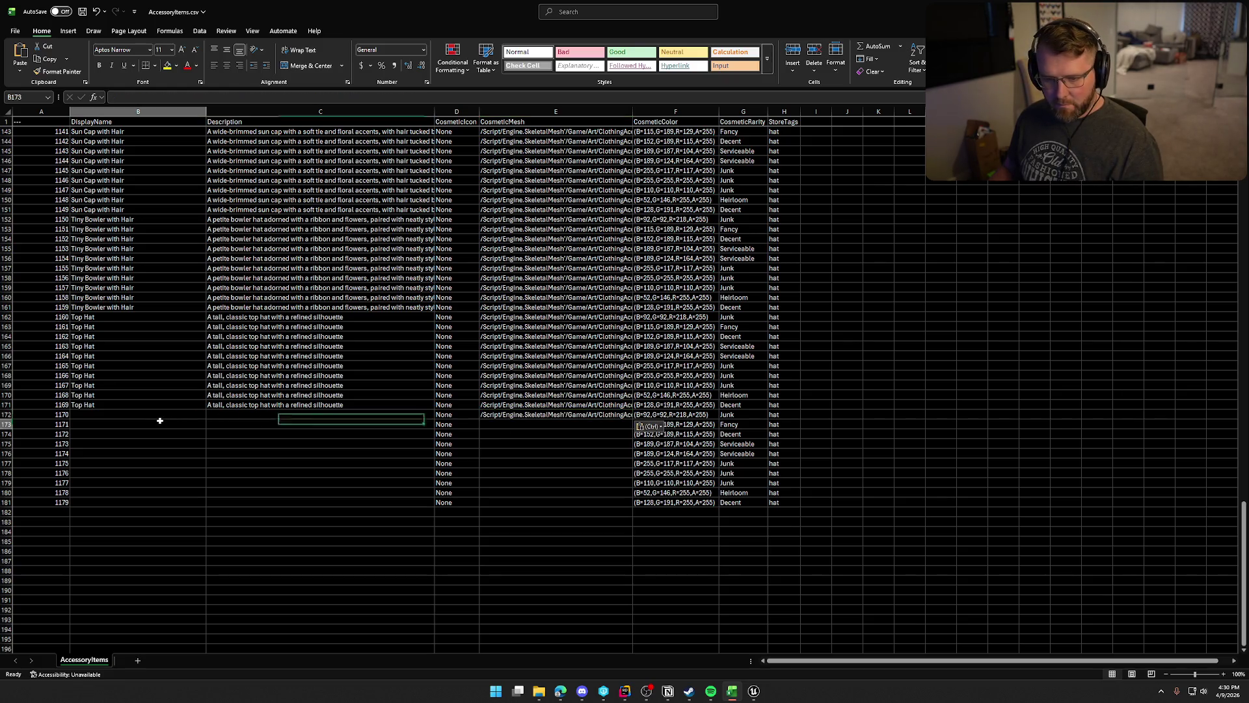
{"action": "type", "text": "Trapper Hat"}
{"action": "key", "text": "Return"}
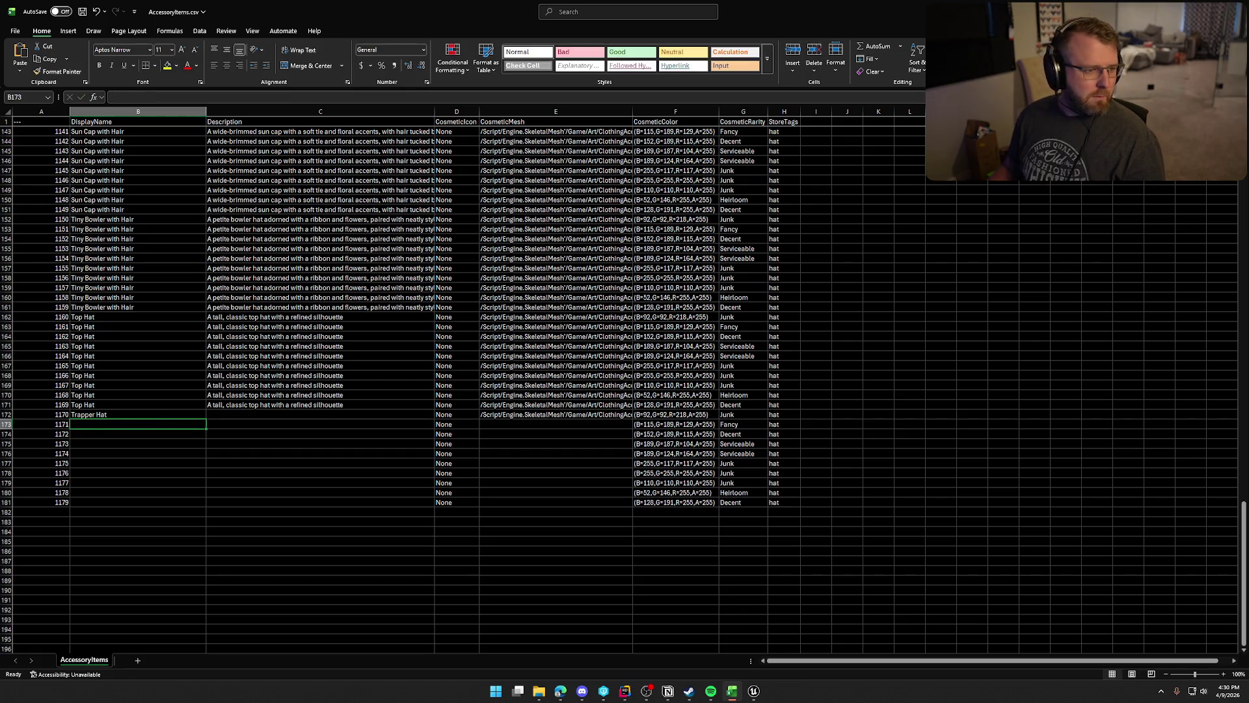
Add the fur-lined trapper description and fill the entry down through ID 1179.
{"action": "key", "text": "alt+Tab"}
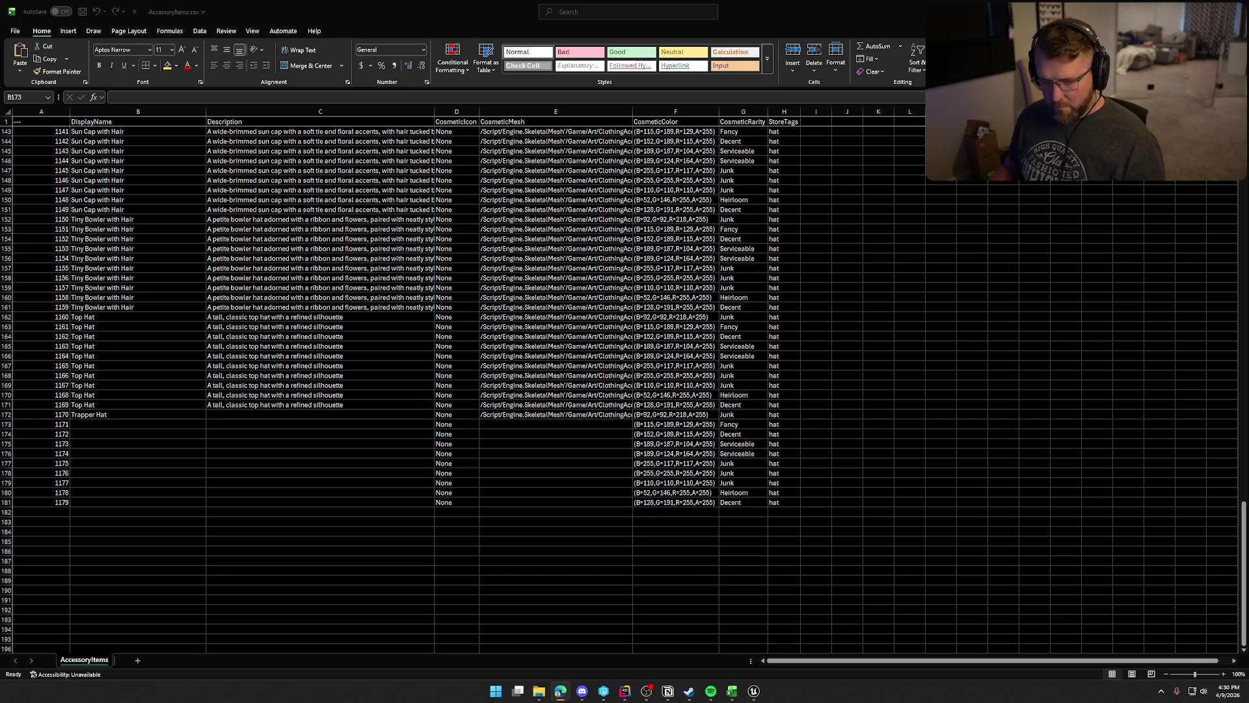
{"action": "key", "text": "alt+Tab"}
{"action": "left_click", "coordinate": [266, 415]}
{"action": "type", "text": "A rugged trapper hat lined with warm fur and ear flaps"}
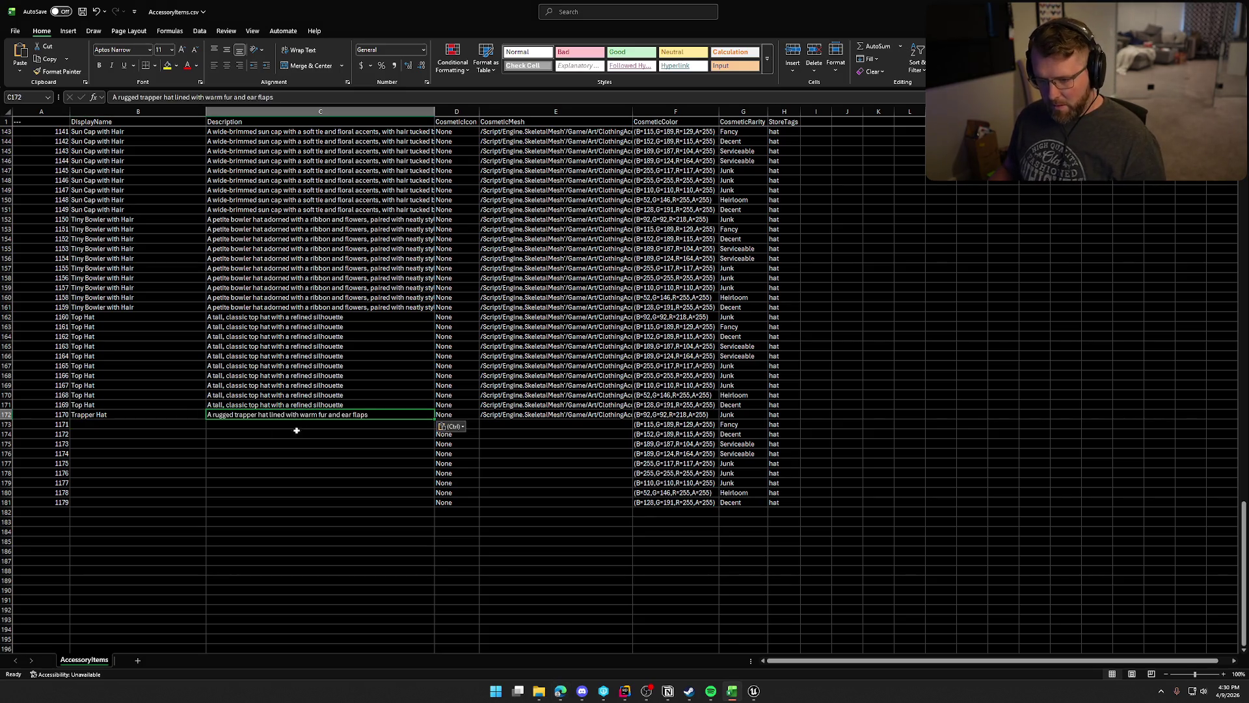
{"action": "left_click", "coordinate": [119, 413]}
{"action": "left_click", "coordinate": [528, 416], "text": "shift"}
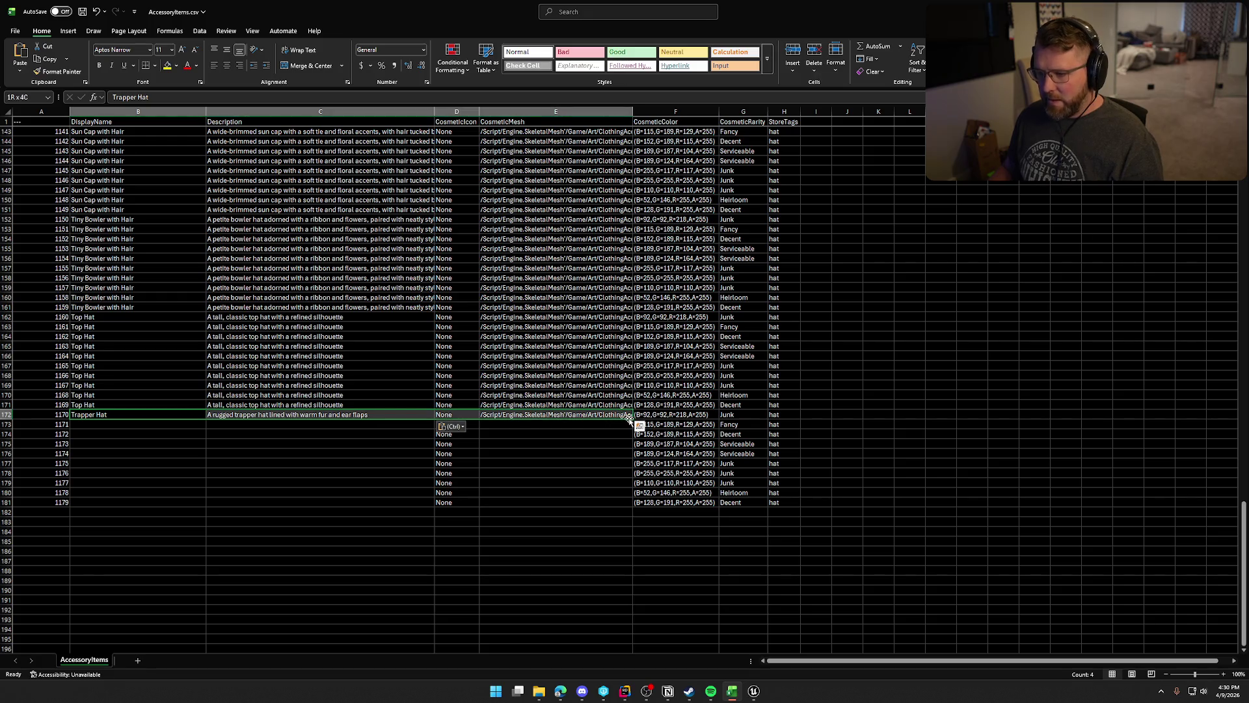
{"action": "left_click_drag", "start_coordinate": [632, 420], "coordinate": [636, 510]}
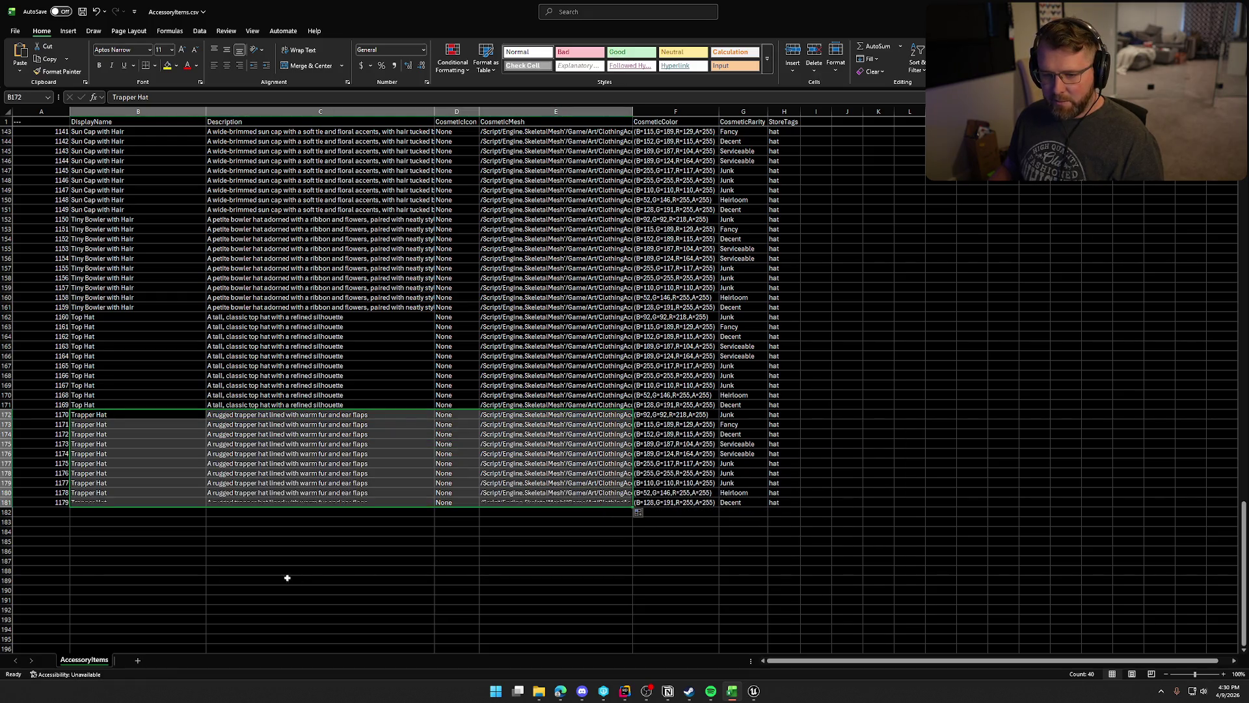
Save the AccessoryItems file and bring JetBrains Rider to the front.
{"action": "left_click", "coordinate": [262, 543]}
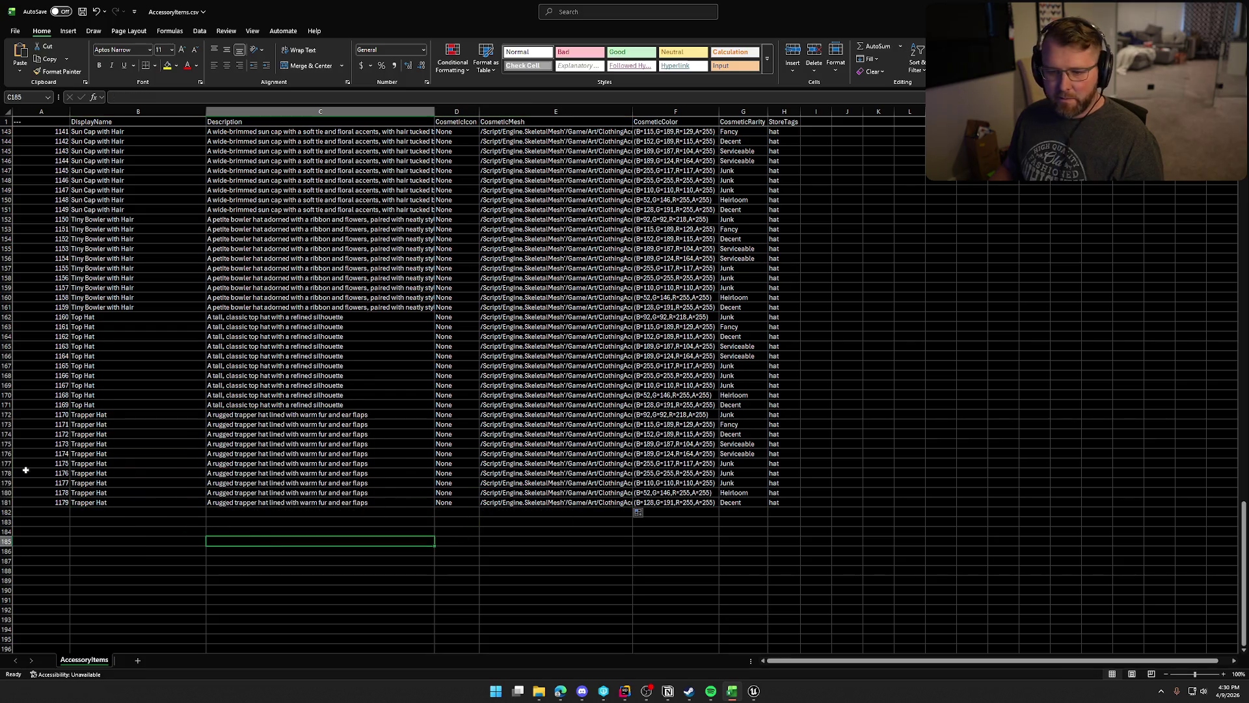
{"action": "key", "text": "ctrl+s"}
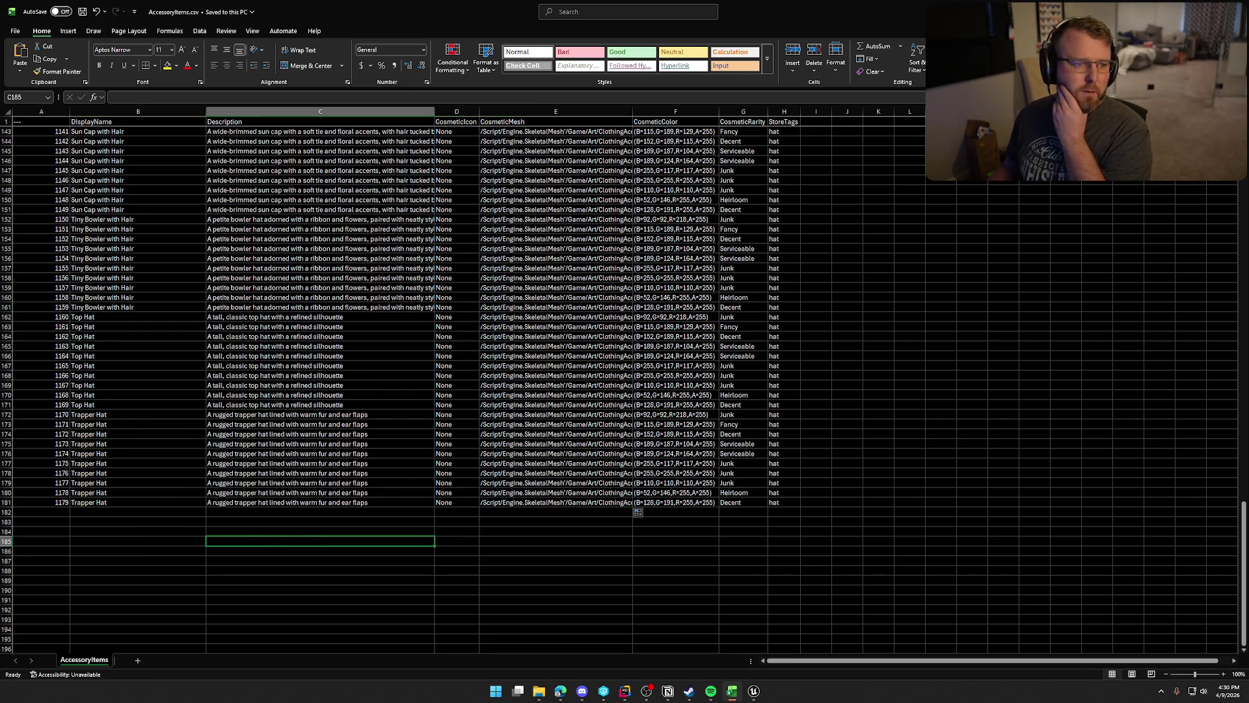
{"action": "key", "text": "alt+Tab"}
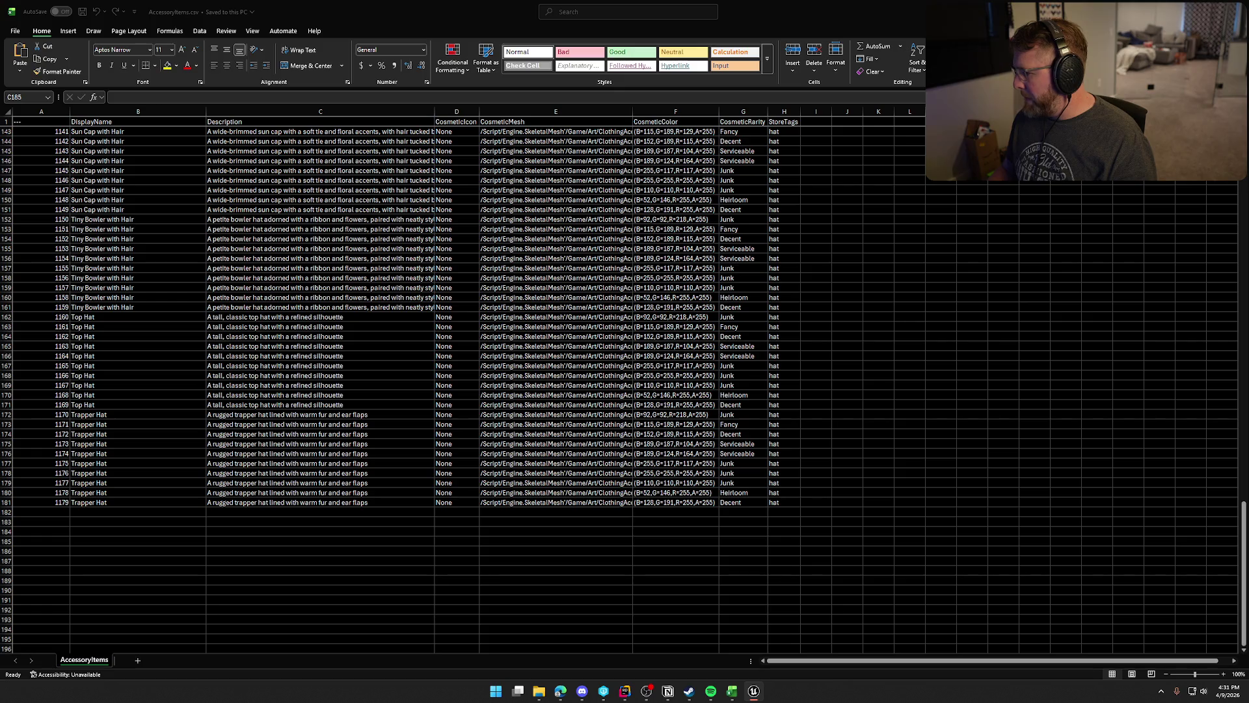
{"action": "left_click", "coordinate": [625, 691]}
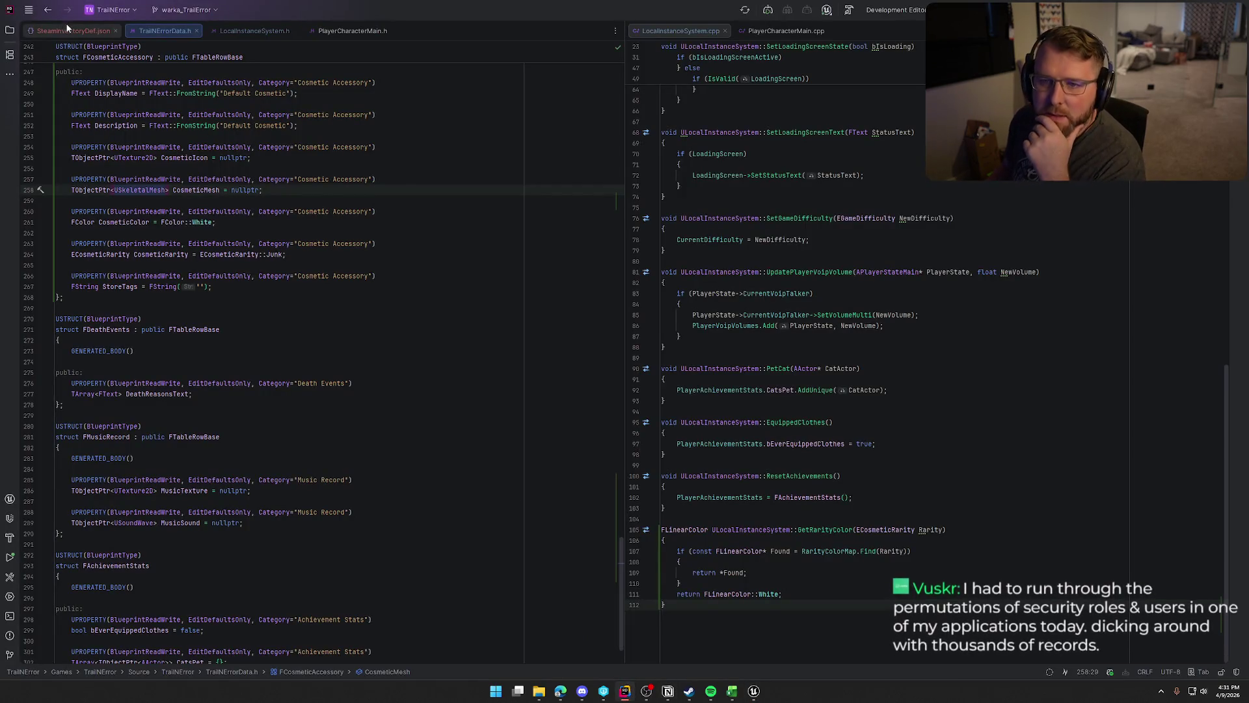
Scroll up and down through the SteamInventoryDef.json item definitions in Rider.
{"action": "left_click", "coordinate": [67, 30]}
{"action": "scroll", "coordinate": [210, 271], "scroll_direction": "down", "scroll_amount": 1}
{"action": "scroll", "coordinate": [211, 272], "scroll_direction": "down", "scroll_amount": 2}
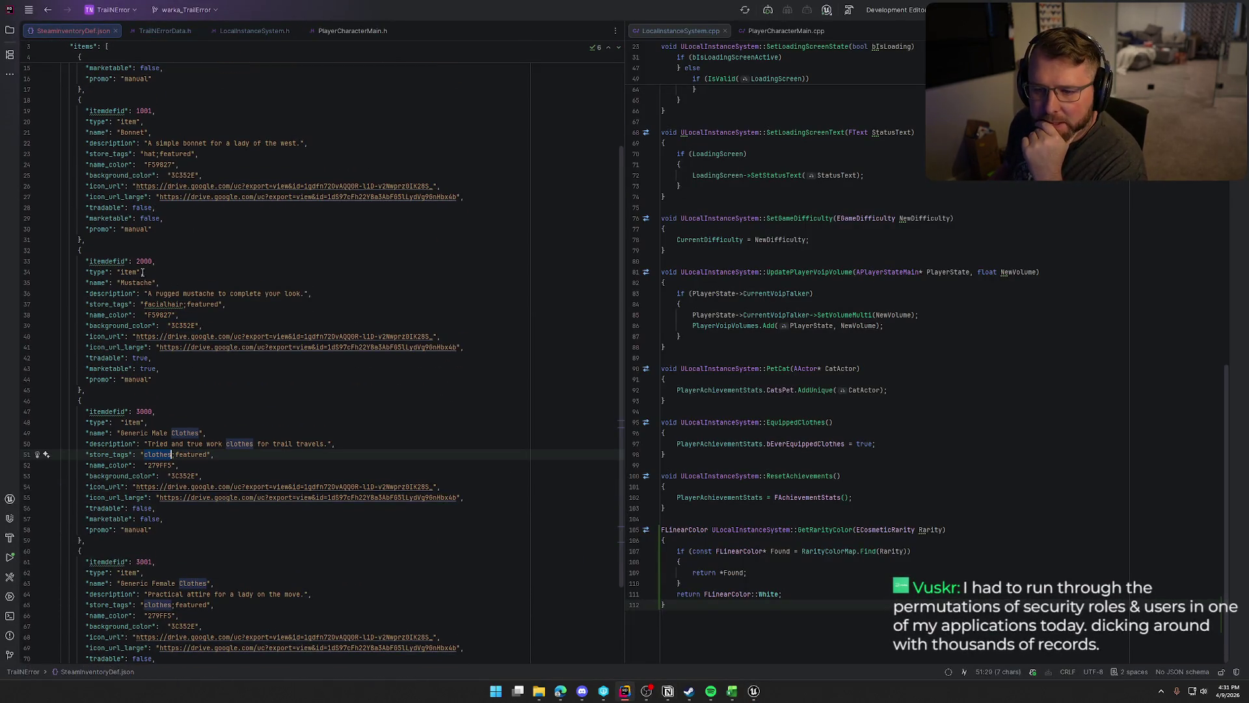
{"action": "scroll", "coordinate": [406, 388], "scroll_direction": "down", "scroll_amount": 1}
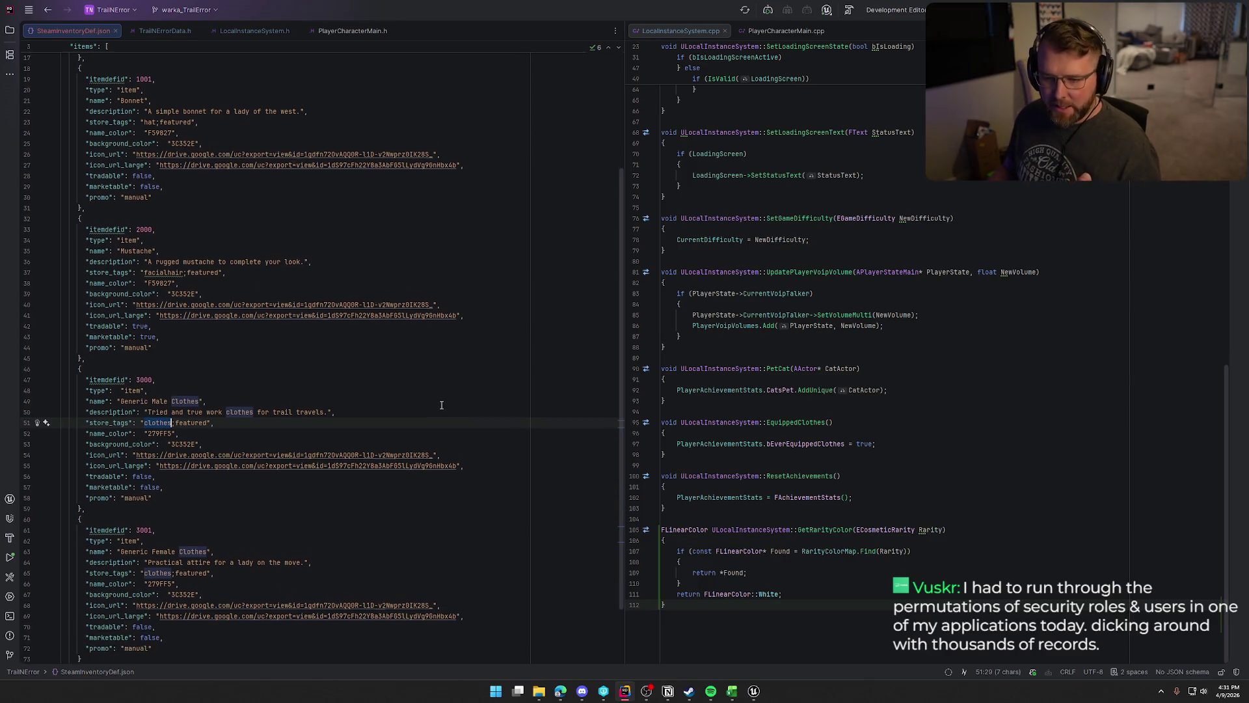
{"action": "scroll", "coordinate": [446, 401], "scroll_direction": "down", "scroll_amount": 2}
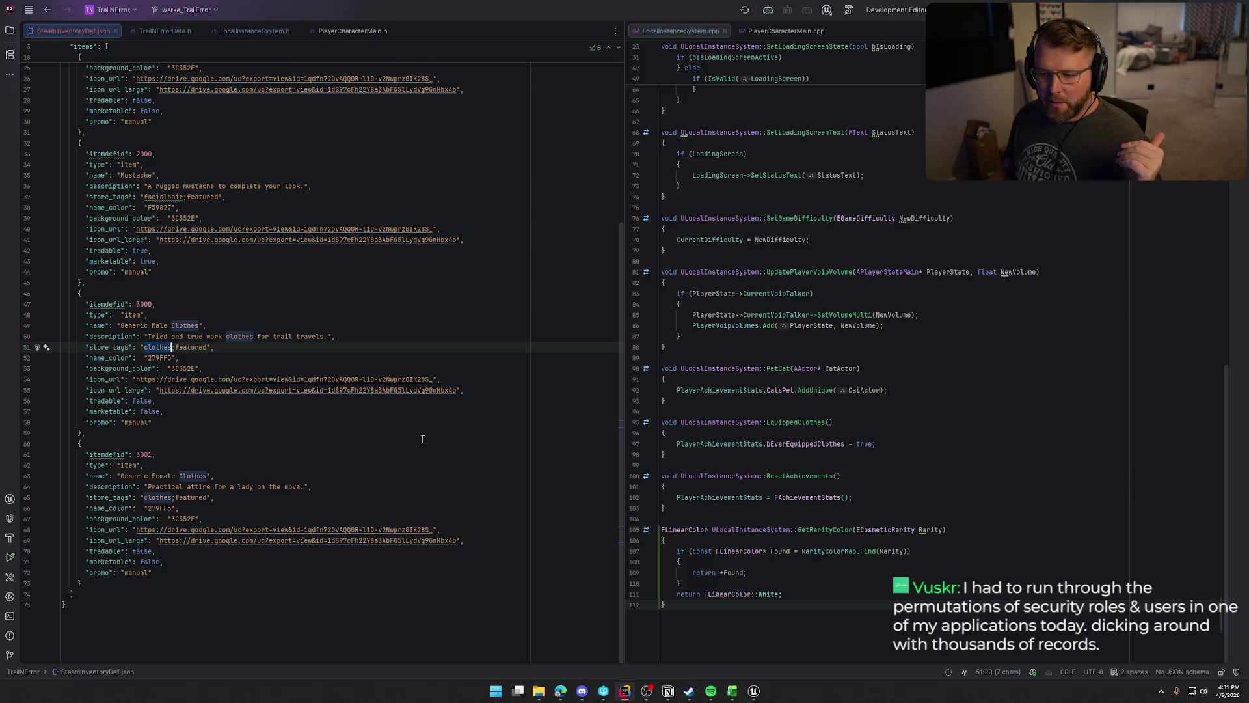
{"action": "scroll", "coordinate": [451, 505], "scroll_direction": "up", "scroll_amount": 1}
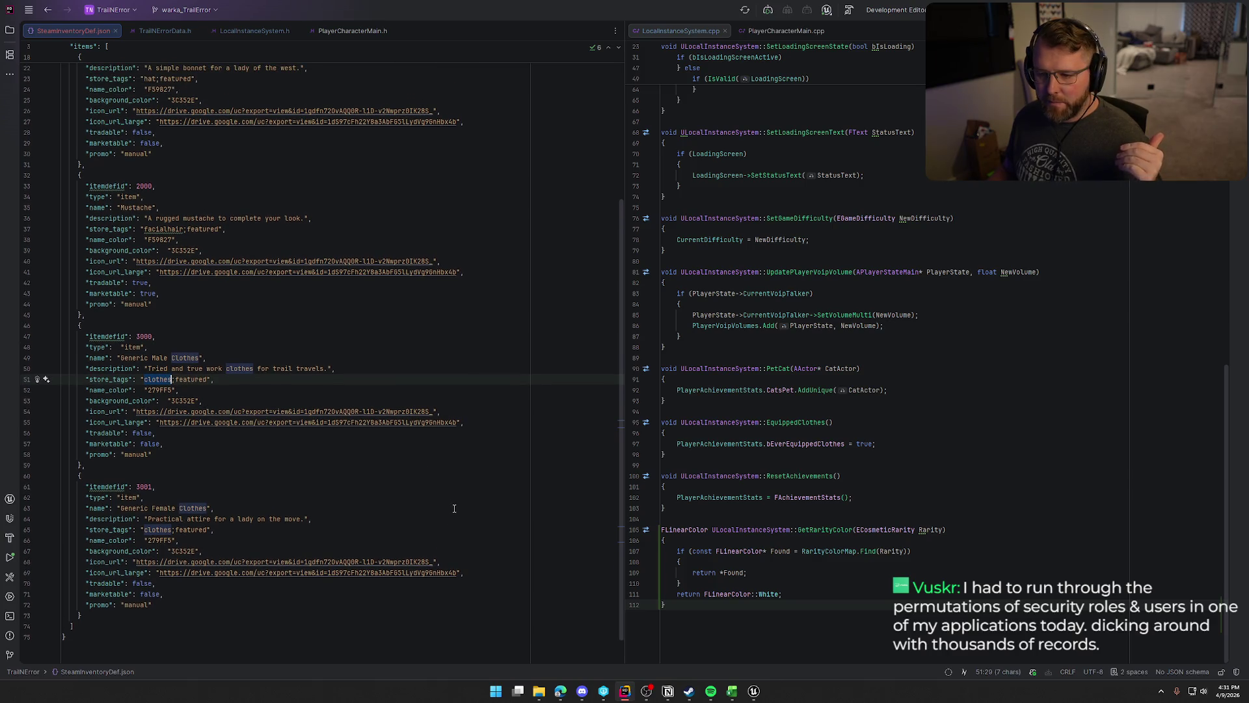
{"action": "scroll", "coordinate": [453, 506], "scroll_direction": "up", "scroll_amount": 2}
{"action": "scroll", "coordinate": [367, 437], "scroll_direction": "up", "scroll_amount": 2}
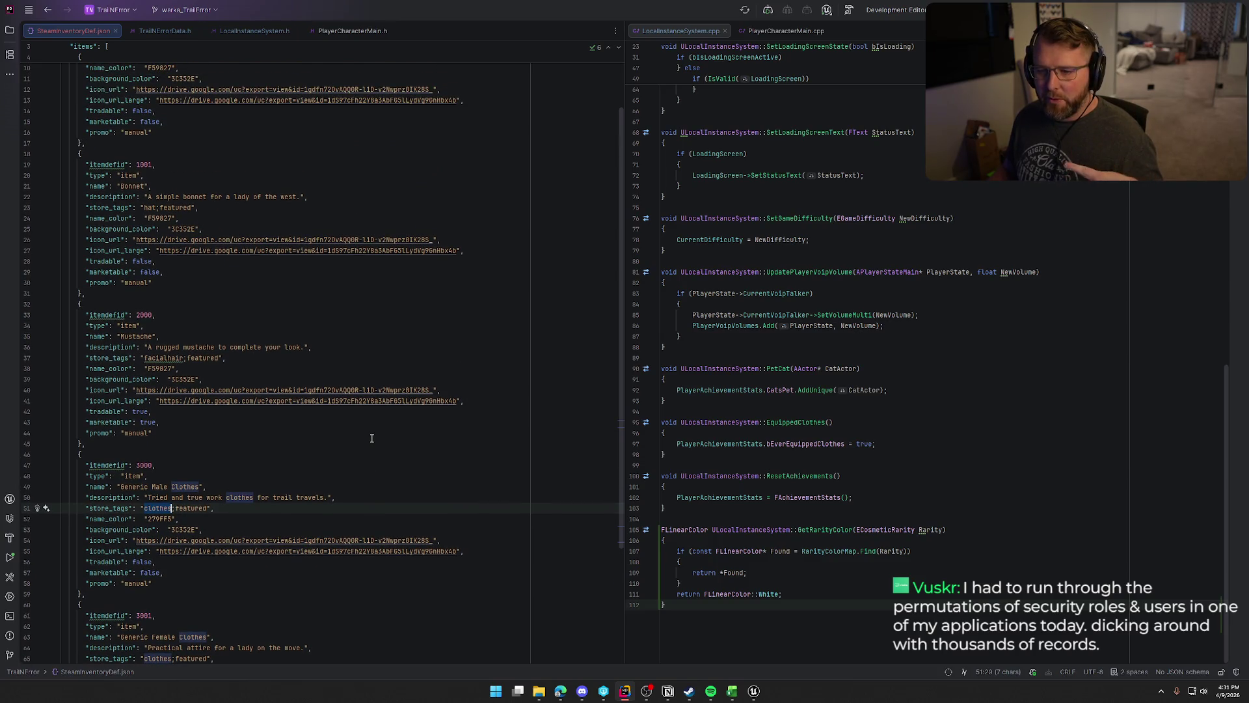
{"action": "scroll", "coordinate": [372, 438], "scroll_direction": "up", "scroll_amount": 3}
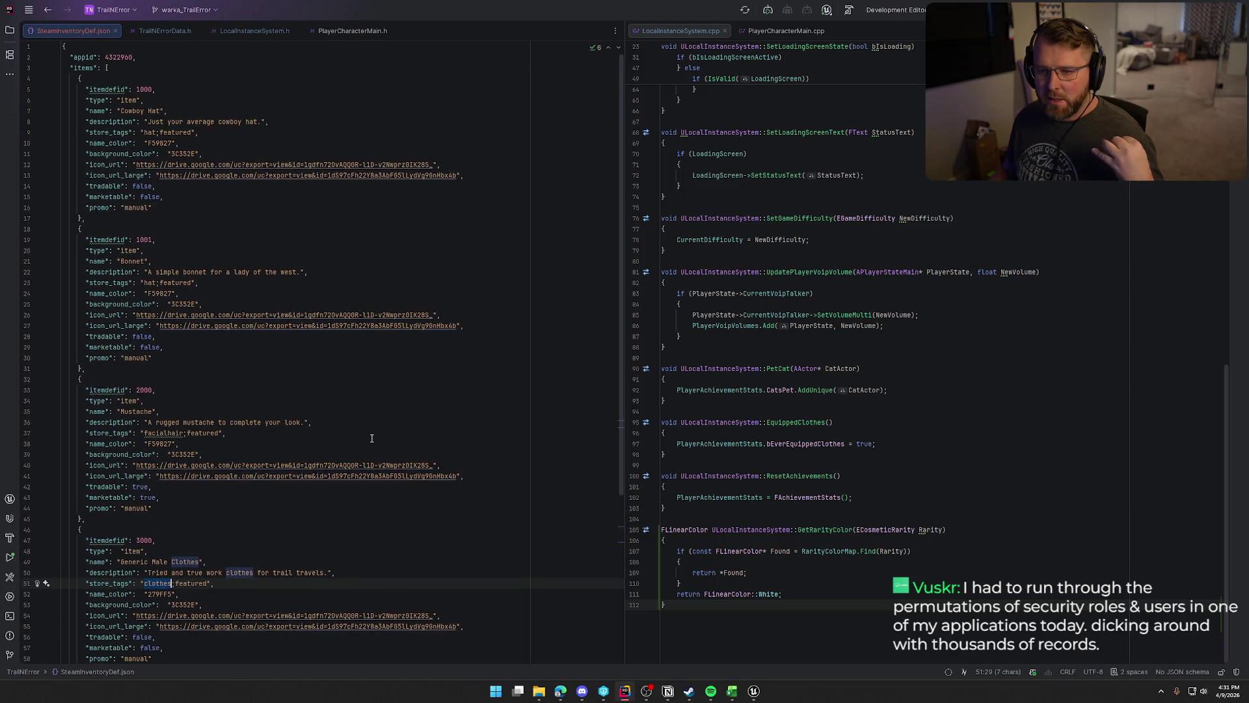
{"action": "scroll", "coordinate": [371, 438], "scroll_direction": "down", "scroll_amount": 4}
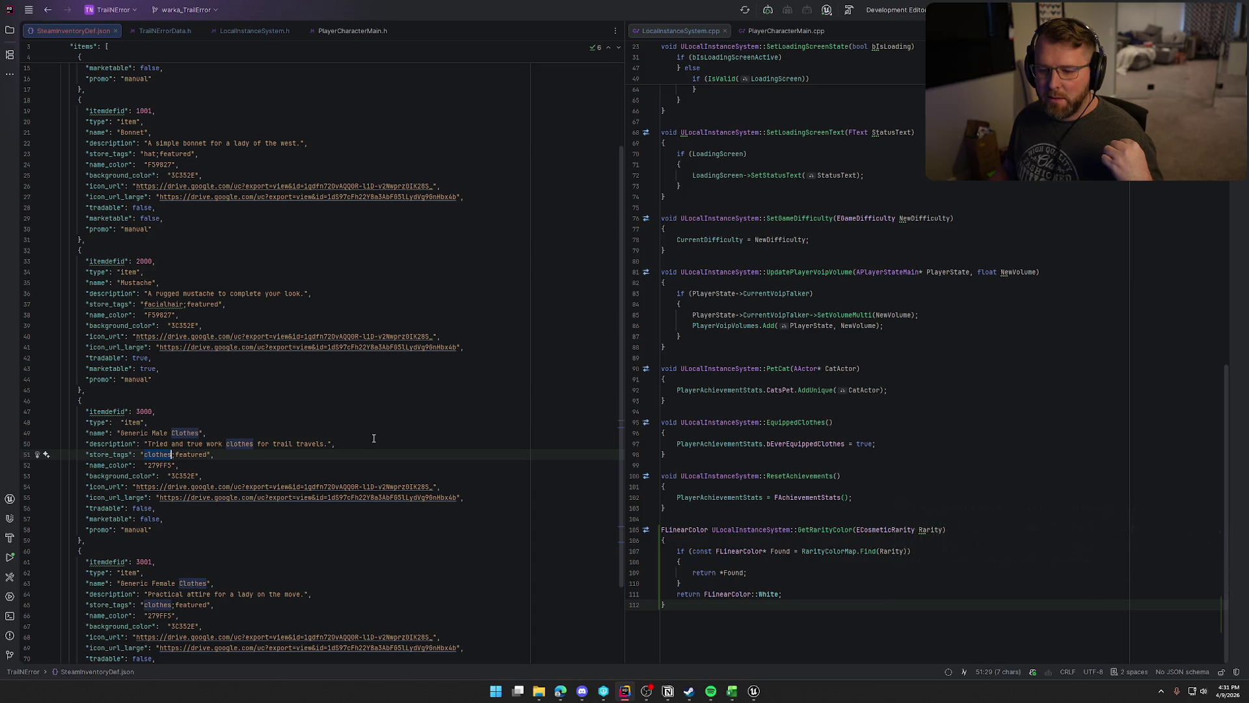
{"action": "scroll", "coordinate": [375, 437], "scroll_direction": "down", "scroll_amount": 1}
{"action": "scroll", "coordinate": [376, 436], "scroll_direction": "up", "scroll_amount": 2}
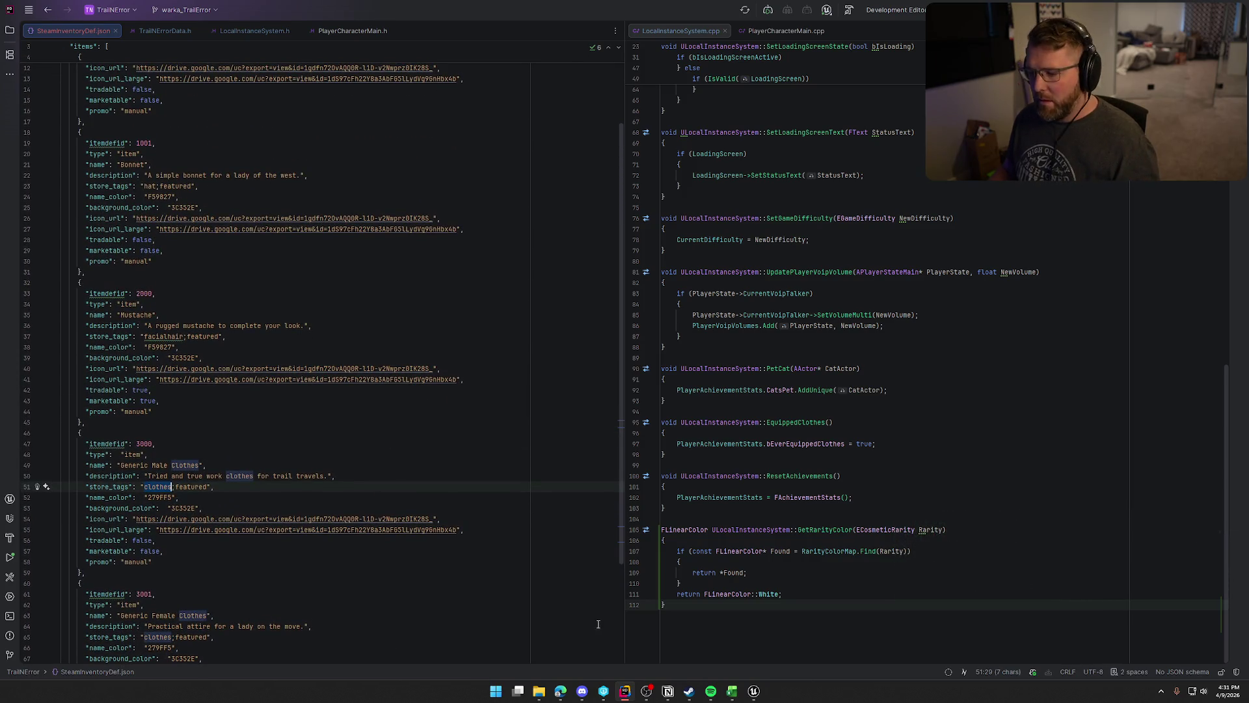
Check the first empty row below the Trapper Hat block in Excel, then return to the JSON.
{"action": "key", "text": "alt+Tab"}
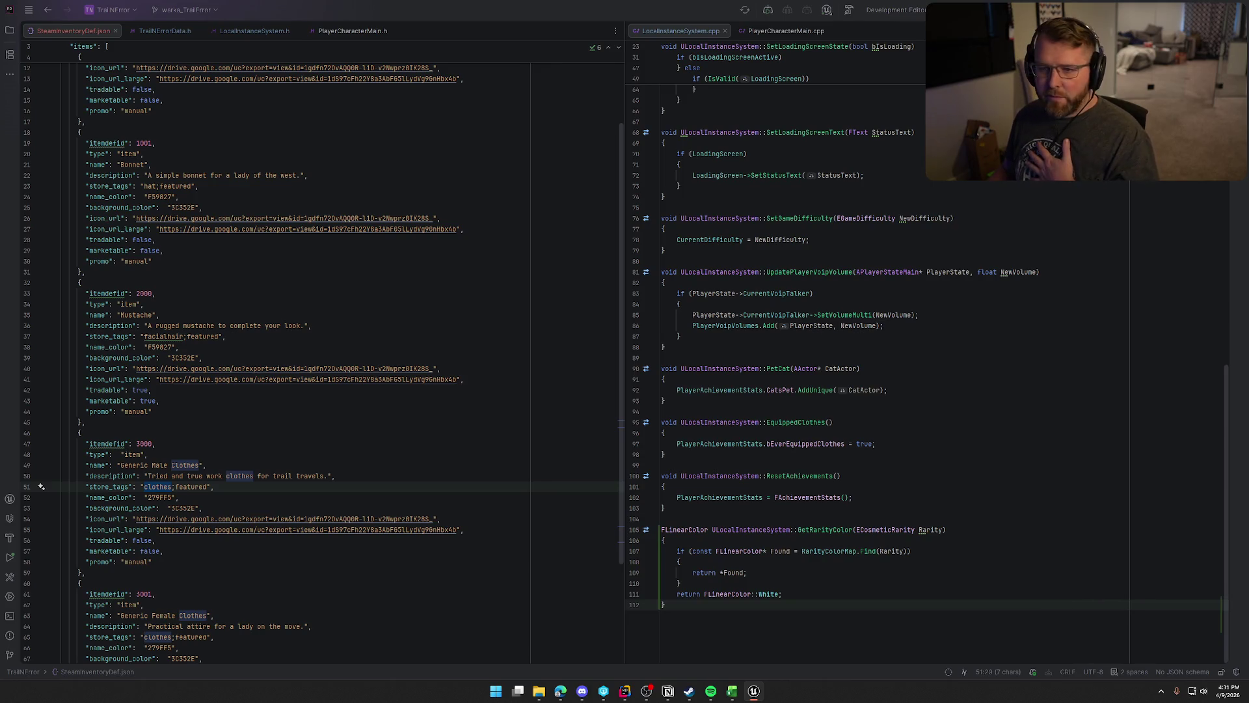
{"action": "scroll", "coordinate": [307, 447], "scroll_direction": "up", "scroll_amount": 3}
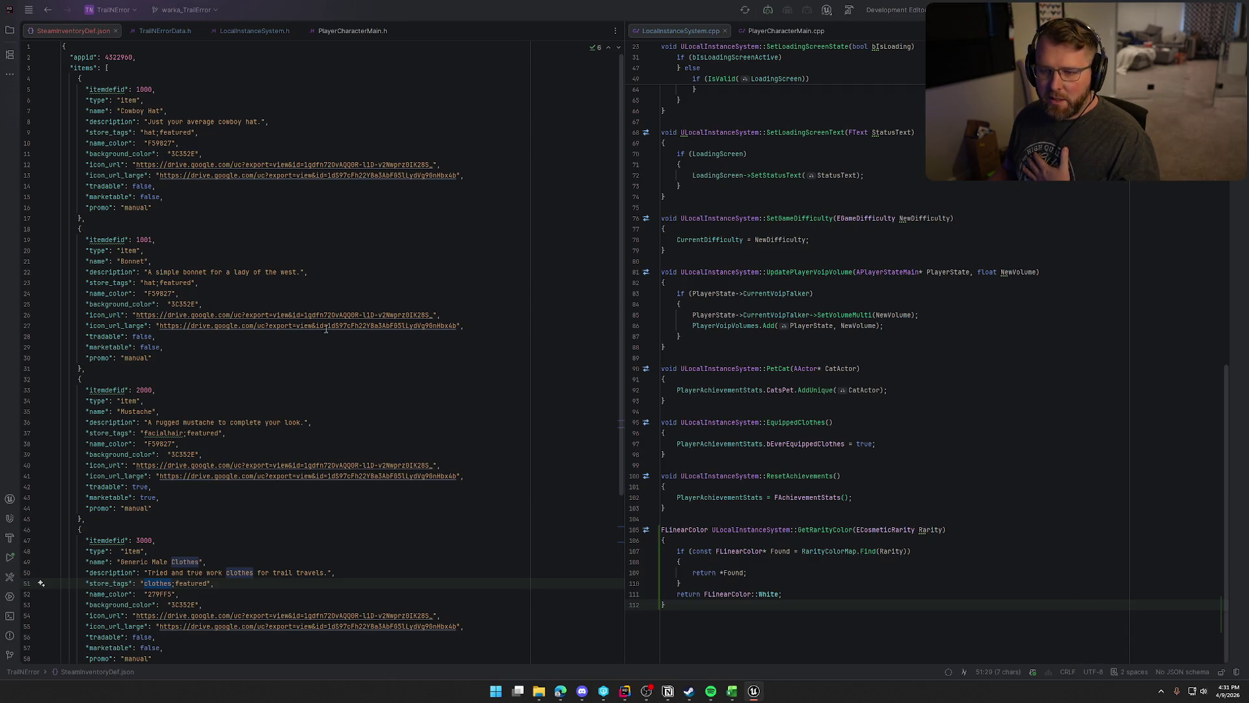
{"action": "left_click", "coordinate": [731, 691]}
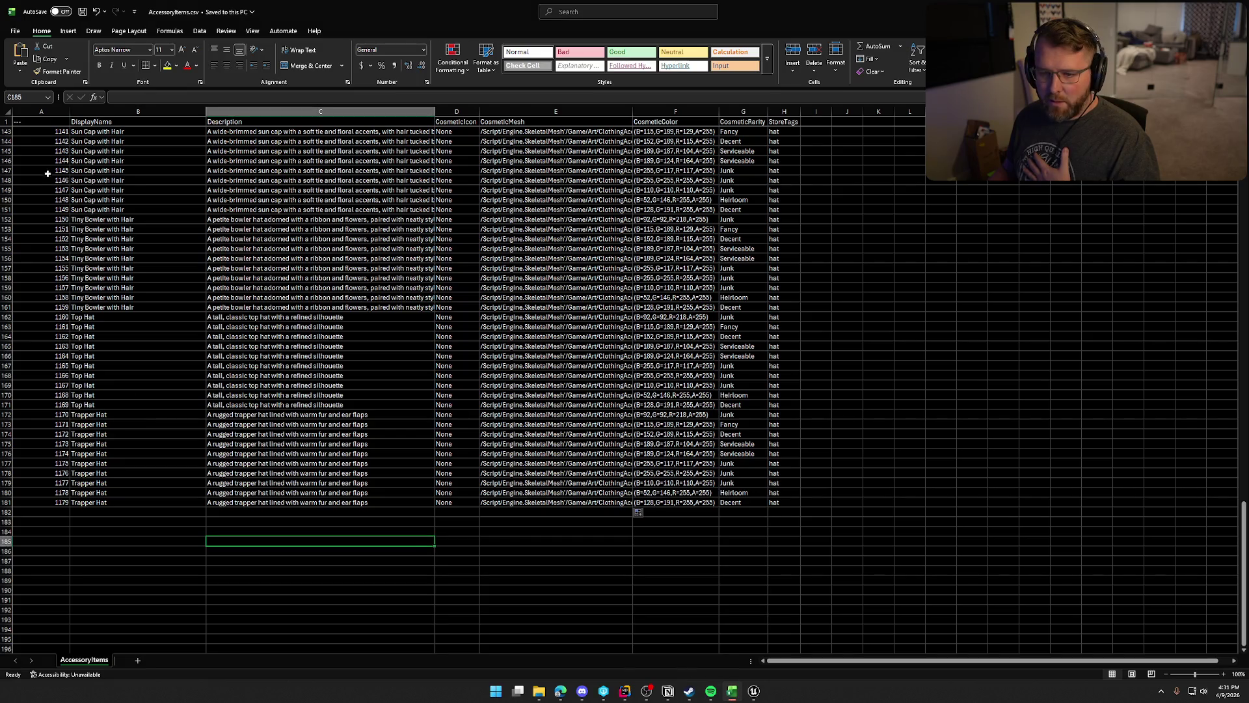
{"action": "left_click", "coordinate": [65, 511]}
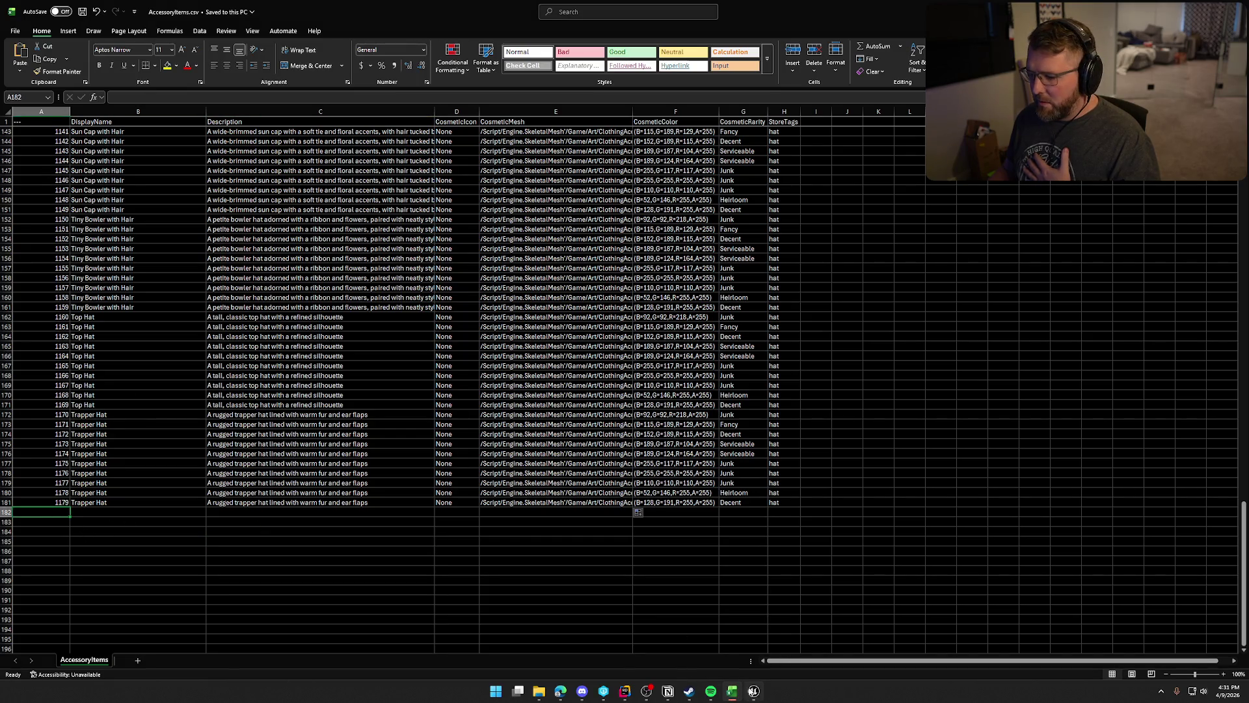
{"action": "left_click", "coordinate": [750, 695]}
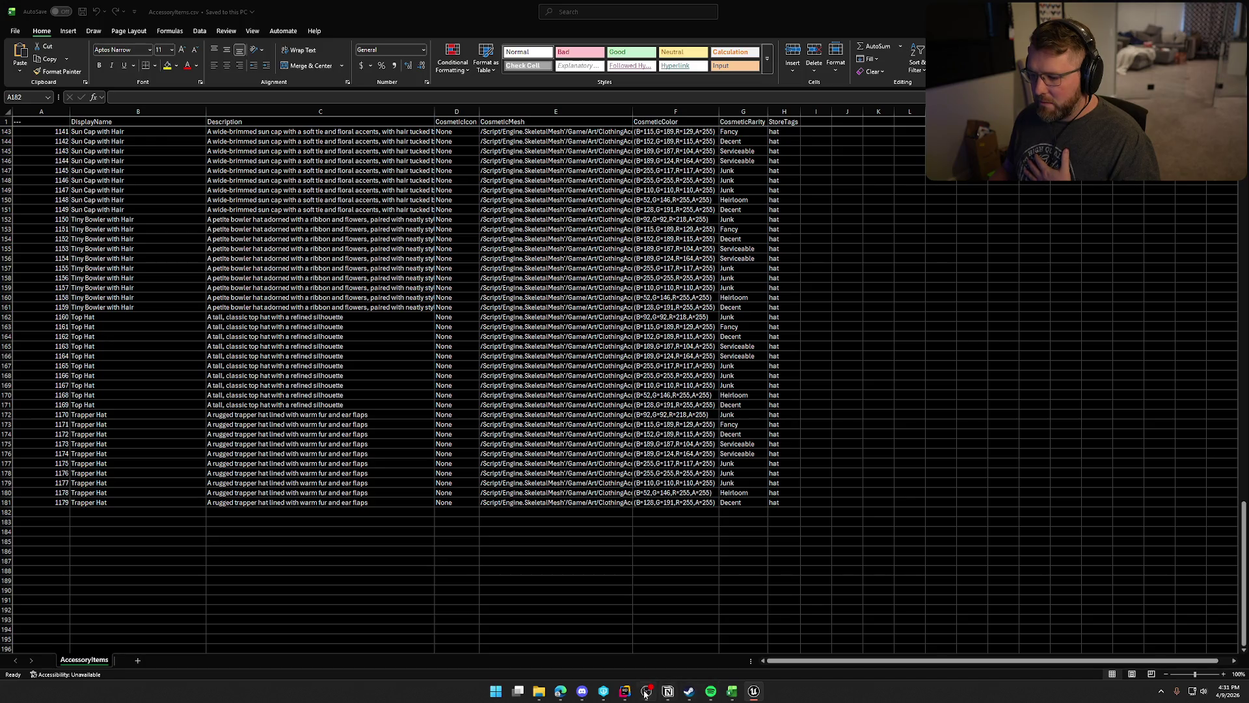
{"action": "left_click", "coordinate": [624, 691]}
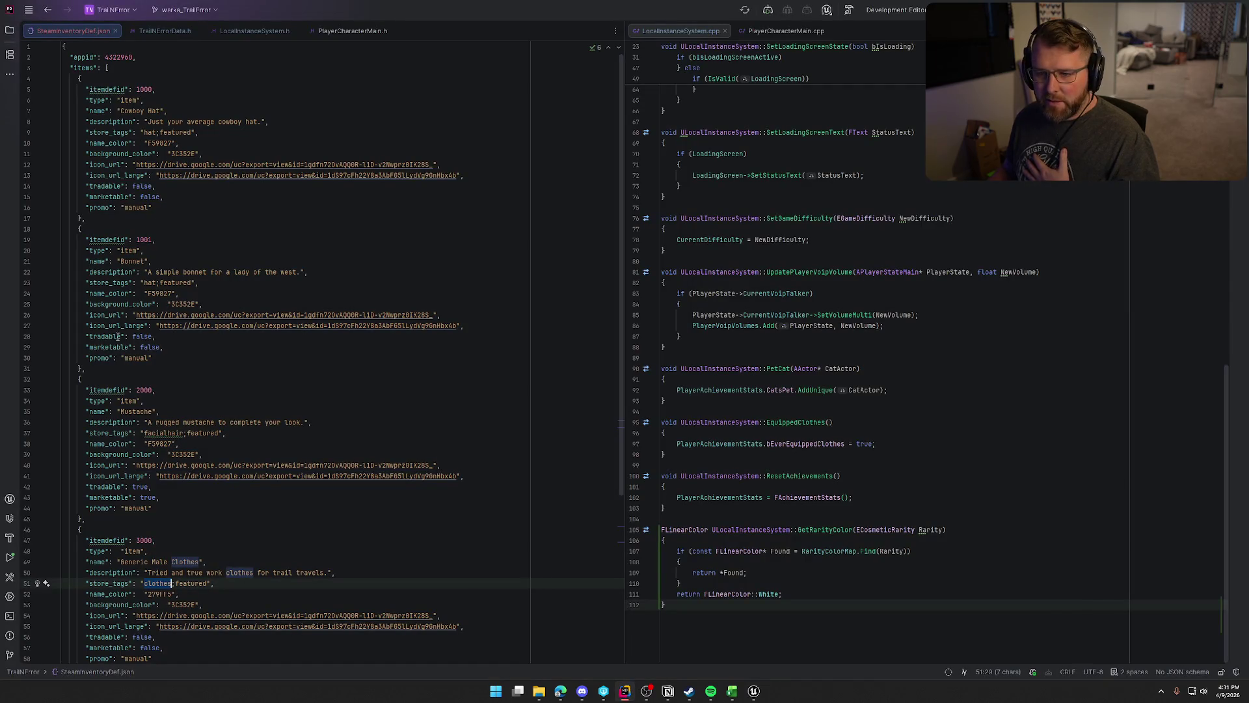
Scroll once more through the item definitions, then switch back to the AccessoryItems spreadsheet.
{"action": "scroll", "coordinate": [157, 309], "scroll_direction": "down", "scroll_amount": 7}
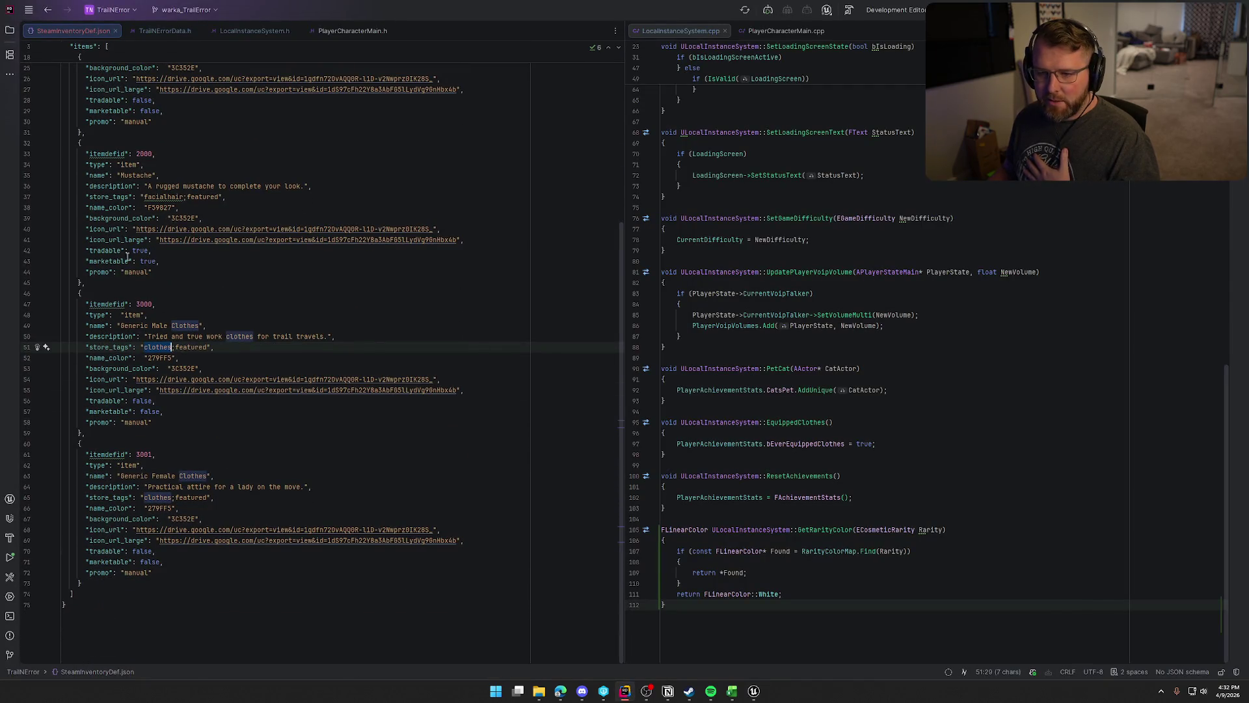
{"action": "mouse_move", "coordinate": [759, 692]}
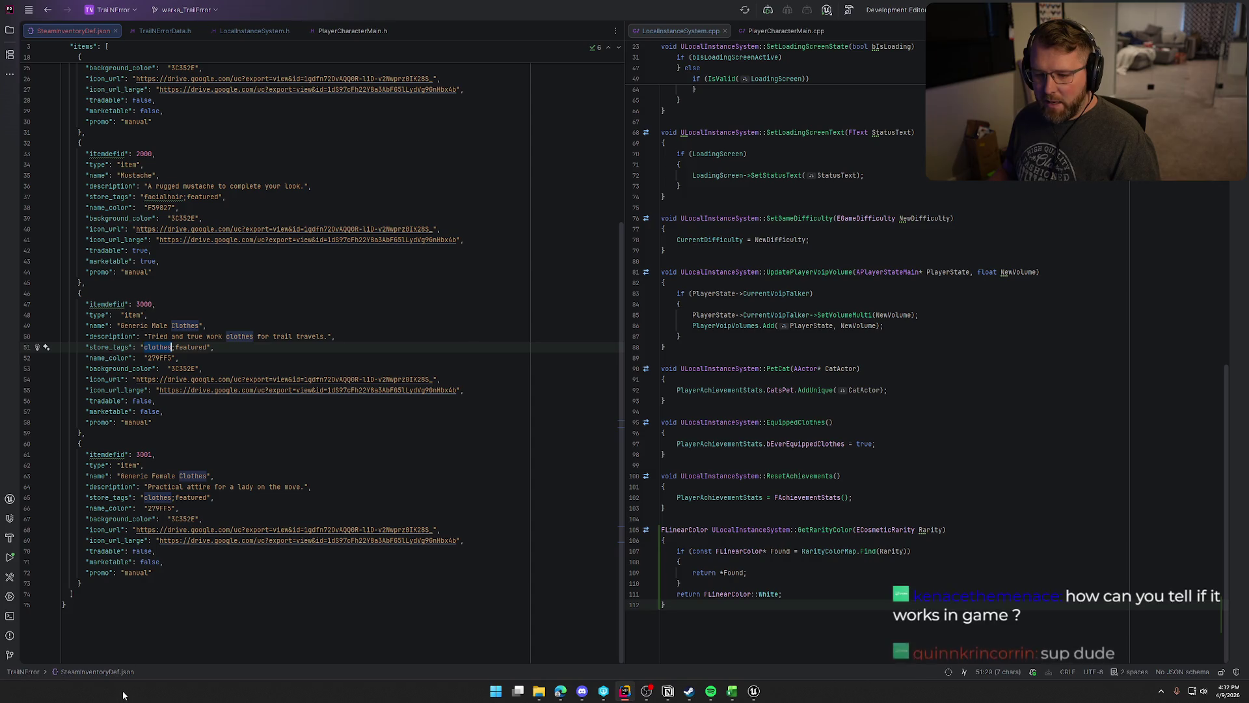
{"action": "scroll", "coordinate": [412, 310], "scroll_direction": "up", "scroll_amount": 2}
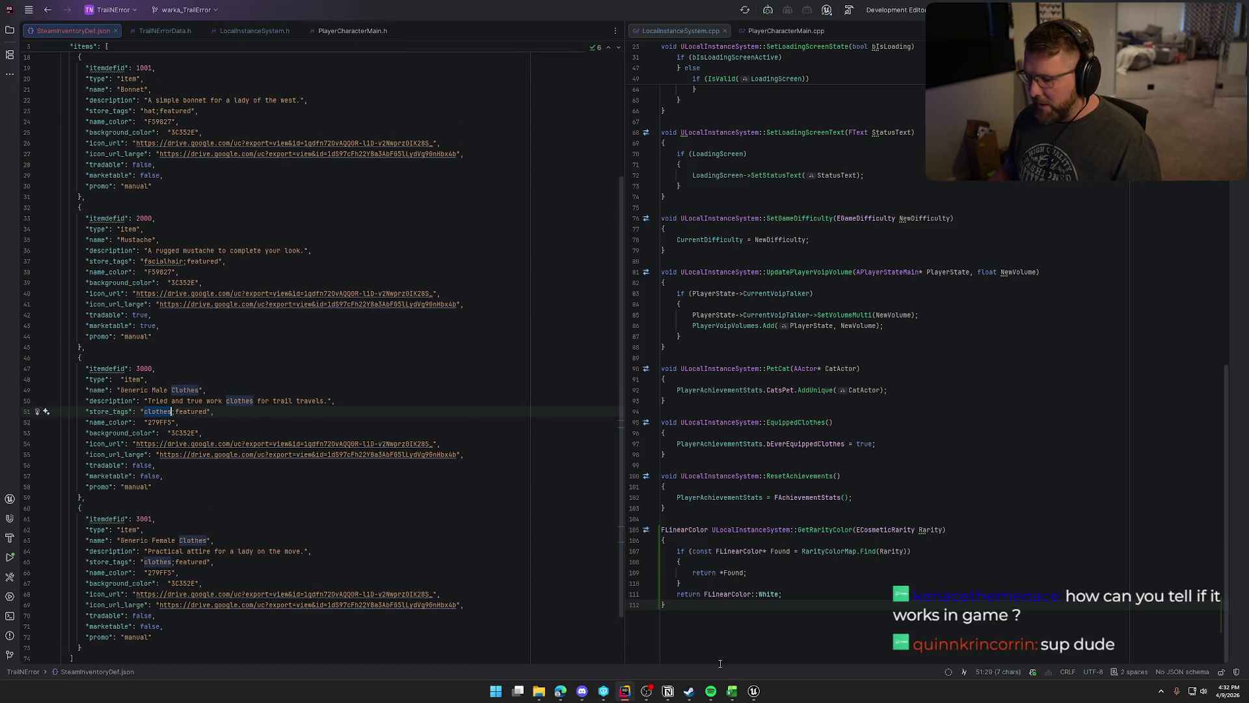
{"action": "left_click", "coordinate": [732, 691]}
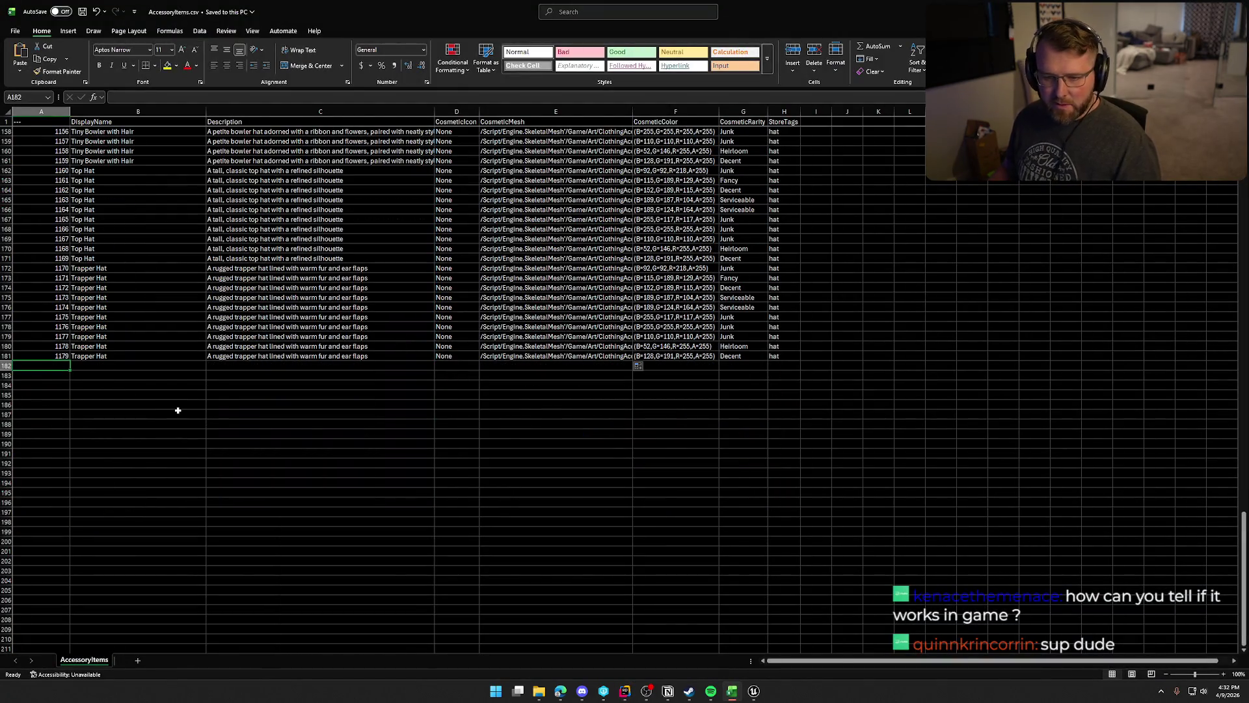
Enter IDs 2000 and 2001 in cells A182 and A183.
{"action": "type", "text": "2"}
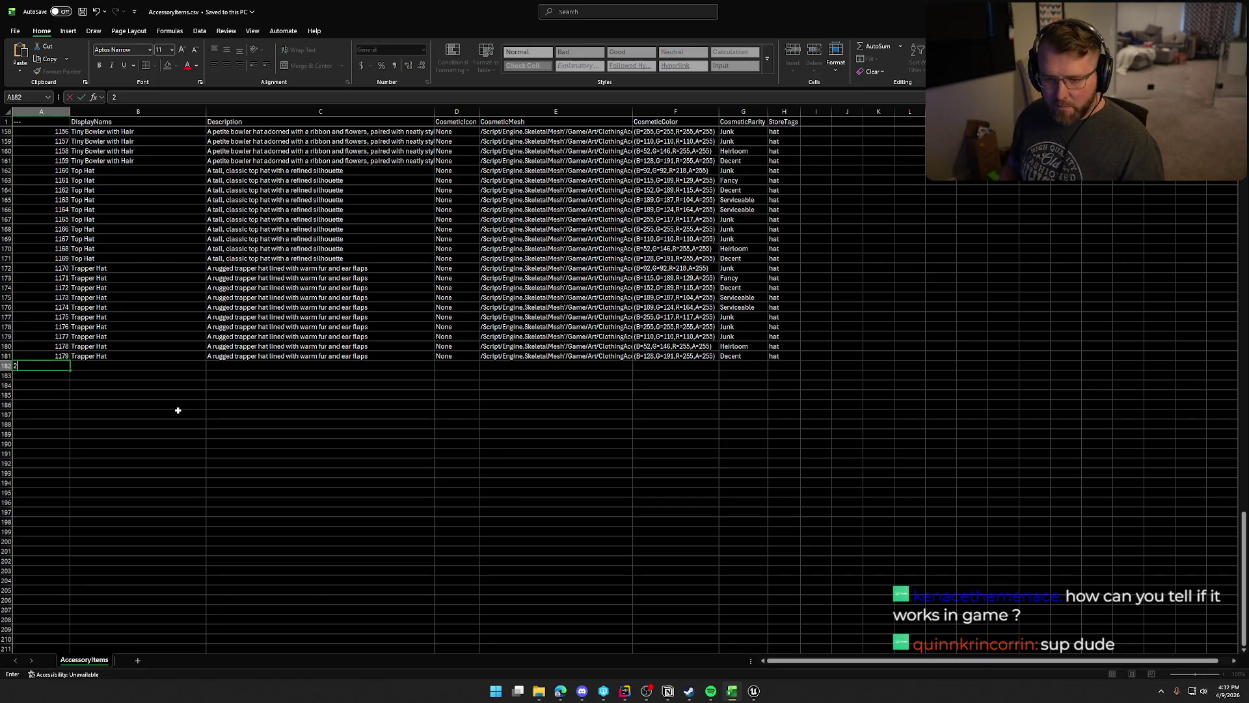
{"action": "type", "text": "000"}
{"action": "key", "text": "Return"}
{"action": "type", "text": "200"}
{"action": "key", "text": "Return"}
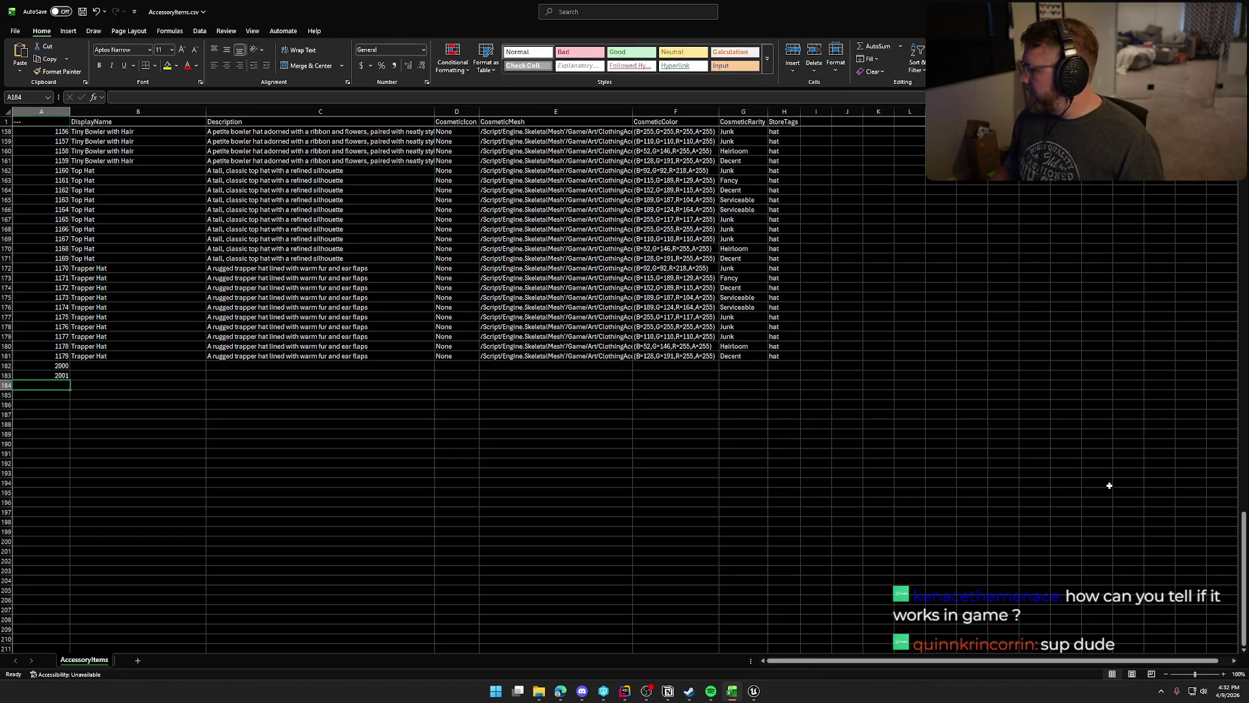
Bring up the DT_Clothing data table in Unreal Editor and maximize its window.
{"action": "key", "text": "alt+Tab"}
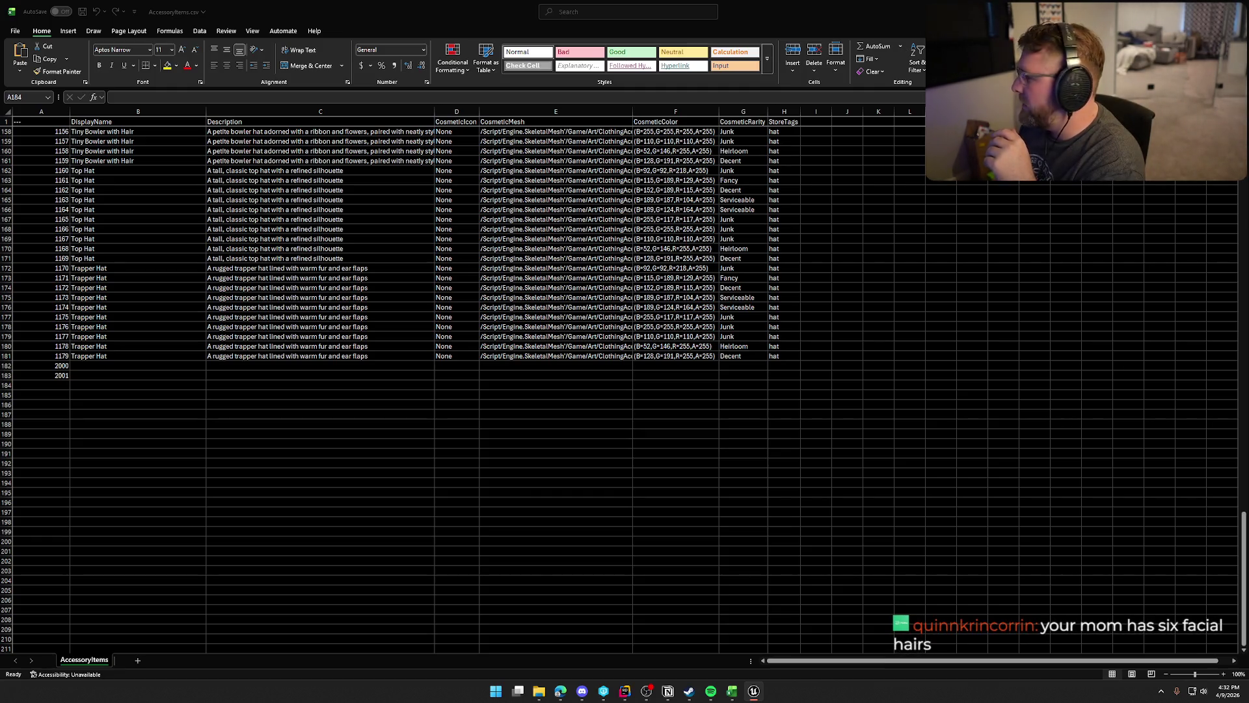
{"action": "key", "text": "alt+Tab"}
{"action": "double_click", "coordinate": [616, 83]}
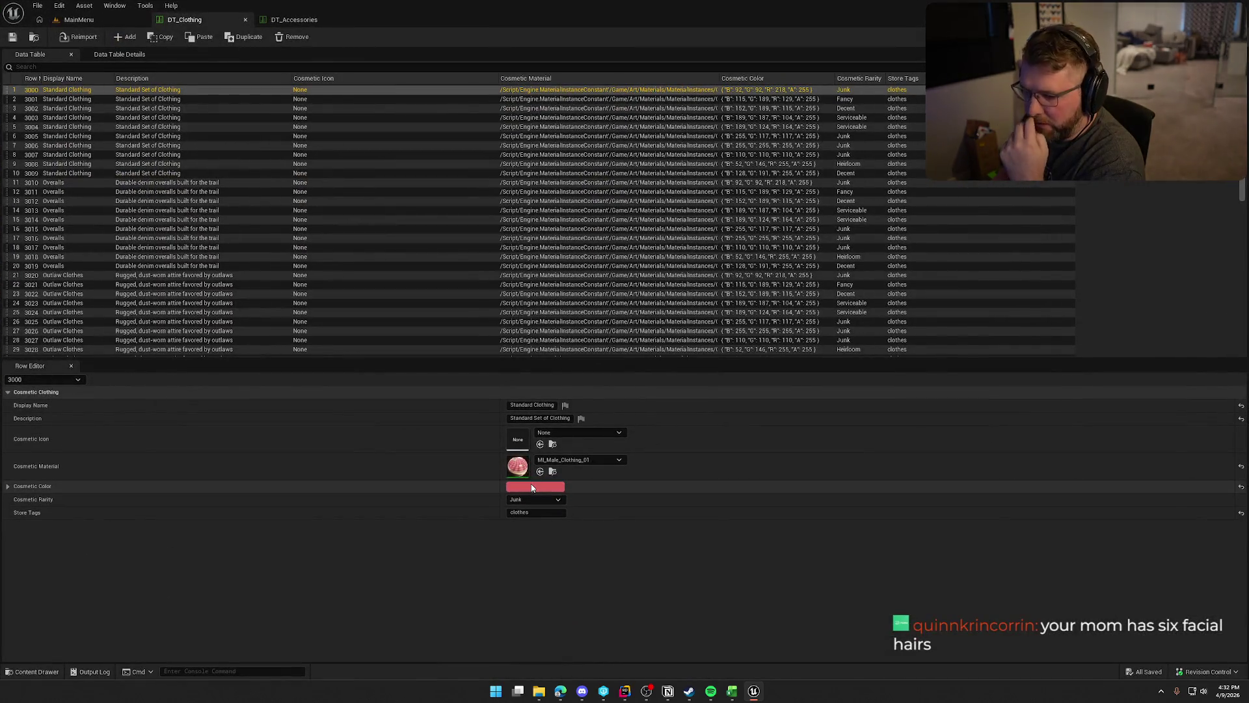
{"action": "left_click", "coordinate": [738, 99]}
{"action": "key", "text": "Down"}
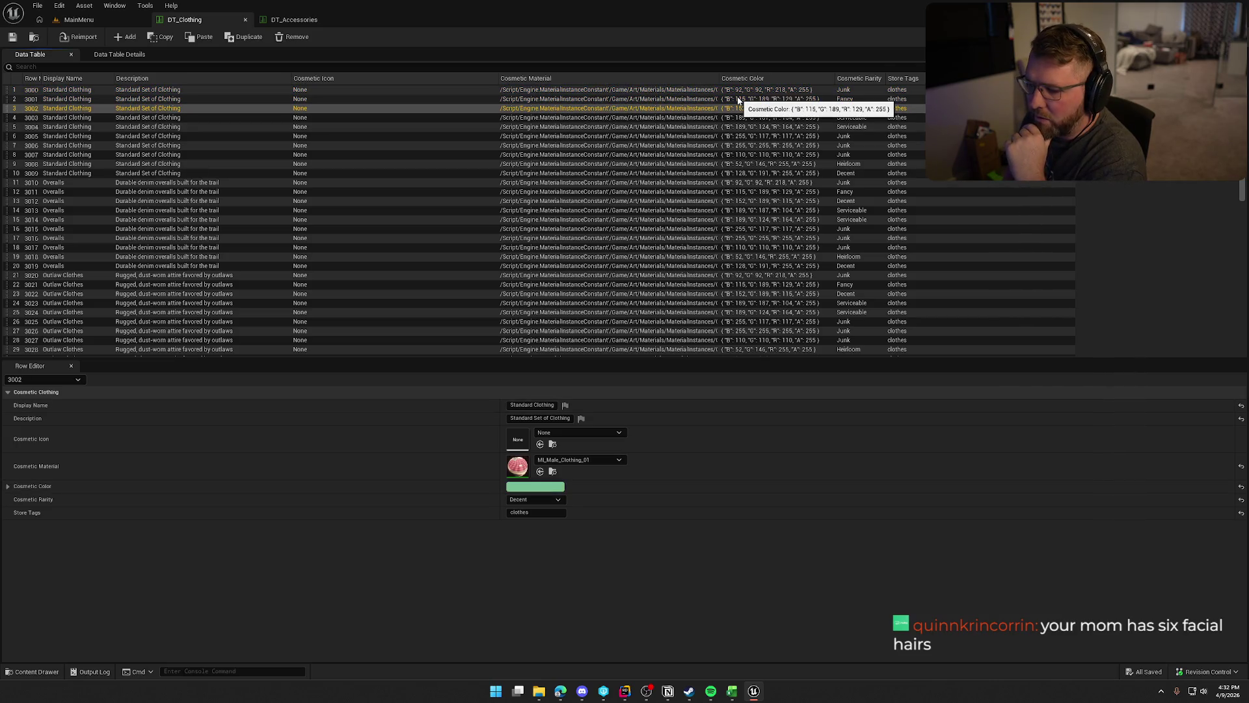
{"action": "key", "text": "Down"}
{"action": "key", "text": "Down"}
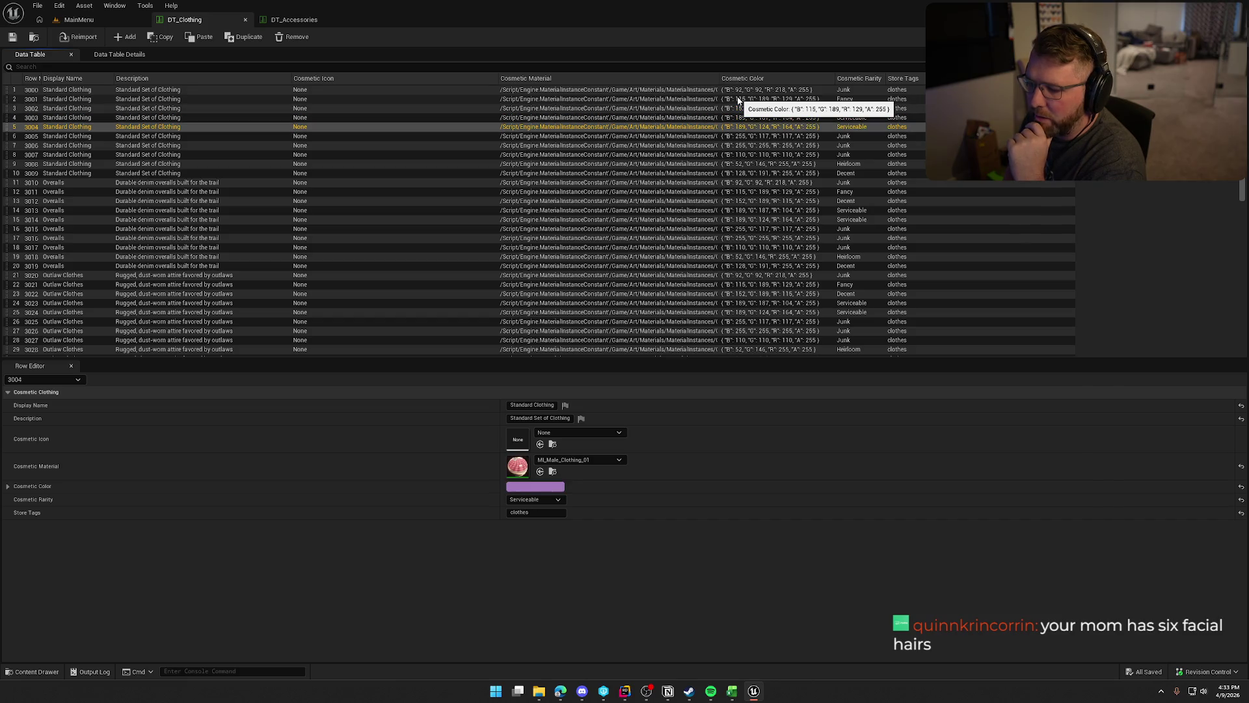
{"action": "key", "text": "Down"}
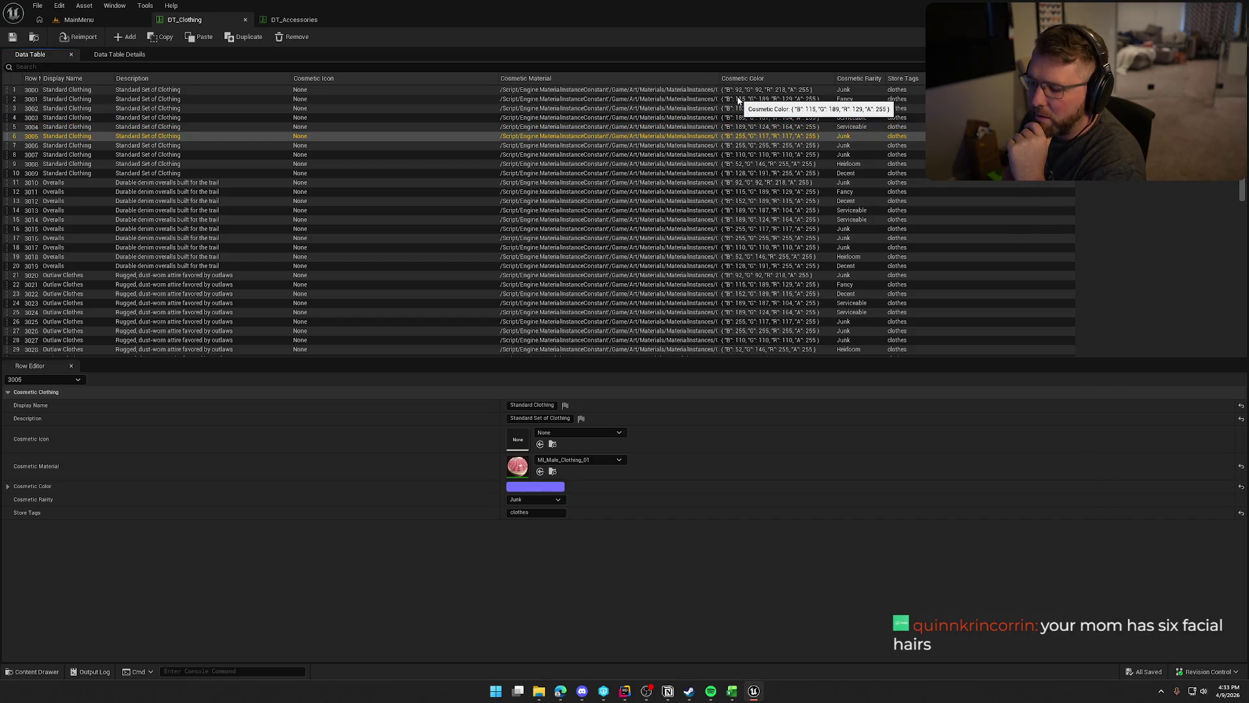
{"action": "key", "text": "Down"}
{"action": "key", "text": "Down"}
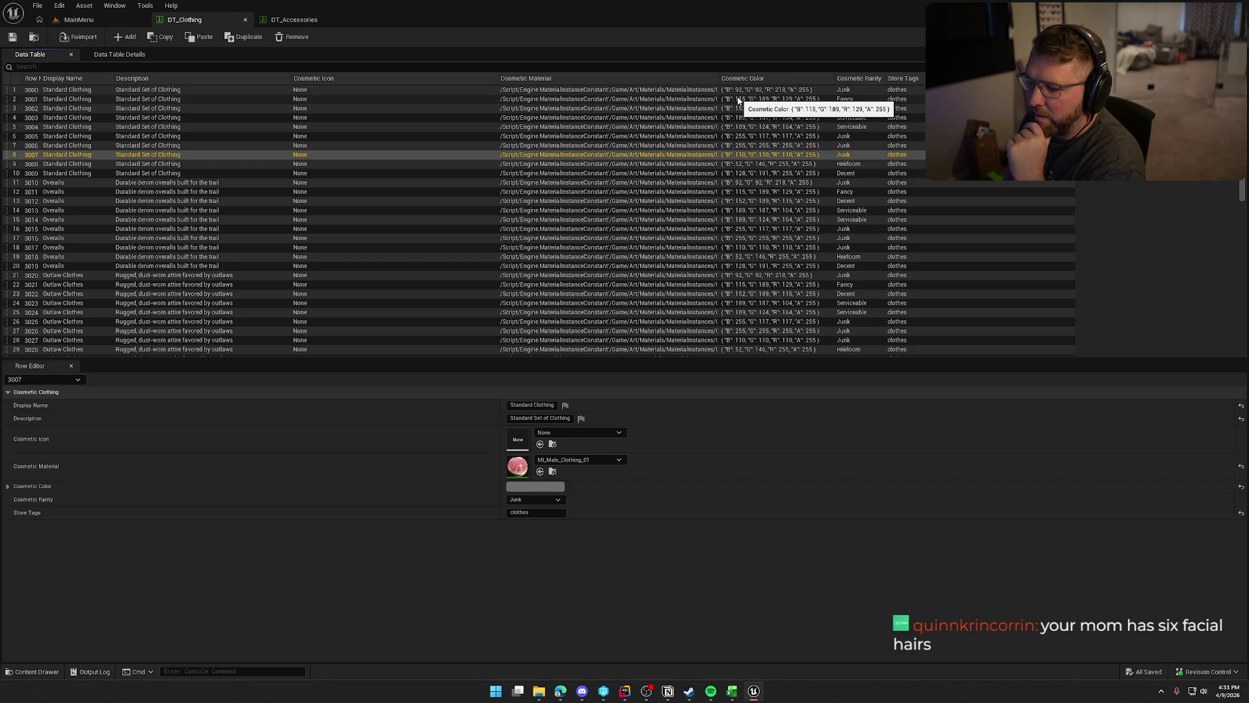
{"action": "key", "text": "Down"}
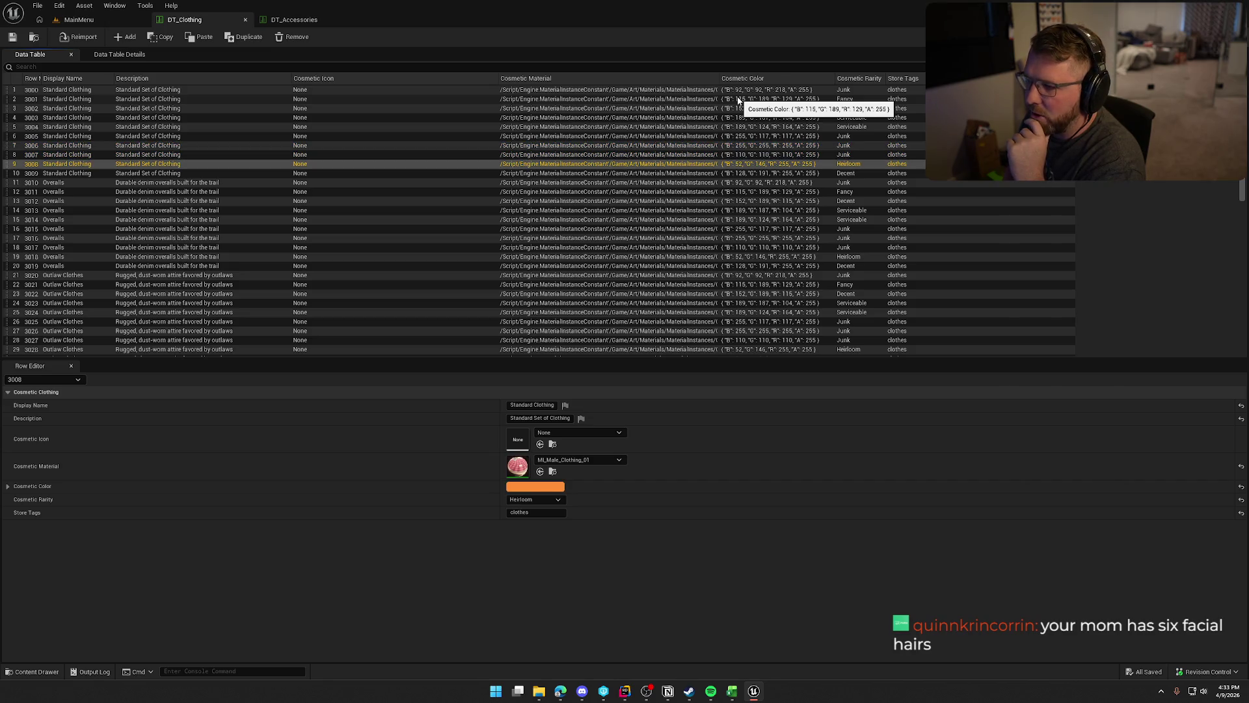
{"action": "key", "text": "Down"}
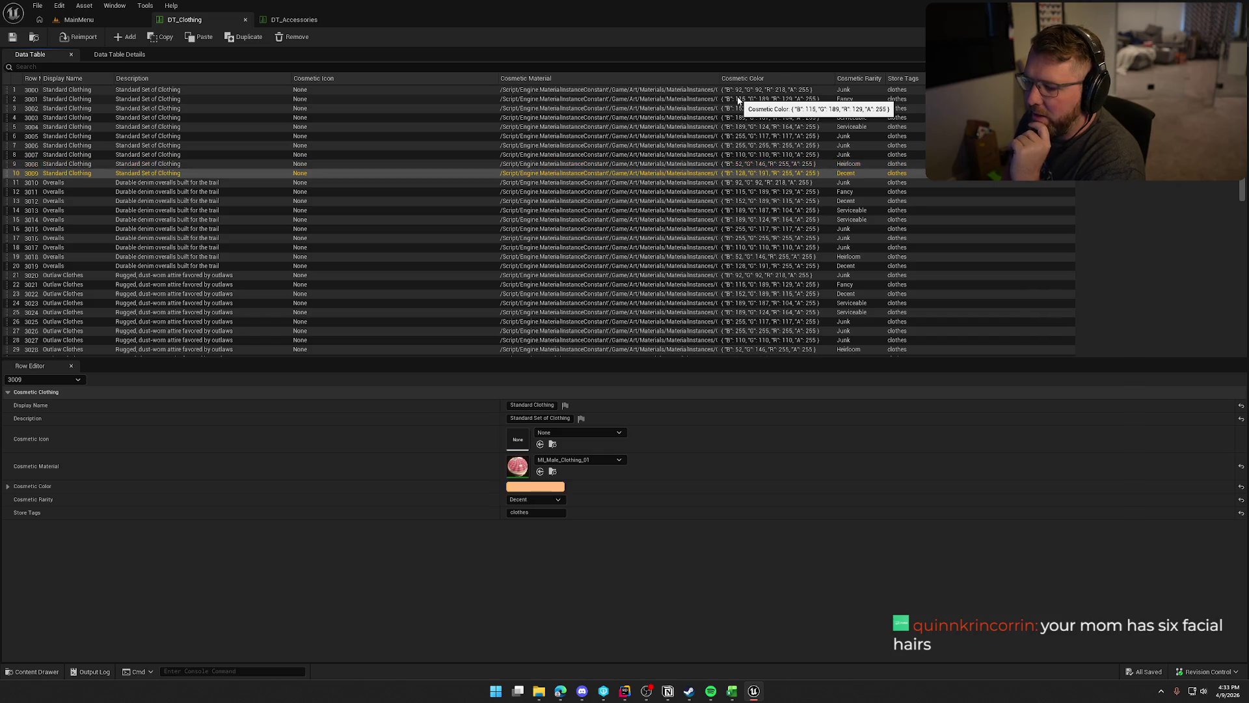
{"action": "key", "text": "Down"}
{"action": "key", "text": "Up"}
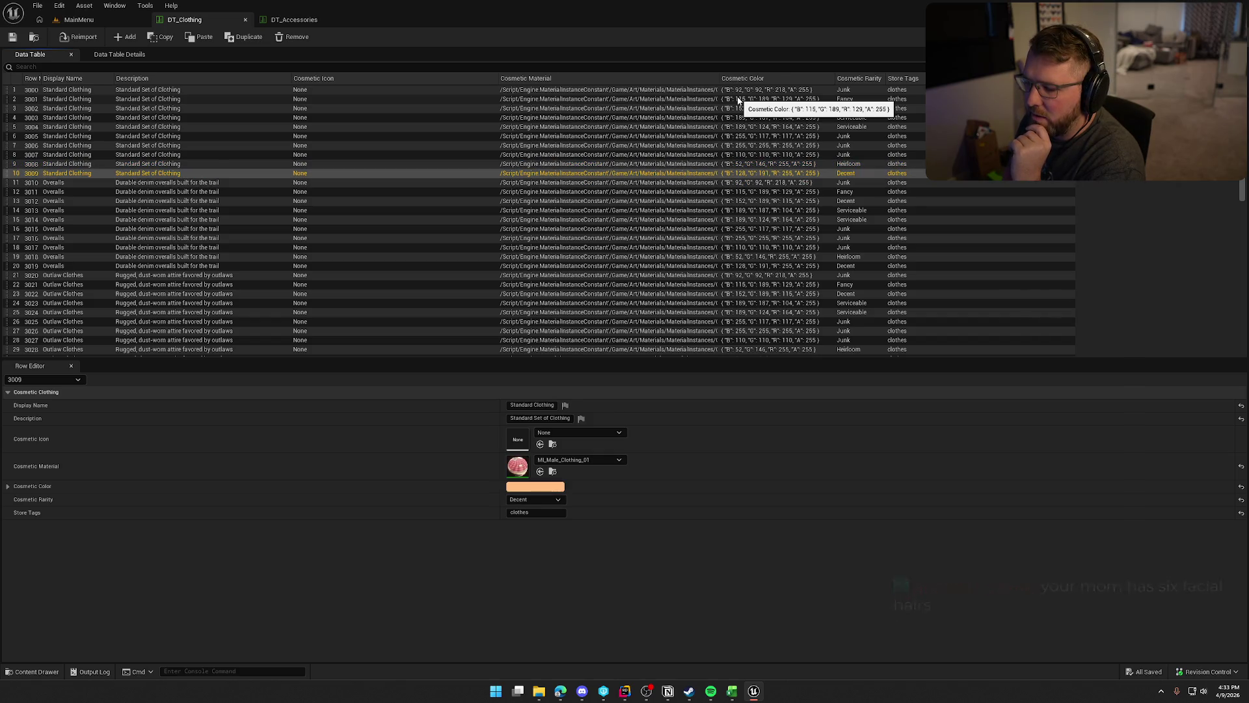
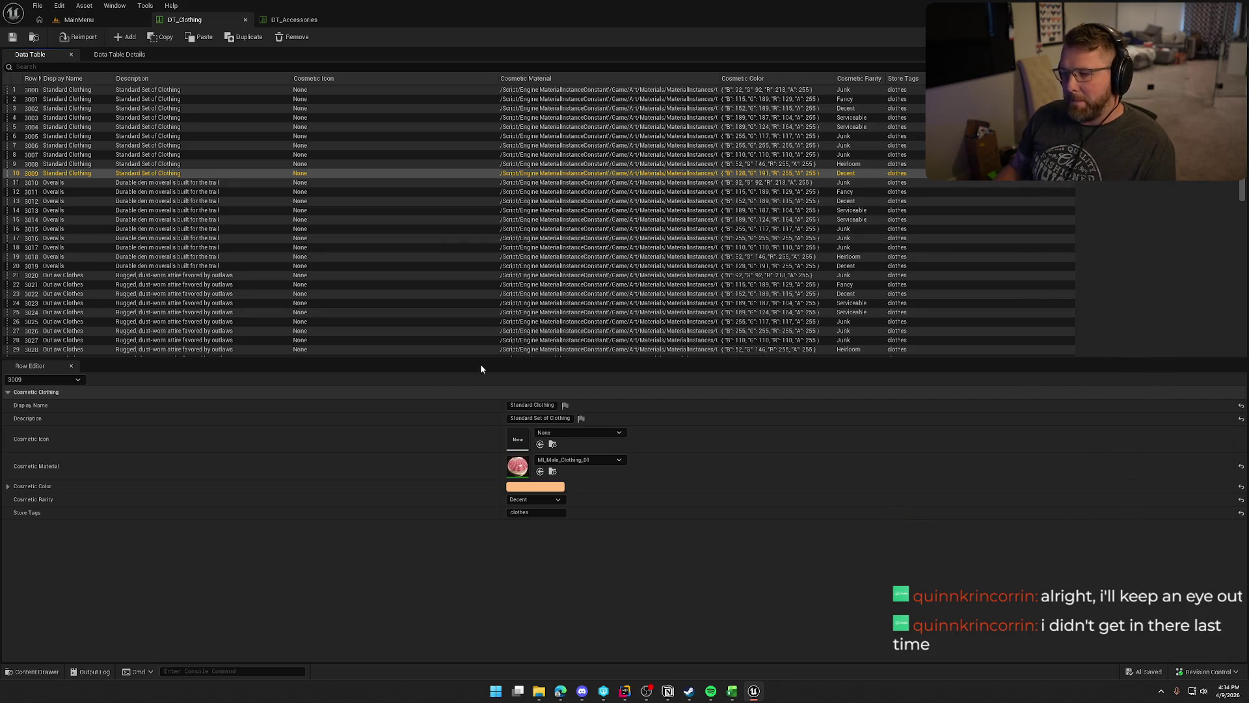
Scroll the DT_Clothing table and clear its row selection.
{"action": "scroll", "coordinate": [505, 303], "scroll_direction": "down", "scroll_amount": 10}
{"action": "scroll", "coordinate": [505, 304], "scroll_direction": "down", "scroll_amount": 4}
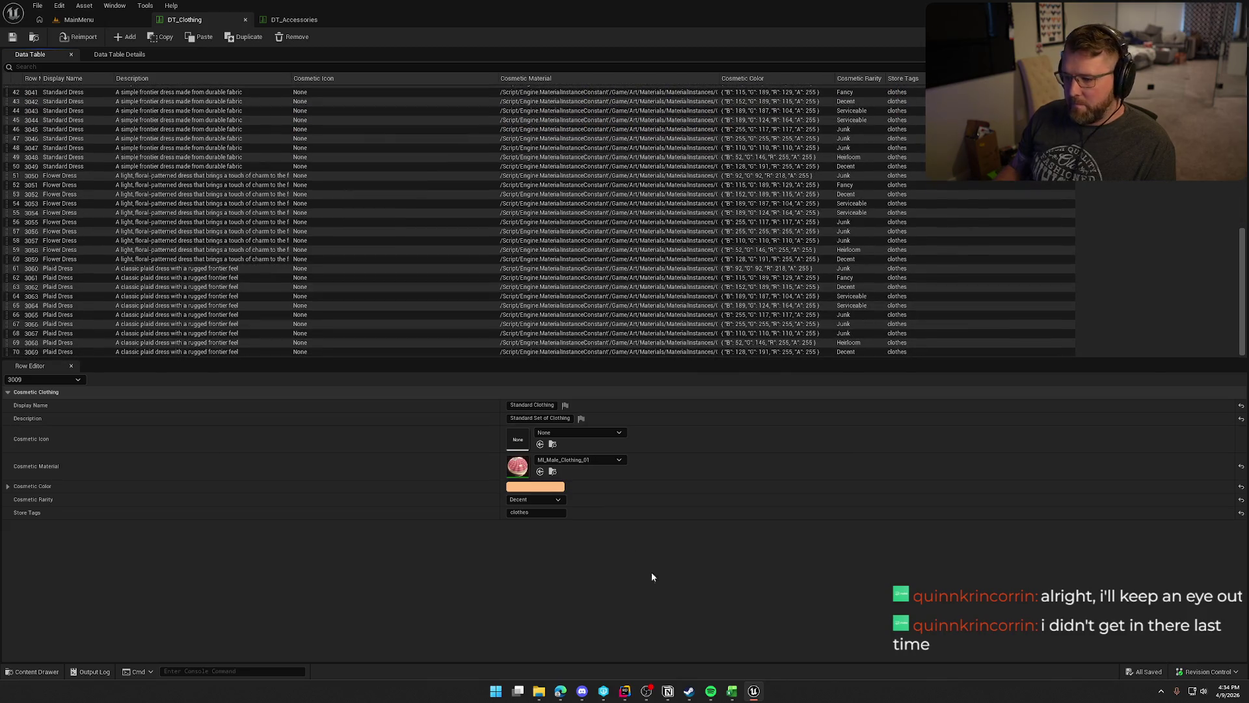
{"action": "scroll", "coordinate": [63, 270], "scroll_direction": "up", "scroll_amount": 14}
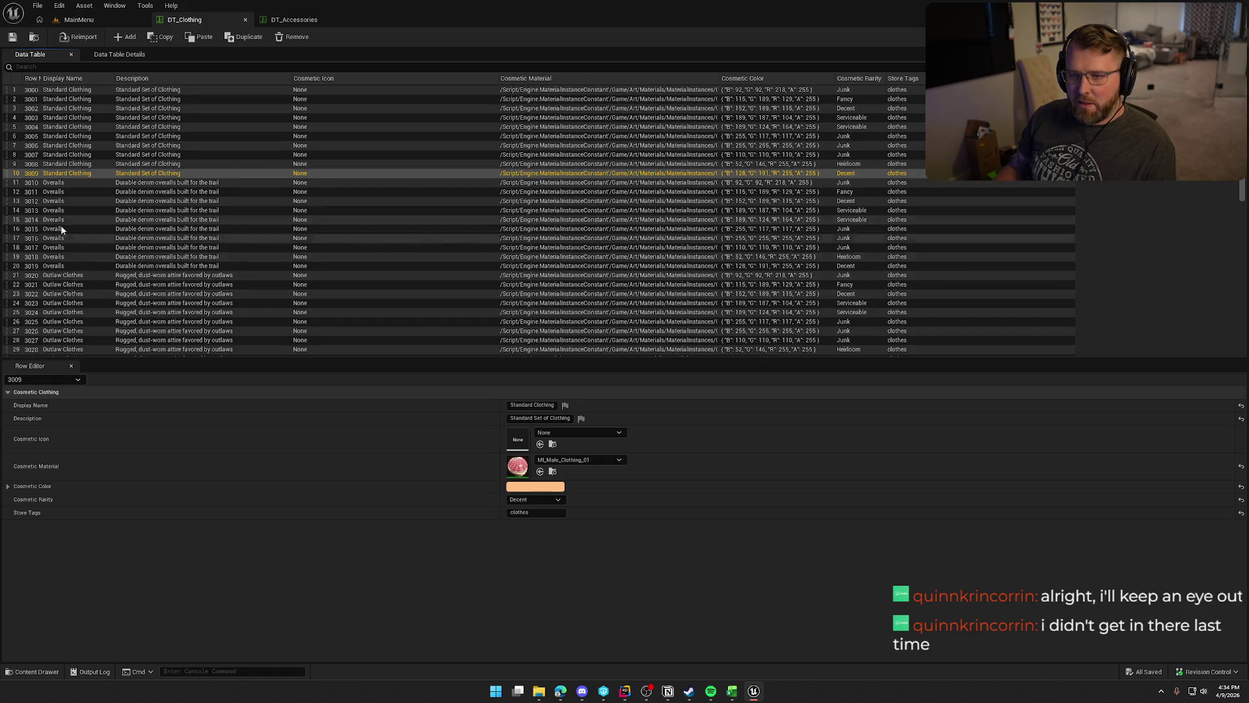
{"action": "left_click", "coordinate": [43, 80]}
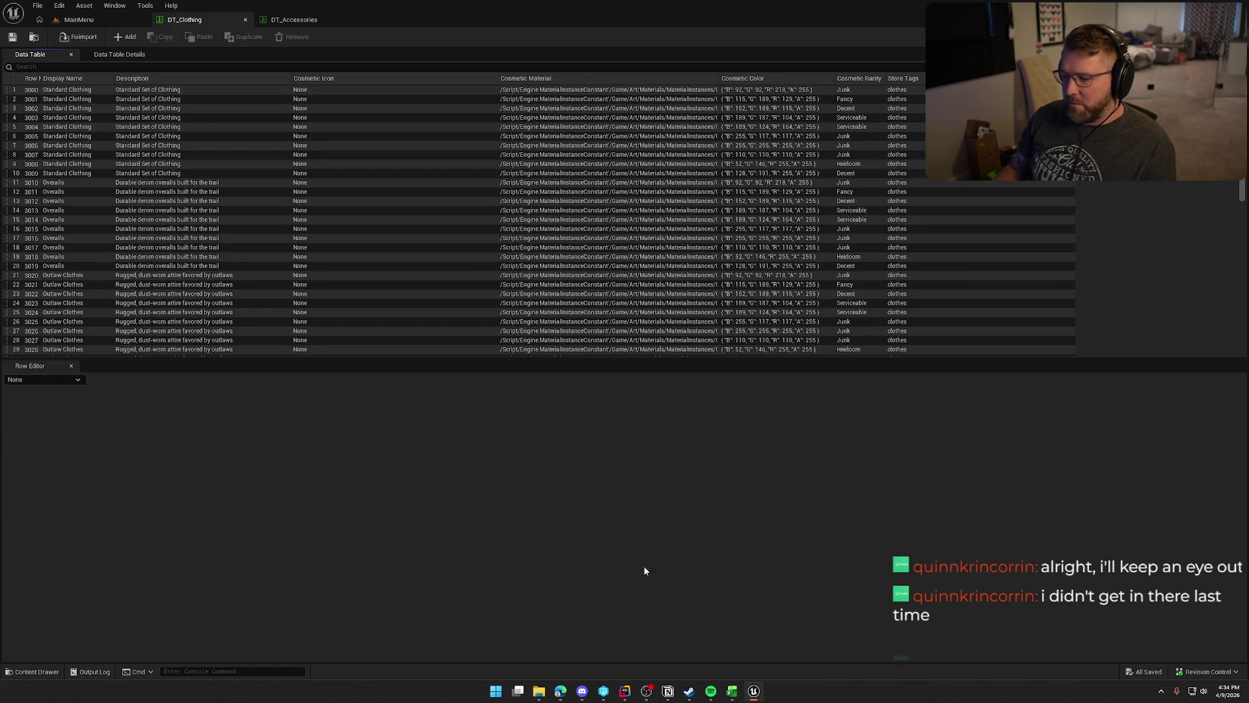
Check the blank row 2000 in AccessoryItems.csv, then load DT_Accessories' Cowboy Hat row.
{"action": "left_click", "coordinate": [732, 691]}
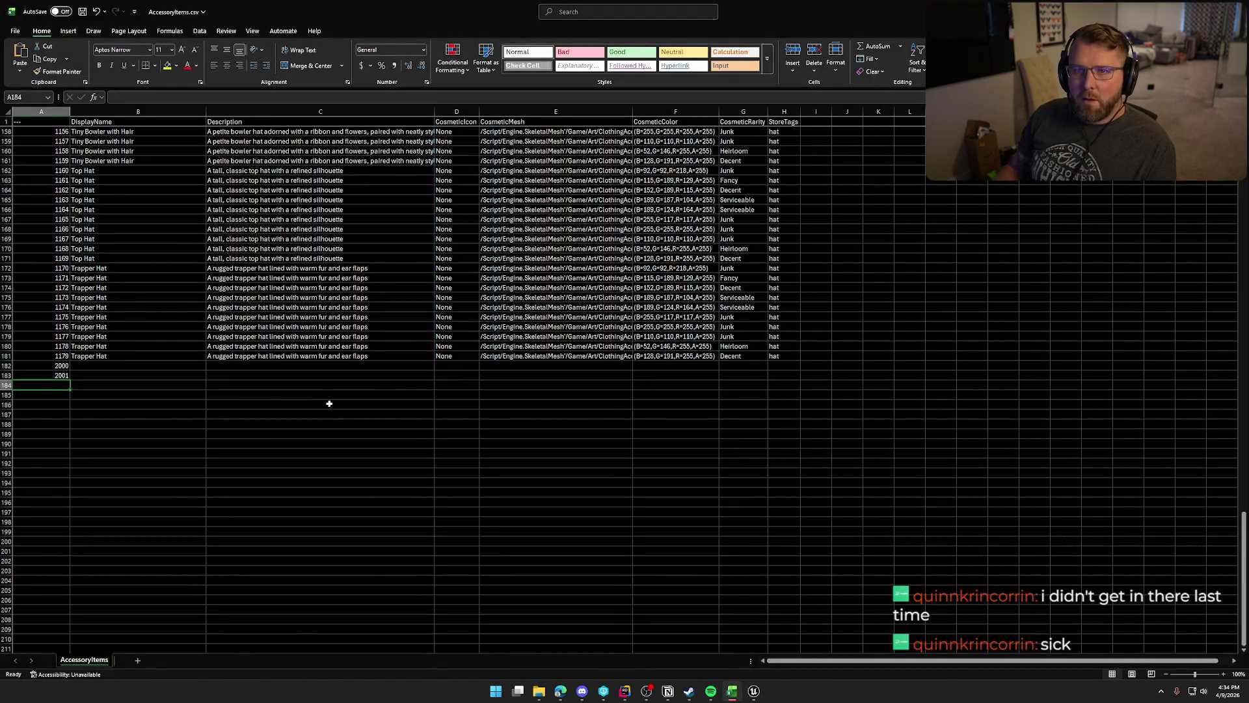
{"action": "left_click", "coordinate": [79, 366]}
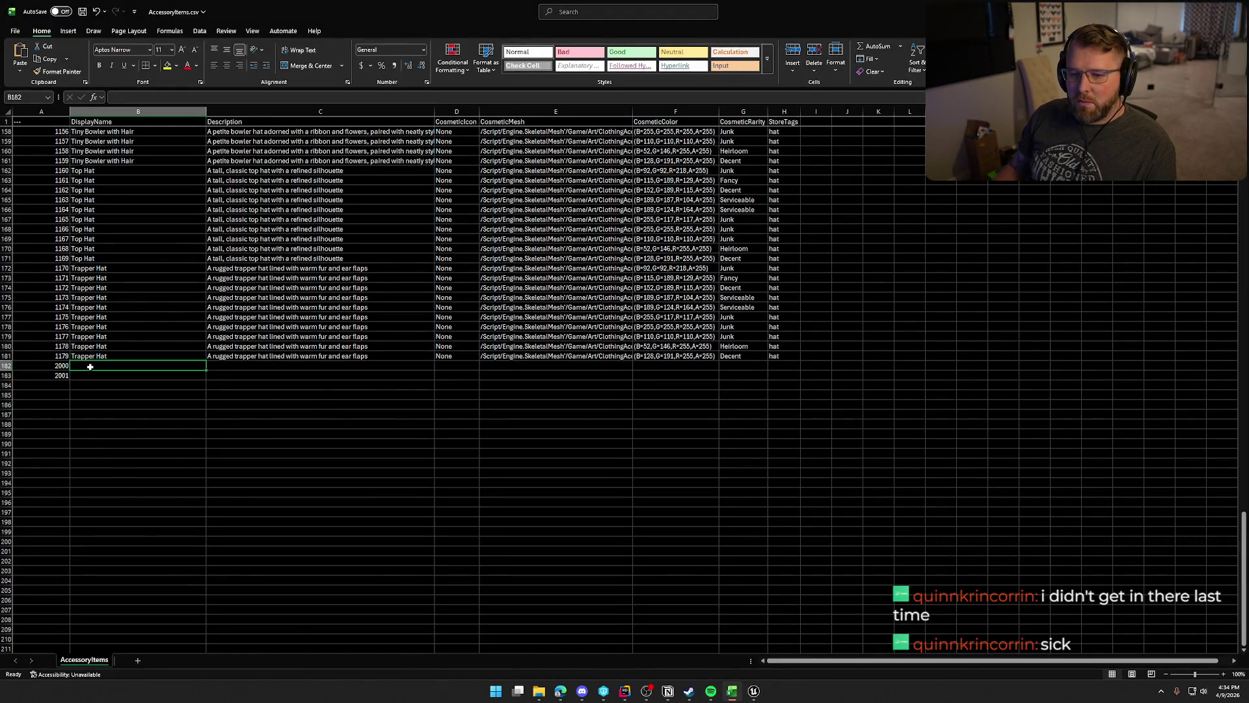
{"action": "left_click", "coordinate": [753, 691]}
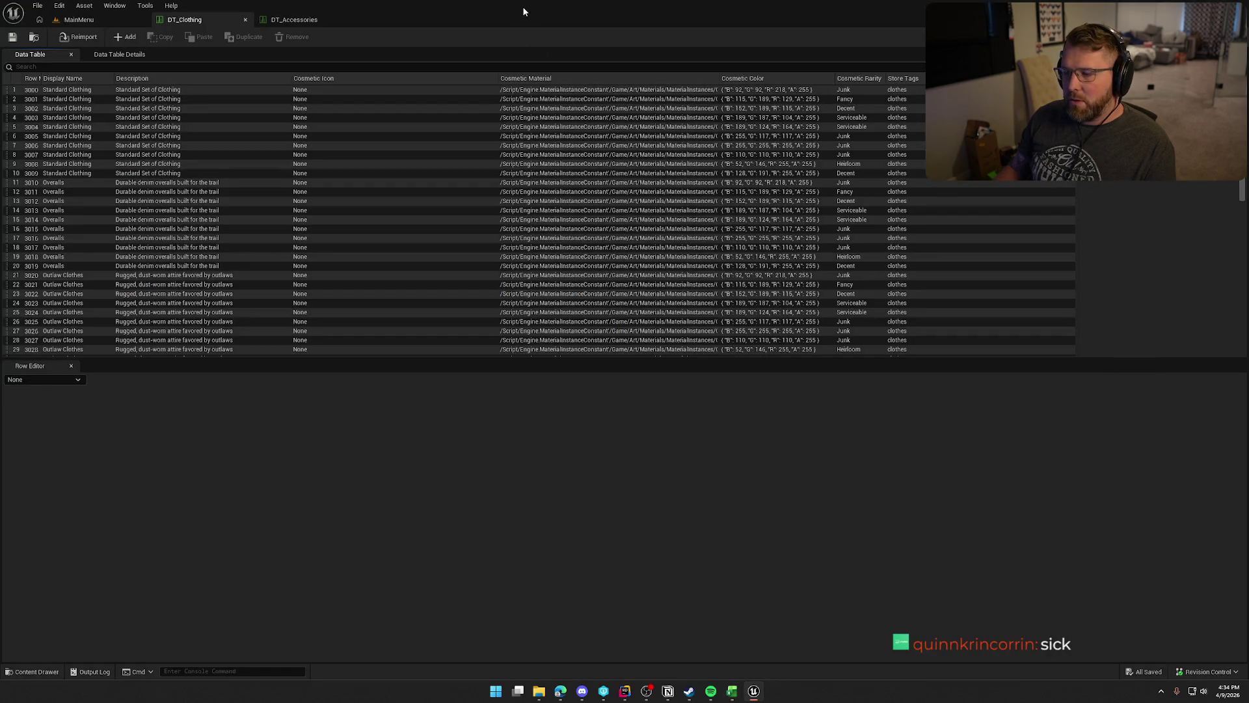
{"action": "left_click", "coordinate": [292, 19]}
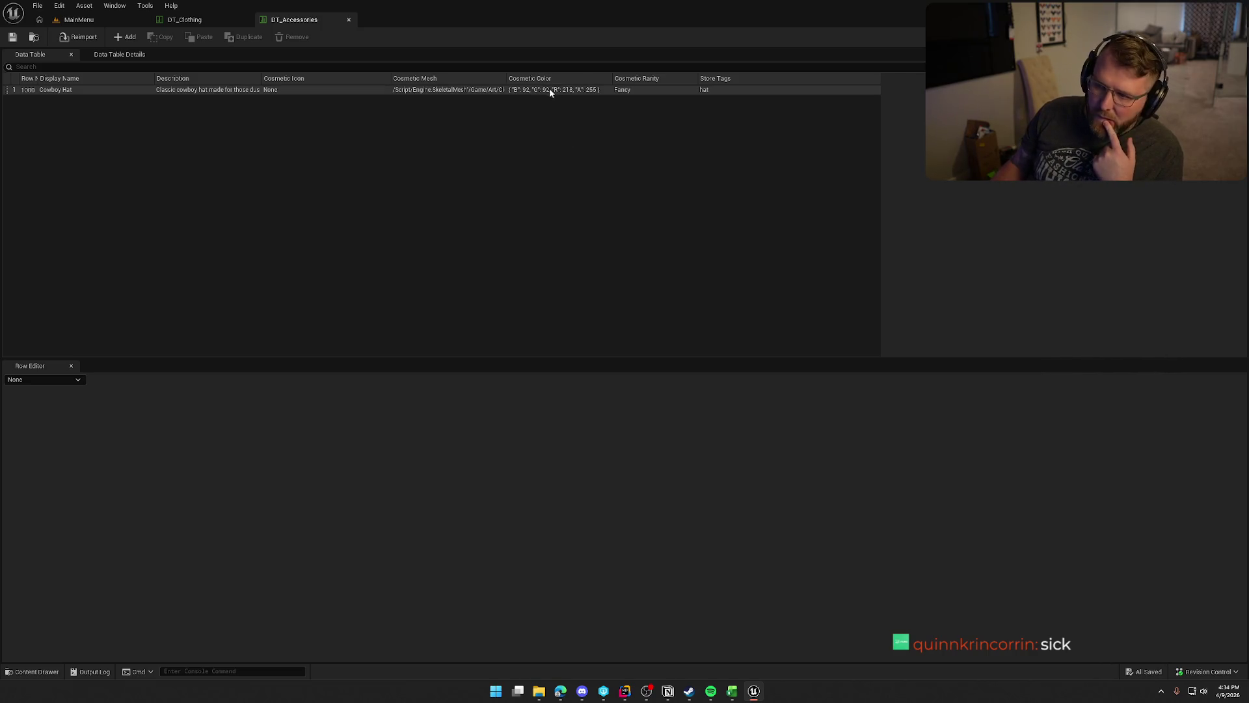
{"action": "left_click", "coordinate": [387, 89]}
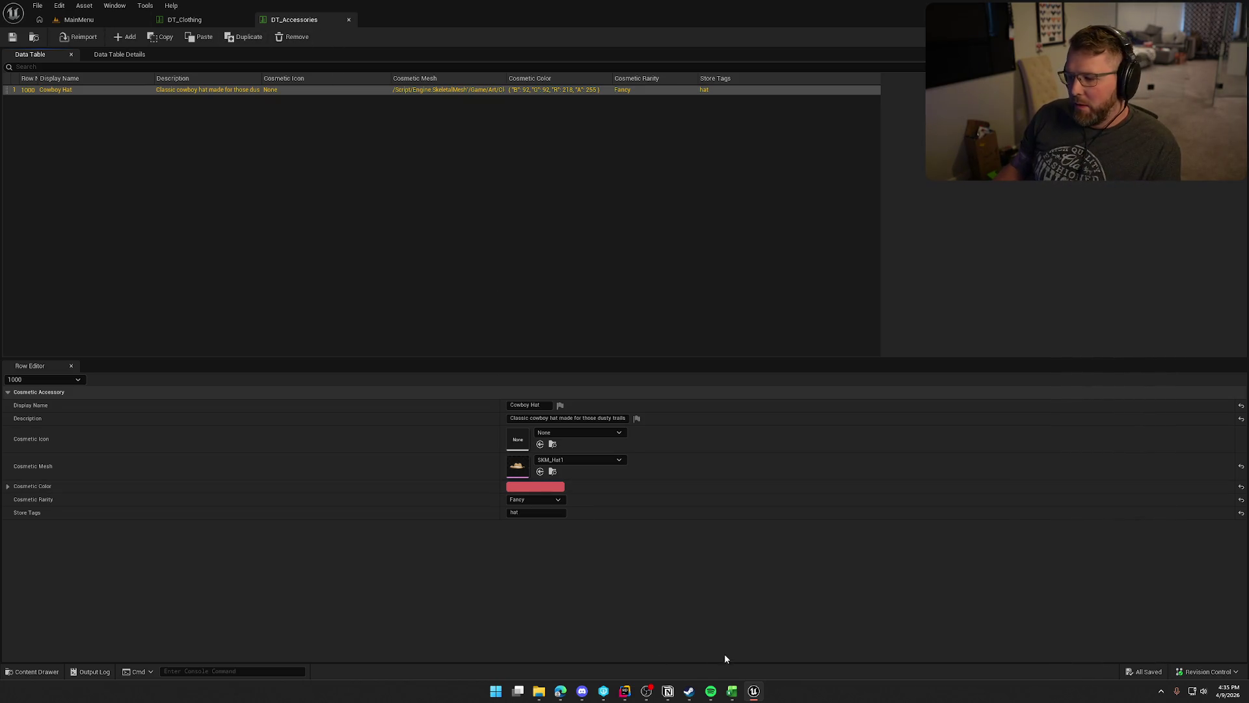
Switch from the Unreal data table to the AccessoryItems.csv sheet in Excel.
{"action": "key", "text": "alt+Tab"}
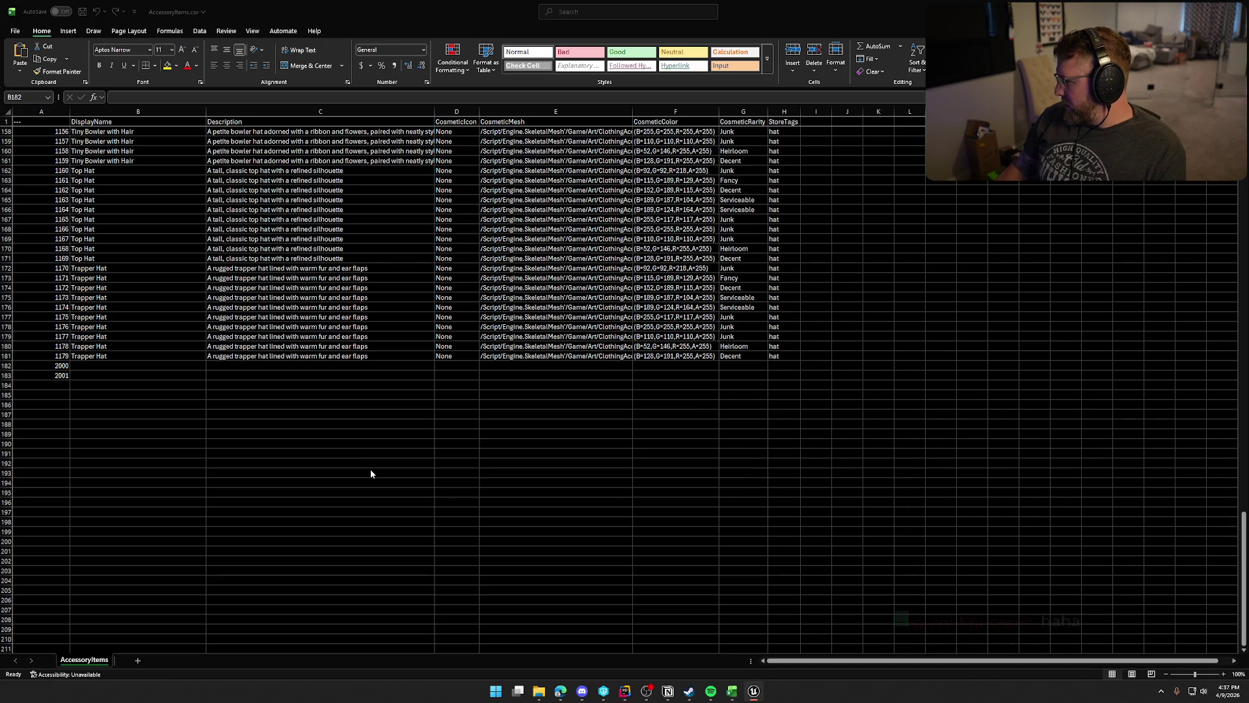
Enter Beard in B182, extend IDs to 2004, and fill Beard down to row 186.
{"action": "left_click", "coordinate": [93, 362]}
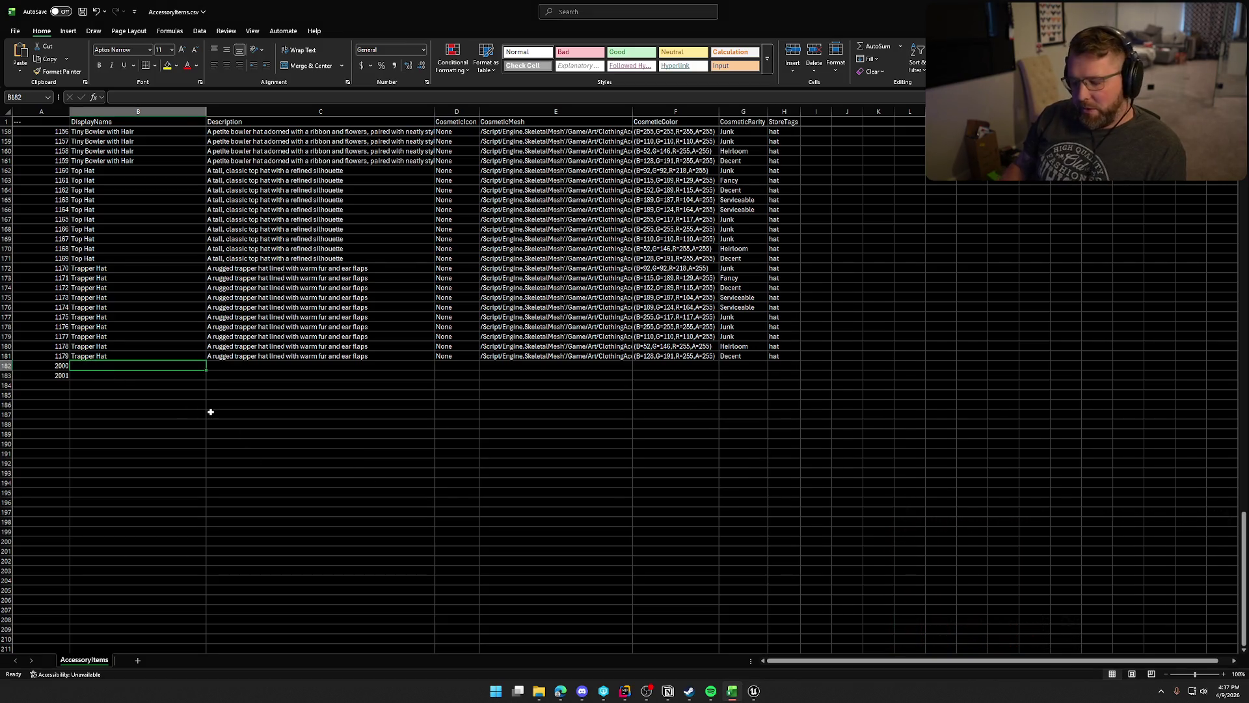
{"action": "type", "text": "Beard"}
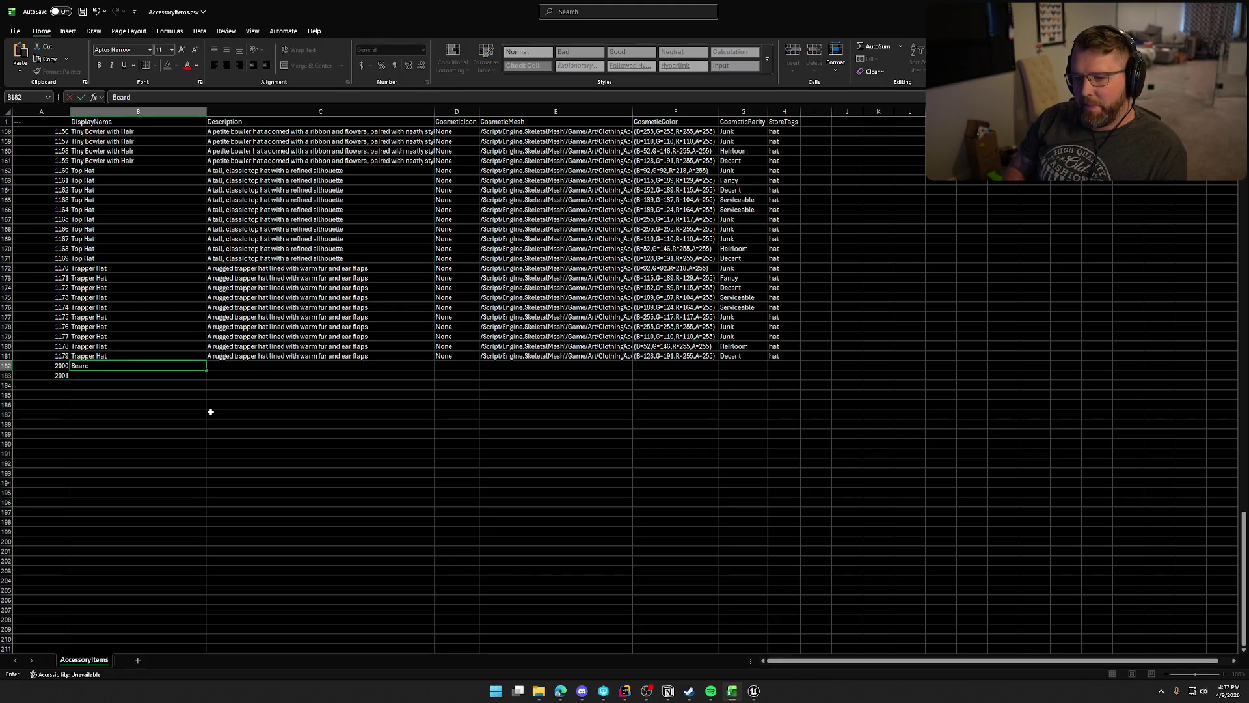
{"action": "key", "text": "Return"}
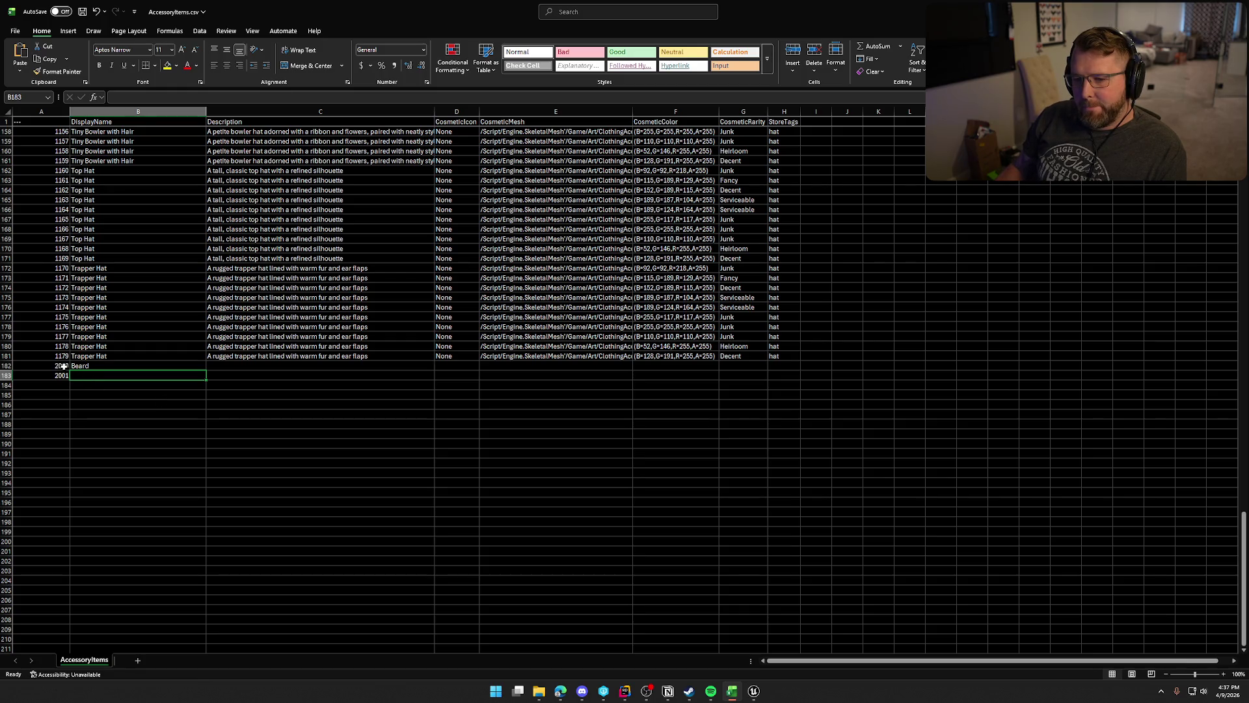
{"action": "left_click_drag", "start_coordinate": [60, 365], "coordinate": [69, 409]}
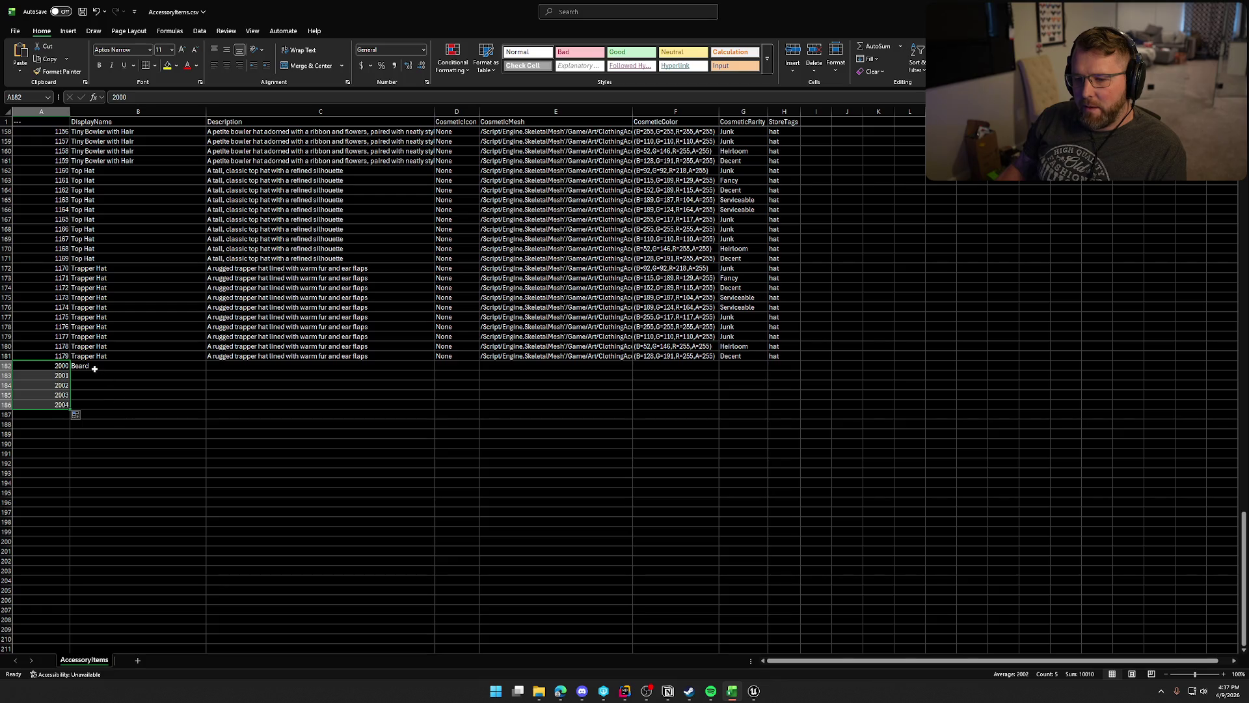
{"action": "left_click", "coordinate": [95, 368]}
{"action": "left_click_drag", "start_coordinate": [206, 370], "coordinate": [216, 410]}
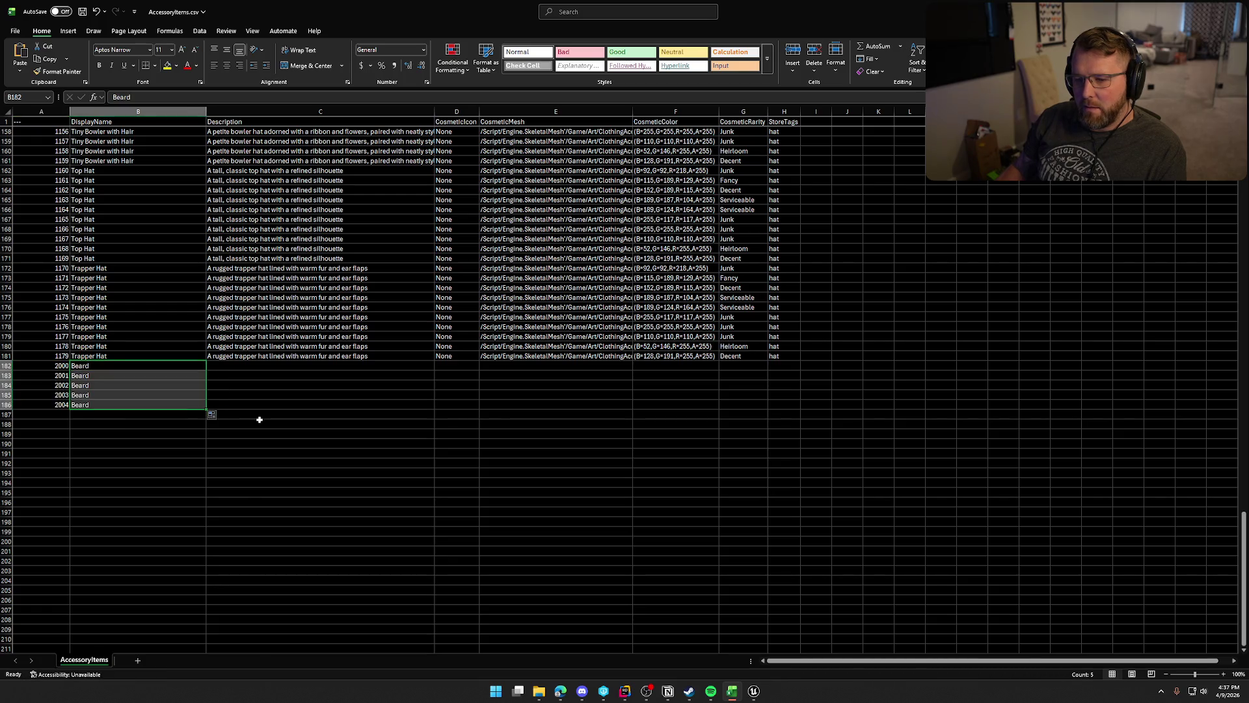
Fill the CosmeticIcon value None from D181 down to row 186.
{"action": "left_click", "coordinate": [247, 370]}
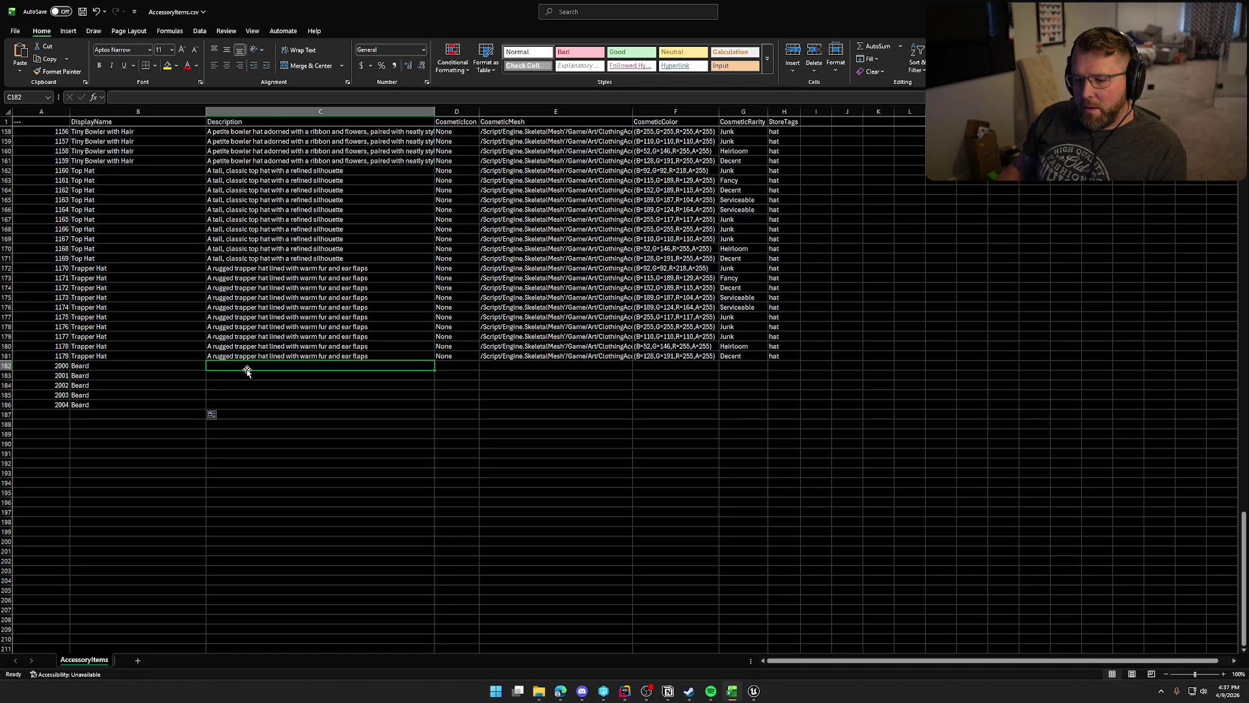
{"action": "key", "text": "alt+Tab"}
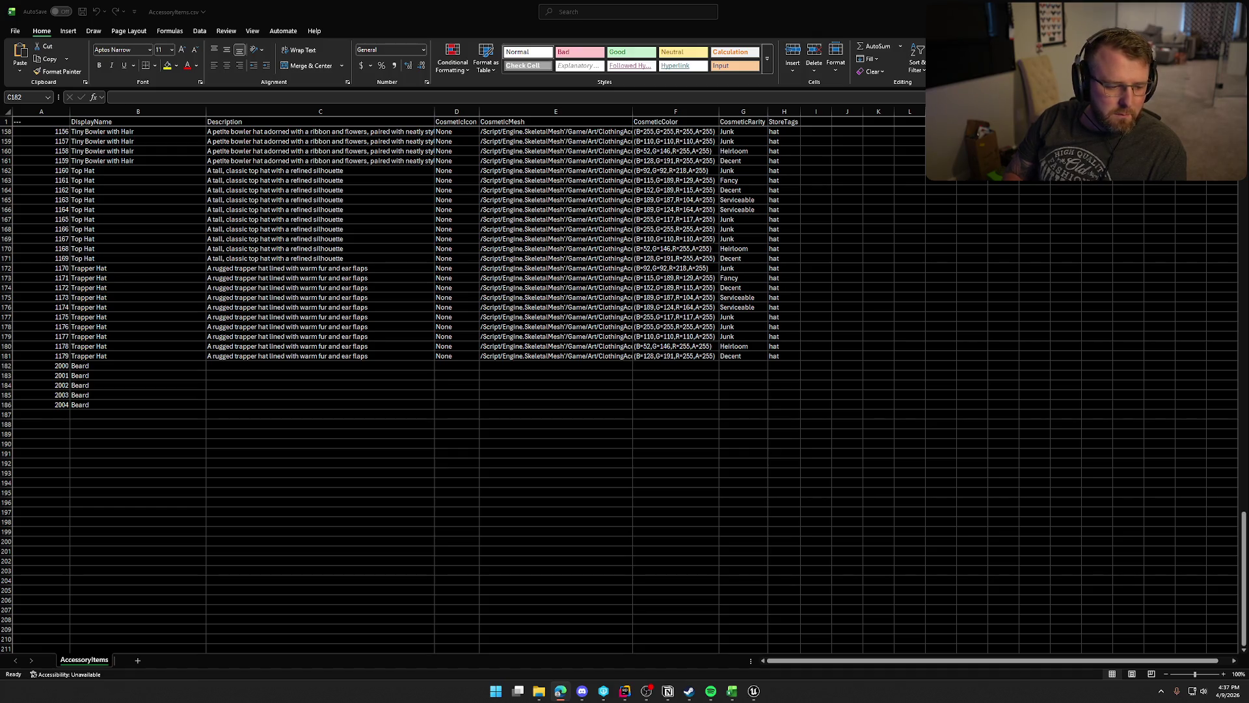
{"action": "left_click", "coordinate": [455, 356]}
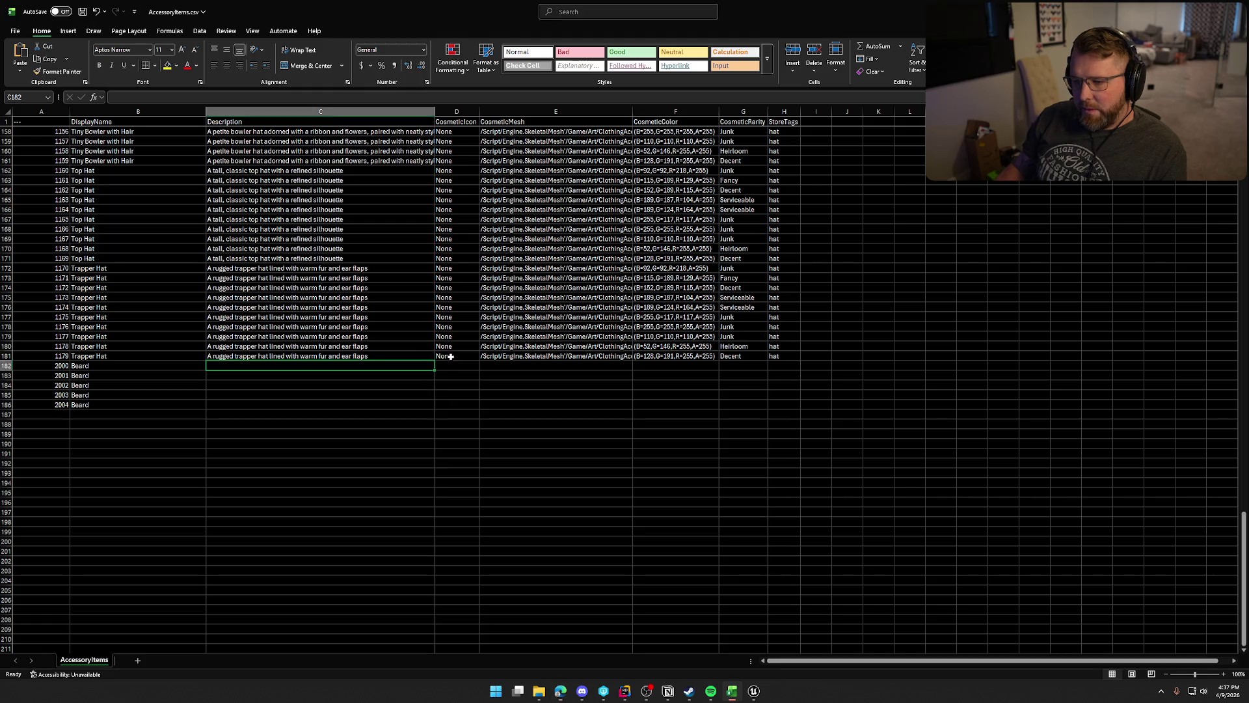
{"action": "left_click_drag", "start_coordinate": [478, 358], "coordinate": [481, 407]}
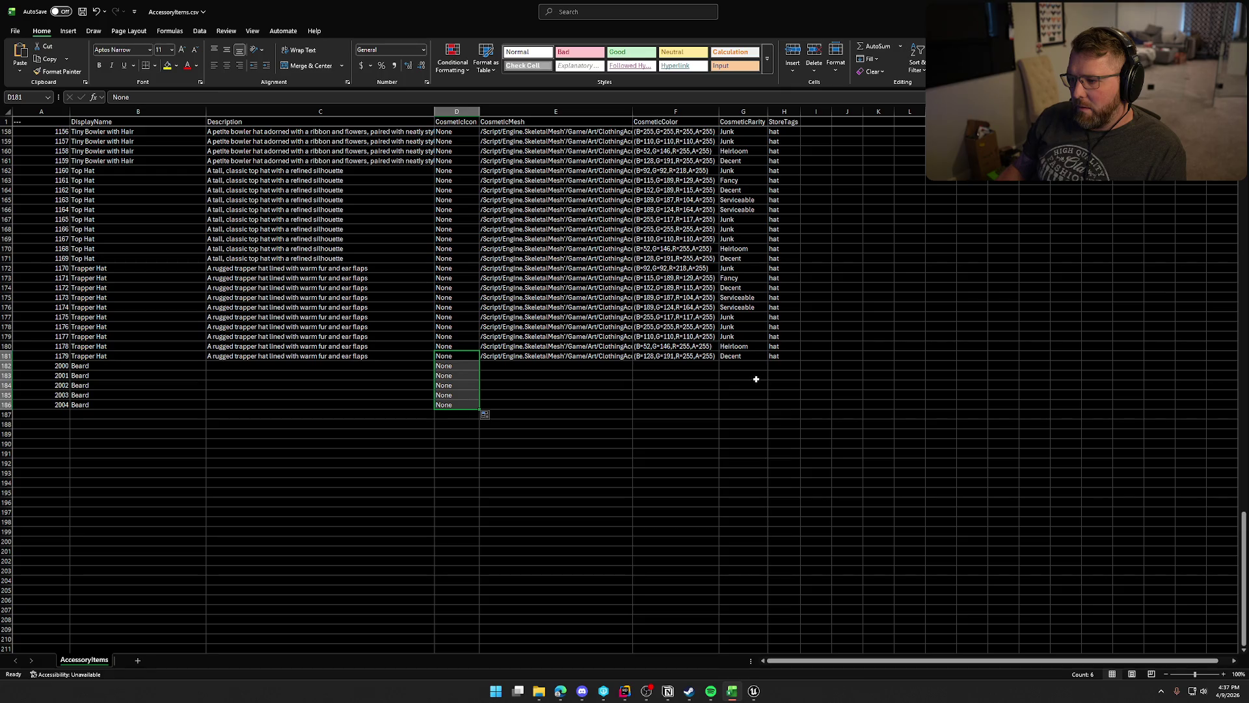
{"action": "left_click", "coordinate": [784, 365]}
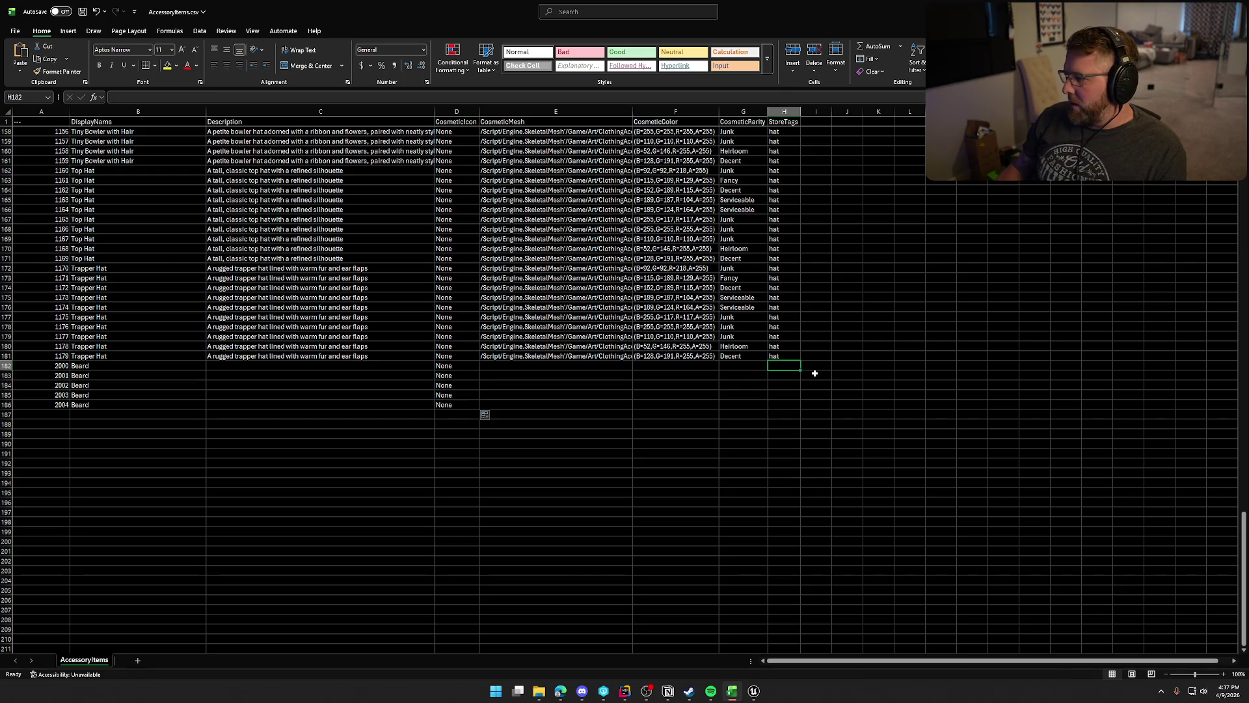
{"action": "left_click", "coordinate": [626, 692]}
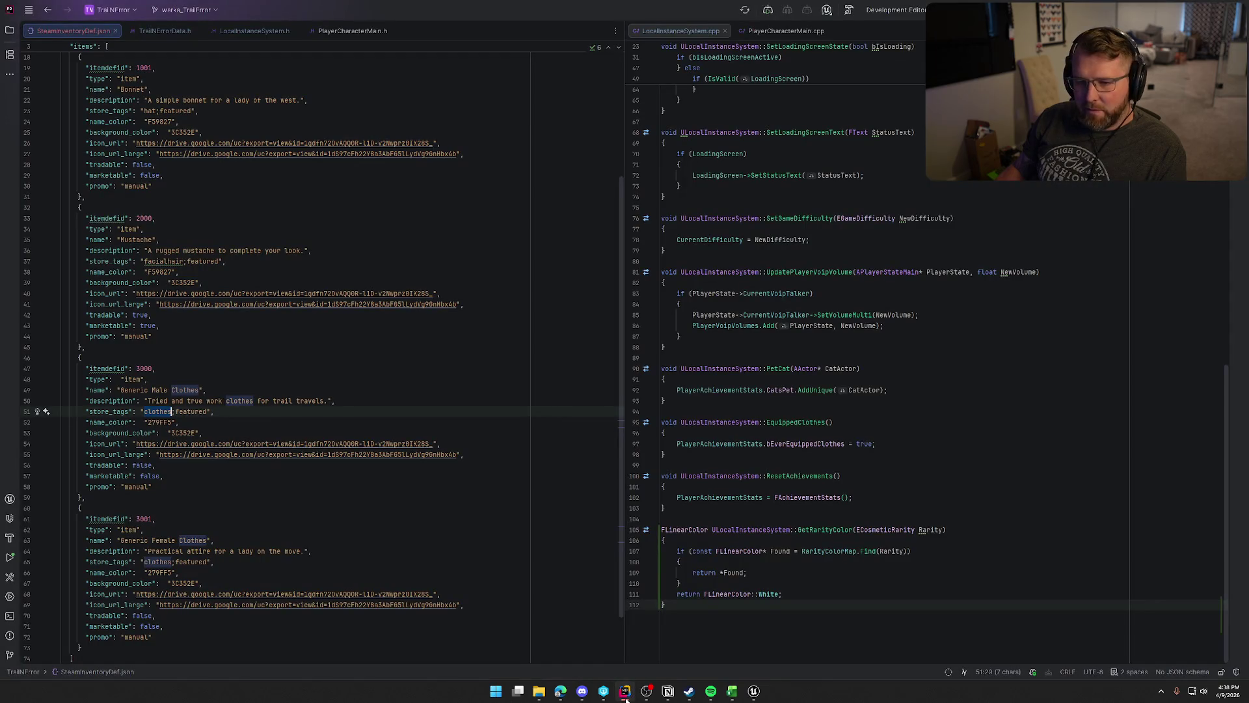
{"action": "left_click", "coordinate": [732, 691]}
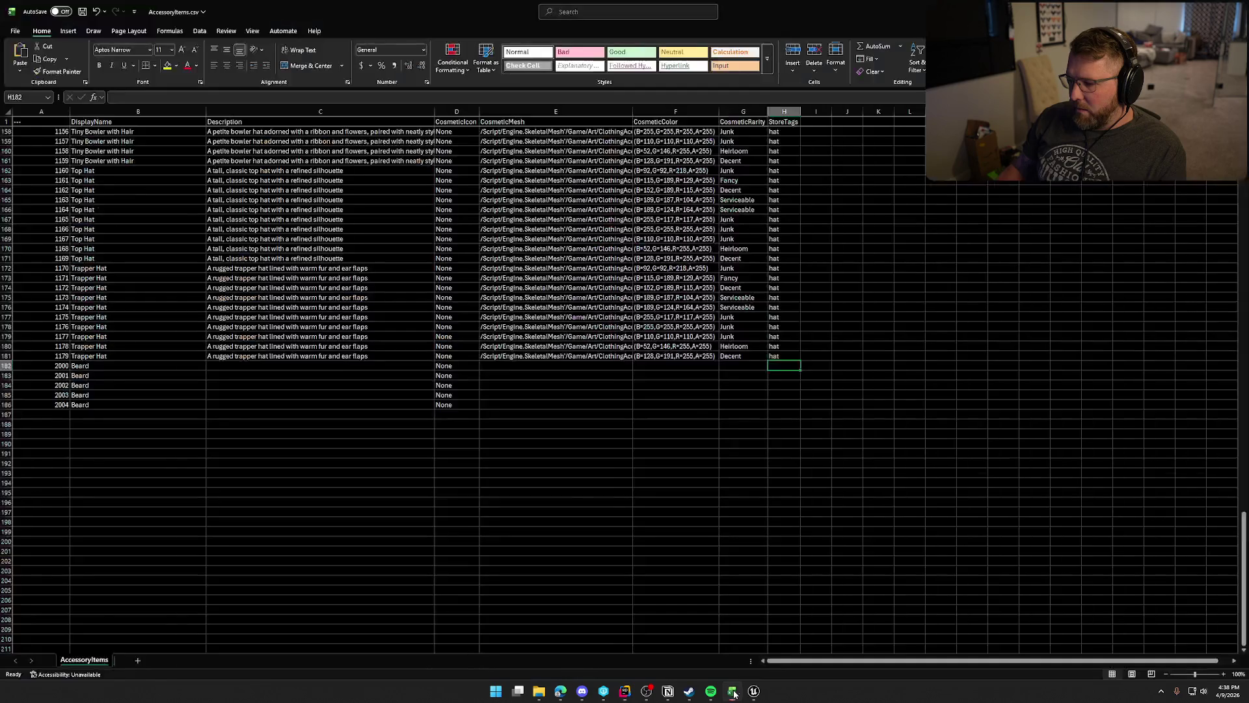
Fill rows 182–186 with the facialhair store tag and the pasted beard description.
{"action": "type", "text": "facialhair"}
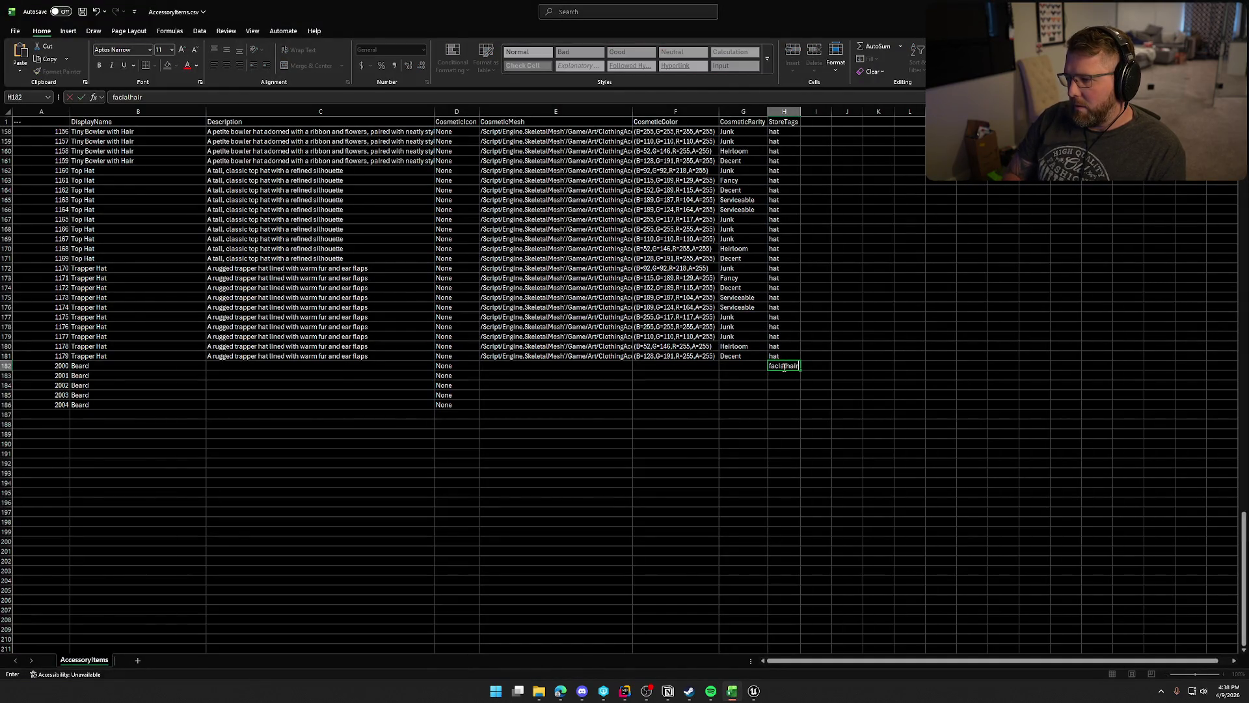
{"action": "key", "text": "ctrl+Return"}
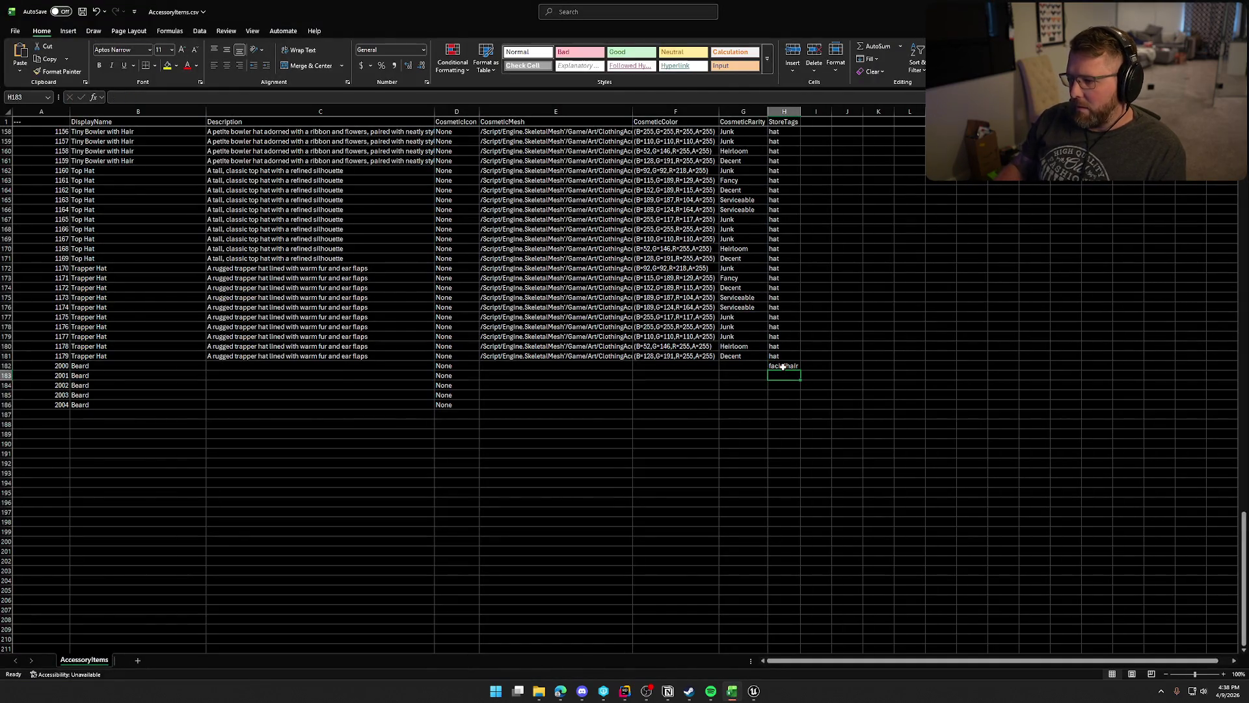
{"action": "left_click_drag", "start_coordinate": [802, 368], "coordinate": [798, 405]}
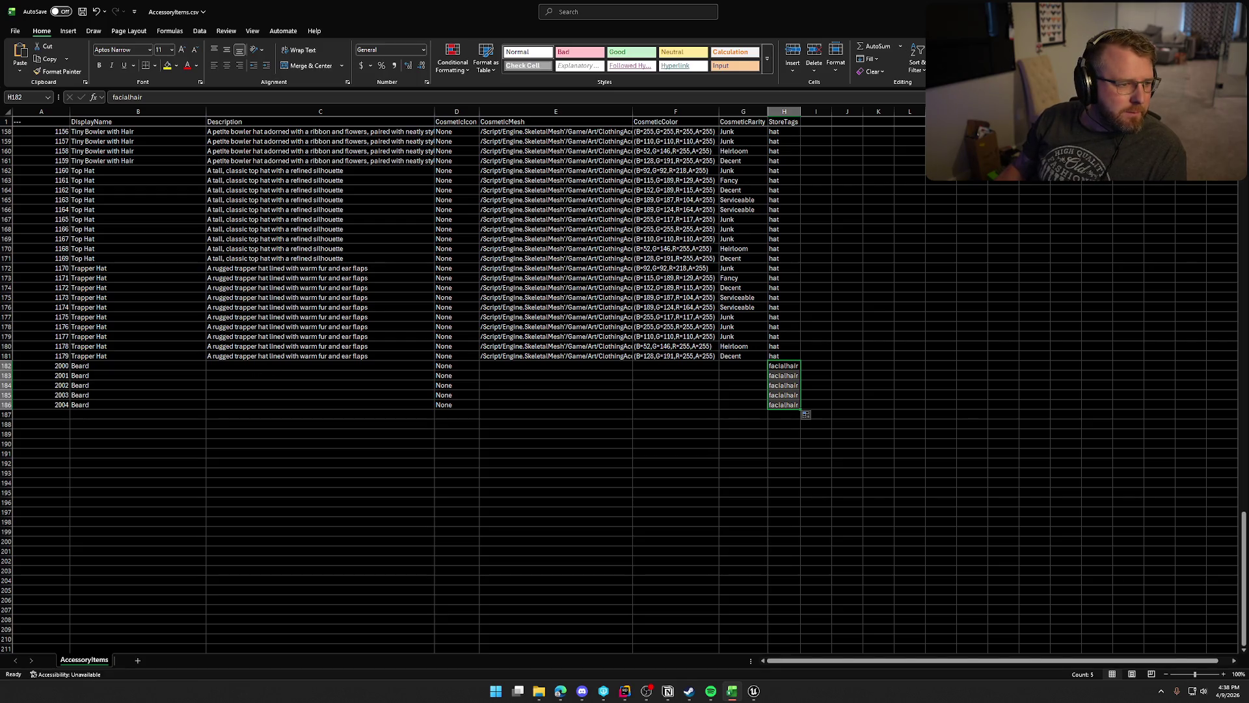
{"action": "left_click", "coordinate": [560, 690]}
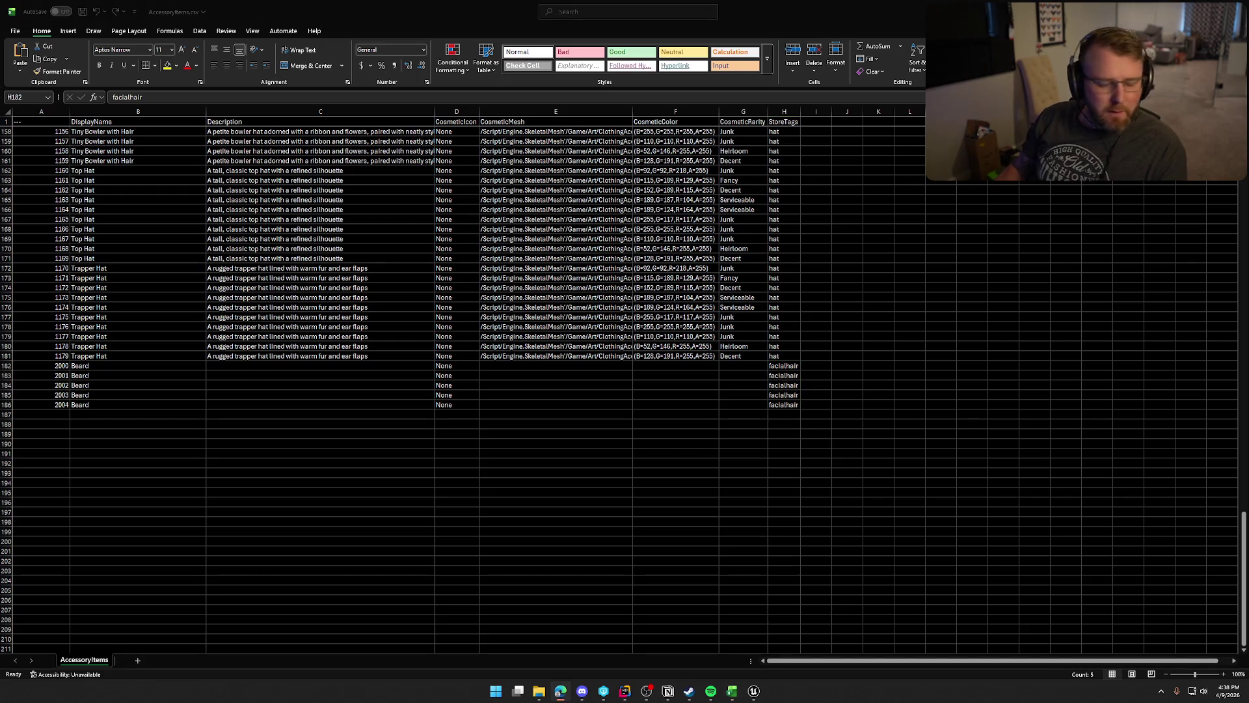
{"action": "left_click", "coordinate": [265, 365]}
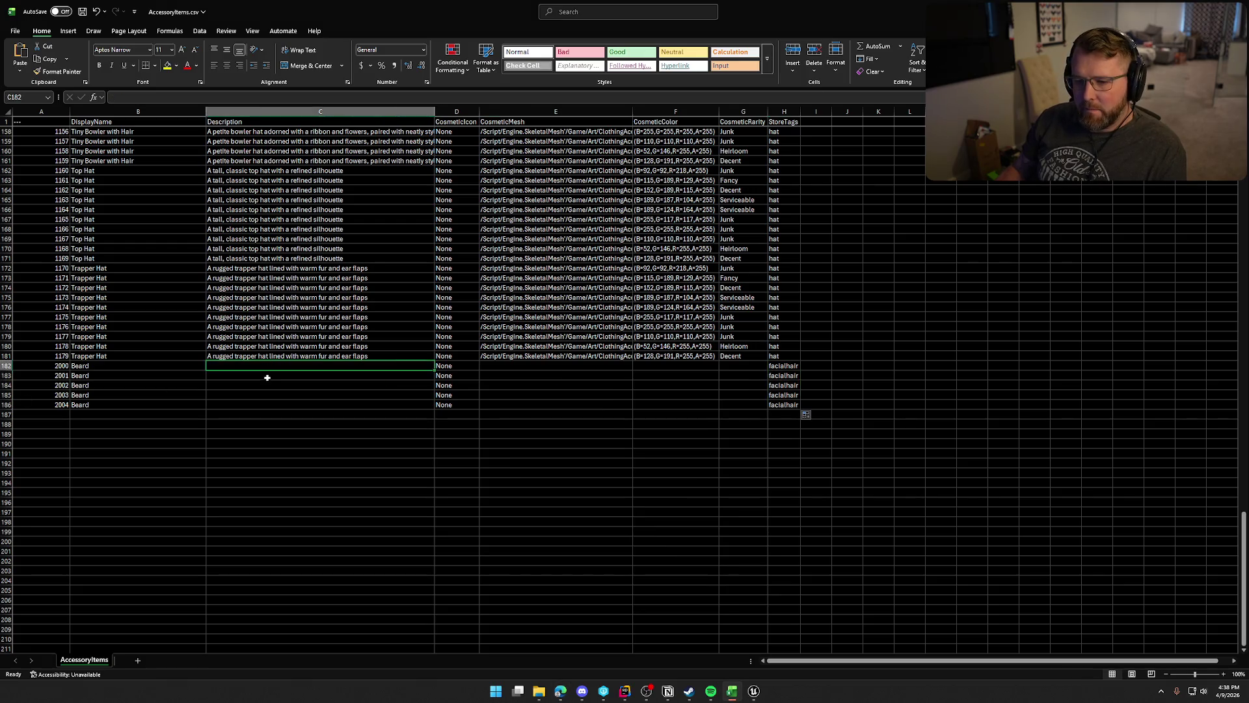
{"action": "type", "text": "A thick, full beard that speaks of grit and experience"}
{"action": "left_click_drag", "start_coordinate": [434, 370], "coordinate": [432, 409]}
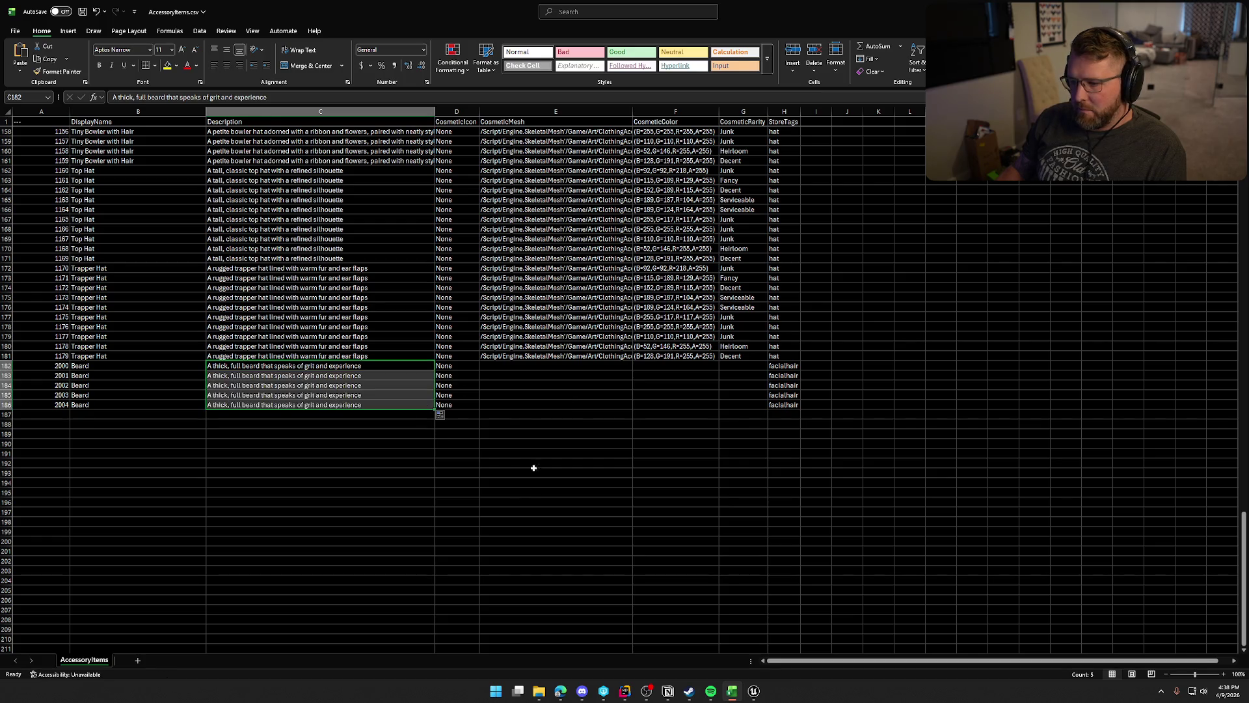
Paste the SKM_Beard mesh path into E182–E186 and save AccessoryItems.csv.
{"action": "key", "text": "alt+Tab"}
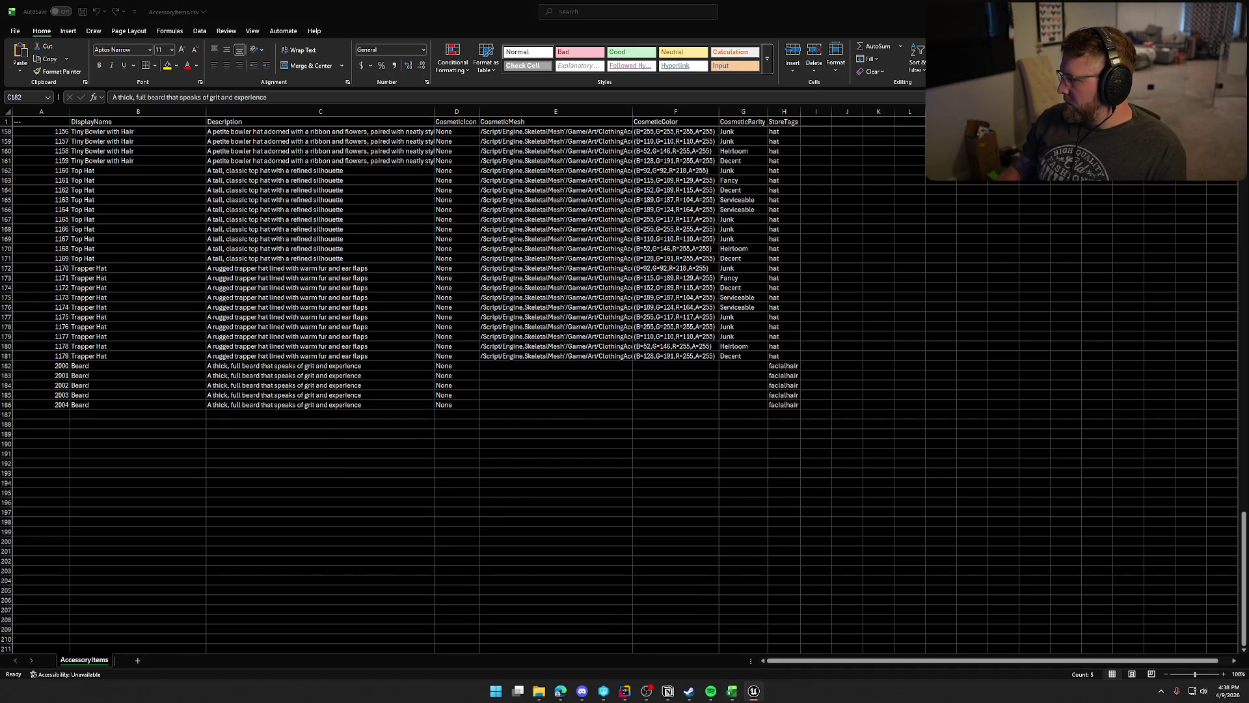
{"action": "key", "text": "alt+Tab"}
{"action": "left_click", "coordinate": [535, 364]}
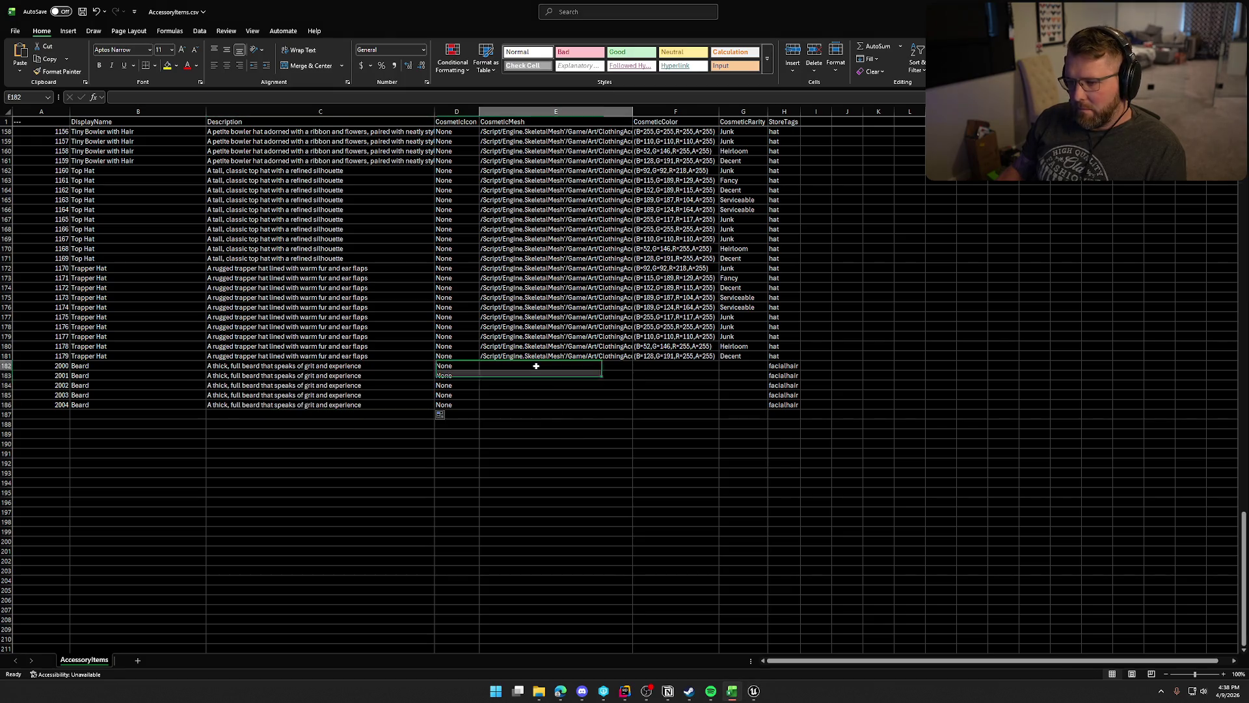
{"action": "type", "text": "/Script/Engine.SkeletalMesh'/Game/Art/ClothingAccessories/FacialHair/SKM_Beard.SKM_Beard'"}
{"action": "left_click_drag", "start_coordinate": [633, 369], "coordinate": [636, 409]}
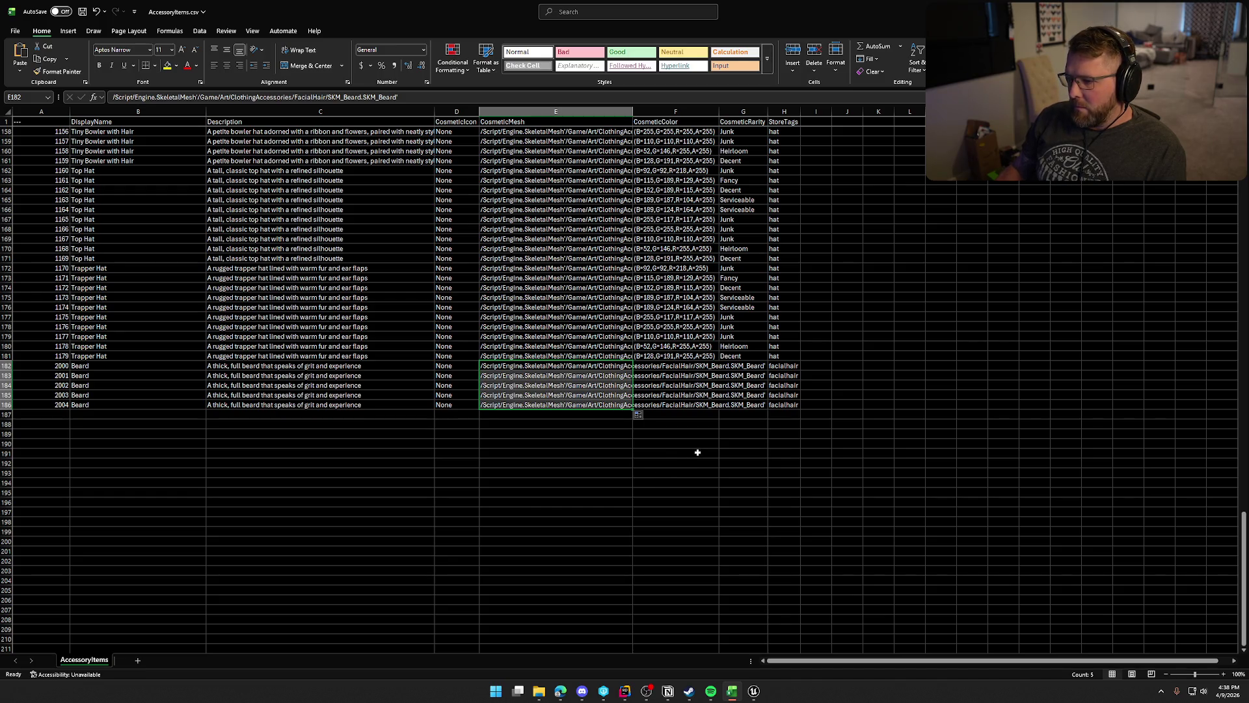
{"action": "key", "text": "ctrl+s"}
{"action": "key", "text": "alt+Tab"}
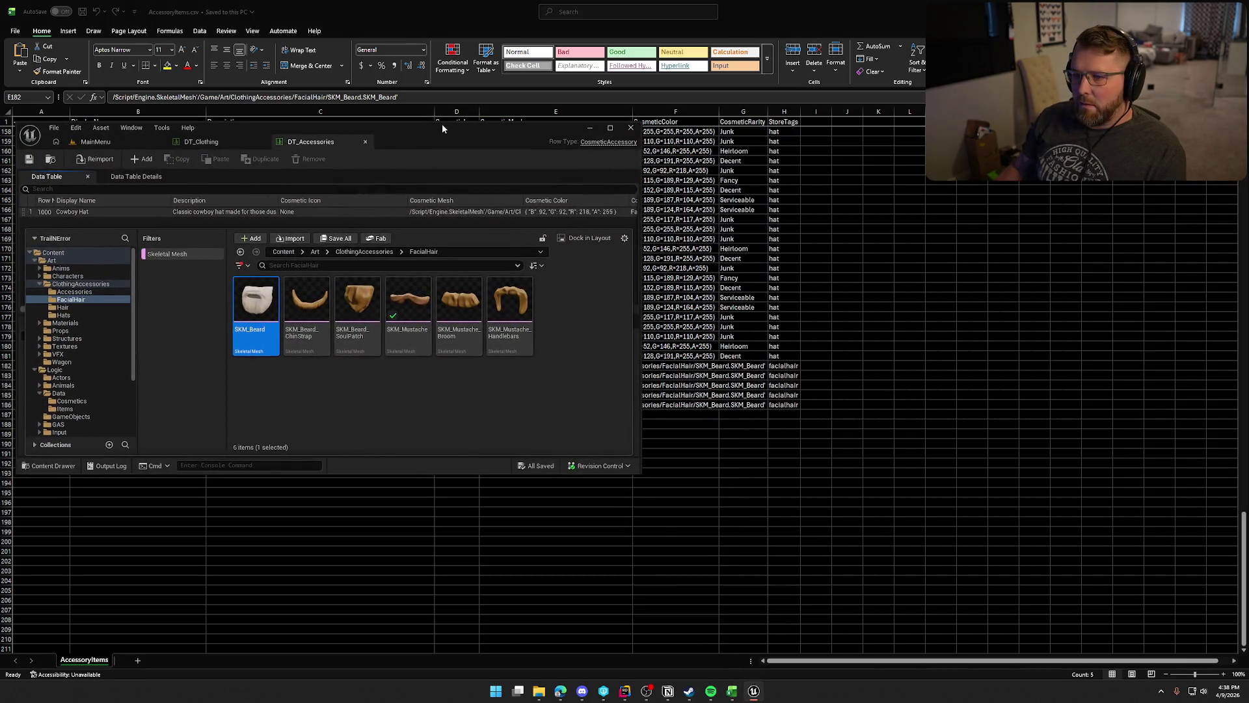
Reimport DT_Accessories from AccessoryItems.csv, dismissing the import warnings.
{"action": "double_click", "coordinate": [442, 128]}
{"action": "left_click", "coordinate": [119, 54]}
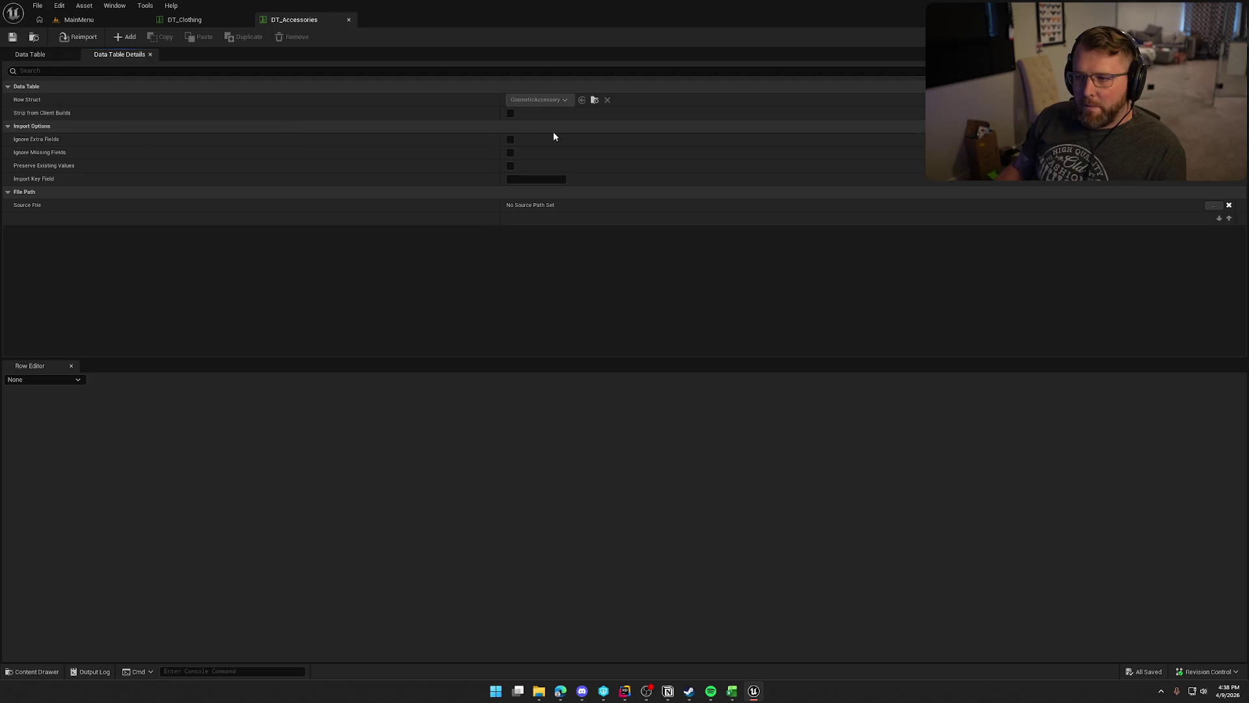
{"action": "left_click", "coordinate": [78, 37]}
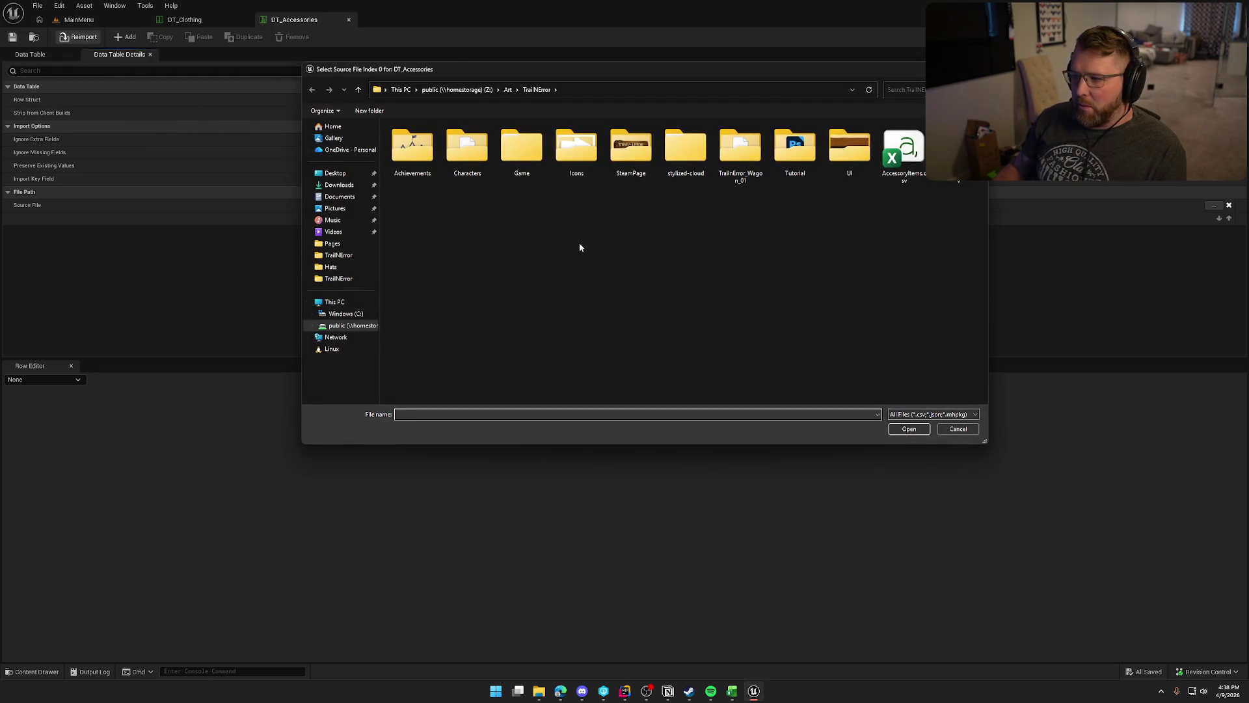
{"action": "double_click", "coordinate": [903, 151]}
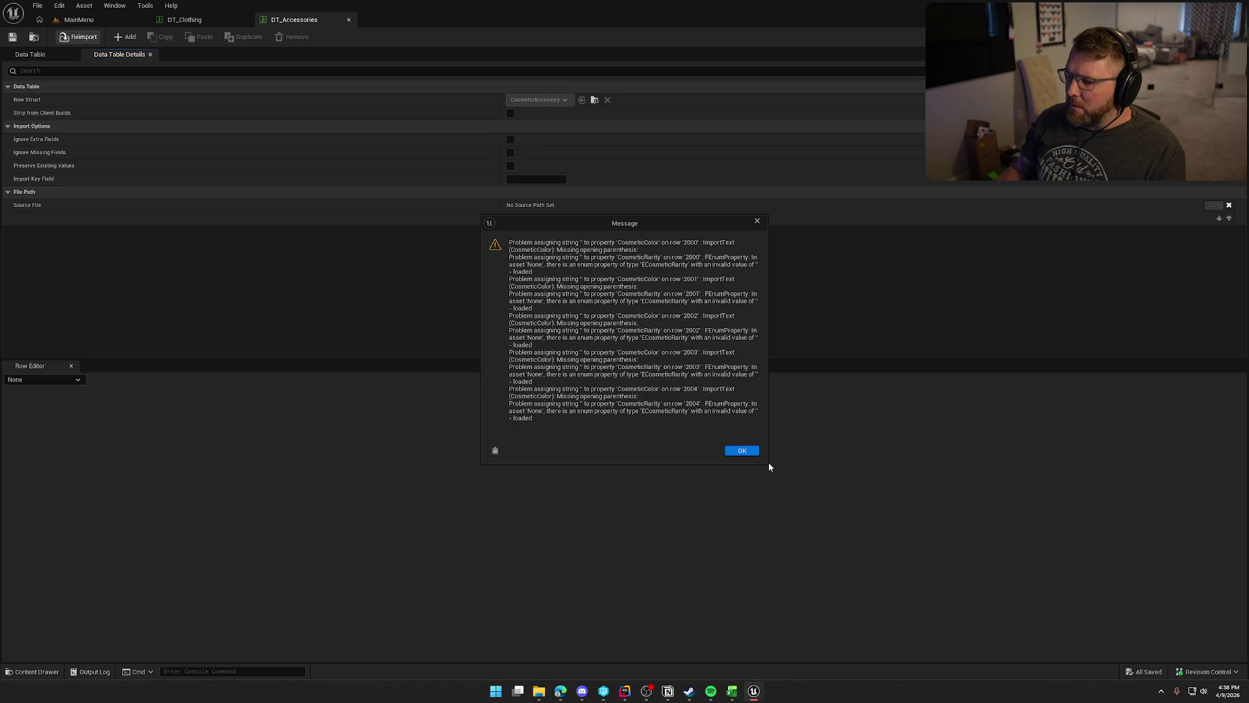
{"action": "left_click", "coordinate": [747, 450]}
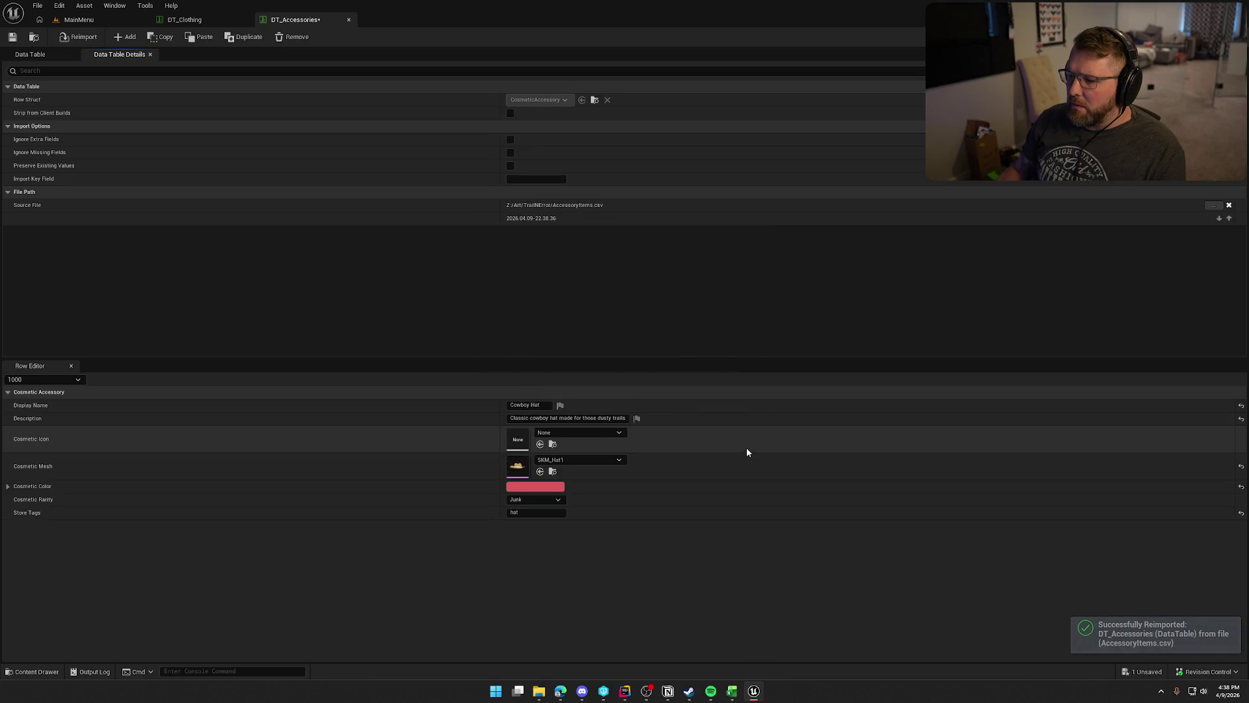
Check Beard rows 2000–2004 in the table and open the SKM_Beard mesh.
{"action": "left_click", "coordinate": [60, 56]}
{"action": "scroll", "coordinate": [628, 227], "scroll_direction": "down", "scroll_amount": 10}
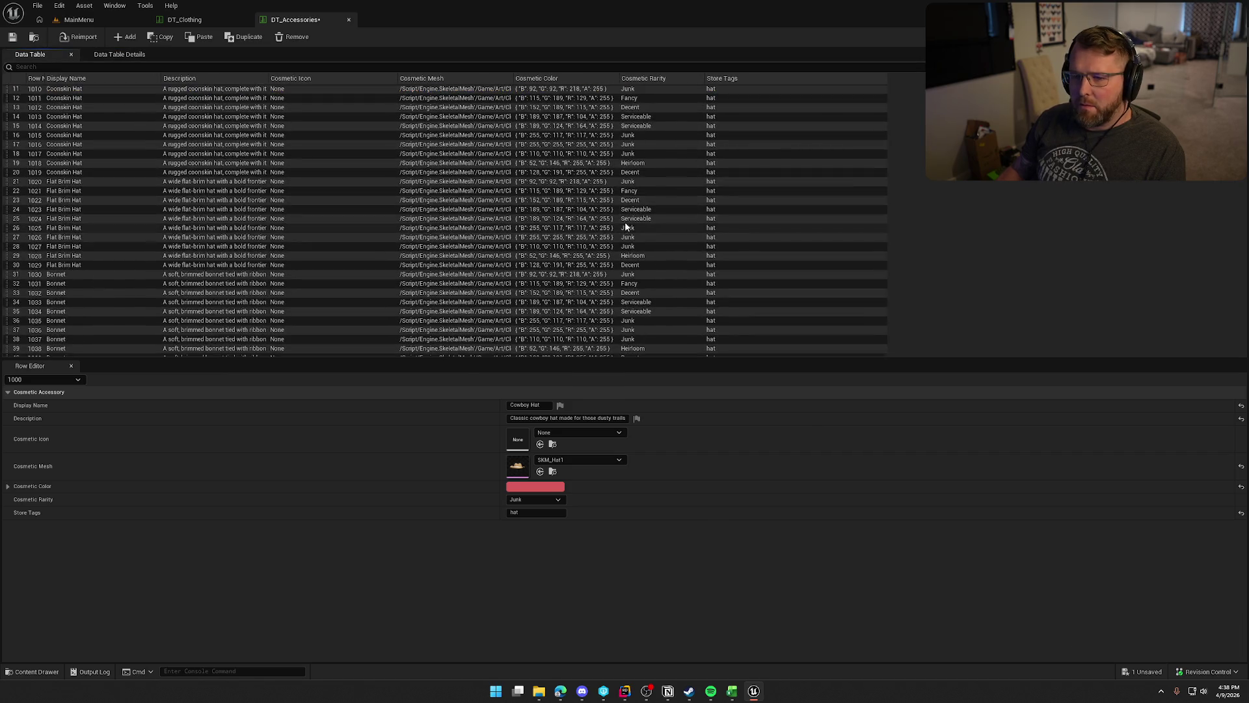
{"action": "scroll", "coordinate": [628, 226], "scroll_direction": "down", "scroll_amount": 20}
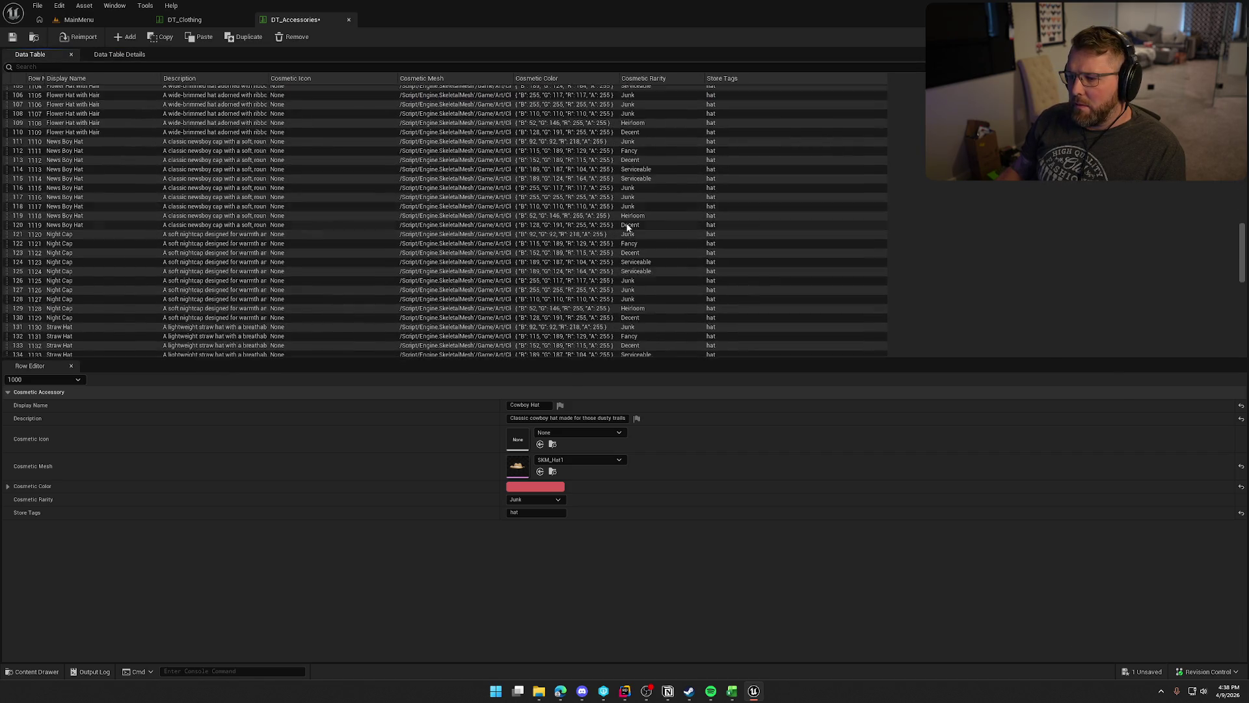
{"action": "scroll", "coordinate": [627, 226], "scroll_direction": "down", "scroll_amount": 7}
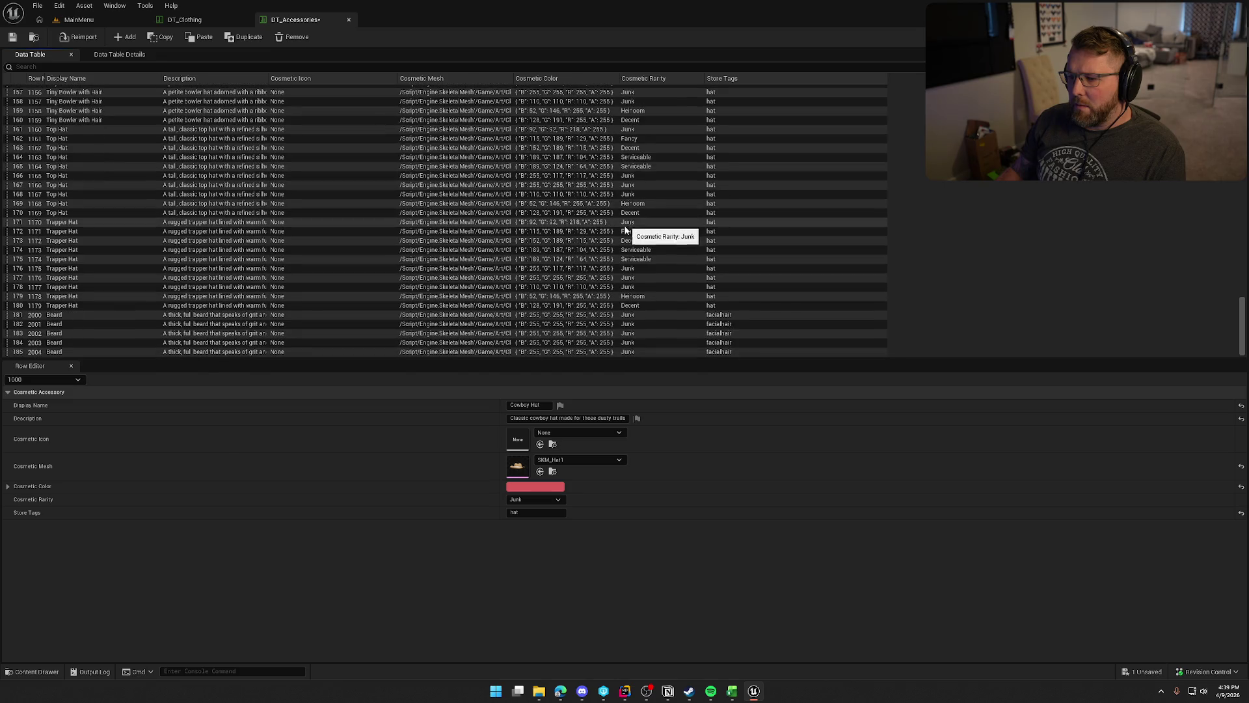
{"action": "left_click", "coordinate": [449, 315]}
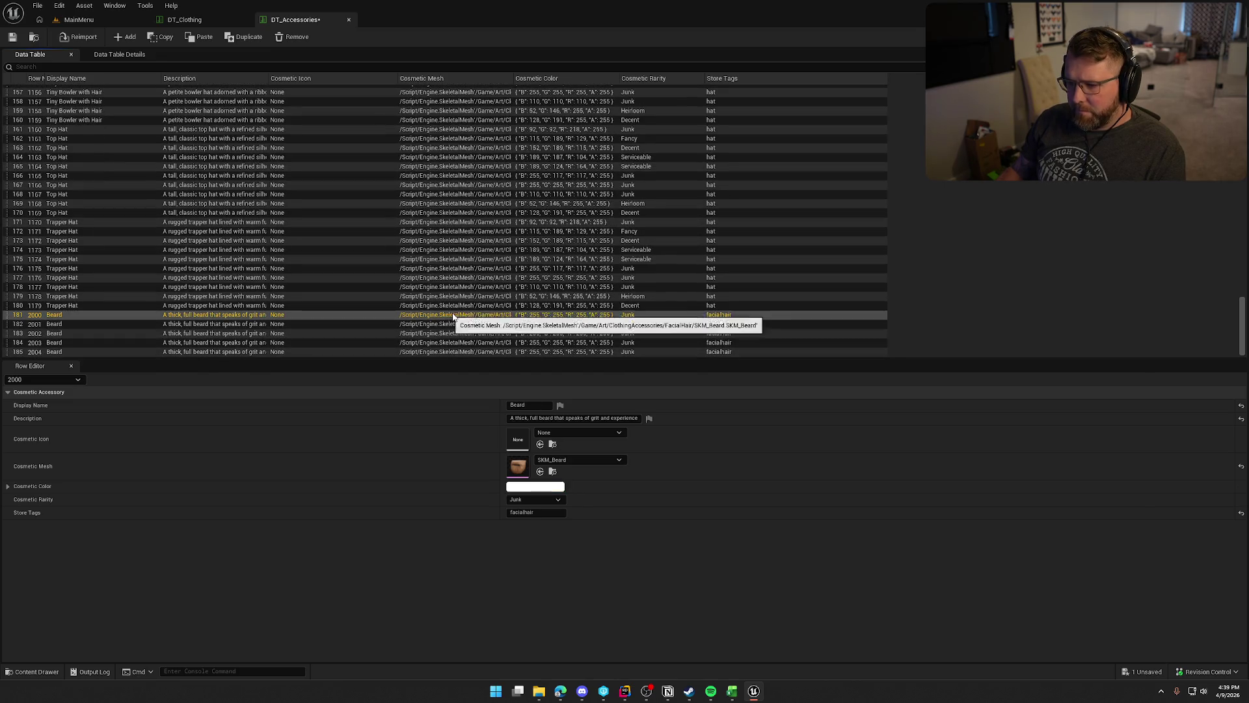
{"action": "key", "text": "Down"}
{"action": "key", "text": "Down"}
{"action": "key", "text": "Down"}
{"action": "key", "text": "Up"}
{"action": "key", "text": "Up"}
{"action": "key", "text": "Up"}
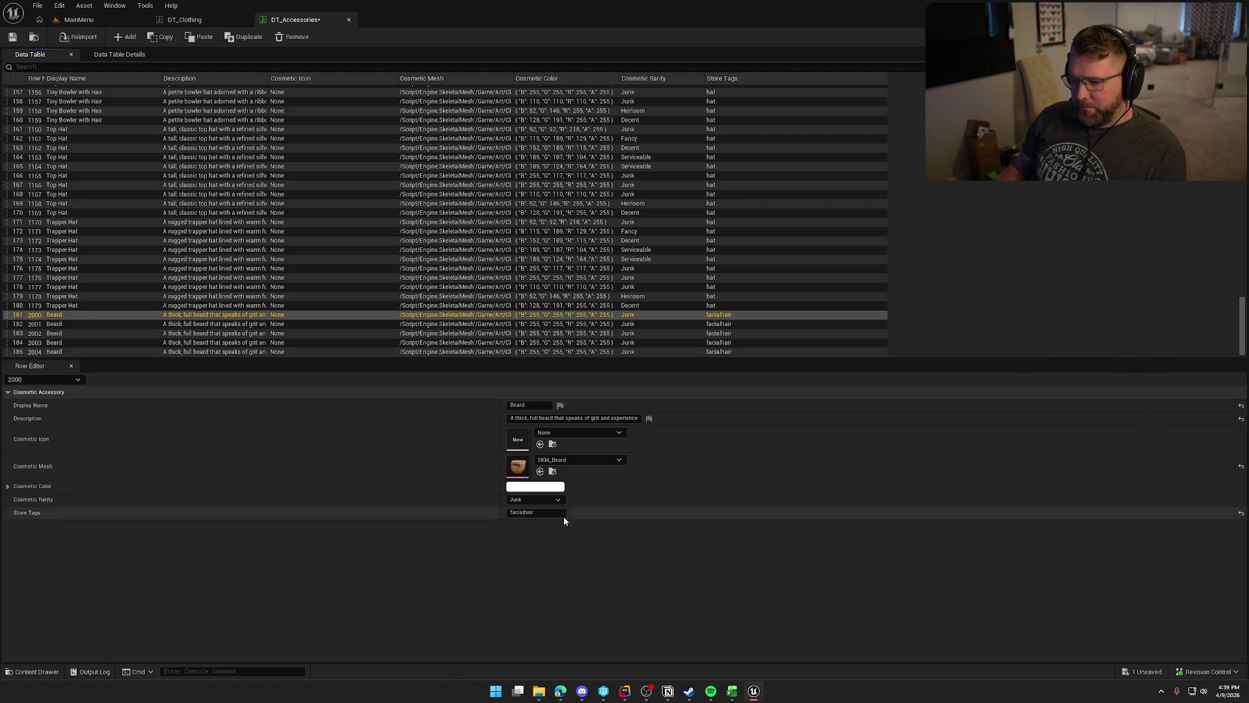
{"action": "double_click", "coordinate": [518, 466]}
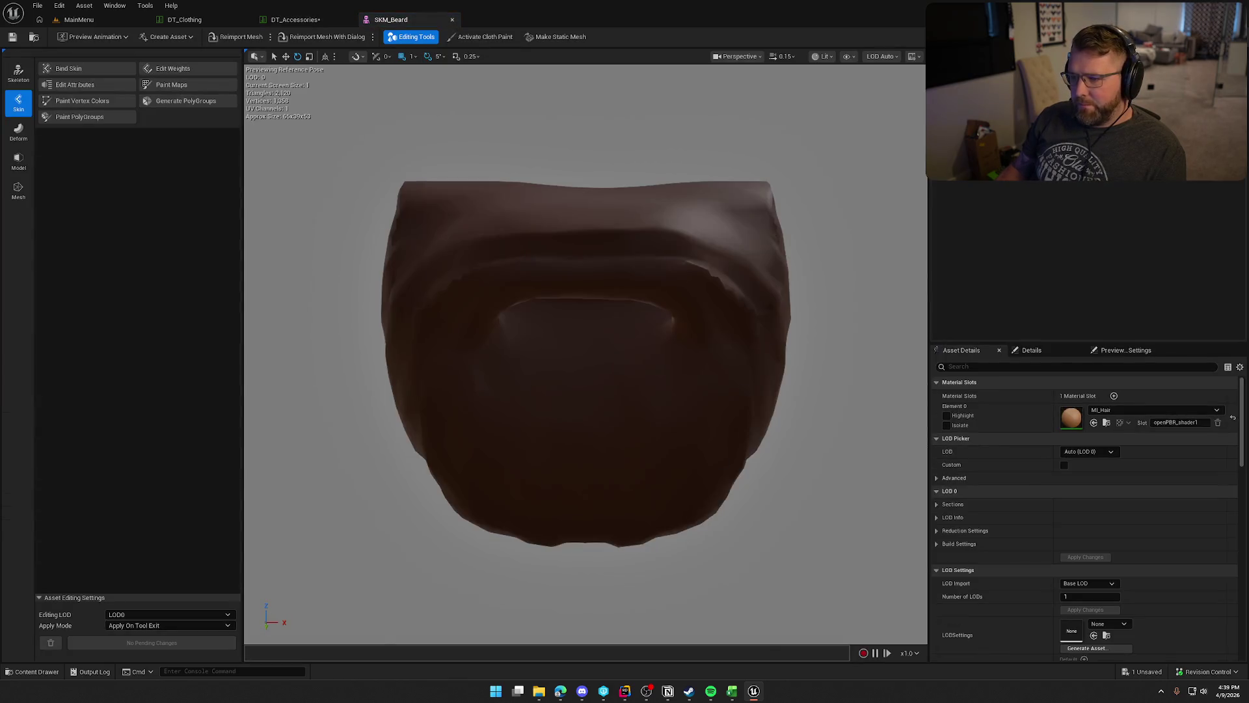
Inspect the beard mesh and grab the hex value of MI_Hair's colour.
{"action": "scroll", "coordinate": [742, 395], "scroll_direction": "down", "scroll_amount": 3}
{"action": "mouse_move", "coordinate": [743, 395]}
{"action": "left_mouse_down"}
{"action": "mouse_move", "coordinate": [663, 395]}
{"action": "mouse_move", "coordinate": [625, 449]}
{"action": "left_mouse_up"}
{"action": "scroll", "coordinate": [664, 395], "scroll_direction": "up", "scroll_amount": 4}
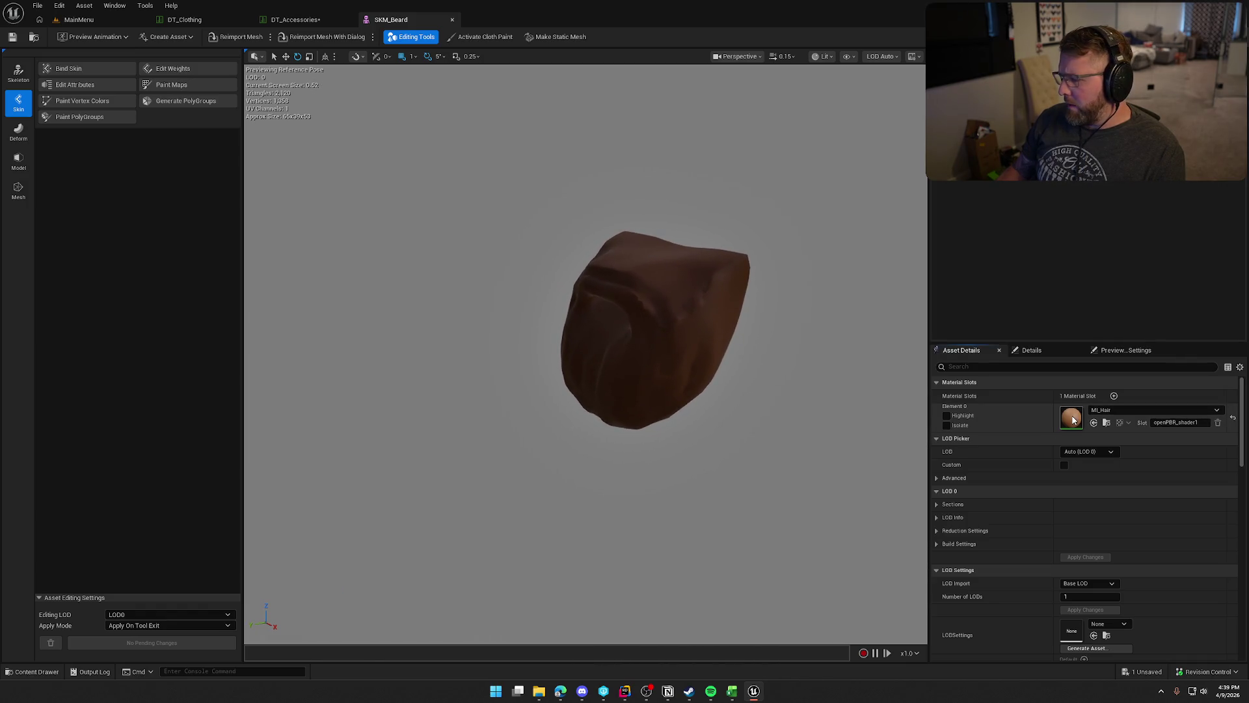
{"action": "double_click", "coordinate": [1072, 419]}
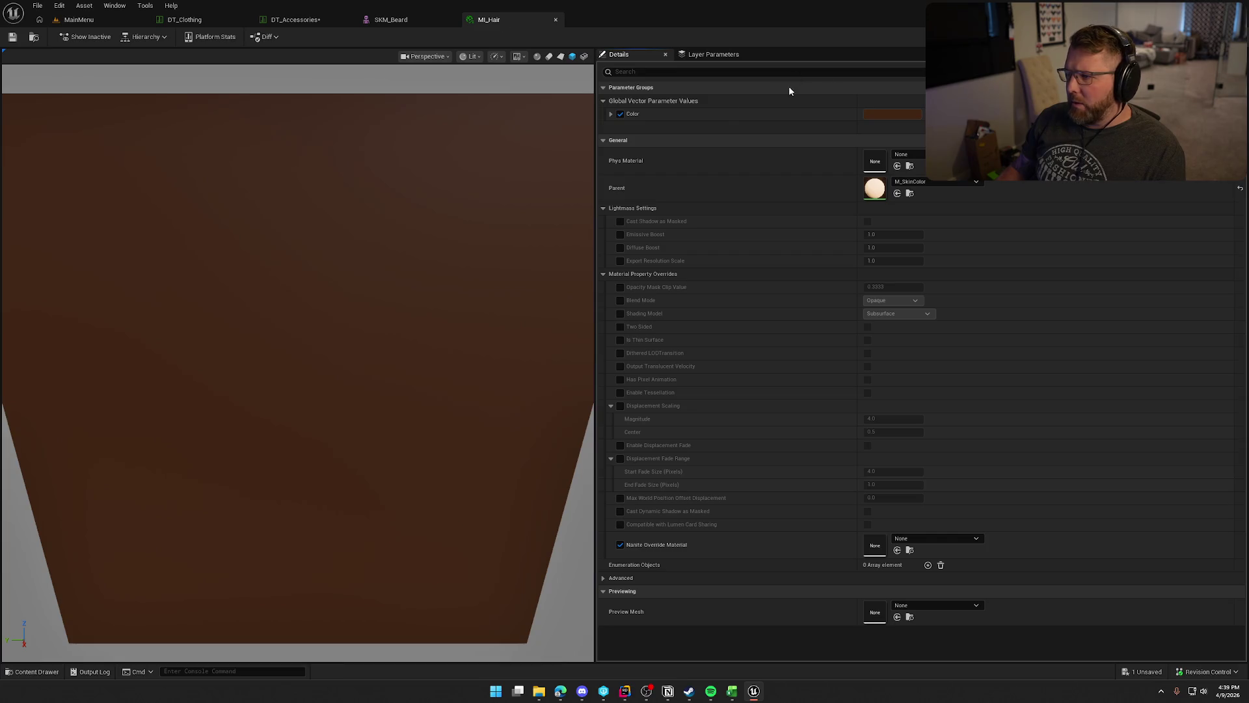
{"action": "left_click", "coordinate": [874, 116]}
{"action": "left_click", "coordinate": [1050, 287]}
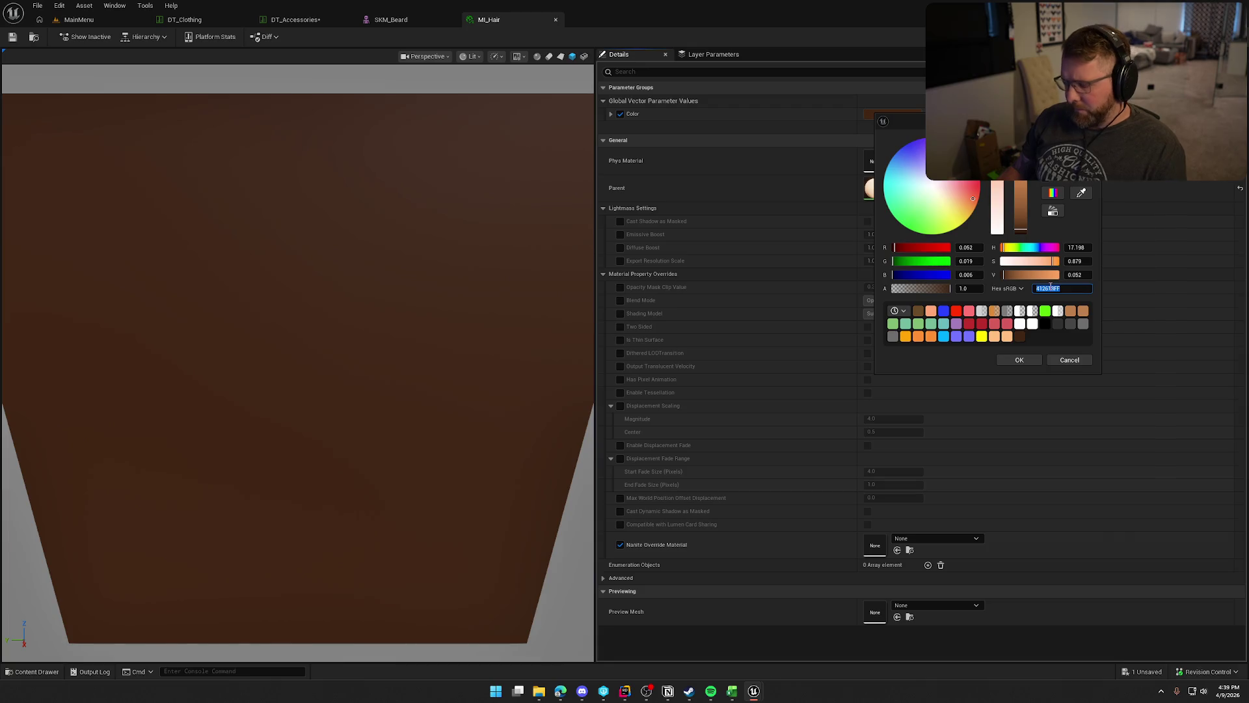
{"action": "key", "text": "ctrl+v"}
{"action": "left_click", "coordinate": [1019, 360]}
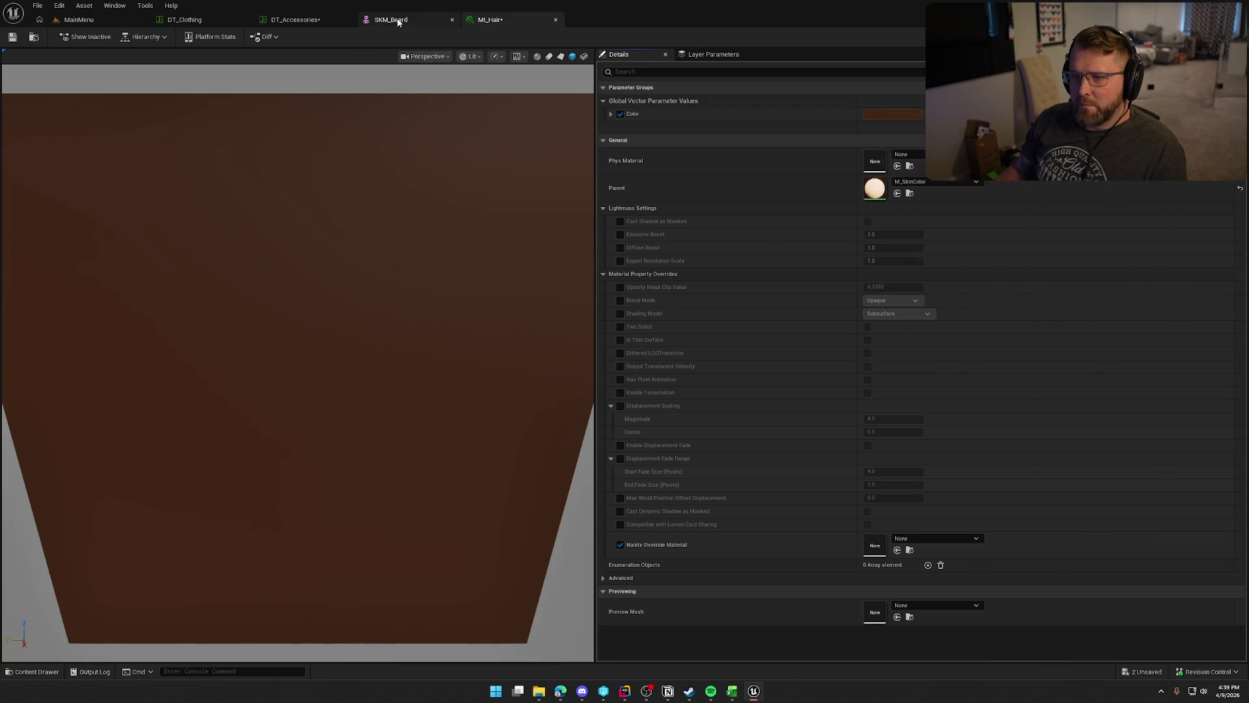
Set Beard row 2000's Cosmetic Color to 412613FF and float MI_Hair in its own window.
{"action": "left_click", "coordinate": [390, 19]}
{"action": "left_click", "coordinate": [278, 19]}
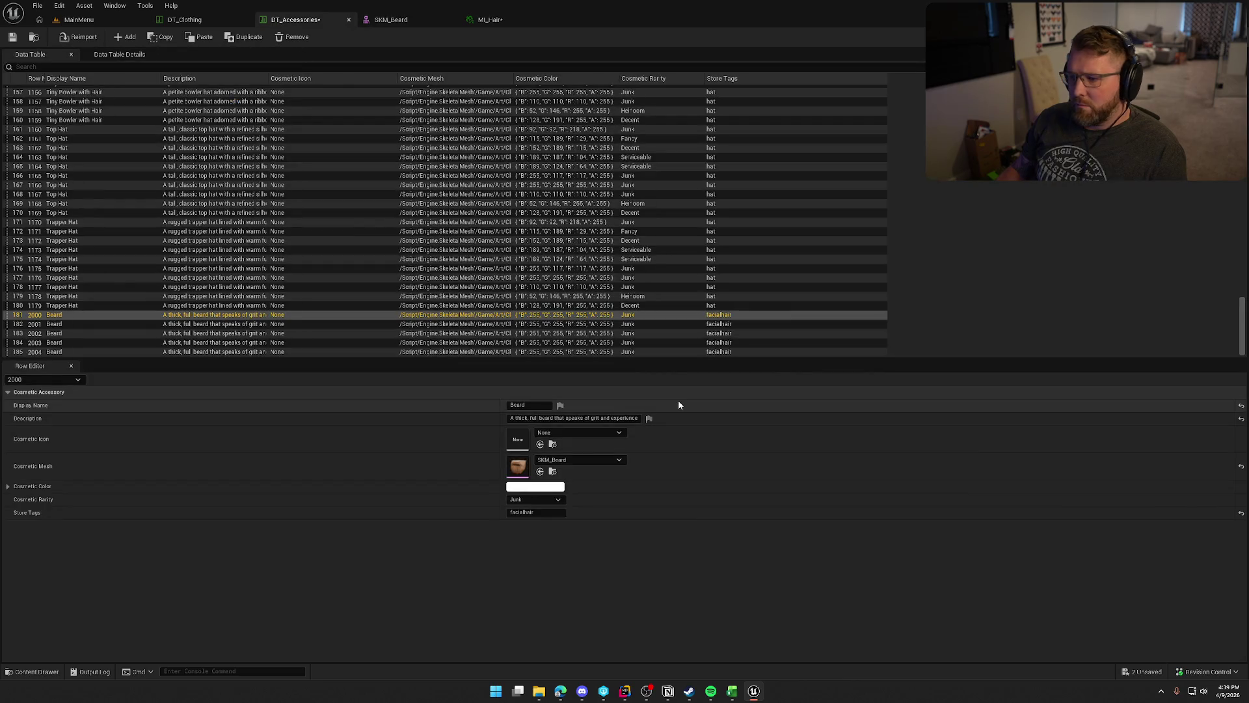
{"action": "left_click", "coordinate": [535, 487]}
{"action": "left_click", "coordinate": [724, 574]}
{"action": "type", "text": "412613FF"}
{"action": "key", "text": "Return"}
{"action": "left_click", "coordinate": [682, 646]}
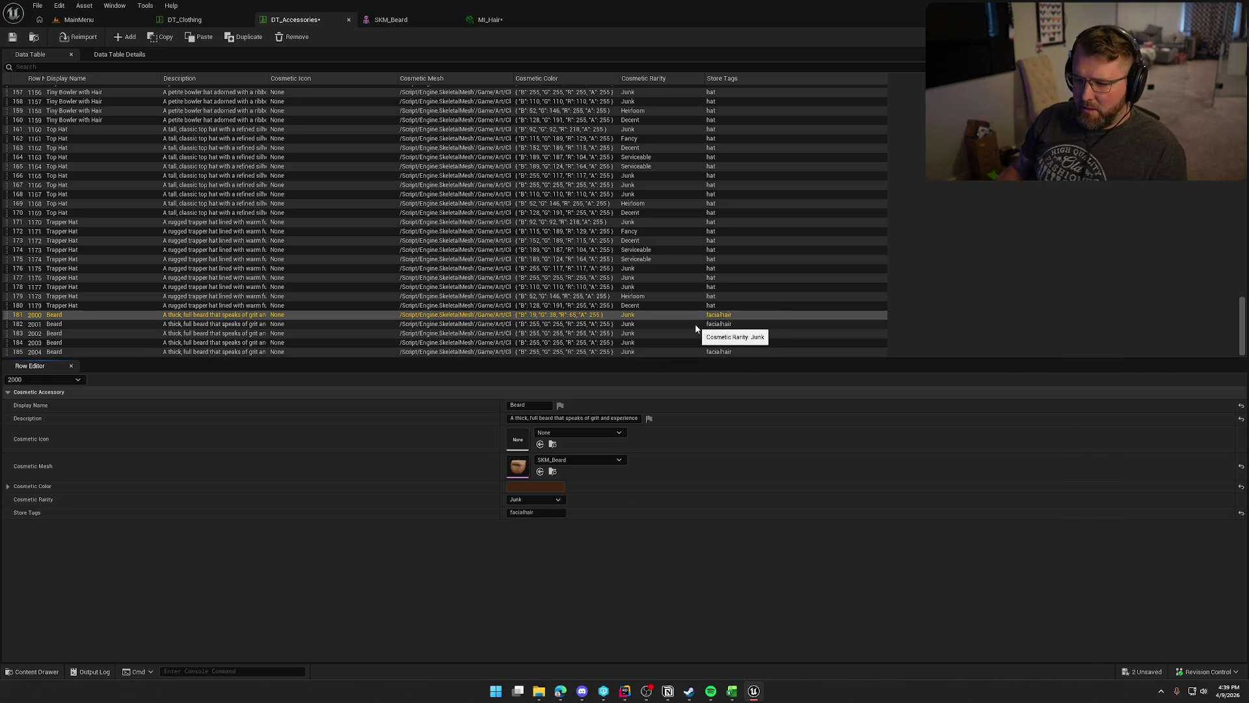
{"action": "left_click", "coordinate": [507, 23]}
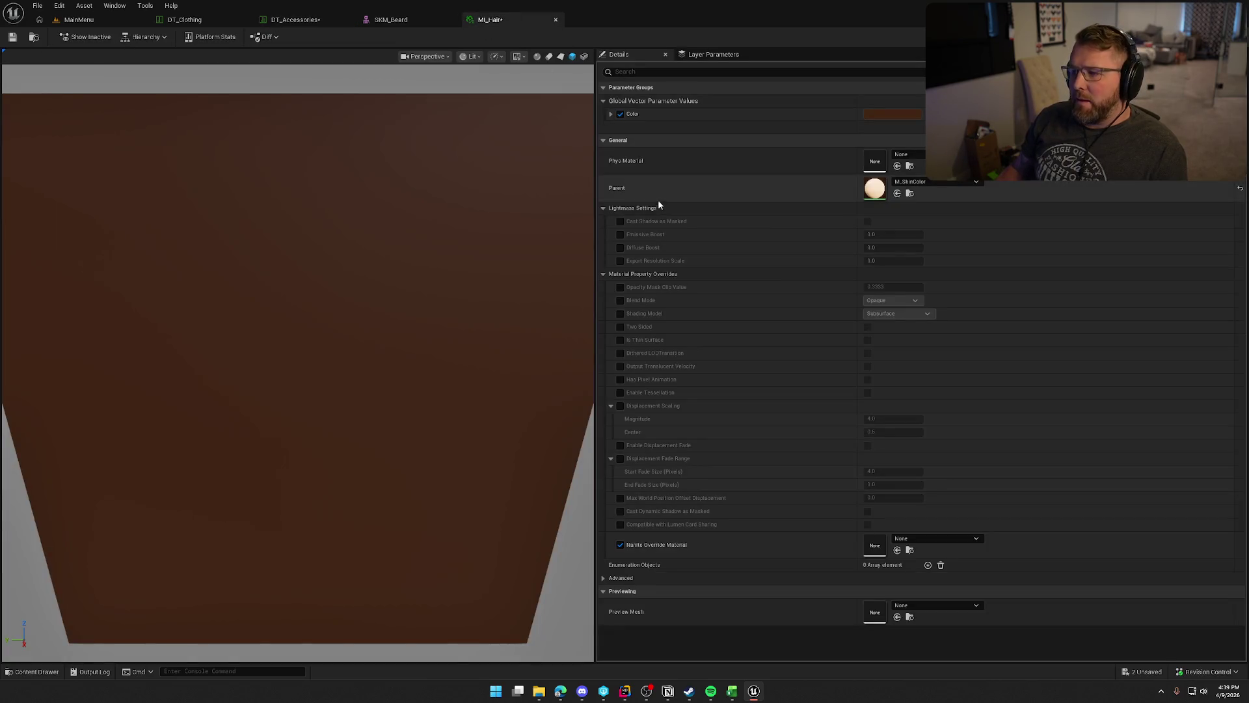
{"action": "left_click_drag", "start_coordinate": [507, 23], "coordinate": [828, 55]}
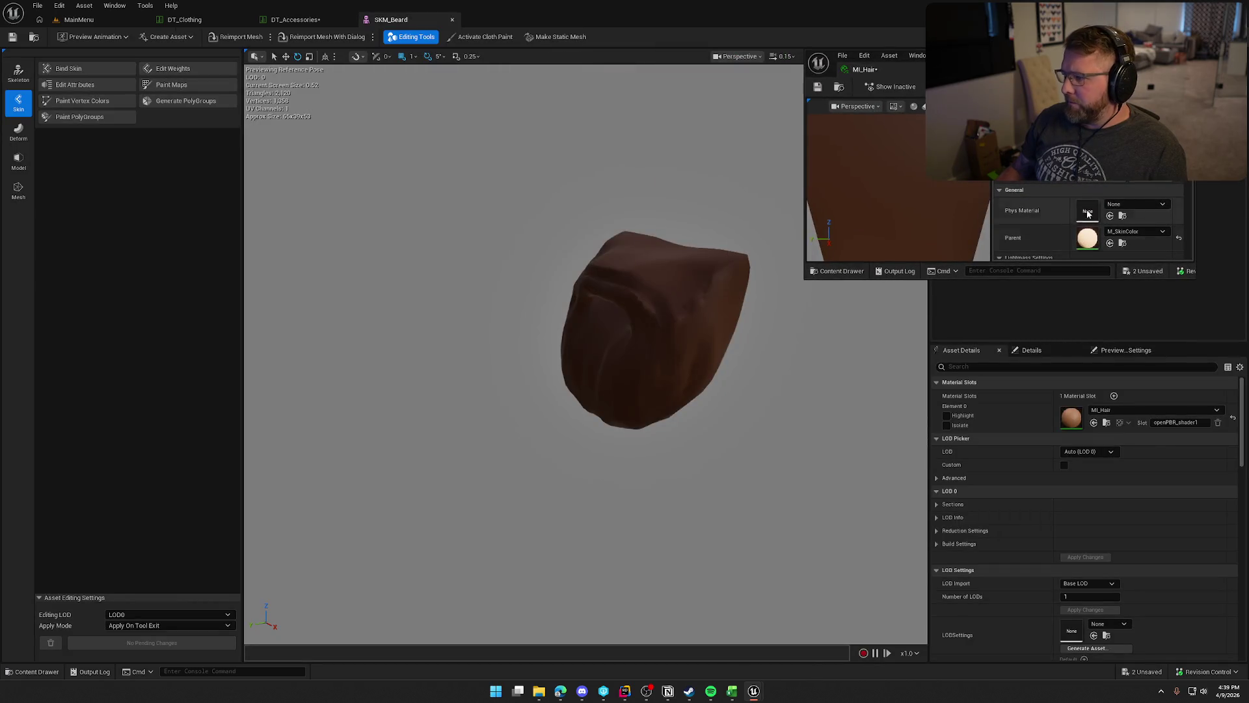
Experiment with magenta, blue and purple hues on MI_Hair's colour wheel.
{"action": "left_click", "coordinate": [1034, 221]}
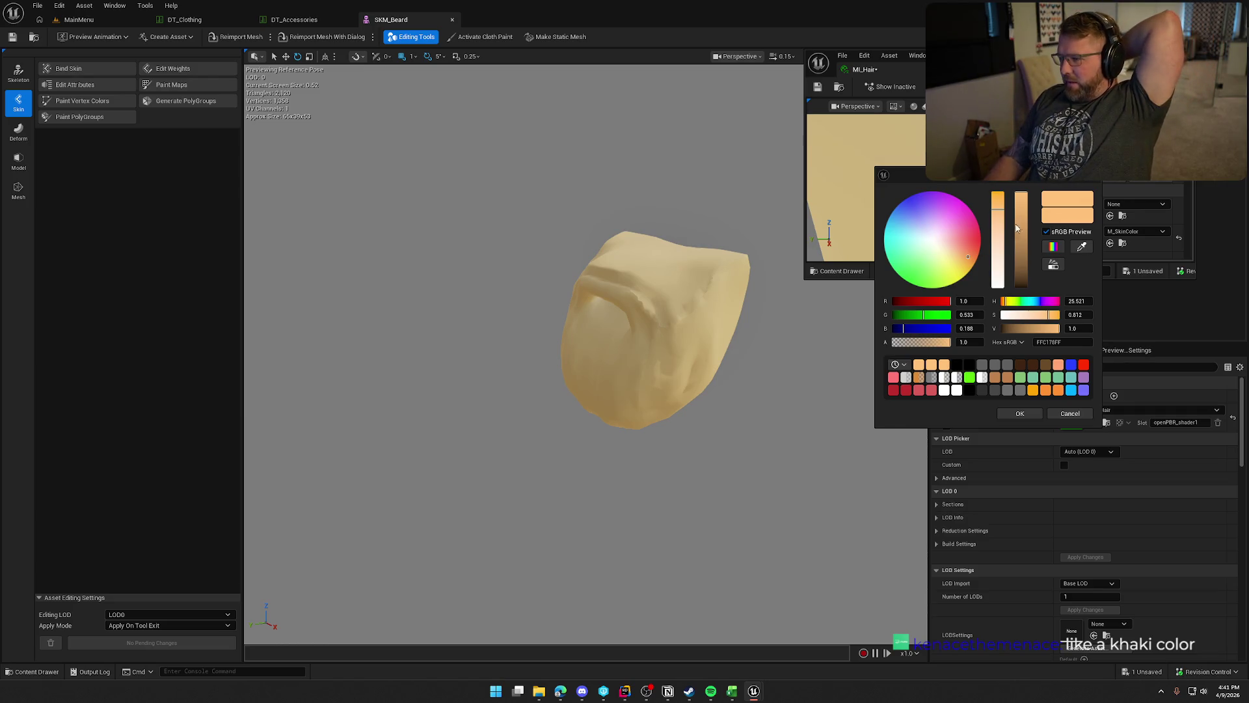
{"action": "left_click_drag", "start_coordinate": [967, 257], "coordinate": [971, 219]}
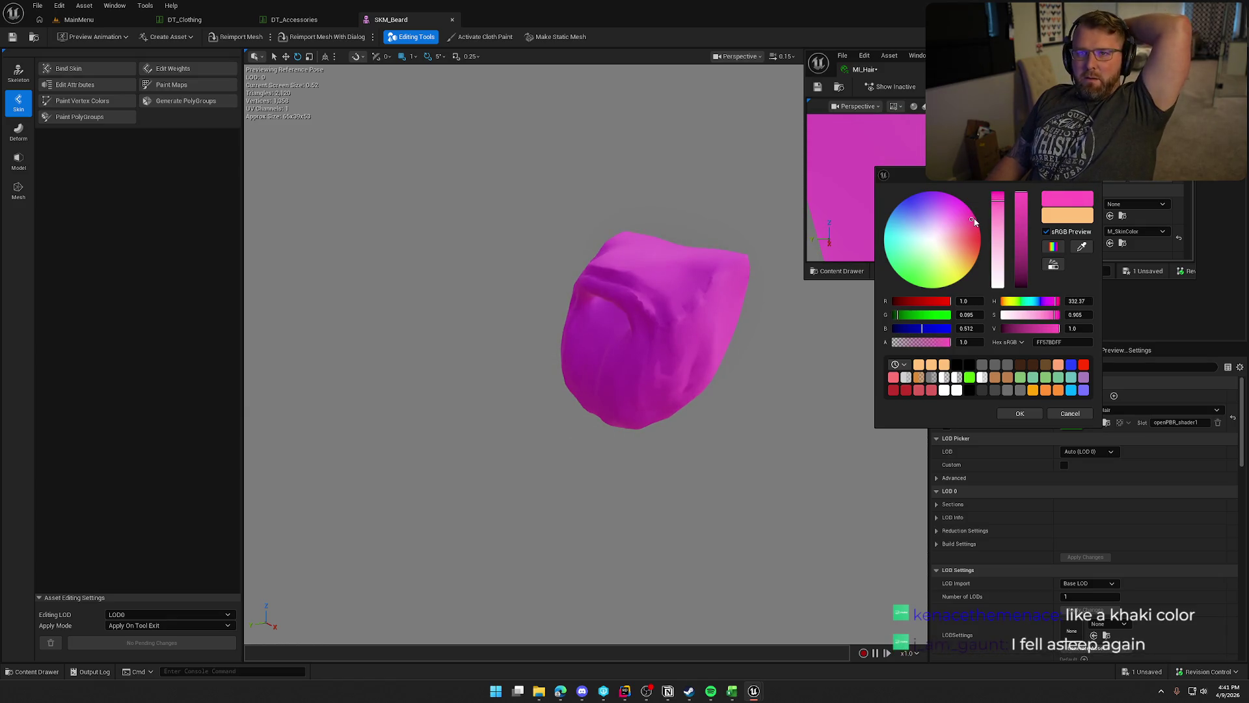
{"action": "left_click", "coordinate": [915, 212]}
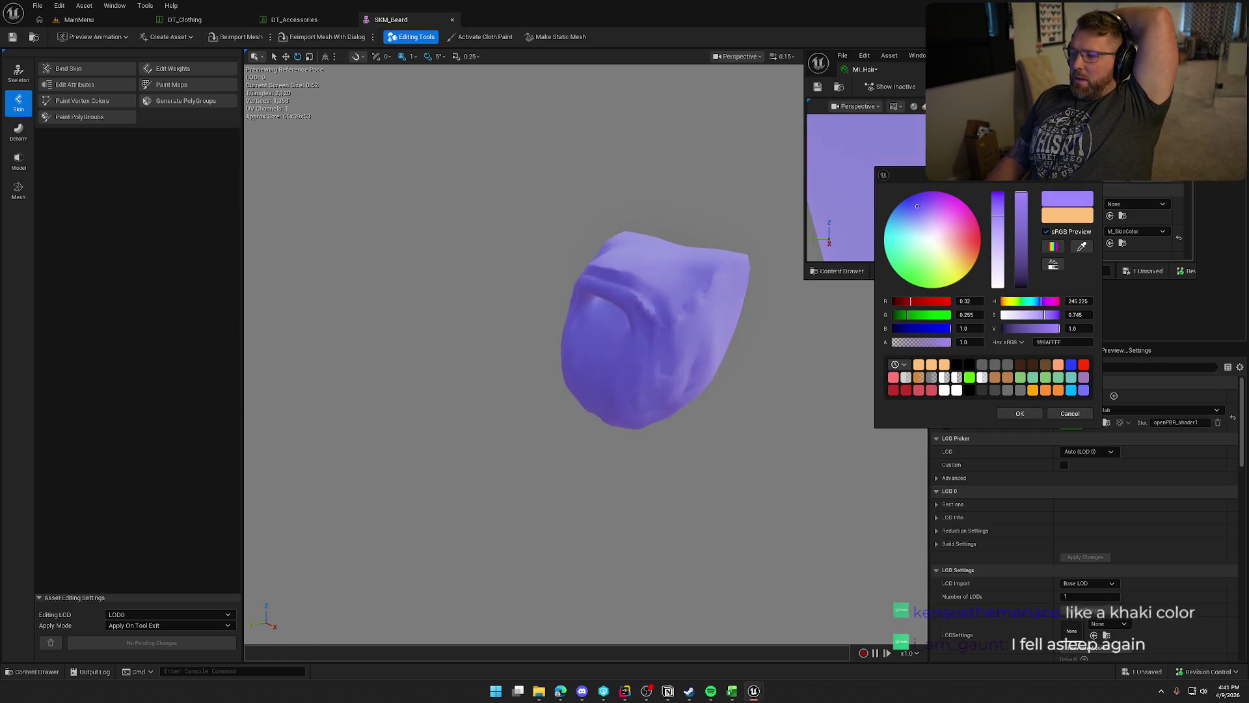
{"action": "left_click_drag", "start_coordinate": [915, 212], "coordinate": [908, 209]}
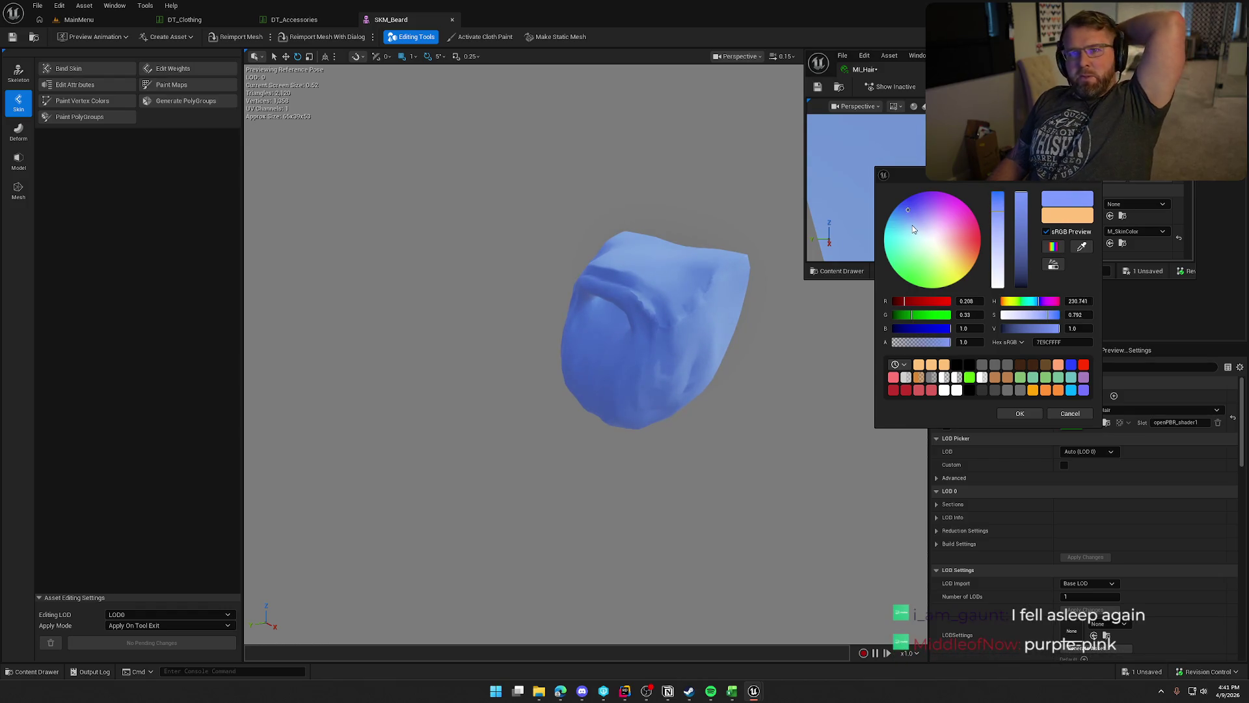
{"action": "left_click", "coordinate": [937, 202]}
{"action": "left_click", "coordinate": [940, 200]}
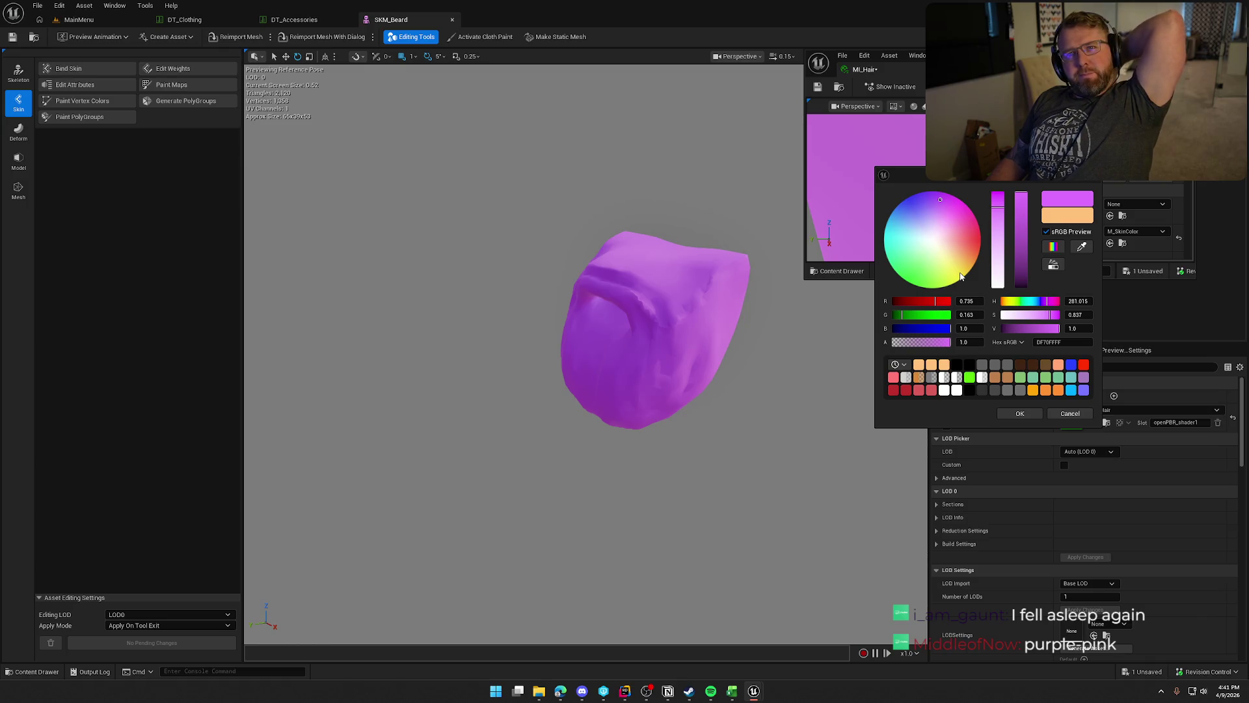
{"action": "left_click", "coordinate": [953, 199]}
{"action": "left_click", "coordinate": [952, 195]}
{"action": "left_click_drag", "start_coordinate": [948, 193], "coordinate": [936, 191]}
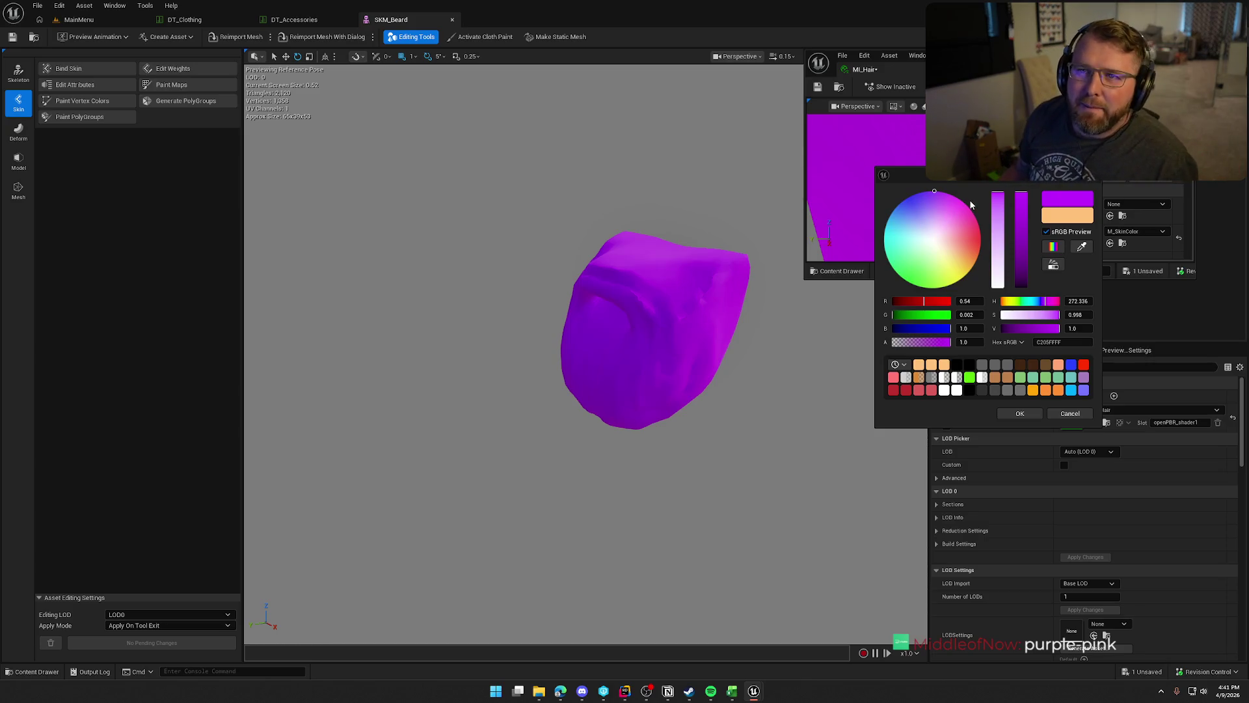
Try pink and purple-blue hues, then settle on a magenta-purple and confirm it.
{"action": "left_click", "coordinate": [959, 205]}
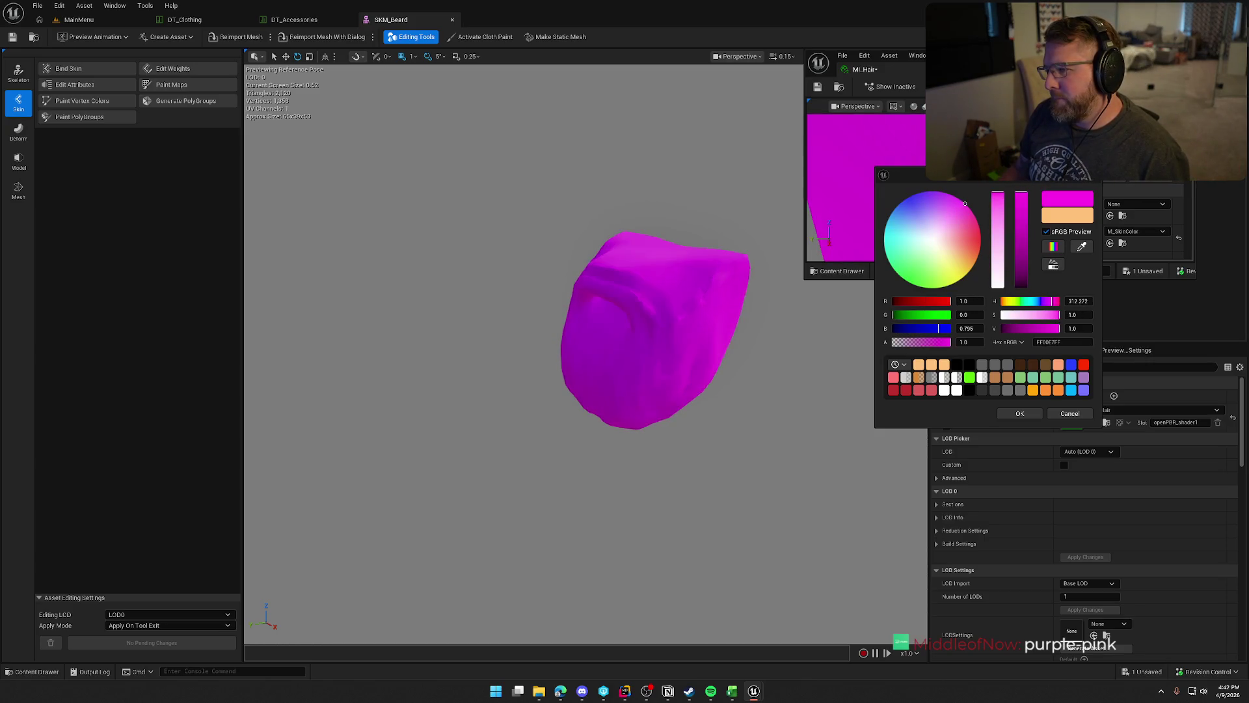
{"action": "left_click", "coordinate": [960, 210]}
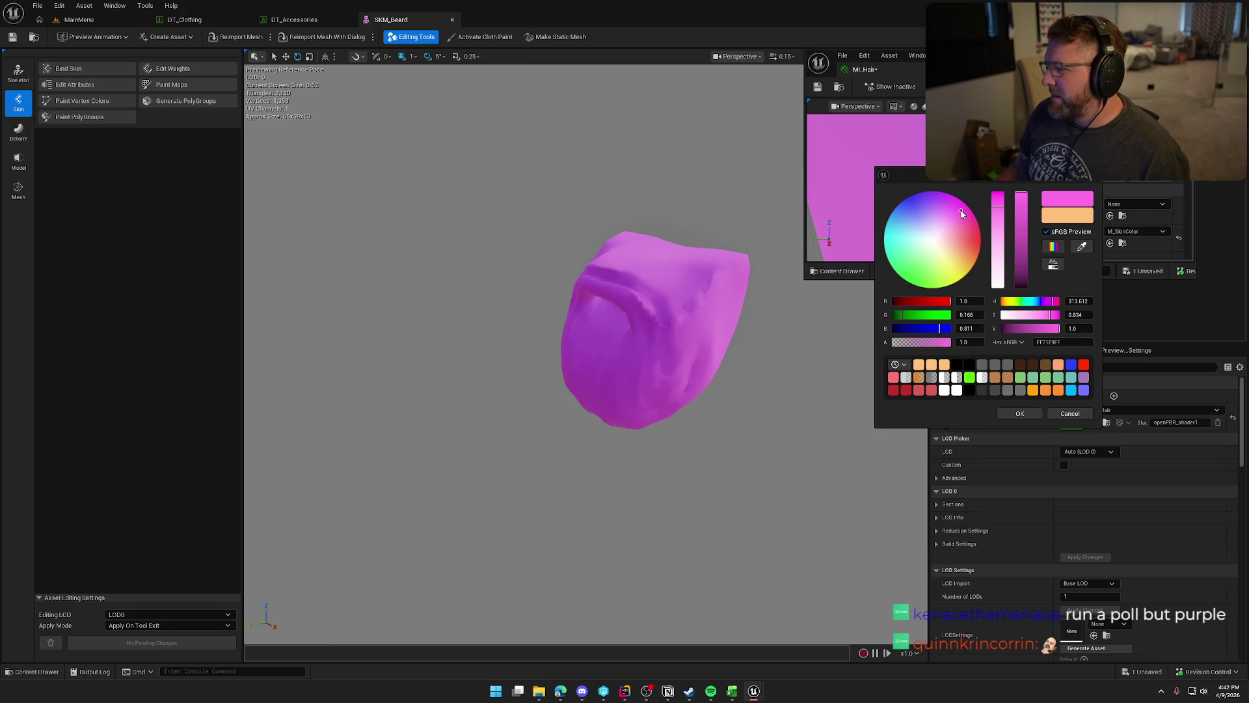
{"action": "left_click", "coordinate": [900, 250]}
{"action": "left_click_drag", "start_coordinate": [901, 250], "coordinate": [916, 210]}
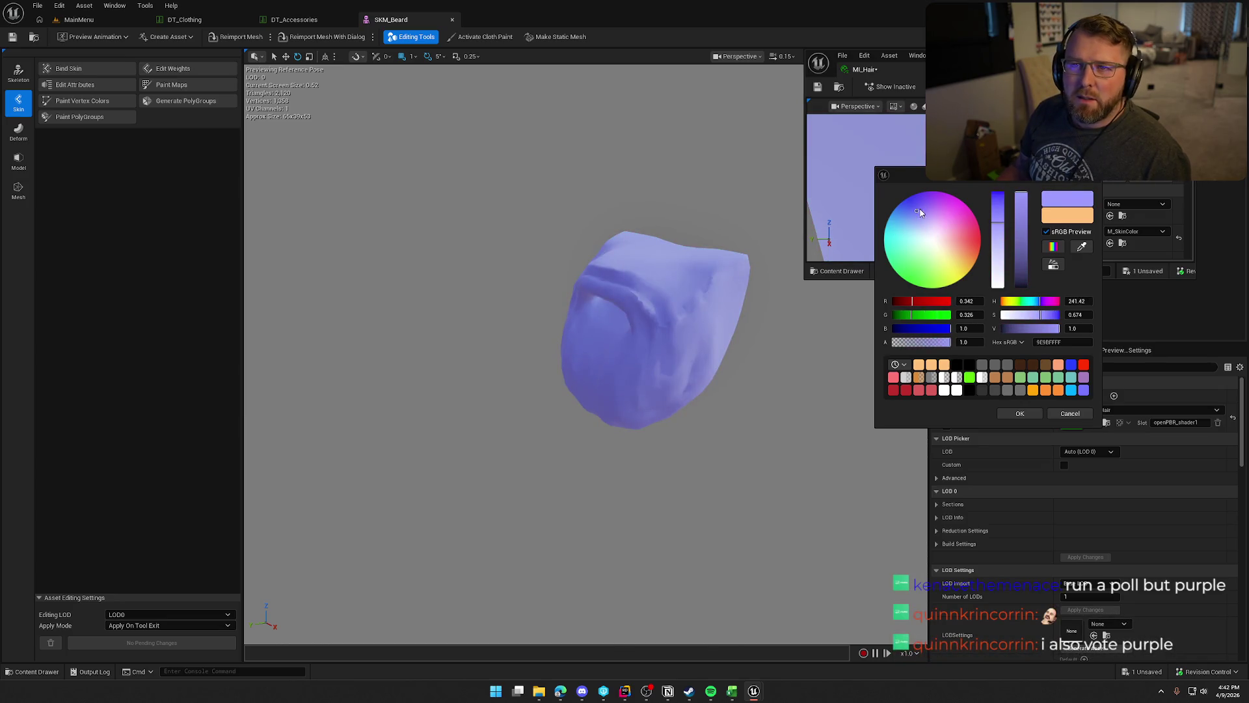
{"action": "left_click_drag", "start_coordinate": [932, 201], "coordinate": [936, 198]}
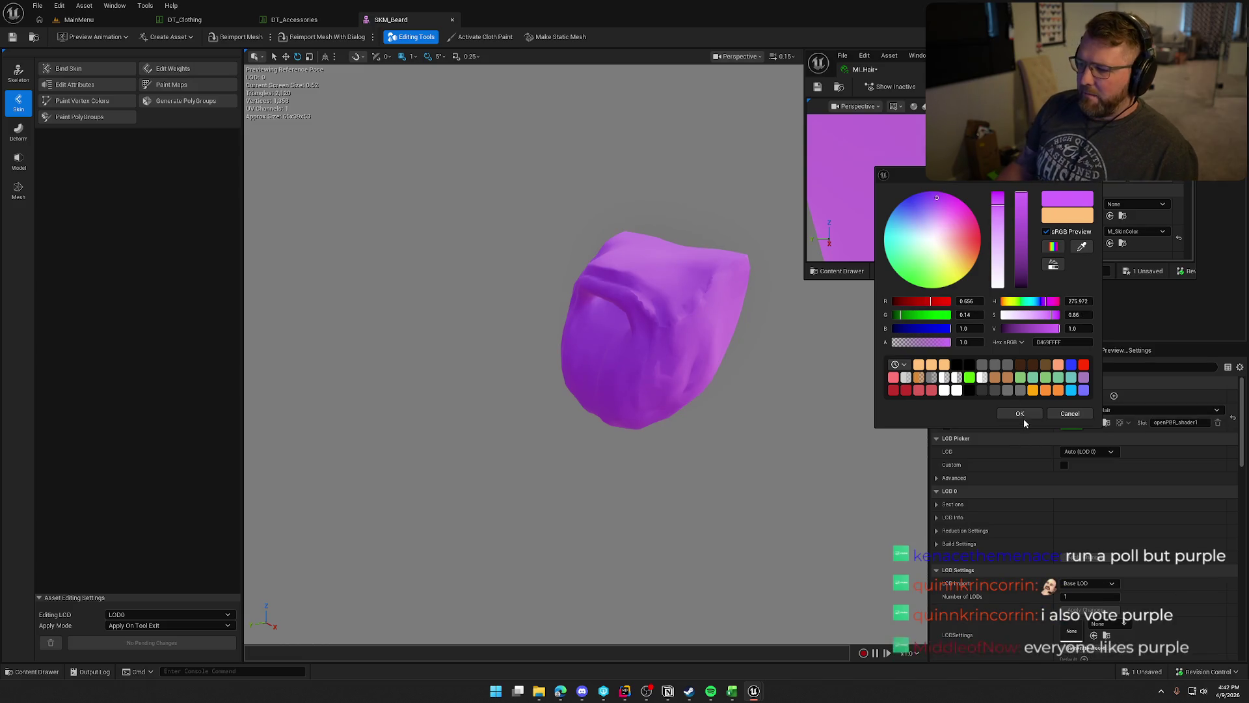
{"action": "left_click", "coordinate": [1047, 342]}
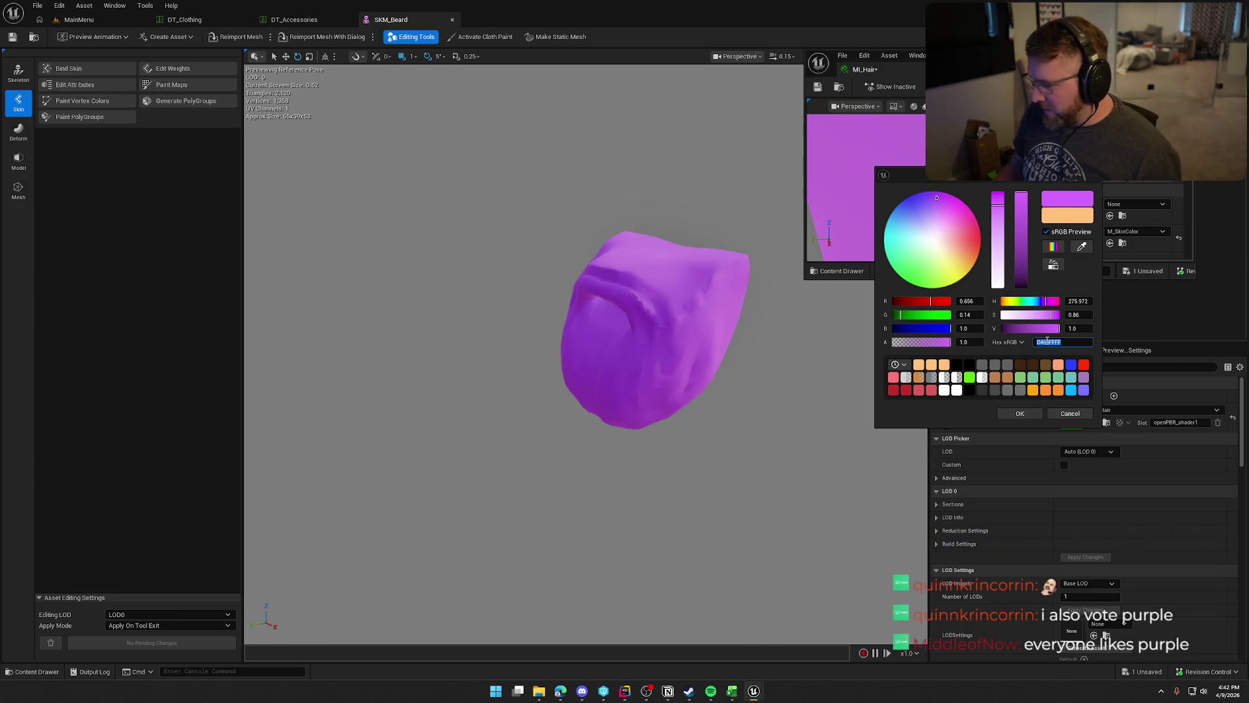
{"action": "left_click", "coordinate": [1020, 413]}
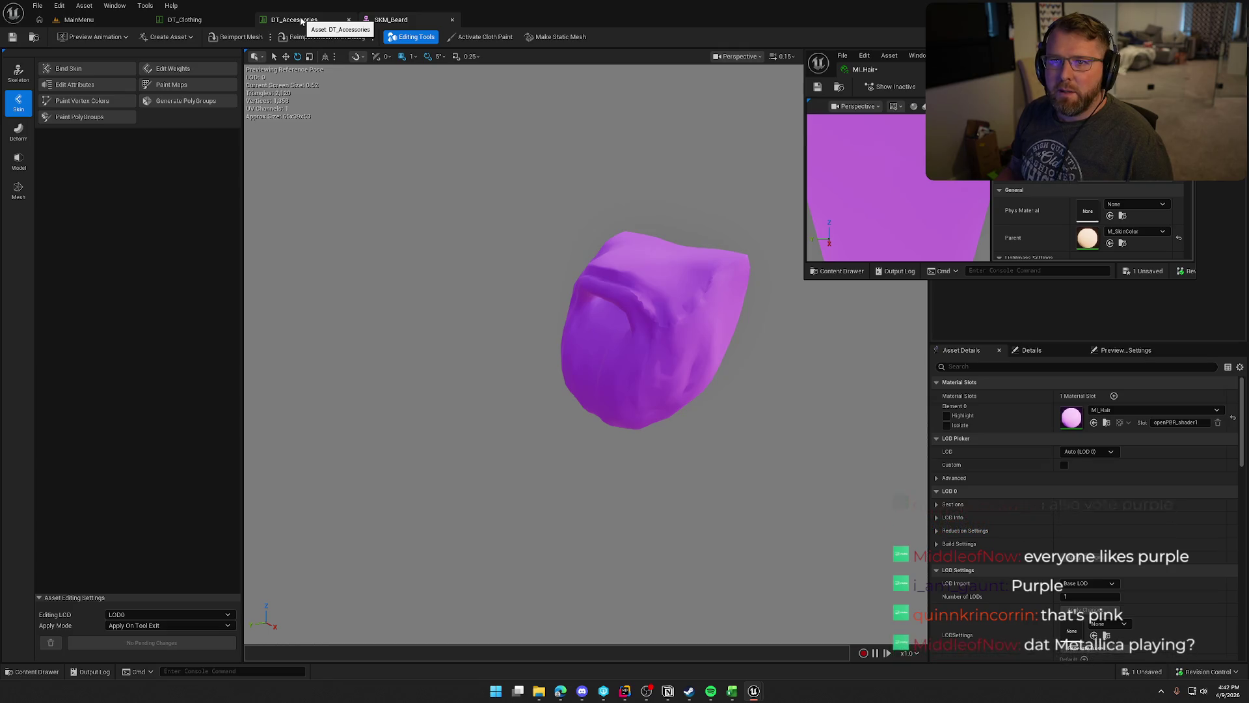
Reopen the Color Picker for MI_Hair's colour parameter.
{"action": "left_click", "coordinate": [1075, 259]}
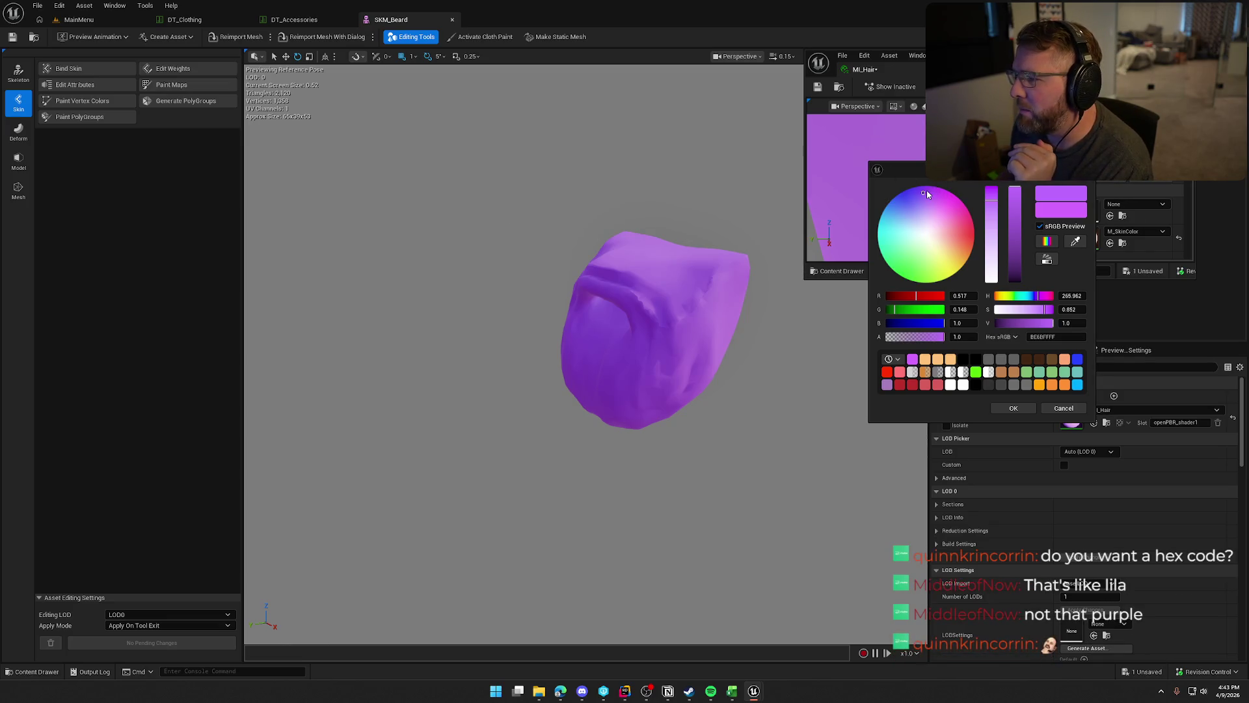
Try a fully saturated purple, then enter hex A76CDA for the hair colour.
{"action": "left_click_drag", "start_coordinate": [928, 194], "coordinate": [921, 185]}
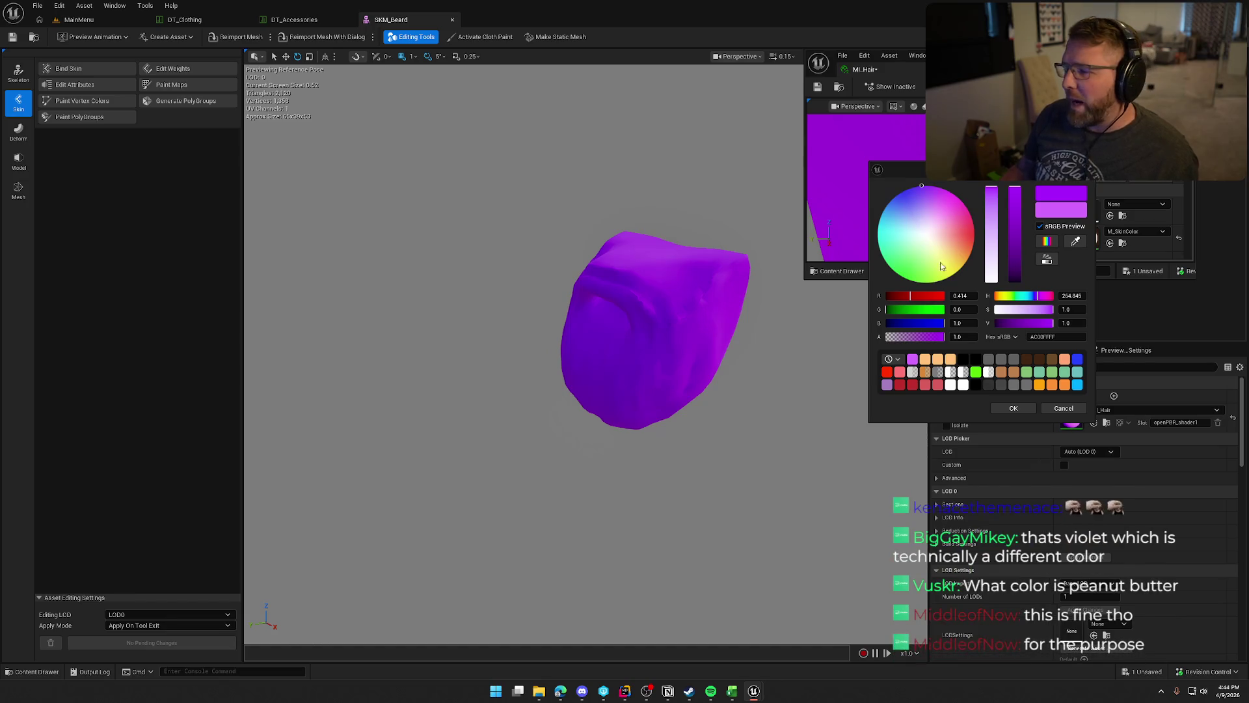
{"action": "left_click", "coordinate": [922, 194]}
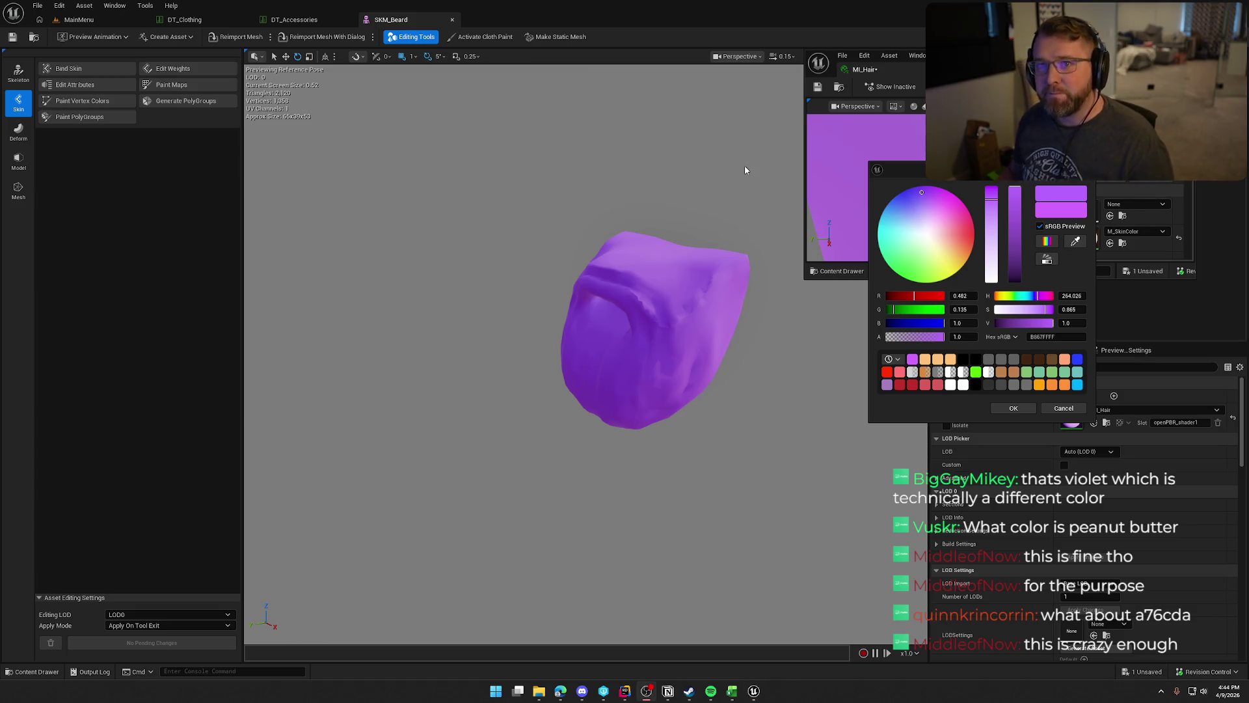
{"action": "left_click", "coordinate": [1047, 338]}
{"action": "type", "text": "a76cda"}
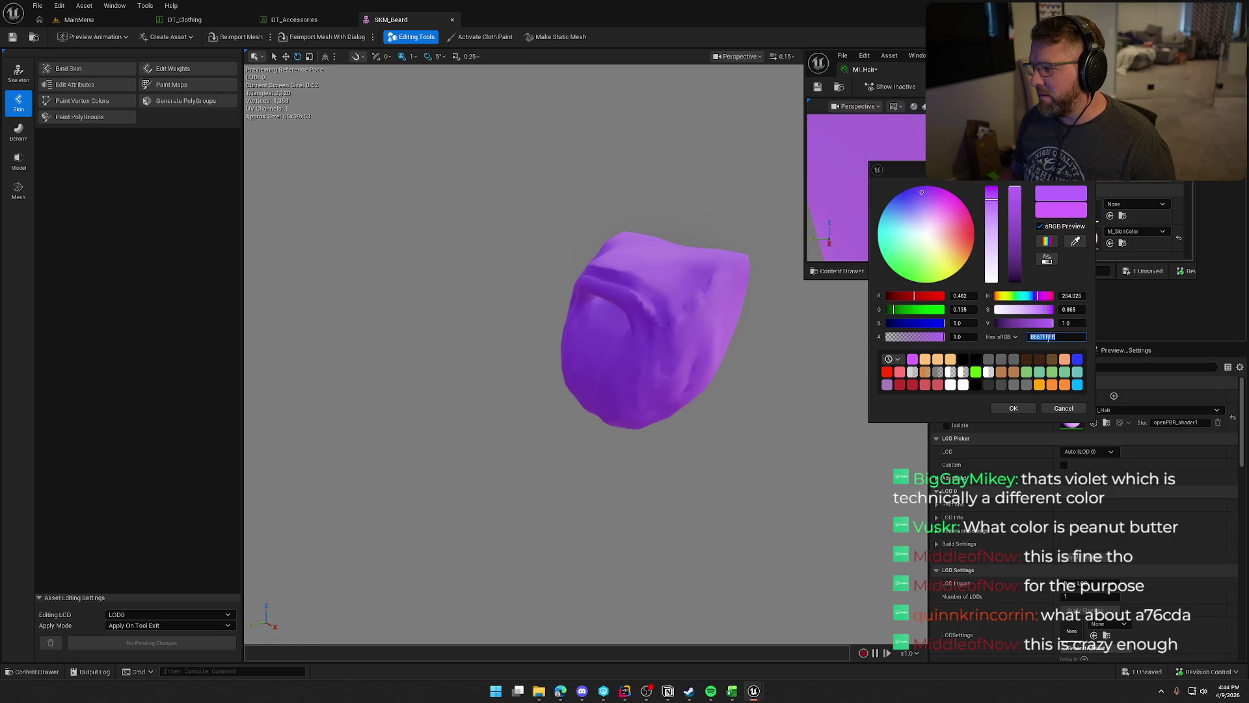
{"action": "key", "text": "Return"}
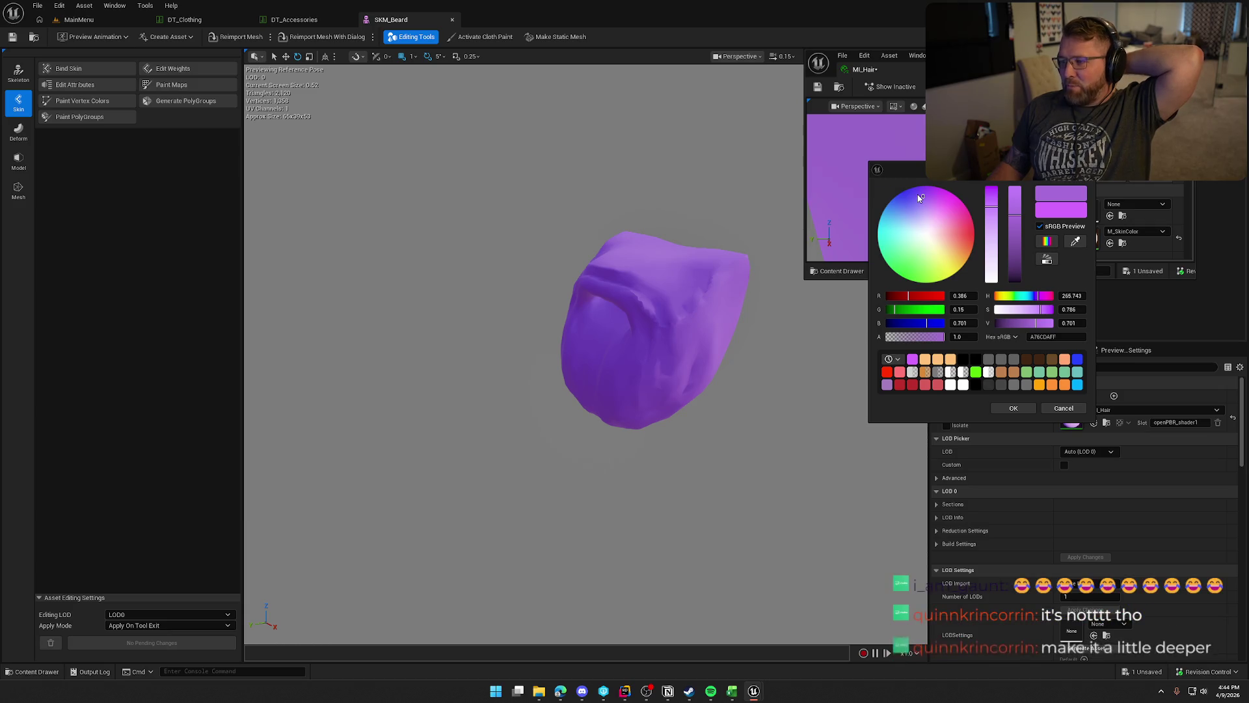
Re-enter A76CDAFF, raise the saturation, and confirm the deeper purple 9F4EDA.
{"action": "left_click", "coordinate": [918, 196]}
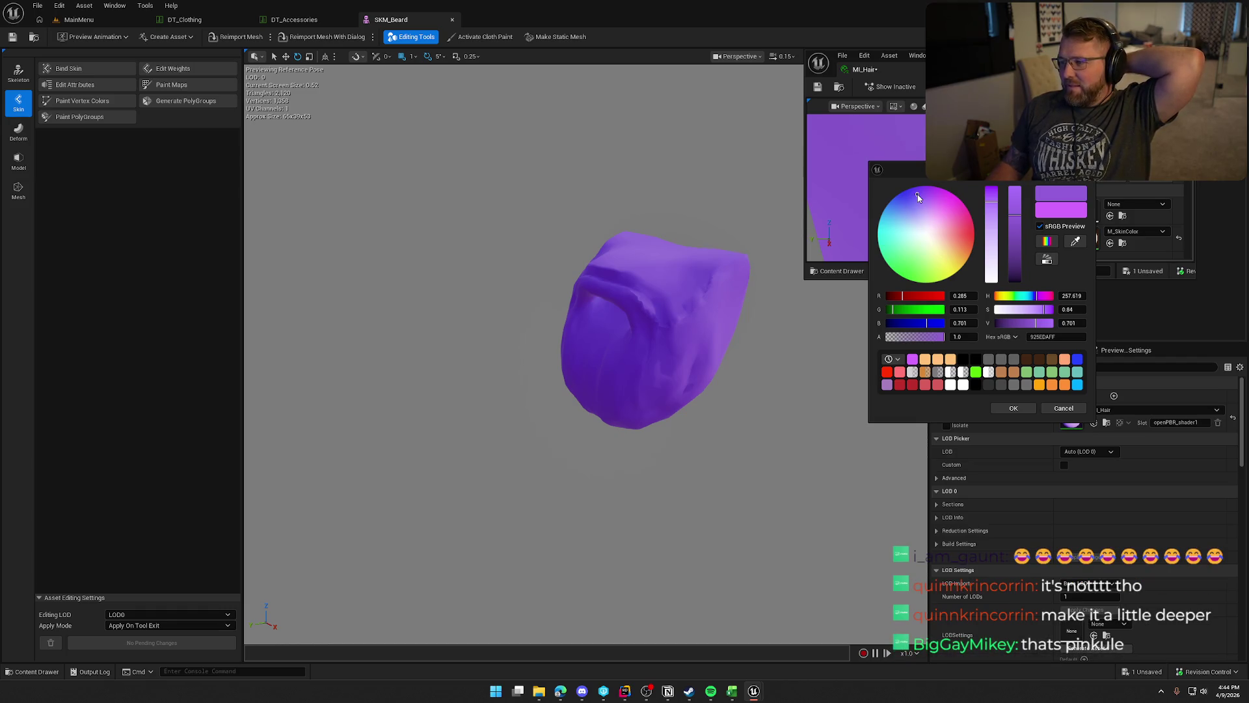
{"action": "left_click", "coordinate": [921, 195]}
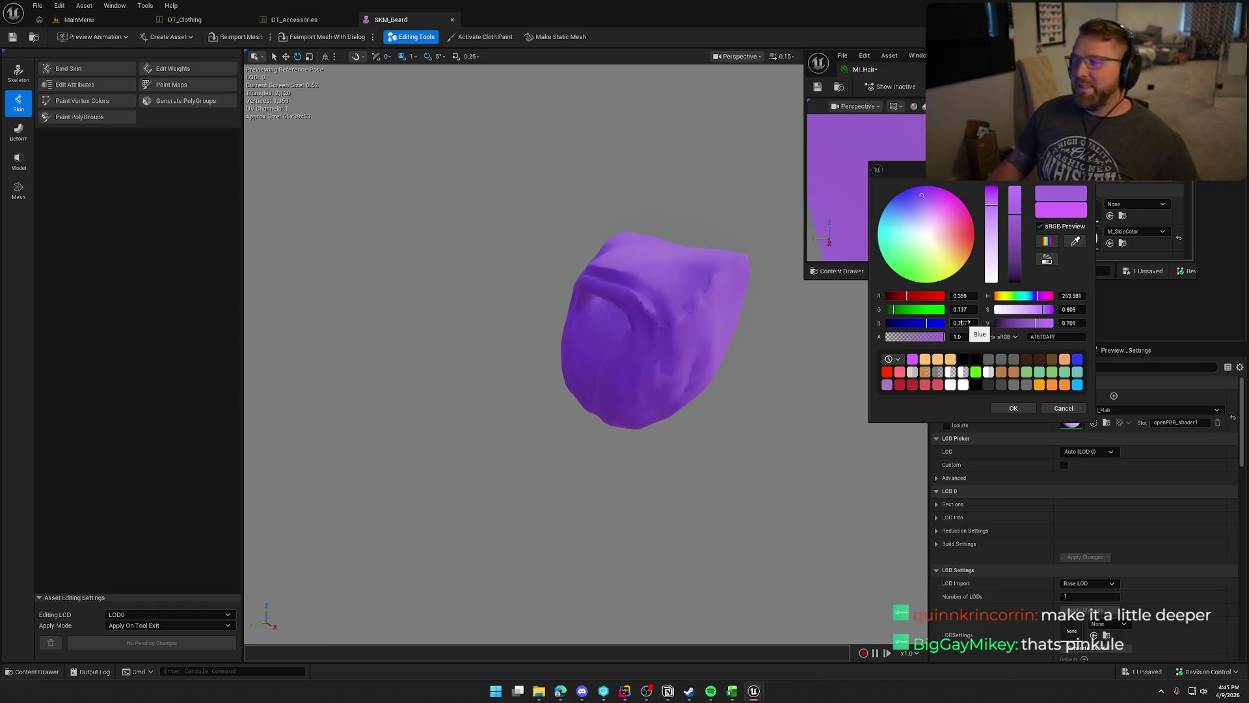
{"action": "left_click", "coordinate": [1052, 336]}
{"action": "type", "text": "A76CDAFF"}
{"action": "key", "text": "Return"}
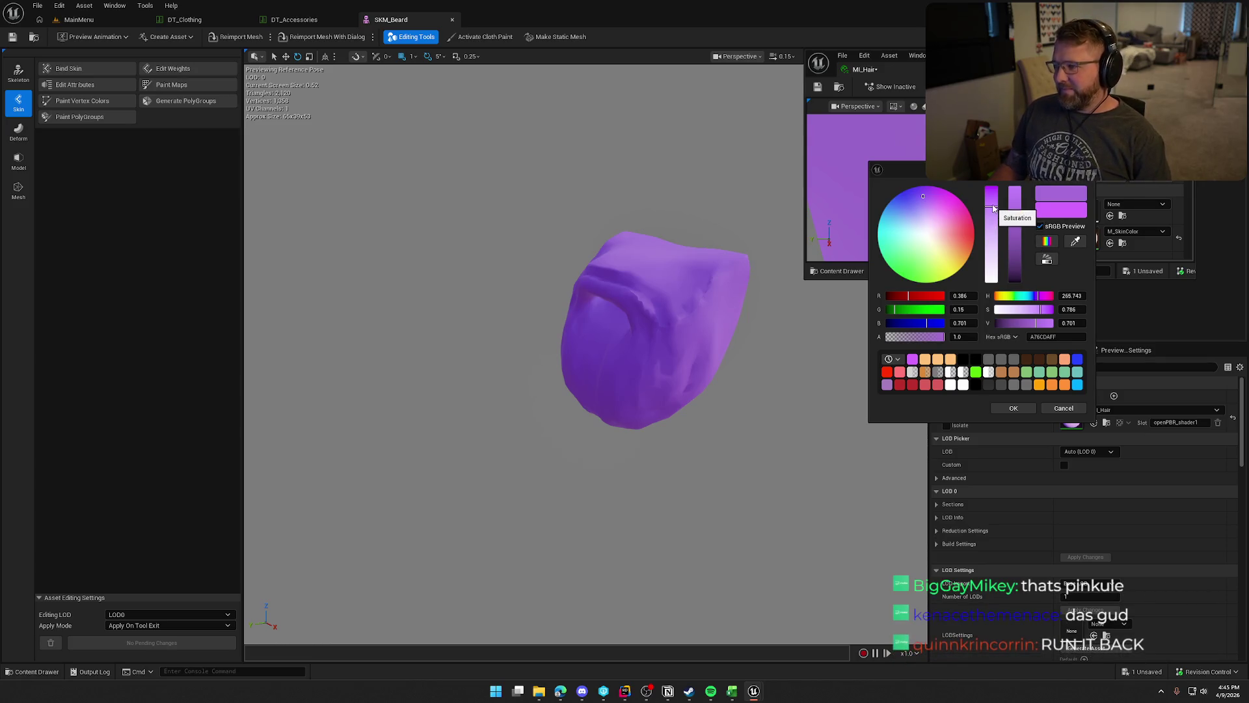
{"action": "left_click_drag", "start_coordinate": [991, 207], "coordinate": [993, 198]}
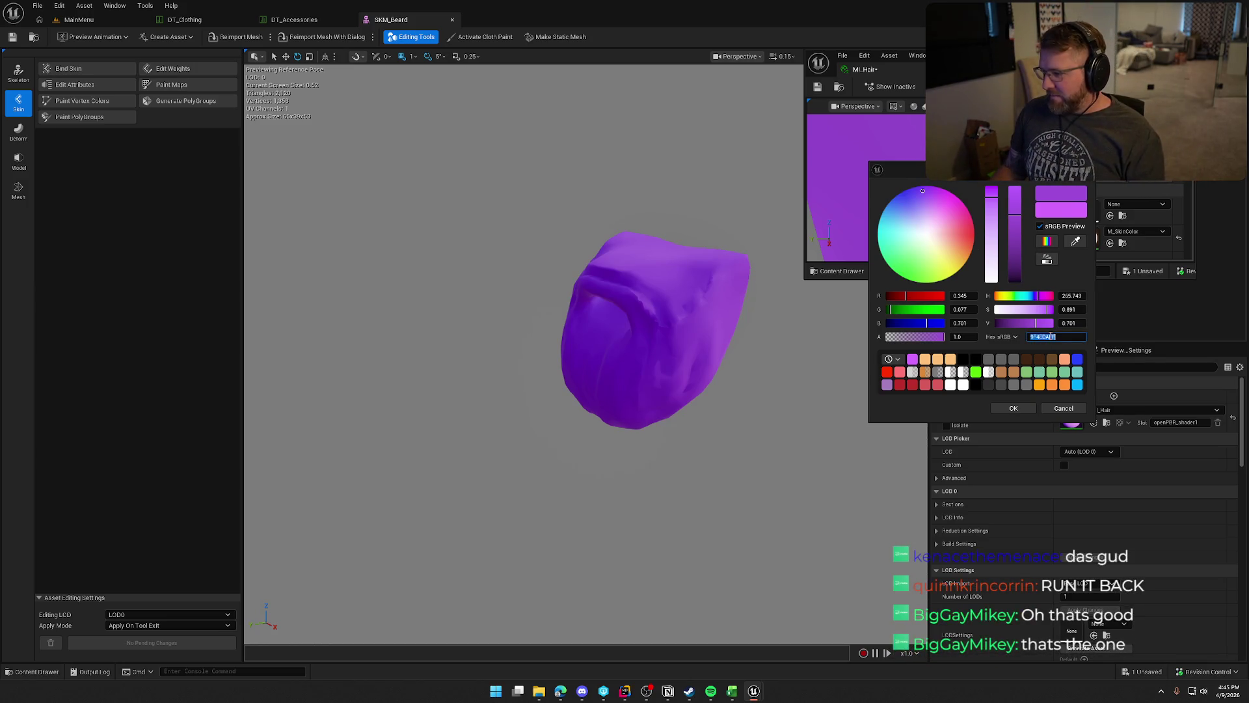
{"action": "left_click", "coordinate": [1015, 407]}
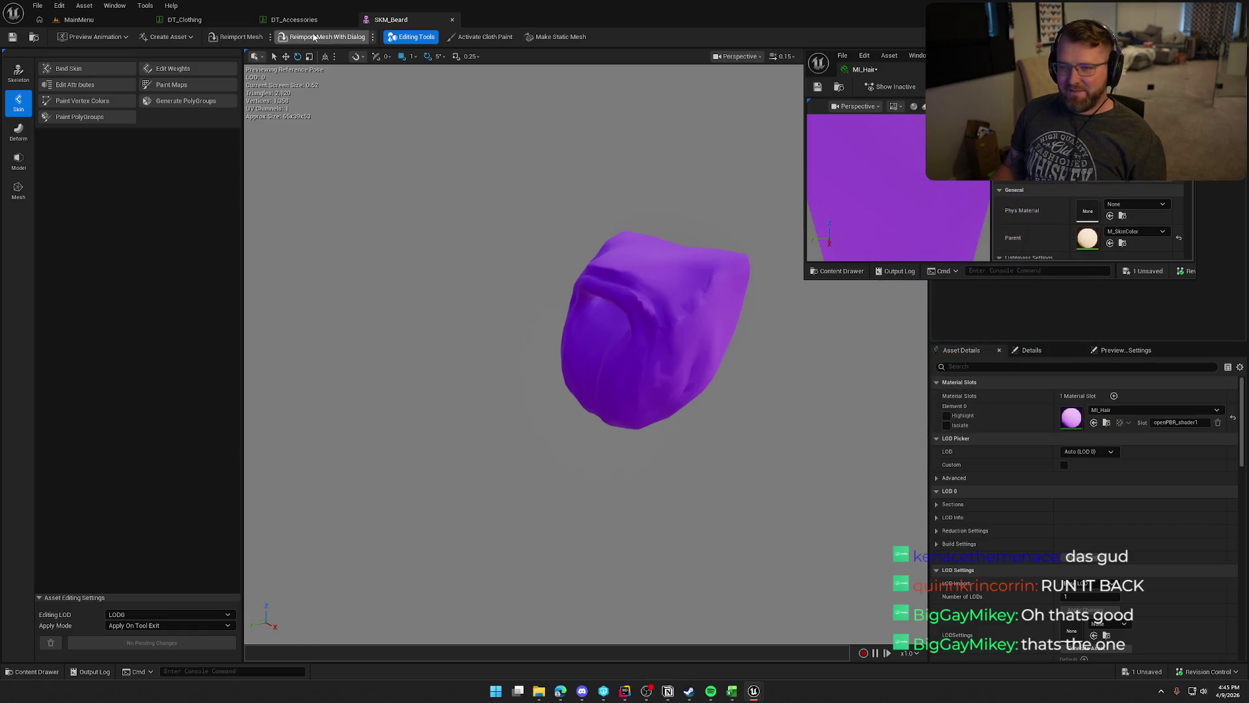
{"action": "left_click", "coordinate": [295, 19]}
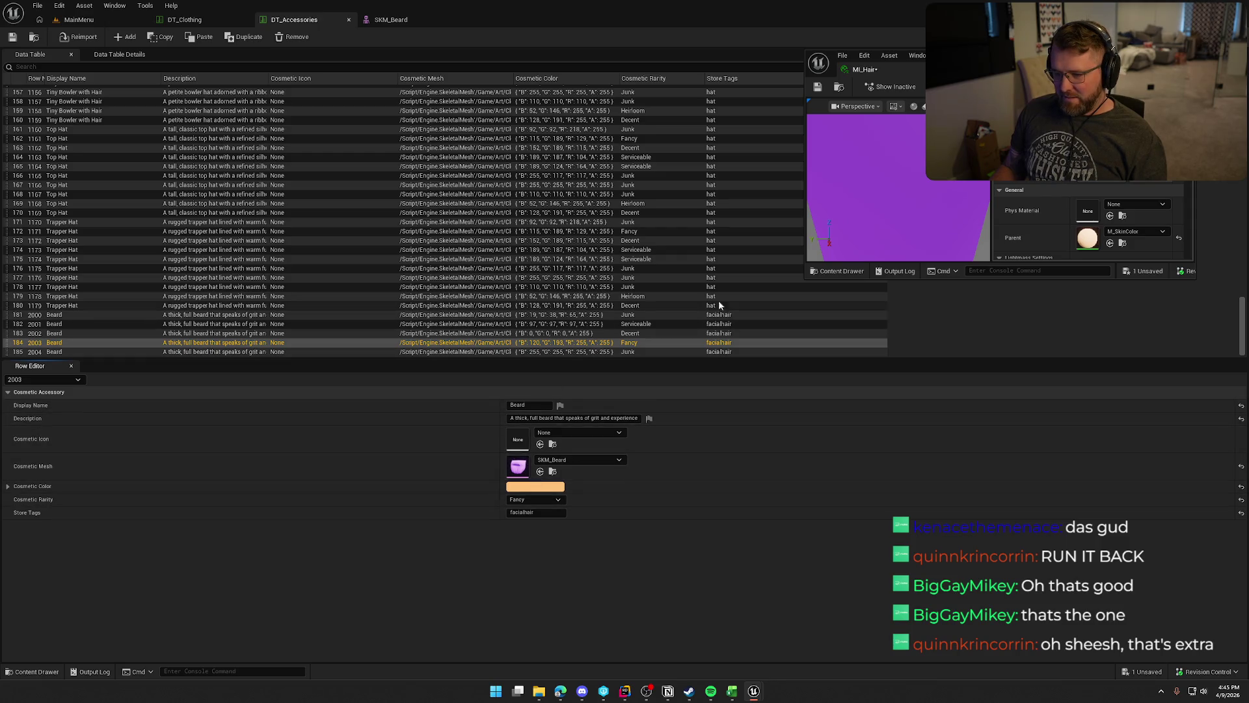
Give Beard row 2004 the purple colour 9F4EDAFF and Heirloom rarity.
{"action": "left_click", "coordinate": [529, 353]}
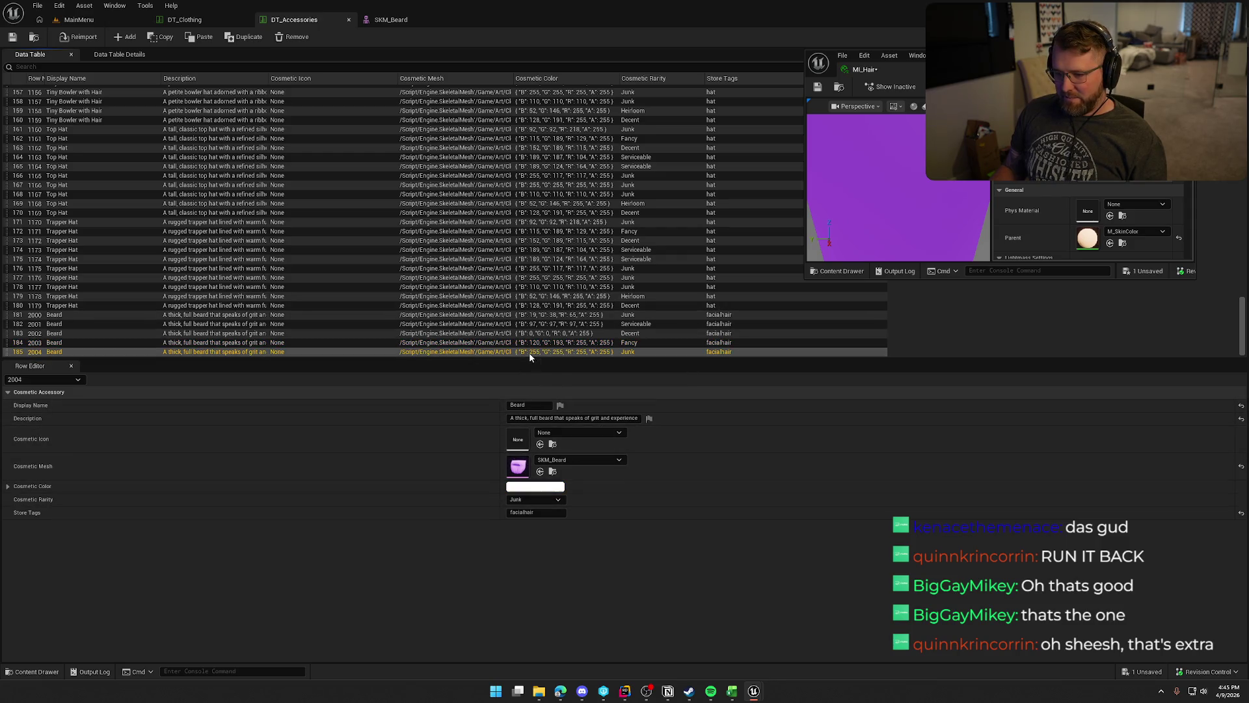
{"action": "left_click", "coordinate": [535, 487]}
{"action": "left_click", "coordinate": [705, 575]}
{"action": "key", "text": "ctrl+v"}
{"action": "key", "text": "Return"}
{"action": "left_click", "coordinate": [680, 645]}
{"action": "left_click", "coordinate": [535, 499]}
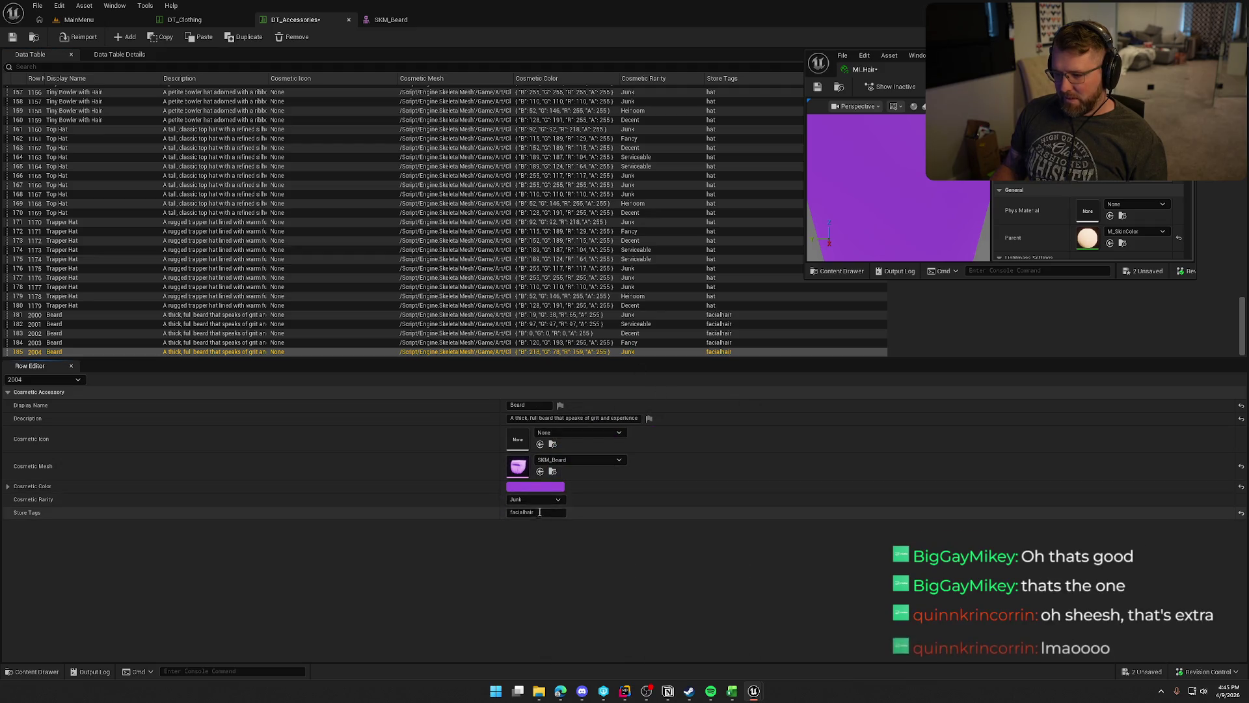
{"action": "left_click", "coordinate": [543, 546]}
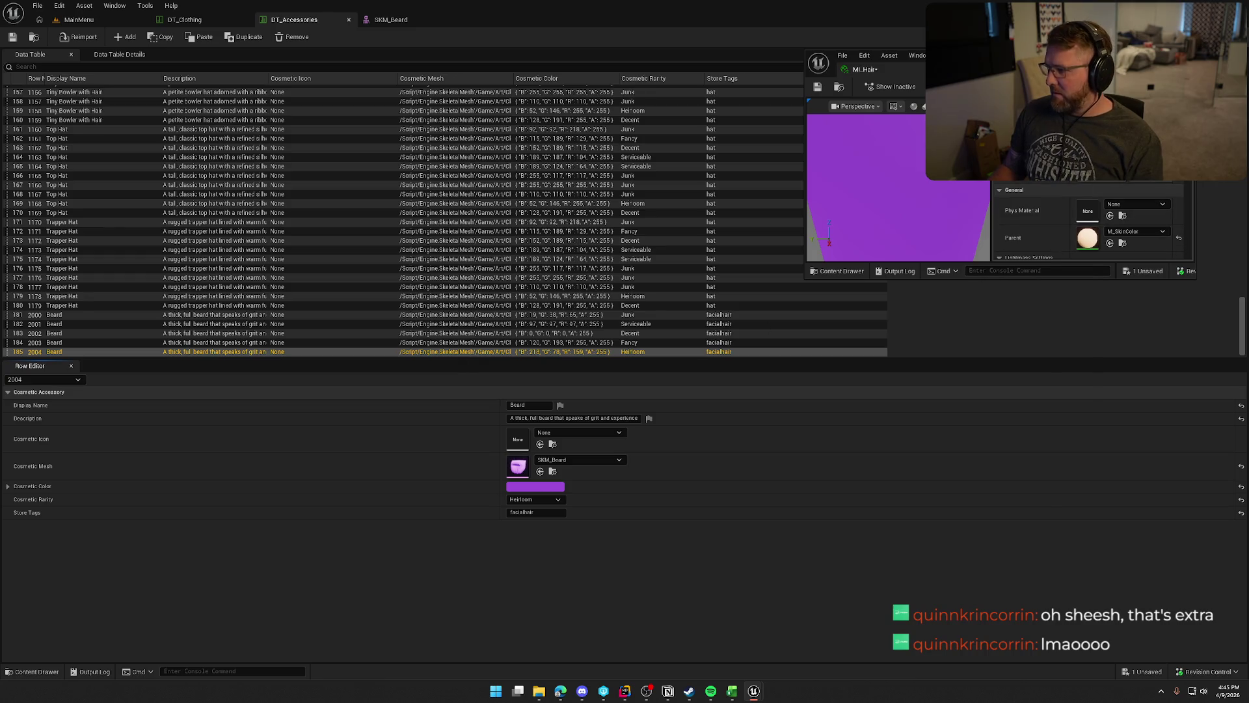
Recheck row 2004's colour, save all changes, and open the FacialHair content folder.
{"action": "left_click", "coordinate": [534, 486]}
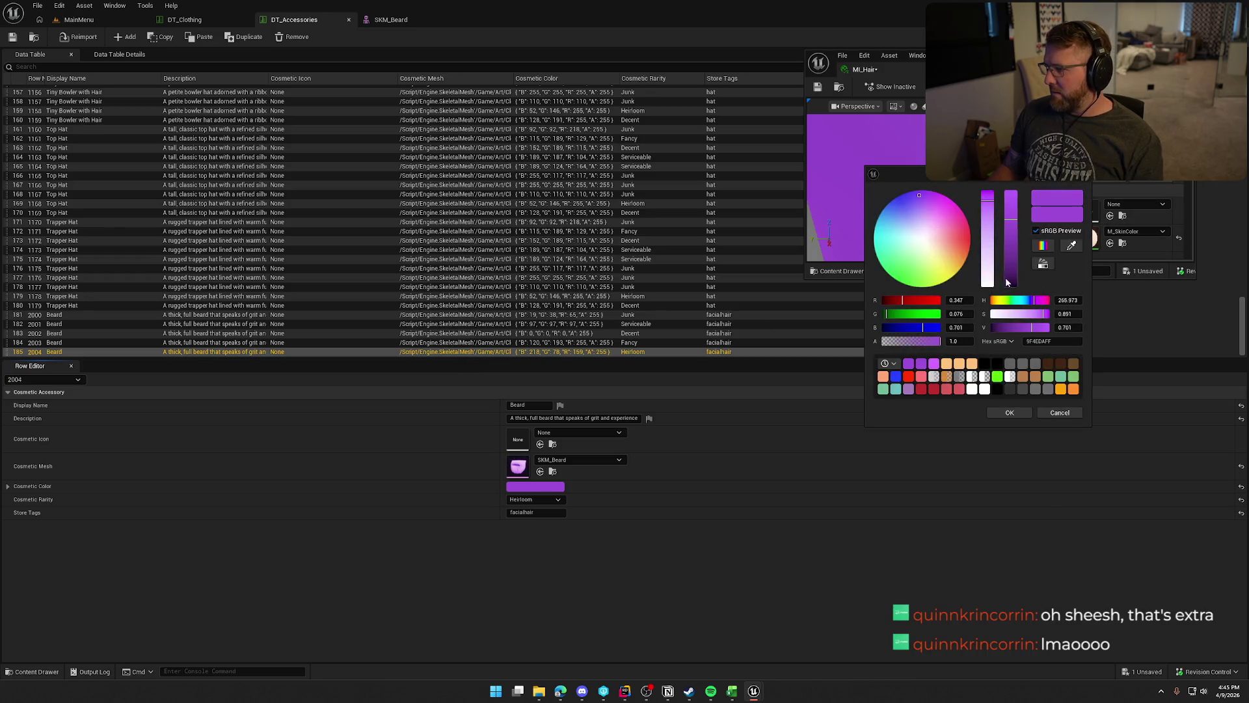
{"action": "left_click", "coordinate": [1048, 365]}
{"action": "left_click", "coordinate": [1005, 413]}
{"action": "key", "text": "ctrl+s"}
{"action": "left_click", "coordinate": [919, 486]}
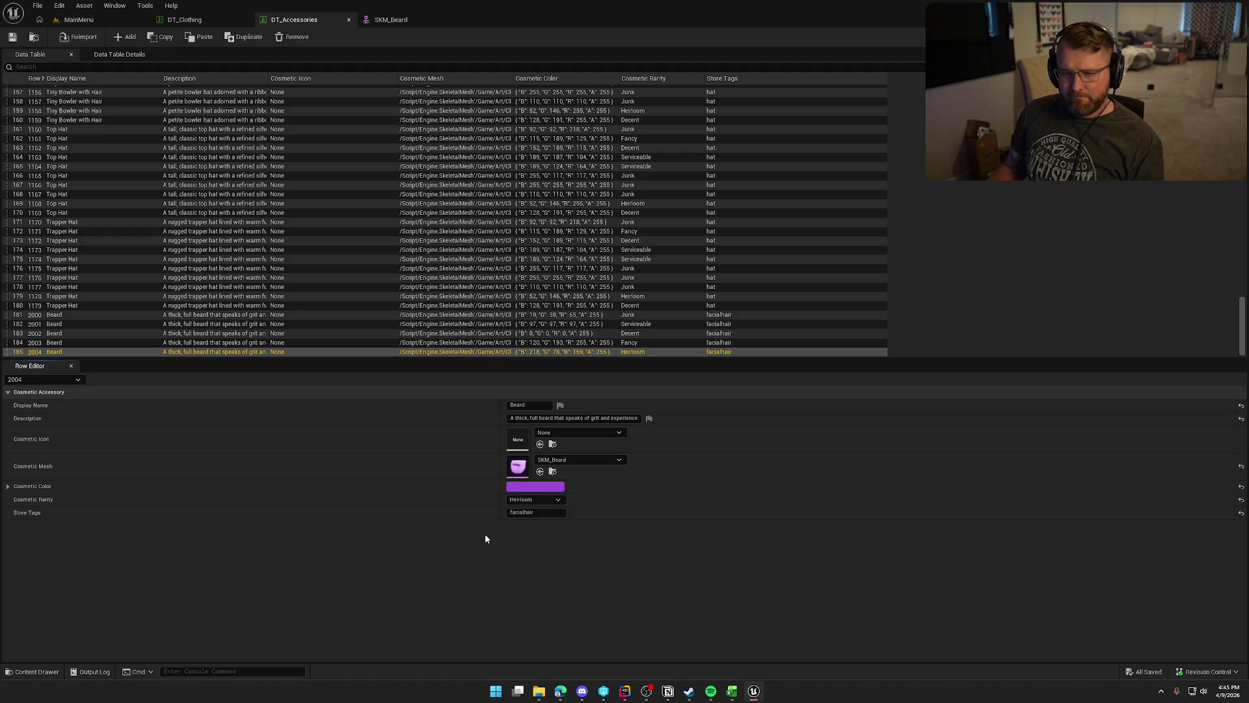
{"action": "key", "text": "ctrl+space"}
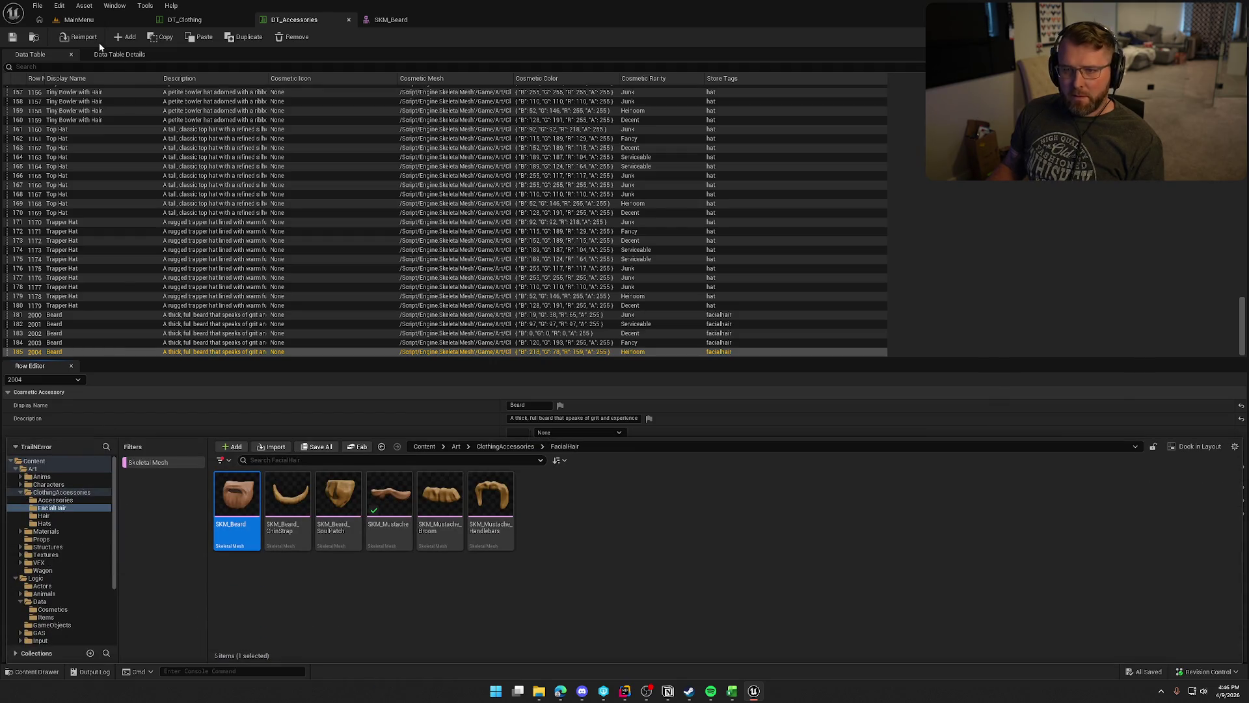
Find DT_Accessories, open its source AccessoryItems.csv, then close that text view.
{"action": "left_click", "coordinate": [31, 37]}
{"action": "right_click", "coordinate": [240, 496]}
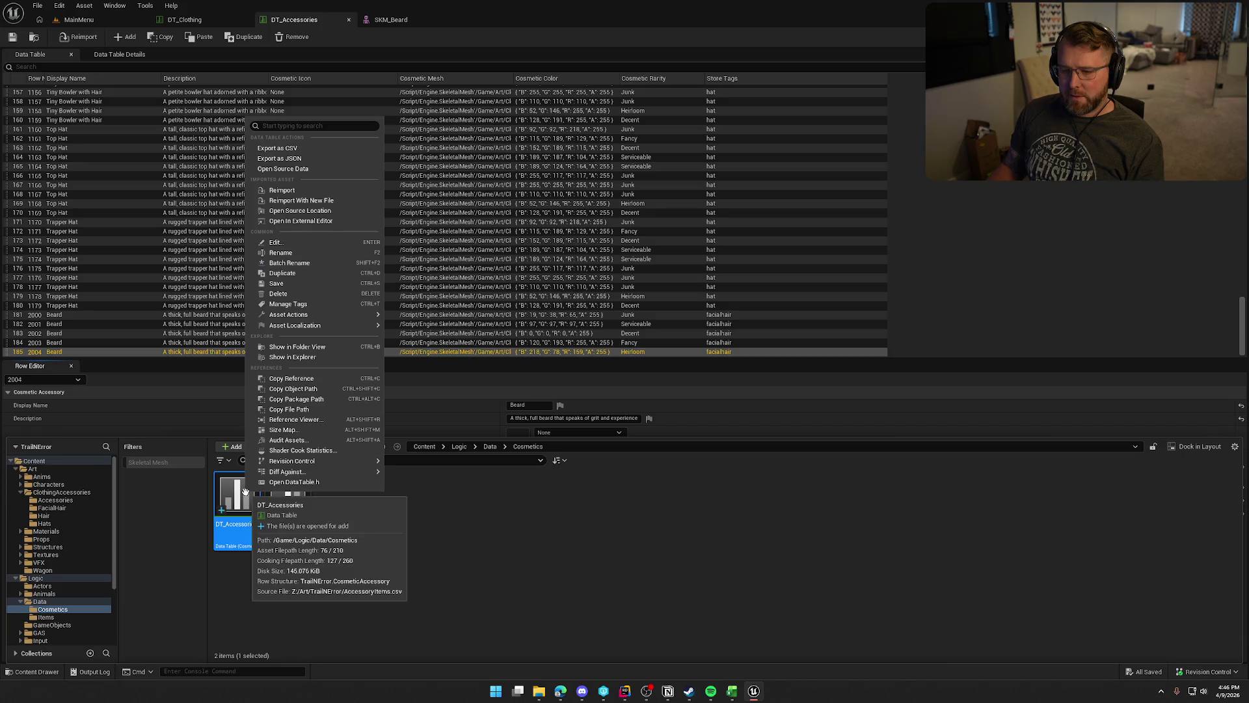
{"action": "left_click", "coordinate": [326, 169]}
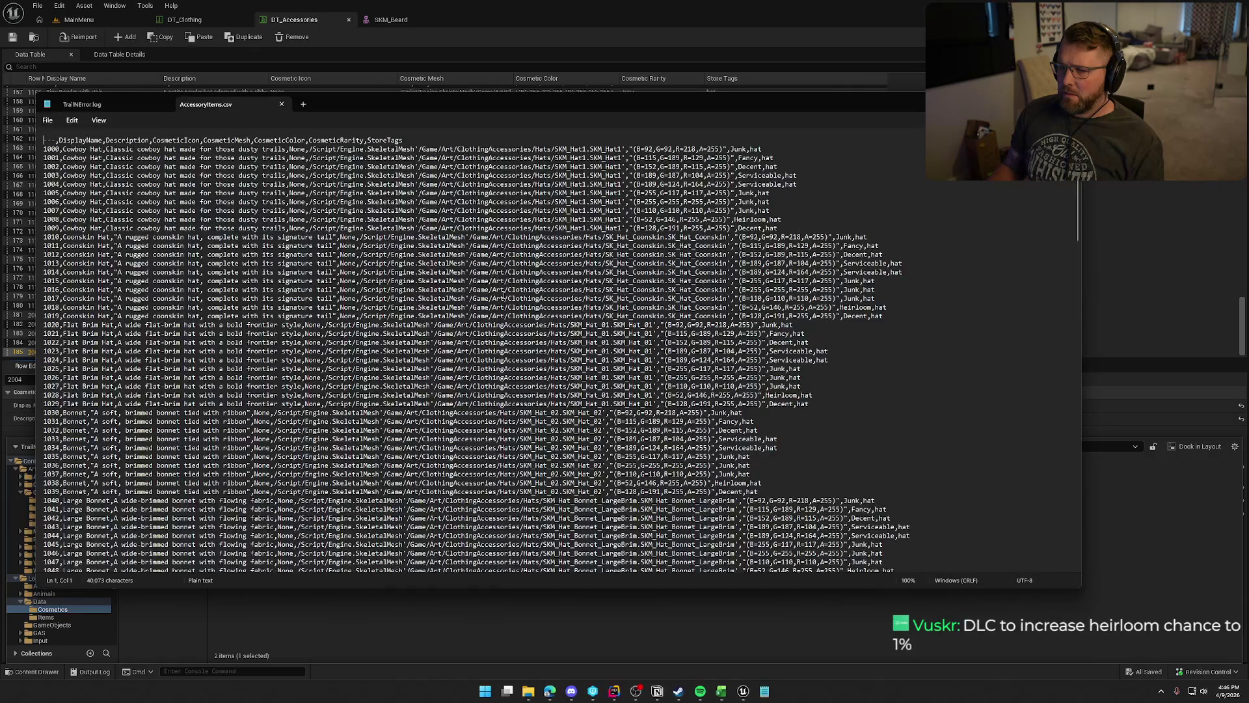
{"action": "left_click", "coordinate": [1066, 104]}
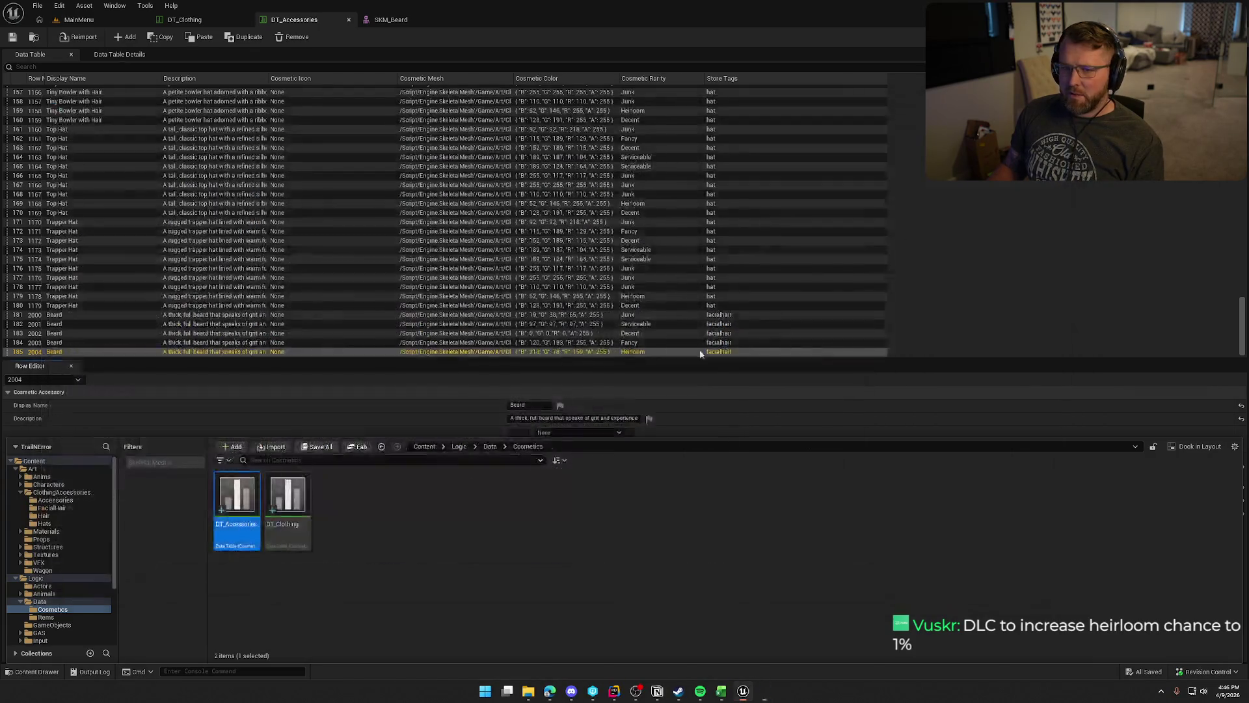
Check AccessoryItems.csv in Excel, then return to the Unreal DT_Accessories data table.
{"action": "right_click", "coordinate": [239, 496]}
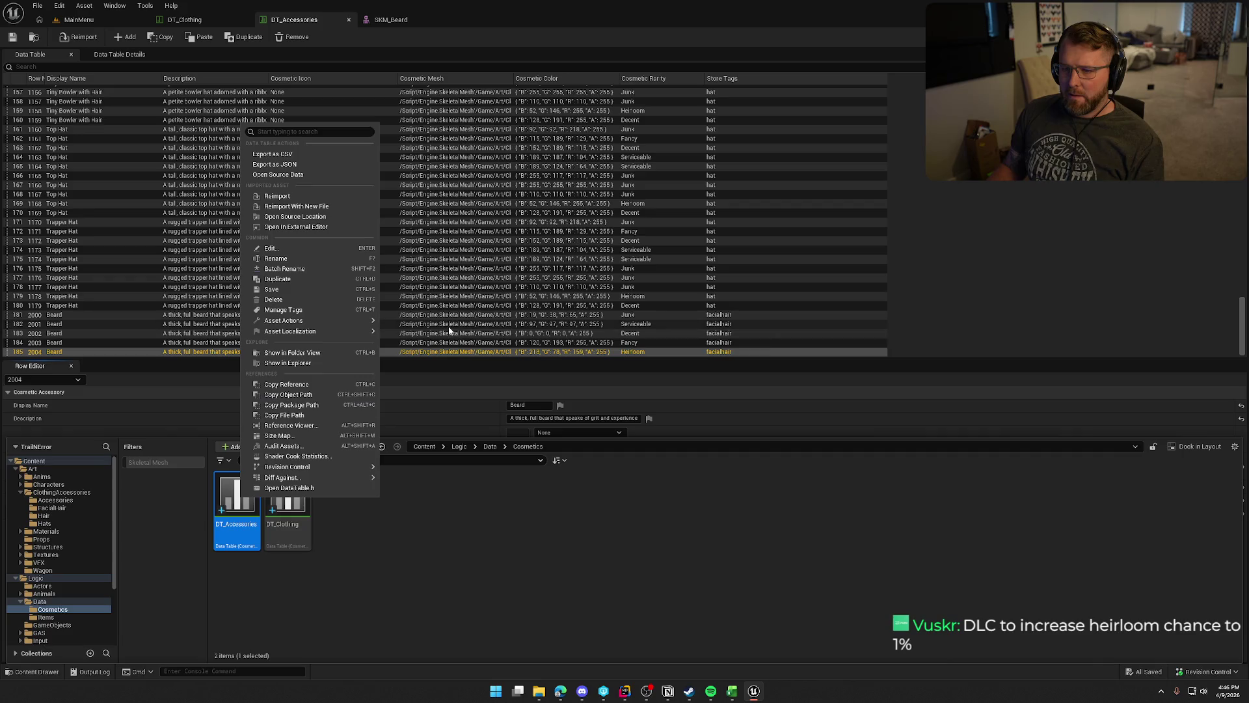
{"action": "left_click", "coordinate": [733, 691]}
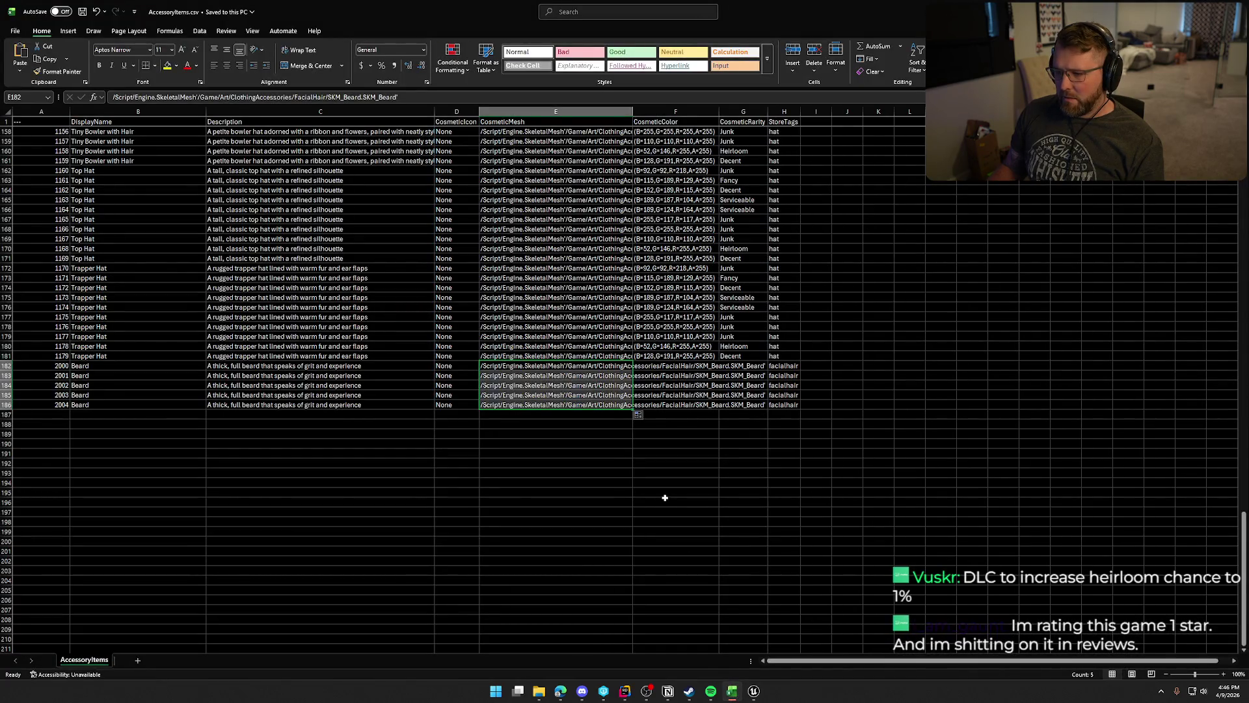
{"action": "left_click", "coordinate": [665, 495]}
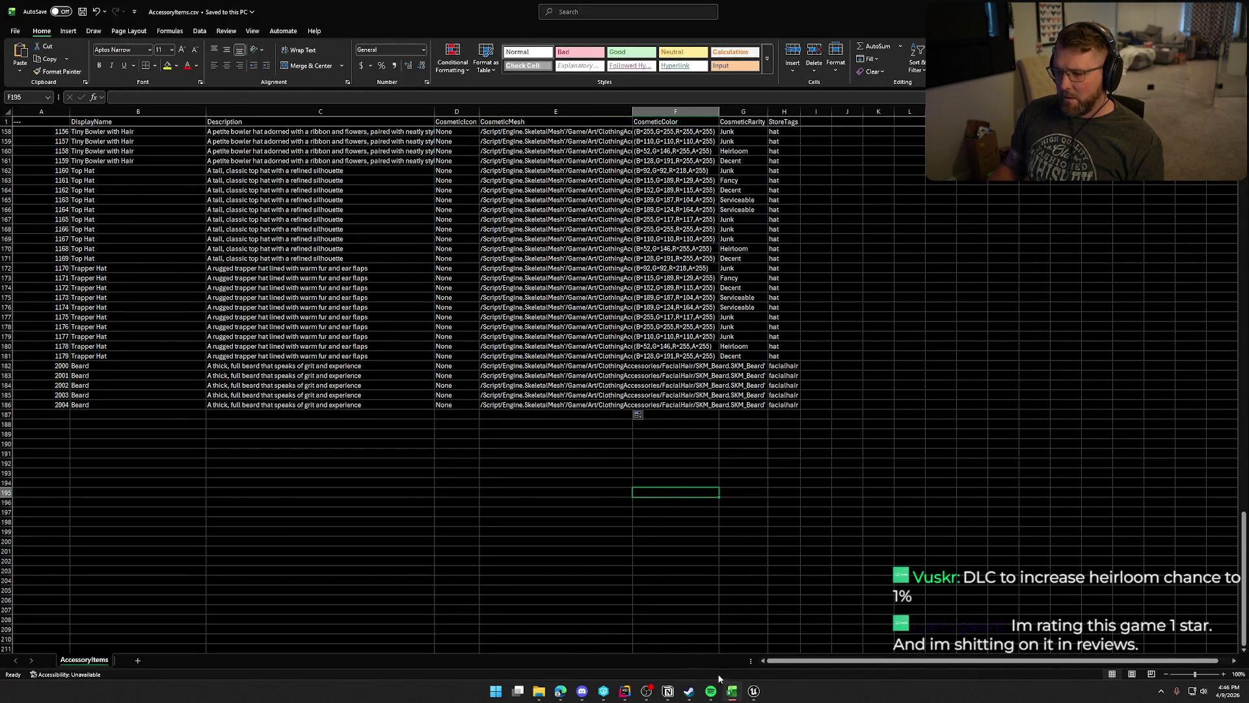
{"action": "left_click", "coordinate": [754, 692]}
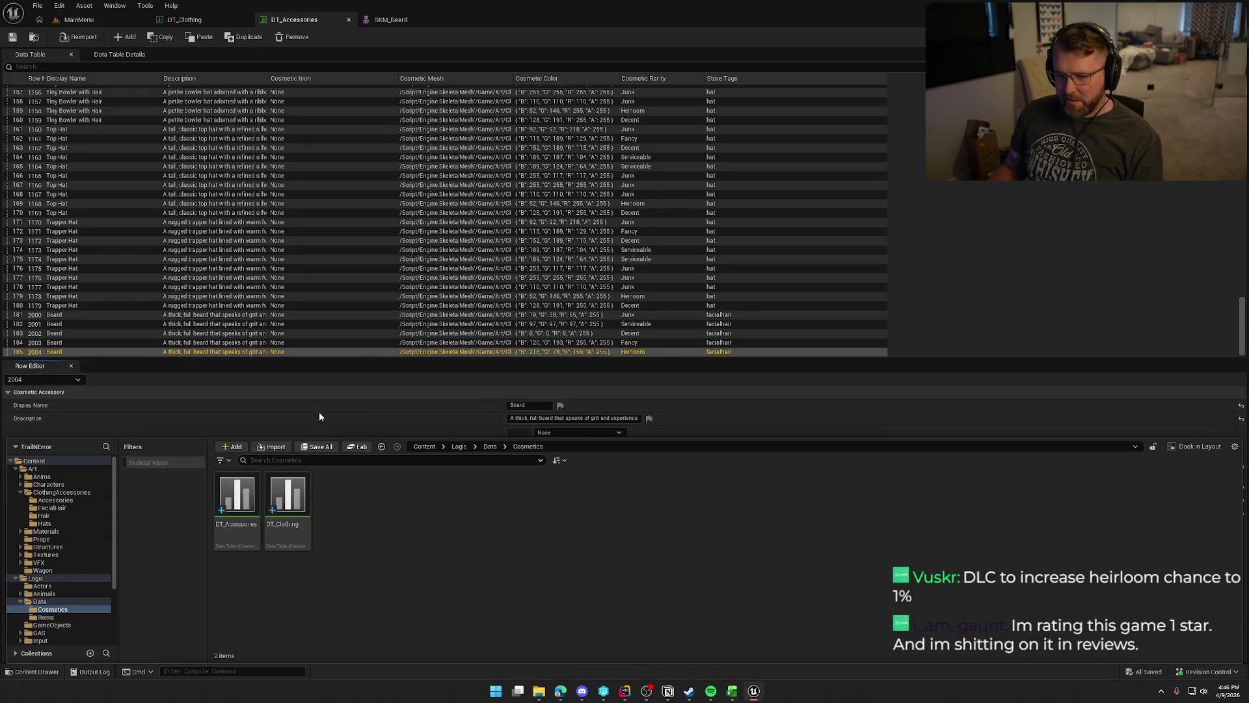
Export DT_Accessories to CSV, overwrite AccessoryItems.csv, and return to Excel.
{"action": "right_click", "coordinate": [245, 500]}
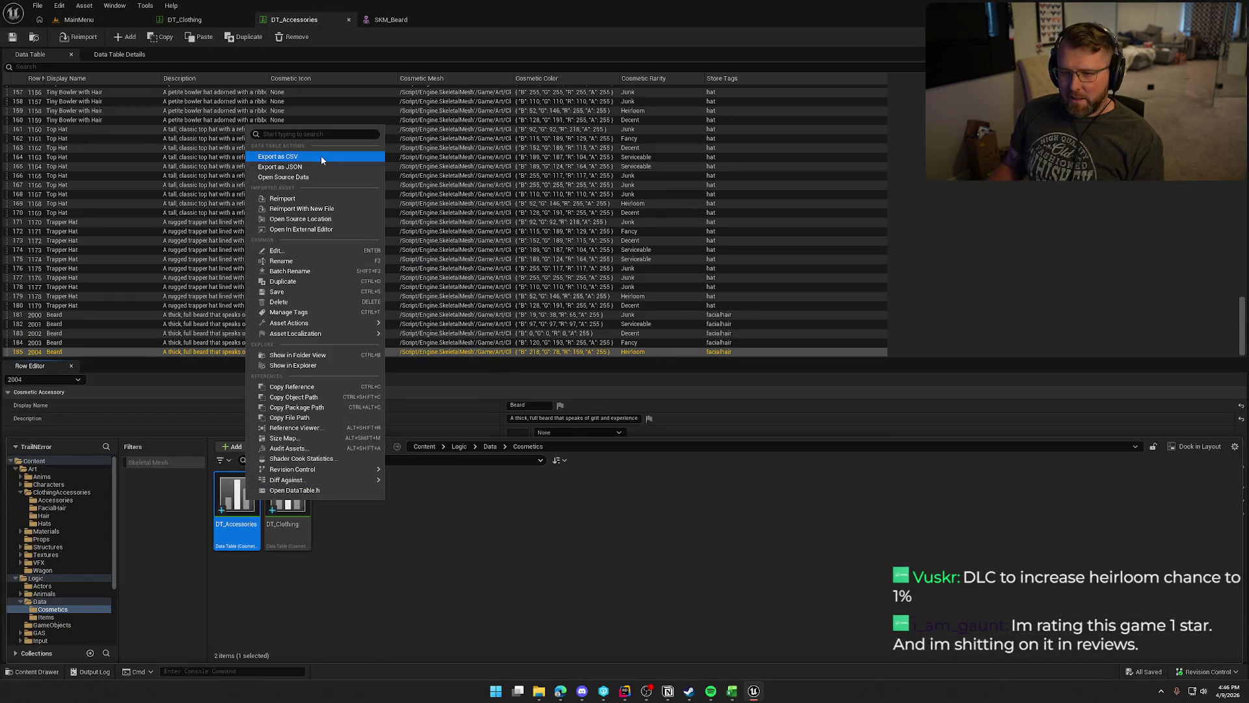
{"action": "left_click", "coordinate": [321, 156]}
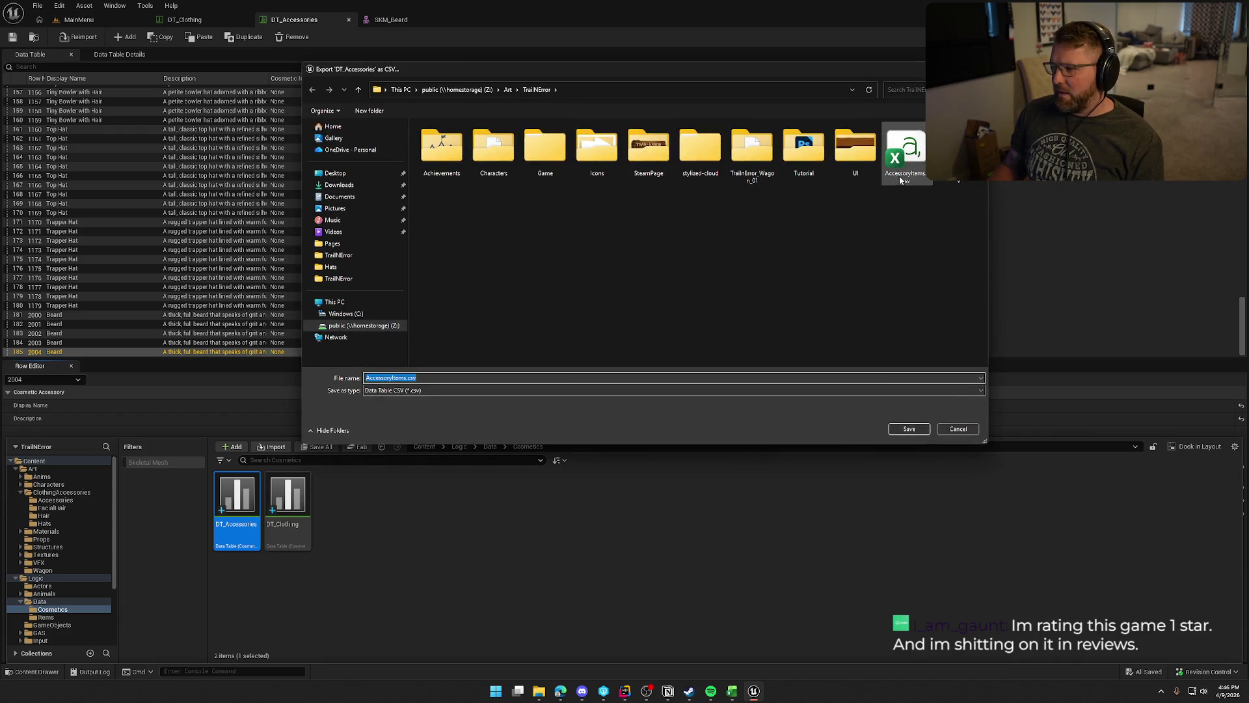
{"action": "left_click", "coordinate": [909, 430]}
{"action": "left_click", "coordinate": [646, 345]}
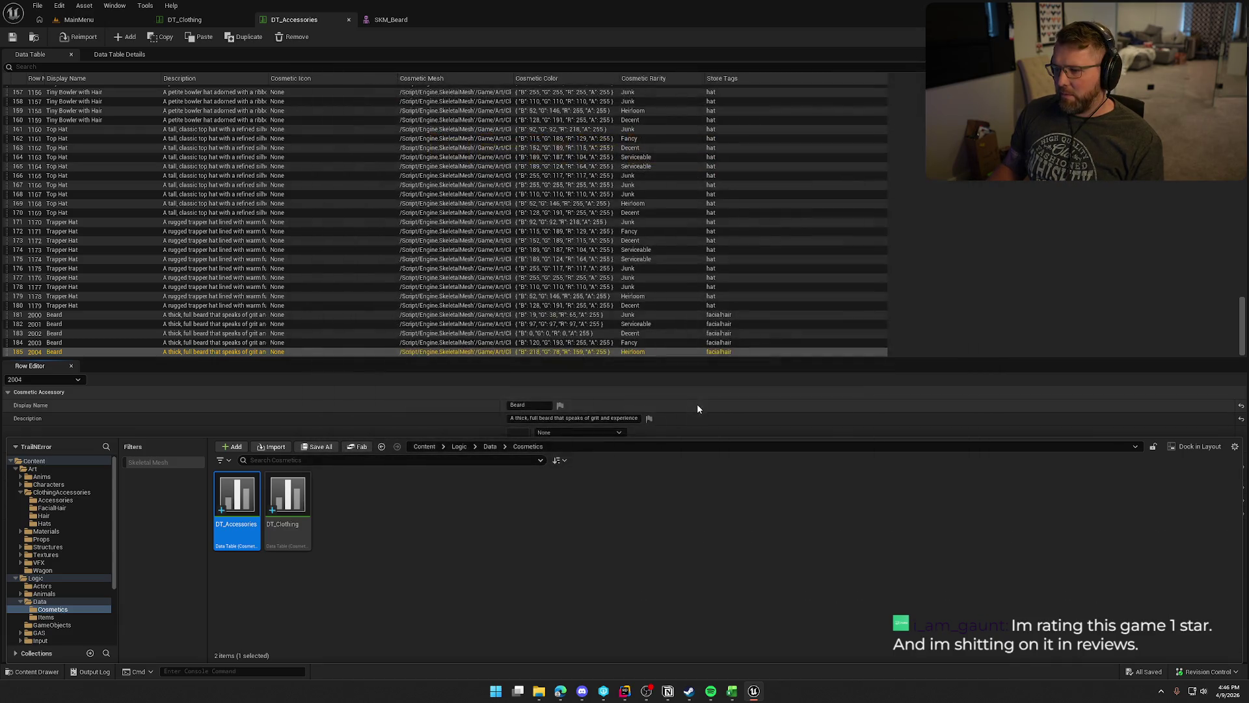
{"action": "left_click", "coordinate": [734, 692]}
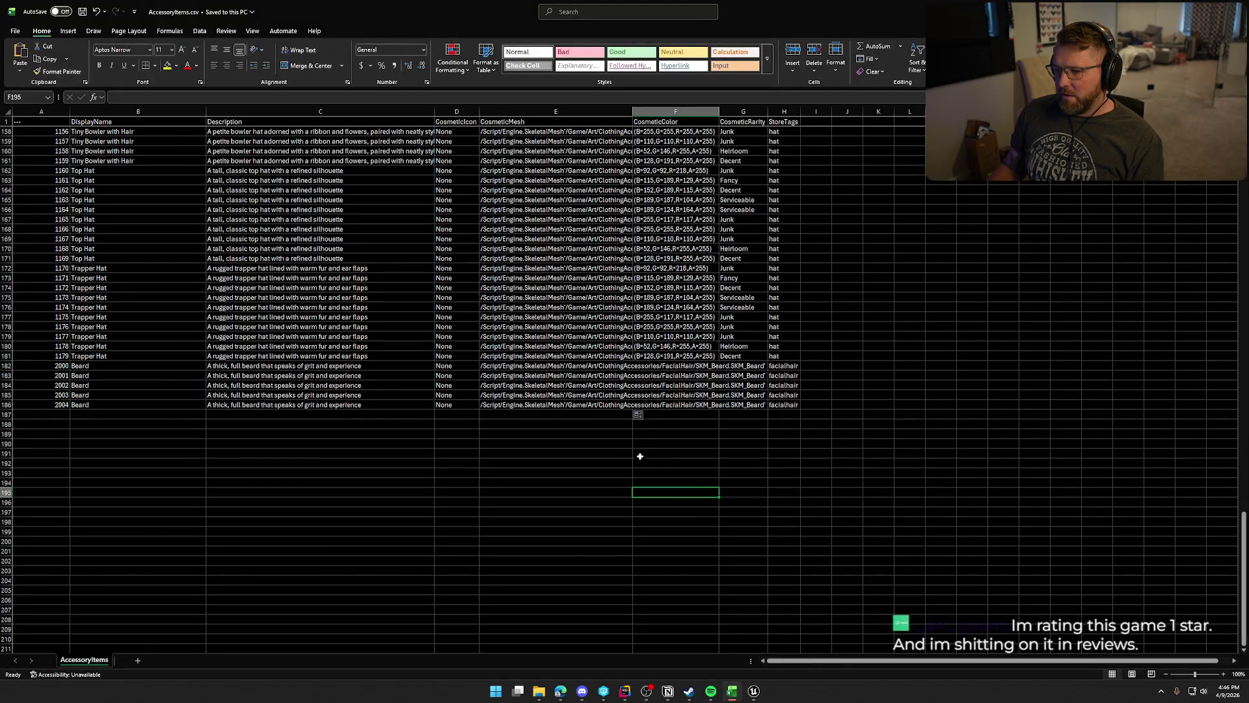
Look over Excel's recent workbooks, then close AccessoryItems.csv so the new export can load.
{"action": "left_click", "coordinate": [573, 444]}
{"action": "left_click", "coordinate": [14, 31]}
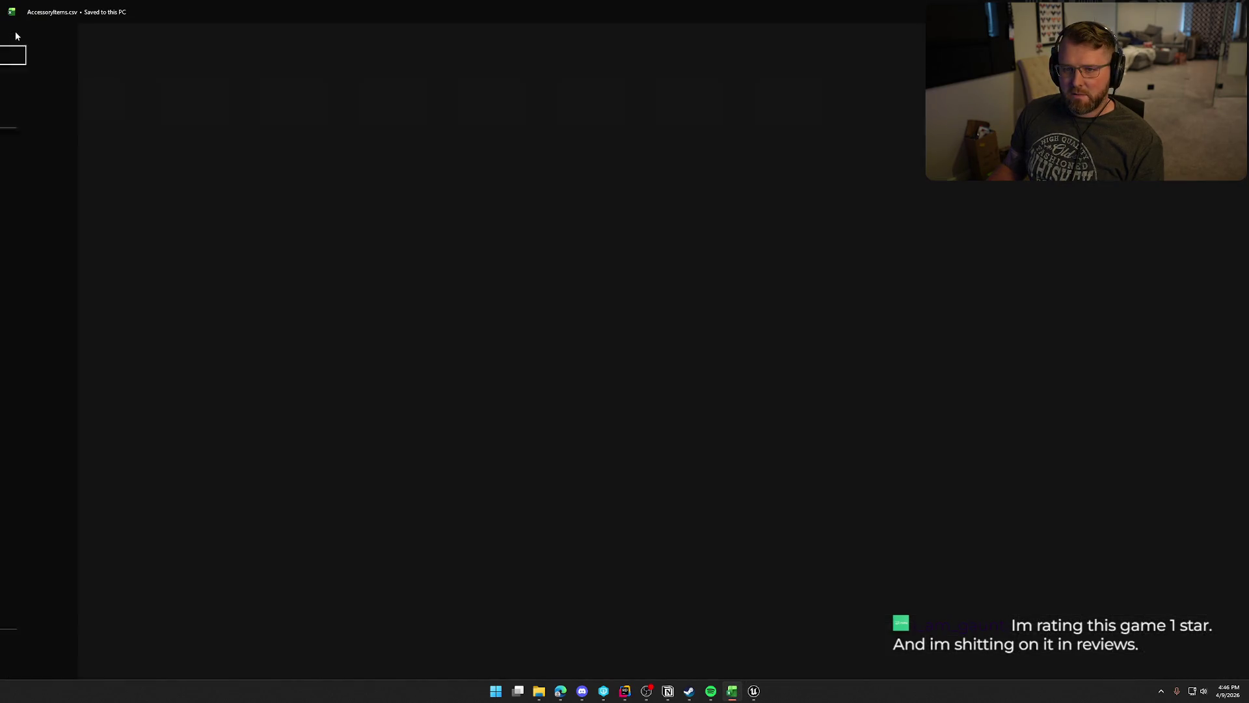
{"action": "left_click", "coordinate": [29, 95]}
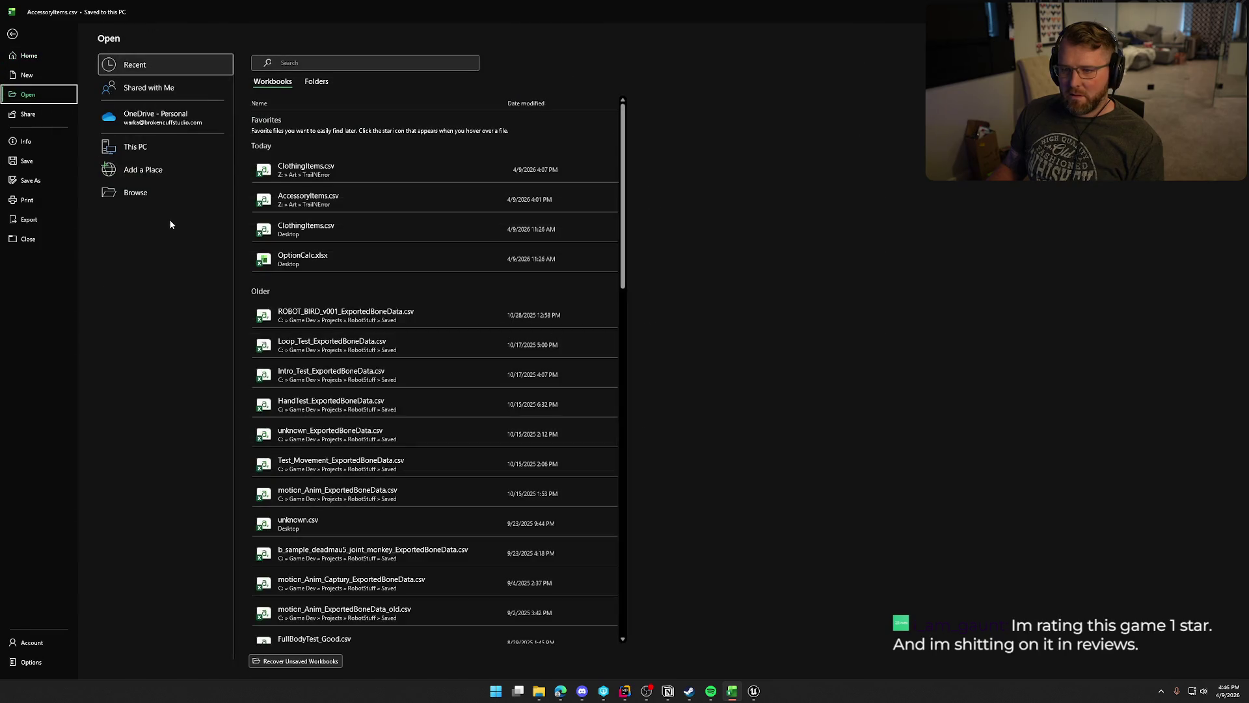
{"action": "left_click", "coordinate": [294, 206]}
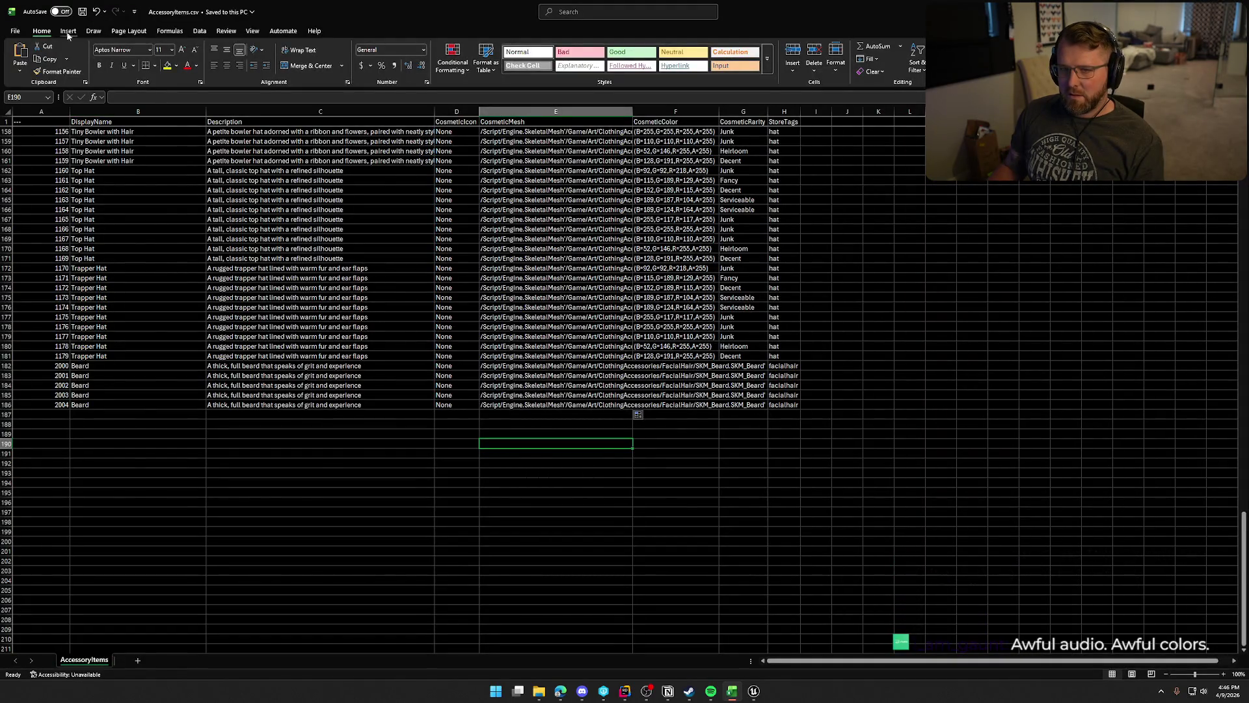
{"action": "key", "text": "alt+F4"}
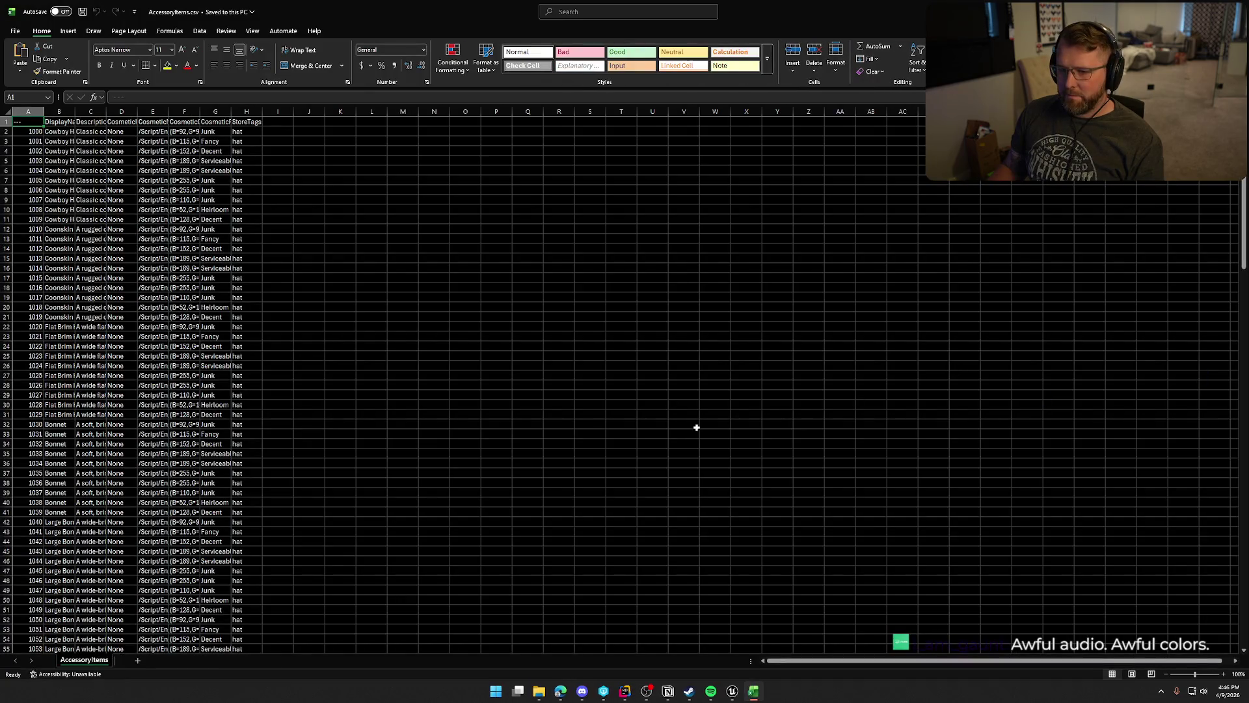
Widen or autofit columns A–G to show names, descriptions, mesh paths, colours and rarities.
{"action": "left_click_drag", "start_coordinate": [43, 111], "coordinate": [54, 111]}
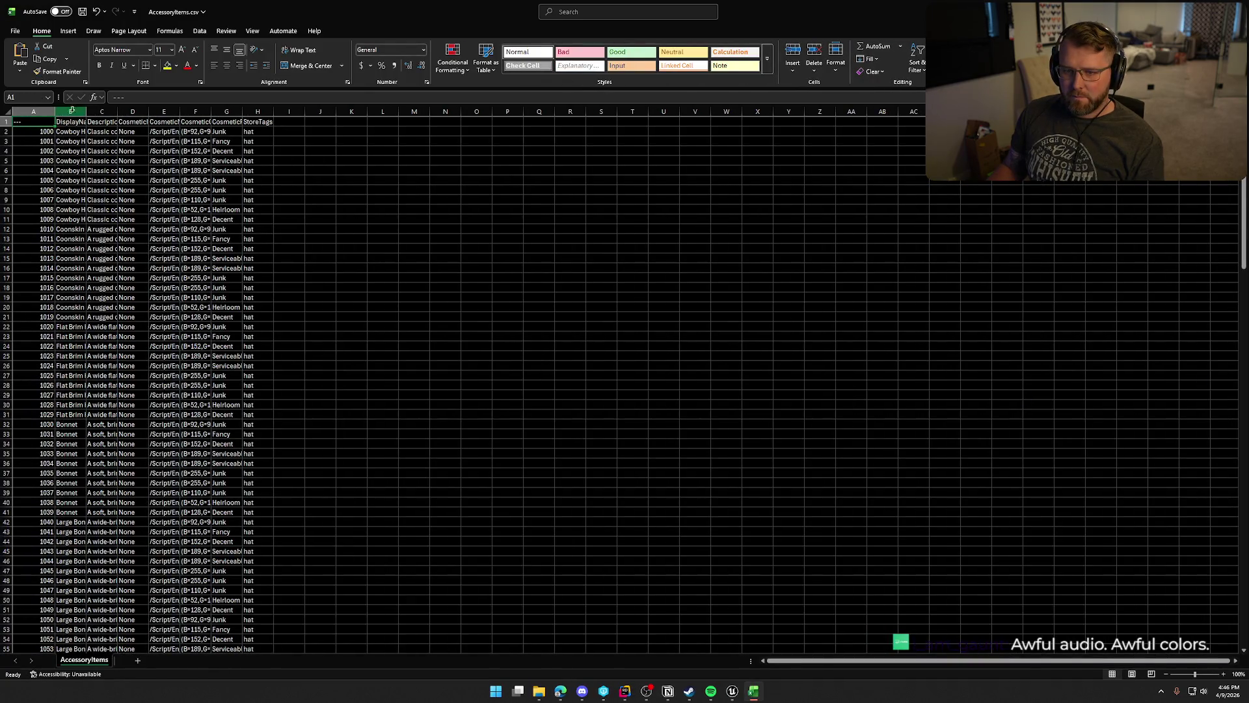
{"action": "double_click", "coordinate": [86, 111]}
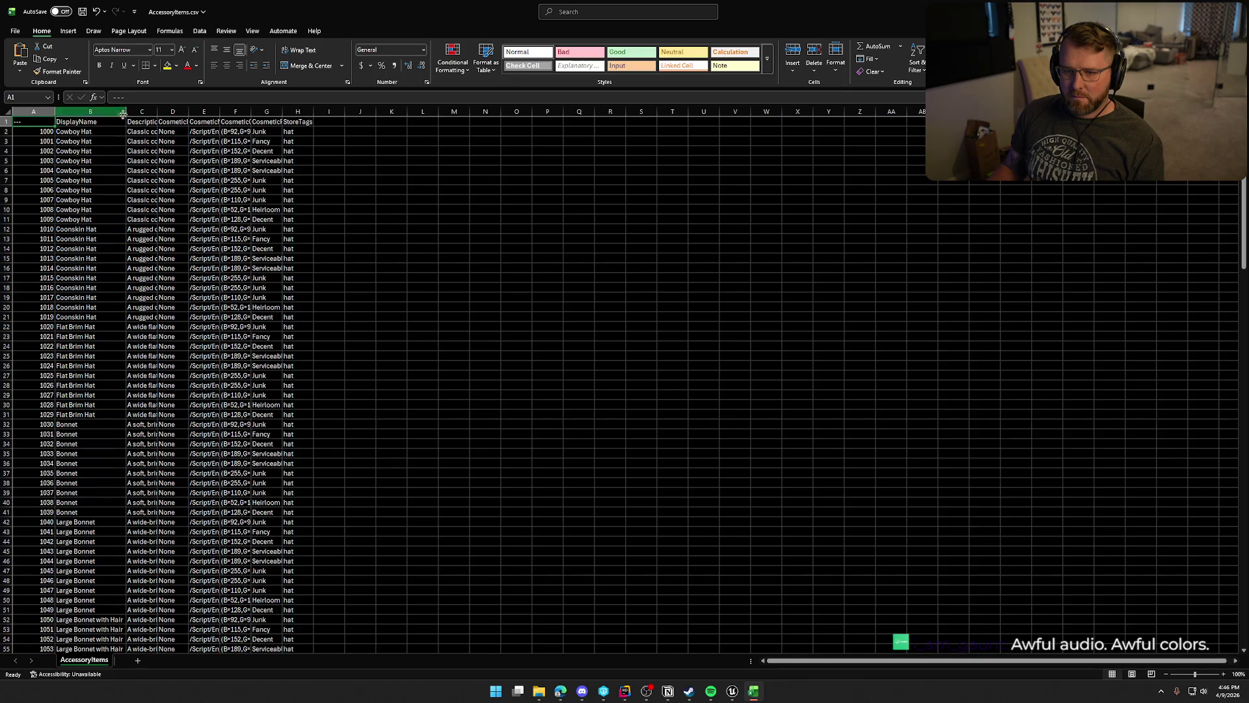
{"action": "mouse_move", "coordinate": [158, 111]}
{"action": "left_mouse_down"}
{"action": "mouse_move", "coordinate": [331, 122]}
{"action": "mouse_move", "coordinate": [291, 121]}
{"action": "left_mouse_up"}
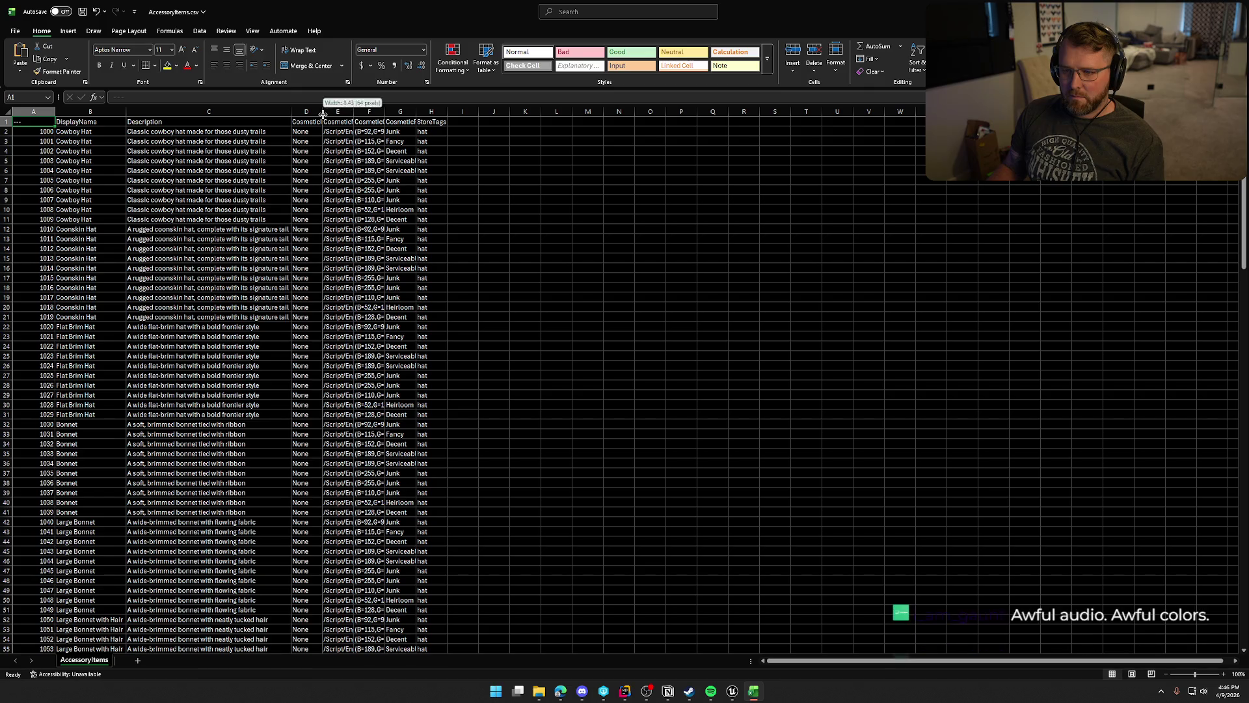
{"action": "double_click", "coordinate": [324, 116]}
{"action": "left_click_drag", "start_coordinate": [368, 112], "coordinate": [473, 112]}
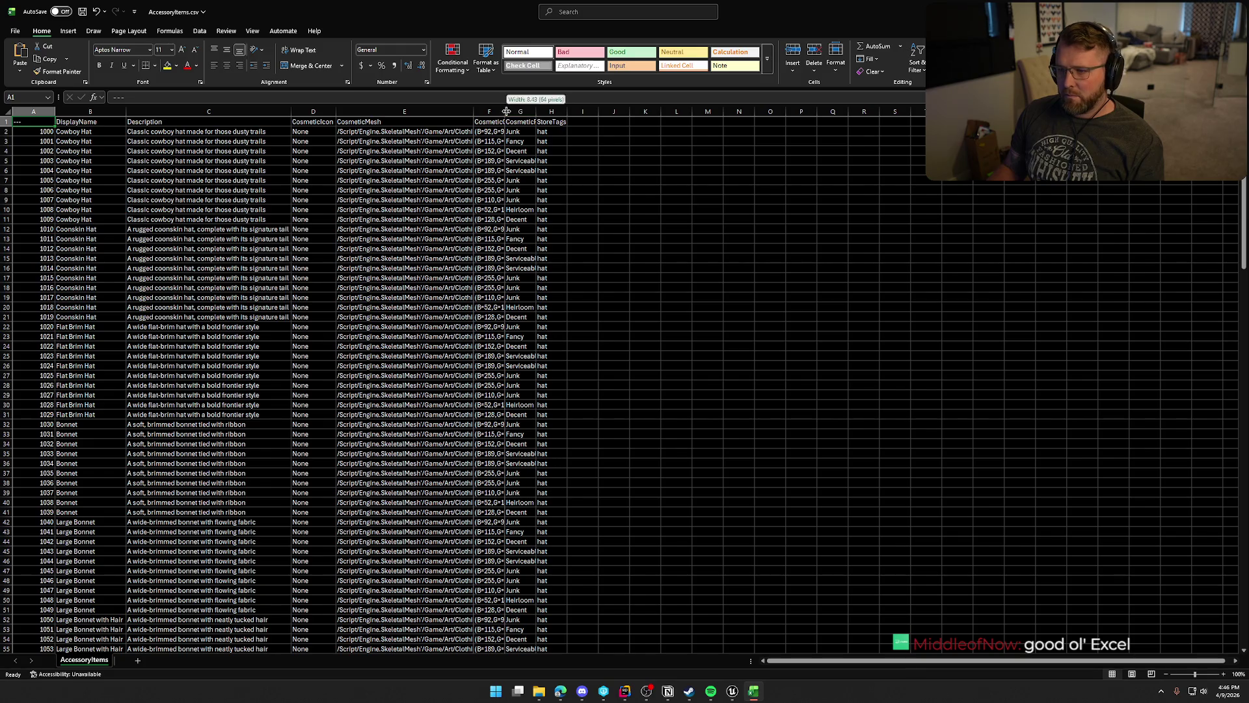
{"action": "double_click", "coordinate": [506, 111]}
{"action": "double_click", "coordinate": [592, 114]}
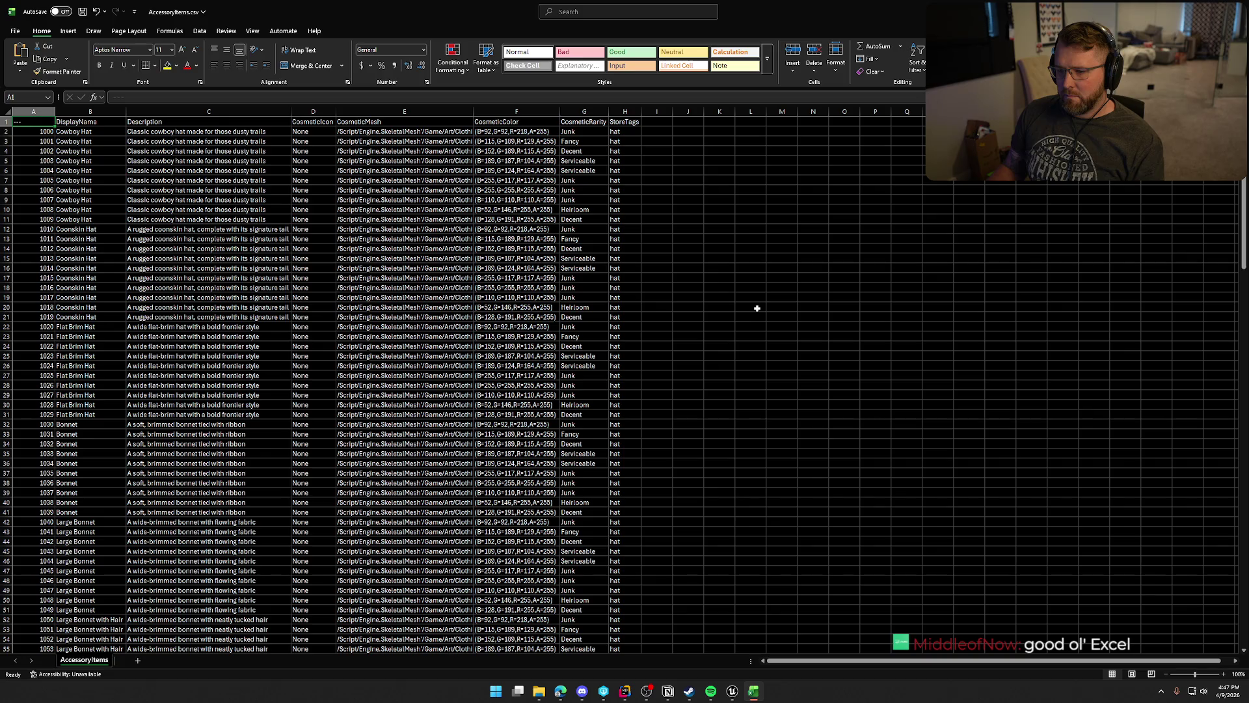
Scroll to the Beard rows, check the first colour value, then close Excel without saving.
{"action": "left_click_drag", "start_coordinate": [1243, 227], "coordinate": [1243, 569]}
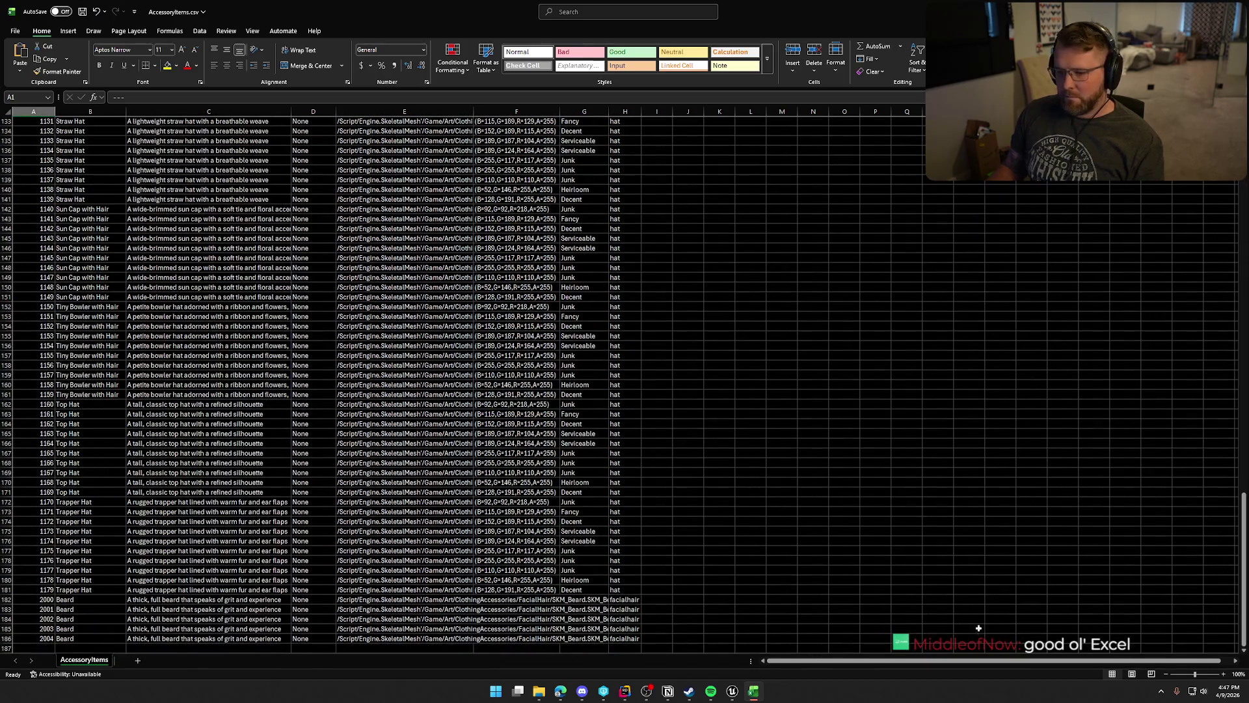
{"action": "left_click", "coordinate": [506, 601]}
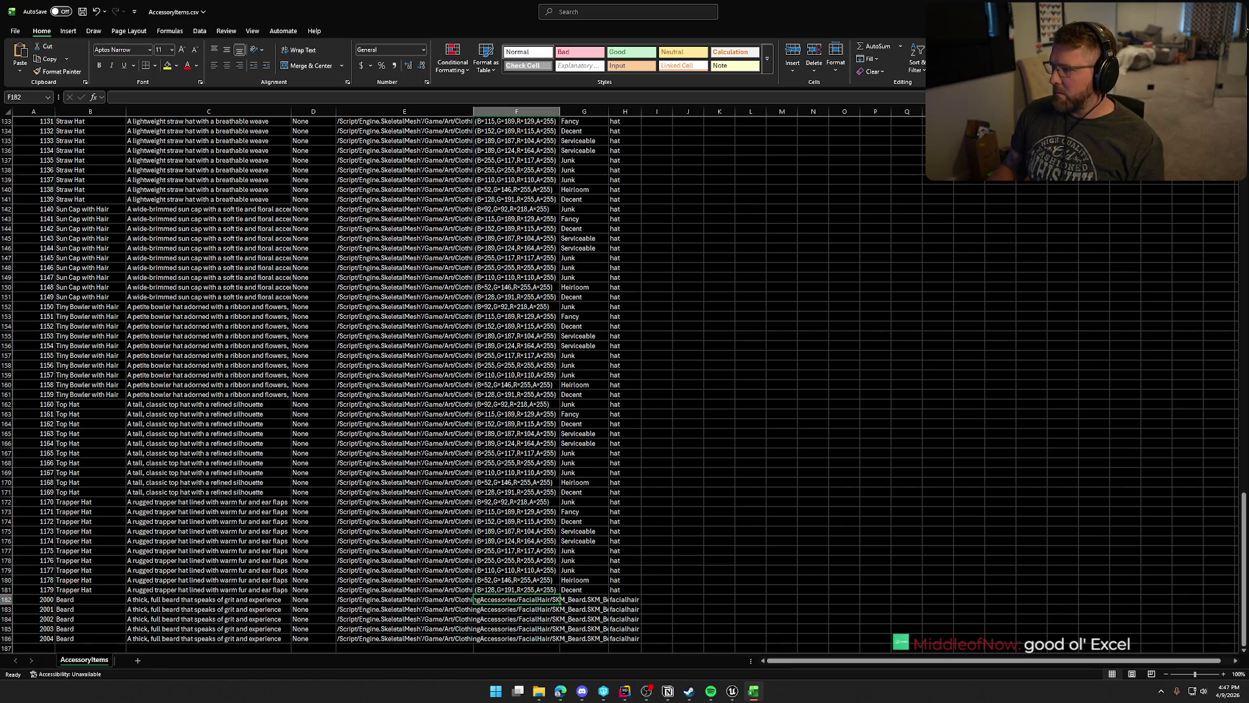
{"action": "left_click", "coordinate": [1238, 11]}
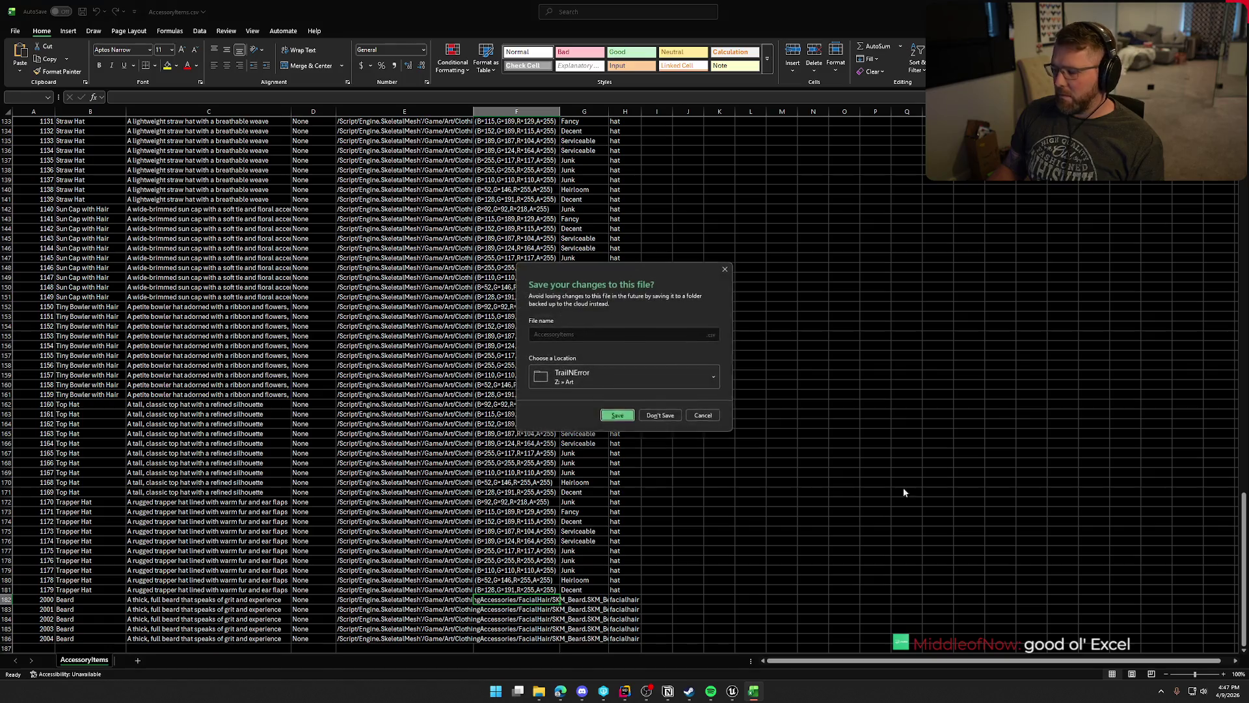
{"action": "left_click", "coordinate": [661, 417]}
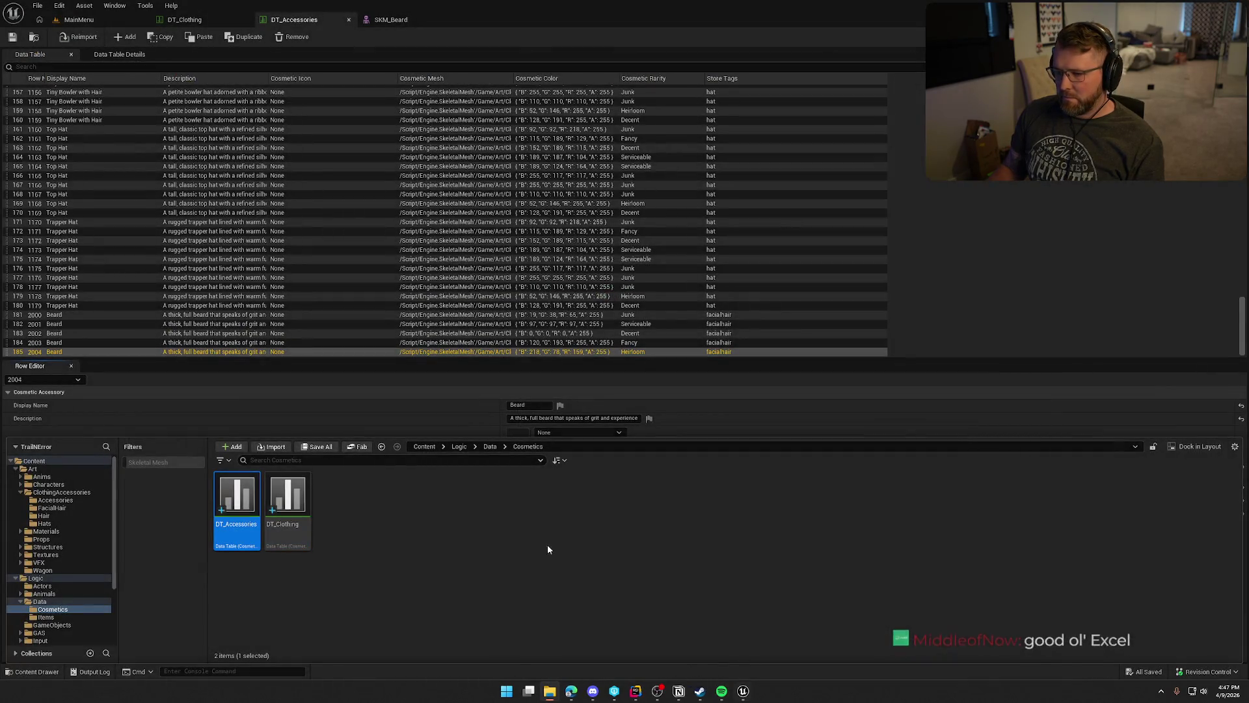
Re-export DT_Accessories as CSV over AccessoryItems.csv and collapse the asset browser.
{"action": "right_click", "coordinate": [235, 497]}
{"action": "left_click", "coordinate": [283, 152]}
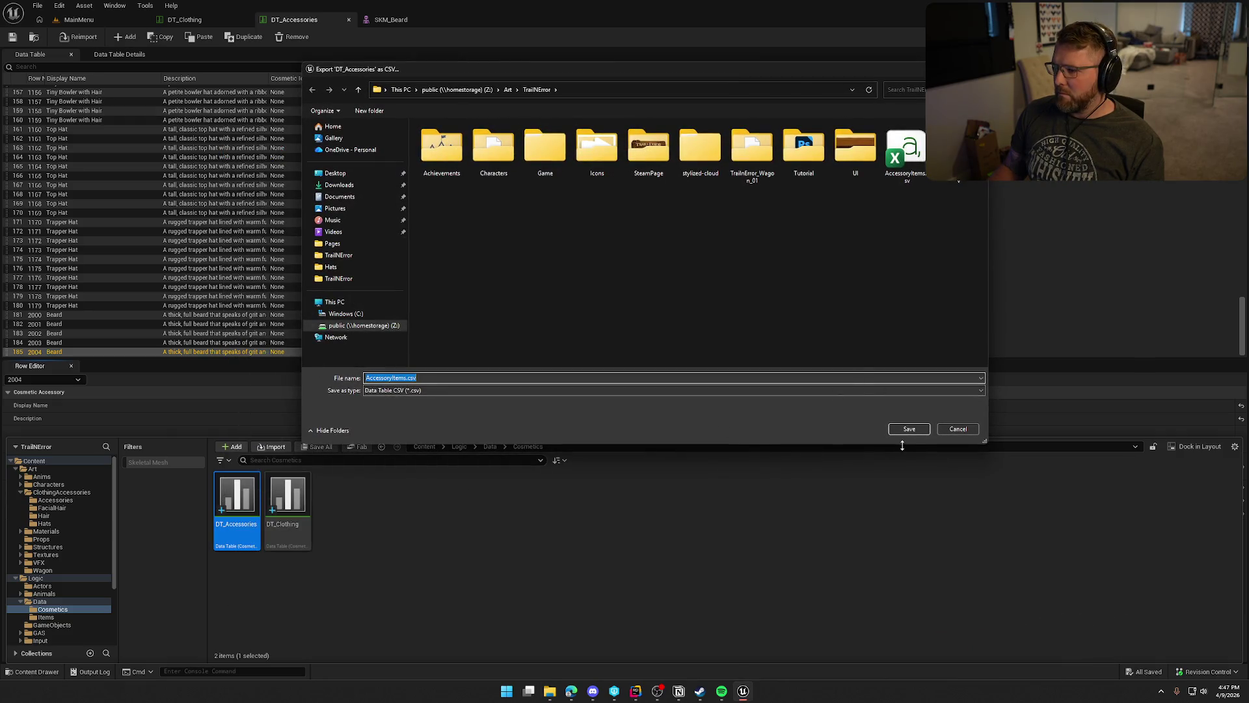
{"action": "left_click", "coordinate": [909, 429]}
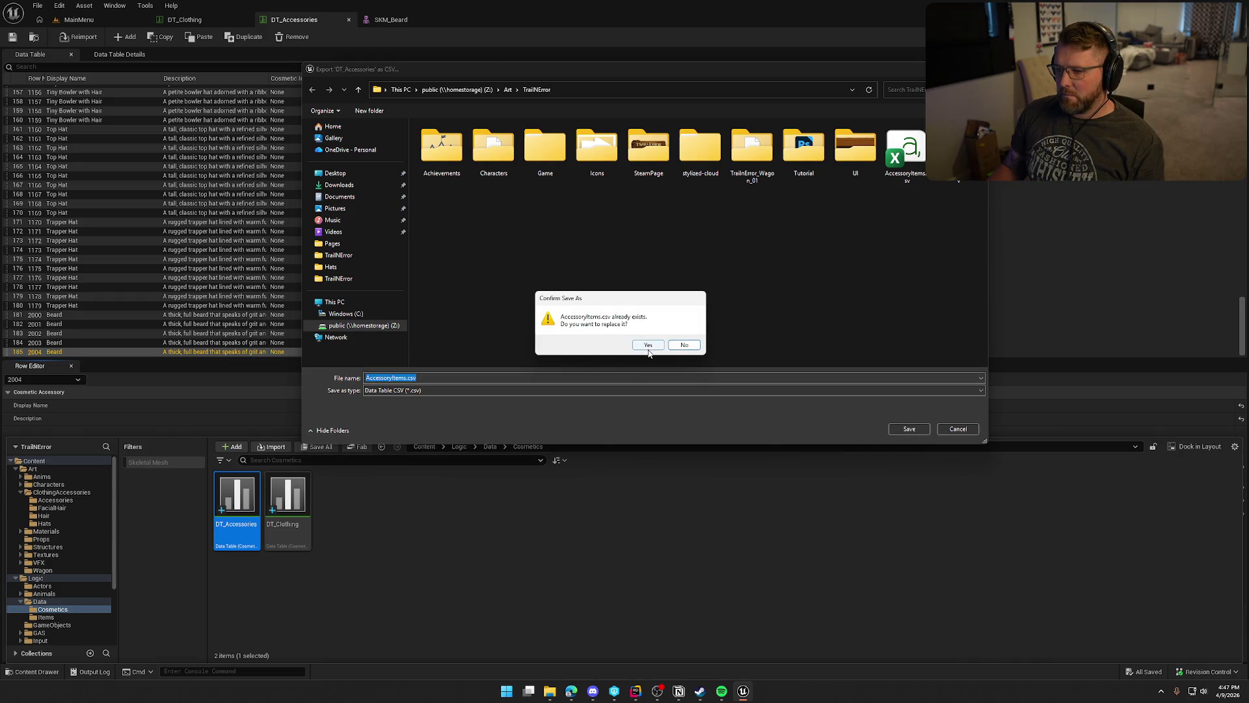
{"action": "left_click", "coordinate": [648, 348]}
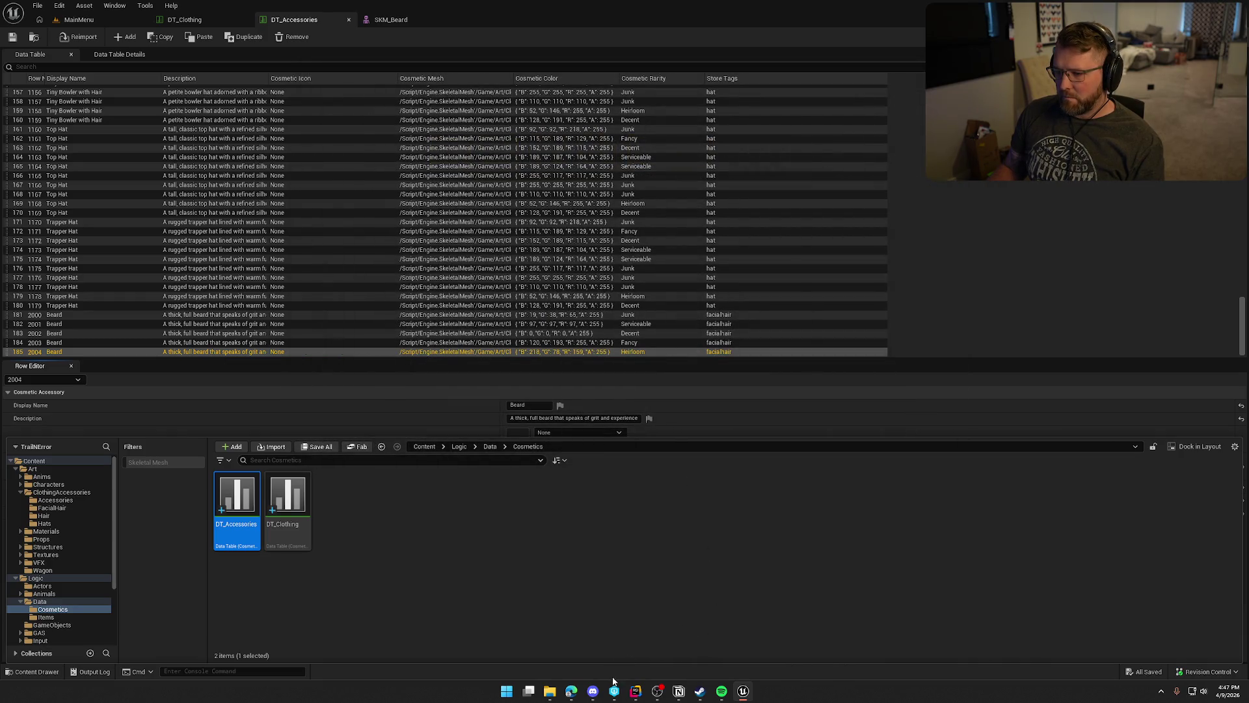
{"action": "left_click", "coordinate": [26, 51]}
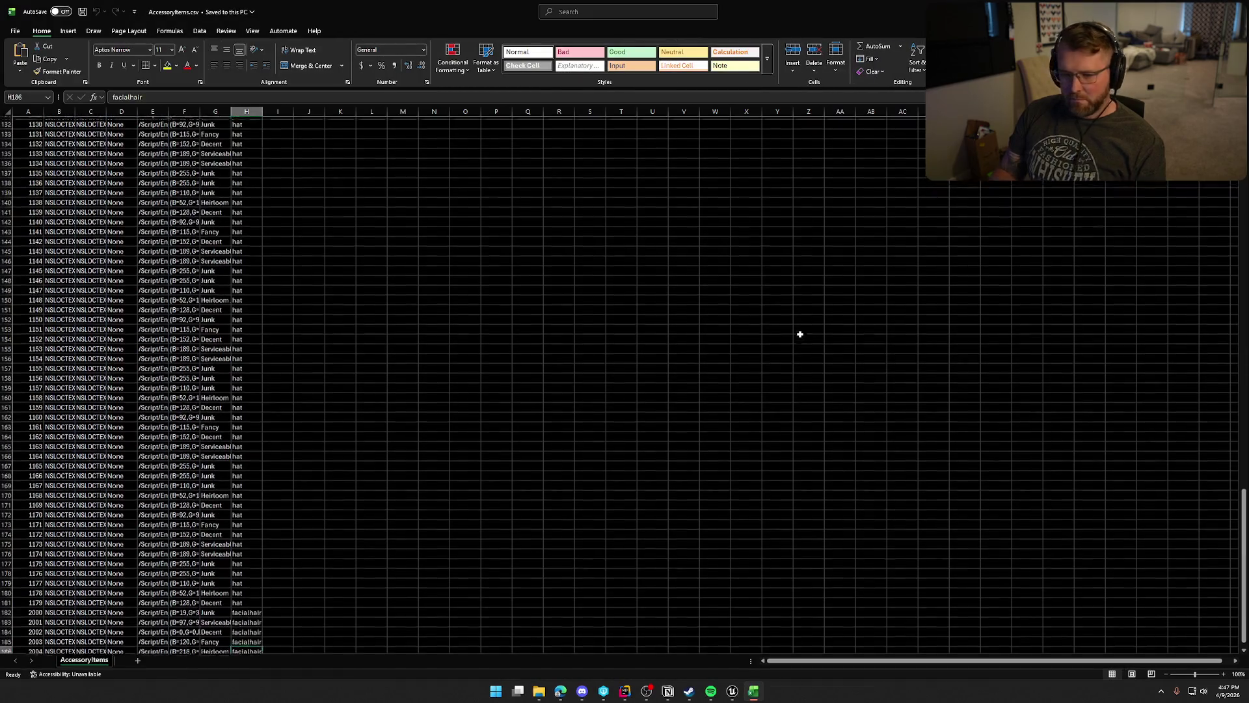
Autofit CosmeticColor column F and freeze the header row with View > Freeze Top Row.
{"action": "double_click", "coordinate": [201, 111]}
{"action": "scroll", "coordinate": [536, 381], "scroll_direction": "up", "scroll_amount": 20}
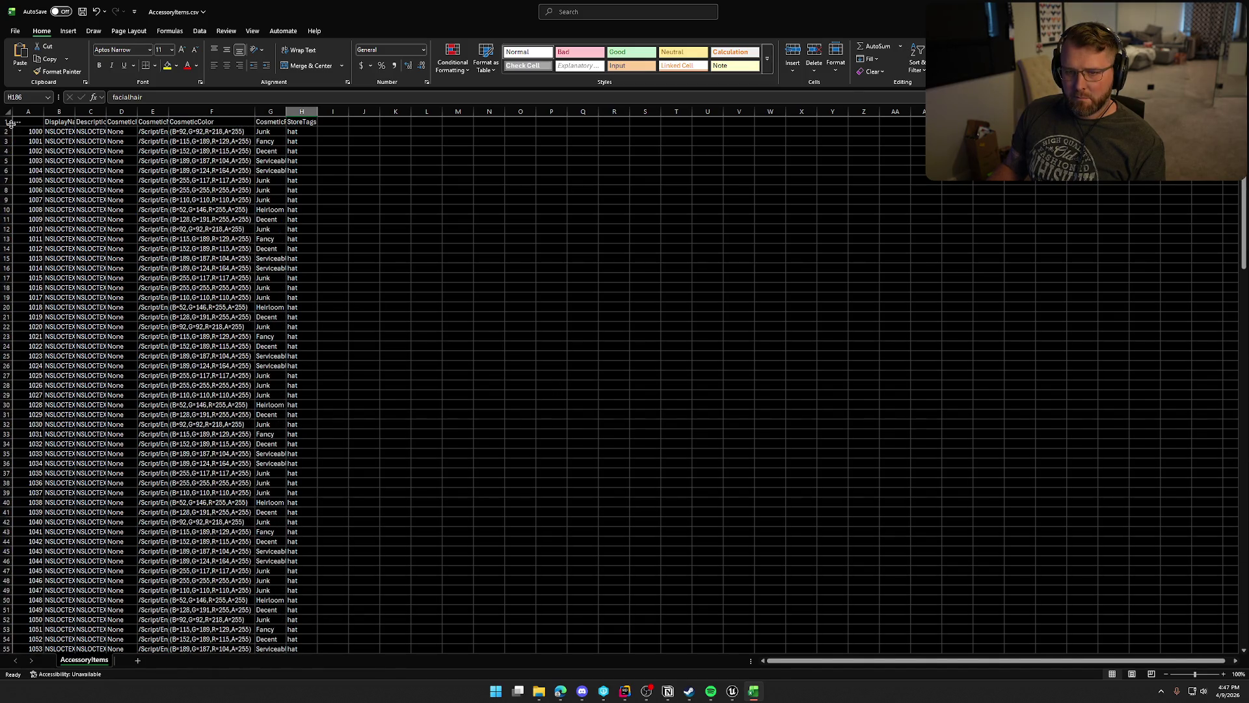
{"action": "left_click", "coordinate": [3, 121]}
{"action": "left_click", "coordinate": [252, 31]}
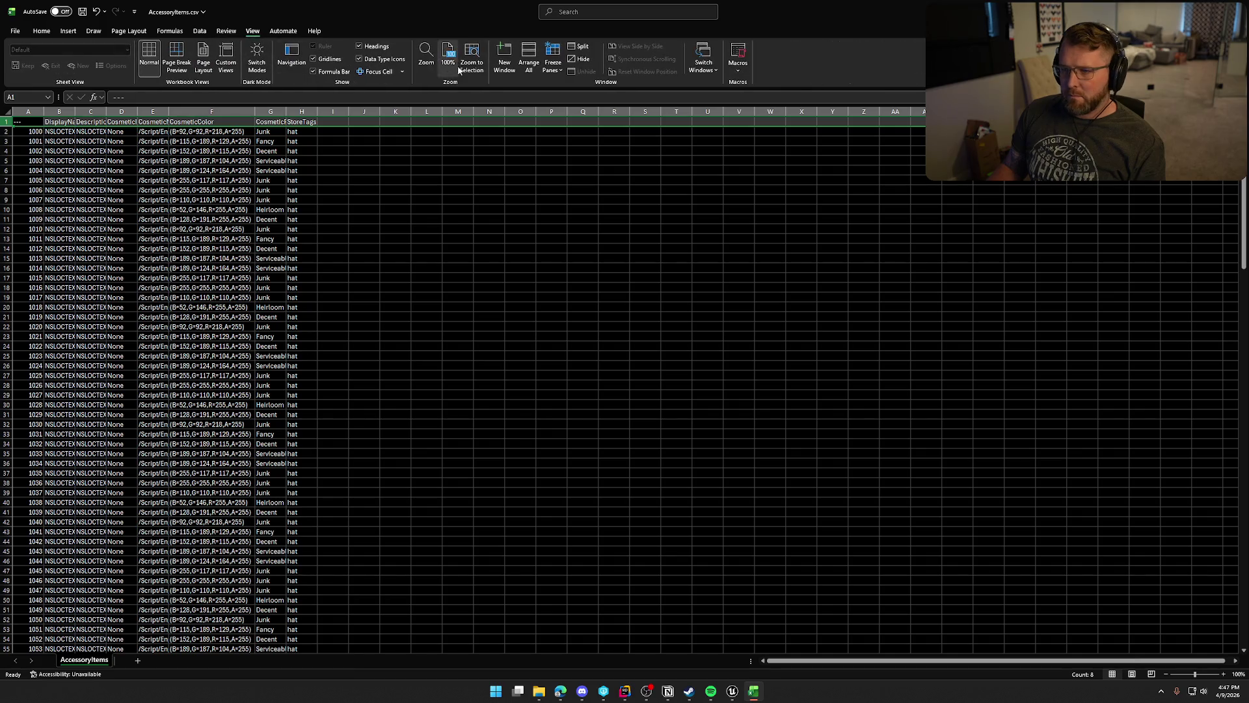
{"action": "left_click", "coordinate": [554, 70]}
{"action": "left_click", "coordinate": [579, 107]}
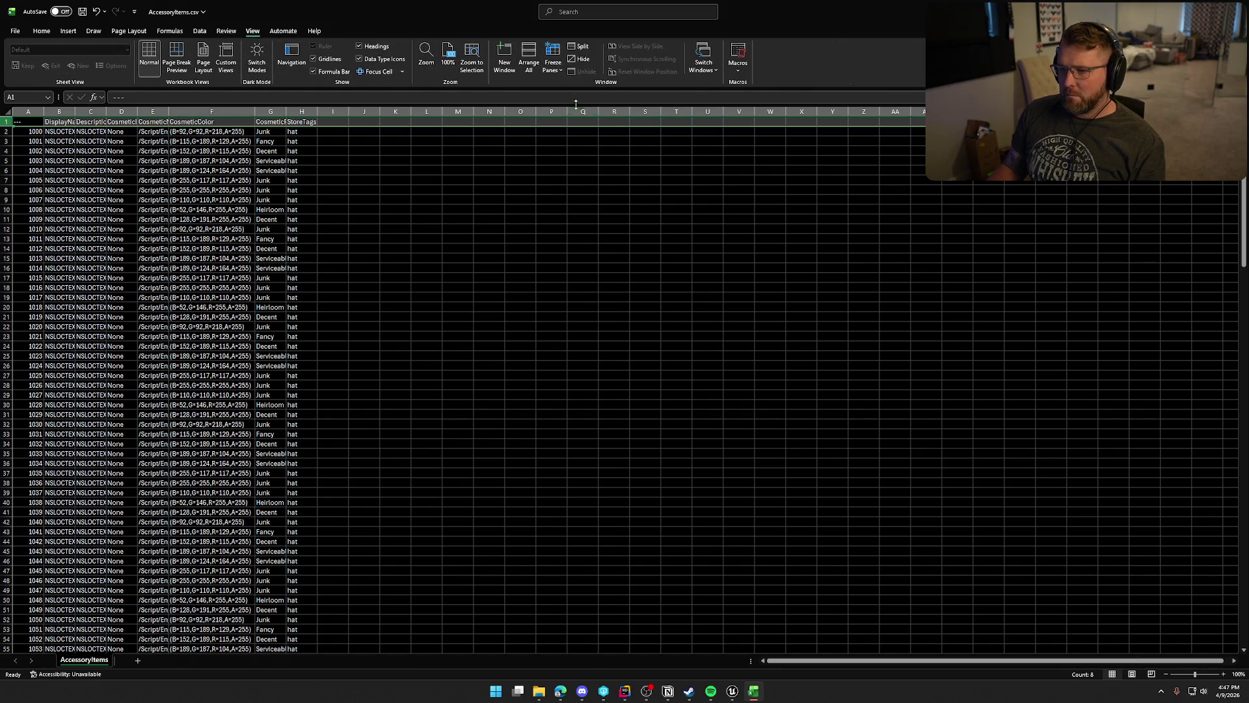
{"action": "left_click", "coordinate": [16, 32]}
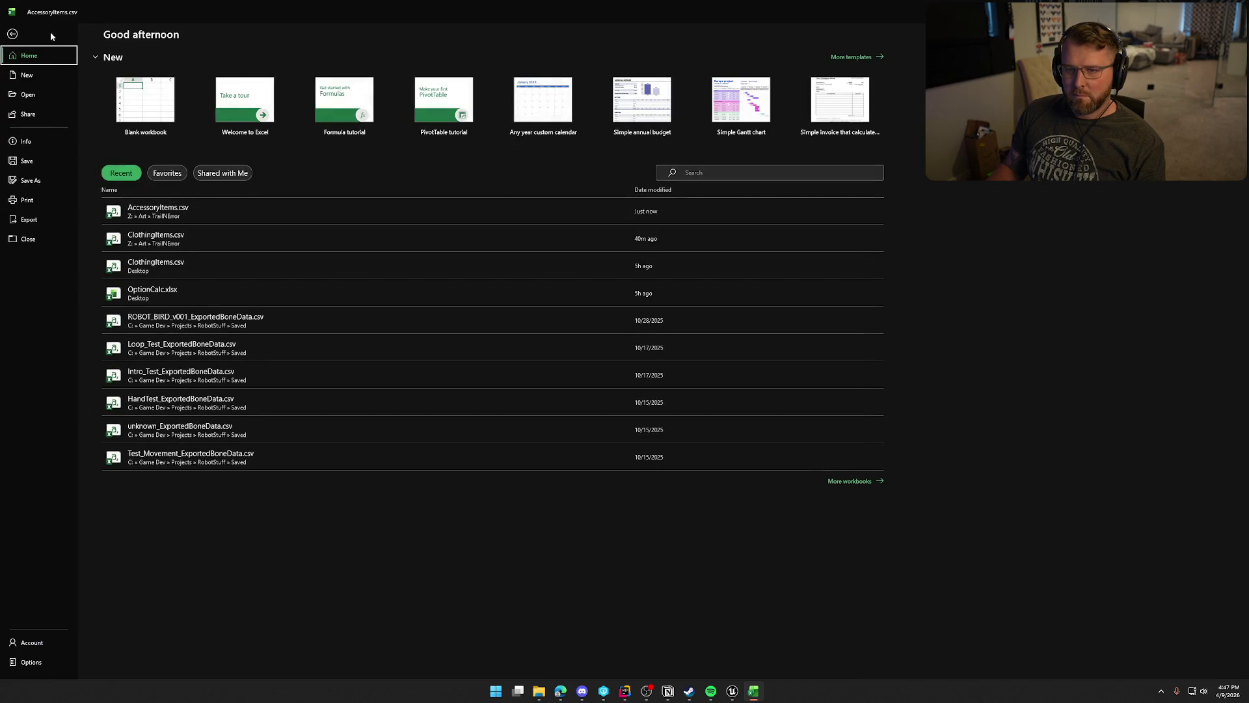
{"action": "key", "text": "Escape"}
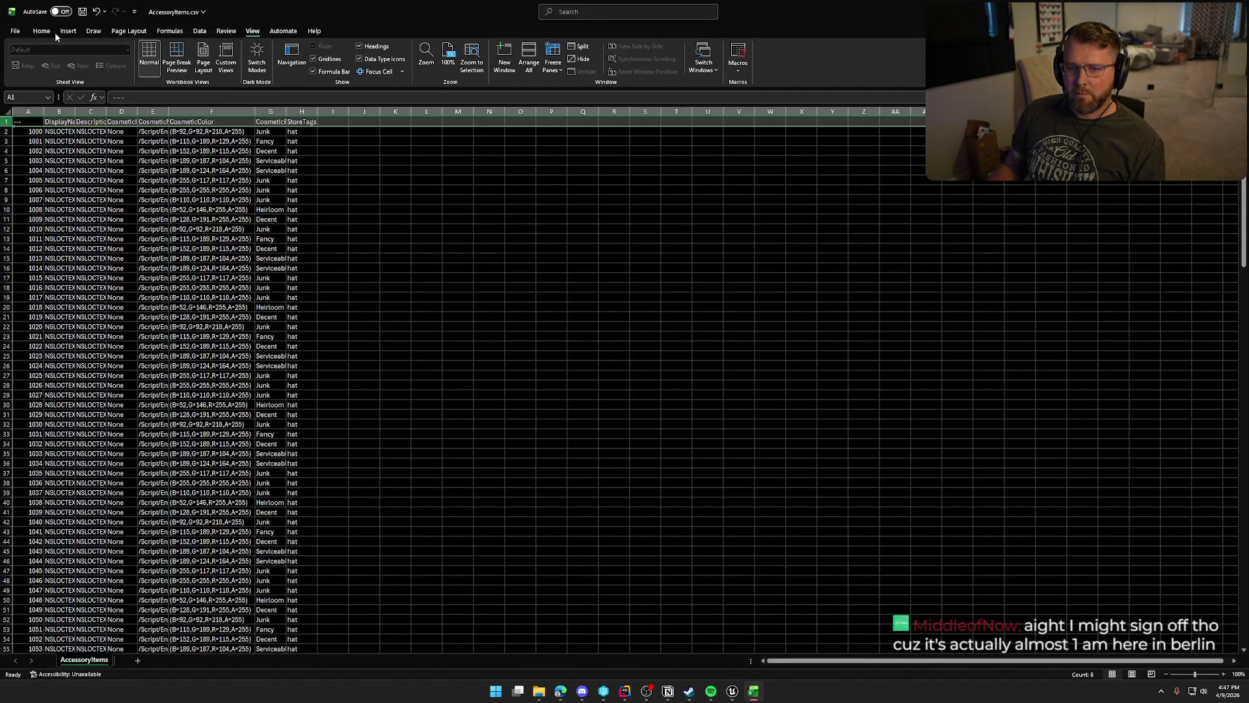